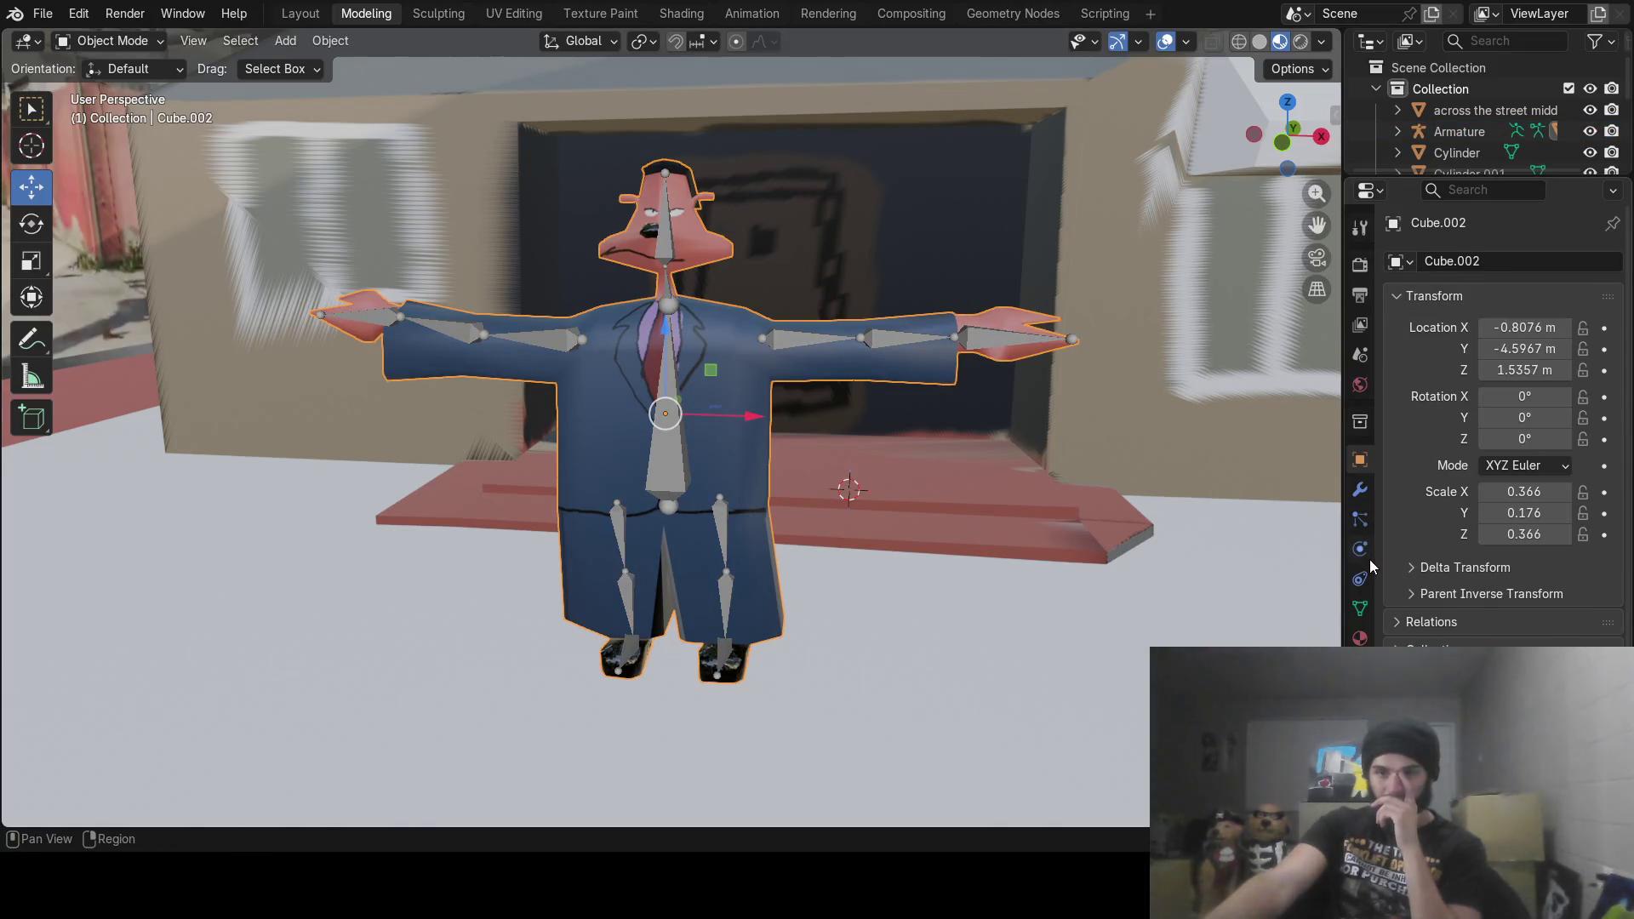
# Step: Show the modifier settings, then select the armature and put it in Pose Mode
pyautogui.click(1358, 489)
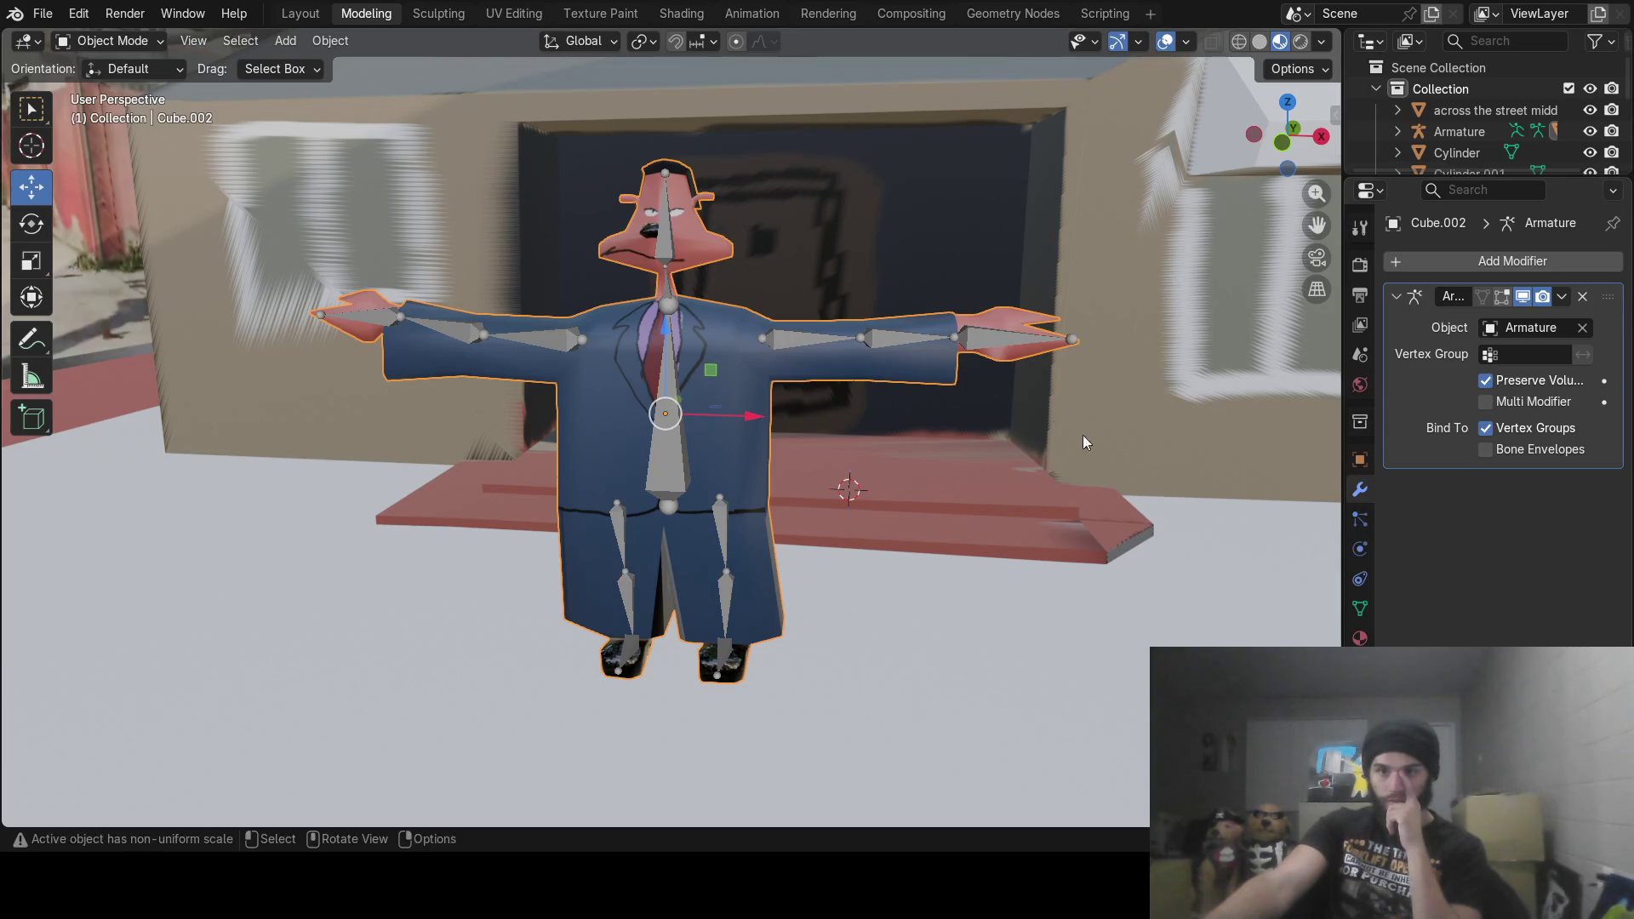
pyautogui.click(795, 340)
pyautogui.click(114, 45)
pyautogui.click(93, 111)
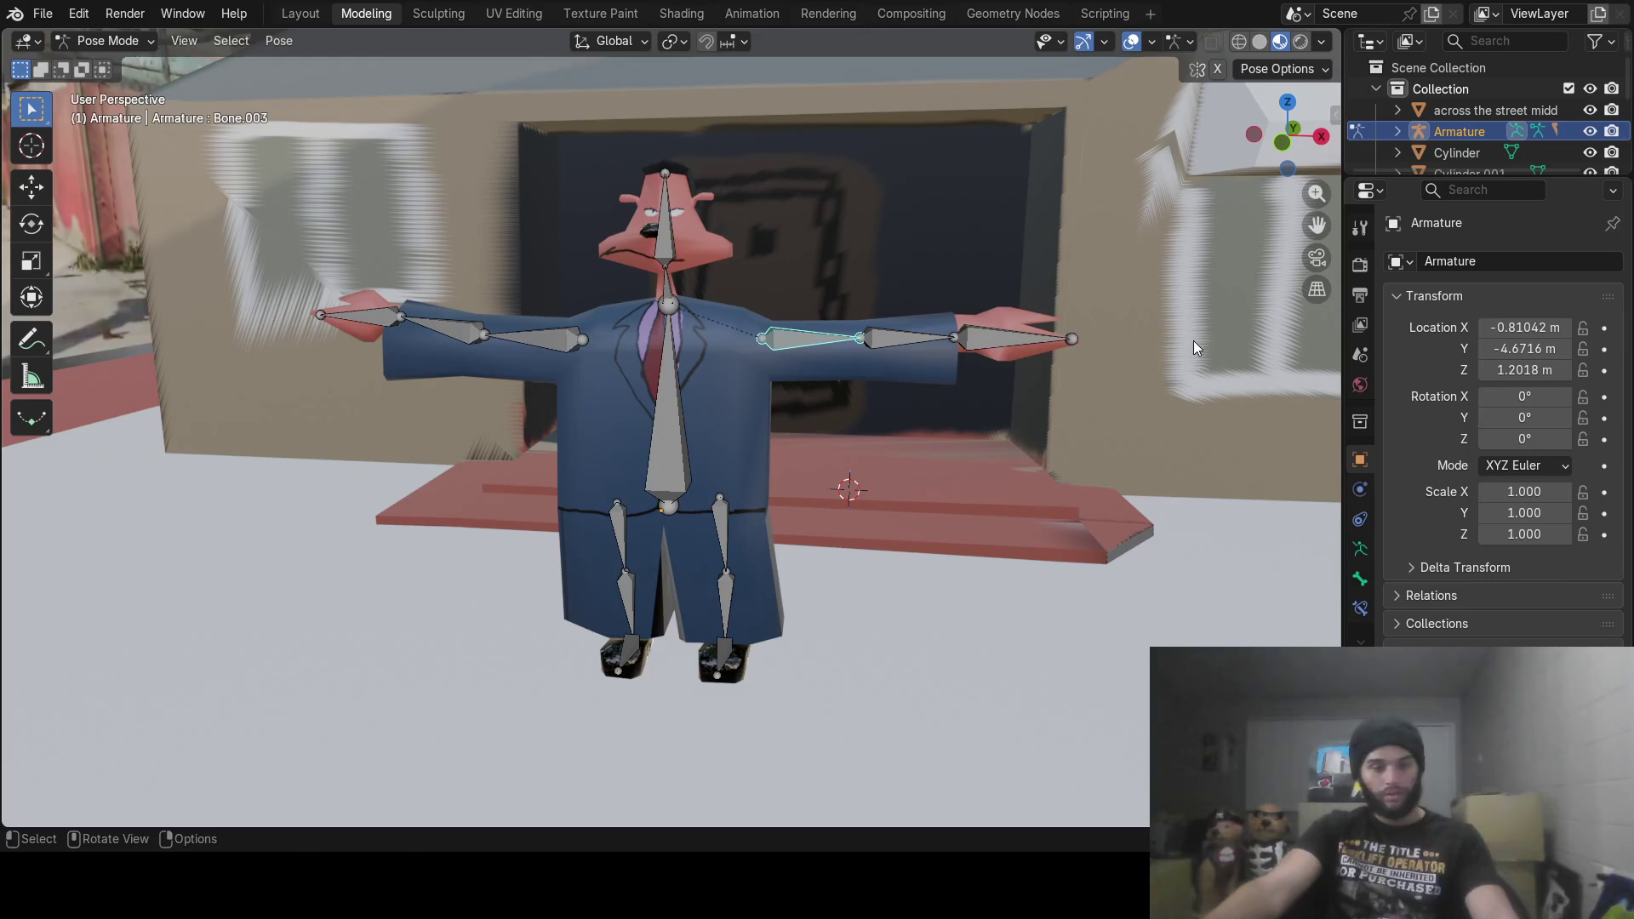
# Step: Test-rotate the arm bone around the Y axis, then cancel the rotation
pyautogui.press('r')
pyautogui.press('y')
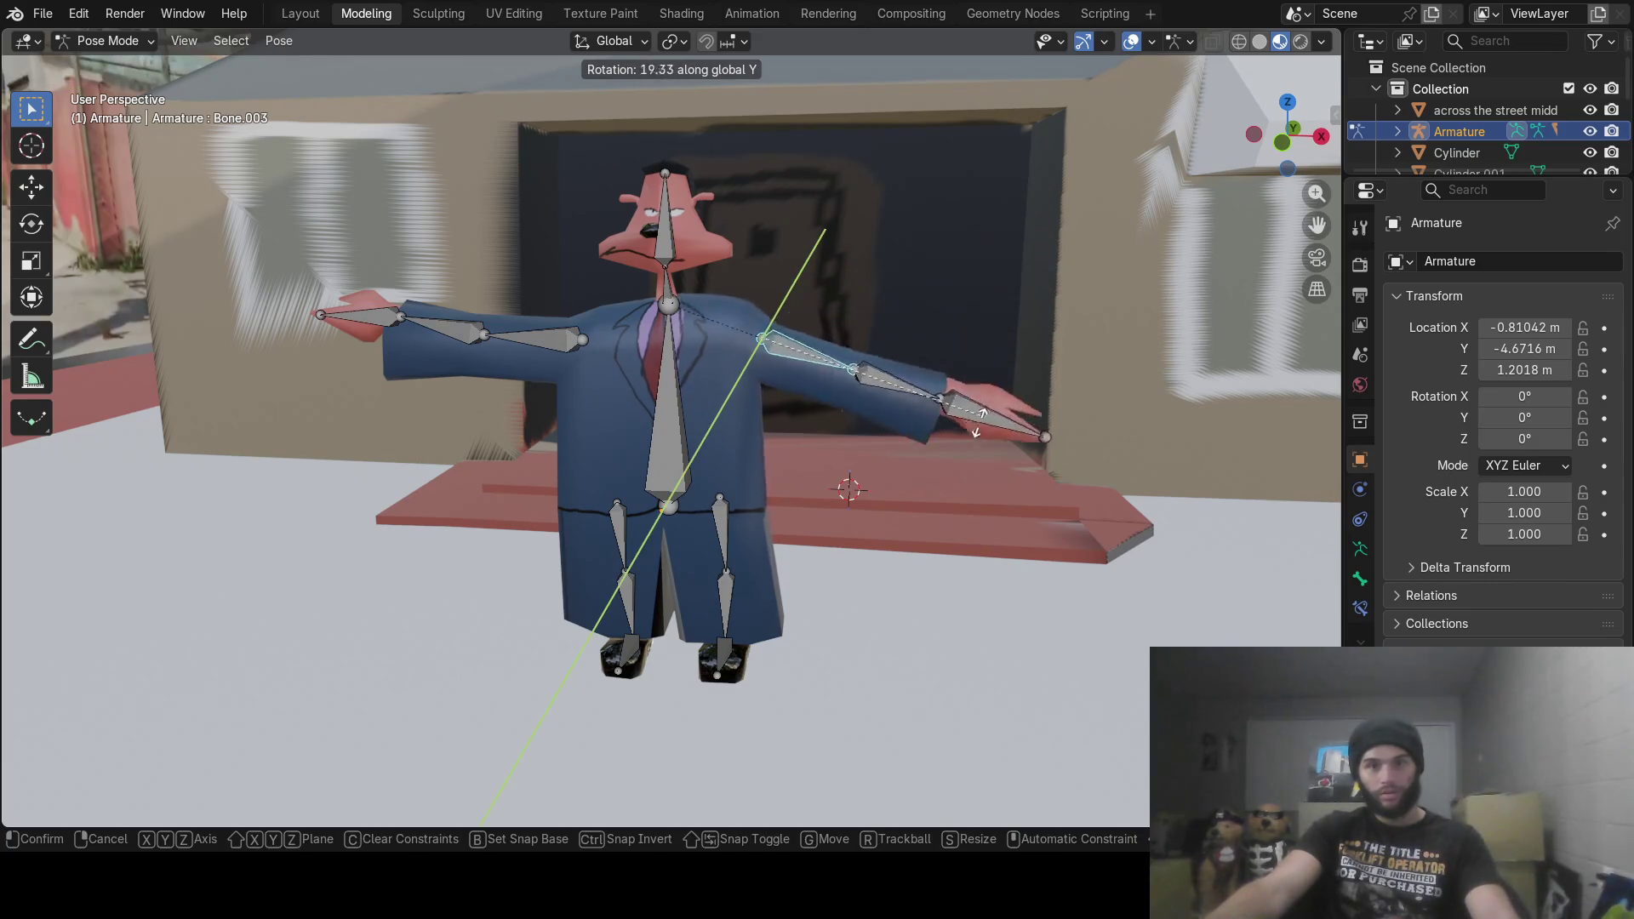
pyautogui.rightClick(951, 508)
# Step: From a side view, test-tilt the neck bone around X, then cancel it
pyautogui.moveTo(857, 292); pyautogui.dragTo(622, 315, button='middle')
pyautogui.click(604, 284)
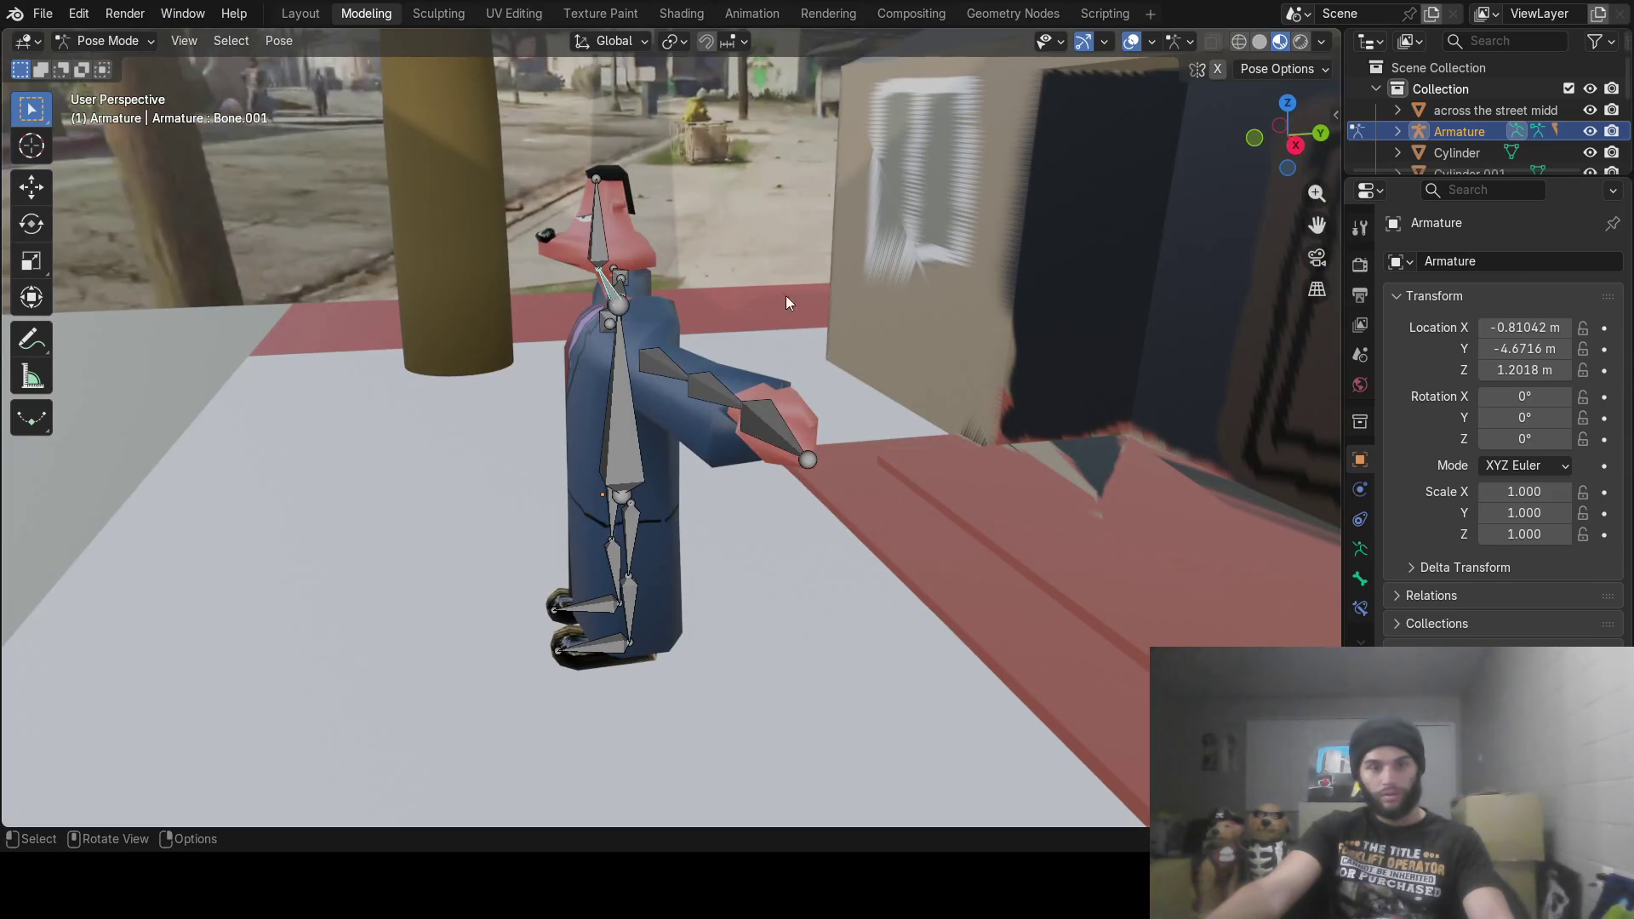
pyautogui.press('r')
pyautogui.press('x')
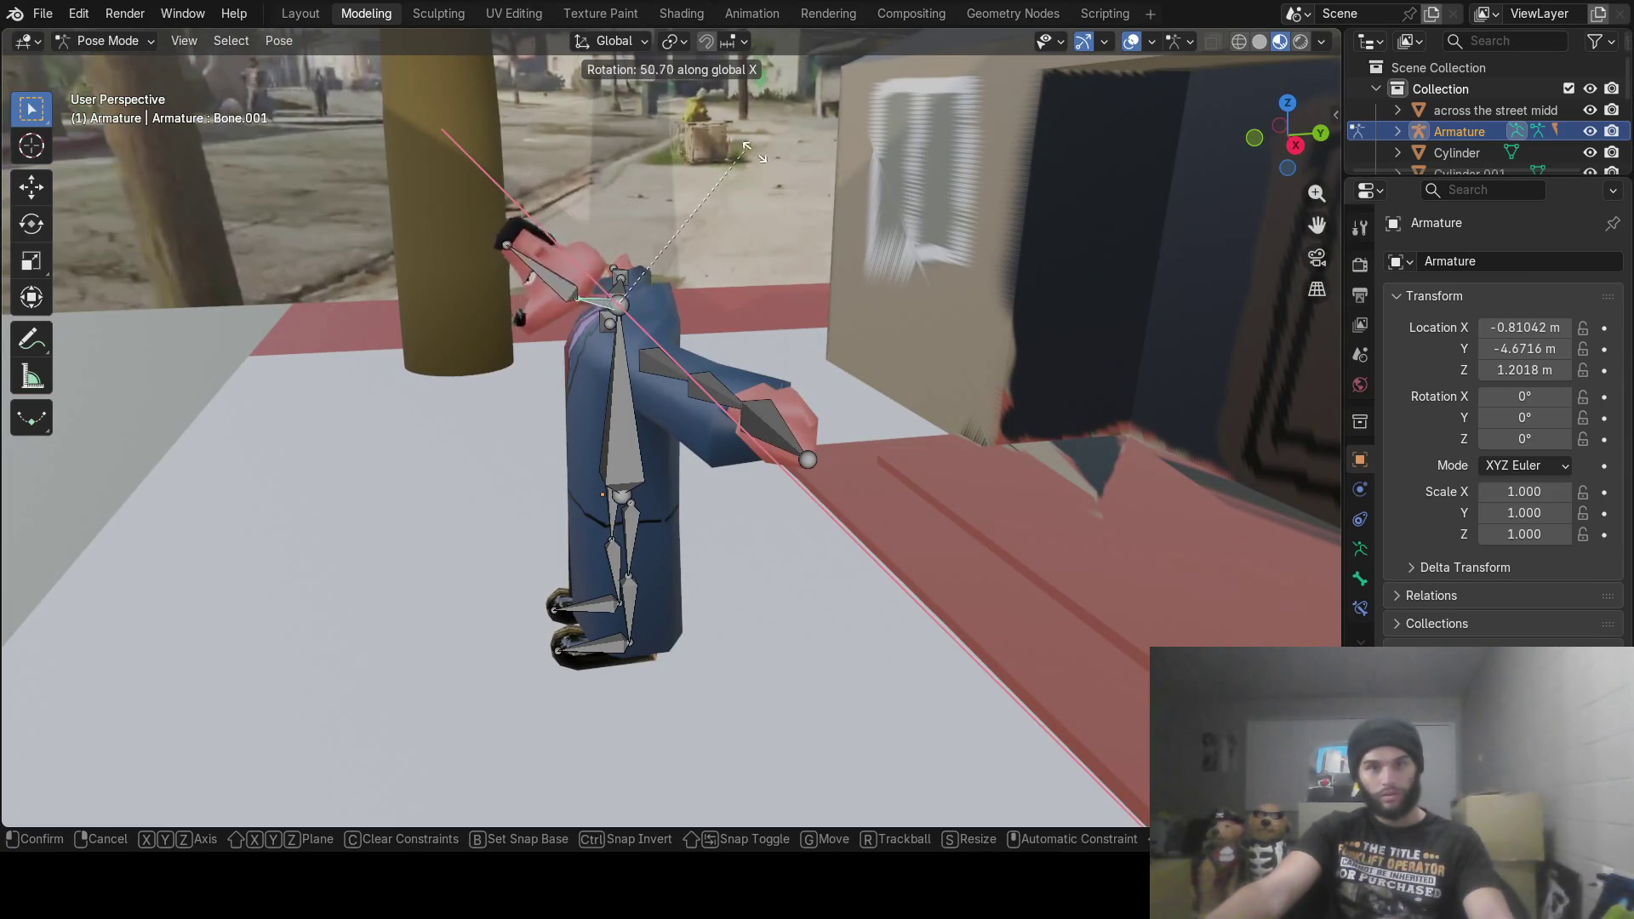
pyautogui.rightClick(788, 434)
# Step: Back in a front view, select the central torso bone in Edit Mode
pyautogui.moveTo(788, 434)
pyautogui.mouseDown(button='middle')
pyautogui.moveTo(764, 453)
pyautogui.moveTo(833, 439)
pyautogui.mouseUp(button='middle')
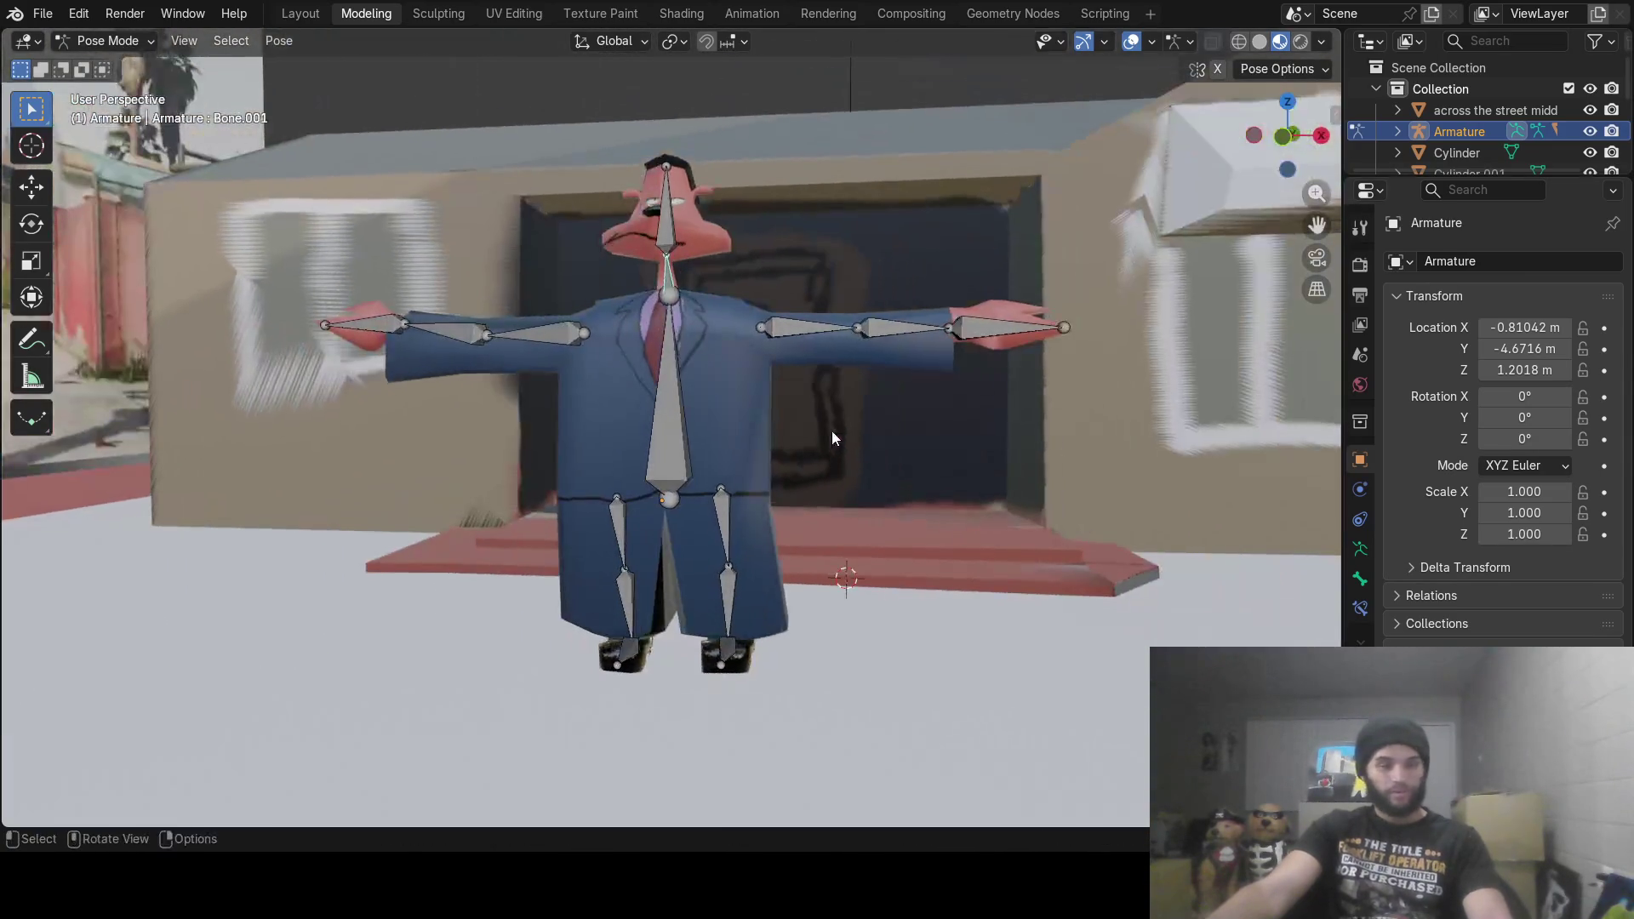
pyautogui.press('Tab')
pyautogui.click(670, 438)
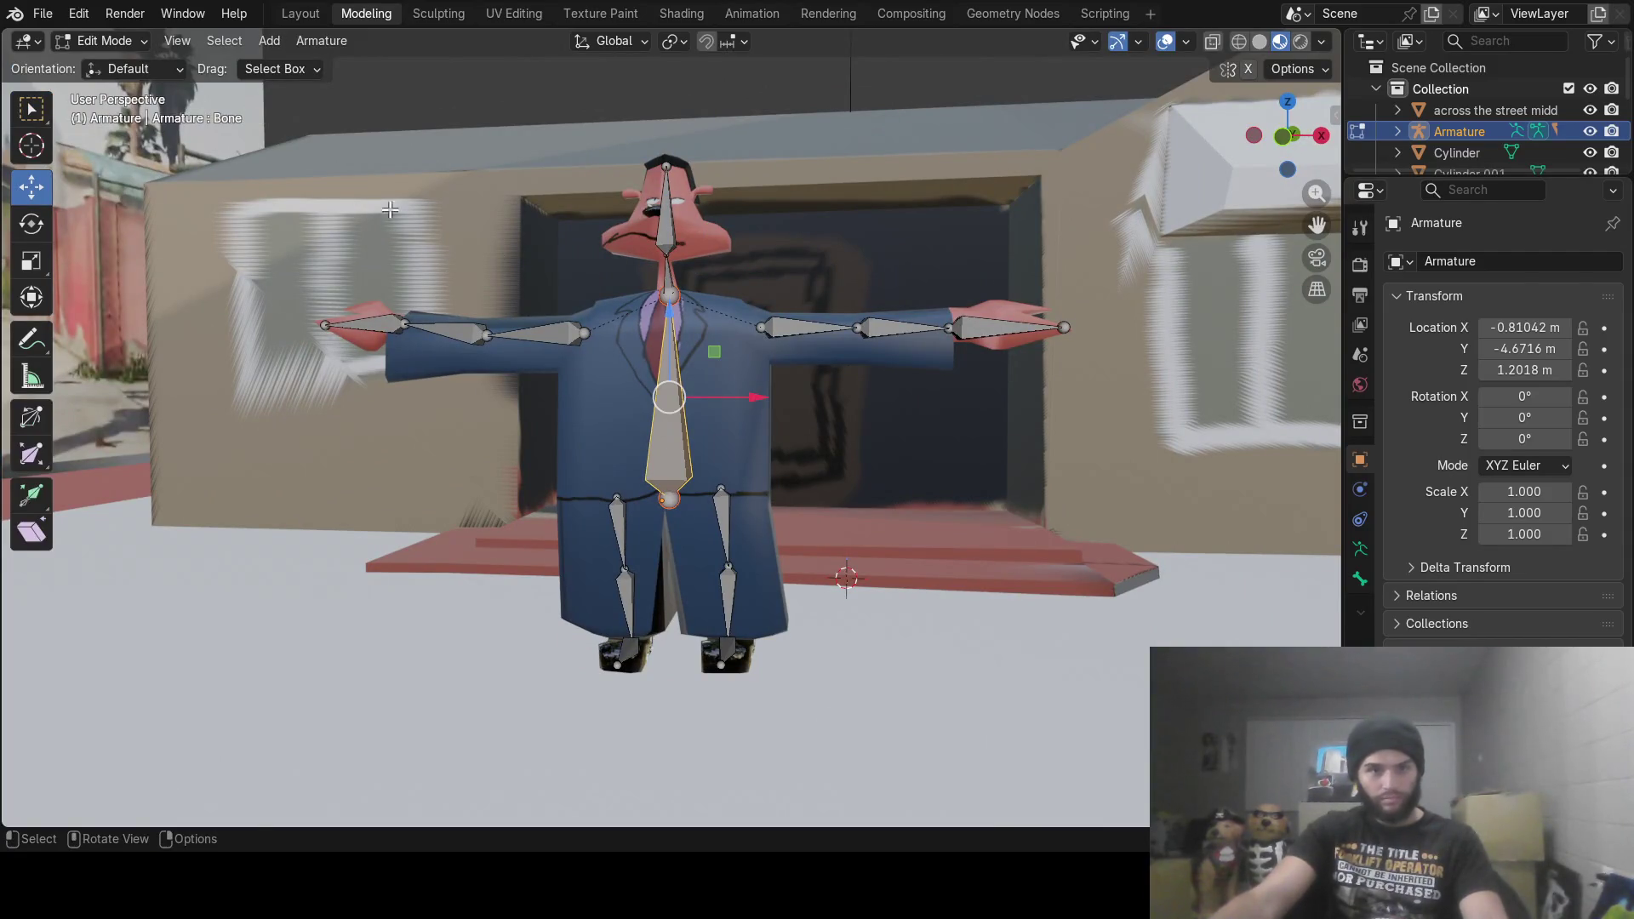
# Step: Return the armature to Object Mode, then select the suit mesh and switch it to Weight Paint
pyautogui.click(117, 43)
pyautogui.click(106, 68)
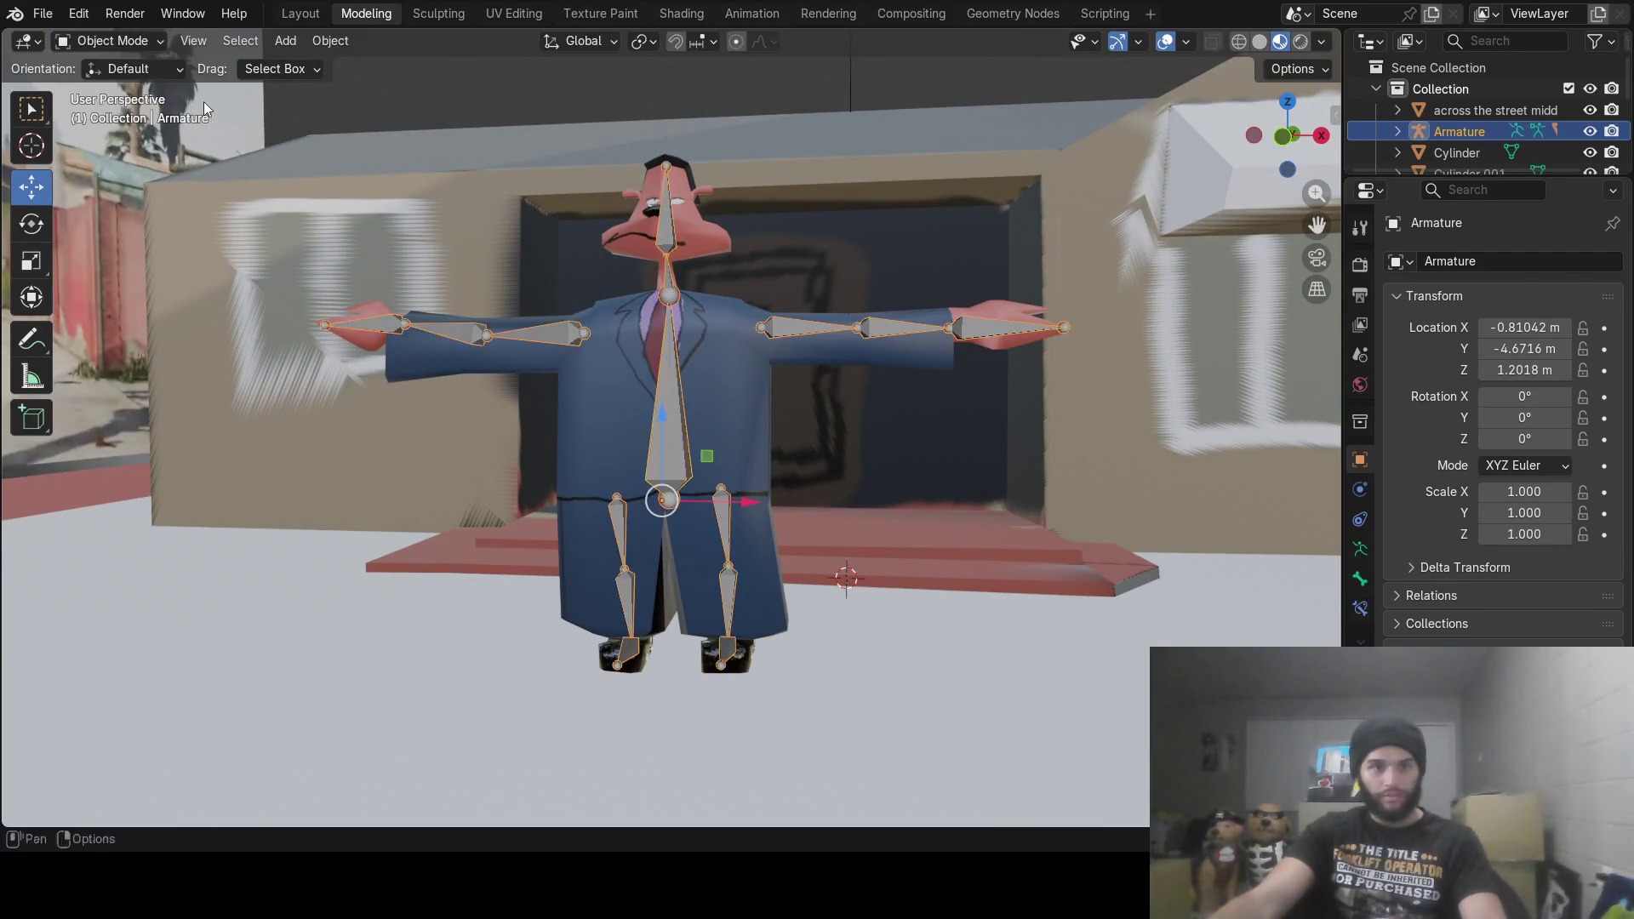
pyautogui.click(667, 431)
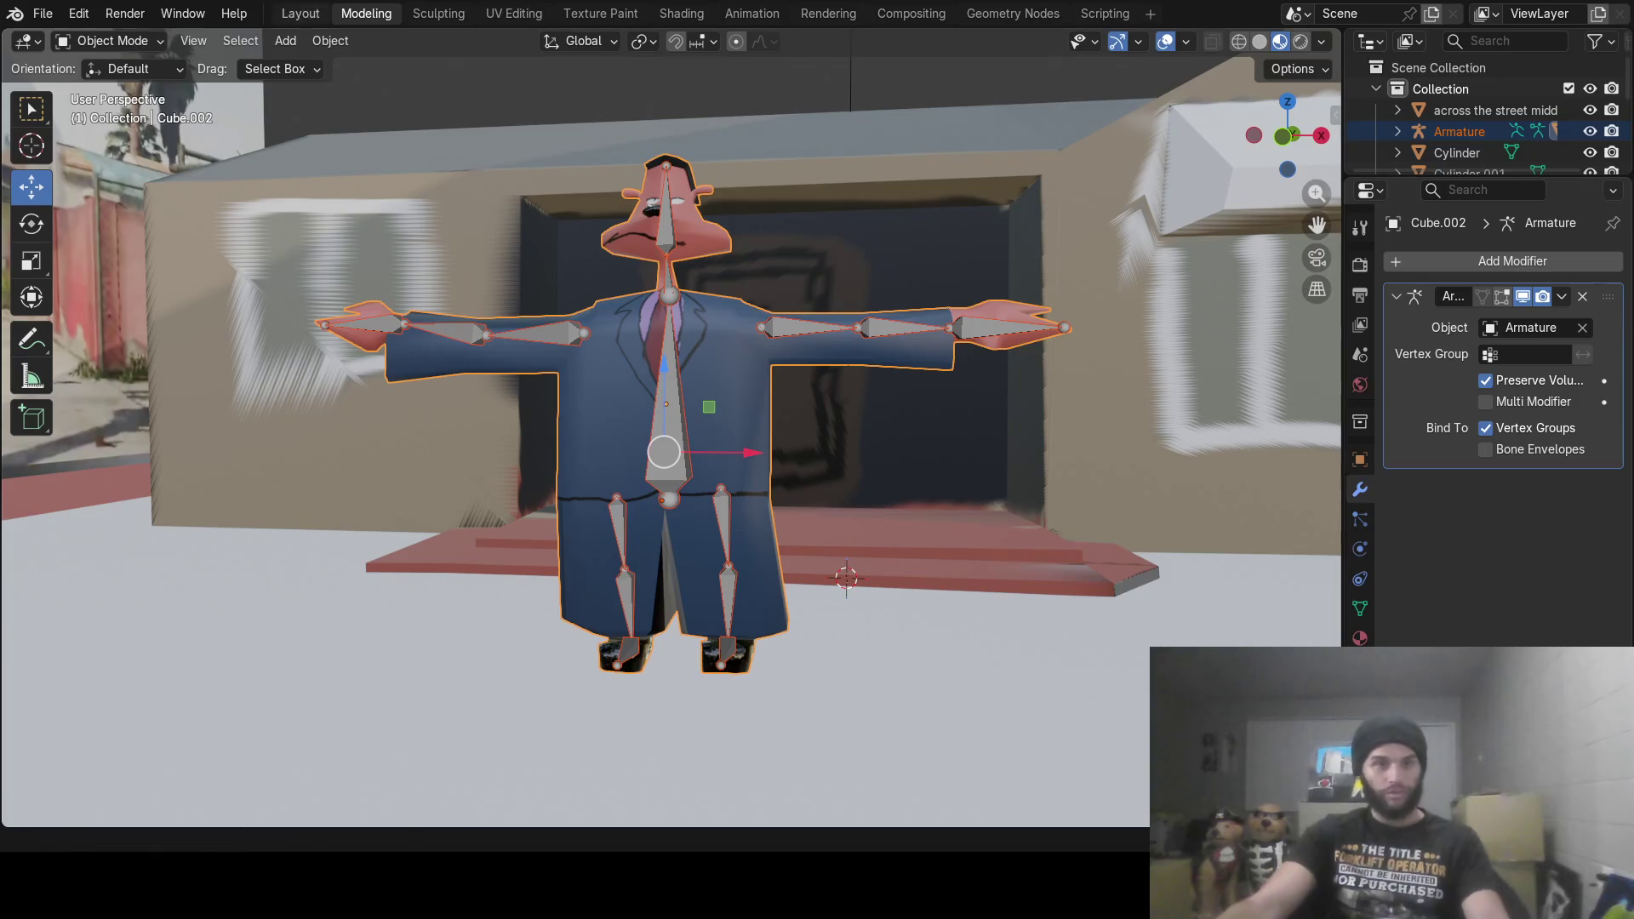
pyautogui.click(111, 41)
pyautogui.click(119, 156)
# Step: Display the central torso bone's weights and paint a first stroke across the upper chest
pyautogui.moveTo(1072, 417)
pyautogui.mouseDown(button='middle')
pyautogui.moveTo(1175, 404)
pyautogui.moveTo(853, 384)
pyautogui.mouseUp(button='middle')
pyautogui.scroll(5, 853, 385)
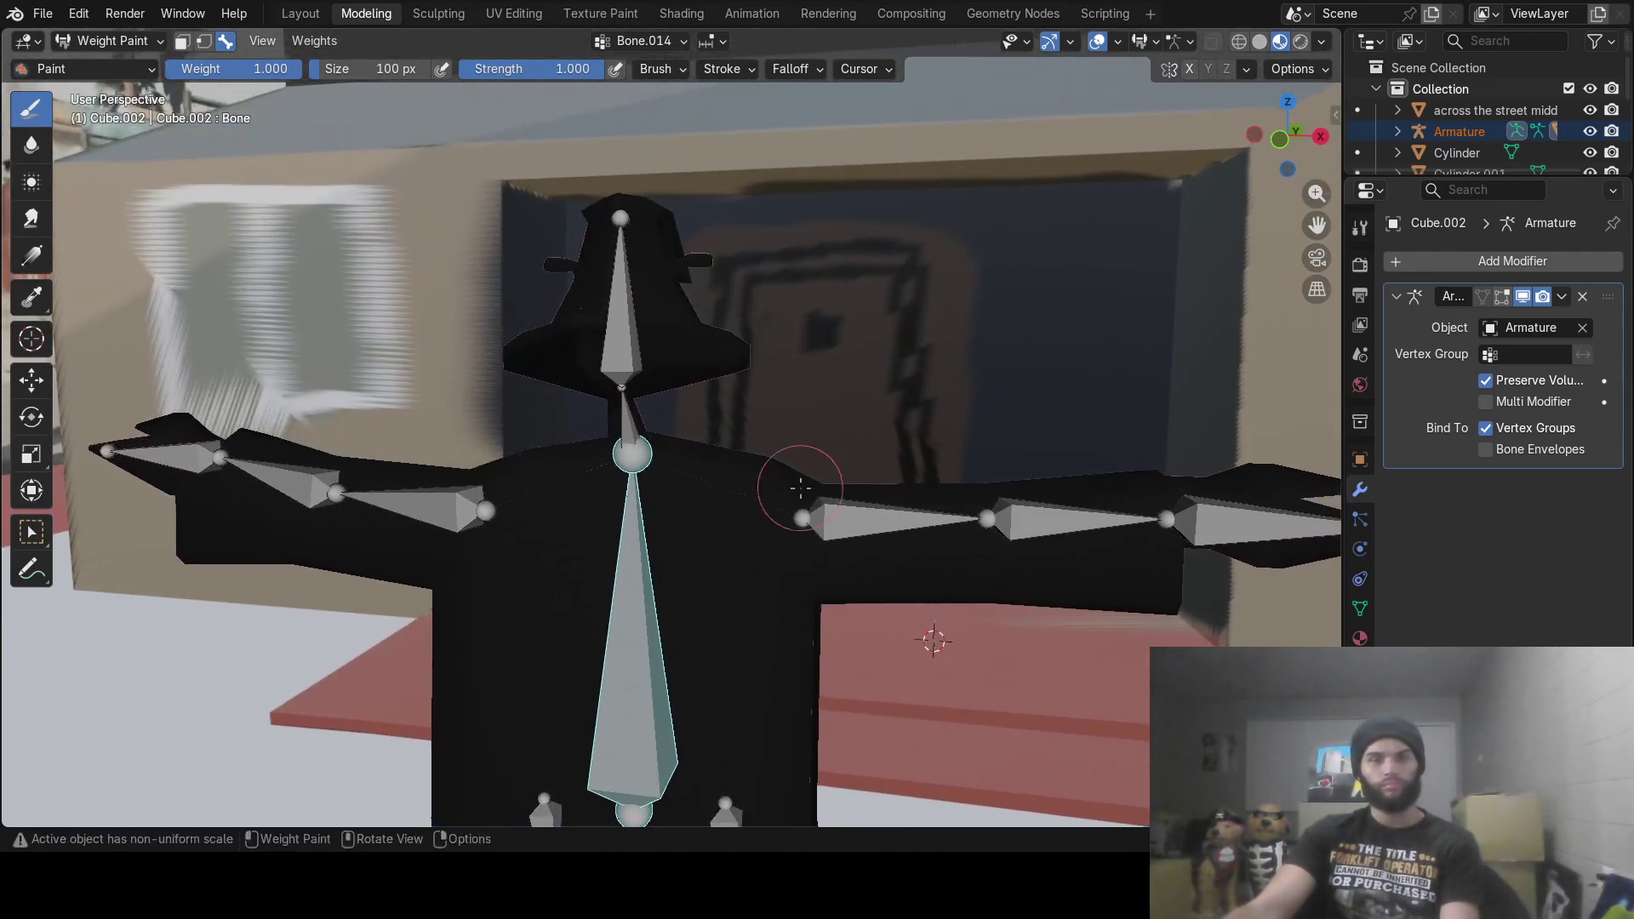
pyautogui.moveTo(800, 488)
pyautogui.mouseDown(button='middle')
pyautogui.moveTo(485, 485)
pyautogui.moveTo(875, 693)
pyautogui.mouseUp(button='middle')
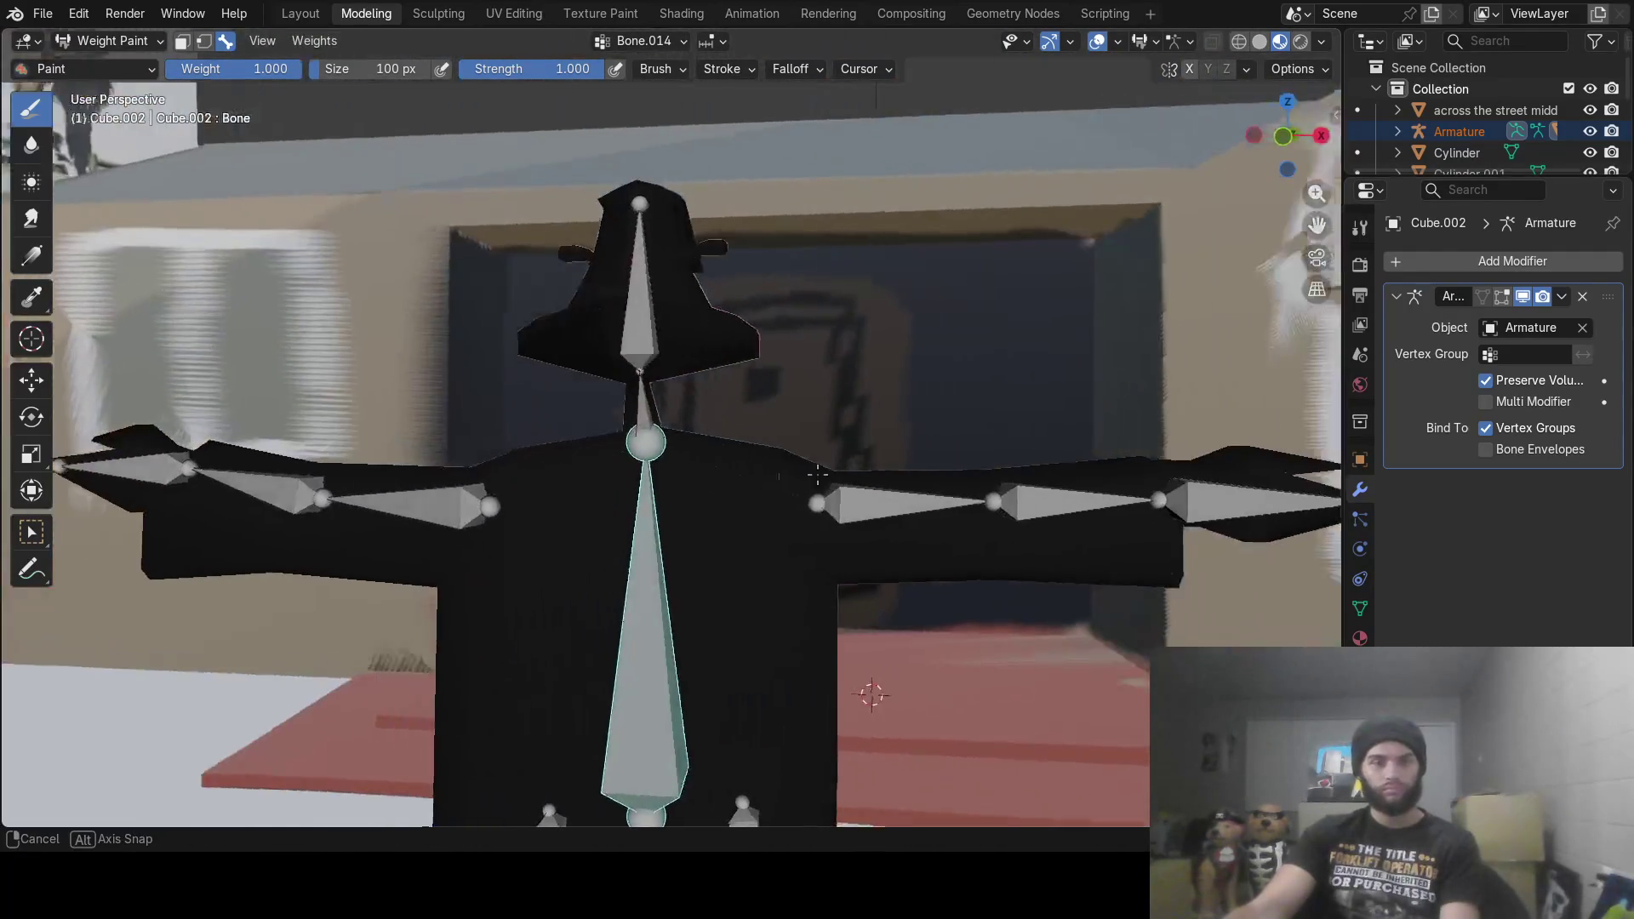
pyautogui.scroll(3, 839, 537)
pyautogui.moveTo(839, 536)
pyautogui.mouseDown(button='middle')
pyautogui.moveTo(862, 540)
pyautogui.moveTo(851, 596)
pyautogui.moveTo(809, 561)
pyautogui.moveTo(828, 559)
pyautogui.moveTo(807, 569)
pyautogui.mouseUp(button='middle')
pyautogui.scroll(-5, 861, 540)
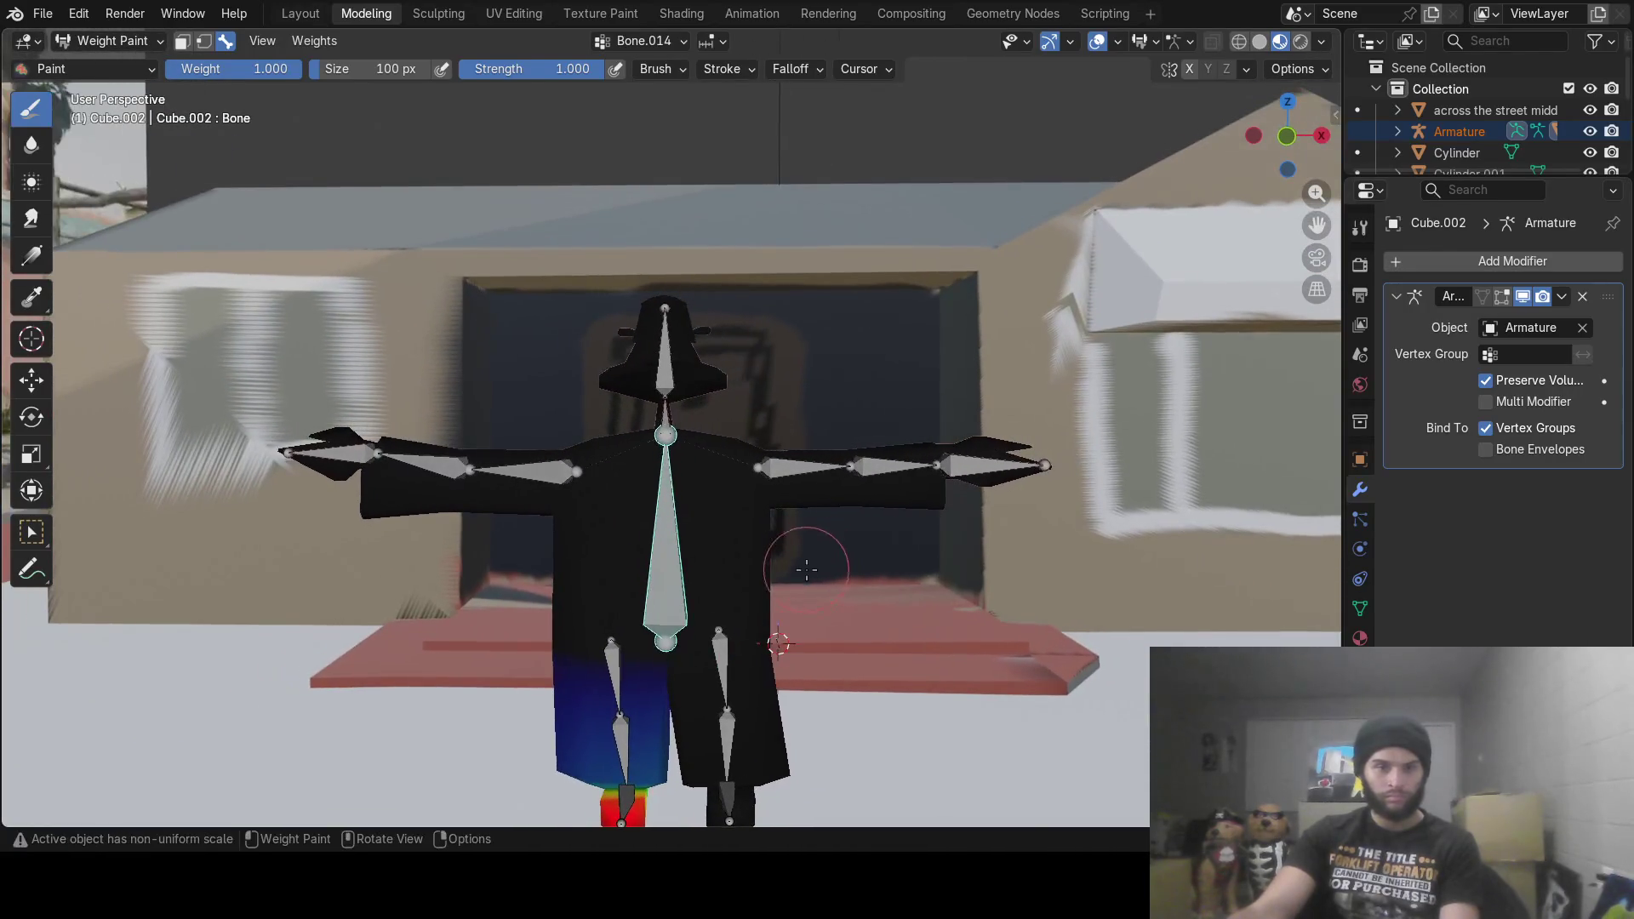
pyautogui.keyDown('ctrl'); pyautogui.click(815, 624); pyautogui.keyUp('ctrl')
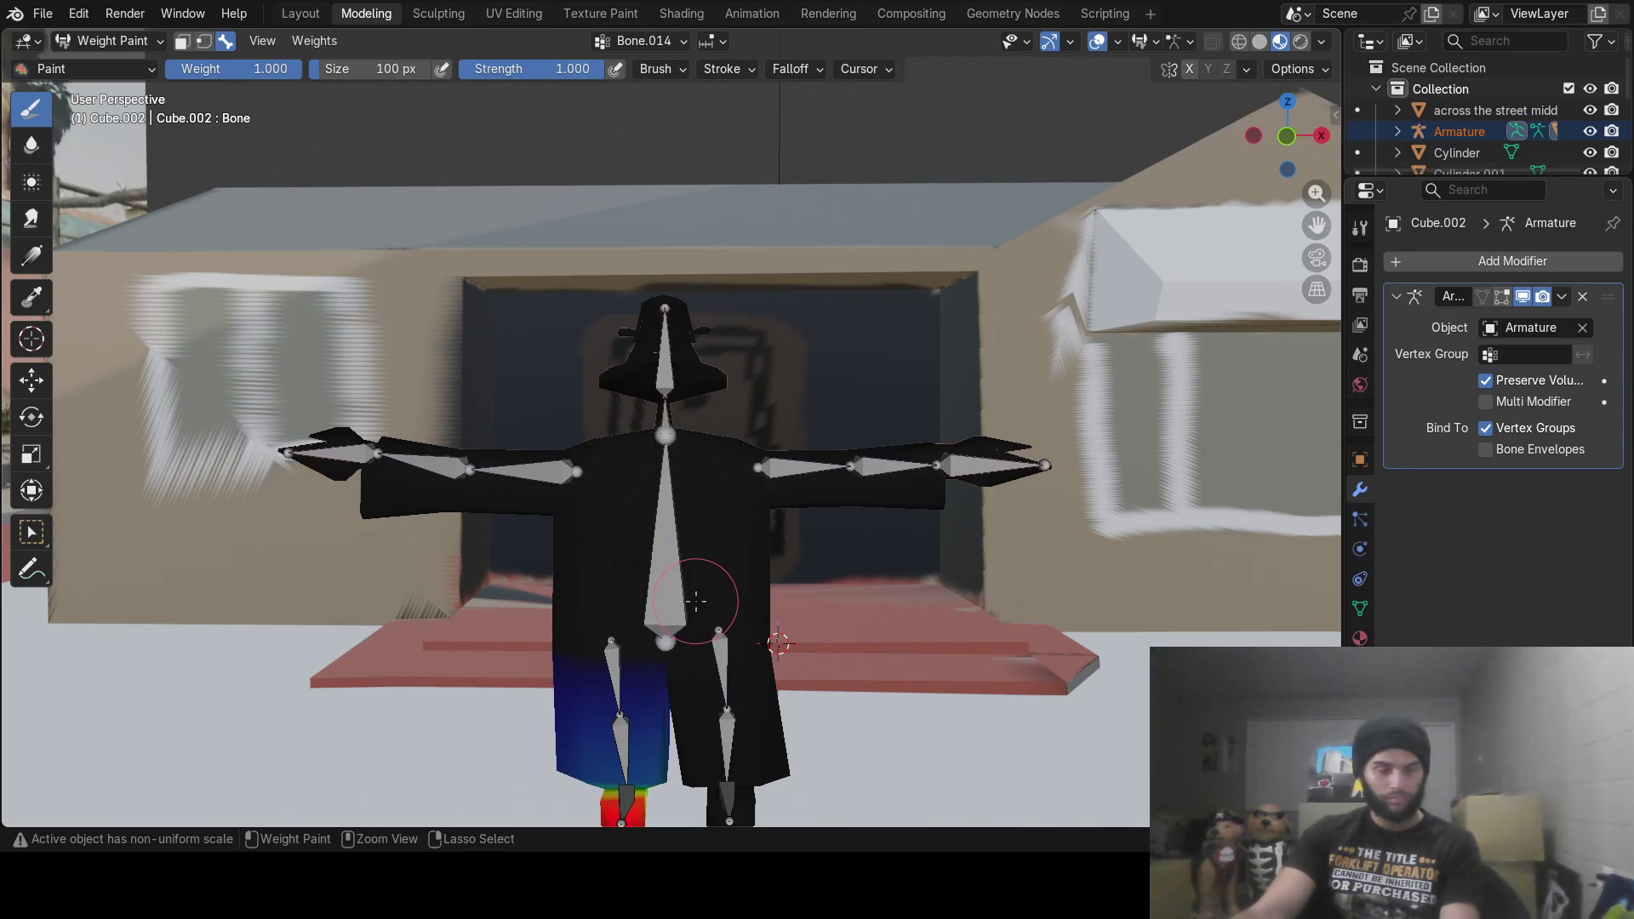
pyautogui.keyDown('ctrl'); pyautogui.click(666, 586); pyautogui.keyUp('ctrl')
pyautogui.moveTo(683, 595)
pyautogui.mouseDown(button='middle')
pyautogui.moveTo(1178, 620)
pyautogui.moveTo(639, 455)
pyautogui.mouseUp(button='middle')
pyautogui.moveTo(620, 438)
pyautogui.mouseDown()
pyautogui.moveTo(606, 411)
pyautogui.moveTo(776, 429)
pyautogui.moveTo(704, 445)
pyautogui.mouseUp()
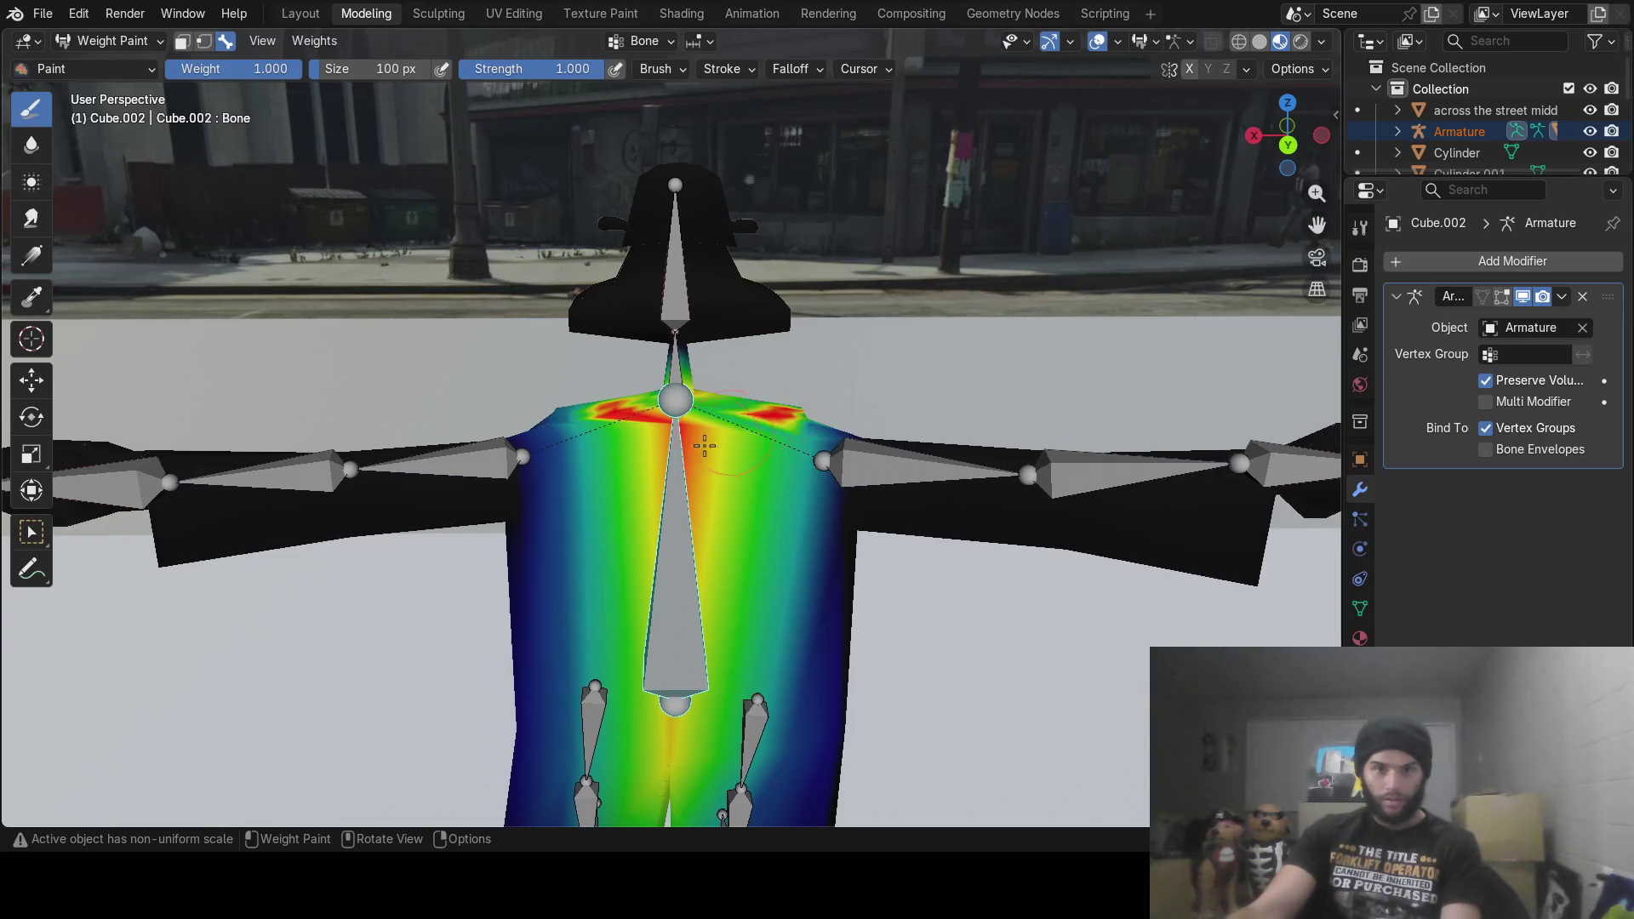
# Step: Paint full weight on the lower torso, upper right chest and upper chest
pyautogui.moveTo(797, 610); pyautogui.dragTo(780, 604, button='middle')
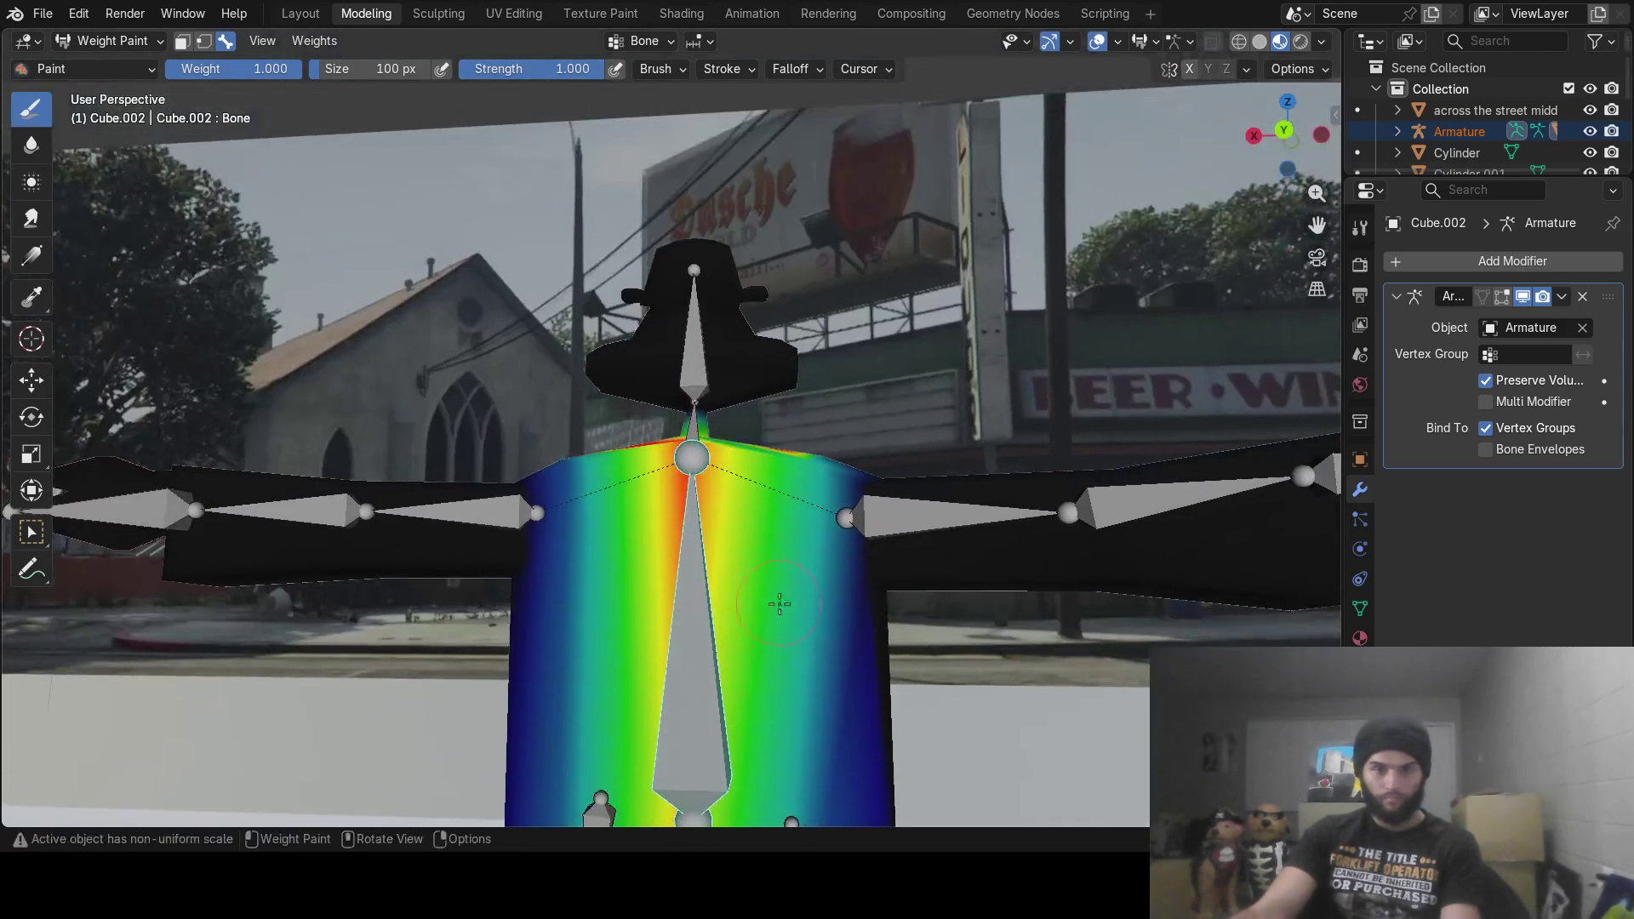
pyautogui.scroll(-3, 687, 642)
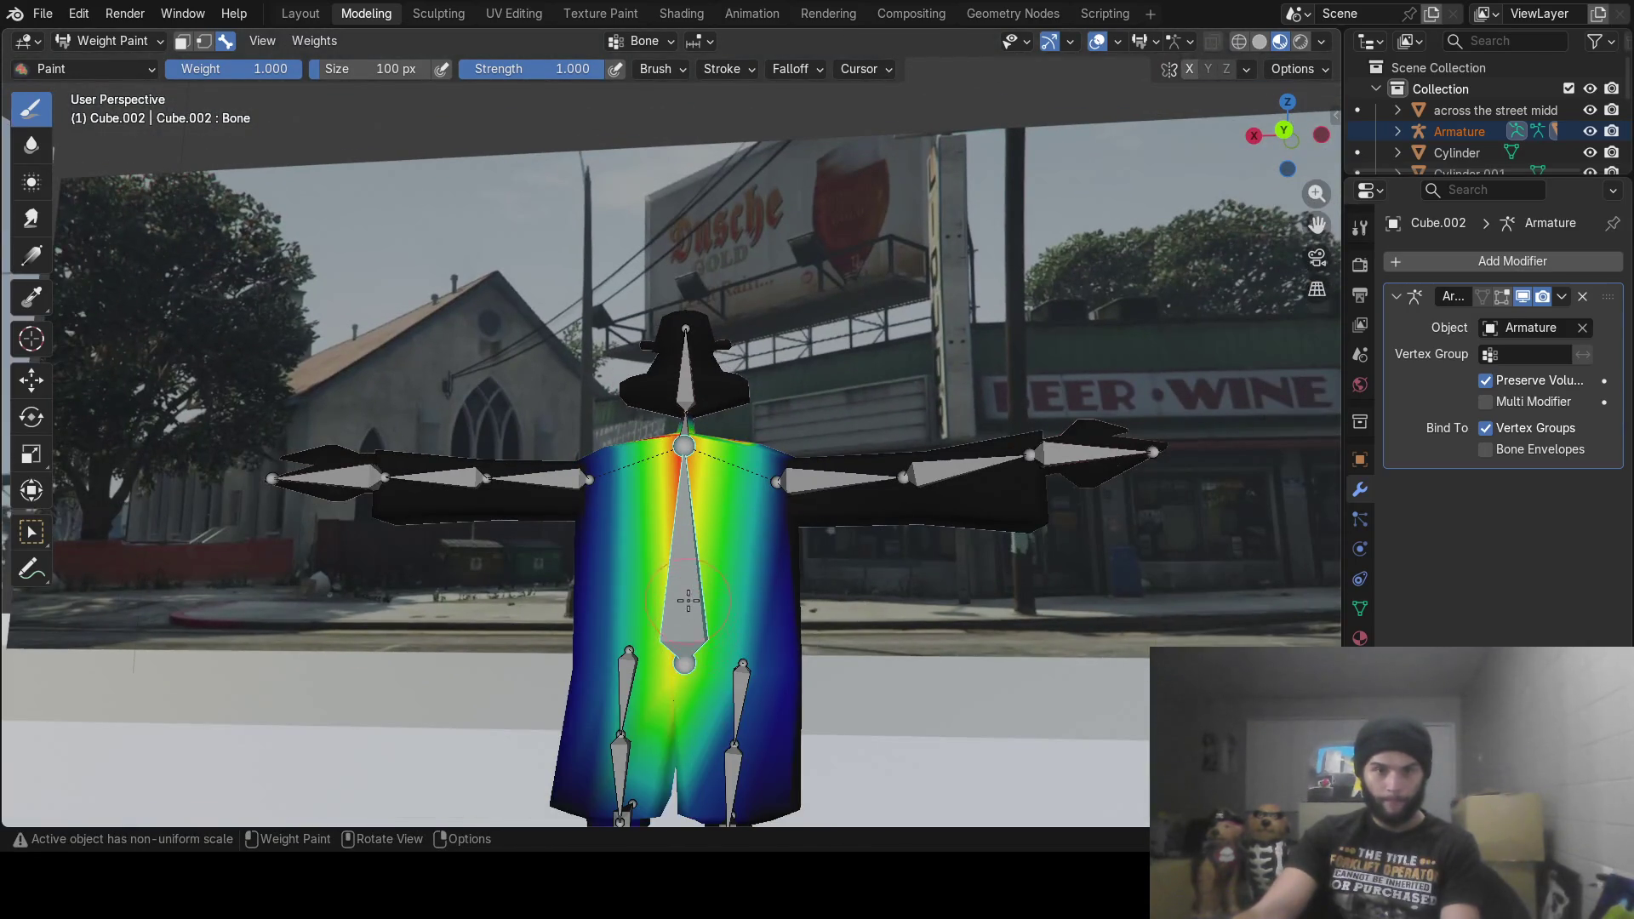
pyautogui.moveTo(824, 602)
pyautogui.mouseDown(button='middle')
pyautogui.moveTo(862, 615)
pyautogui.moveTo(747, 589)
pyautogui.mouseUp(button='middle')
pyautogui.moveTo(895, 605); pyautogui.dragTo(586, 557, button='middle')
pyautogui.moveTo(557, 621); pyautogui.dragTo(672, 647, button='middle')
pyautogui.moveTo(672, 647)
pyautogui.mouseDown()
pyautogui.moveTo(706, 681)
pyautogui.moveTo(664, 689)
pyautogui.moveTo(667, 652)
pyautogui.mouseUp()
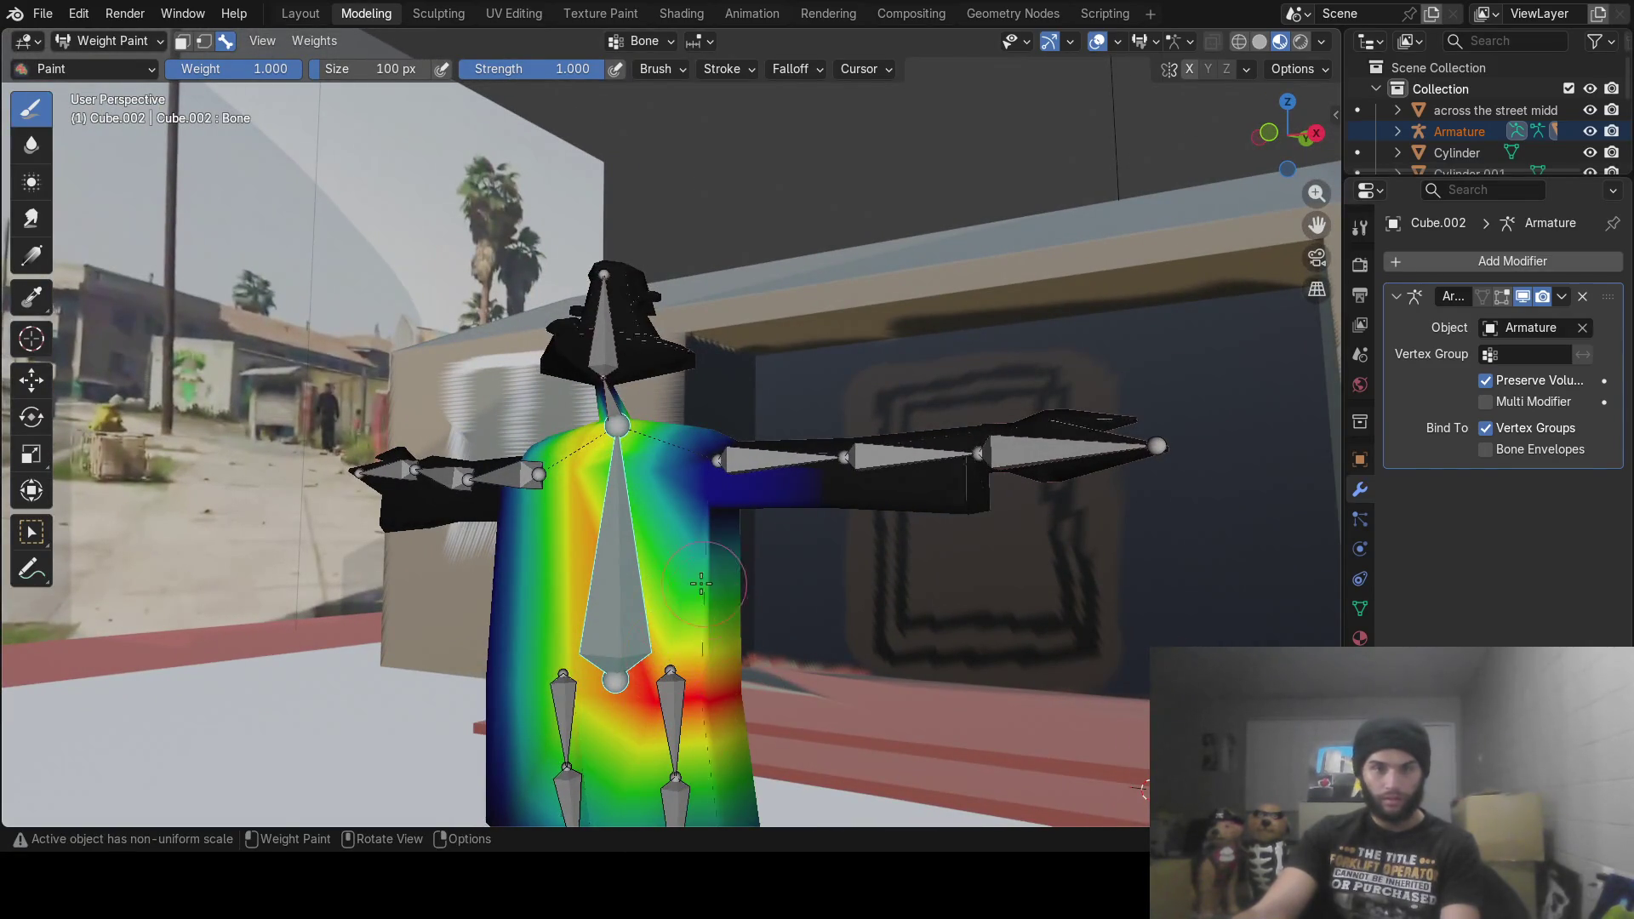
pyautogui.moveTo(669, 596)
pyautogui.mouseDown()
pyautogui.moveTo(668, 476)
pyautogui.moveTo(678, 650)
pyautogui.mouseUp()
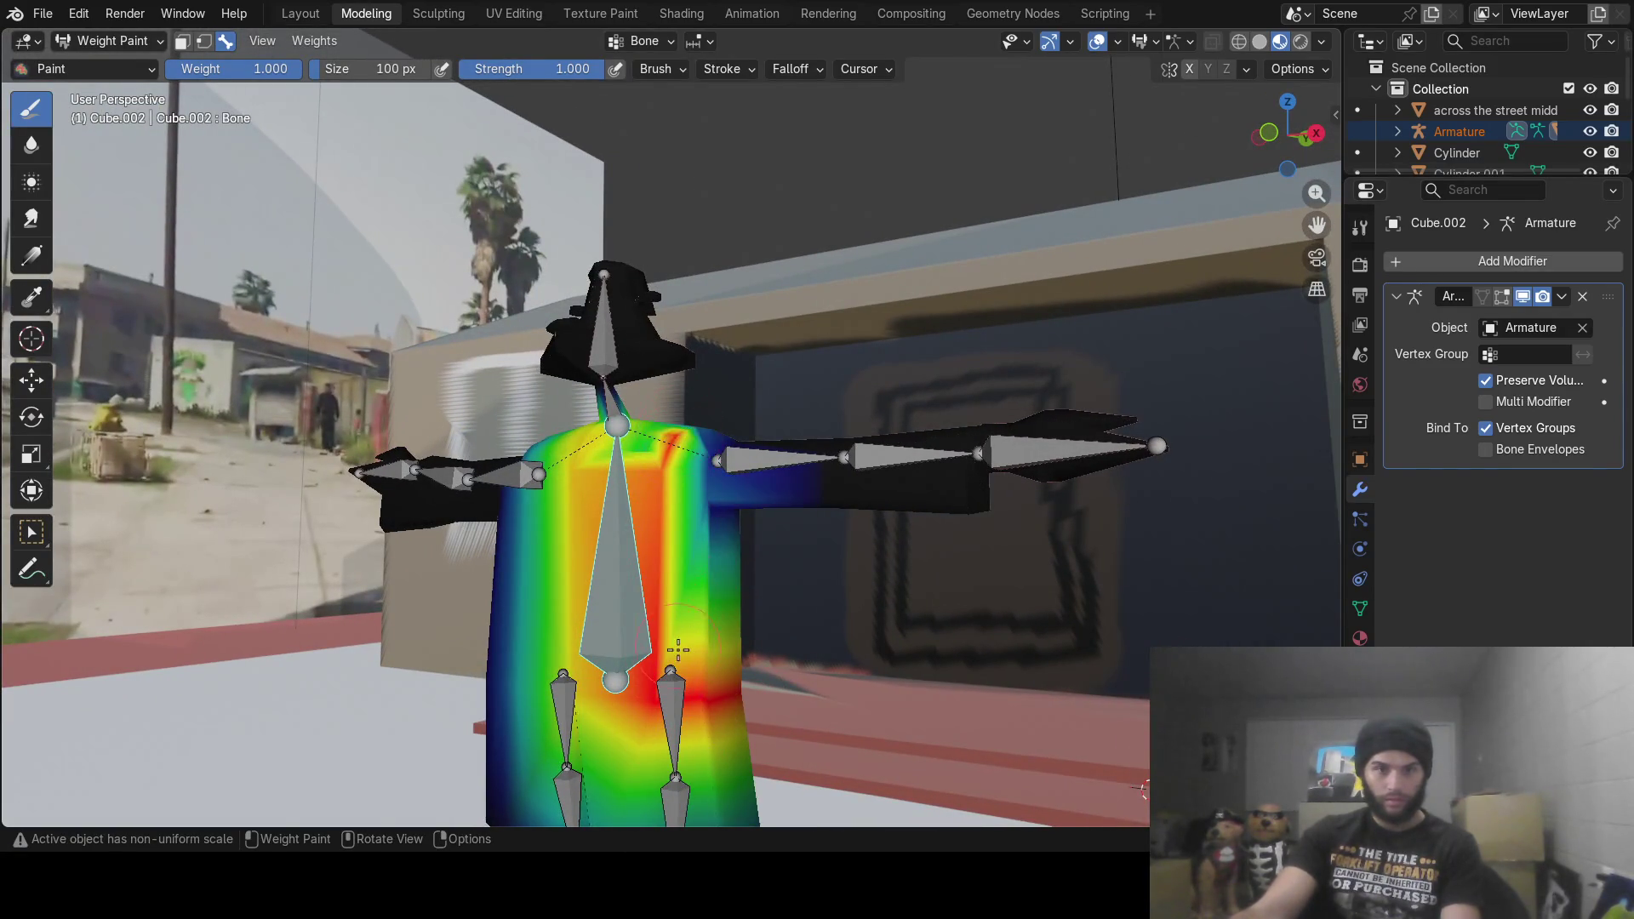
pyautogui.moveTo(666, 486); pyautogui.dragTo(621, 447)
# Step: Paint weight up the torso's left side and over the upper back and shoulder
pyautogui.moveTo(621, 447)
pyautogui.mouseDown(button='middle')
pyautogui.moveTo(609, 670)
pyautogui.moveTo(792, 566)
pyautogui.mouseUp(button='middle')
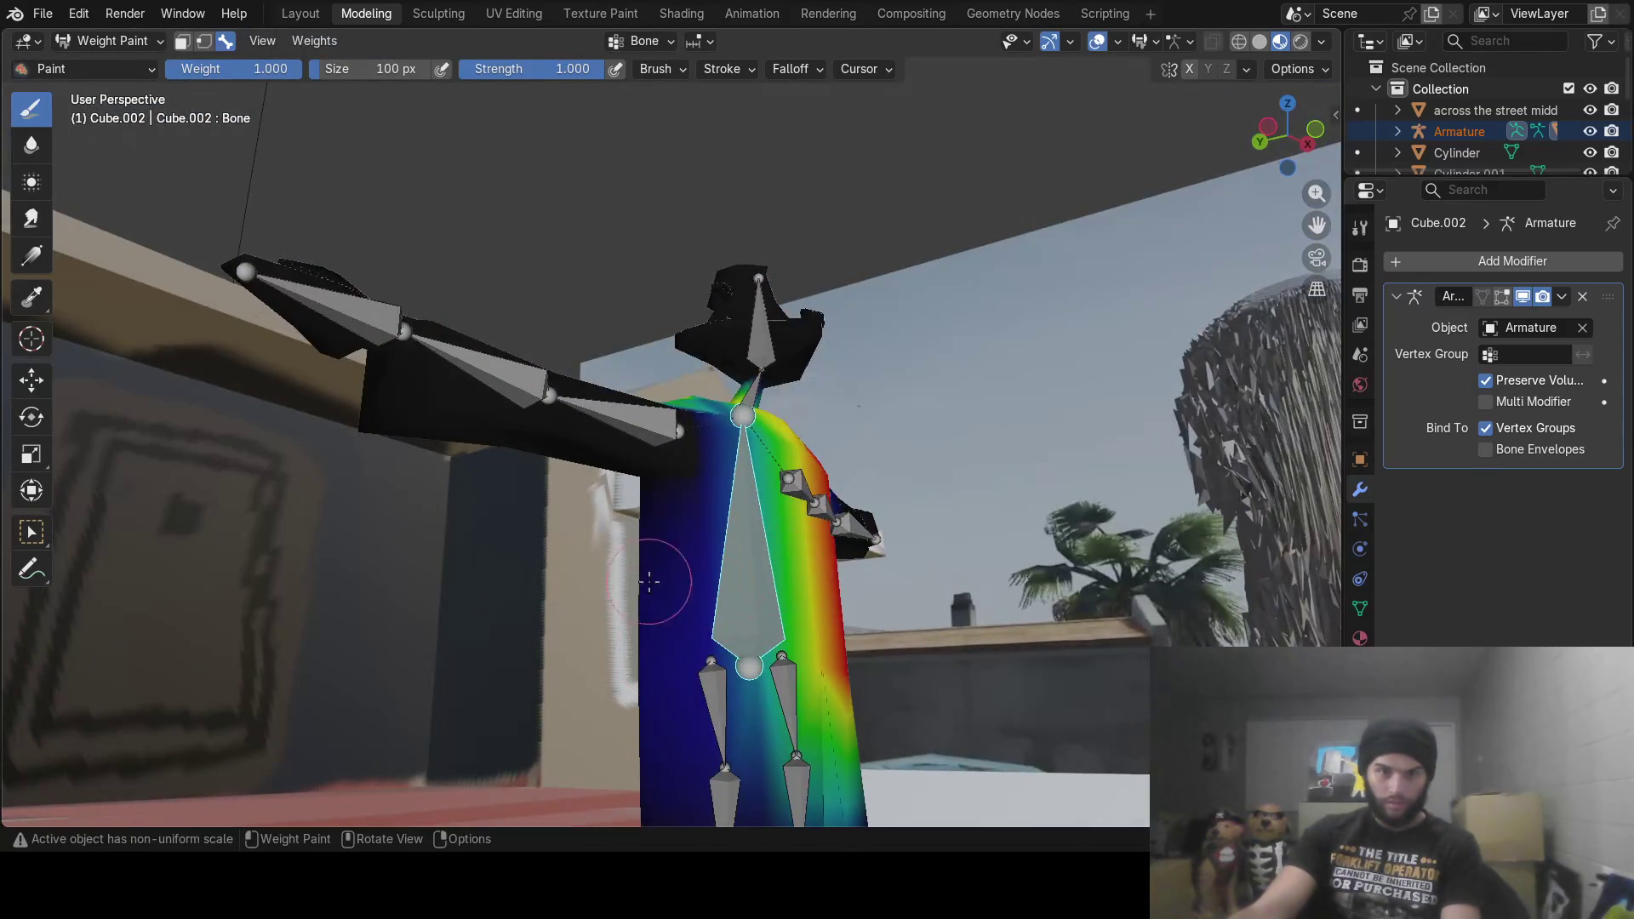
pyautogui.moveTo(651, 587); pyautogui.dragTo(709, 688, button='middle')
pyautogui.moveTo(783, 630)
pyautogui.mouseDown(button='middle')
pyautogui.moveTo(807, 609)
pyautogui.moveTo(780, 620)
pyautogui.moveTo(890, 605)
pyautogui.moveTo(787, 624)
pyautogui.mouseUp(button='middle')
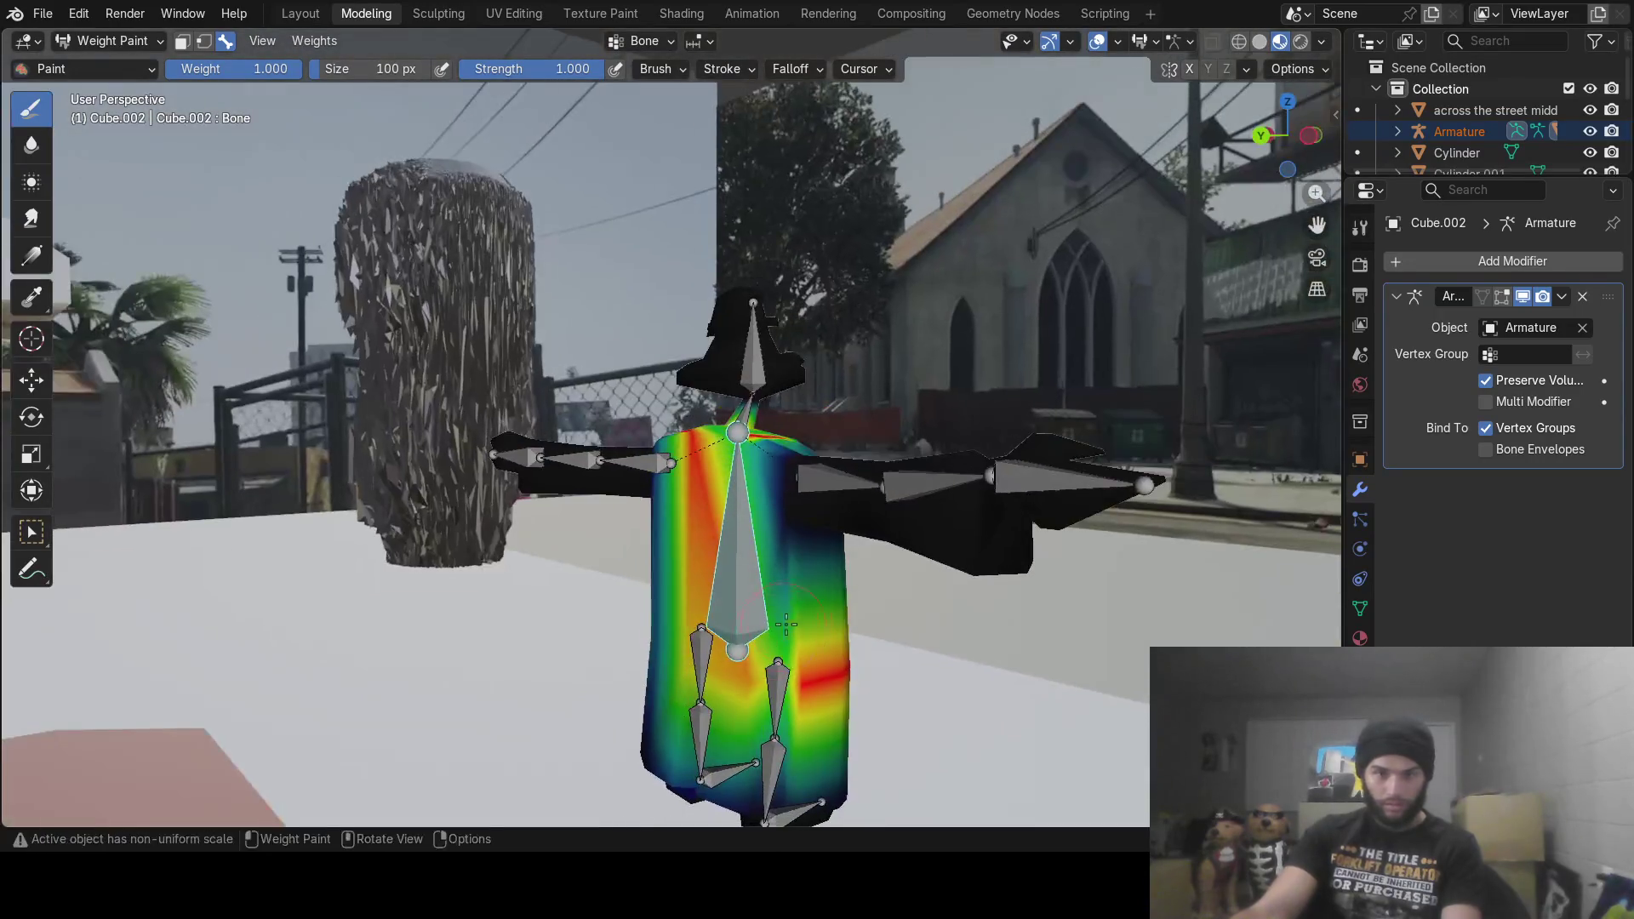
pyautogui.scroll(3, 786, 625)
pyautogui.moveTo(890, 687); pyautogui.dragTo(893, 584, button='middle')
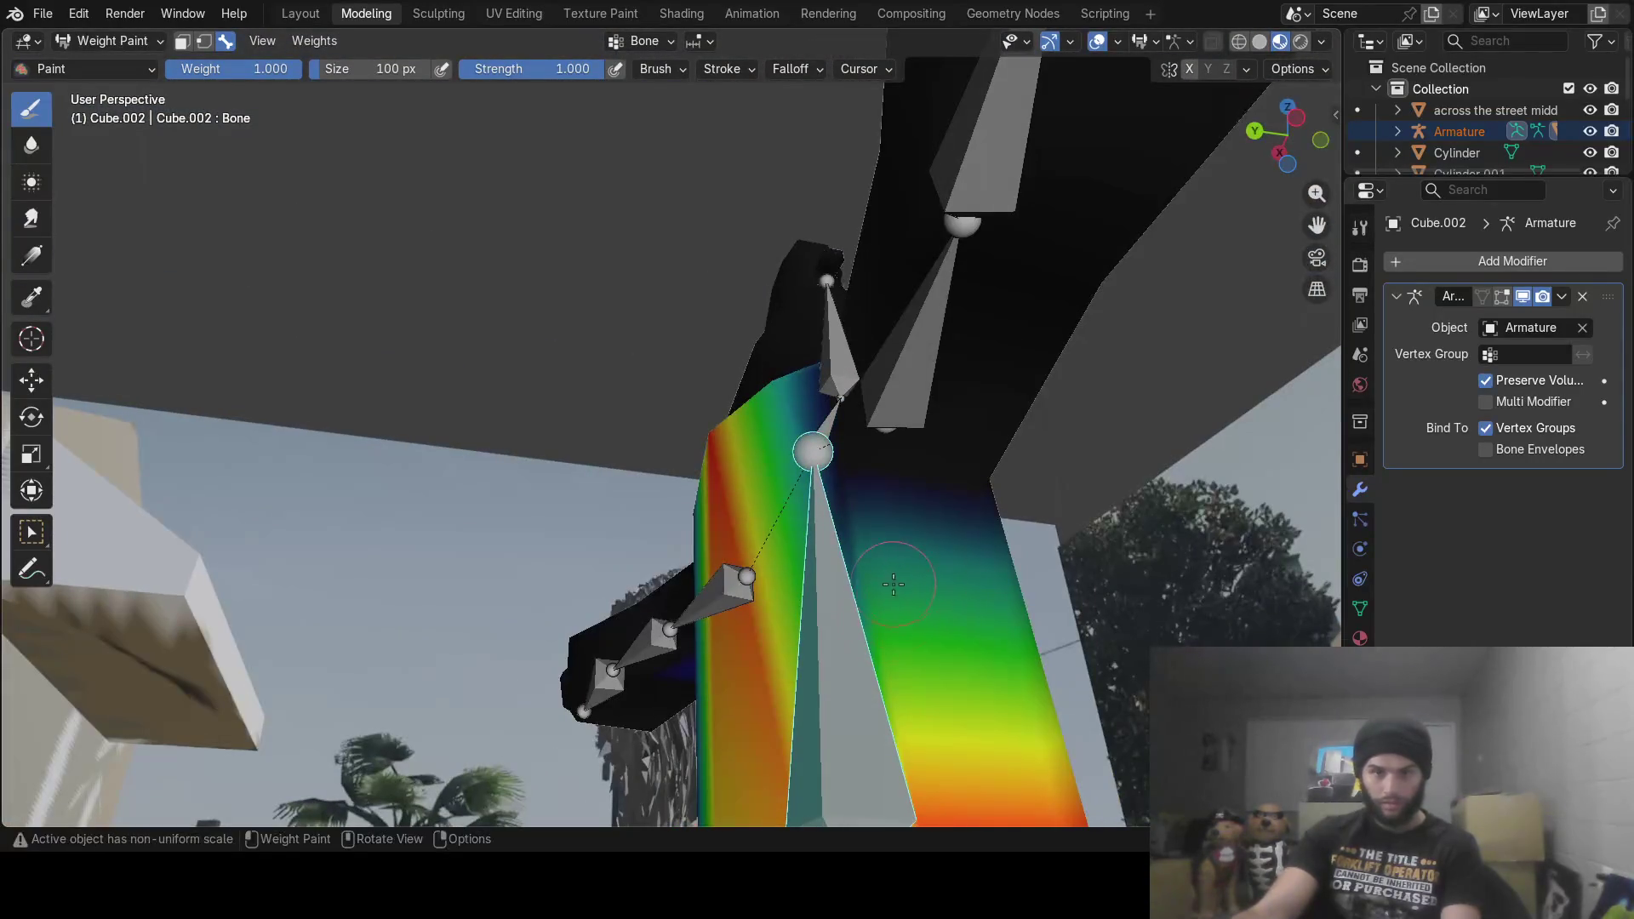
pyautogui.moveTo(781, 619); pyautogui.dragTo(863, 511, button='middle')
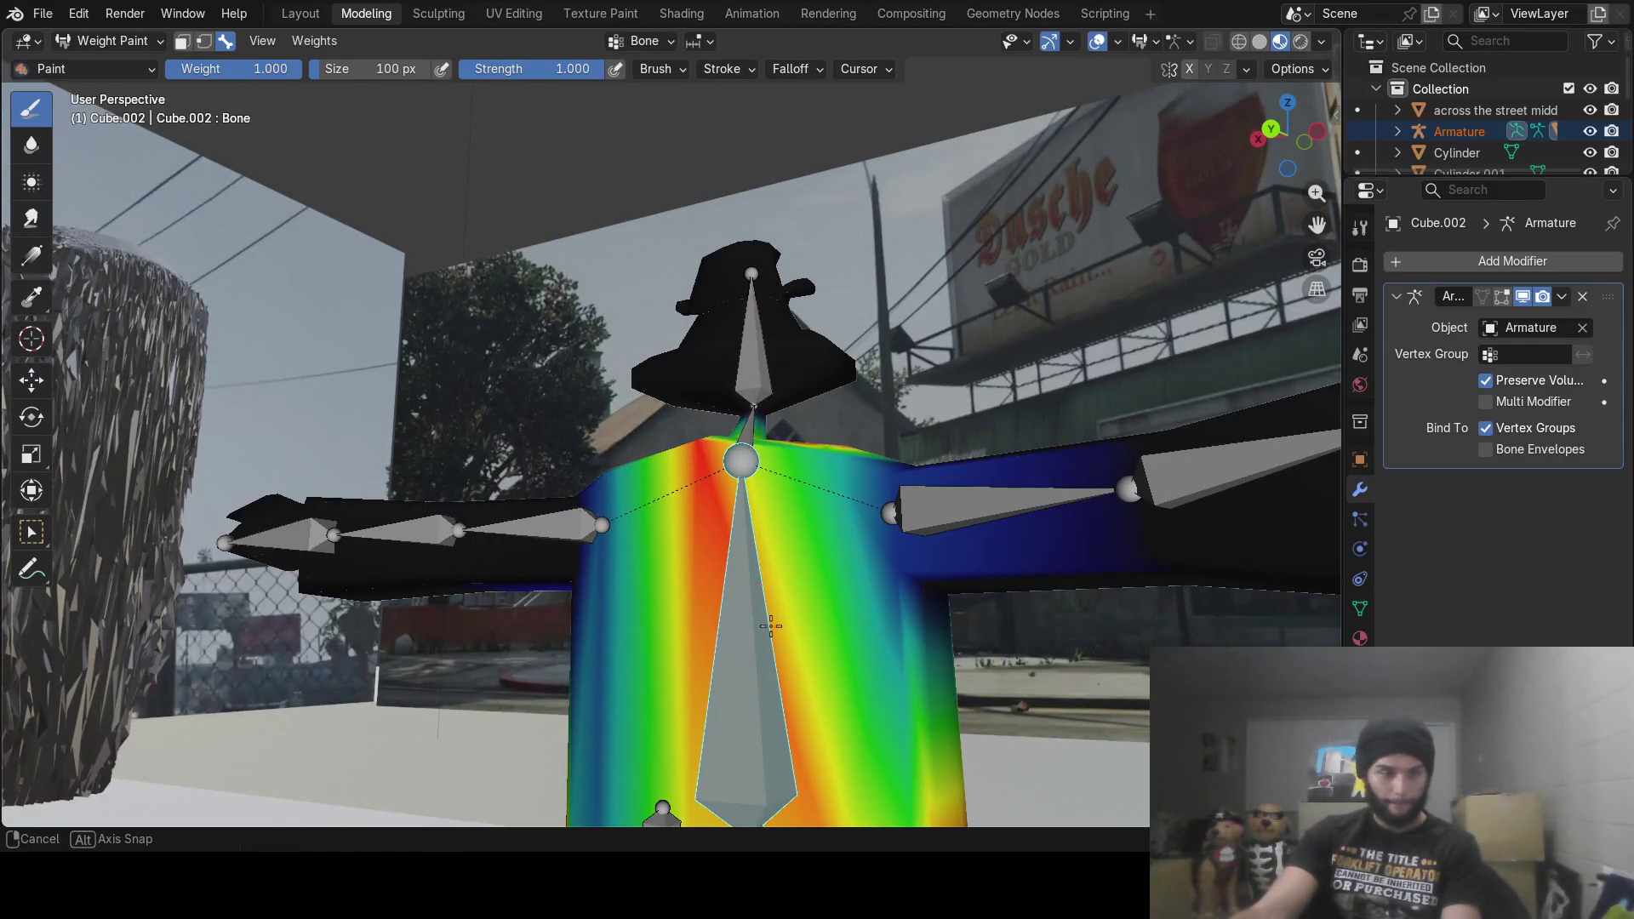
pyautogui.moveTo(774, 609); pyautogui.dragTo(544, 592, button='middle')
pyautogui.moveTo(514, 633); pyautogui.dragTo(525, 457)
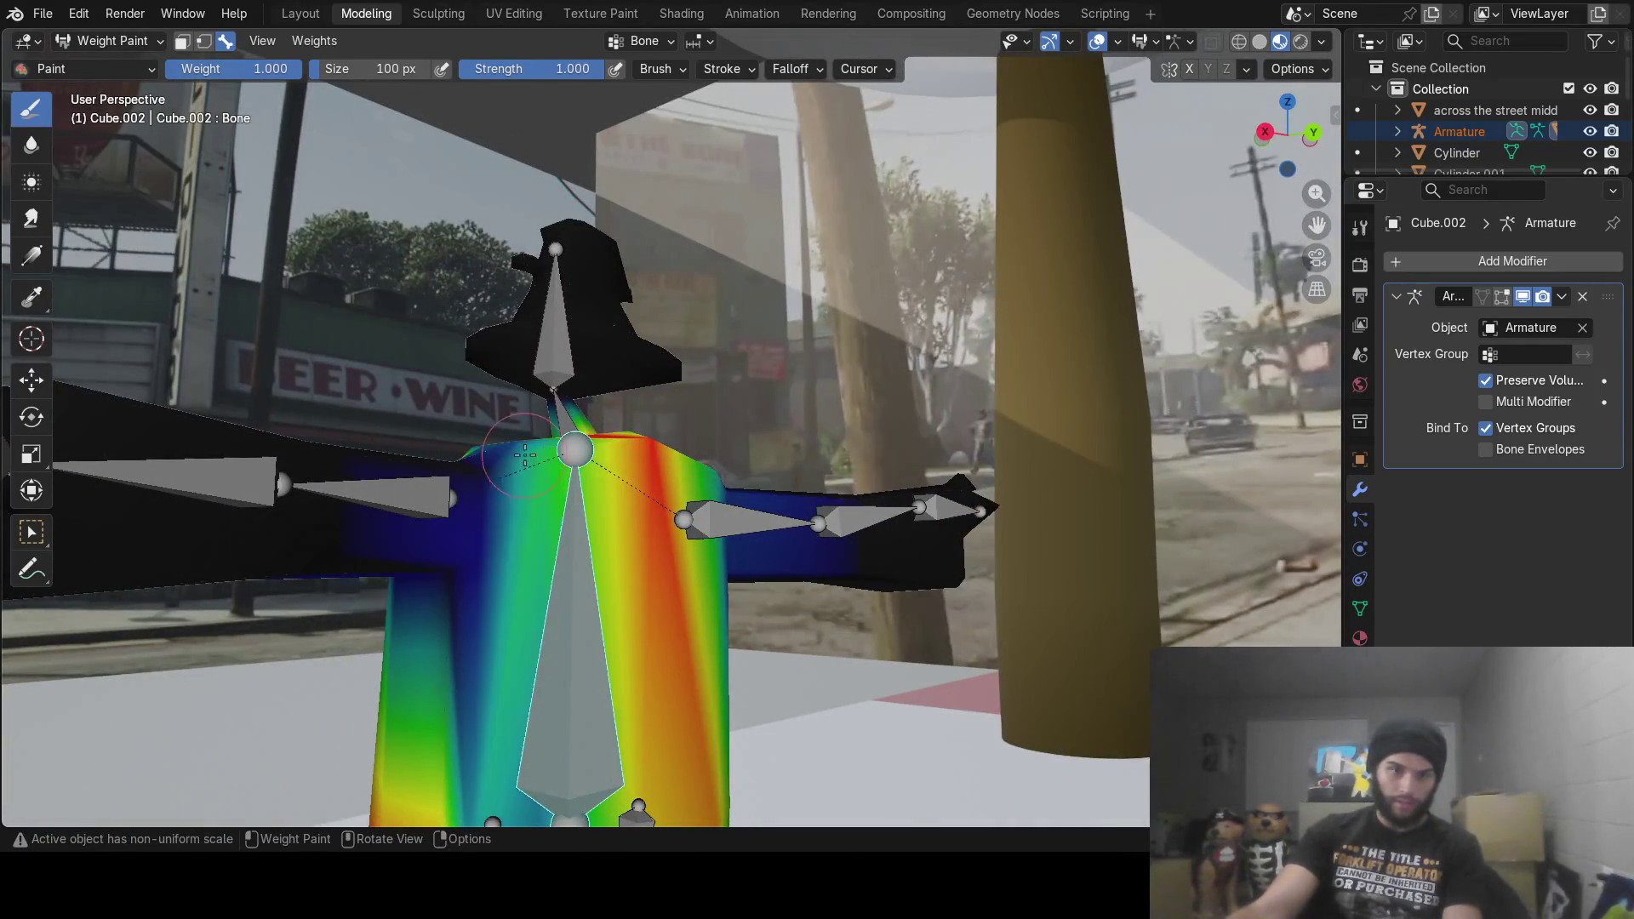
pyautogui.moveTo(624, 513); pyautogui.dragTo(513, 529, button='middle')
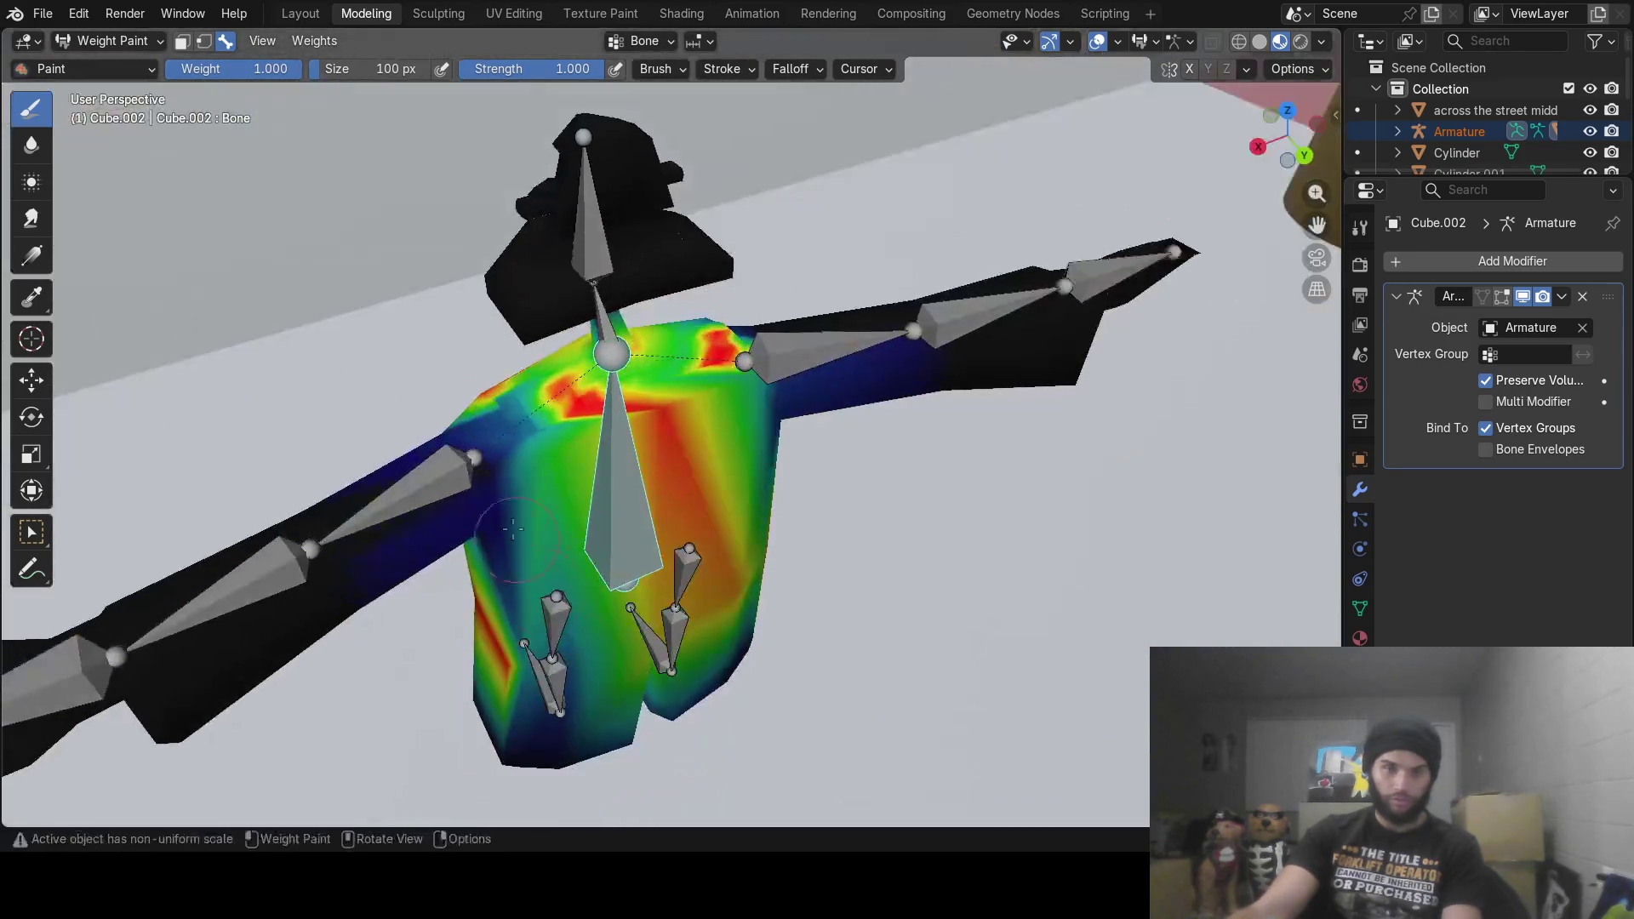
pyautogui.moveTo(522, 372); pyautogui.dragTo(533, 400)
# Step: Paint full weight on the torso's right side, left chest, and left side down past the hip
pyautogui.moveTo(694, 451); pyautogui.dragTo(728, 456, button='middle')
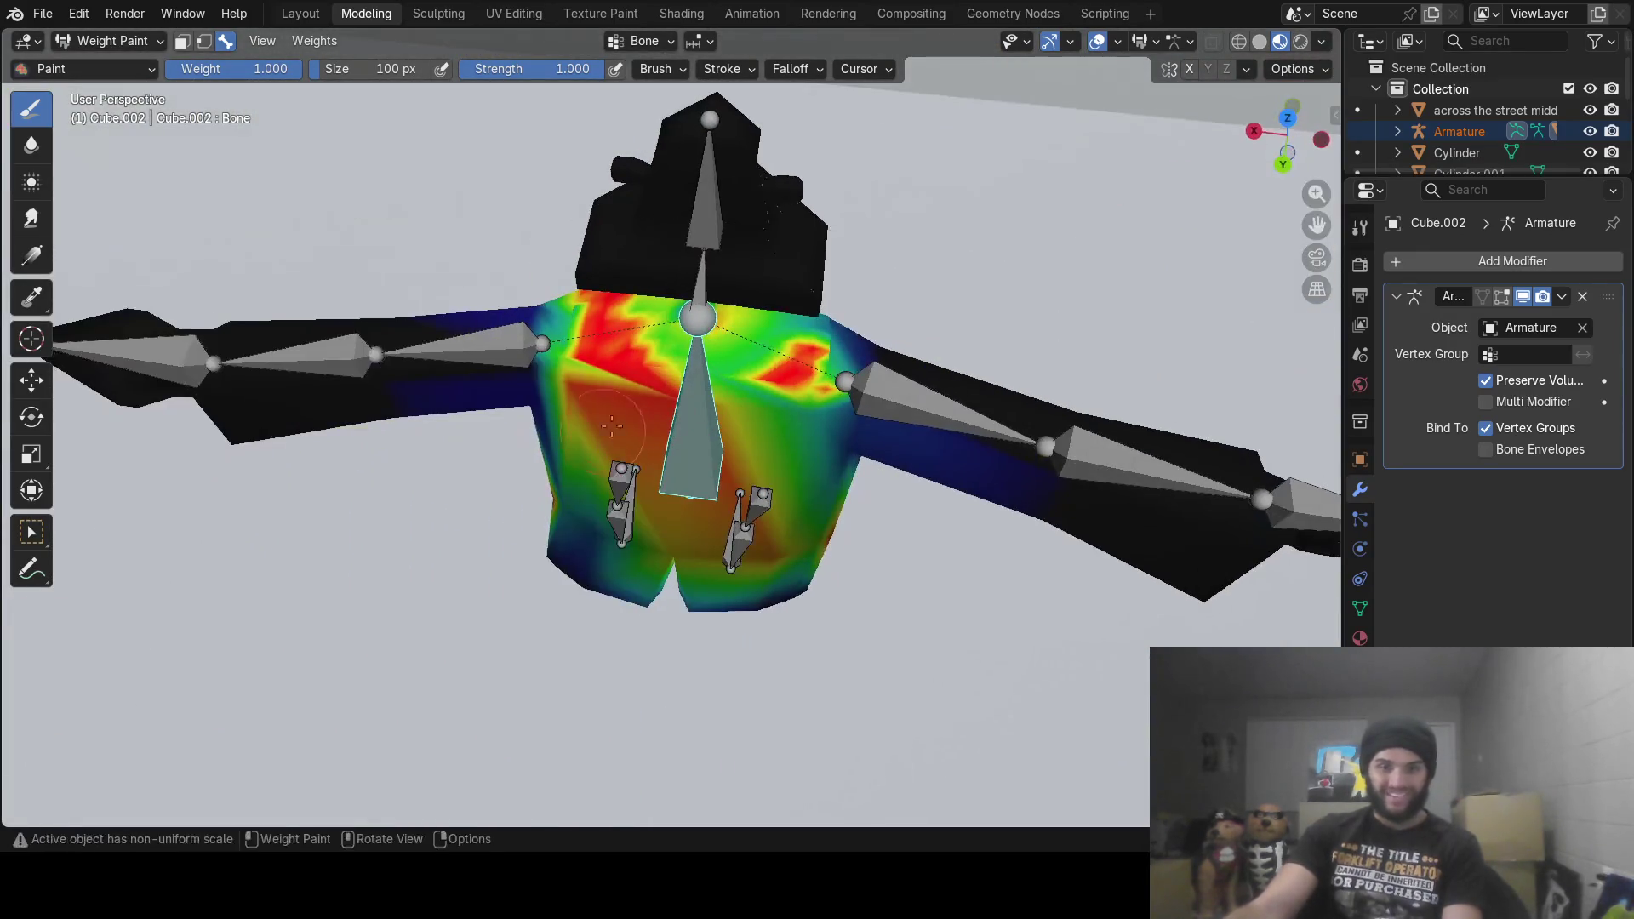
pyautogui.moveTo(784, 407); pyautogui.dragTo(813, 647, button='middle')
pyautogui.moveTo(813, 647); pyautogui.dragTo(830, 458)
pyautogui.moveTo(857, 514); pyautogui.dragTo(646, 511, button='middle')
pyautogui.moveTo(646, 510); pyautogui.dragTo(629, 596)
pyautogui.scroll(-5, 663, 668)
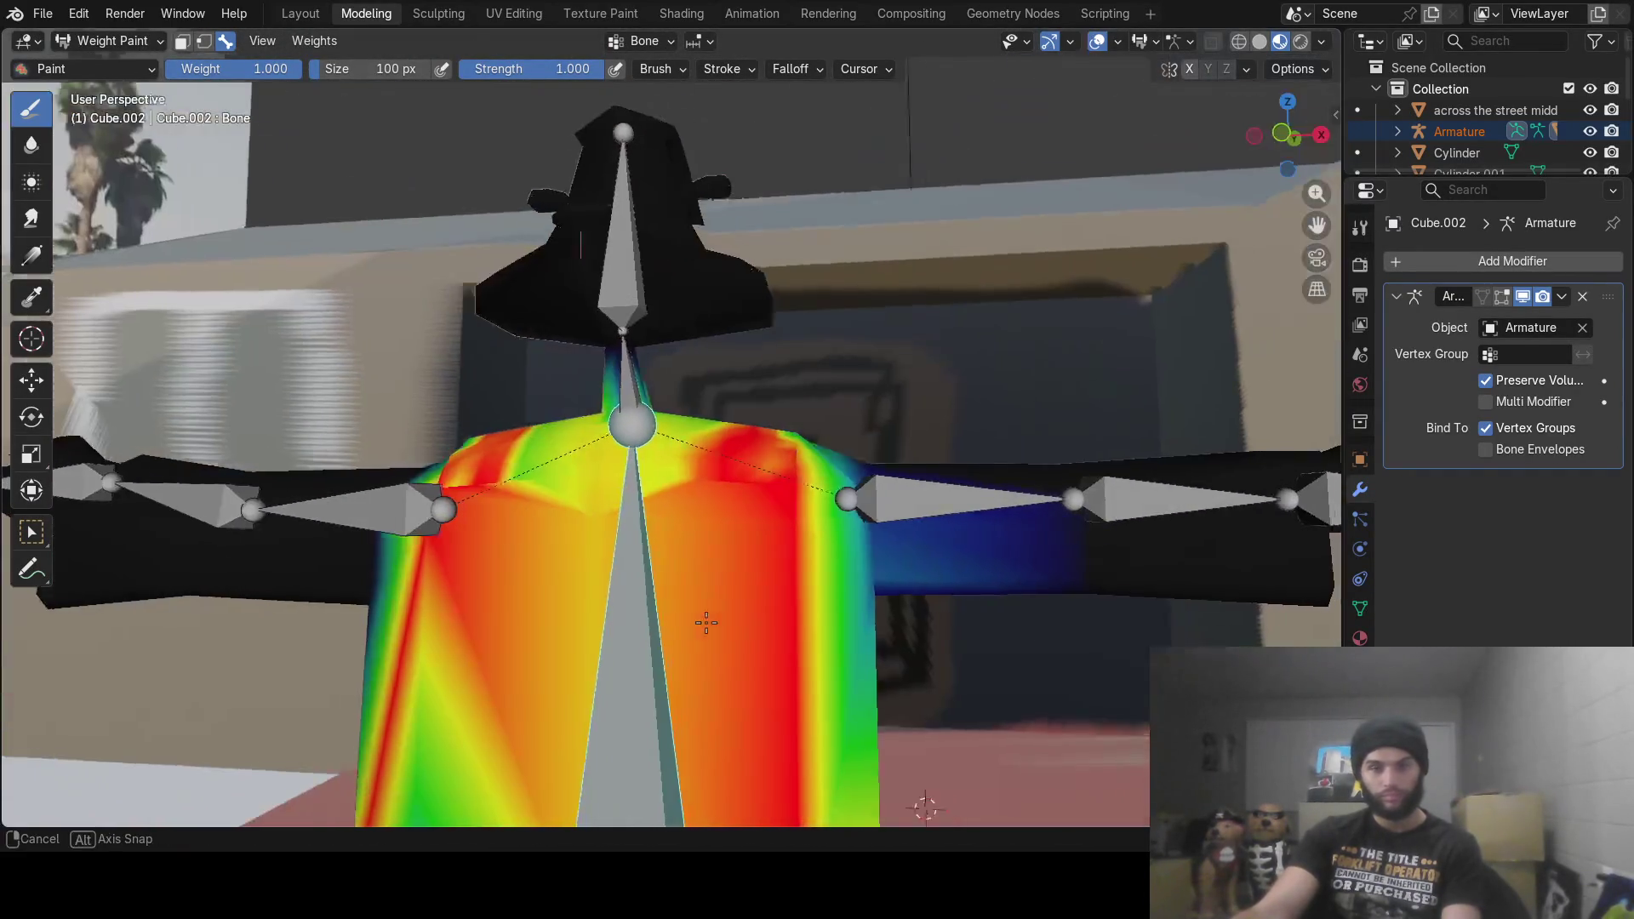
pyautogui.moveTo(704, 620); pyautogui.dragTo(605, 597, button='middle')
pyautogui.moveTo(605, 597); pyautogui.dragTo(657, 703)
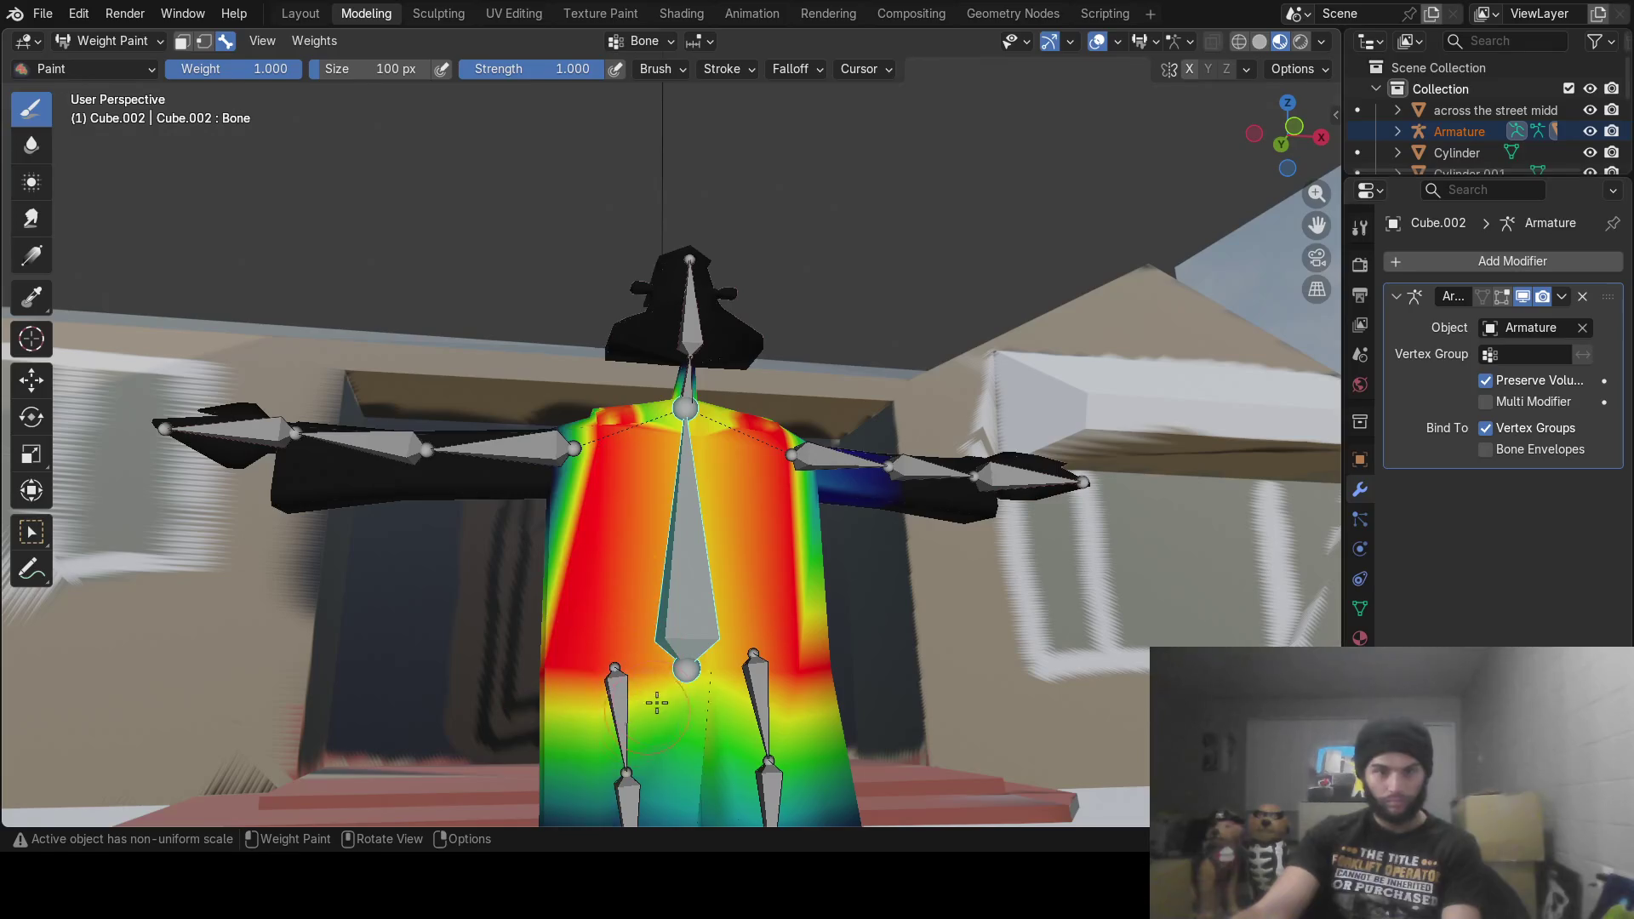
pyautogui.scroll(-2, 698, 678)
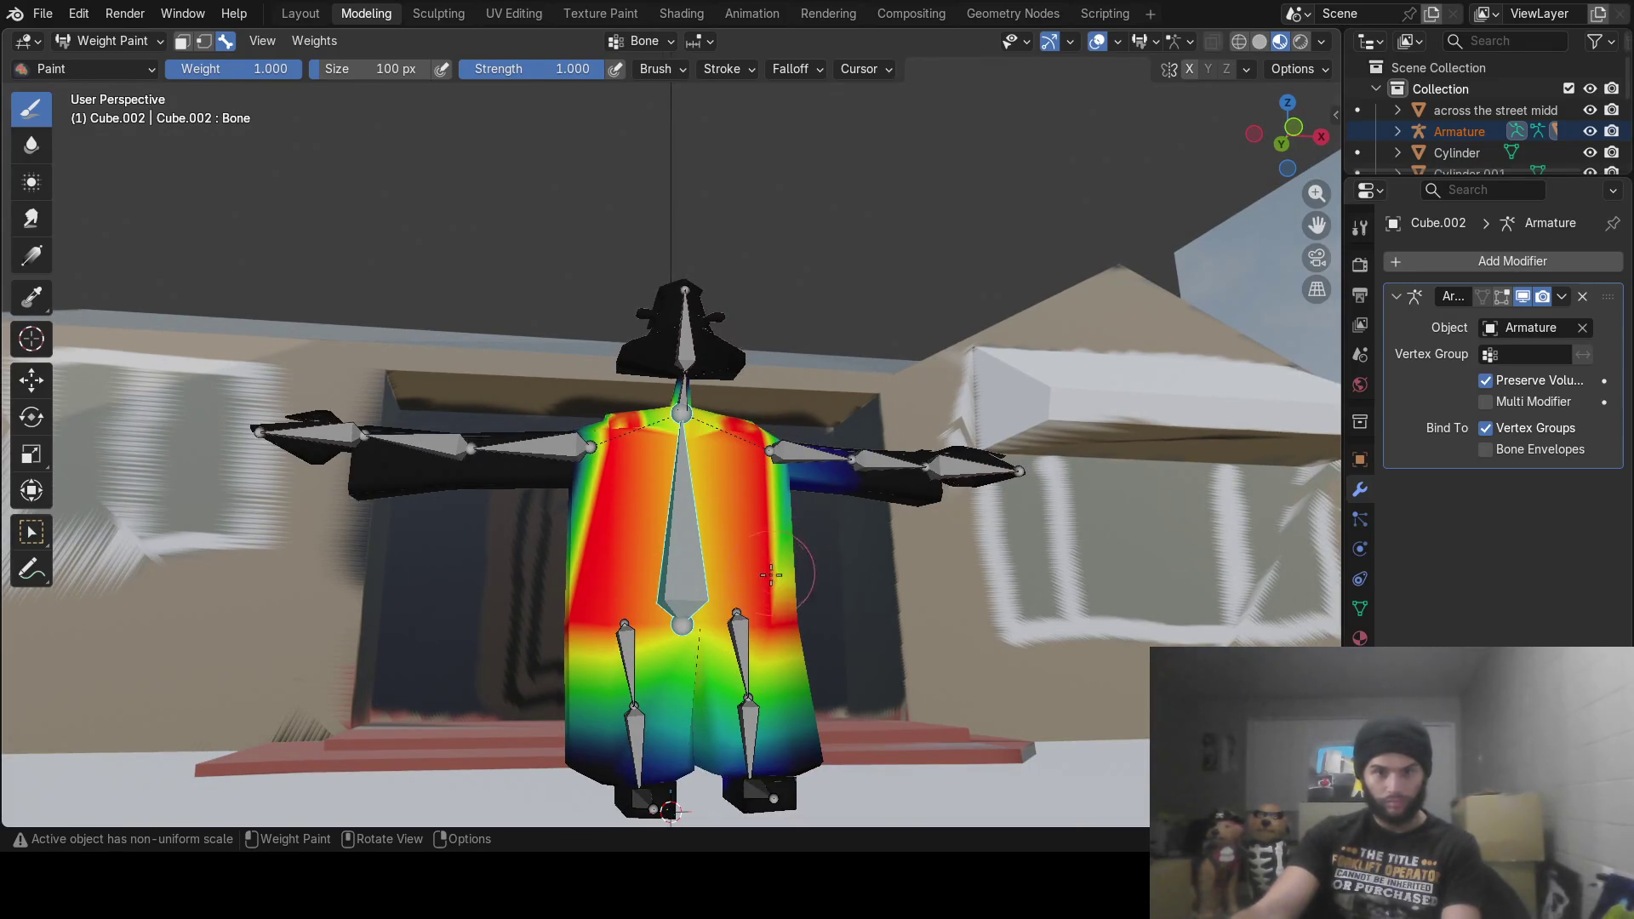
# Step: Add more weight to the torso's right side, check it, and display Bone.010's weights
pyautogui.moveTo(770, 575); pyautogui.dragTo(671, 585, button='middle')
pyautogui.moveTo(683, 559); pyautogui.dragTo(722, 553)
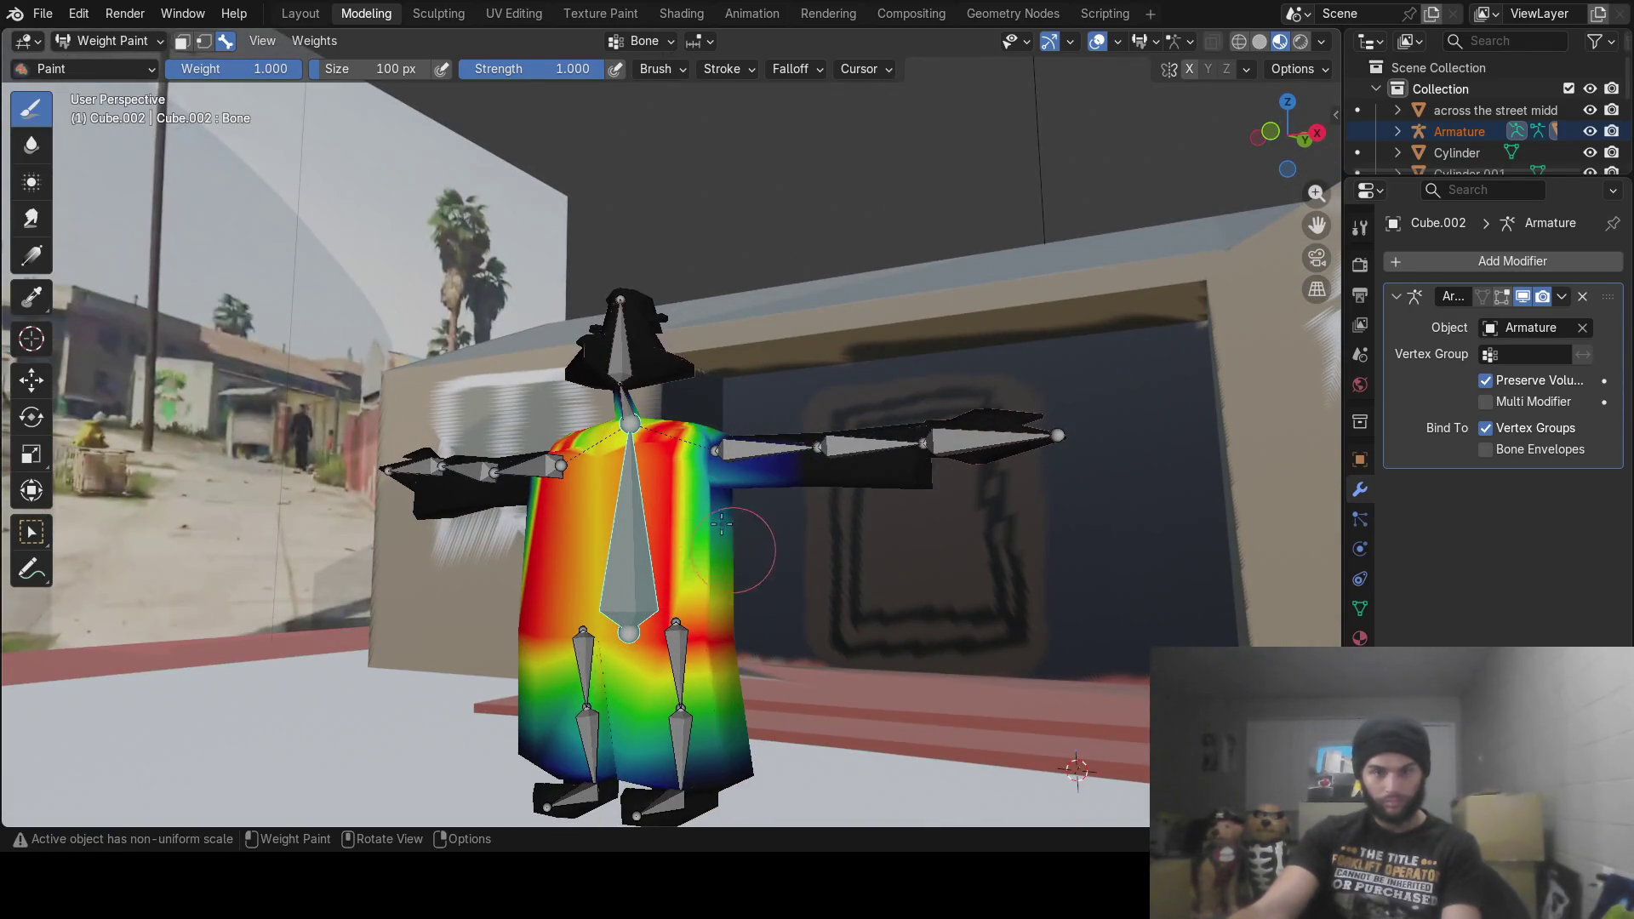
pyautogui.moveTo(722, 524)
pyautogui.mouseDown(button='middle')
pyautogui.moveTo(697, 548)
pyautogui.moveTo(831, 602)
pyautogui.moveTo(843, 587)
pyautogui.mouseUp(button='middle')
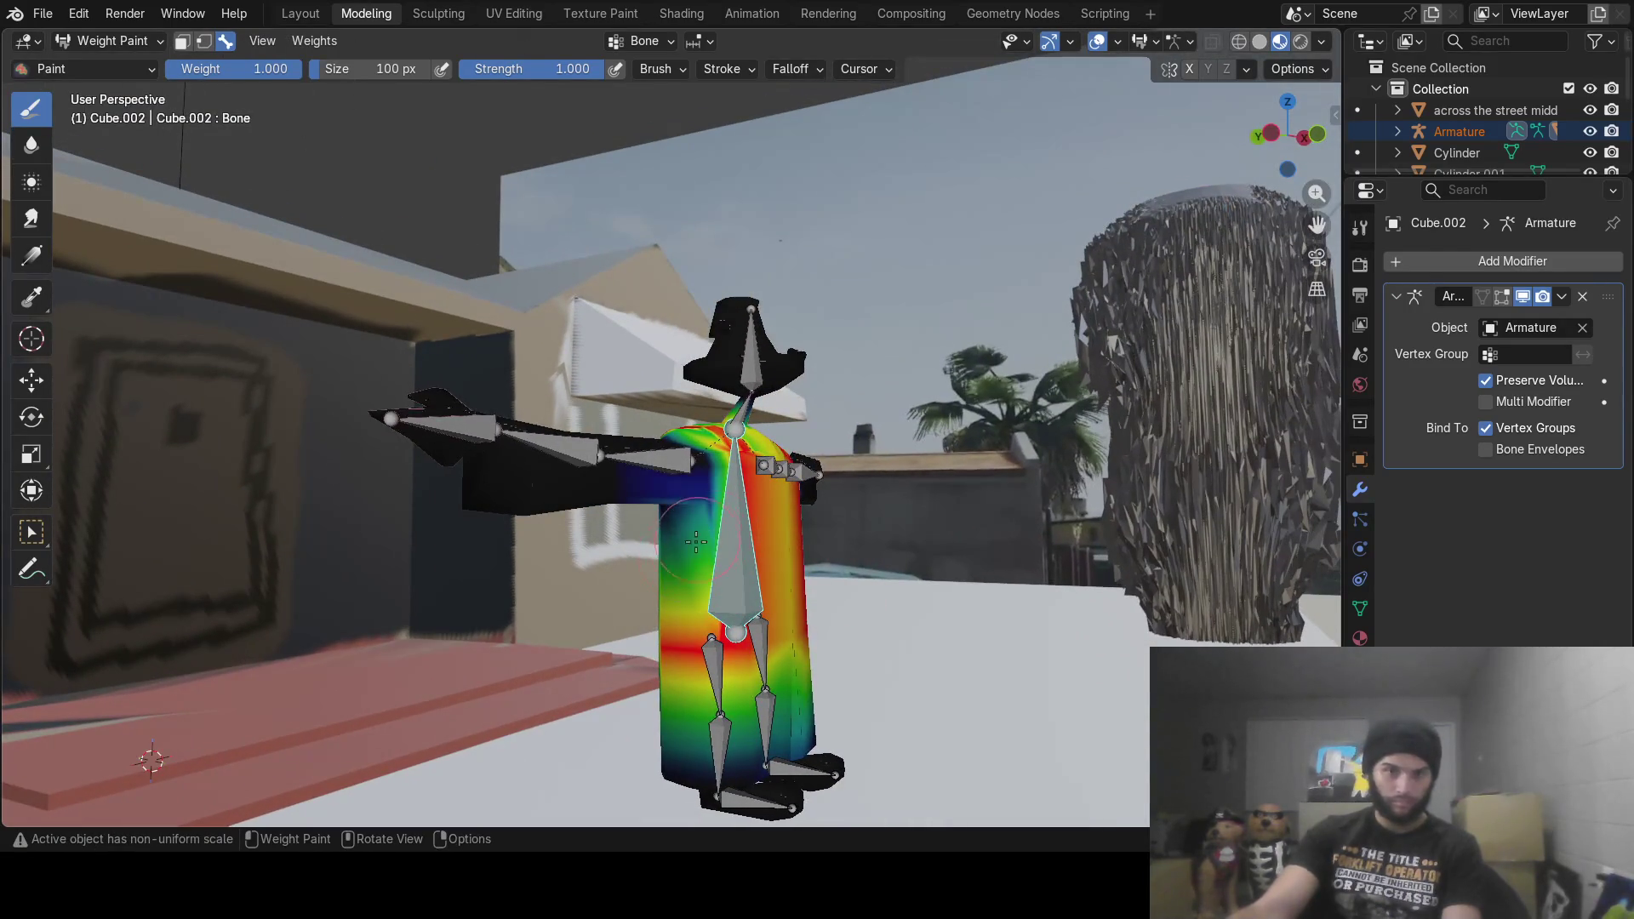
pyautogui.moveTo(667, 580)
pyautogui.mouseDown(button='middle')
pyautogui.moveTo(816, 566)
pyautogui.moveTo(517, 563)
pyautogui.mouseUp(button='middle')
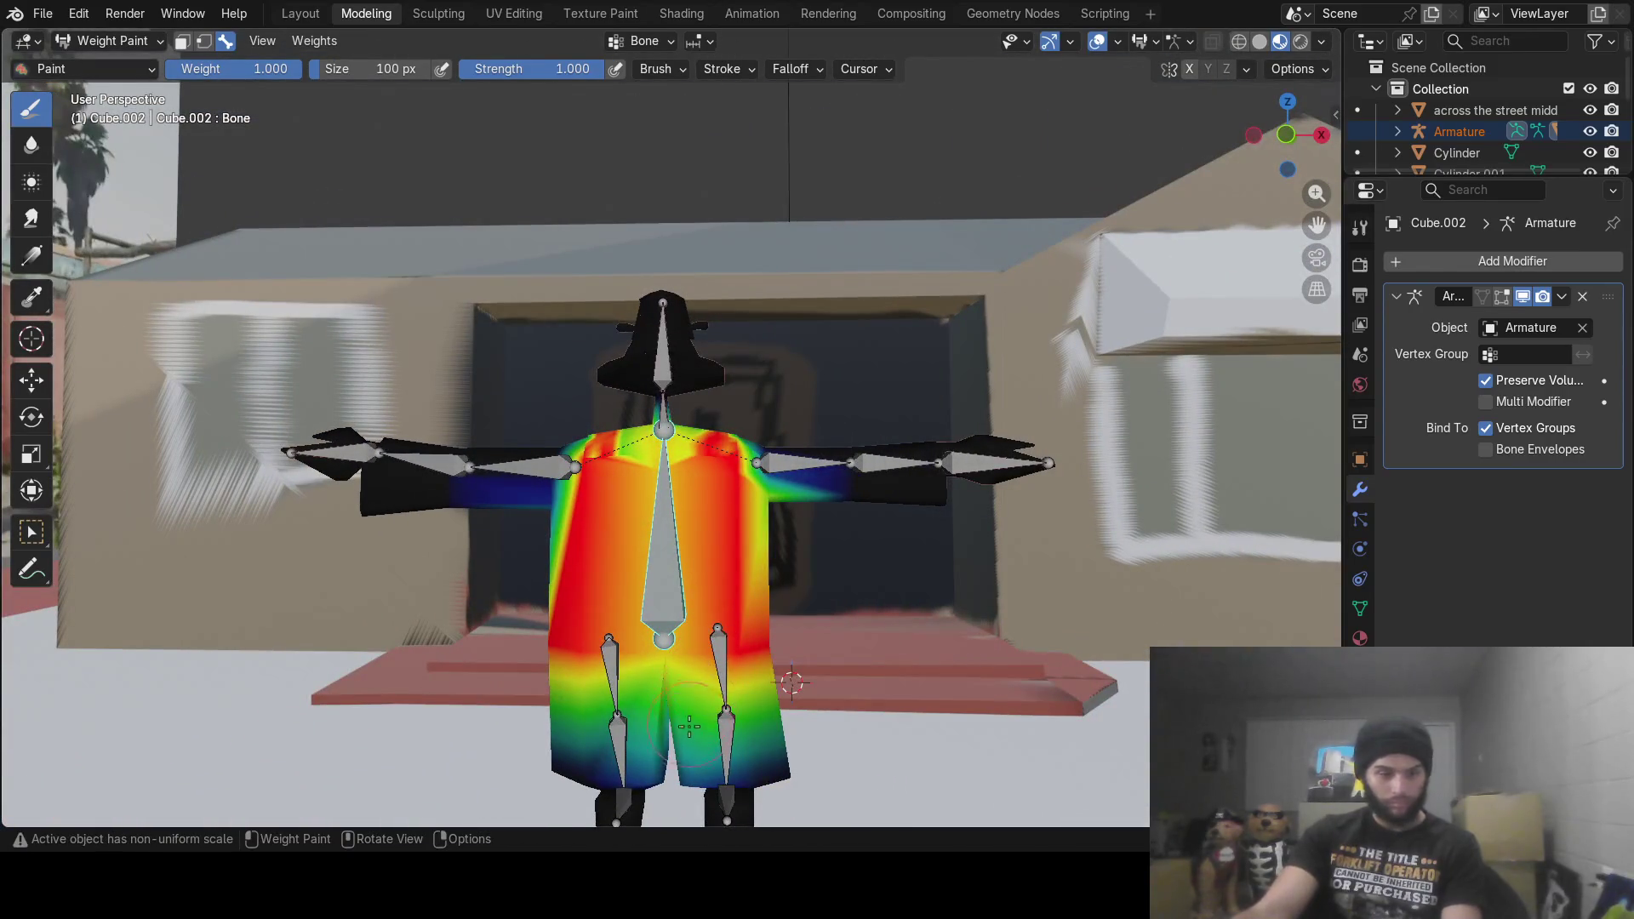
pyautogui.keyDown('ctrl'); pyautogui.click(604, 648); pyautogui.keyUp('ctrl')
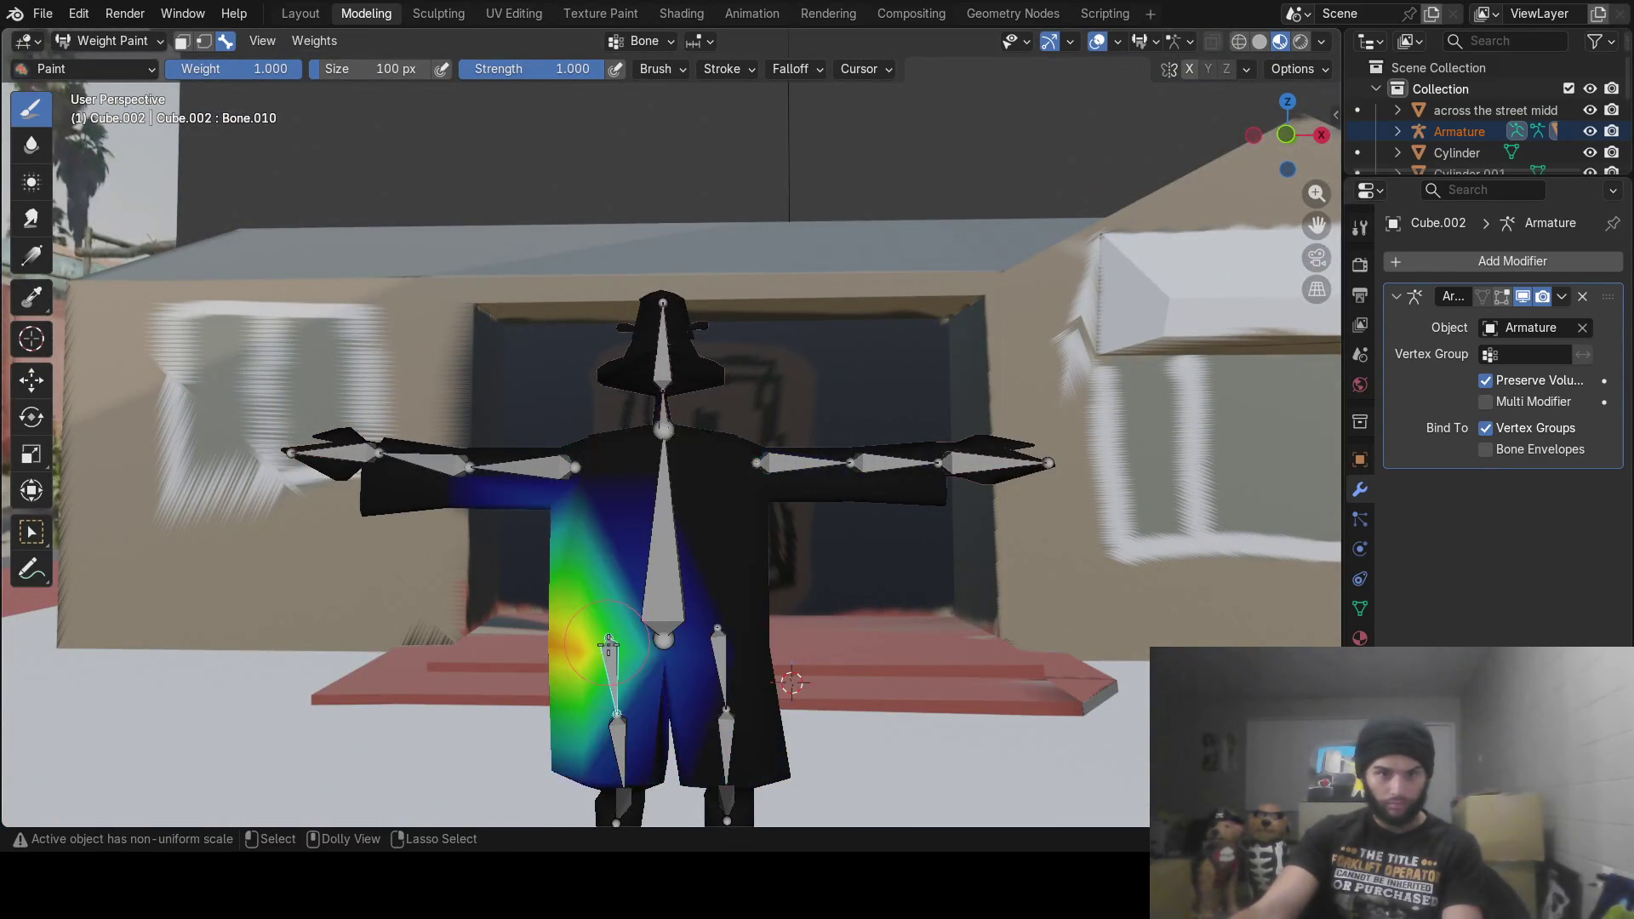
# Step: Bring the legs into view and display the upper leg bone Bone.009's weights
pyautogui.moveTo(606, 650); pyautogui.dragTo(637, 660, button='middle')
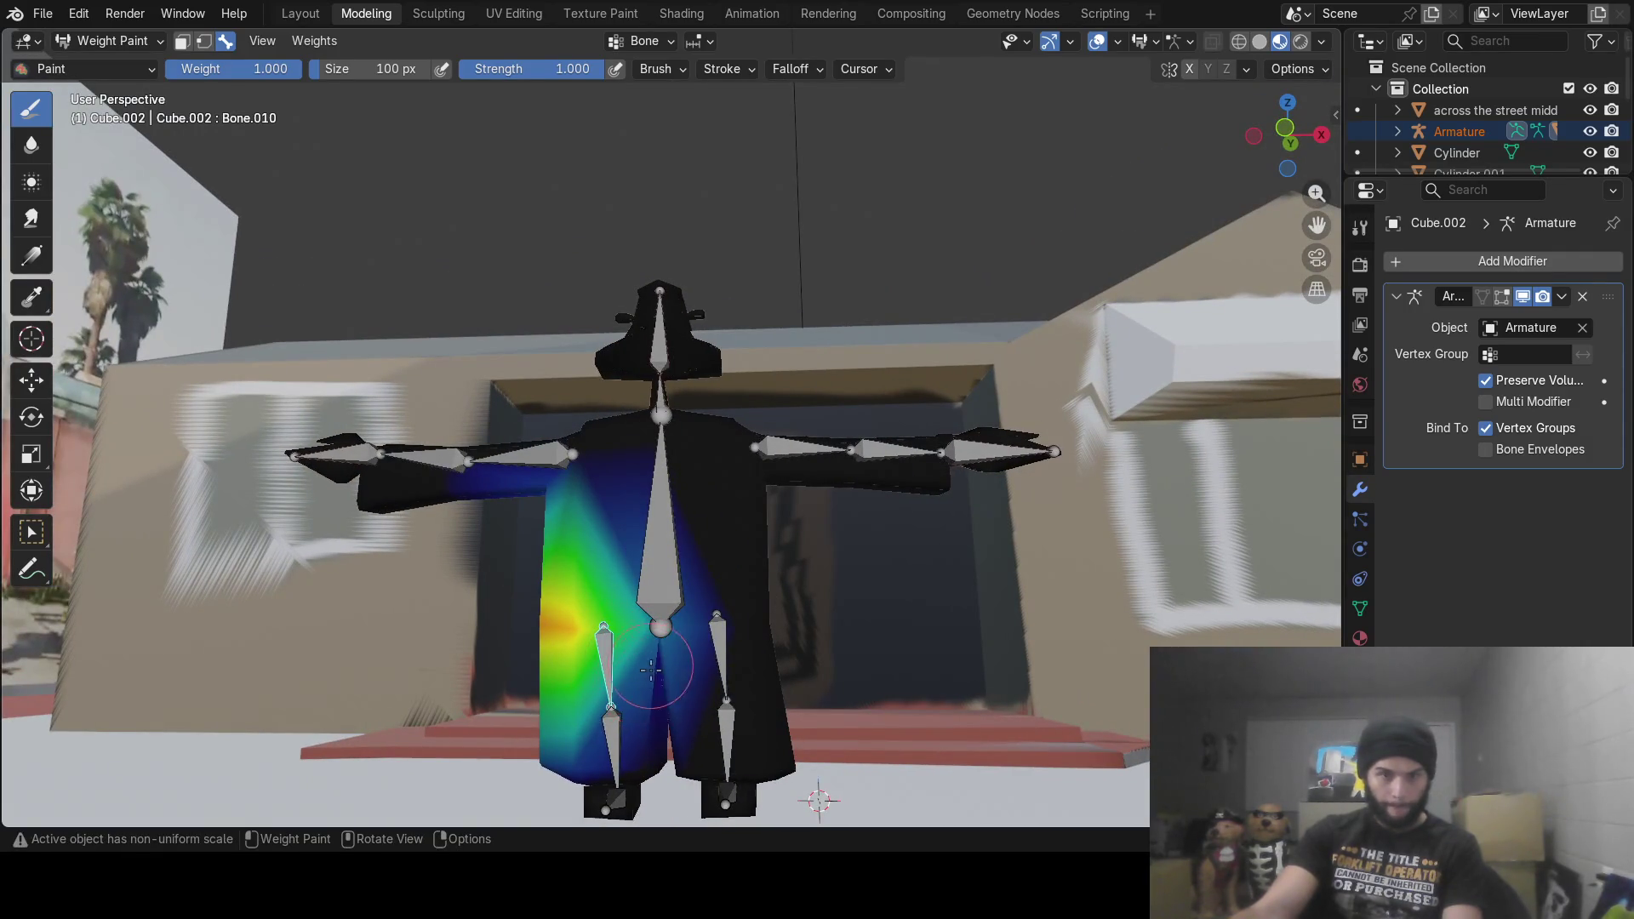
pyautogui.scroll(3, 650, 683)
pyautogui.keyDown('shift'); pyautogui.moveTo(618, 736); pyautogui.dragTo(727, 493, button='middle'); pyautogui.keyUp('shift')
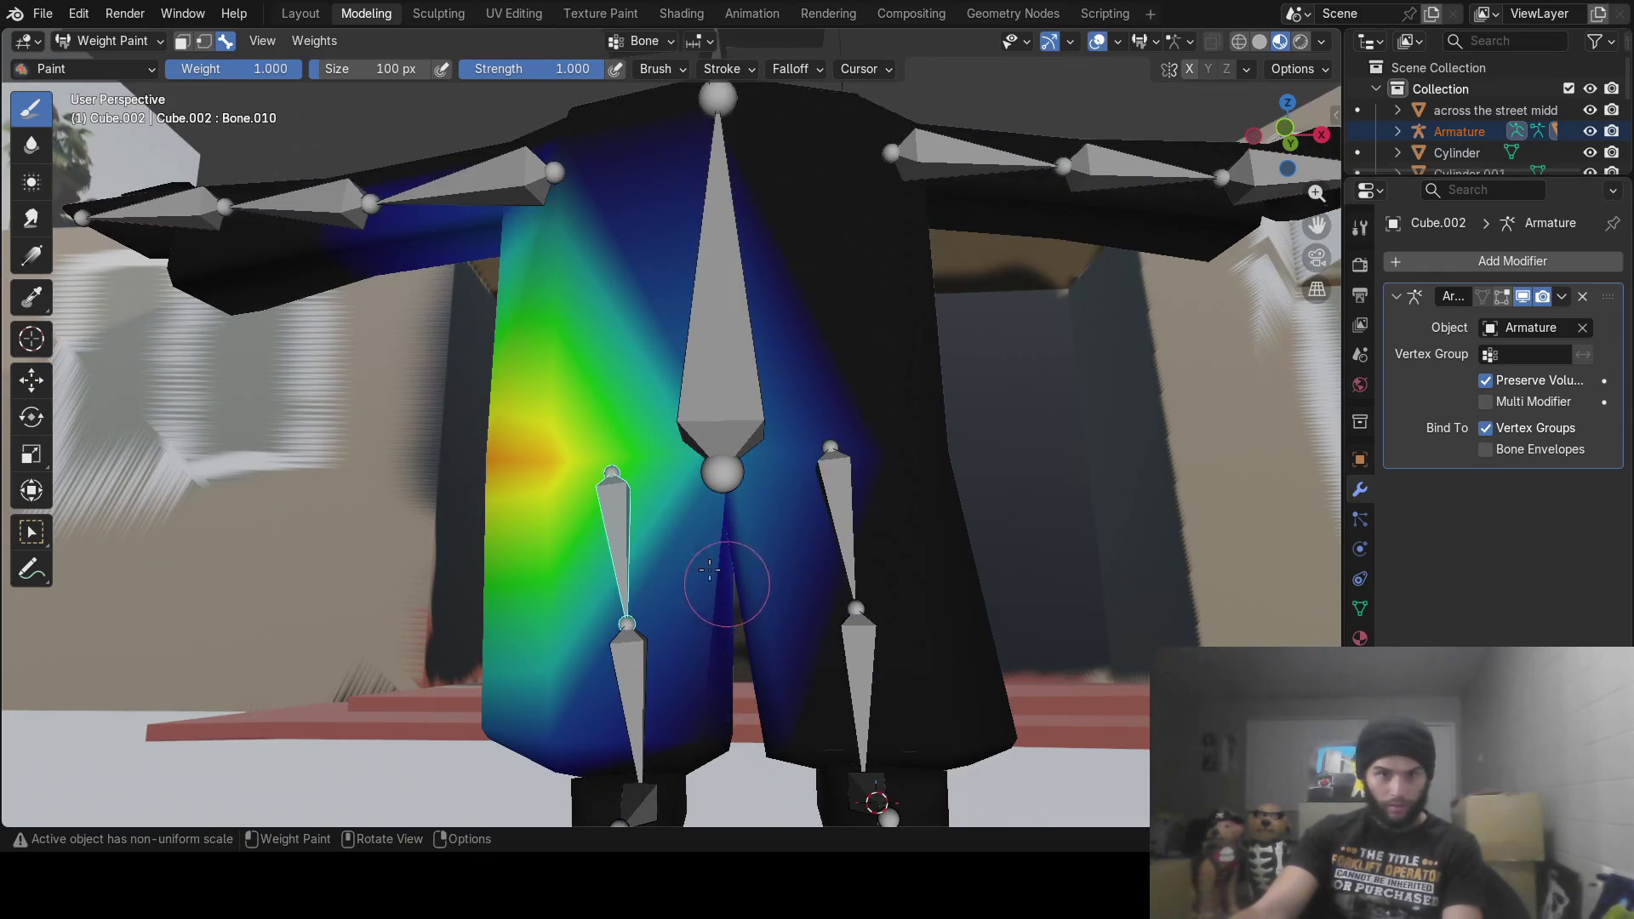
pyautogui.moveTo(643, 552)
pyautogui.mouseDown(button='middle')
pyautogui.moveTo(890, 525)
pyautogui.moveTo(727, 529)
pyautogui.mouseUp(button='middle')
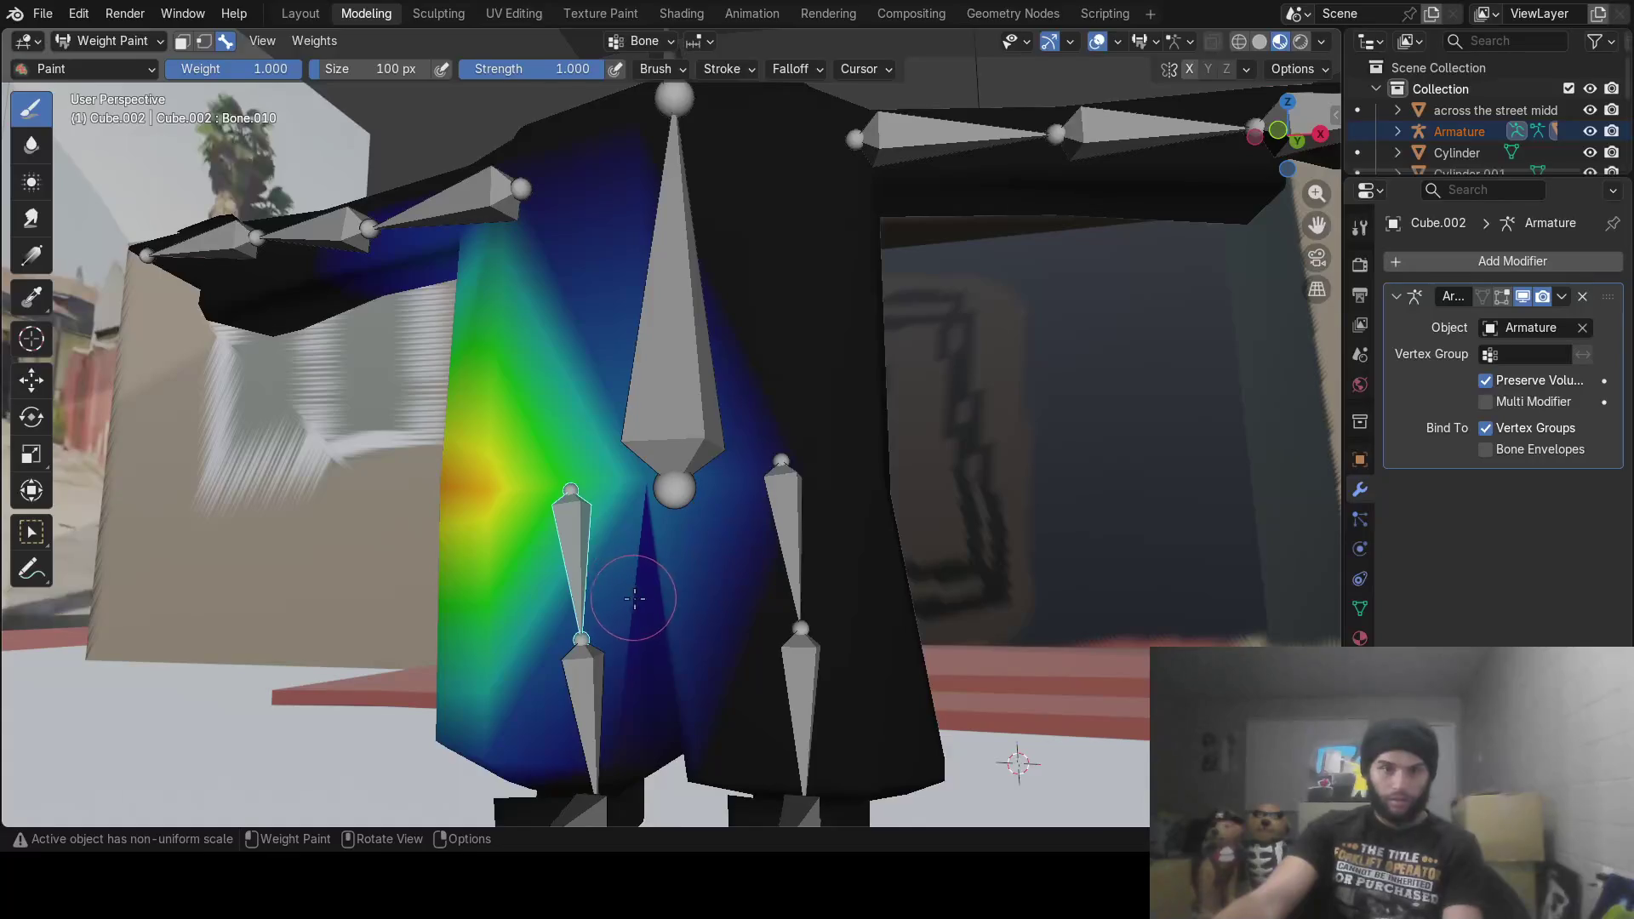
pyautogui.moveTo(624, 586)
pyautogui.mouseDown(button='middle')
pyautogui.moveTo(476, 596)
pyautogui.moveTo(642, 631)
pyautogui.mouseUp(button='middle')
pyautogui.scroll(2, 642, 632)
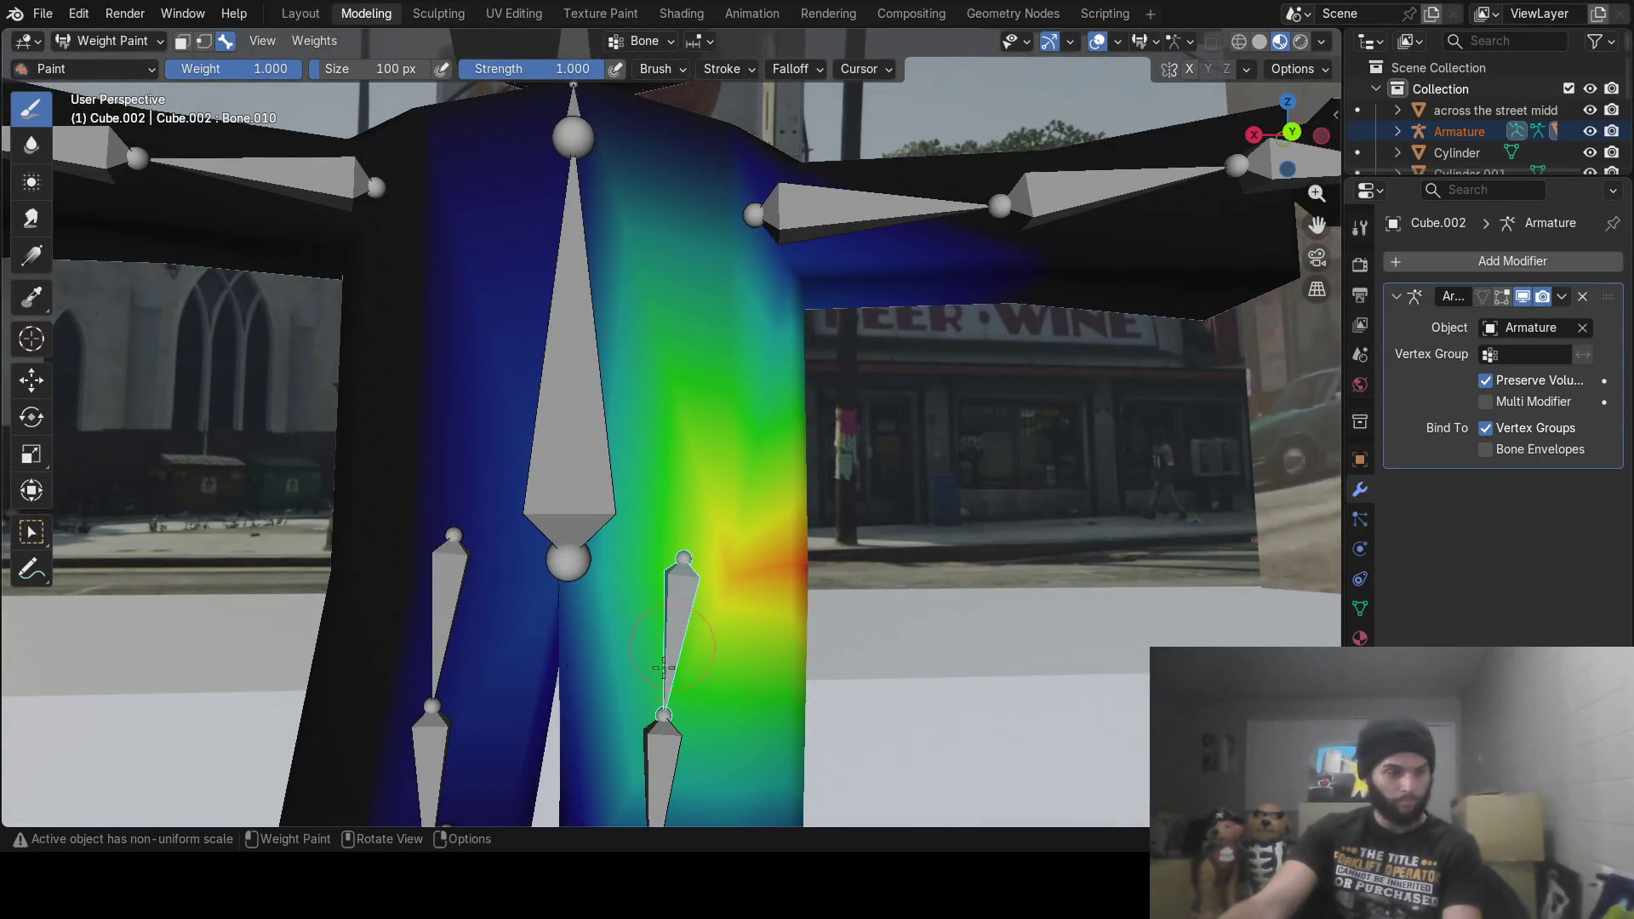
pyautogui.moveTo(636, 725); pyautogui.dragTo(675, 777, button='middle')
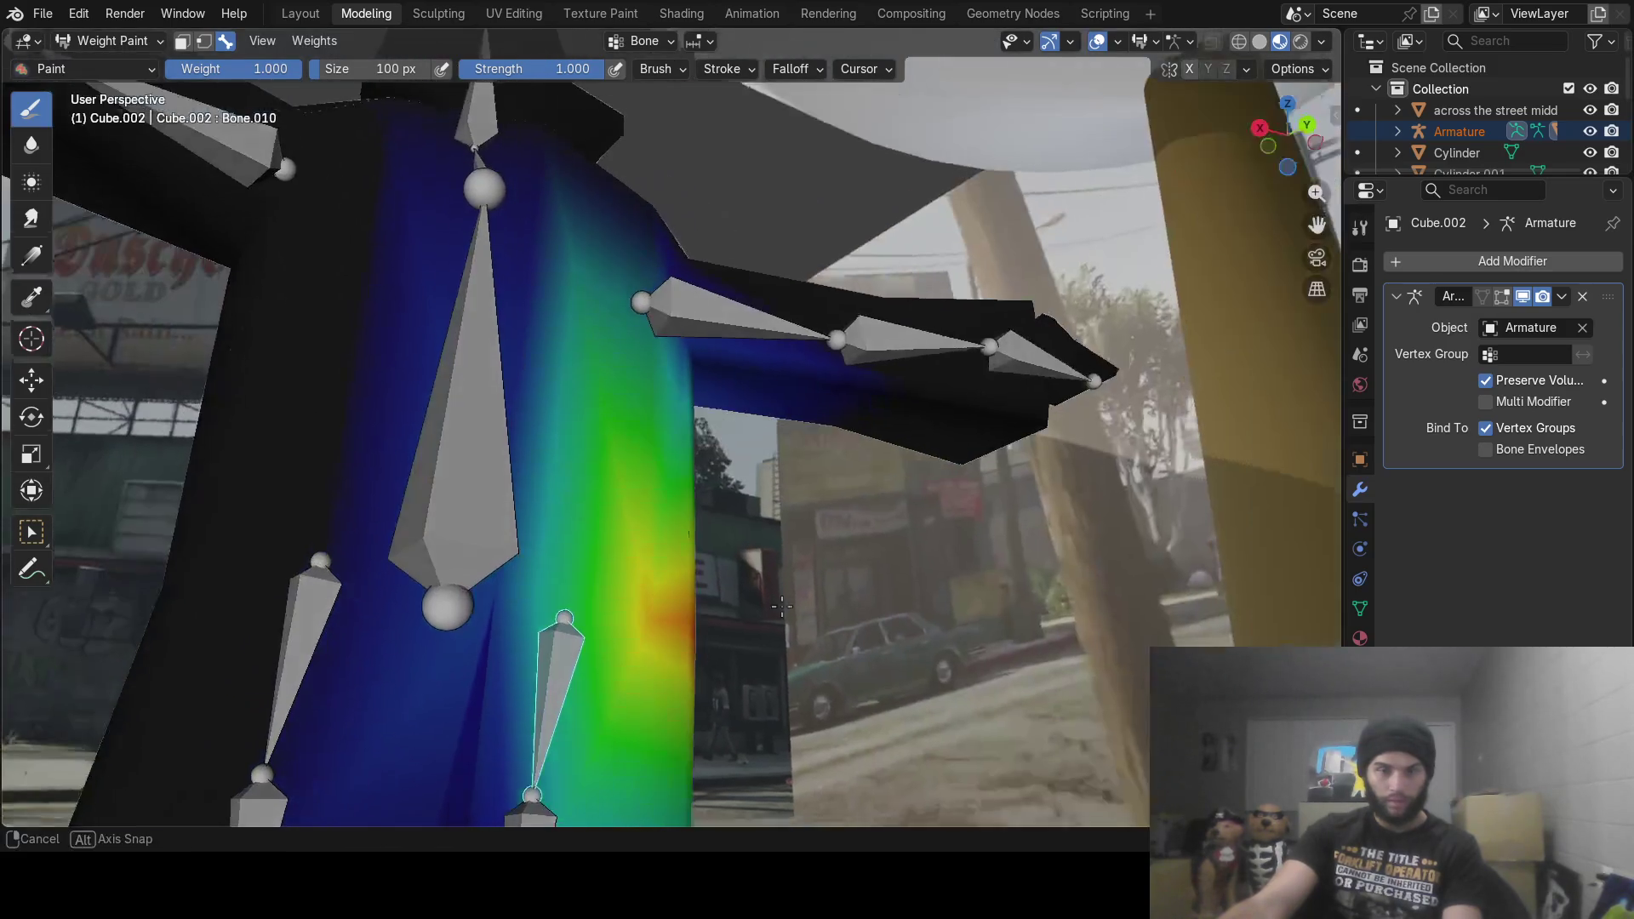
pyautogui.scroll(2, 975, 483)
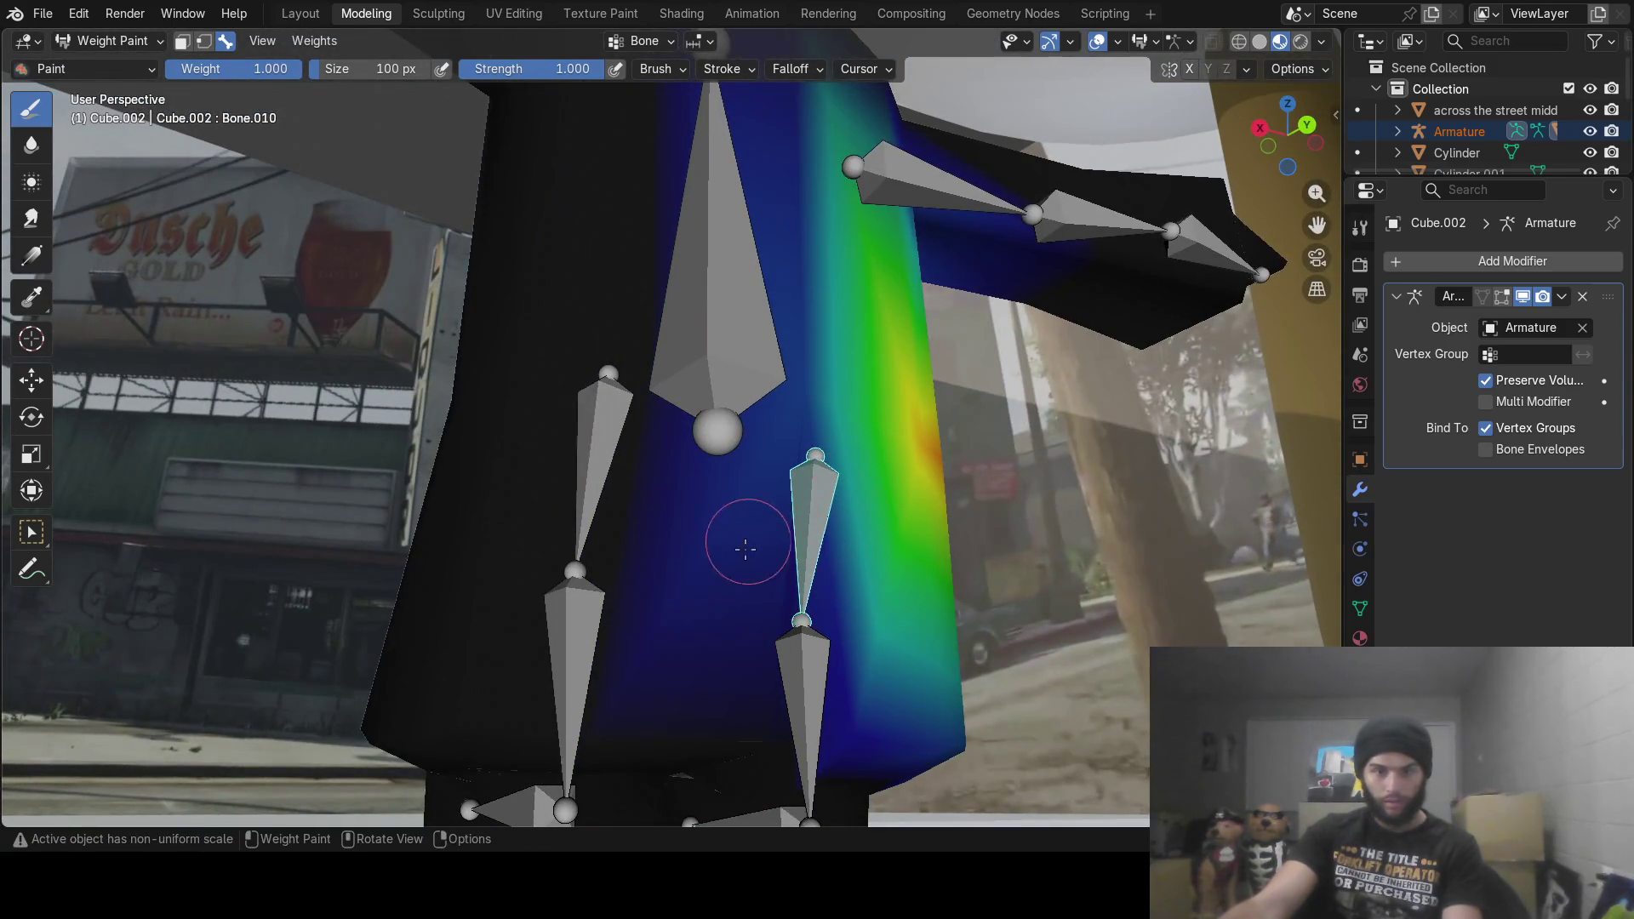
pyautogui.moveTo(884, 600); pyautogui.dragTo(902, 562, button='middle')
pyautogui.scroll(1, 916, 530)
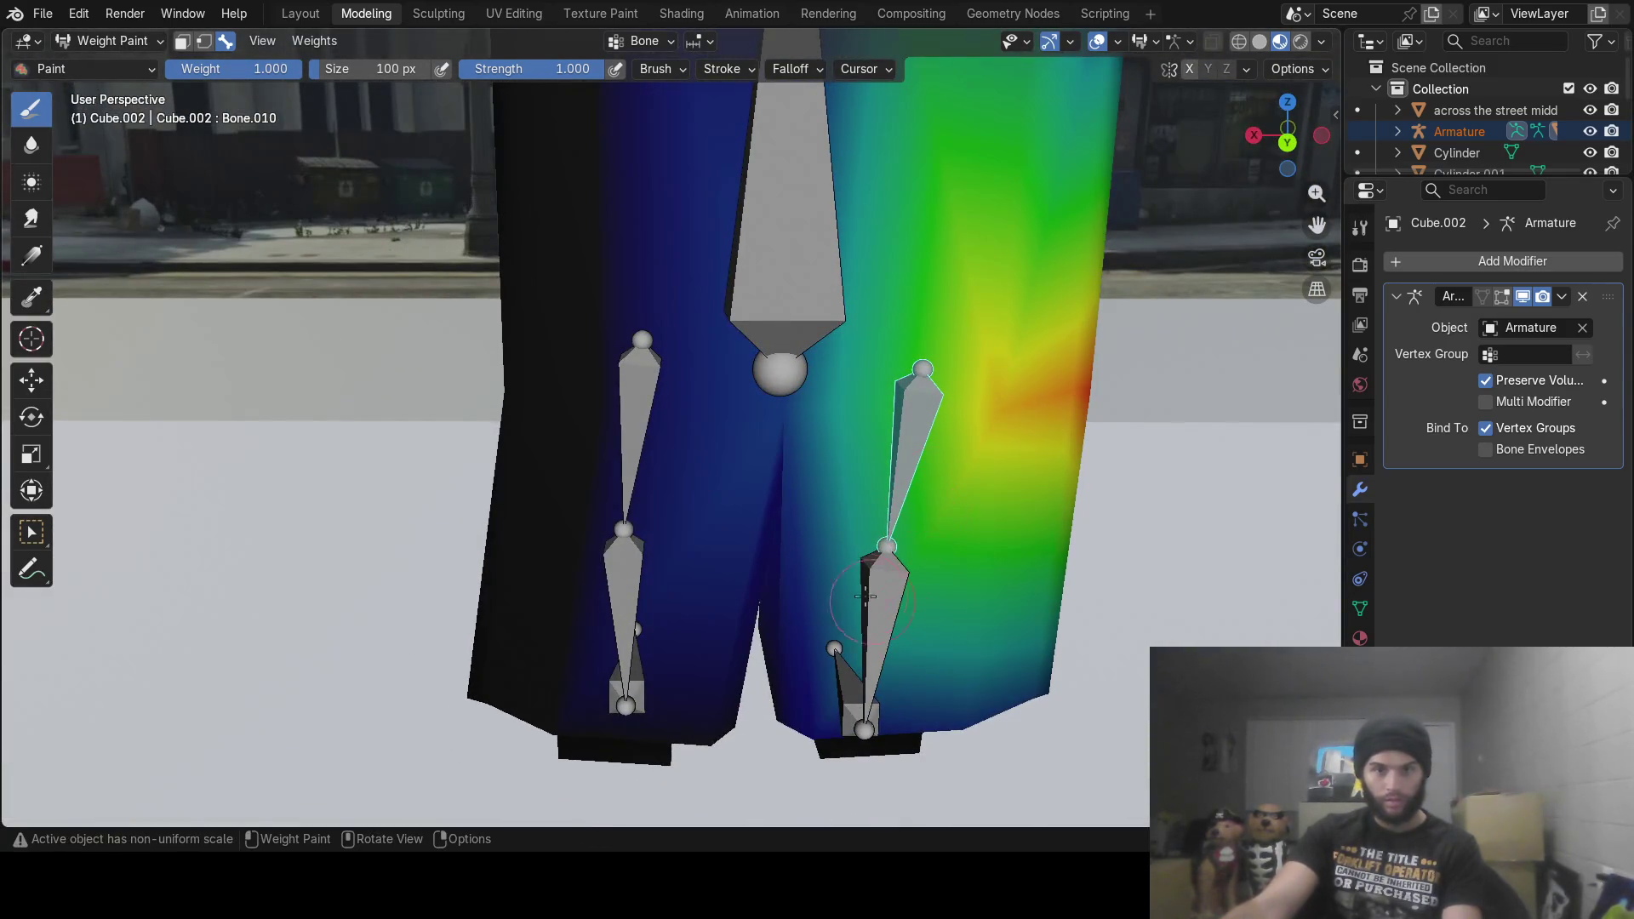
pyautogui.keyDown('ctrl'); pyautogui.click(638, 425); pyautogui.keyUp('ctrl')
# Step: Check the weights of both lower-leg bones and the foot bones Bone.013 and Bone.014
pyautogui.moveTo(638, 425)
pyautogui.mouseDown(button='middle')
pyautogui.moveTo(719, 403)
pyautogui.moveTo(937, 638)
pyautogui.mouseUp(button='middle')
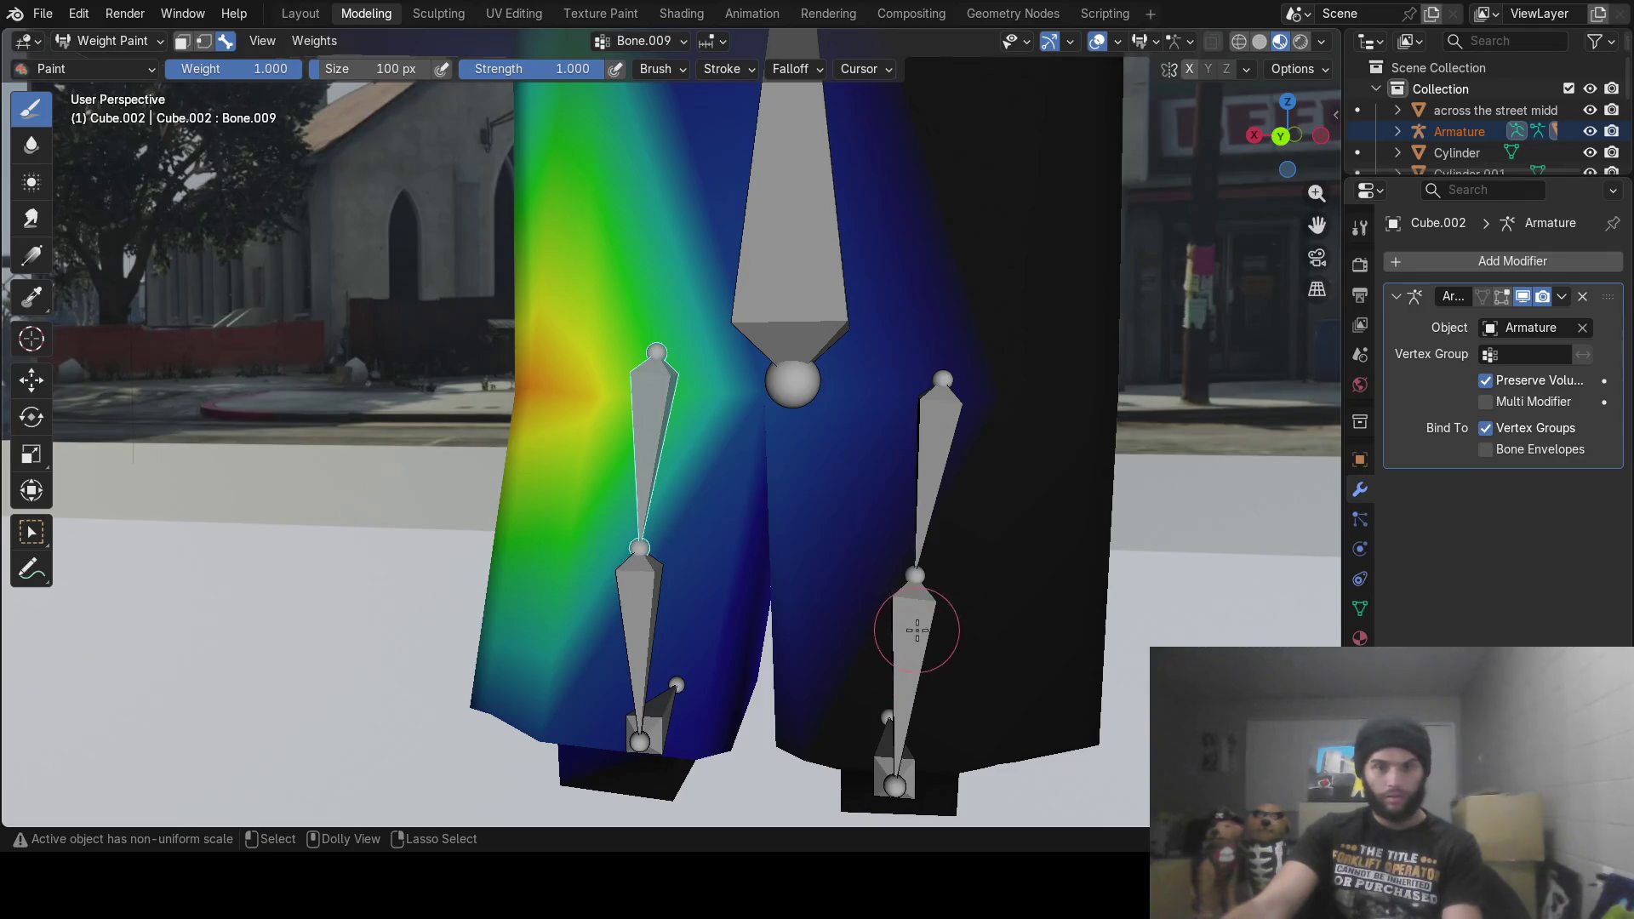
pyautogui.keyDown('ctrl'); pyautogui.click(916, 630); pyautogui.keyUp('ctrl')
pyautogui.keyDown('ctrl'); pyautogui.click(632, 581); pyautogui.keyUp('ctrl')
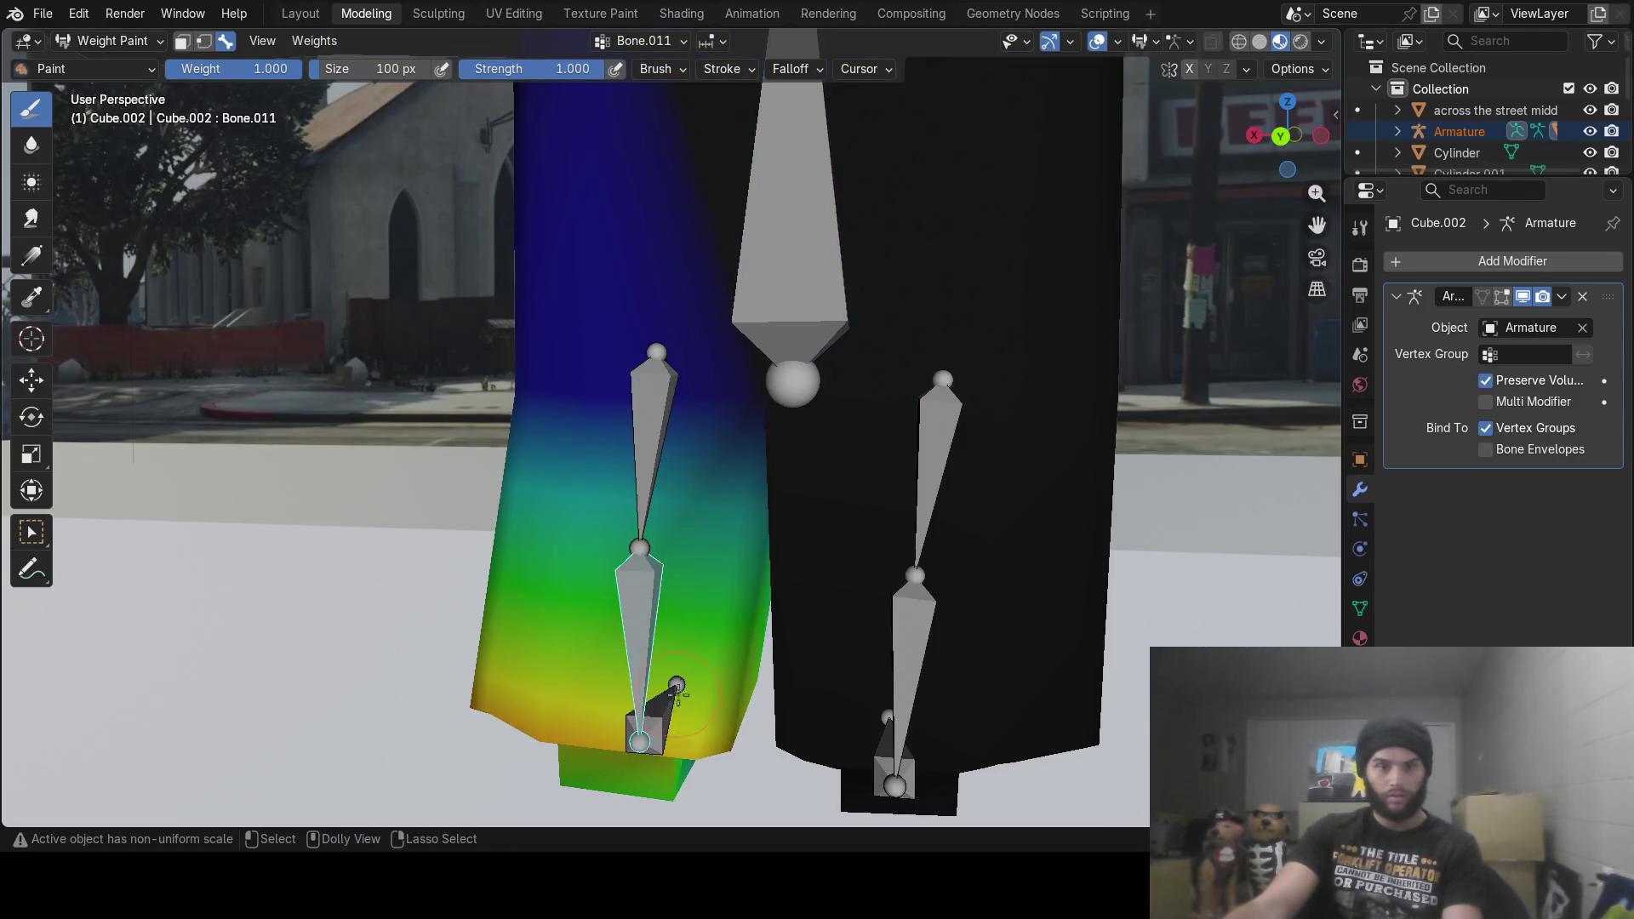
pyautogui.keyDown('ctrl'); pyautogui.click(668, 713); pyautogui.keyUp('ctrl')
pyautogui.moveTo(720, 721)
pyautogui.mouseDown(button='middle')
pyautogui.moveTo(1050, 692)
pyautogui.moveTo(794, 678)
pyautogui.moveTo(825, 772)
pyautogui.moveTo(925, 680)
pyautogui.mouseUp(button='middle')
pyautogui.keyDown('ctrl'); pyautogui.click(826, 772); pyautogui.keyUp('ctrl')
# Step: From a full-body view, check the arm bone Bone.003's weights, then the head bone Bone.002's
pyautogui.scroll(-6, 925, 681)
pyautogui.moveTo(545, 587); pyautogui.dragTo(666, 561, button='middle')
pyautogui.scroll(-3, 667, 562)
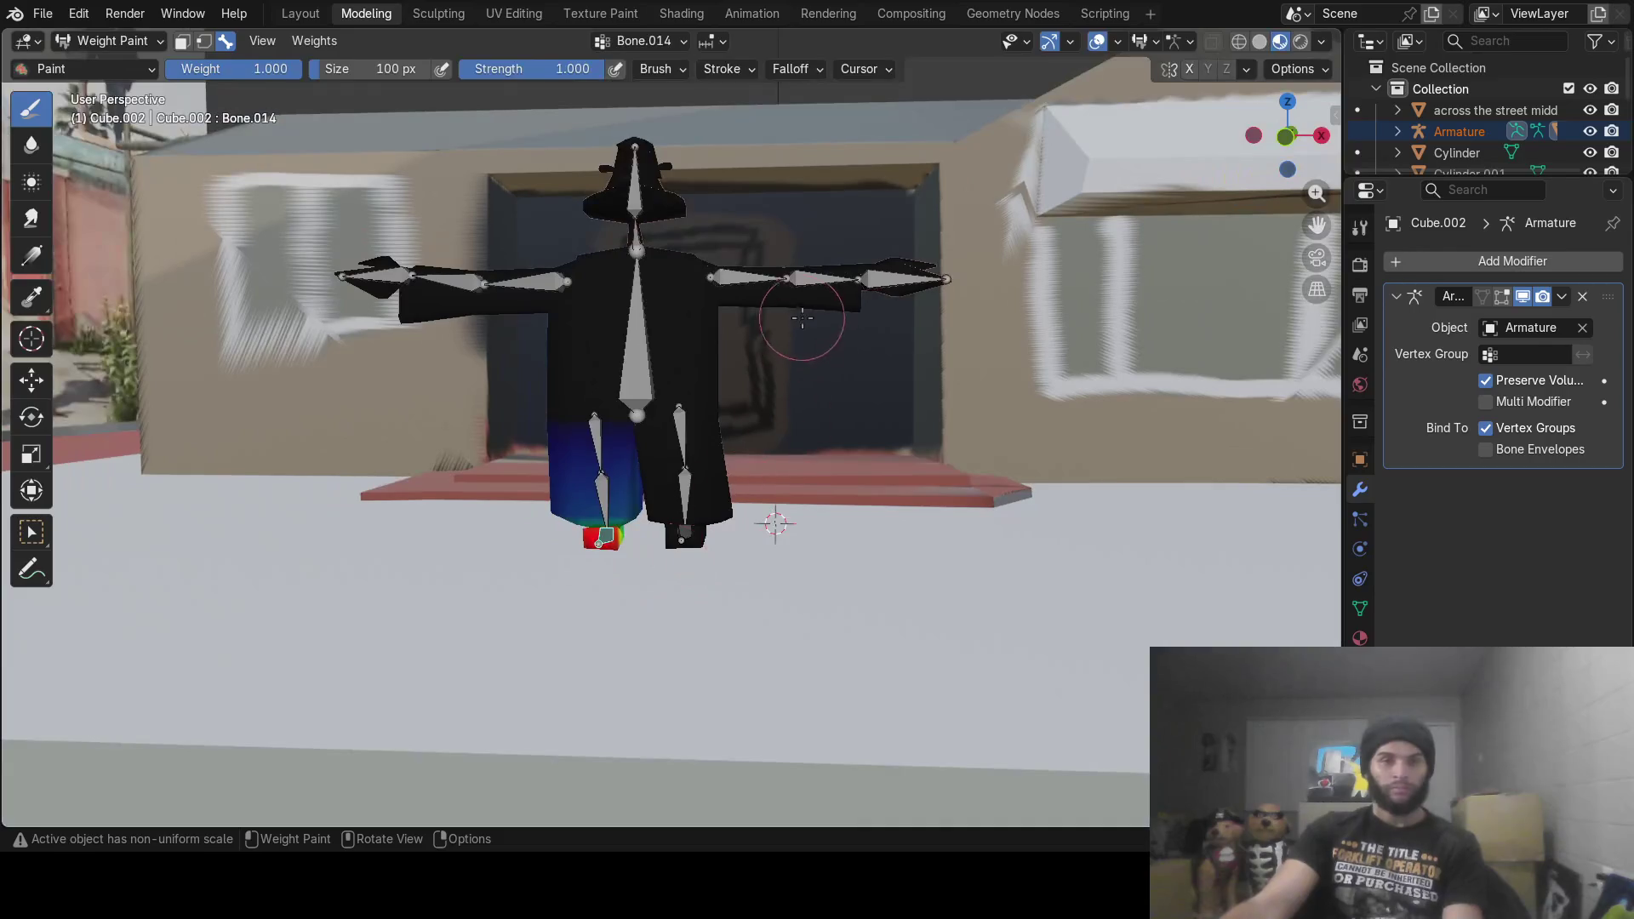
pyautogui.keyDown('ctrl'); pyautogui.click(778, 298); pyautogui.keyUp('ctrl')
pyautogui.moveTo(779, 298)
pyautogui.mouseDown(button='middle')
pyautogui.moveTo(1293, 276)
pyautogui.moveTo(485, 470)
pyautogui.moveTo(681, 251)
pyautogui.moveTo(634, 221)
pyautogui.moveTo(634, 185)
pyautogui.moveTo(814, 464)
pyautogui.moveTo(792, 447)
pyautogui.moveTo(719, 472)
pyautogui.mouseUp(button='middle')
pyautogui.keyDown('ctrl'); pyautogui.click(640, 251); pyautogui.keyUp('ctrl')
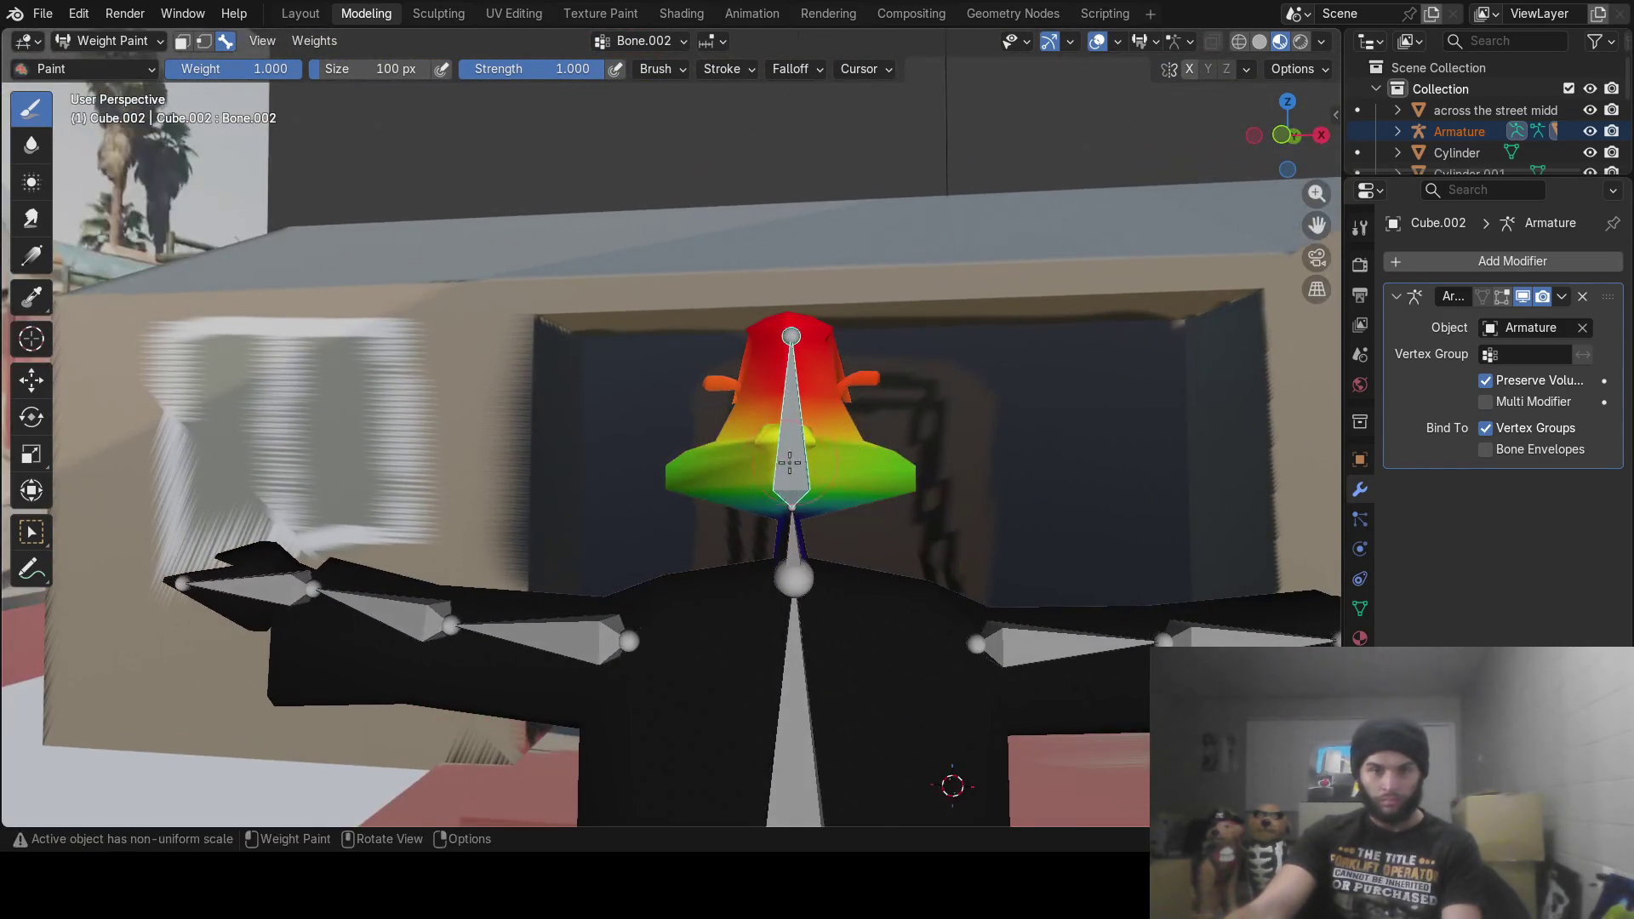
# Step: Paint full weight on the hat's left brim, the head's right side and a band across the middle
pyautogui.moveTo(702, 475); pyautogui.dragTo(679, 459)
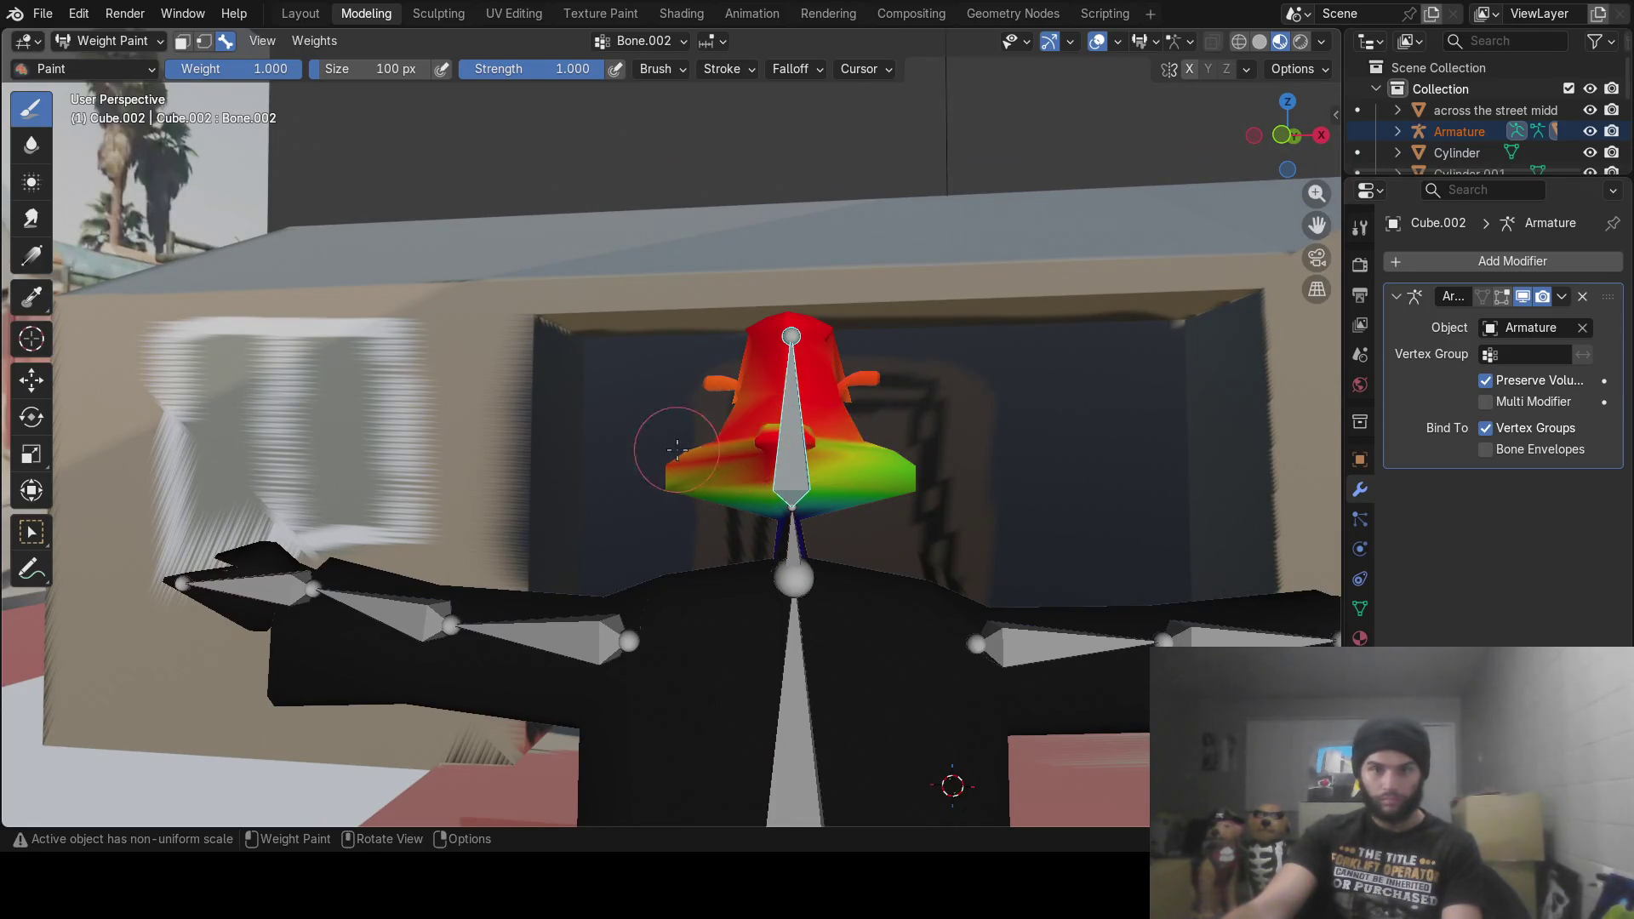
pyautogui.moveTo(833, 476)
pyautogui.mouseDown()
pyautogui.moveTo(753, 488)
pyautogui.moveTo(756, 506)
pyautogui.mouseUp()
pyautogui.moveTo(849, 505); pyautogui.dragTo(784, 442, button='middle')
pyautogui.moveTo(902, 458)
pyautogui.mouseDown()
pyautogui.moveTo(834, 409)
pyautogui.moveTo(860, 442)
pyautogui.moveTo(842, 434)
pyautogui.mouseUp()
pyautogui.moveTo(842, 434)
pyautogui.mouseDown(button='middle')
pyautogui.moveTo(818, 385)
pyautogui.moveTo(868, 421)
pyautogui.mouseUp(button='middle')
pyautogui.moveTo(890, 326); pyautogui.dragTo(568, 368, button='middle')
pyautogui.moveTo(255, 378)
pyautogui.mouseDown()
pyautogui.moveTo(426, 383)
pyautogui.moveTo(578, 428)
pyautogui.moveTo(266, 474)
pyautogui.mouseUp()
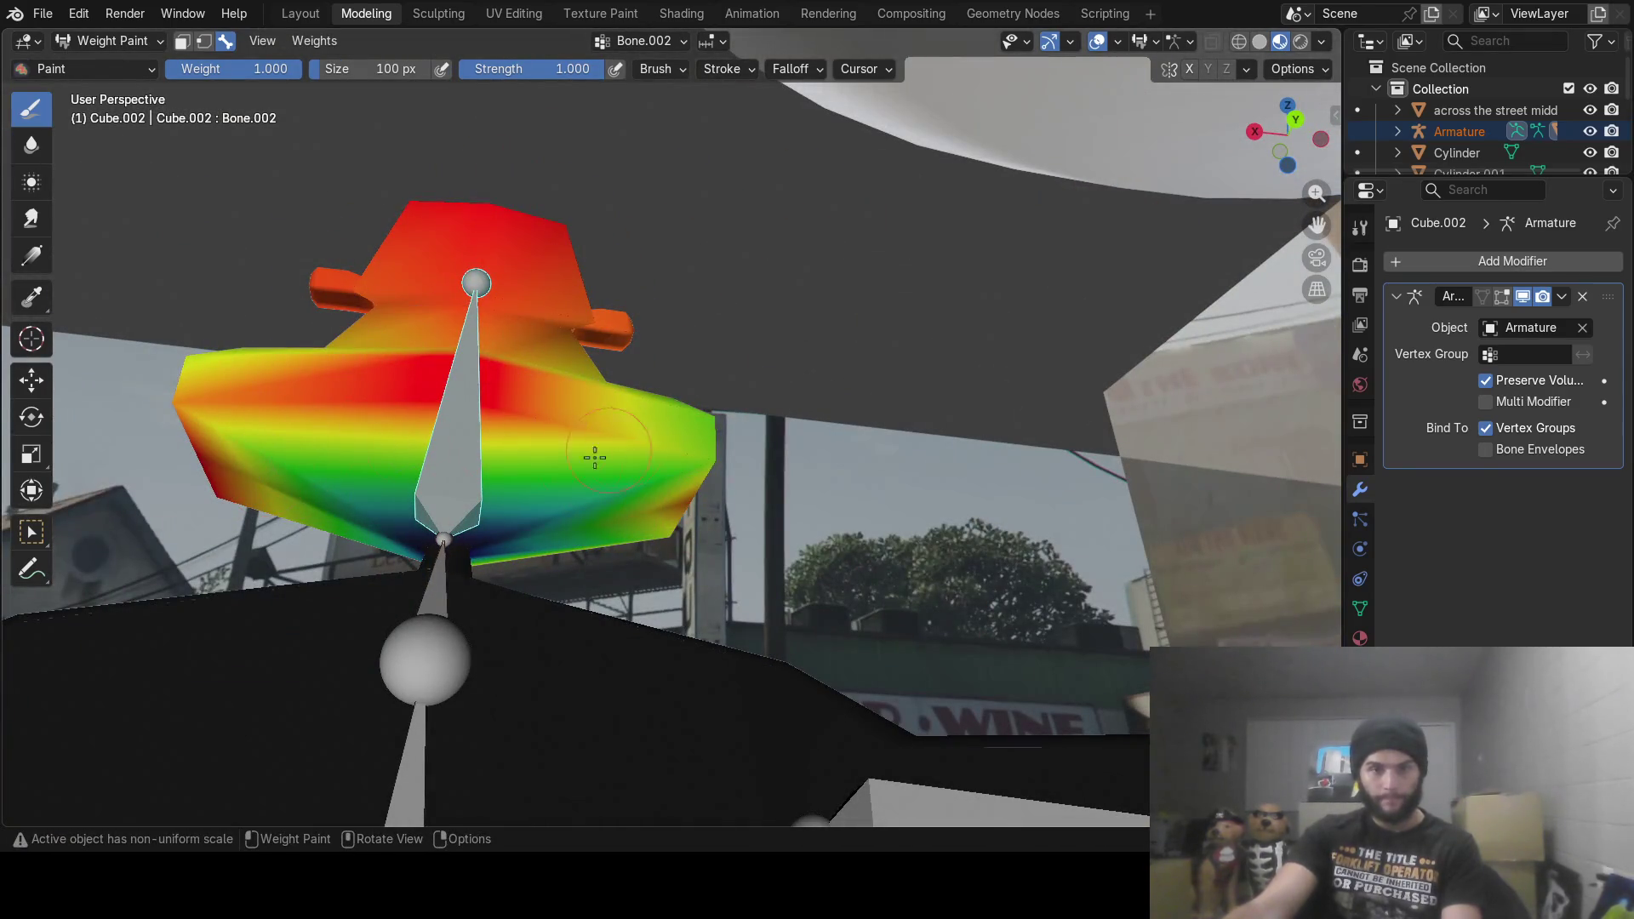
# Step: Paint the head's left-front face to full weight
pyautogui.moveTo(778, 432); pyautogui.dragTo(570, 438, button='middle')
pyautogui.moveTo(570, 438)
pyautogui.mouseDown()
pyautogui.moveTo(511, 519)
pyautogui.moveTo(559, 526)
pyautogui.mouseUp()
pyautogui.moveTo(559, 525)
pyautogui.mouseDown(button='middle')
pyautogui.moveTo(575, 560)
pyautogui.moveTo(655, 515)
pyautogui.moveTo(766, 510)
pyautogui.mouseUp(button='middle')
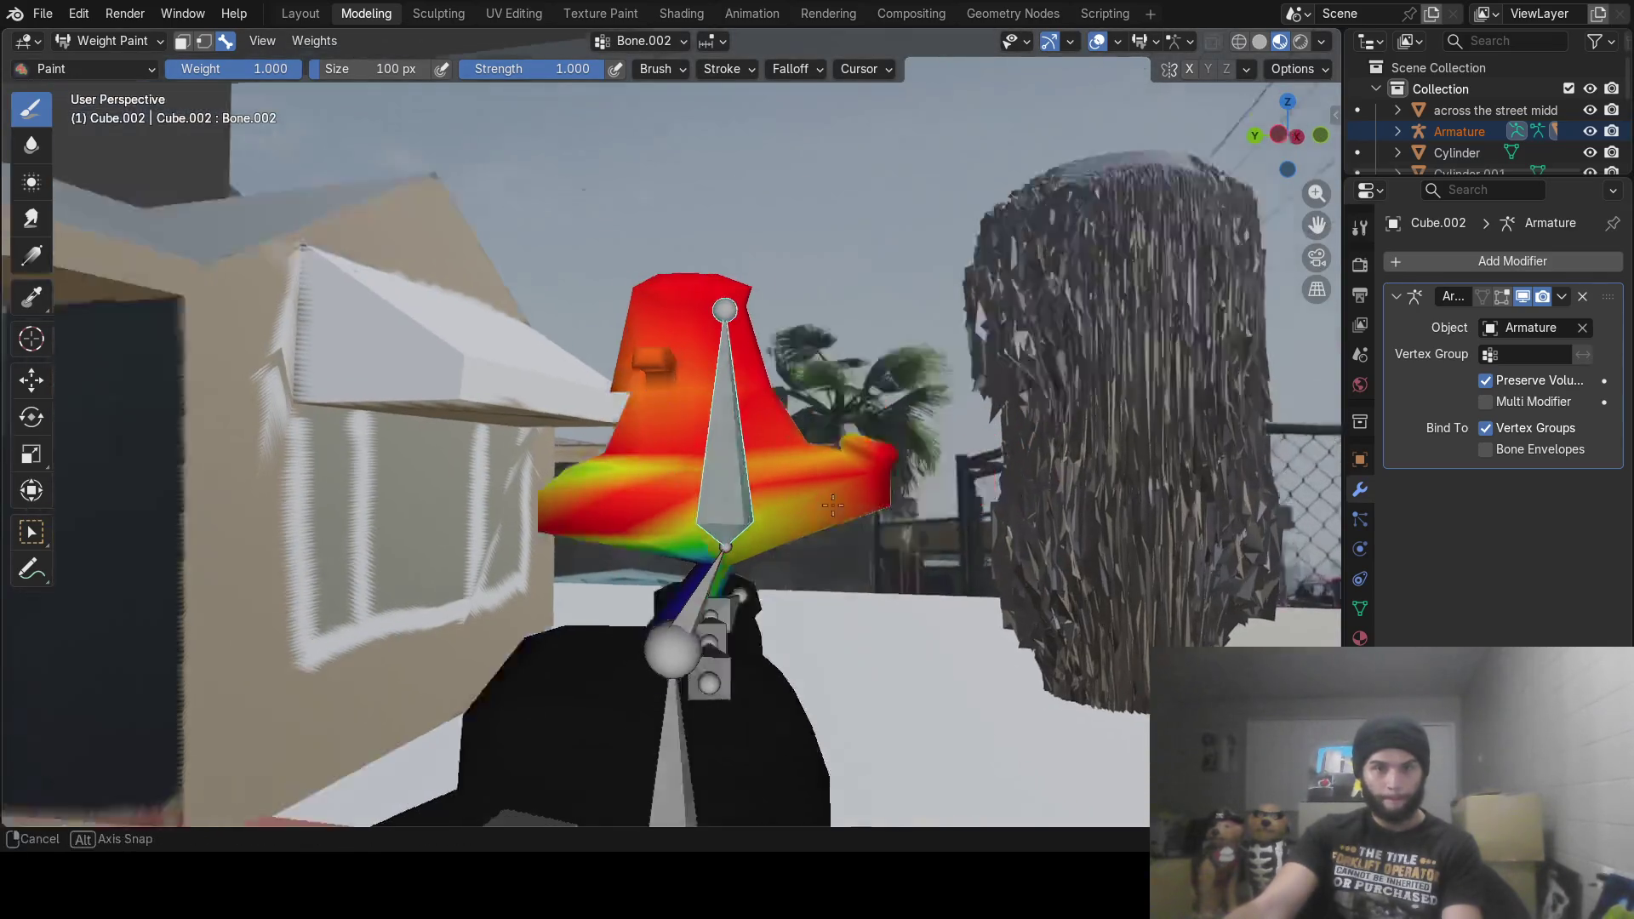
pyautogui.scroll(3, 984, 509)
pyautogui.moveTo(792, 525); pyautogui.dragTo(731, 512)
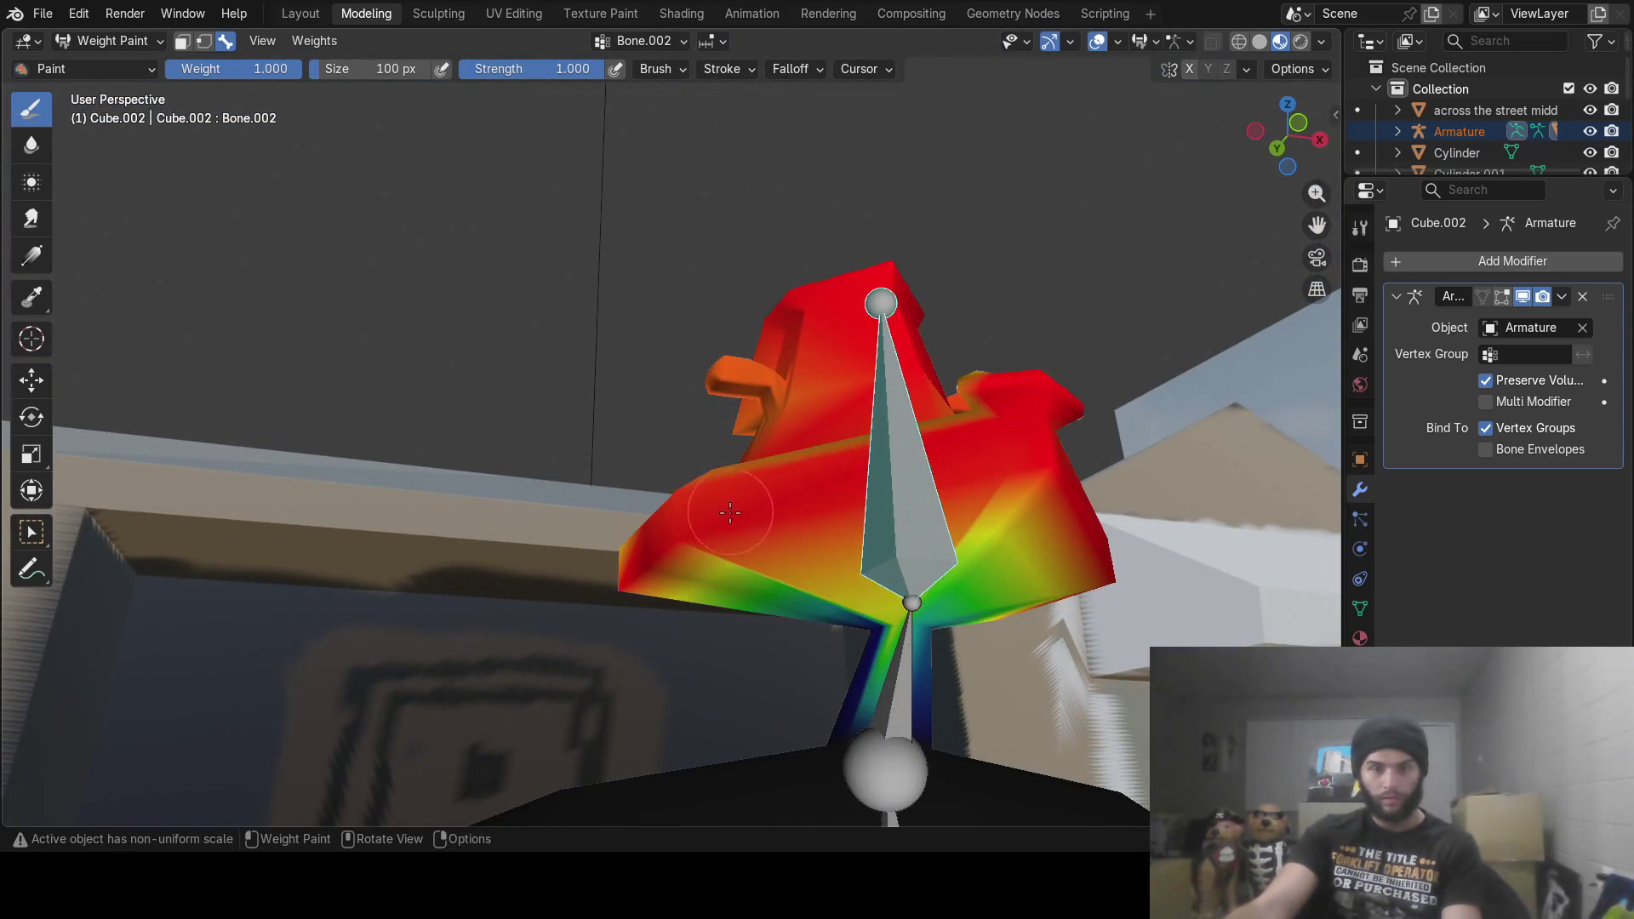
pyautogui.moveTo(807, 523); pyautogui.dragTo(1042, 467, button='middle')
pyautogui.moveTo(1030, 568)
pyautogui.mouseDown(button='middle')
pyautogui.moveTo(944, 697)
pyautogui.moveTo(781, 702)
pyautogui.moveTo(953, 681)
pyautogui.mouseUp(button='middle')
# Step: Display the neck bone Bone.001's weights from a front view
pyautogui.keyDown('ctrl'); pyautogui.click(894, 681); pyautogui.keyUp('ctrl')
pyautogui.moveTo(1021, 630)
pyautogui.mouseDown(button='middle')
pyautogui.moveTo(845, 630)
pyautogui.moveTo(456, 729)
pyautogui.moveTo(690, 336)
pyautogui.mouseUp(button='middle')
pyautogui.click(555, 73)
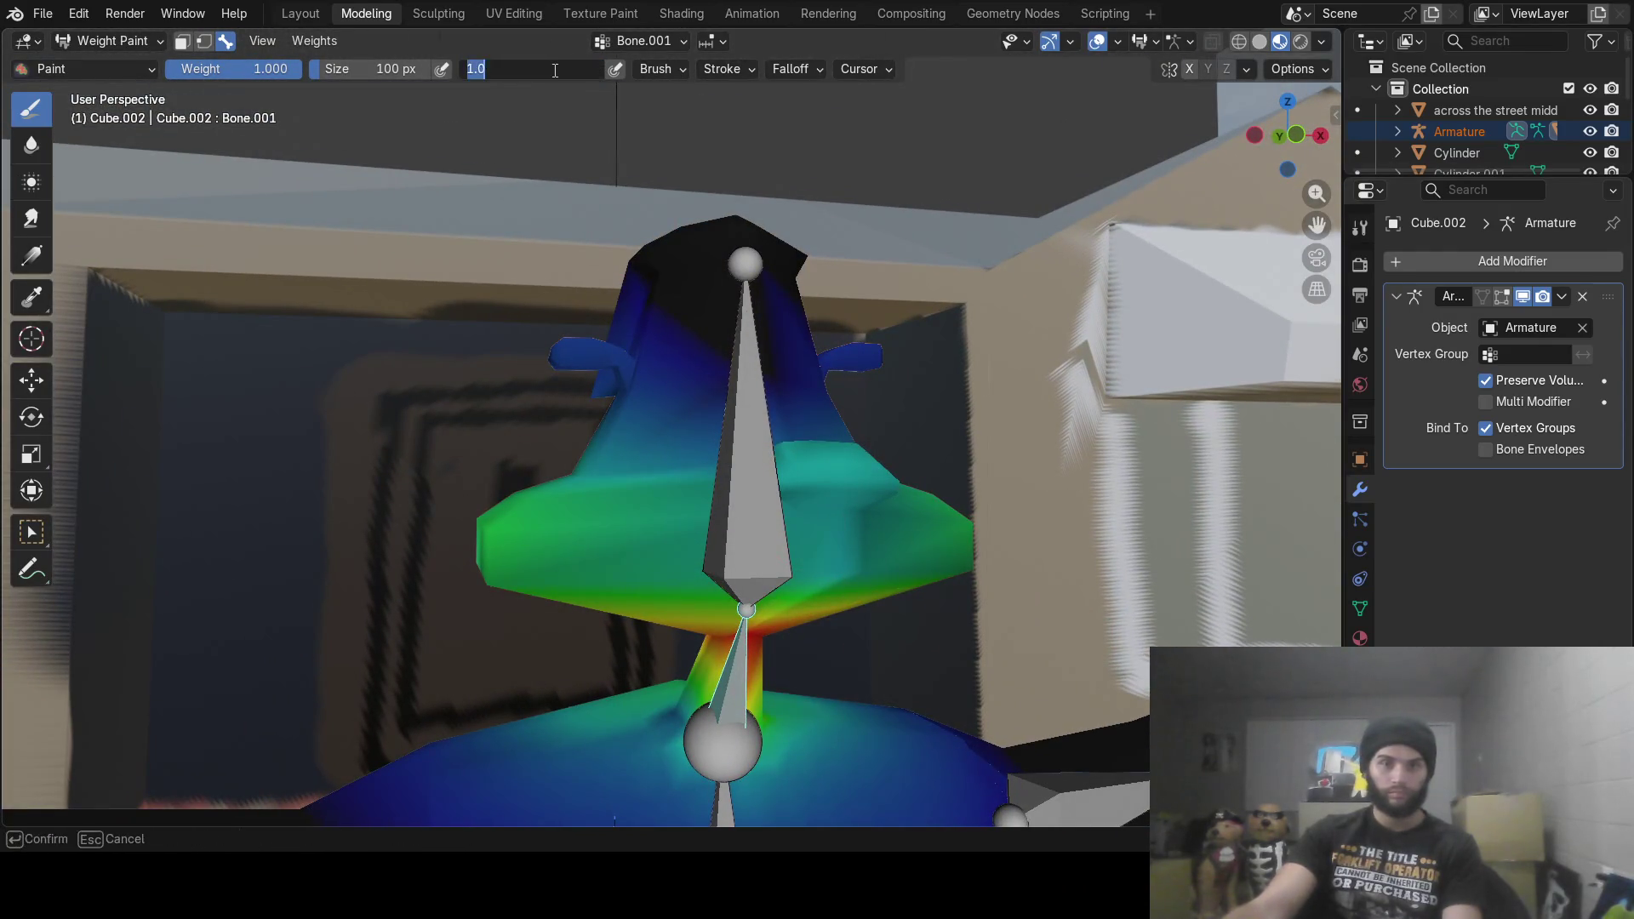
# Step: Set brush Strength to 0, then Weight to 0 after briefly trying 1
pyautogui.write('0')
pyautogui.press('Return')
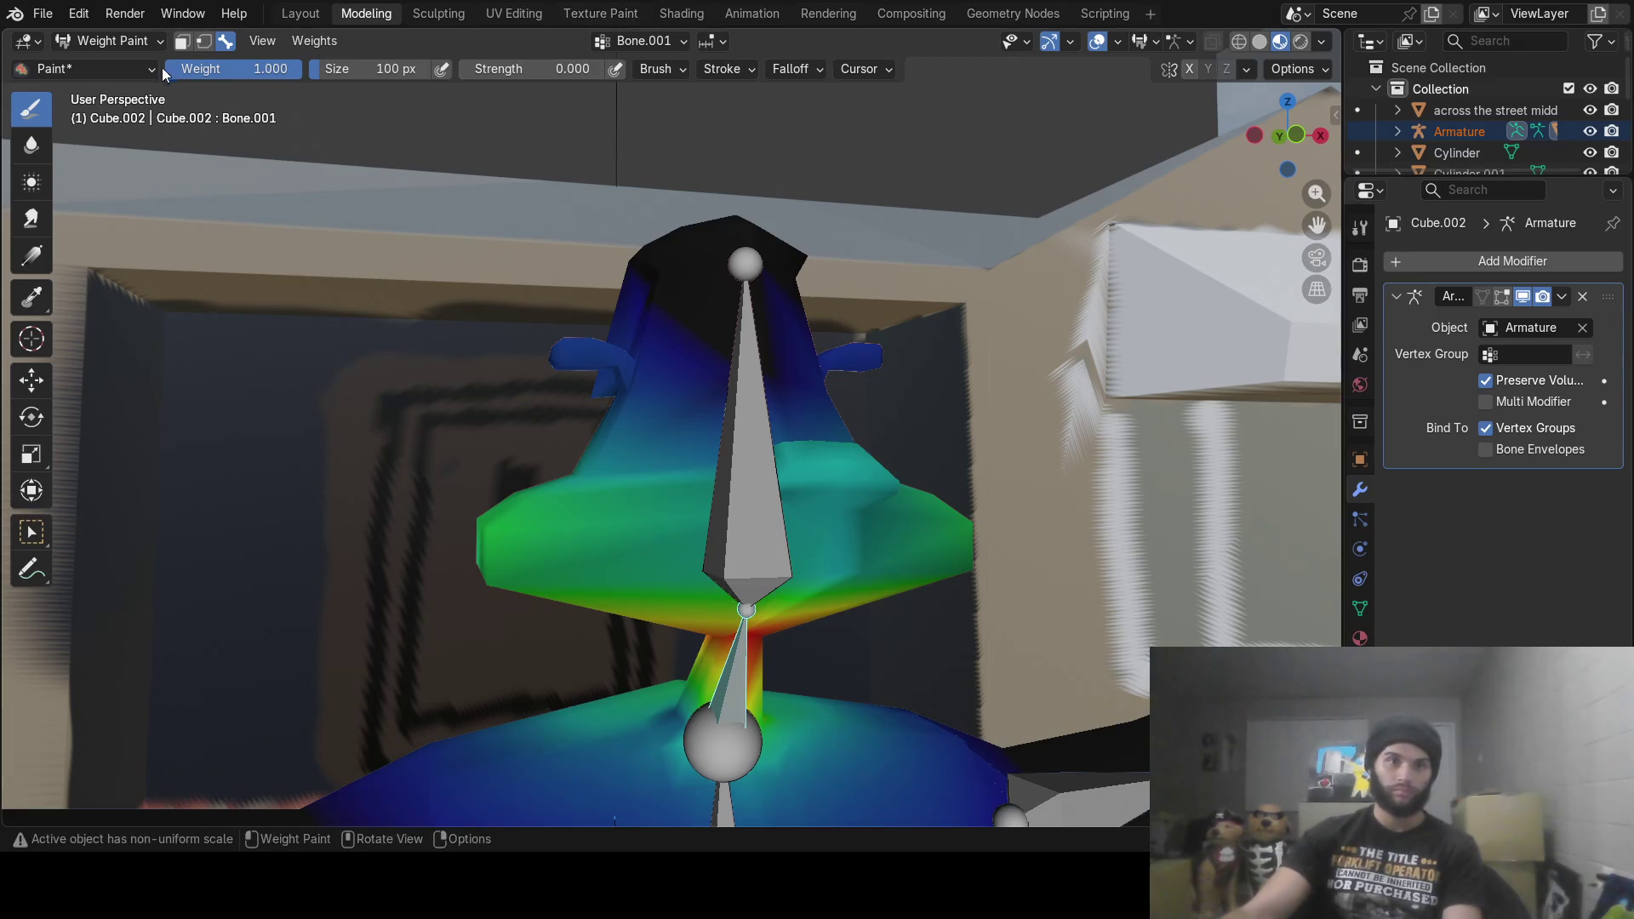
pyautogui.click(240, 68)
pyautogui.write('0.000')
pyautogui.press('Return')
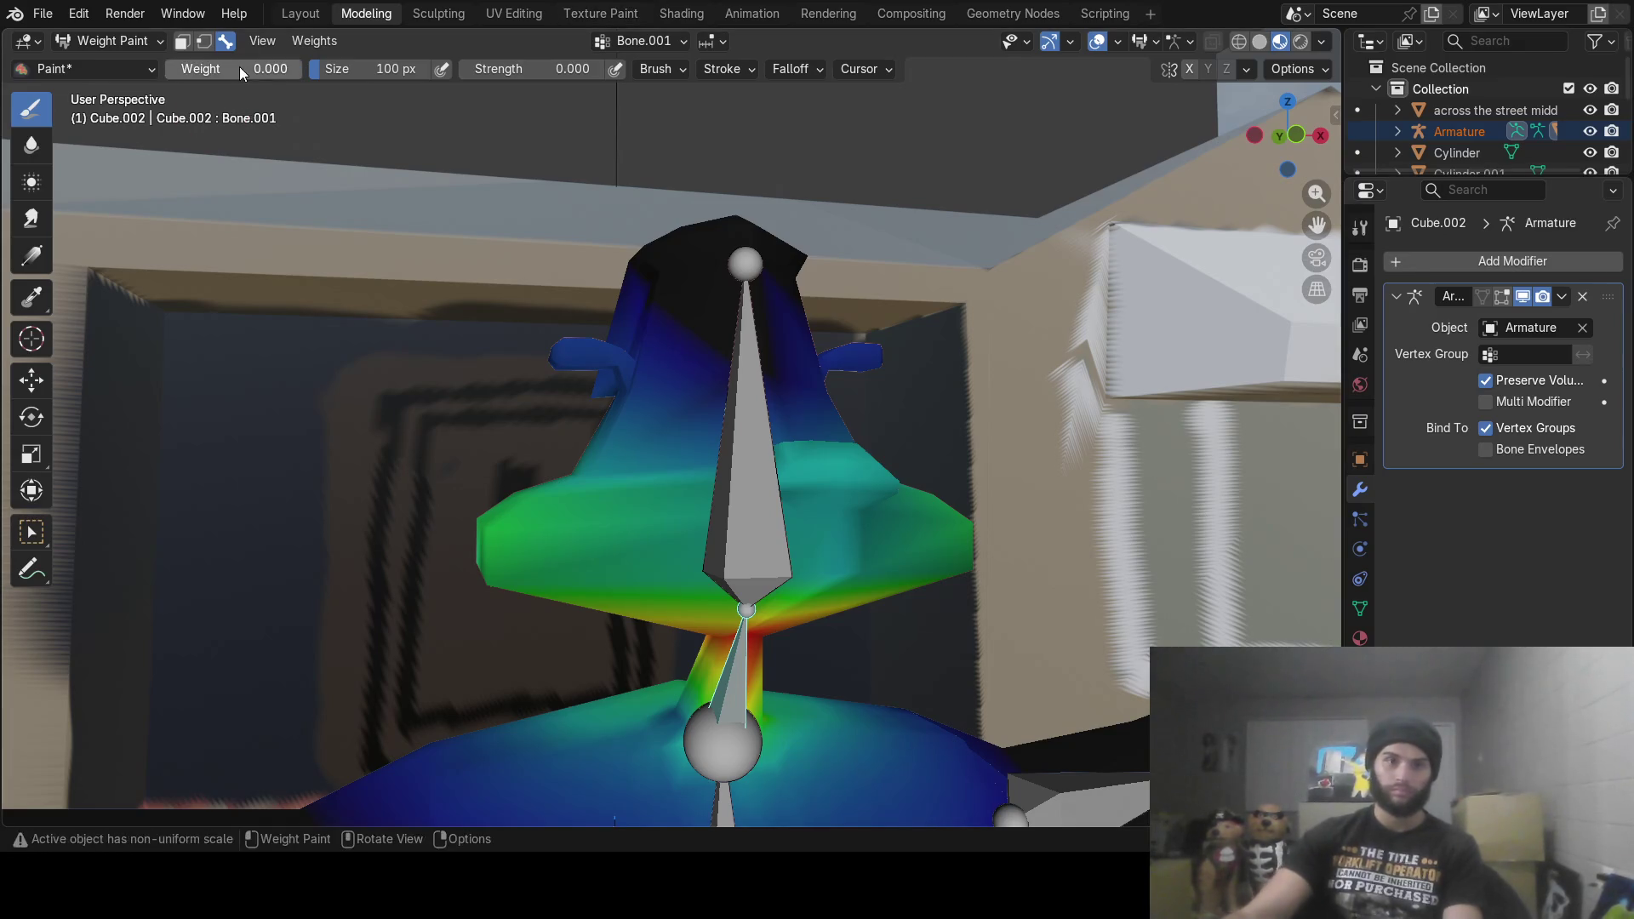
pyautogui.moveTo(732, 558); pyautogui.dragTo(747, 529, button='middle')
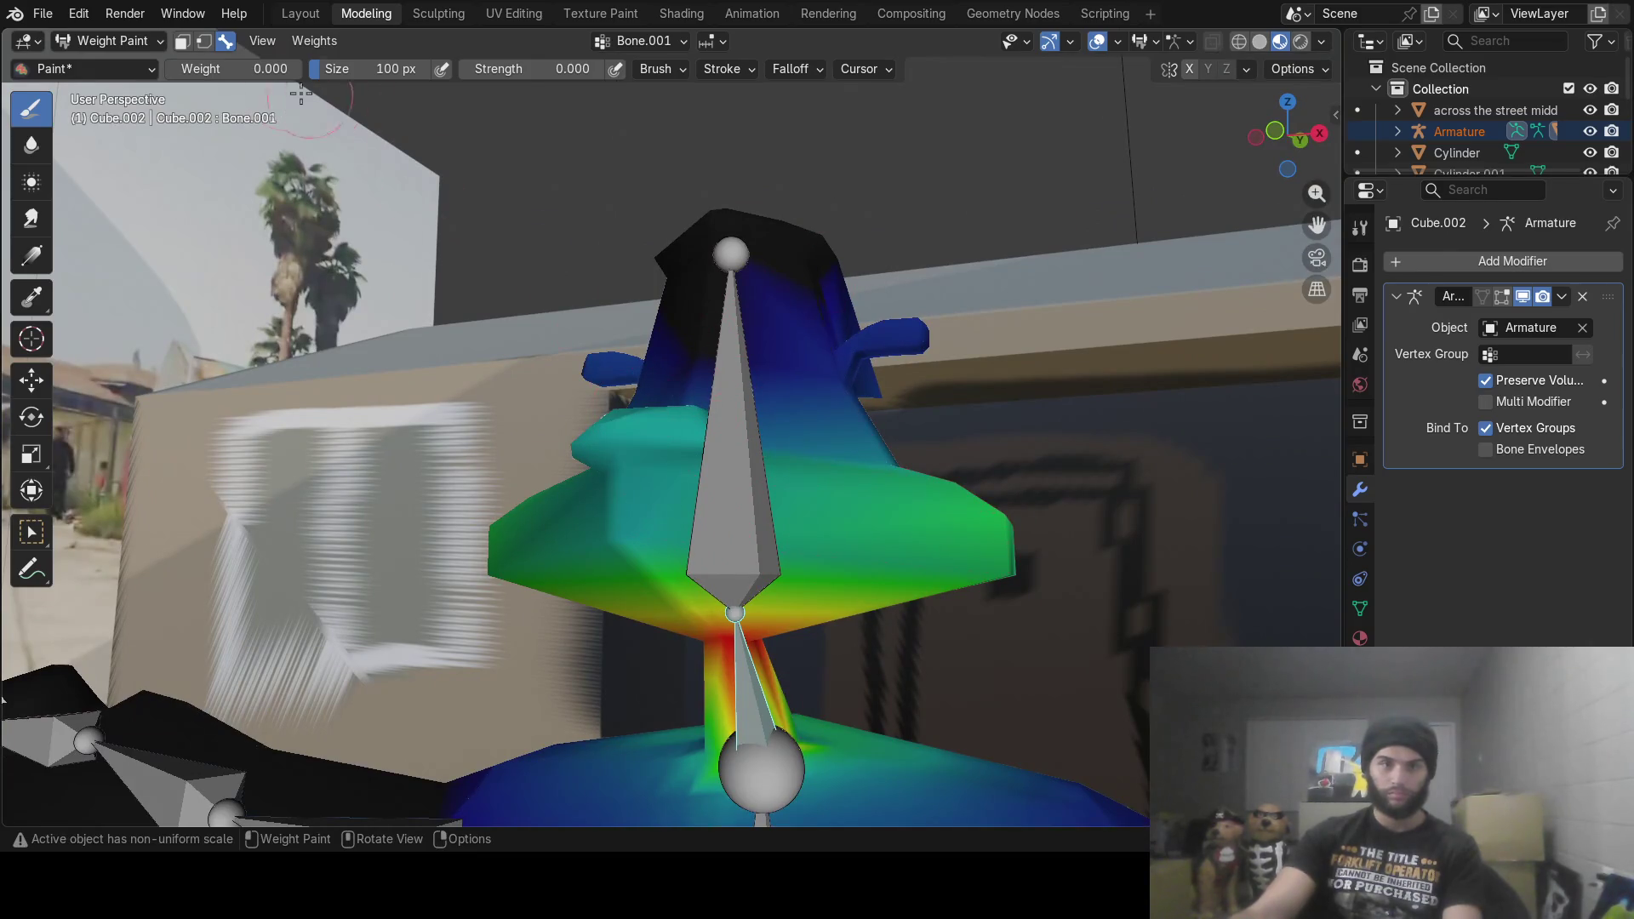
pyautogui.click(241, 61)
pyautogui.write('1')
pyautogui.press('Return')
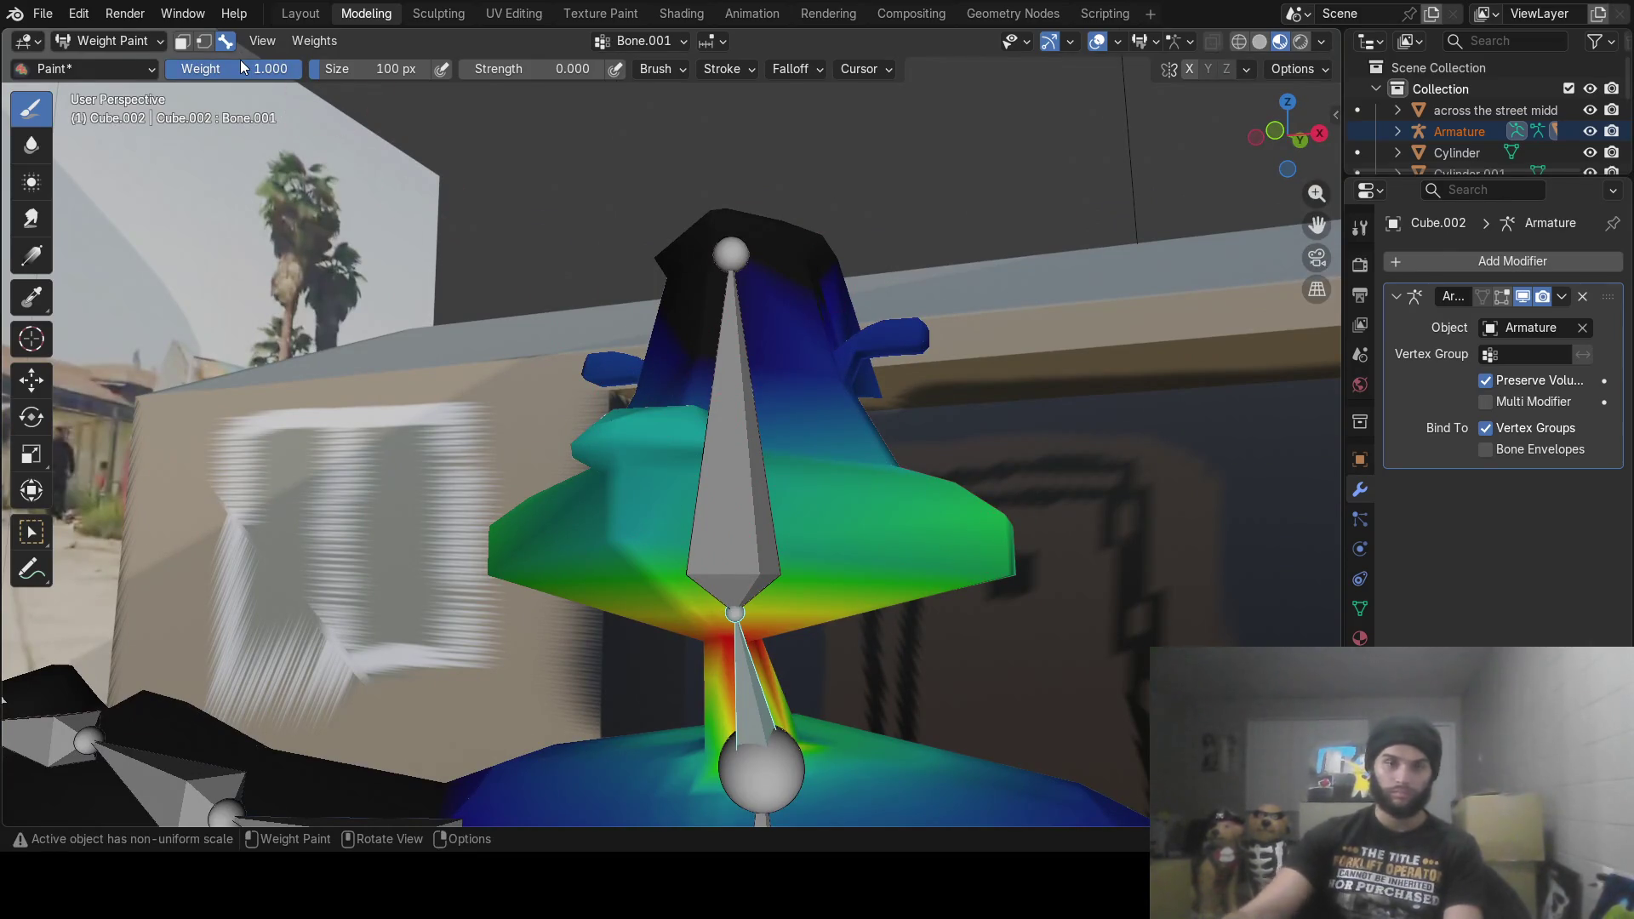
pyautogui.moveTo(957, 457); pyautogui.dragTo(724, 507, button='middle')
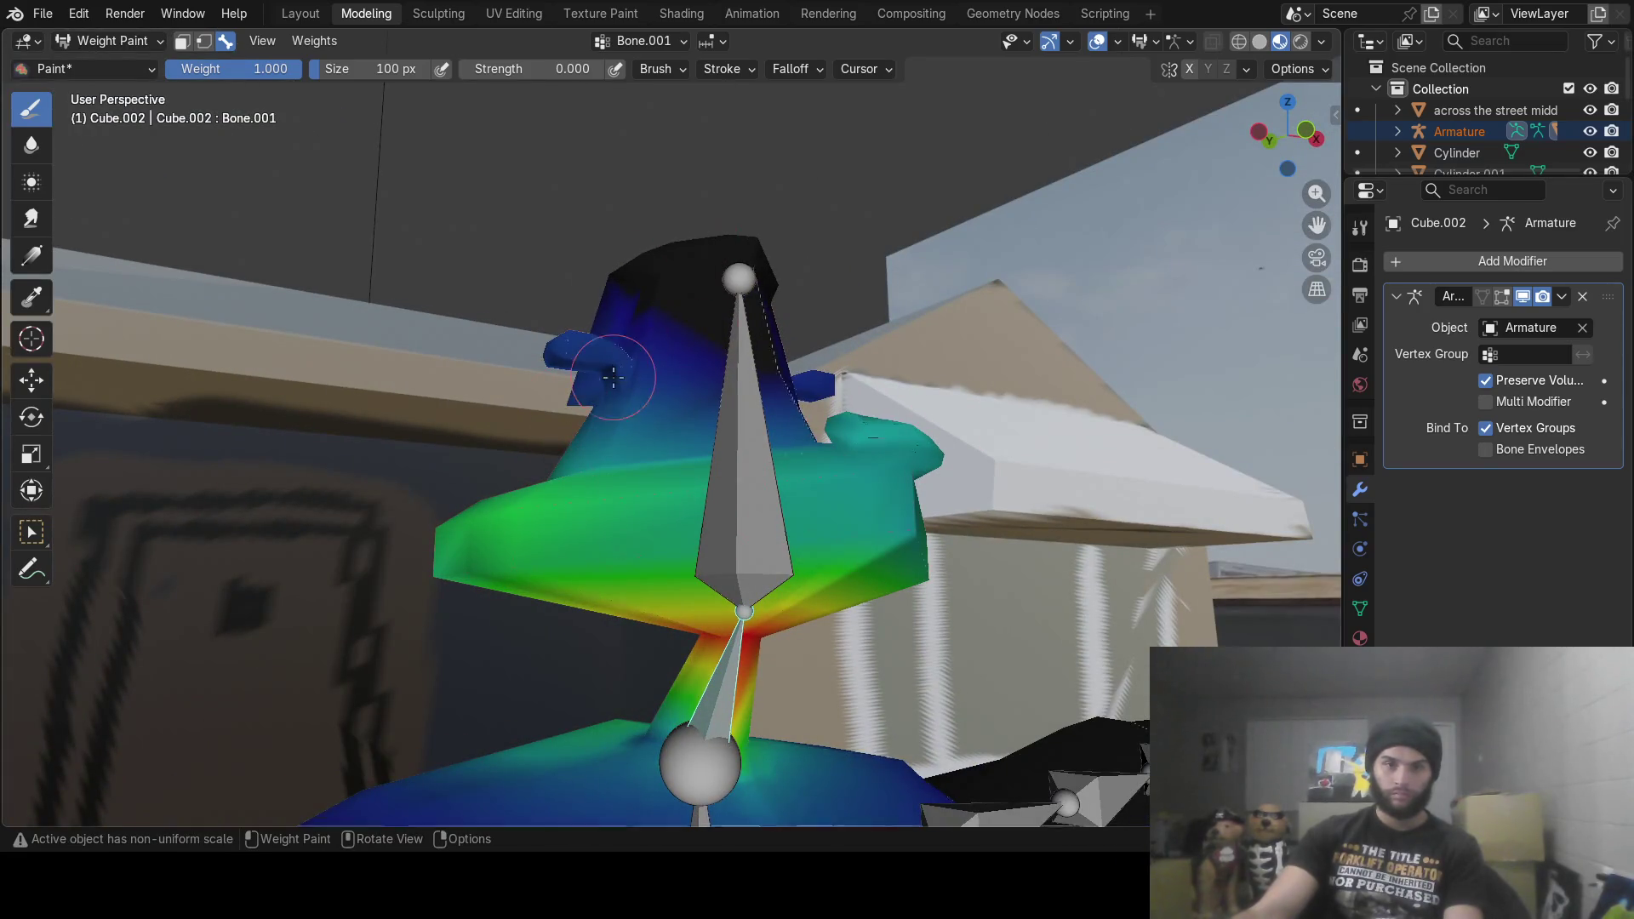
pyautogui.moveTo(691, 344); pyautogui.dragTo(859, 393, button='middle')
pyautogui.moveTo(662, 460)
pyautogui.mouseDown(button='middle')
pyautogui.moveTo(518, 435)
pyautogui.moveTo(709, 474)
pyautogui.moveTo(806, 432)
pyautogui.moveTo(1017, 407)
pyautogui.moveTo(934, 440)
pyautogui.moveTo(1025, 292)
pyautogui.moveTo(908, 297)
pyautogui.mouseUp(button='middle')
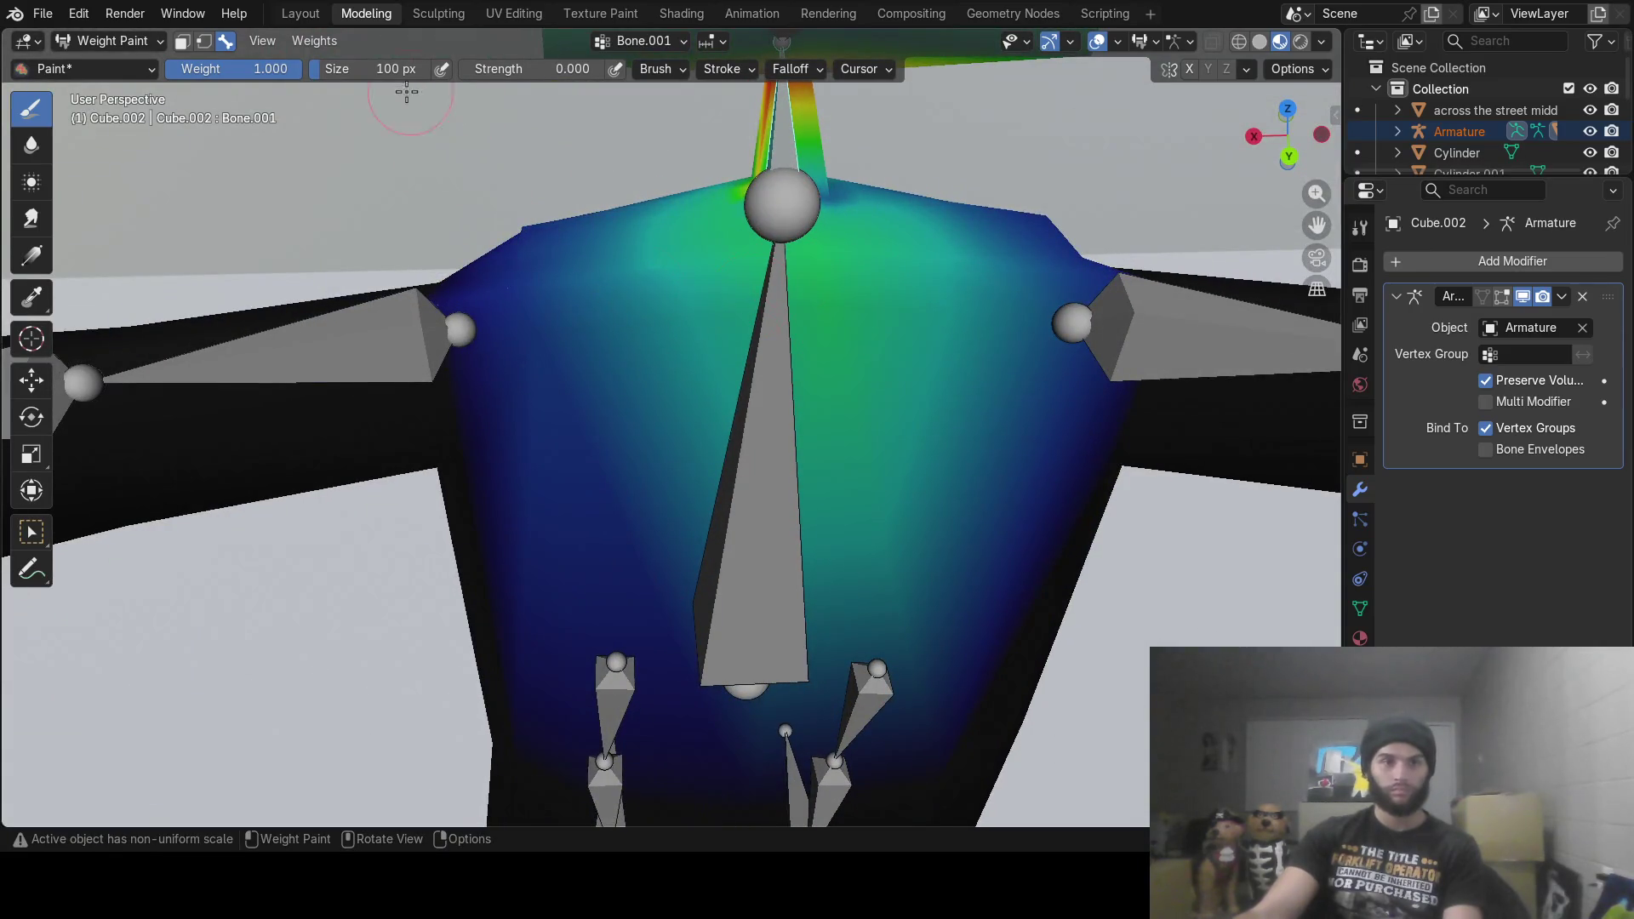
pyautogui.moveTo(259, 69); pyautogui.dragTo(170, 69)
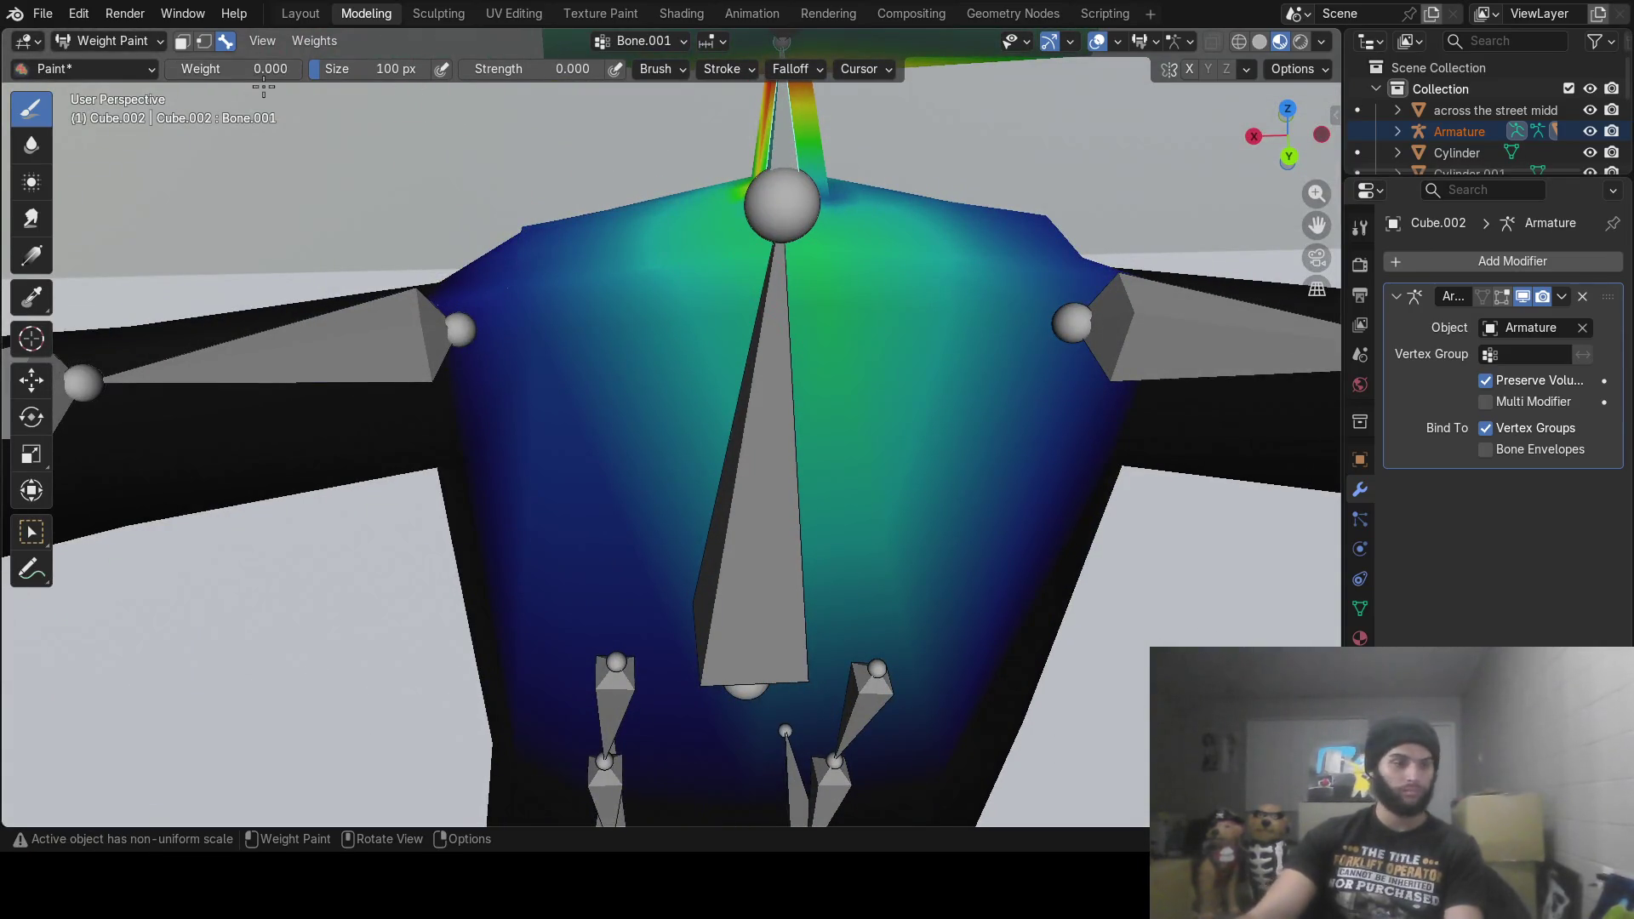
# Step: Set brush strength to 1 and paint the torso's green weight near the neck joint to zero
pyautogui.click(548, 70)
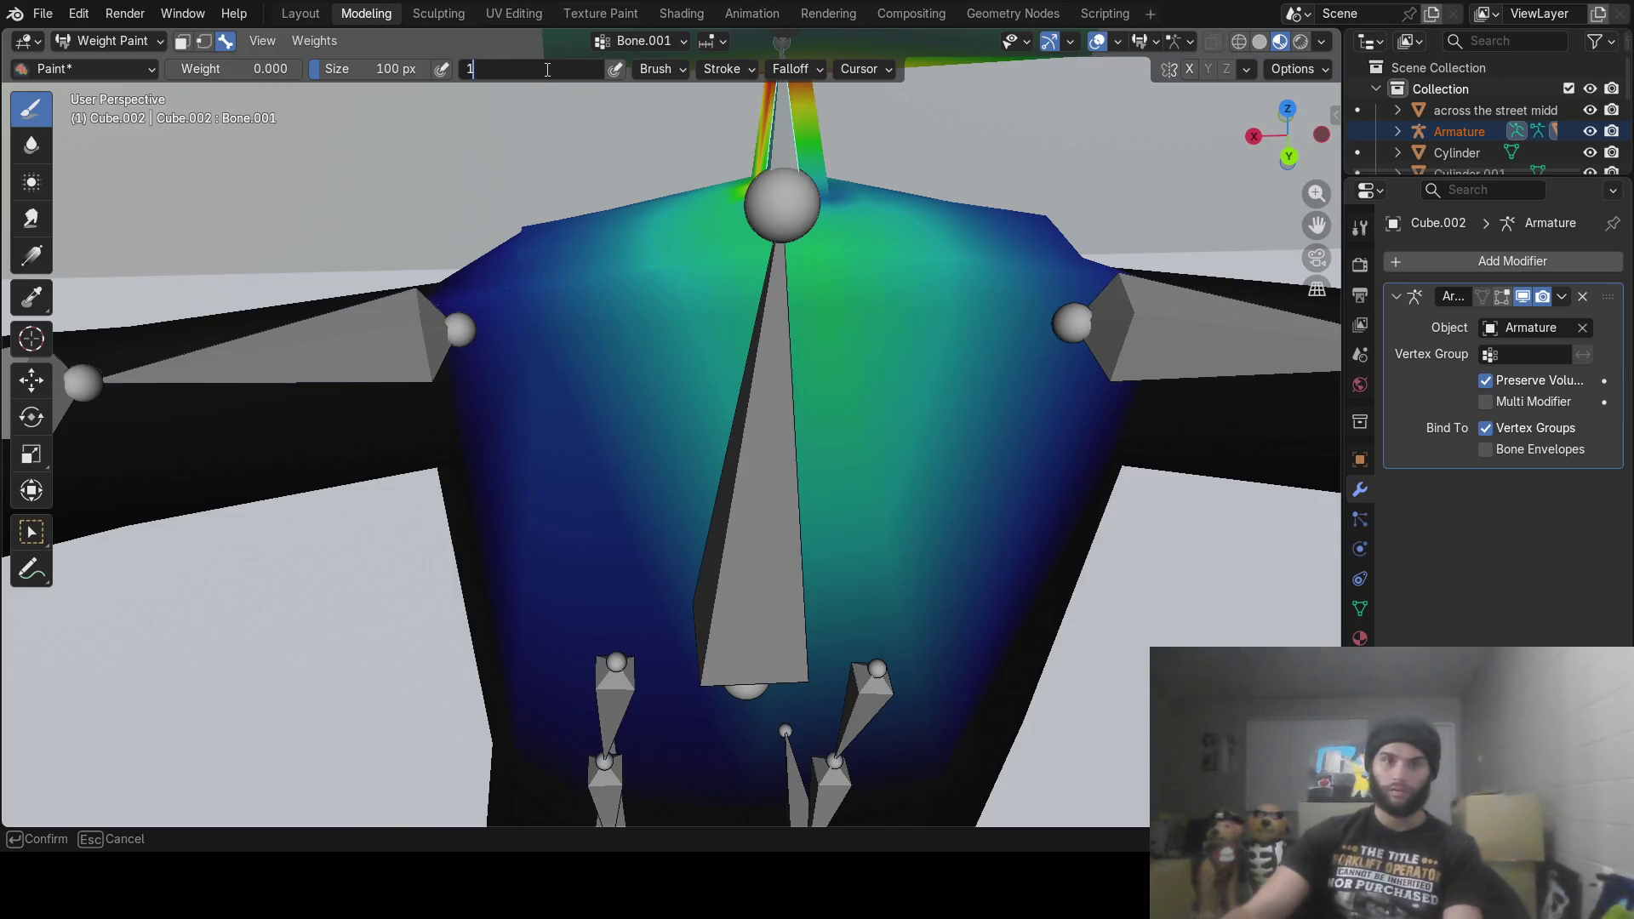
pyautogui.press('Return')
pyautogui.moveTo(770, 303); pyautogui.dragTo(928, 277)
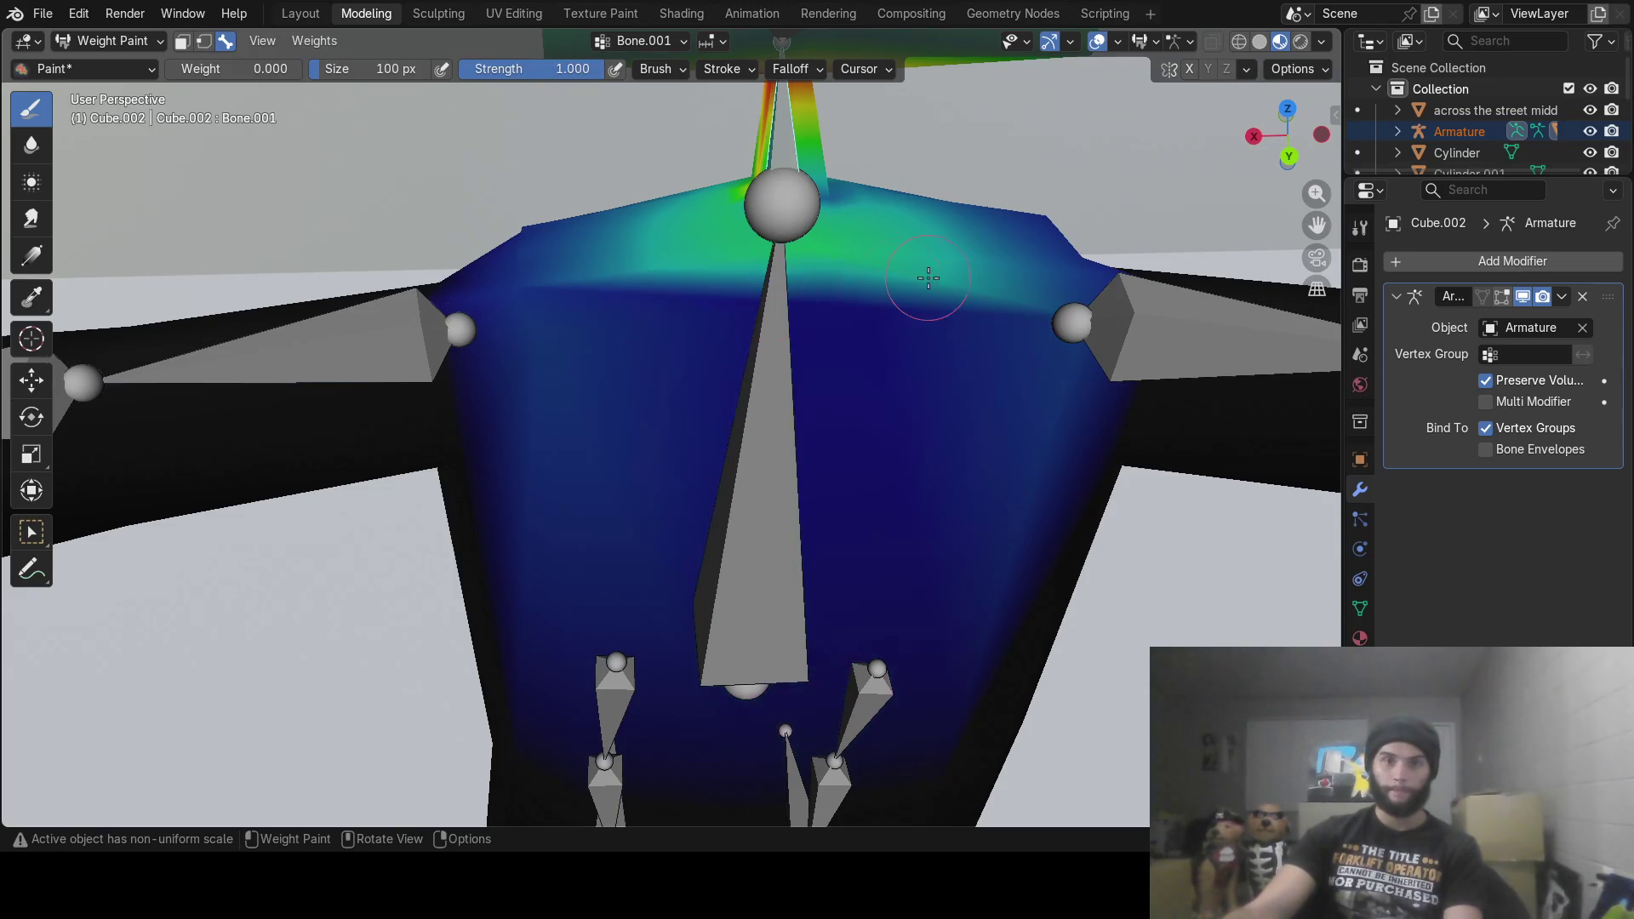
pyautogui.moveTo(909, 269); pyautogui.dragTo(649, 249, button='middle')
pyautogui.moveTo(649, 249)
pyautogui.mouseDown()
pyautogui.moveTo(596, 204)
pyautogui.moveTo(554, 298)
pyautogui.moveTo(527, 307)
pyautogui.moveTo(514, 277)
pyautogui.mouseUp()
pyautogui.moveTo(514, 277)
pyautogui.mouseDown(button='middle')
pyautogui.moveTo(744, 292)
pyautogui.moveTo(773, 262)
pyautogui.mouseUp(button='middle')
pyautogui.moveTo(773, 263)
pyautogui.mouseDown()
pyautogui.moveTo(729, 248)
pyautogui.moveTo(570, 292)
pyautogui.moveTo(723, 255)
pyautogui.moveTo(755, 189)
pyautogui.moveTo(820, 226)
pyautogui.moveTo(749, 205)
pyautogui.moveTo(758, 220)
pyautogui.moveTo(474, 354)
pyautogui.mouseUp()
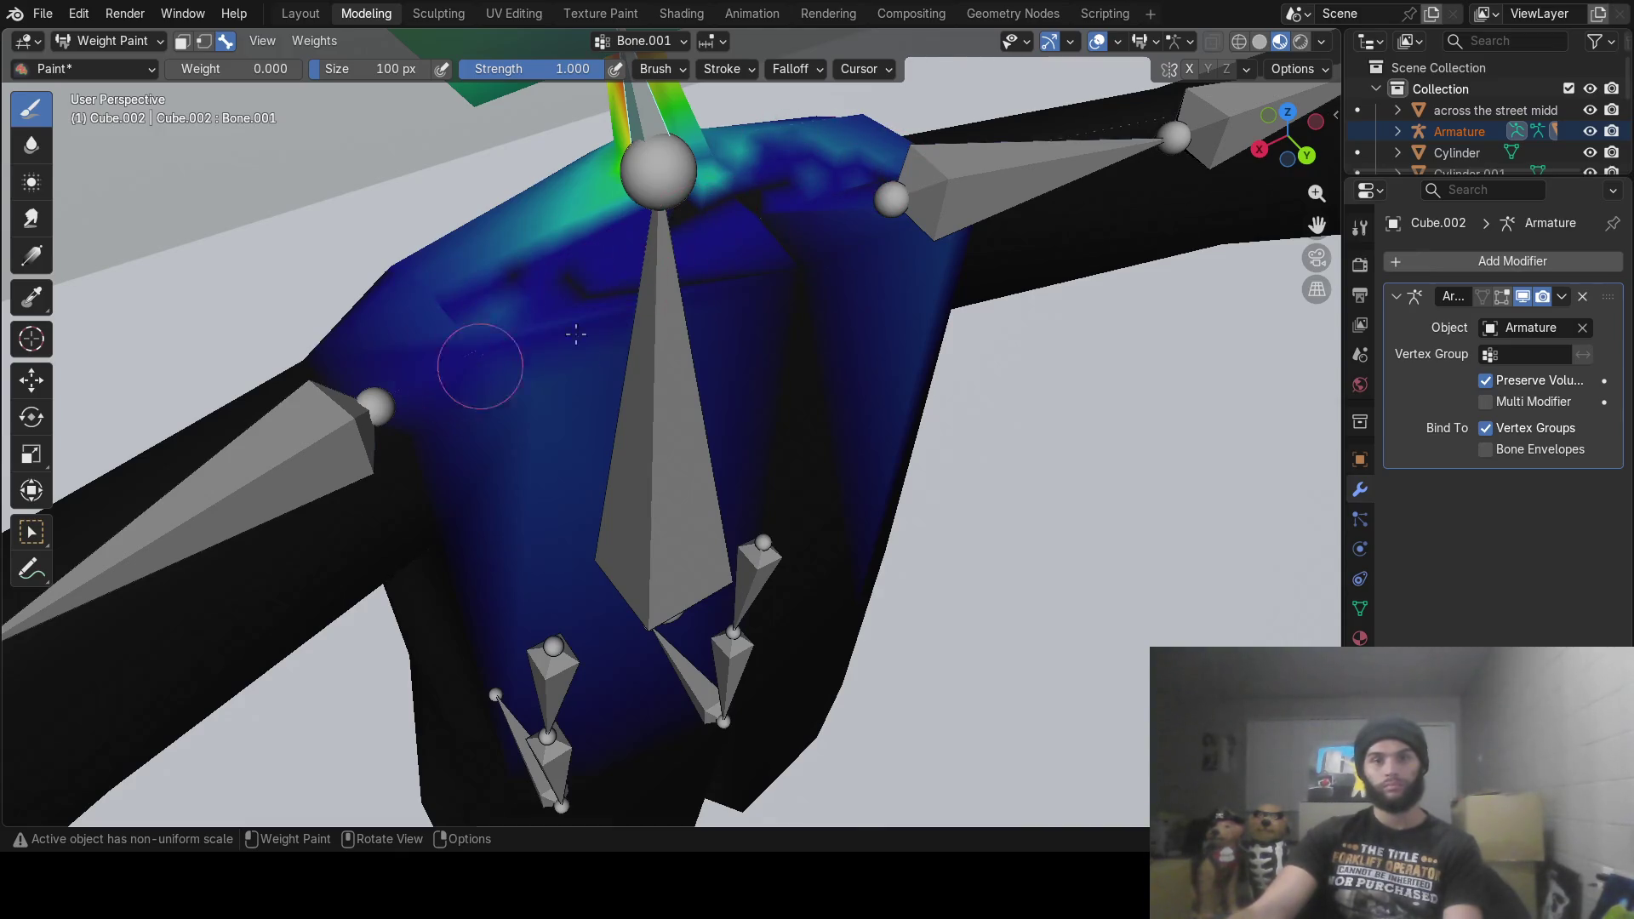
pyautogui.moveTo(539, 445); pyautogui.dragTo(901, 299, button='middle')
pyautogui.moveTo(706, 349)
pyautogui.mouseDown()
pyautogui.moveTo(349, 408)
pyautogui.moveTo(372, 579)
pyautogui.mouseUp()
# Step: Orbit around the figure and erase the neck bone's weight on the lower torso
pyautogui.moveTo(644, 561)
pyautogui.mouseDown(button='middle')
pyautogui.moveTo(773, 540)
pyautogui.moveTo(759, 506)
pyautogui.mouseUp(button='middle')
pyautogui.moveTo(882, 519); pyautogui.dragTo(890, 534, button='middle')
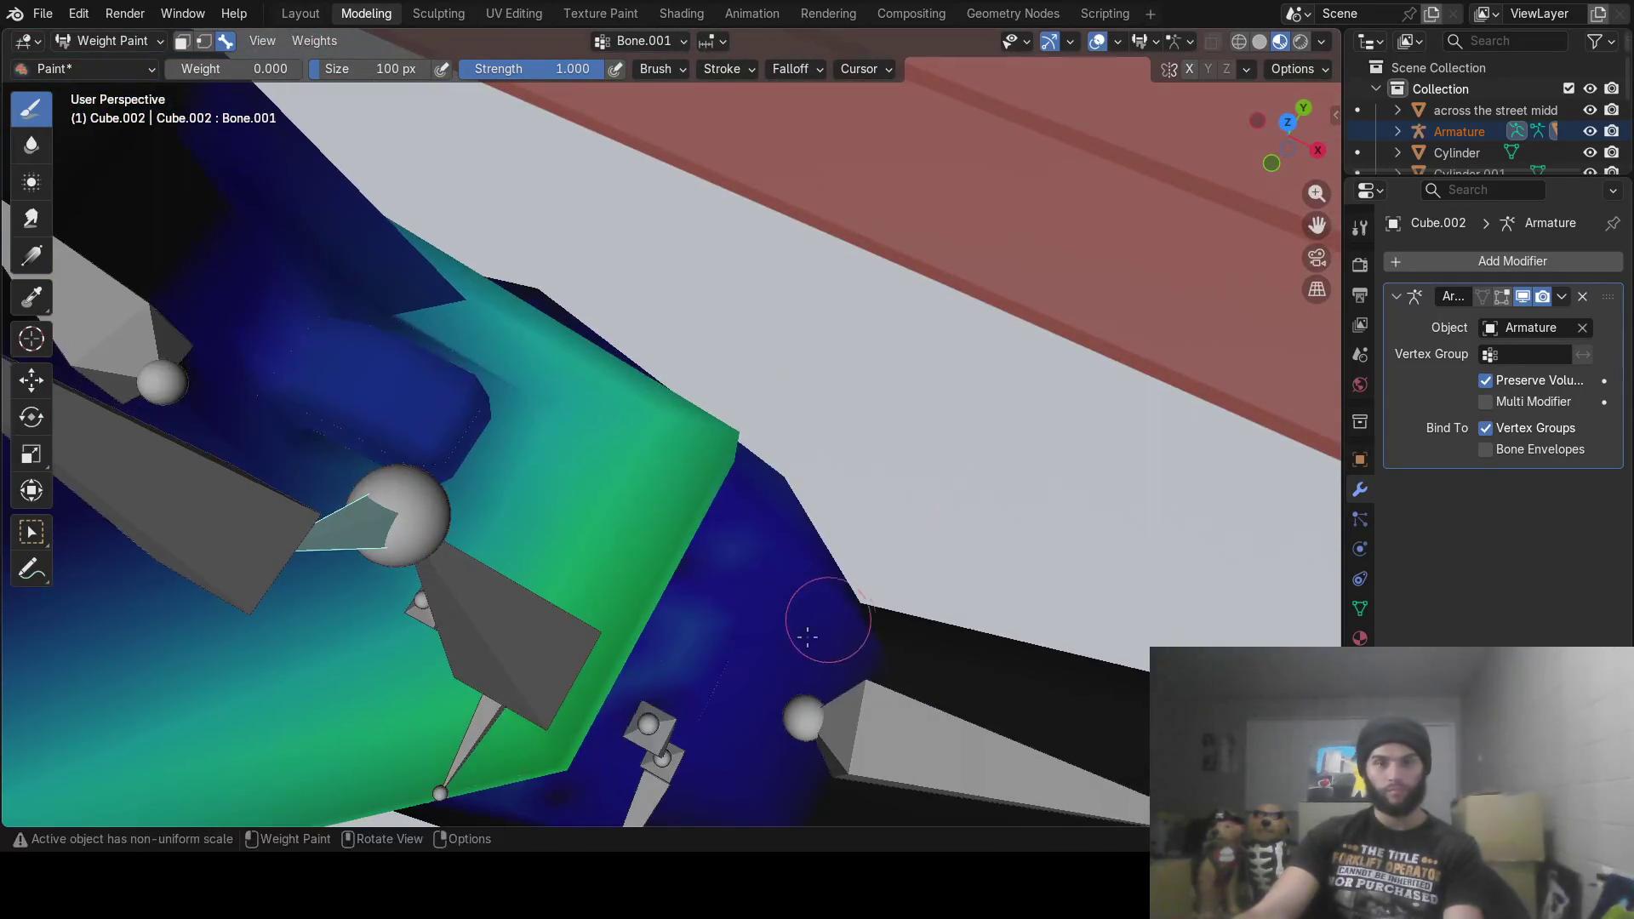
pyautogui.scroll(-5, 841, 611)
pyautogui.moveTo(842, 611); pyautogui.dragTo(775, 484, button='middle')
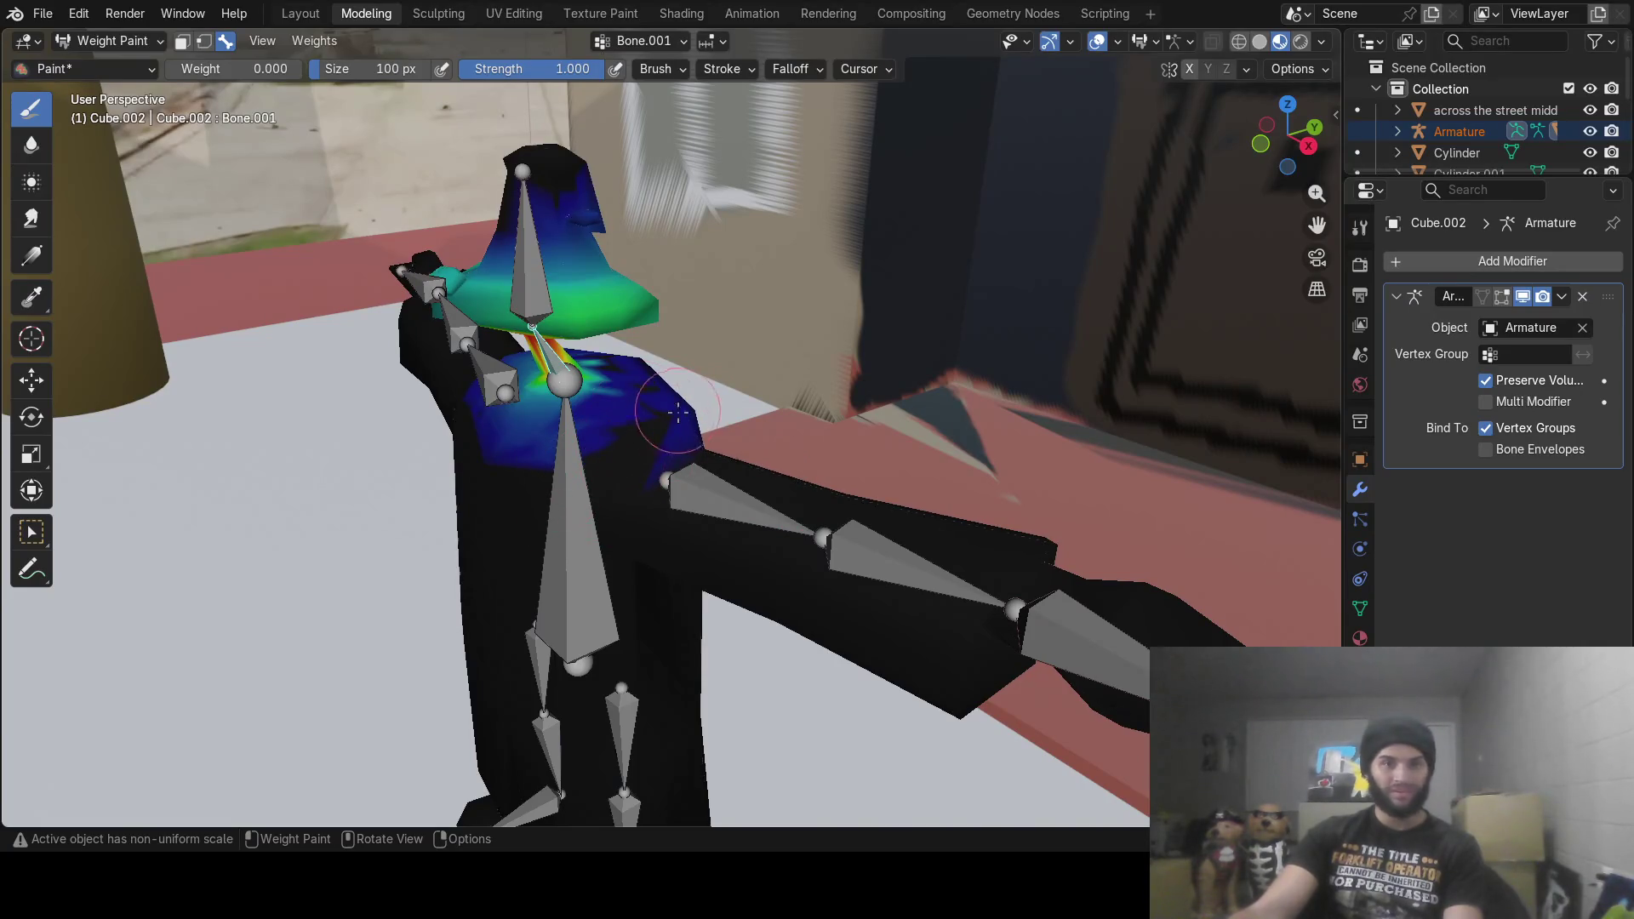
pyautogui.moveTo(722, 421)
pyautogui.mouseDown(button='middle')
pyautogui.moveTo(704, 554)
pyautogui.moveTo(567, 461)
pyautogui.mouseUp(button='middle')
pyautogui.moveTo(760, 441); pyautogui.dragTo(623, 453, button='middle')
pyautogui.moveTo(715, 493); pyautogui.dragTo(787, 528, button='middle')
pyautogui.moveTo(612, 533)
pyautogui.mouseDown(button='middle')
pyautogui.moveTo(638, 583)
pyautogui.moveTo(605, 544)
pyautogui.mouseUp(button='middle')
pyautogui.moveTo(670, 667); pyautogui.dragTo(704, 587, button='middle')
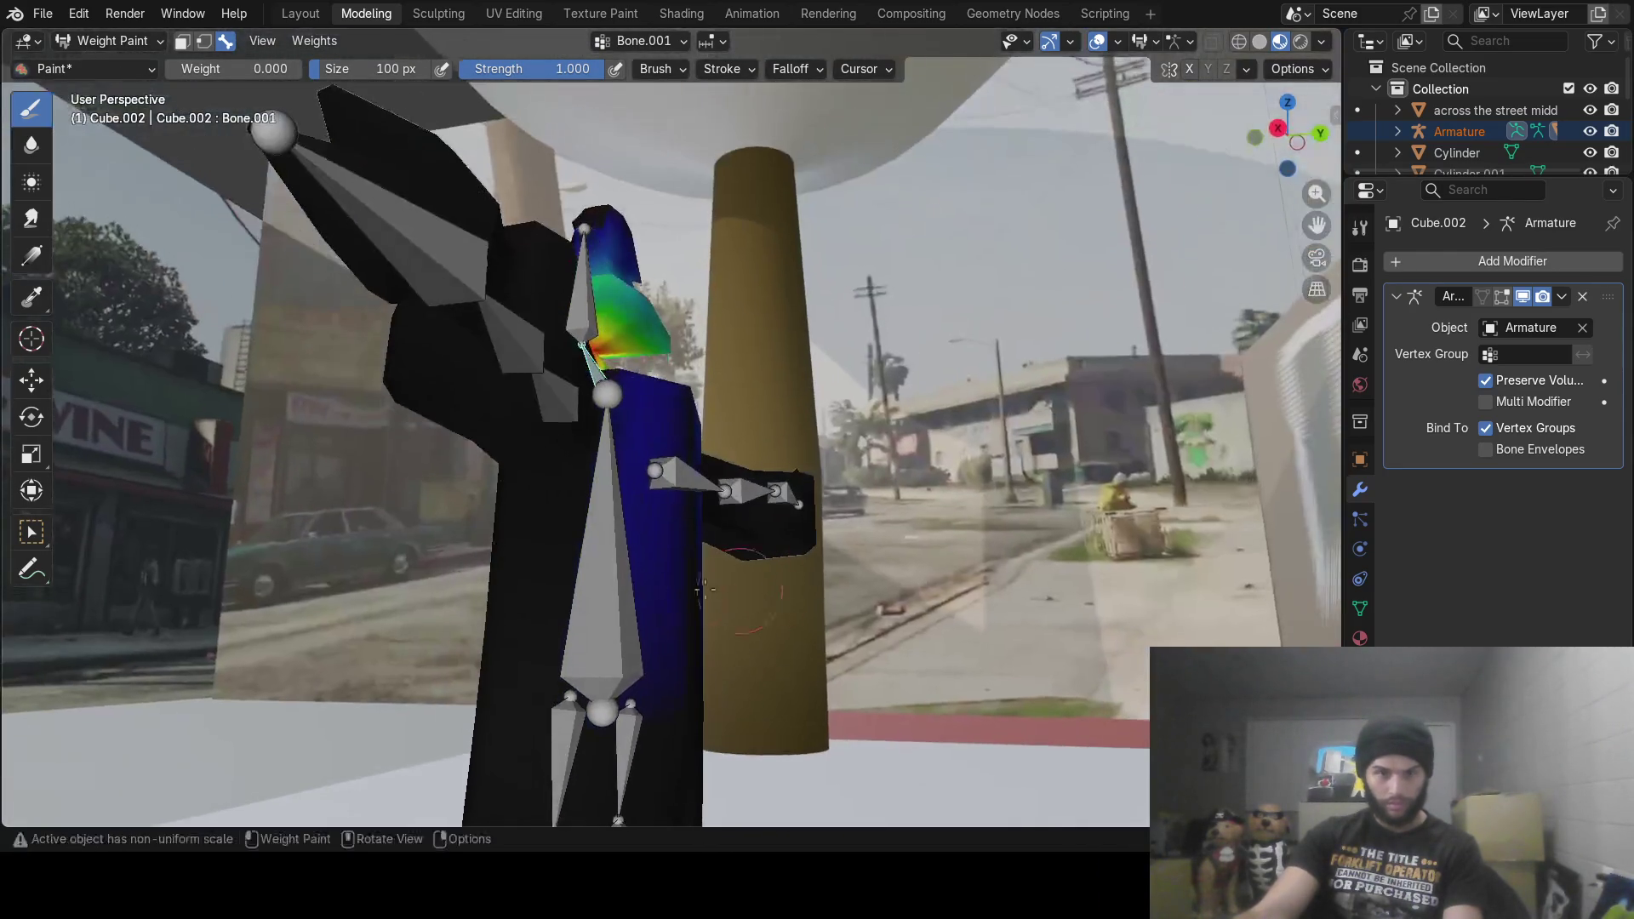
pyautogui.moveTo(717, 480)
pyautogui.mouseDown(button='middle')
pyautogui.moveTo(638, 621)
pyautogui.moveTo(591, 653)
pyautogui.mouseUp(button='middle')
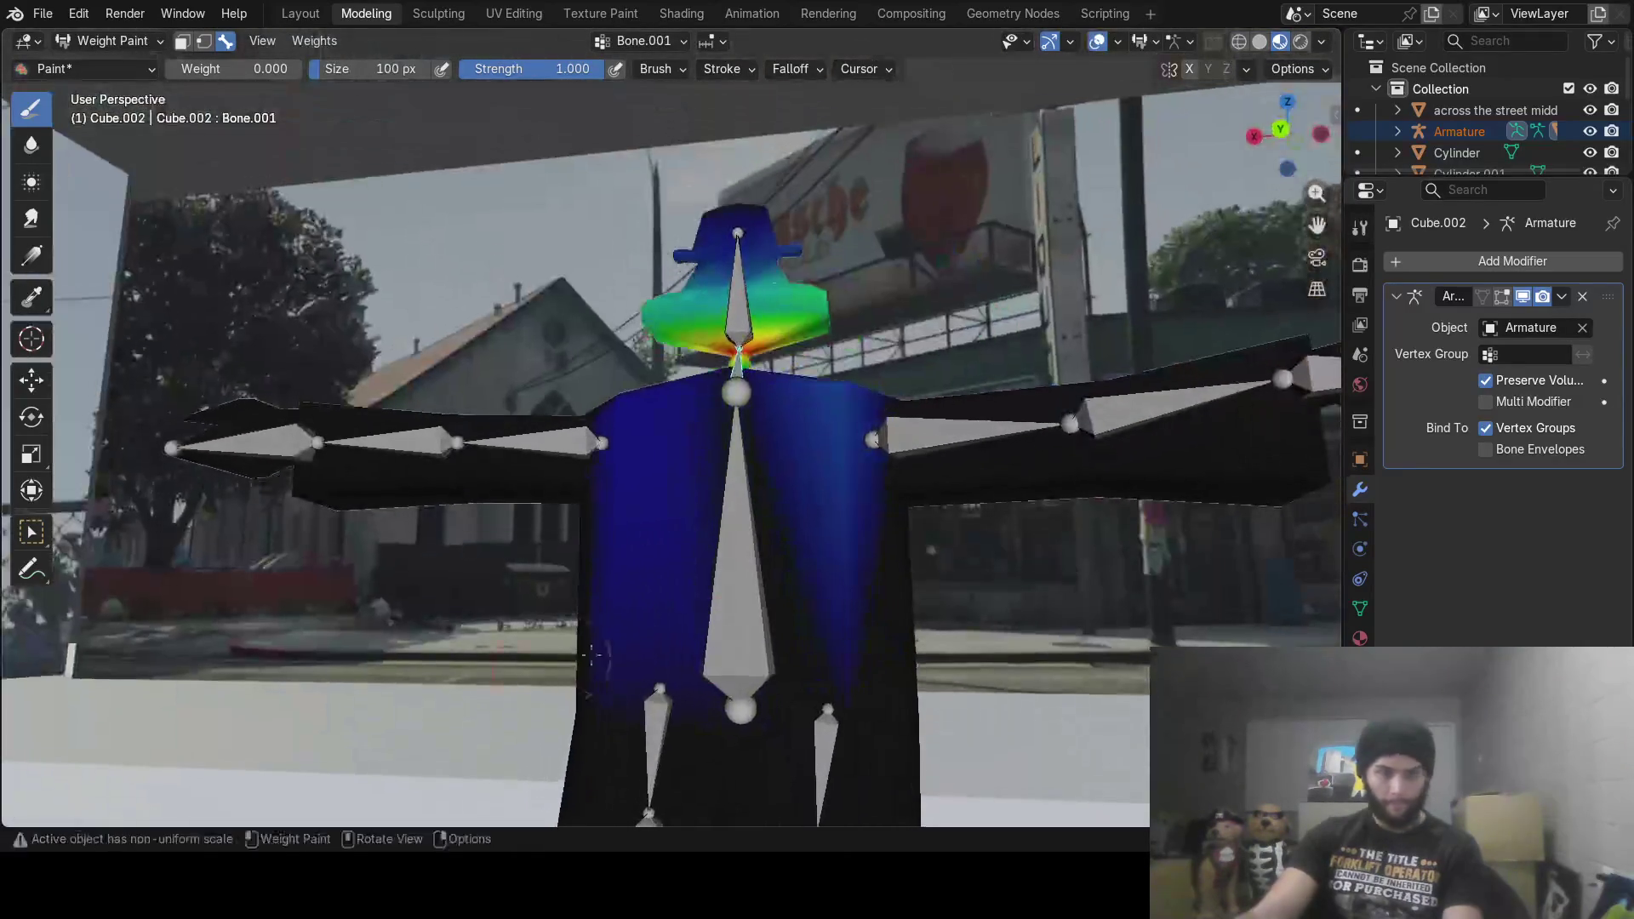
pyautogui.moveTo(822, 551); pyautogui.dragTo(825, 561, button='middle')
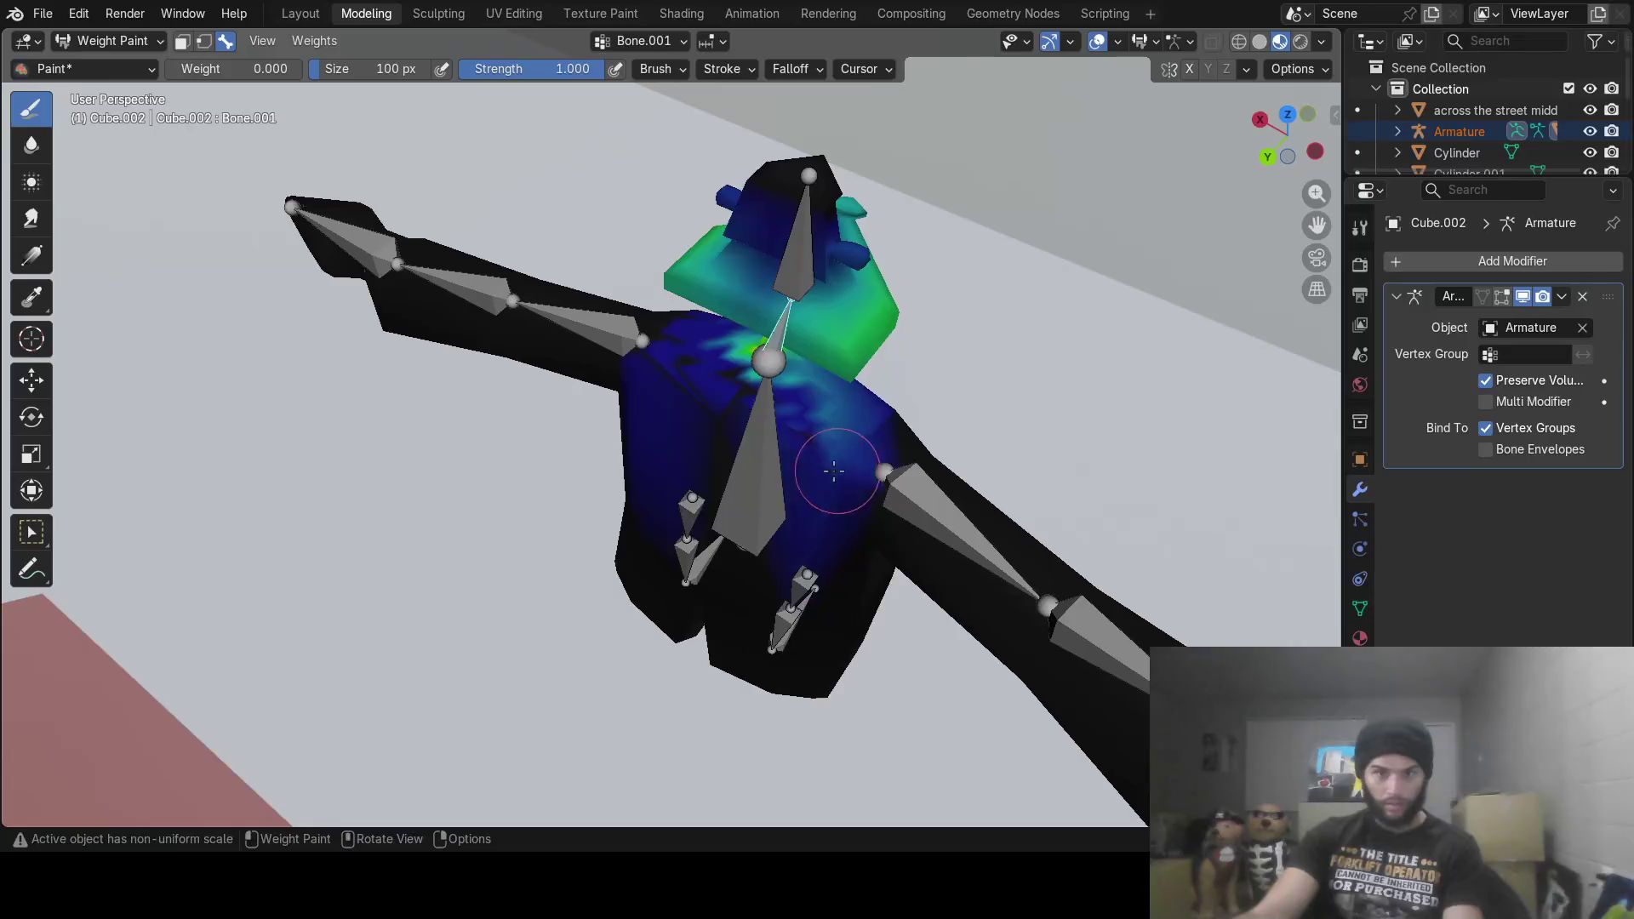
pyautogui.moveTo(851, 455)
pyautogui.mouseDown(button='middle')
pyautogui.moveTo(870, 476)
pyautogui.moveTo(739, 502)
pyautogui.mouseUp(button='middle')
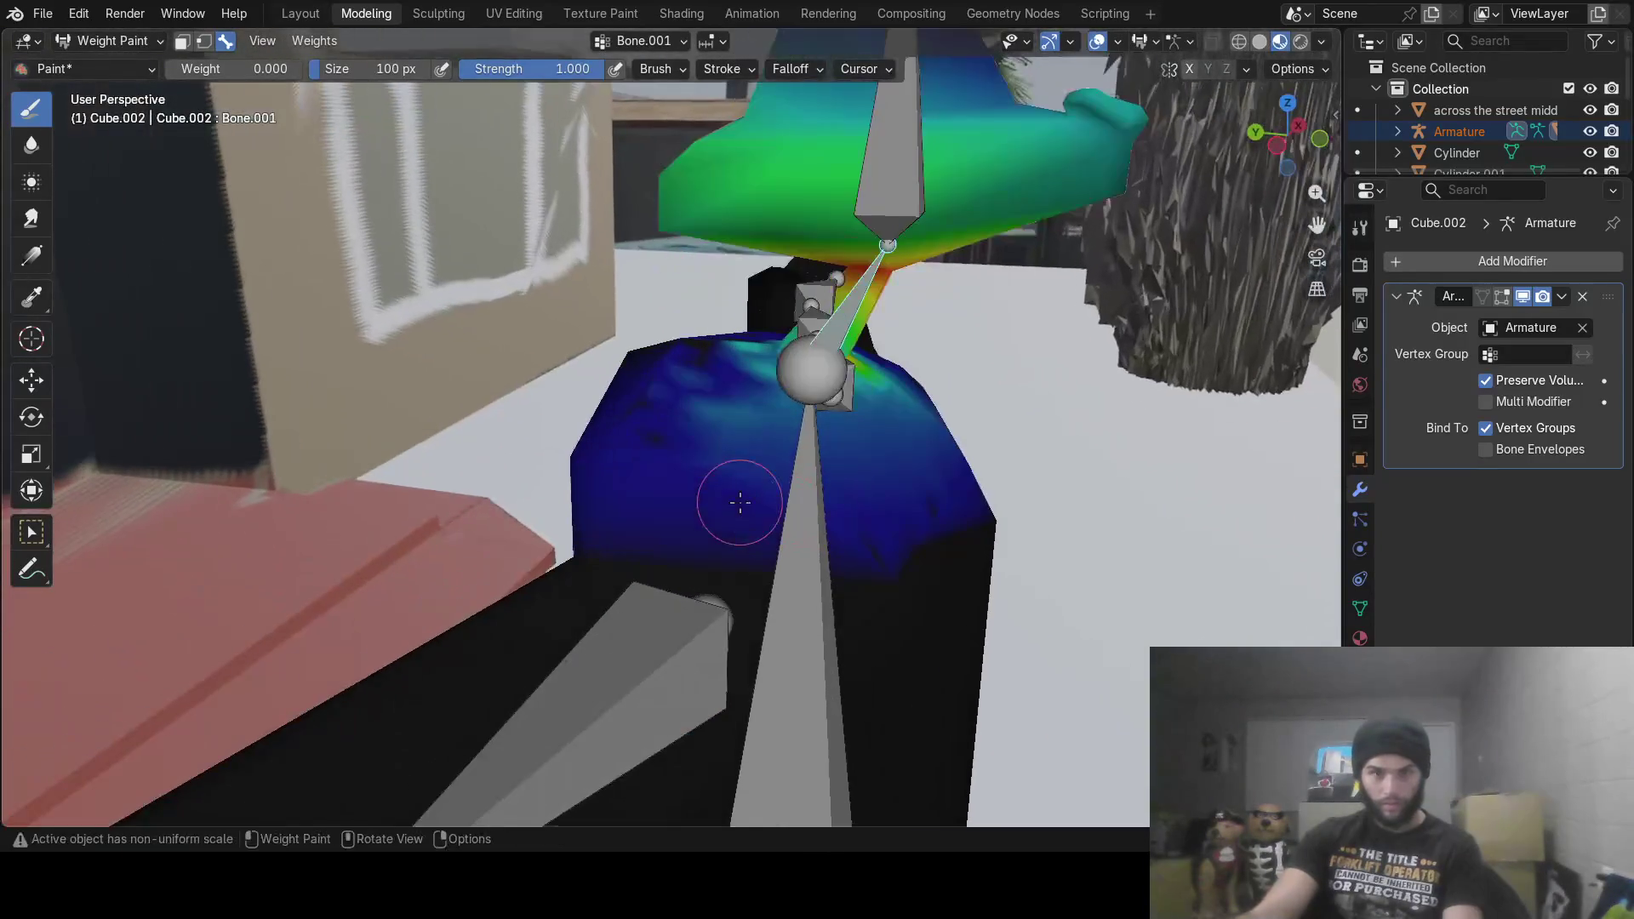
pyautogui.moveTo(872, 516)
pyautogui.mouseDown()
pyautogui.moveTo(732, 459)
pyautogui.moveTo(705, 579)
pyautogui.mouseUp()
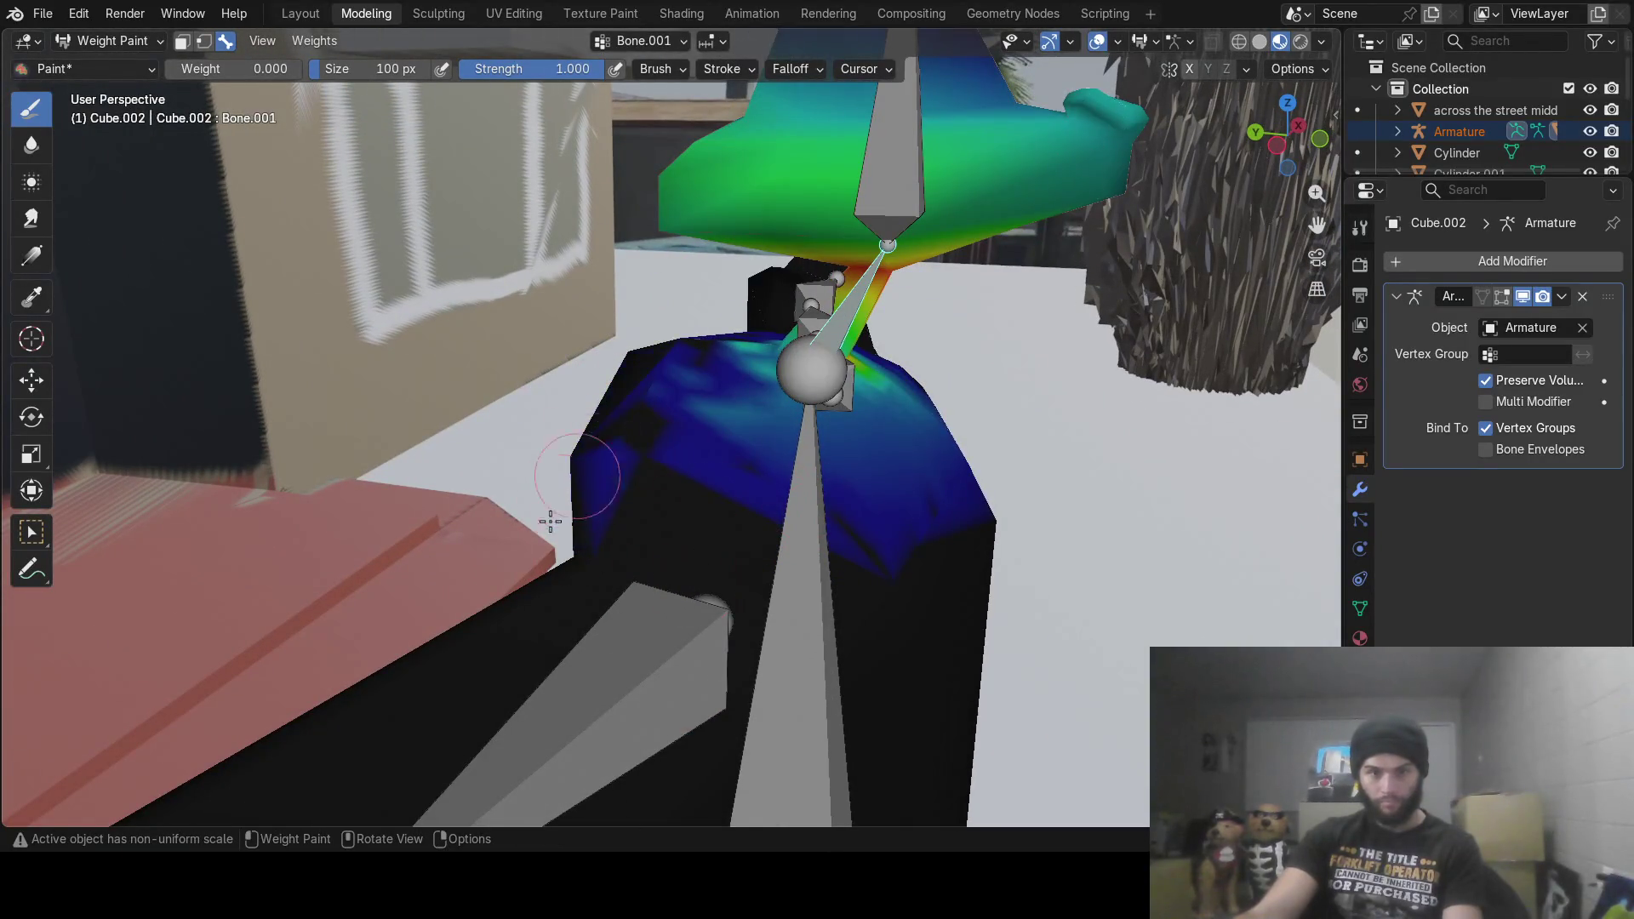
# Step: Paint zero weight over the torso's left side, left shoulder and both sides of the chest
pyautogui.moveTo(551, 522); pyautogui.dragTo(687, 543, button='middle')
pyautogui.moveTo(962, 502)
pyautogui.mouseDown(button='middle')
pyautogui.moveTo(868, 656)
pyautogui.moveTo(641, 550)
pyautogui.mouseUp(button='middle')
pyautogui.moveTo(599, 551)
pyautogui.mouseDown()
pyautogui.moveTo(494, 430)
pyautogui.moveTo(534, 486)
pyautogui.mouseUp()
pyautogui.moveTo(935, 528)
pyautogui.mouseDown(button='middle')
pyautogui.moveTo(894, 559)
pyautogui.moveTo(522, 573)
pyautogui.mouseUp(button='middle')
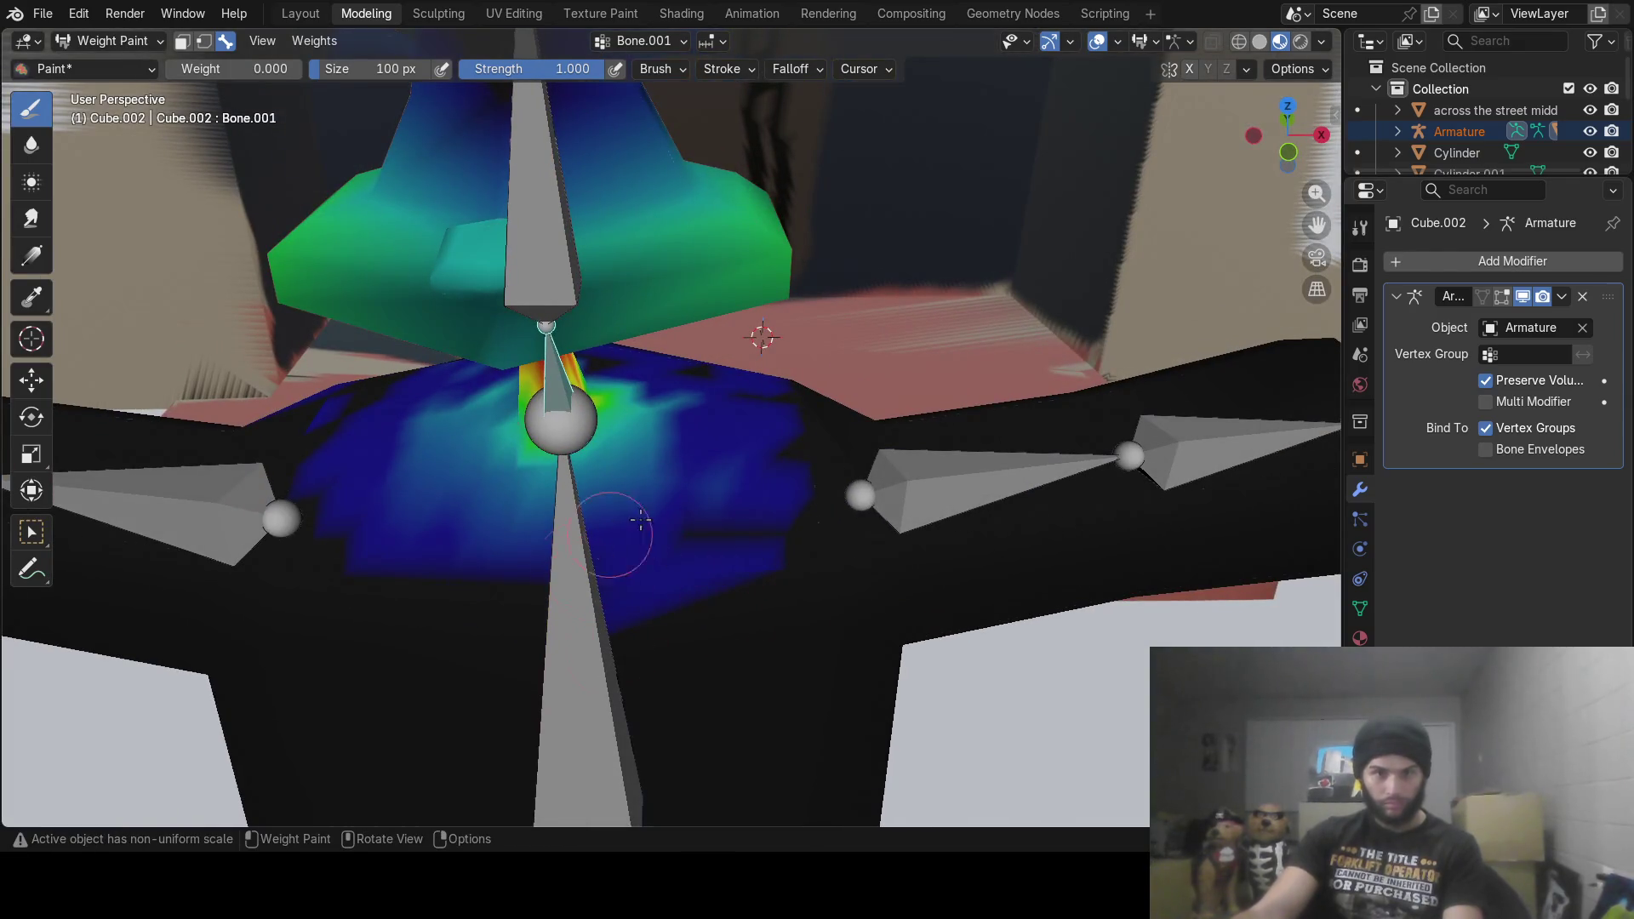
pyautogui.moveTo(641, 521); pyautogui.dragTo(247, 478)
pyautogui.moveTo(580, 558)
pyautogui.mouseDown()
pyautogui.moveTo(513, 579)
pyautogui.moveTo(500, 540)
pyautogui.moveTo(476, 539)
pyautogui.mouseUp()
pyautogui.moveTo(684, 630); pyautogui.dragTo(691, 564)
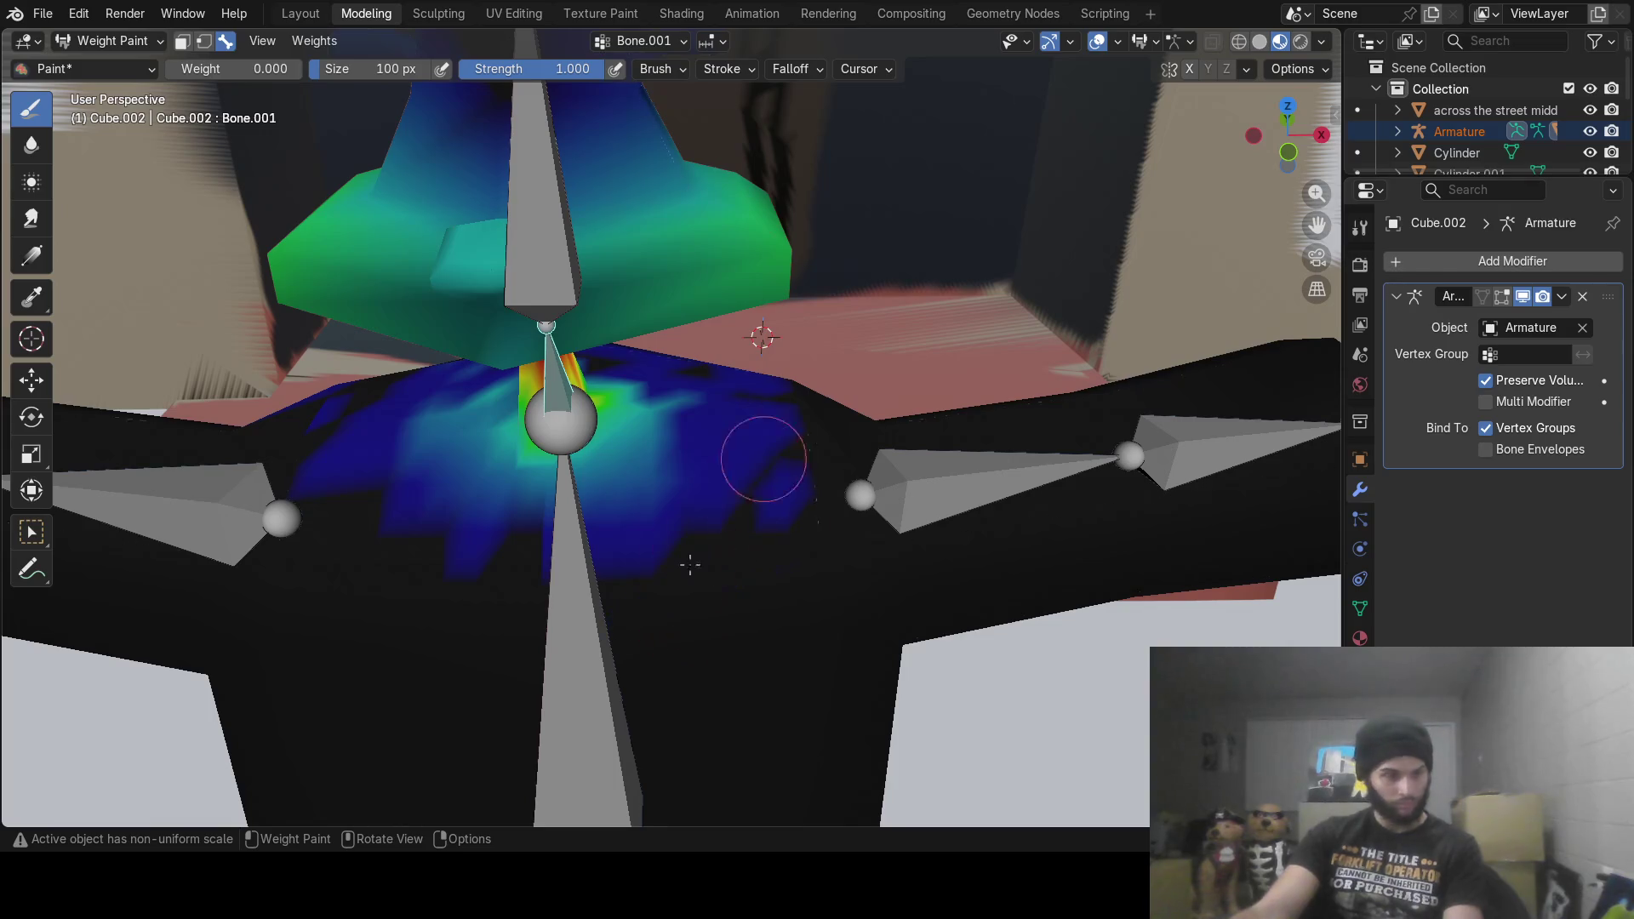
pyautogui.moveTo(671, 554)
pyautogui.mouseDown(button='middle')
pyautogui.moveTo(649, 569)
pyautogui.moveTo(712, 445)
pyautogui.moveTo(642, 452)
pyautogui.mouseUp(button='middle')
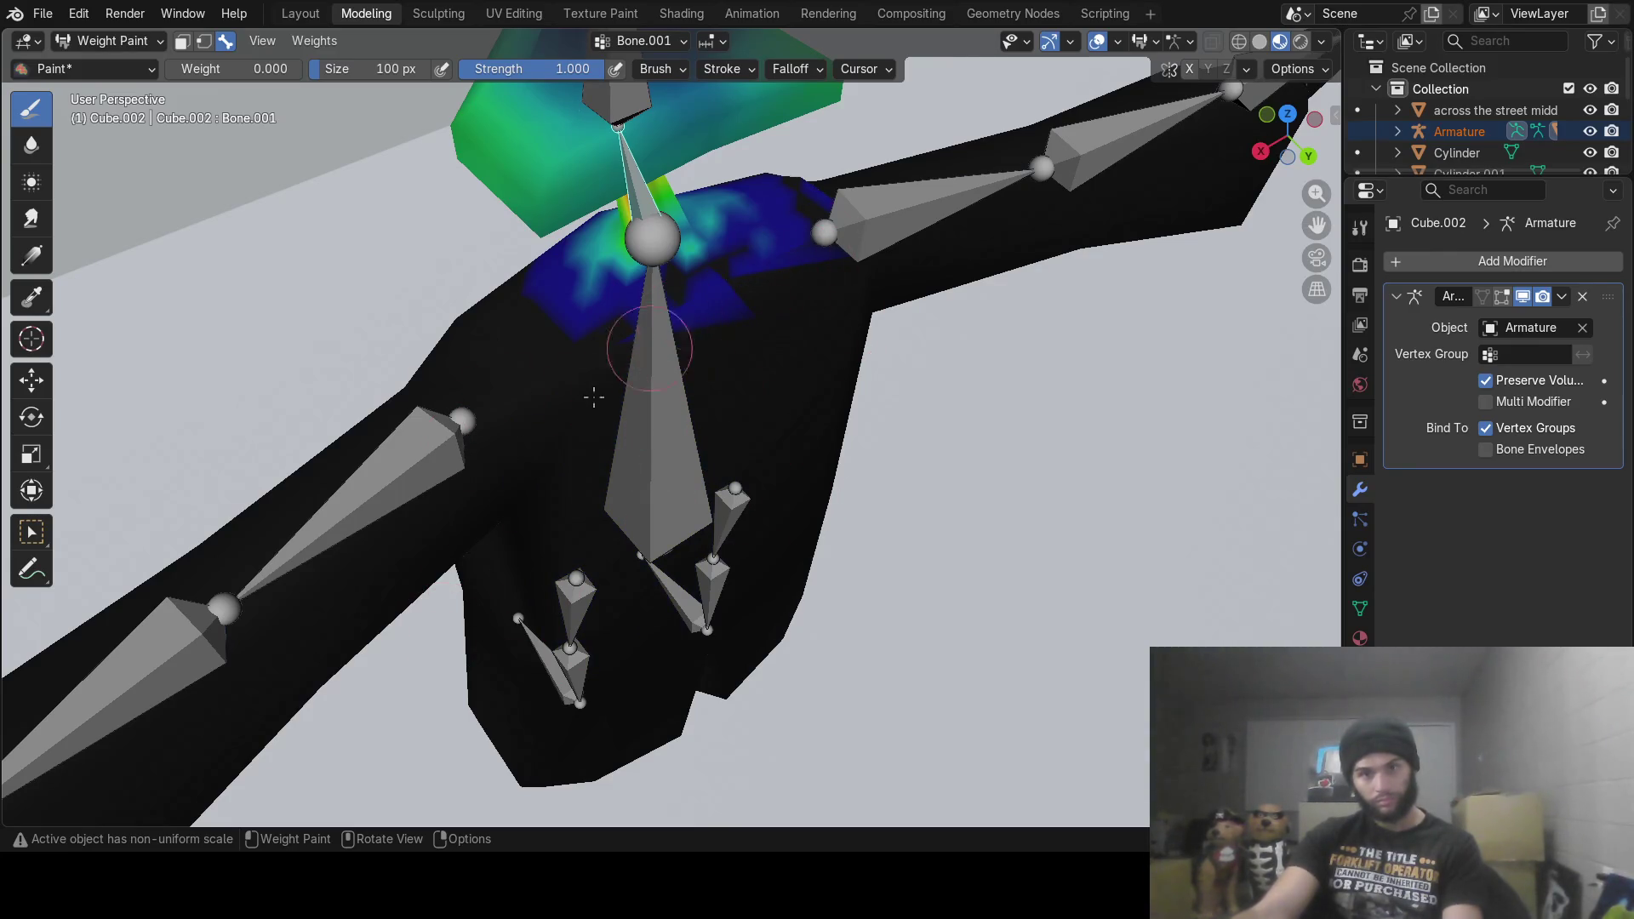
pyautogui.moveTo(890, 217); pyautogui.dragTo(672, 286, button='middle')
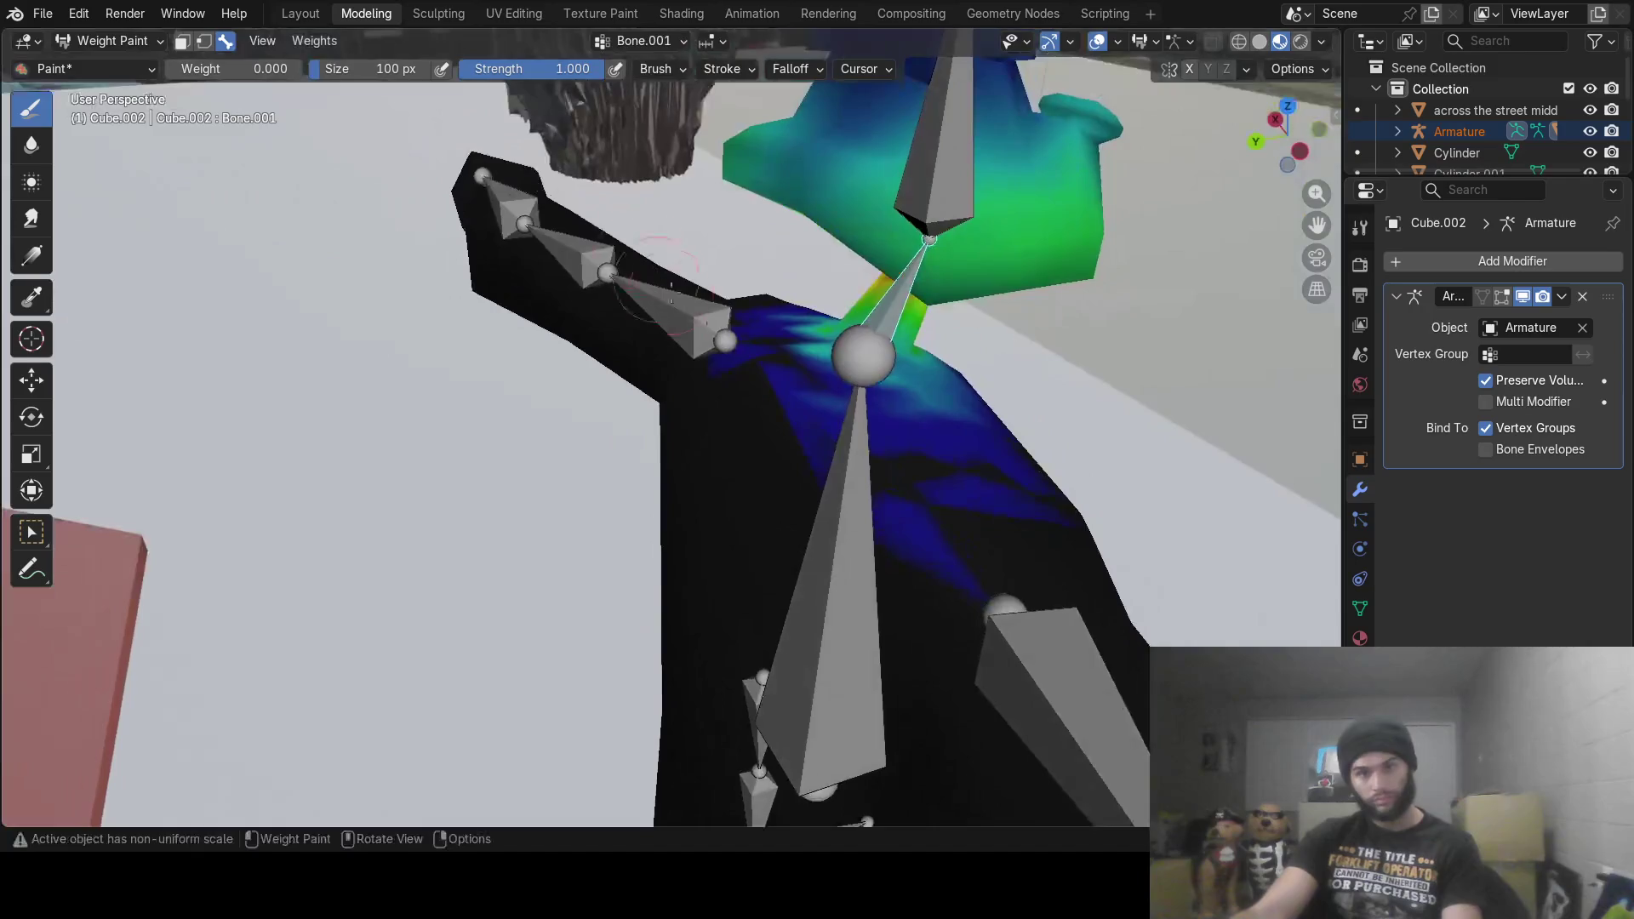
pyautogui.moveTo(900, 529); pyautogui.dragTo(619, 581, button='middle')
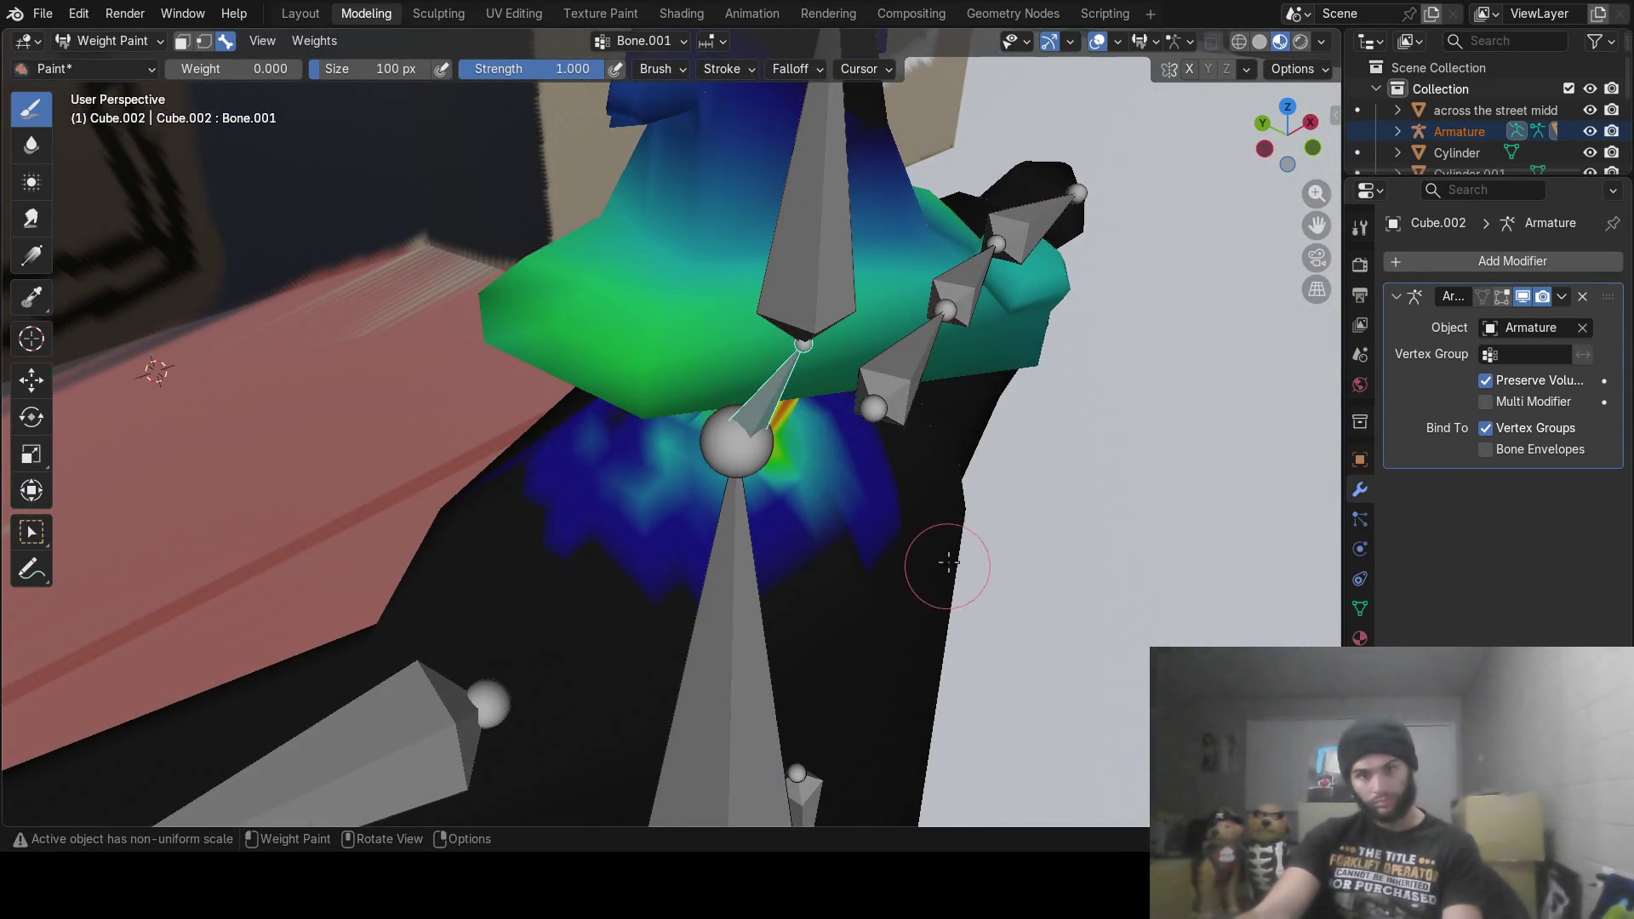
pyautogui.moveTo(908, 516)
pyautogui.mouseDown(button='middle')
pyautogui.moveTo(1022, 606)
pyautogui.moveTo(793, 559)
pyautogui.mouseUp(button='middle')
pyautogui.moveTo(551, 400)
pyautogui.mouseDown(button='middle')
pyautogui.moveTo(723, 366)
pyautogui.moveTo(476, 426)
pyautogui.moveTo(421, 374)
pyautogui.mouseUp(button='middle')
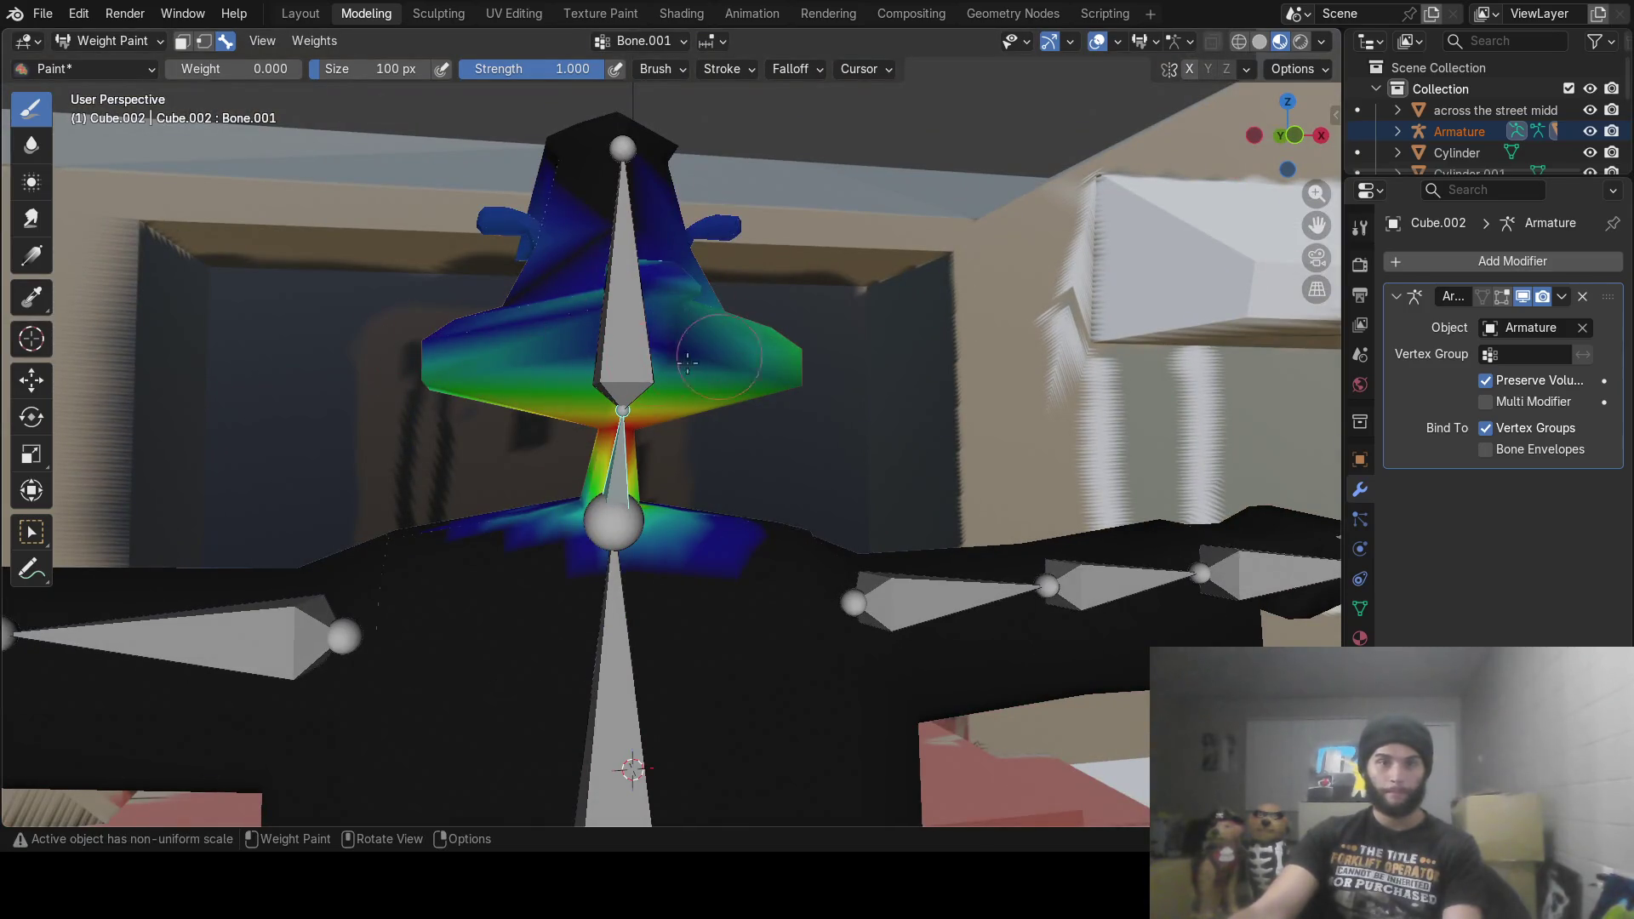
# Step: Paint Bone.001's weight on the head, shoulder and arm down to zero
pyautogui.moveTo(529, 272)
pyautogui.mouseDown(button='middle')
pyautogui.moveTo(632, 265)
pyautogui.moveTo(791, 307)
pyautogui.moveTo(858, 357)
pyautogui.mouseUp(button='middle')
pyautogui.moveTo(858, 358)
pyautogui.mouseDown()
pyautogui.moveTo(766, 375)
pyautogui.moveTo(902, 365)
pyautogui.moveTo(936, 383)
pyautogui.moveTo(825, 385)
pyautogui.moveTo(892, 291)
pyautogui.mouseUp()
pyautogui.moveTo(766, 263)
pyautogui.mouseDown(button='middle')
pyautogui.moveTo(873, 333)
pyautogui.moveTo(765, 337)
pyautogui.mouseUp(button='middle')
pyautogui.moveTo(731, 365); pyautogui.dragTo(736, 337)
pyautogui.moveTo(634, 306)
pyautogui.mouseDown(button='middle')
pyautogui.moveTo(521, 328)
pyautogui.moveTo(566, 341)
pyautogui.mouseUp(button='middle')
pyautogui.moveTo(467, 349); pyautogui.dragTo(474, 386)
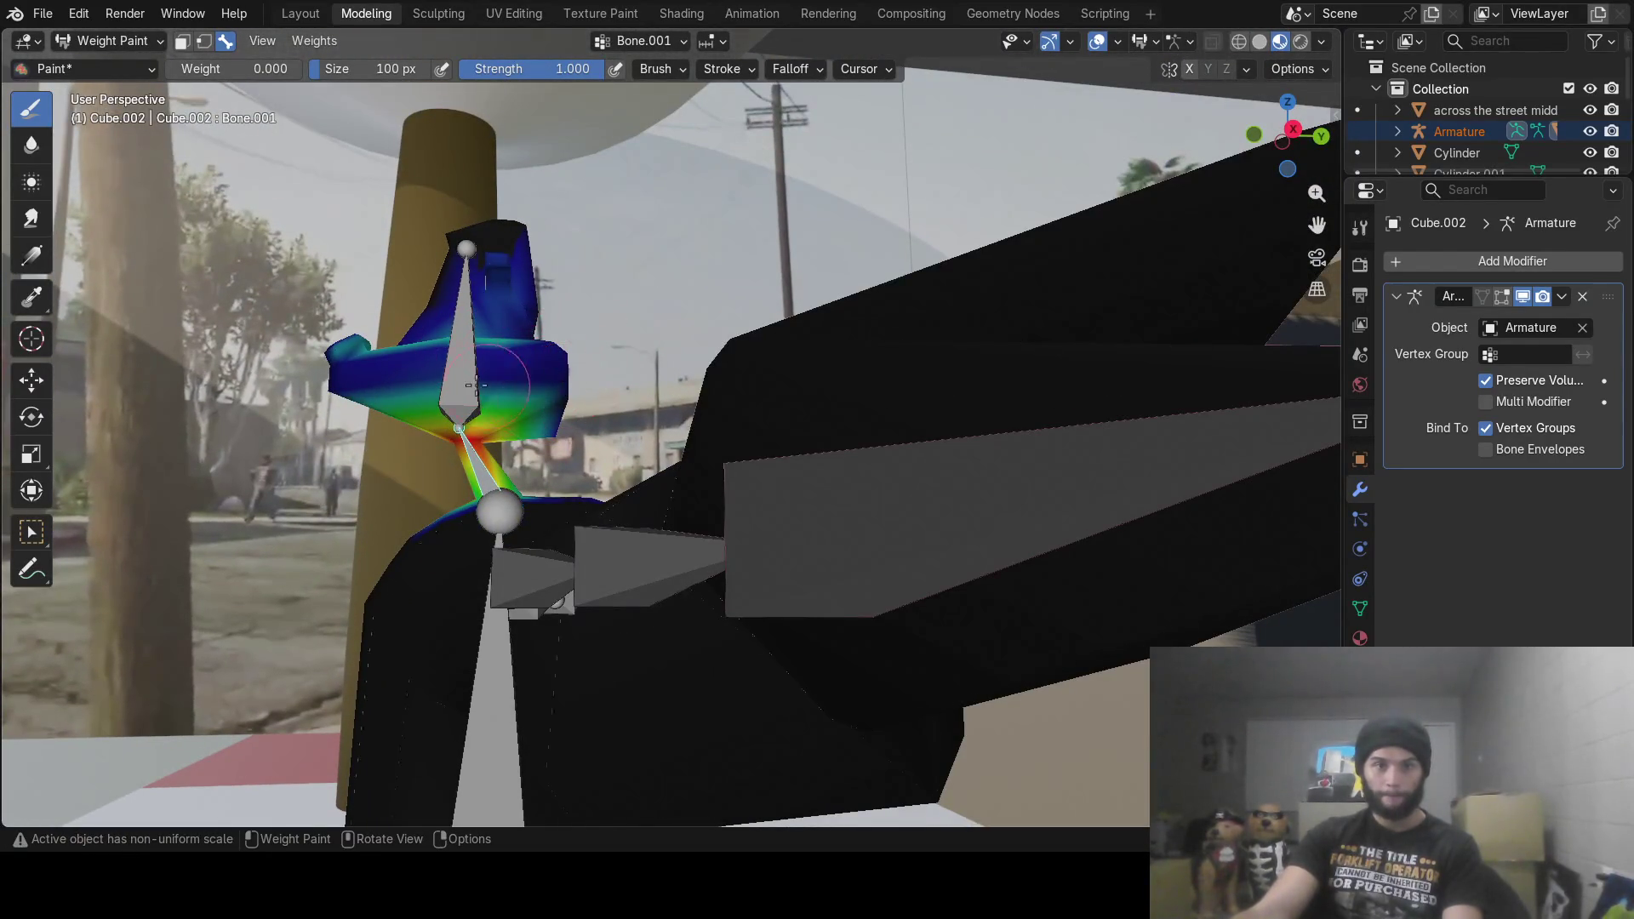
pyautogui.moveTo(442, 344); pyautogui.dragTo(415, 366, button='middle')
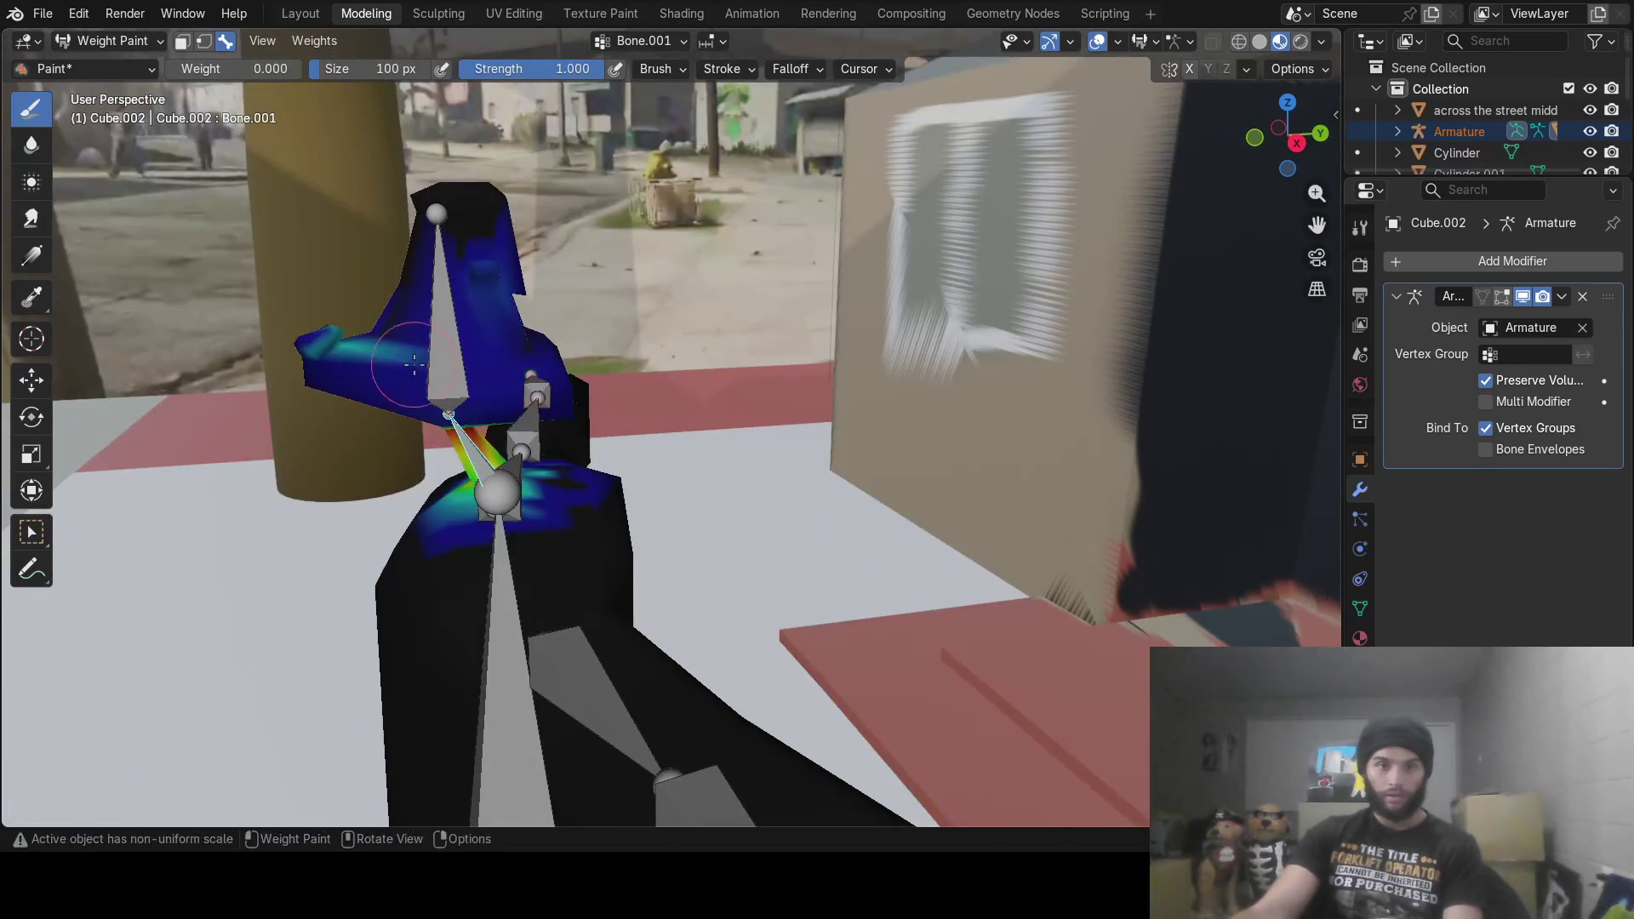
pyautogui.moveTo(434, 294); pyautogui.dragTo(311, 340)
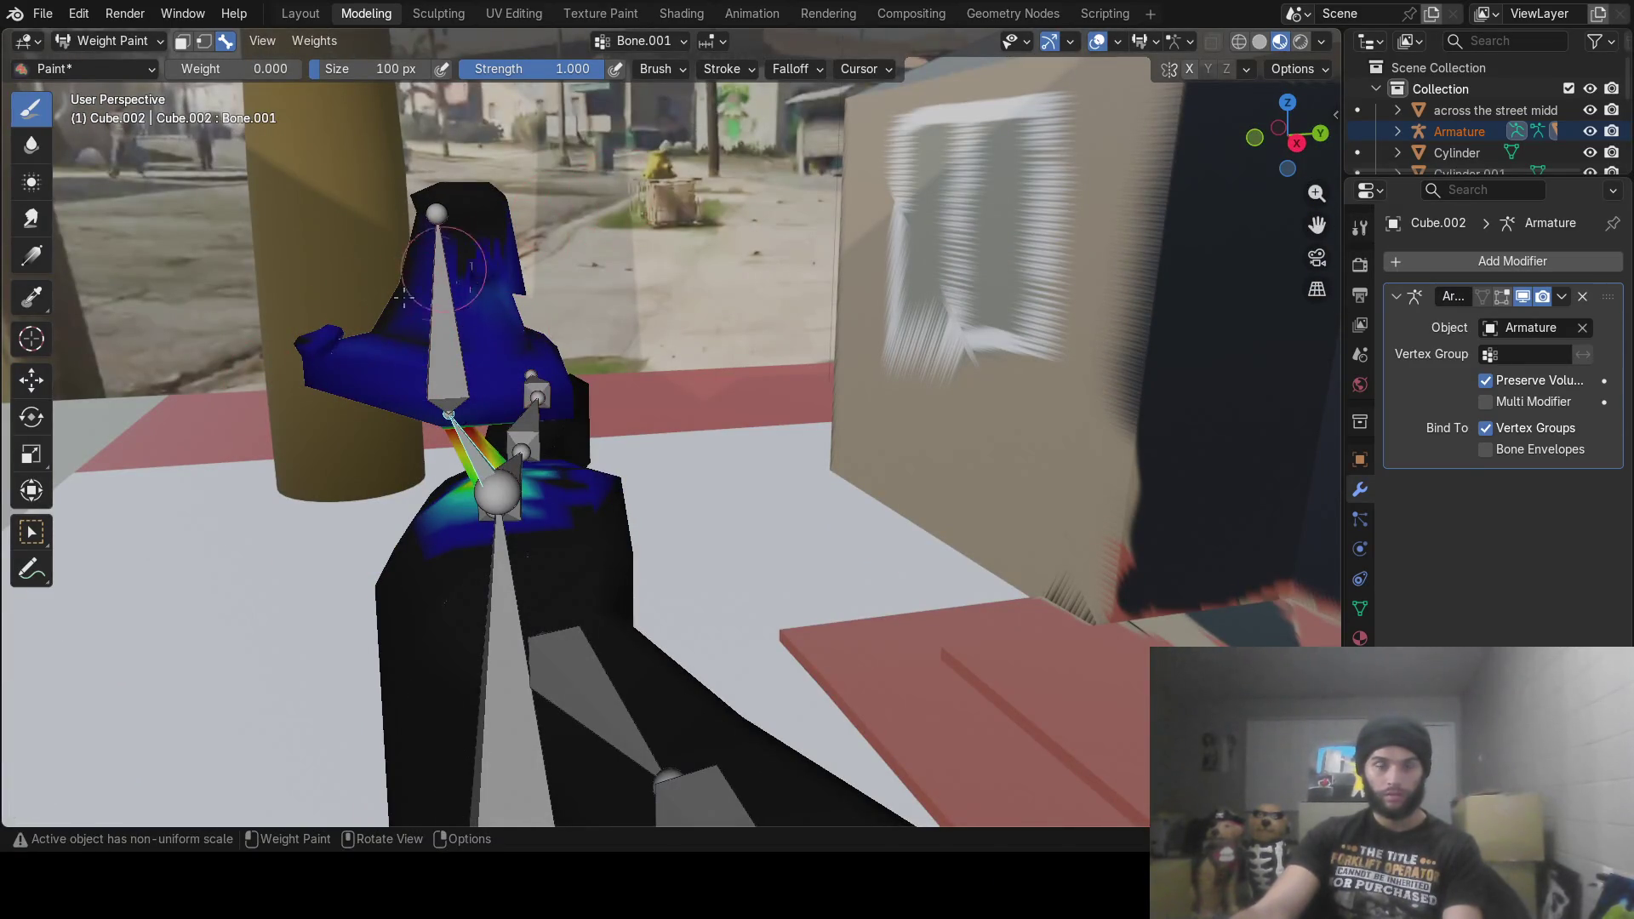
pyautogui.moveTo(471, 324); pyautogui.dragTo(379, 290)
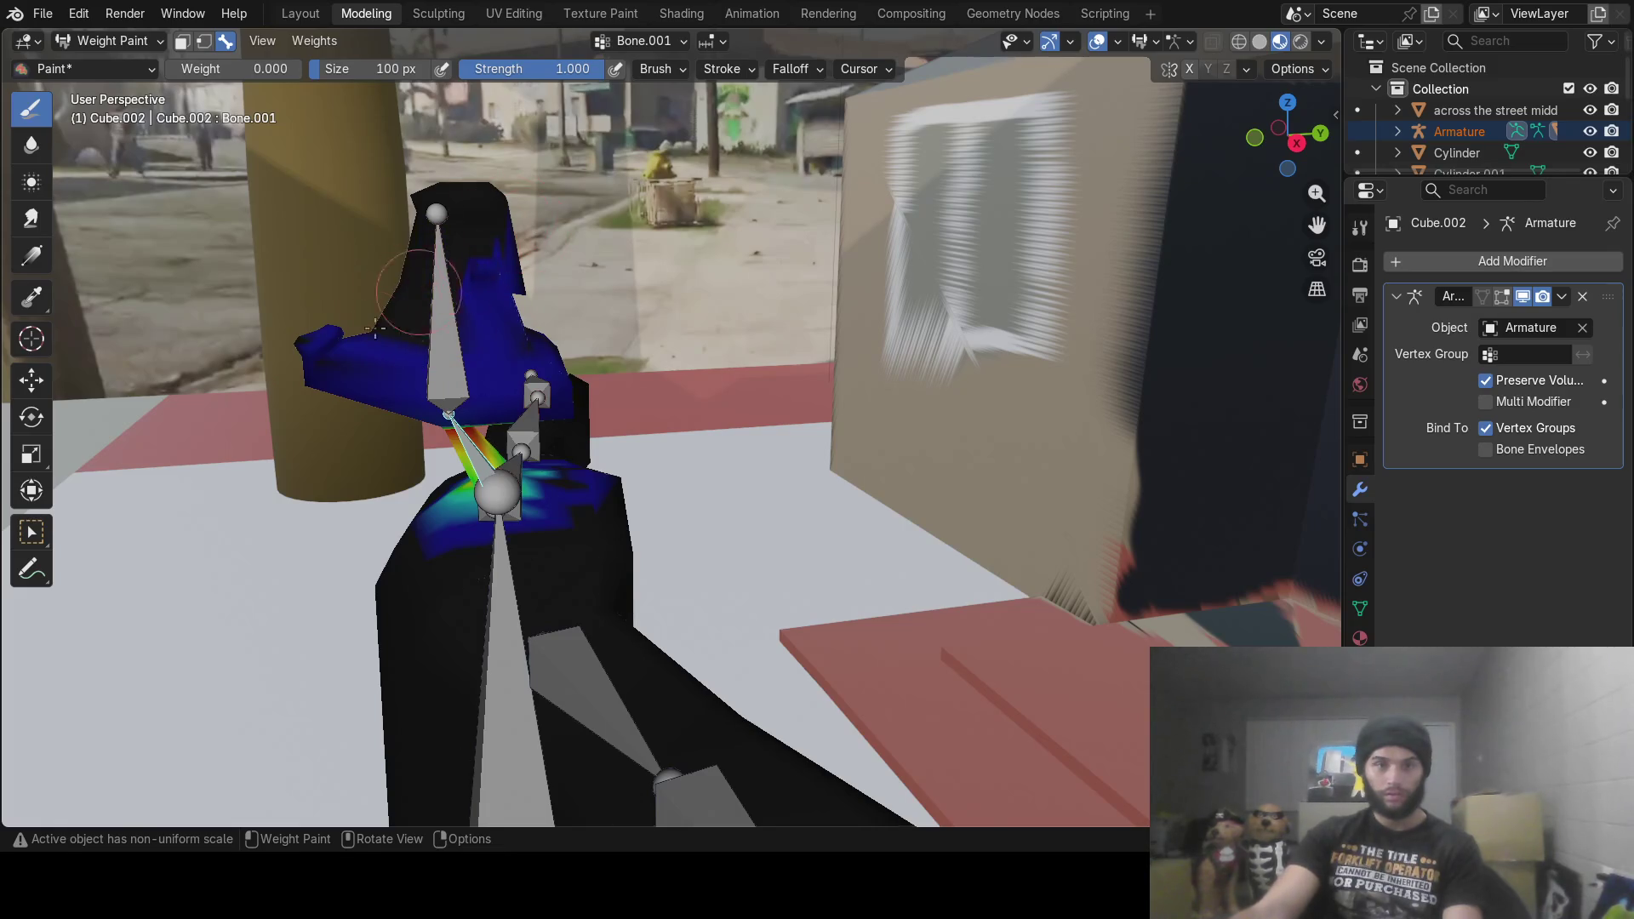
# Step: Set the paint weight back to 1.000 and leave Weight Paint mode
pyautogui.moveTo(458, 277)
pyautogui.mouseDown(button='middle')
pyautogui.moveTo(544, 314)
pyautogui.moveTo(642, 324)
pyautogui.mouseUp(button='middle')
pyautogui.moveTo(807, 385); pyautogui.dragTo(758, 334, button='middle')
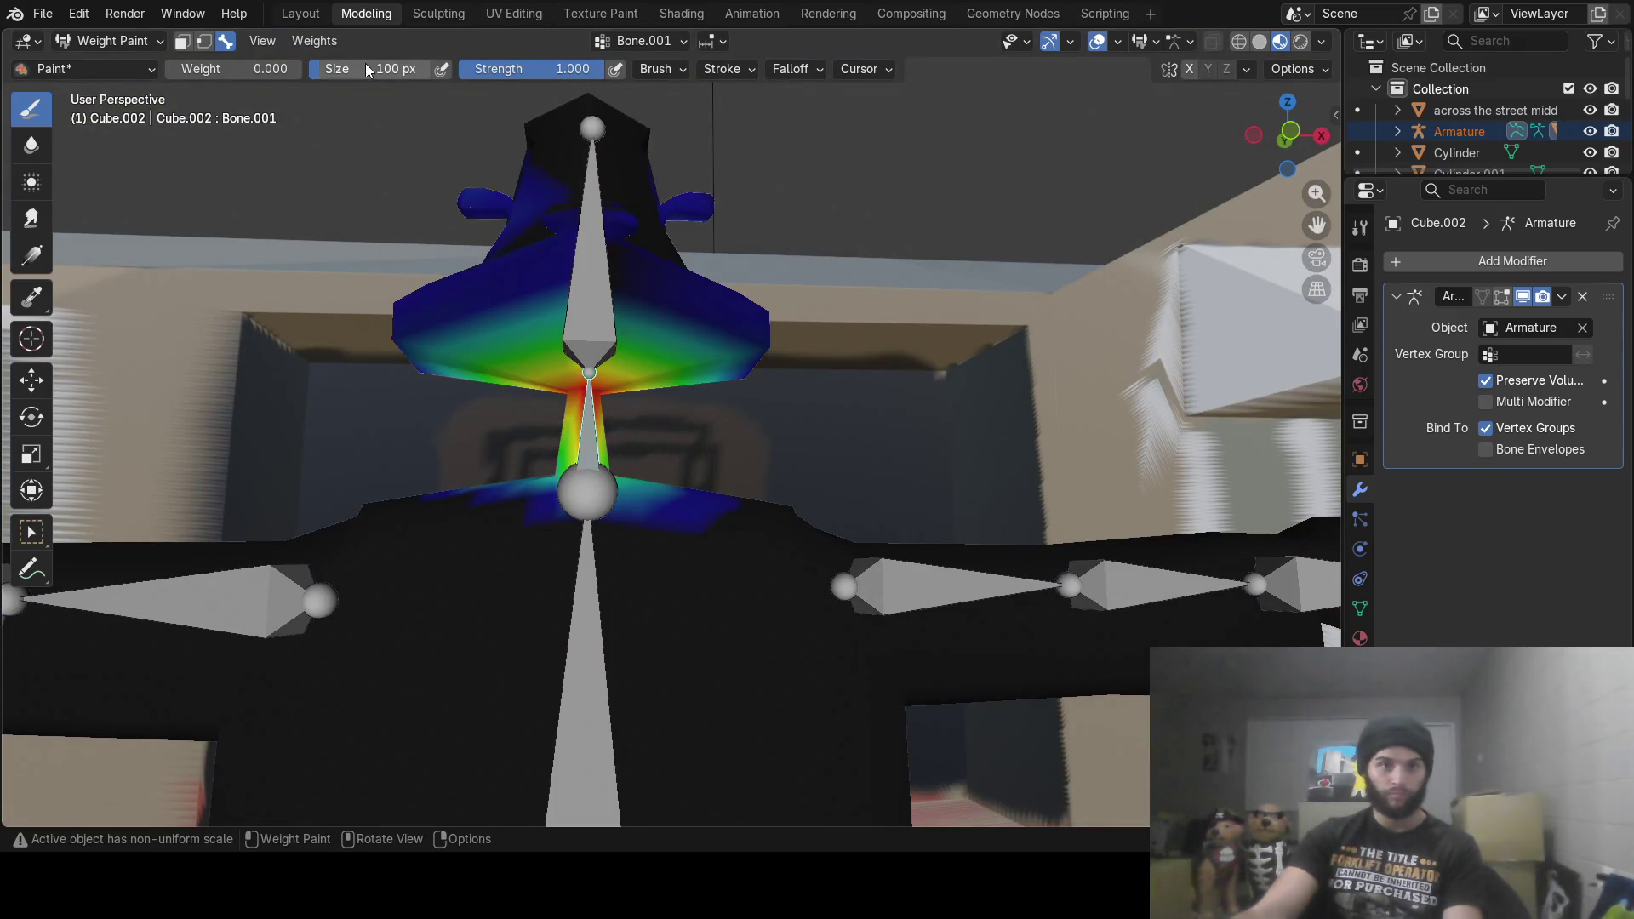
pyautogui.click(241, 73)
pyautogui.write('1.000')
pyautogui.press('Return')
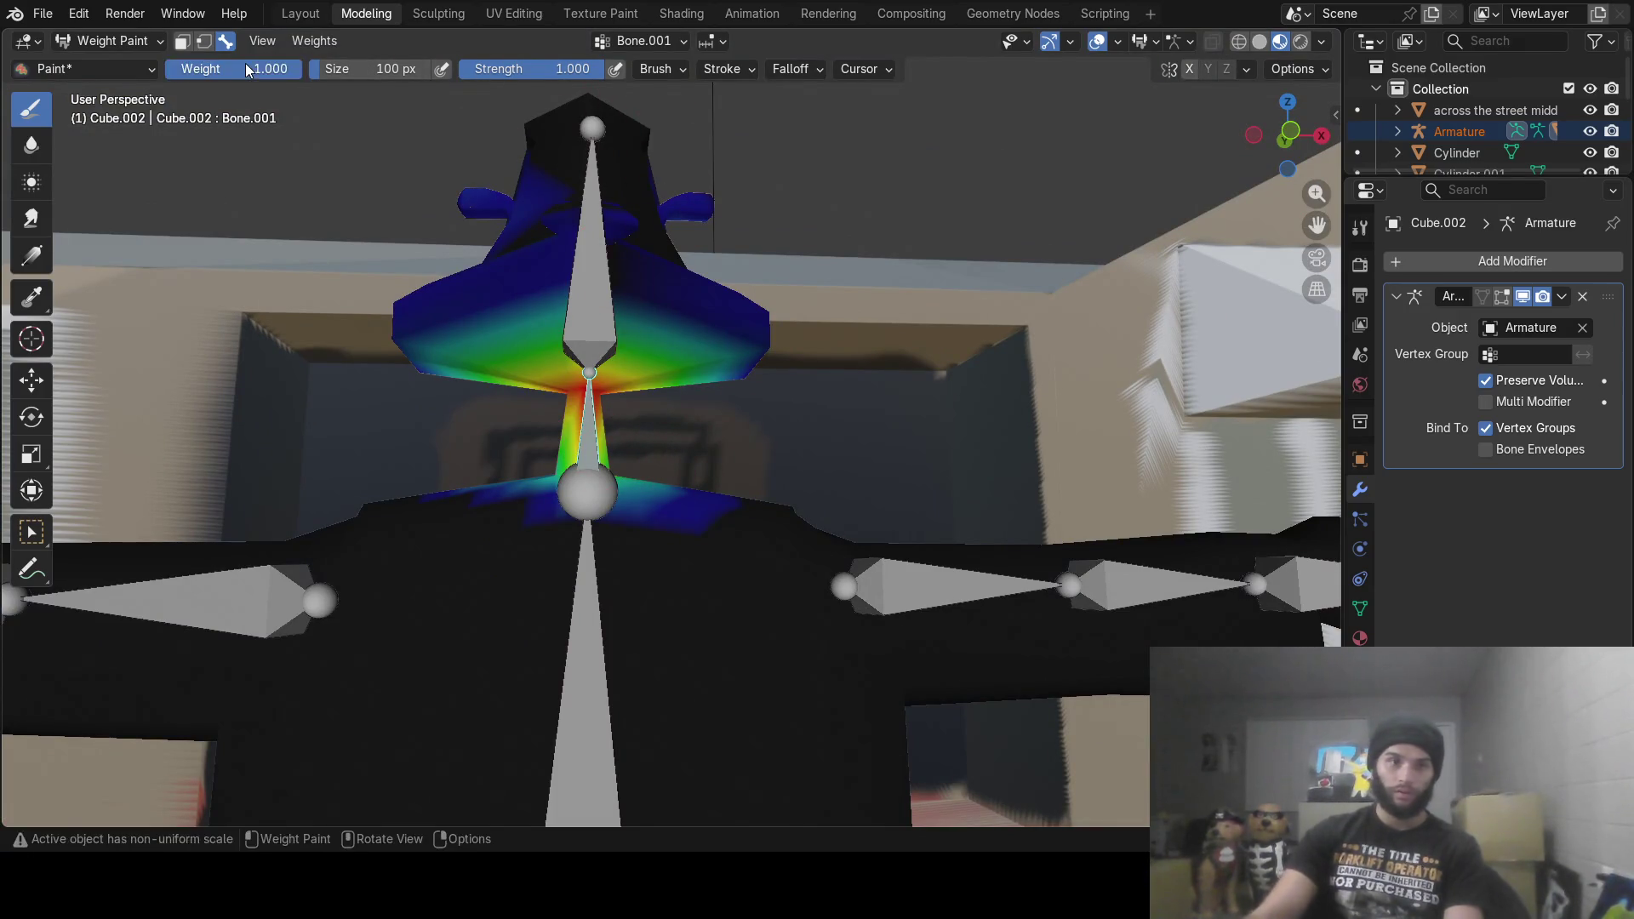
pyautogui.scroll(5, 667, 667)
pyautogui.moveTo(248, 474)
pyautogui.mouseDown(button='middle')
pyautogui.moveTo(916, 492)
pyautogui.moveTo(800, 502)
pyautogui.mouseUp(button='middle')
pyautogui.scroll(3, 795, 499)
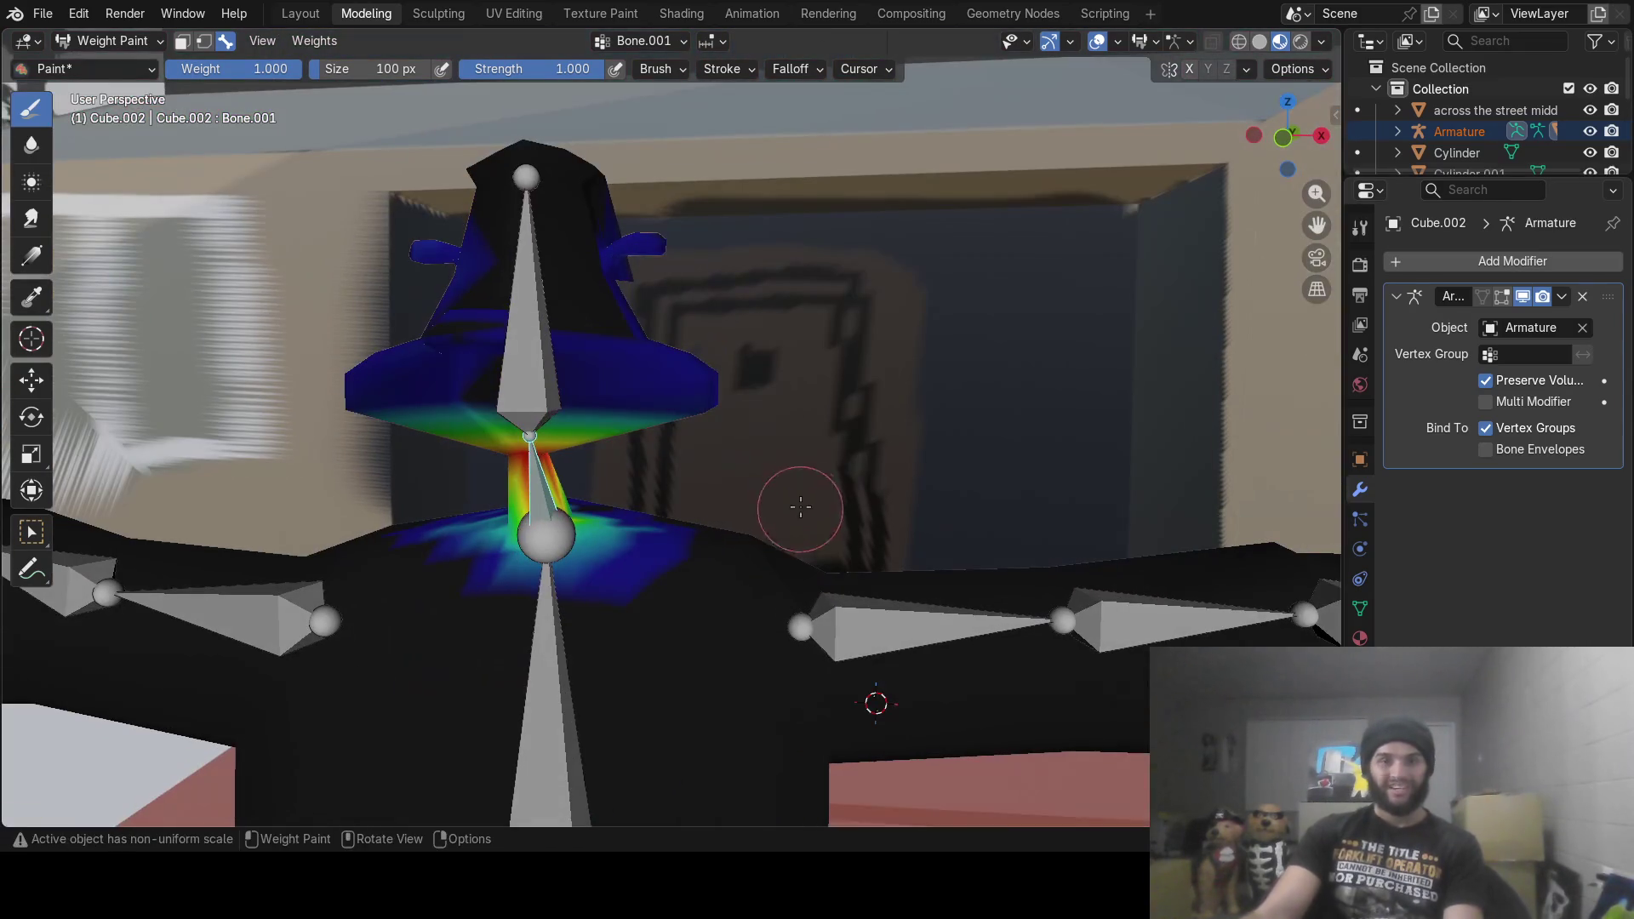
pyautogui.click(153, 41)
# Step: Return to Object Mode, select the armature and switch it into Pose Mode
pyautogui.click(146, 63)
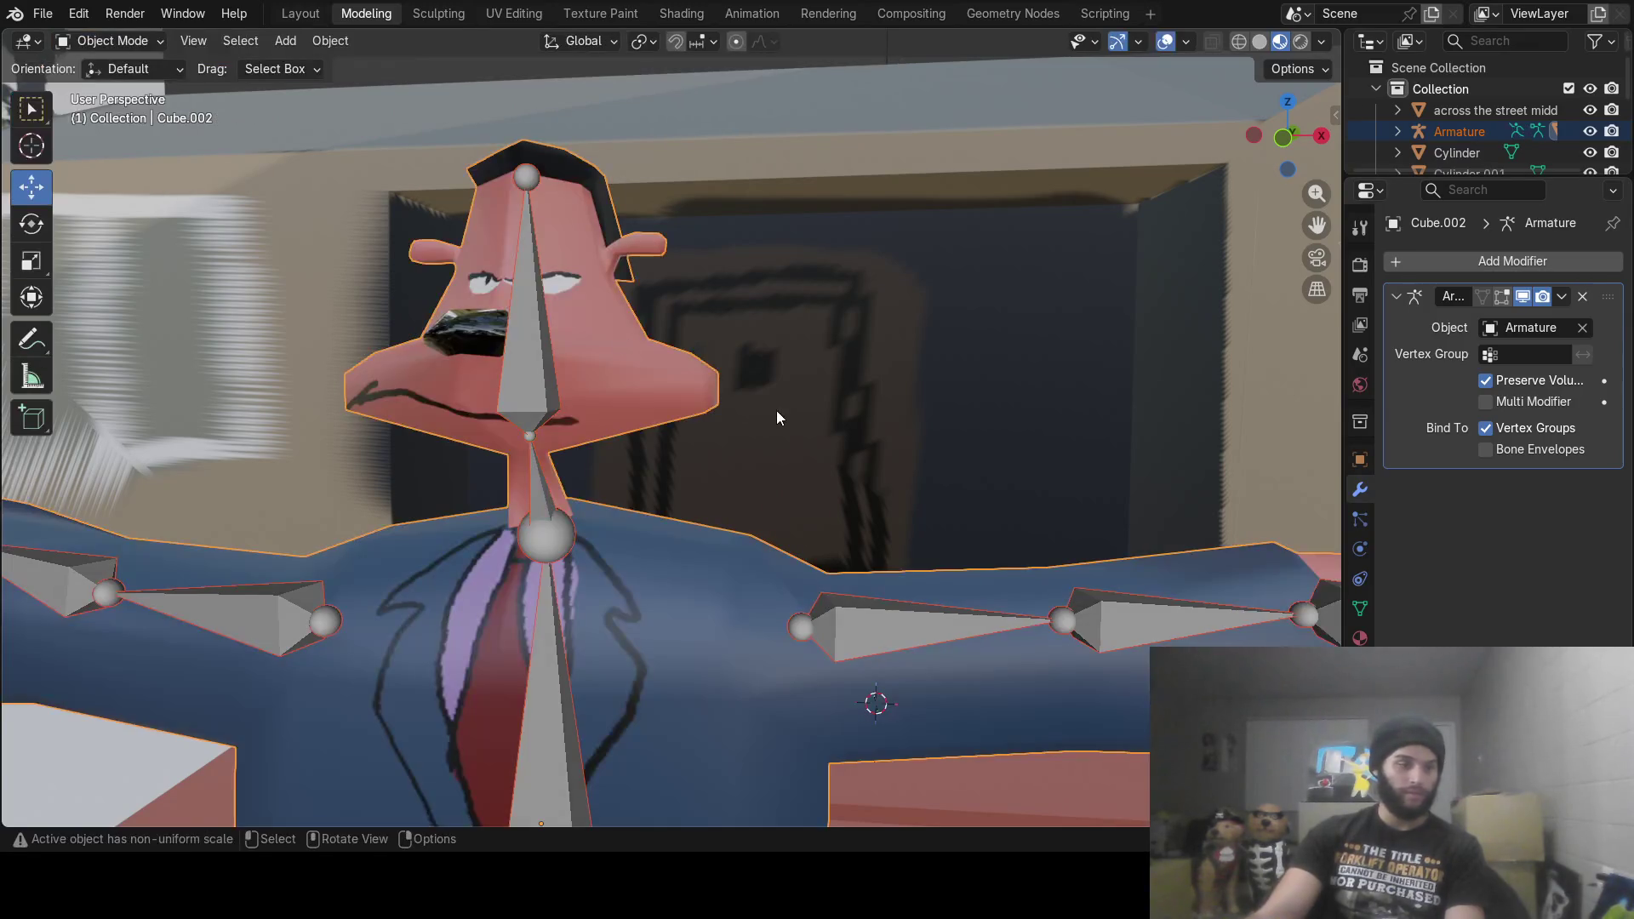
pyautogui.moveTo(726, 411); pyautogui.dragTo(759, 407, button='middle')
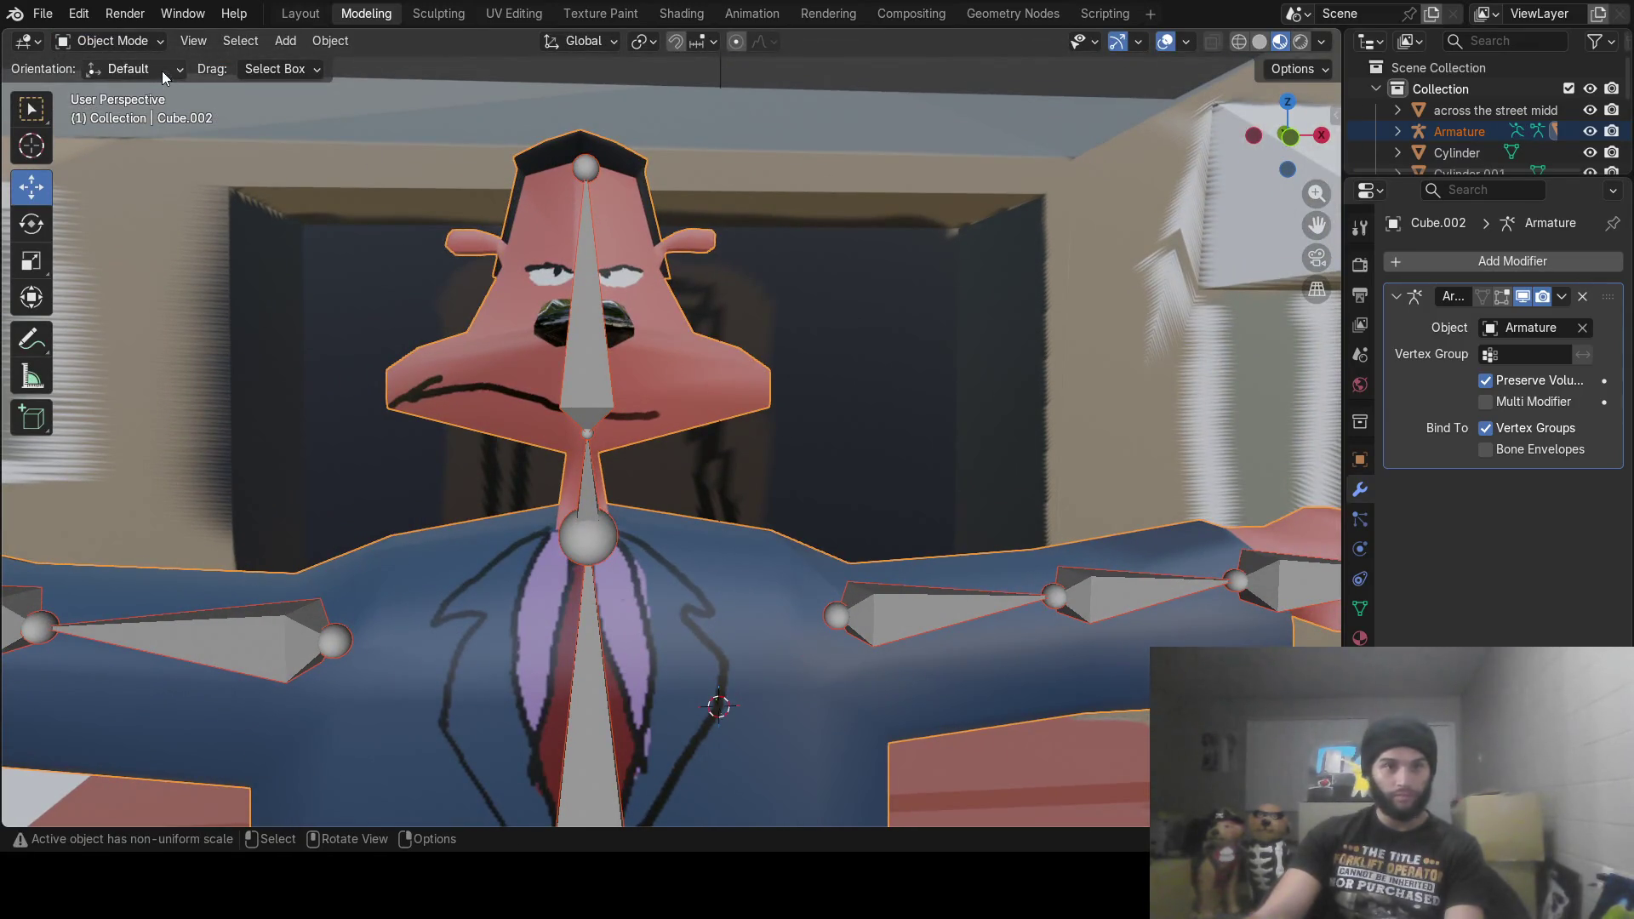
pyautogui.click(119, 41)
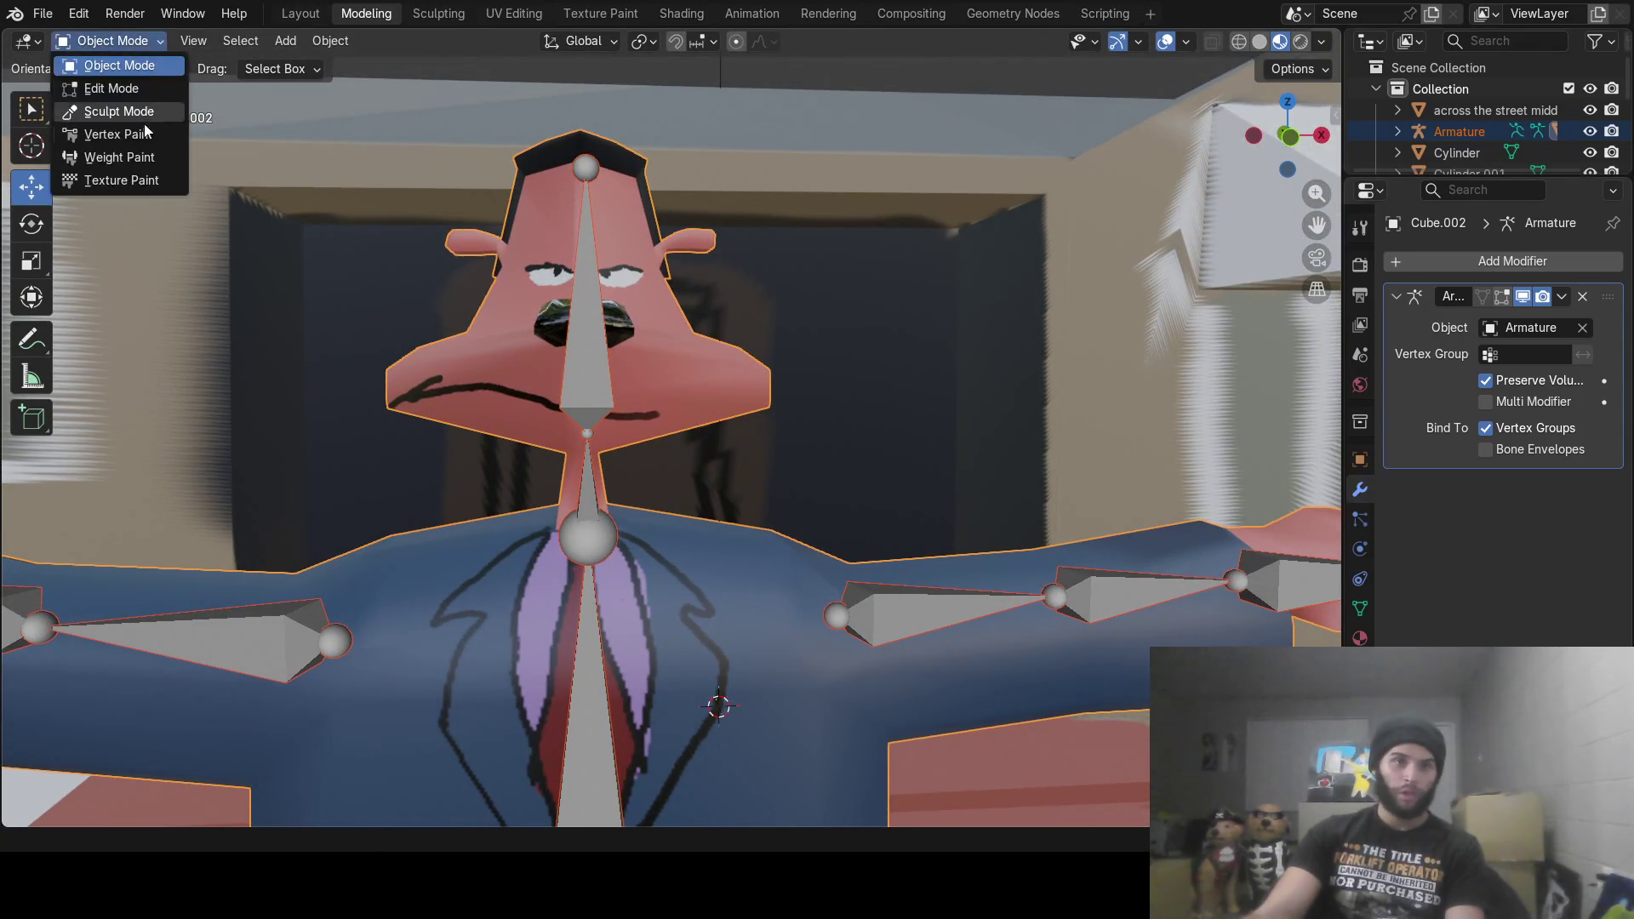
pyautogui.click(609, 668)
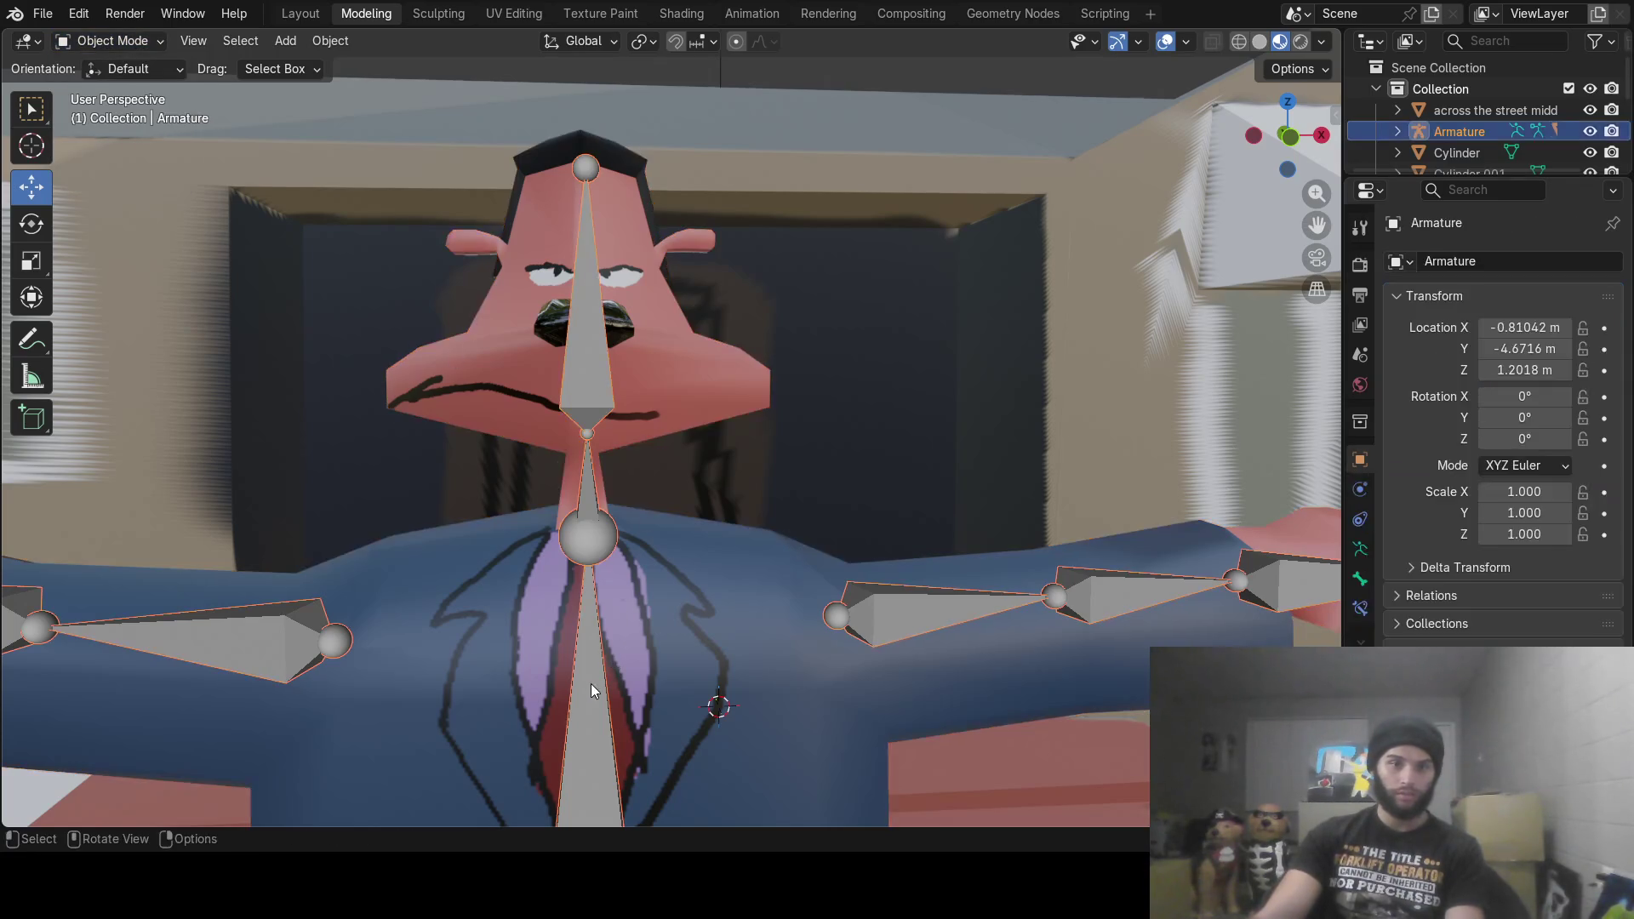
pyautogui.click(129, 49)
pyautogui.click(135, 111)
# Step: Try X-axis rotations on the neck and head bones, cancelling both
pyautogui.moveTo(595, 374); pyautogui.dragTo(665, 396, button='middle')
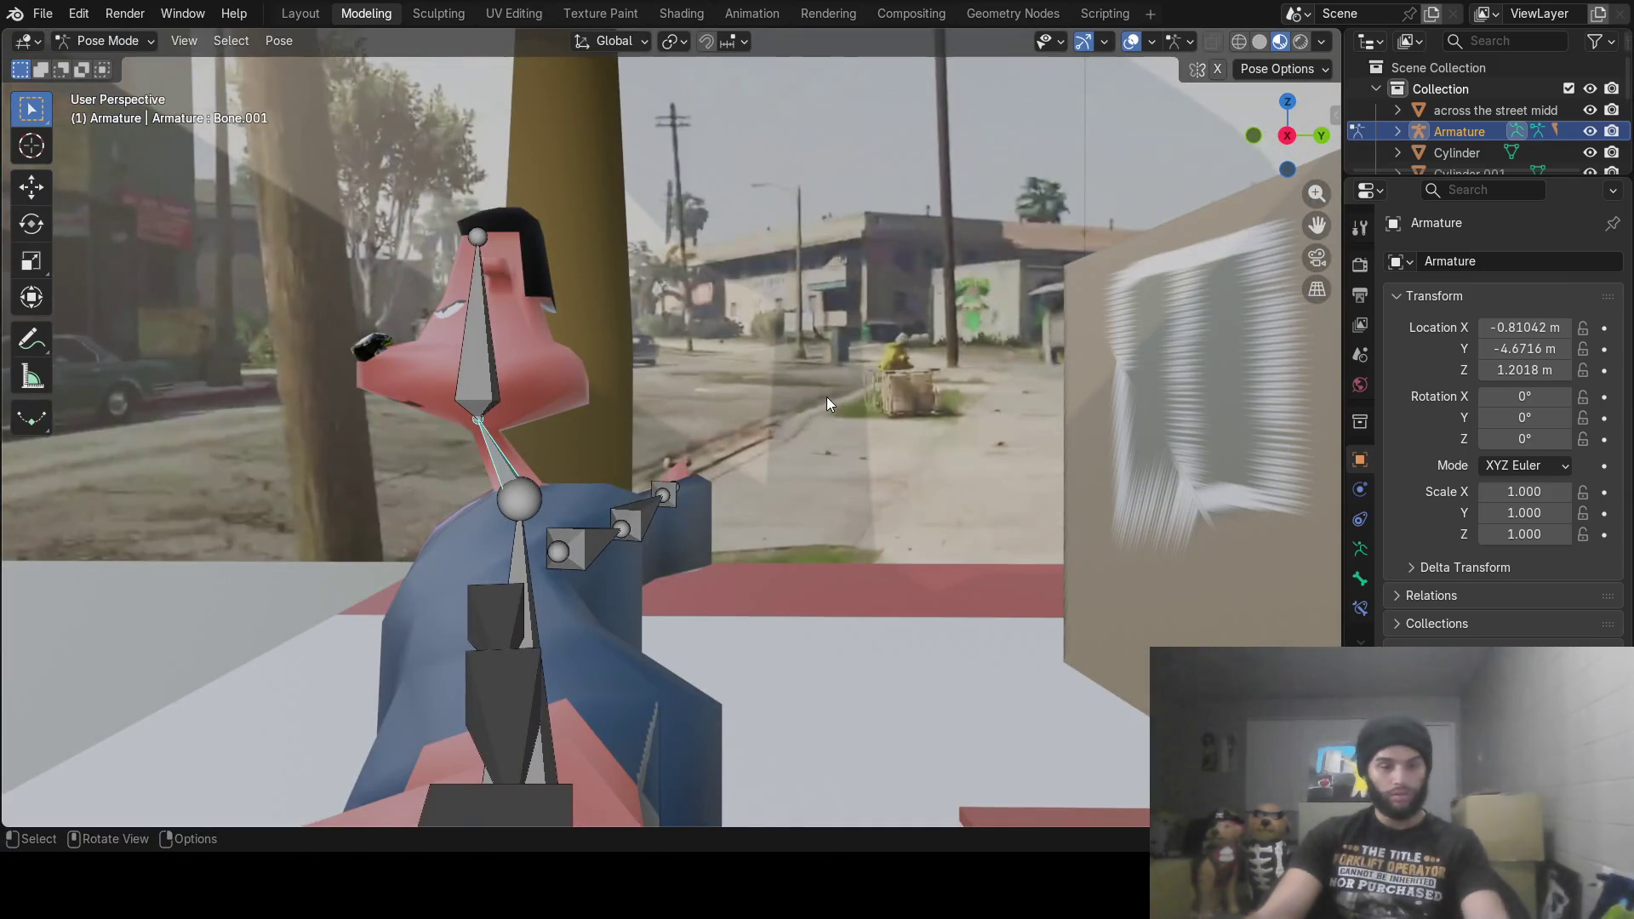
pyautogui.press('r')
pyautogui.press('x')
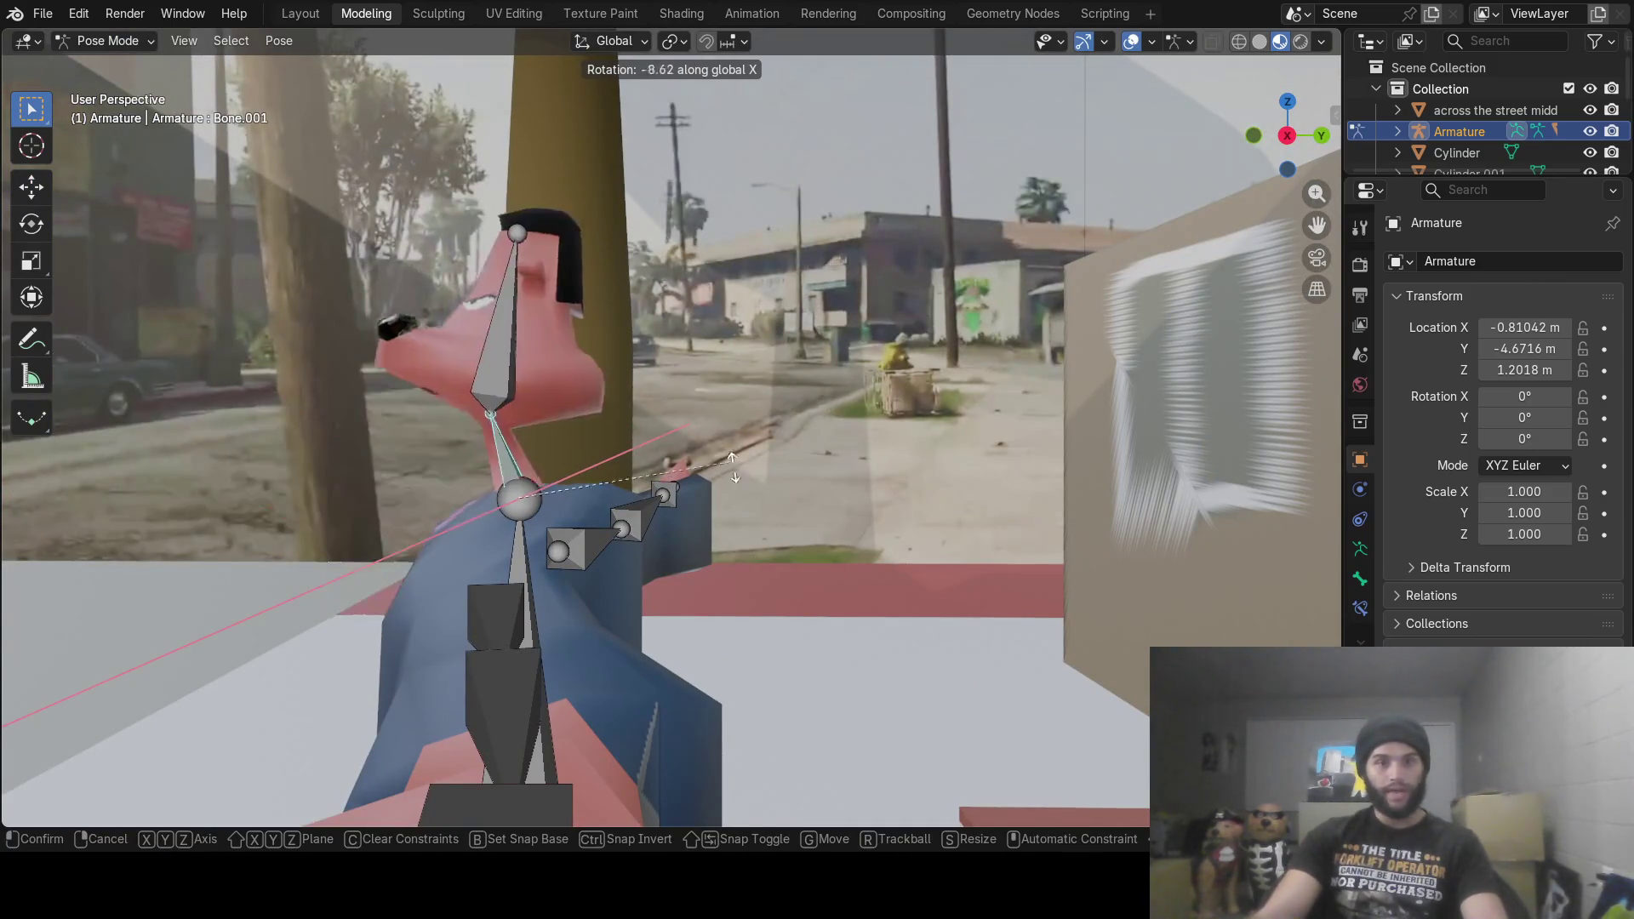
pyautogui.rightClick(732, 467)
pyautogui.press('r')
pyautogui.press('x')
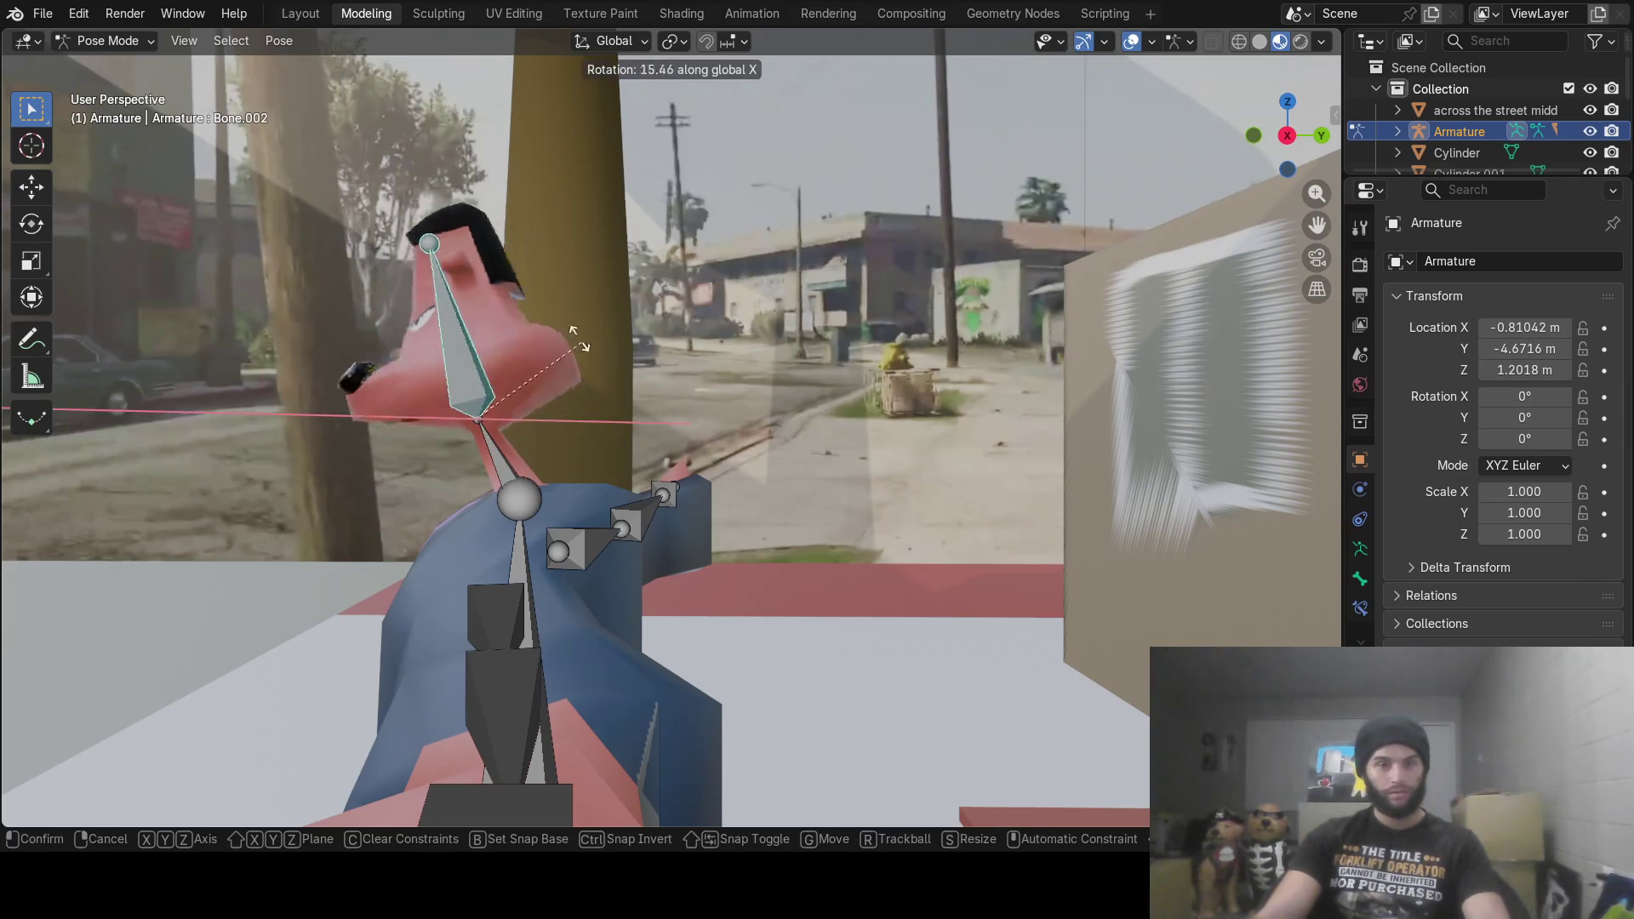
pyautogui.rightClick(563, 509)
pyautogui.moveTo(563, 509)
pyautogui.mouseDown(button='middle')
pyautogui.moveTo(870, 559)
pyautogui.moveTo(850, 580)
pyautogui.moveTo(701, 488)
pyautogui.moveTo(764, 518)
pyautogui.moveTo(712, 530)
pyautogui.moveTo(775, 520)
pyautogui.mouseUp(button='middle')
pyautogui.scroll(-5, 732, 505)
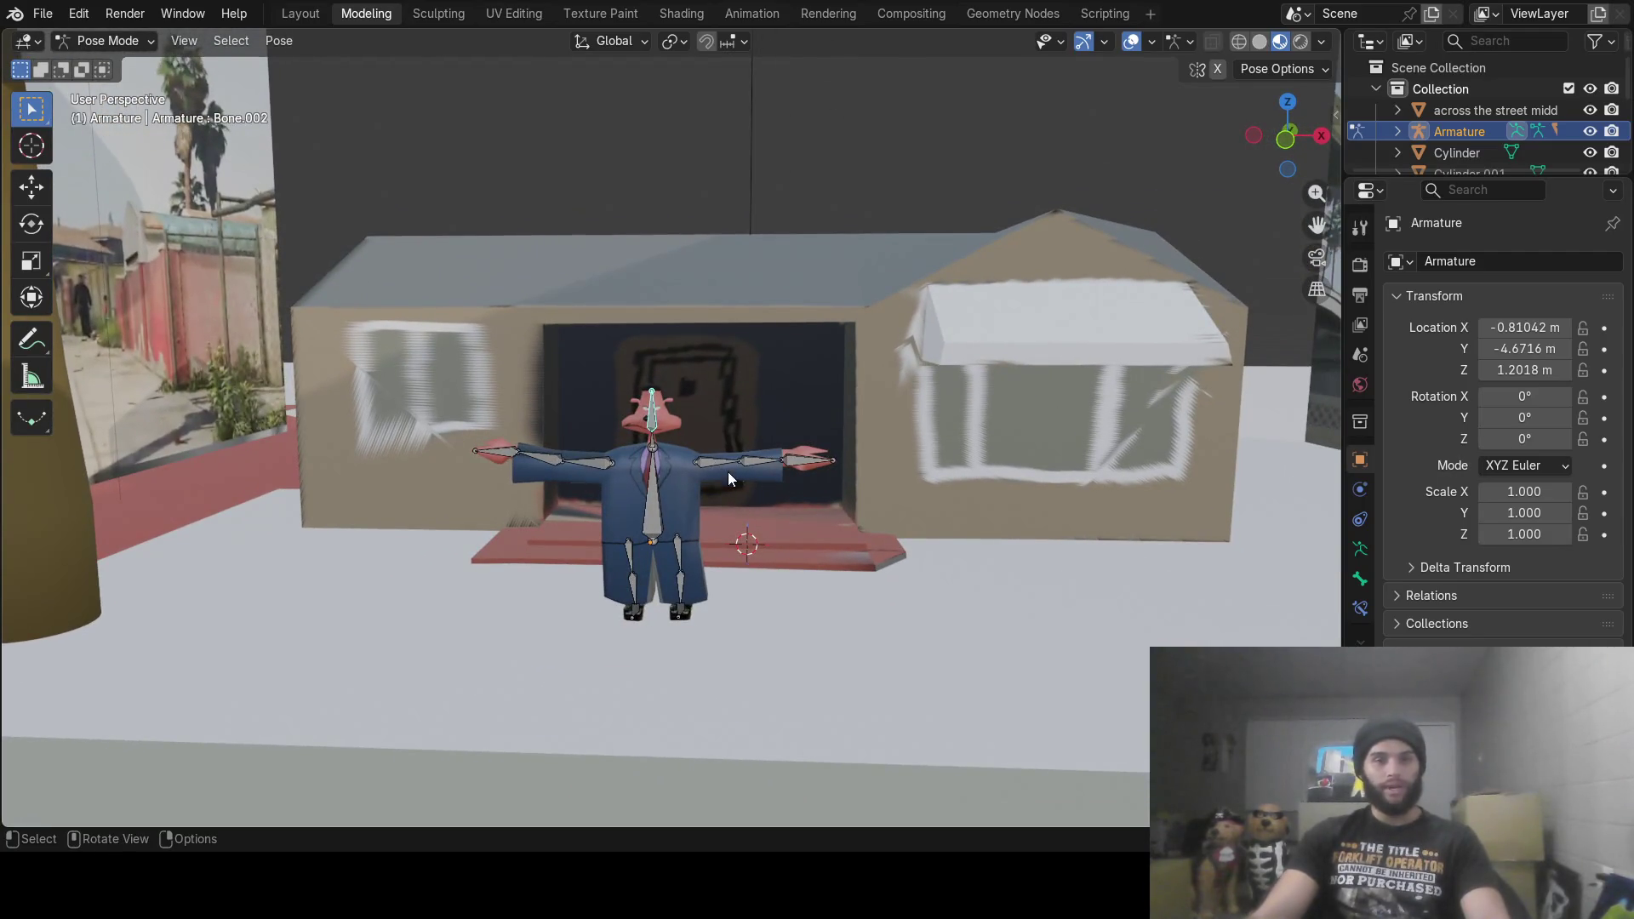
pyautogui.scroll(5, 727, 472)
# Step: Rotate both upper arm bones down around the Y axis
pyautogui.moveTo(954, 624)
pyautogui.keyDown('shift'); pyautogui.mouseDown(button='middle')
pyautogui.moveTo(876, 515)
pyautogui.moveTo(871, 456)
pyautogui.mouseUp(button='middle'); pyautogui.keyUp('shift')
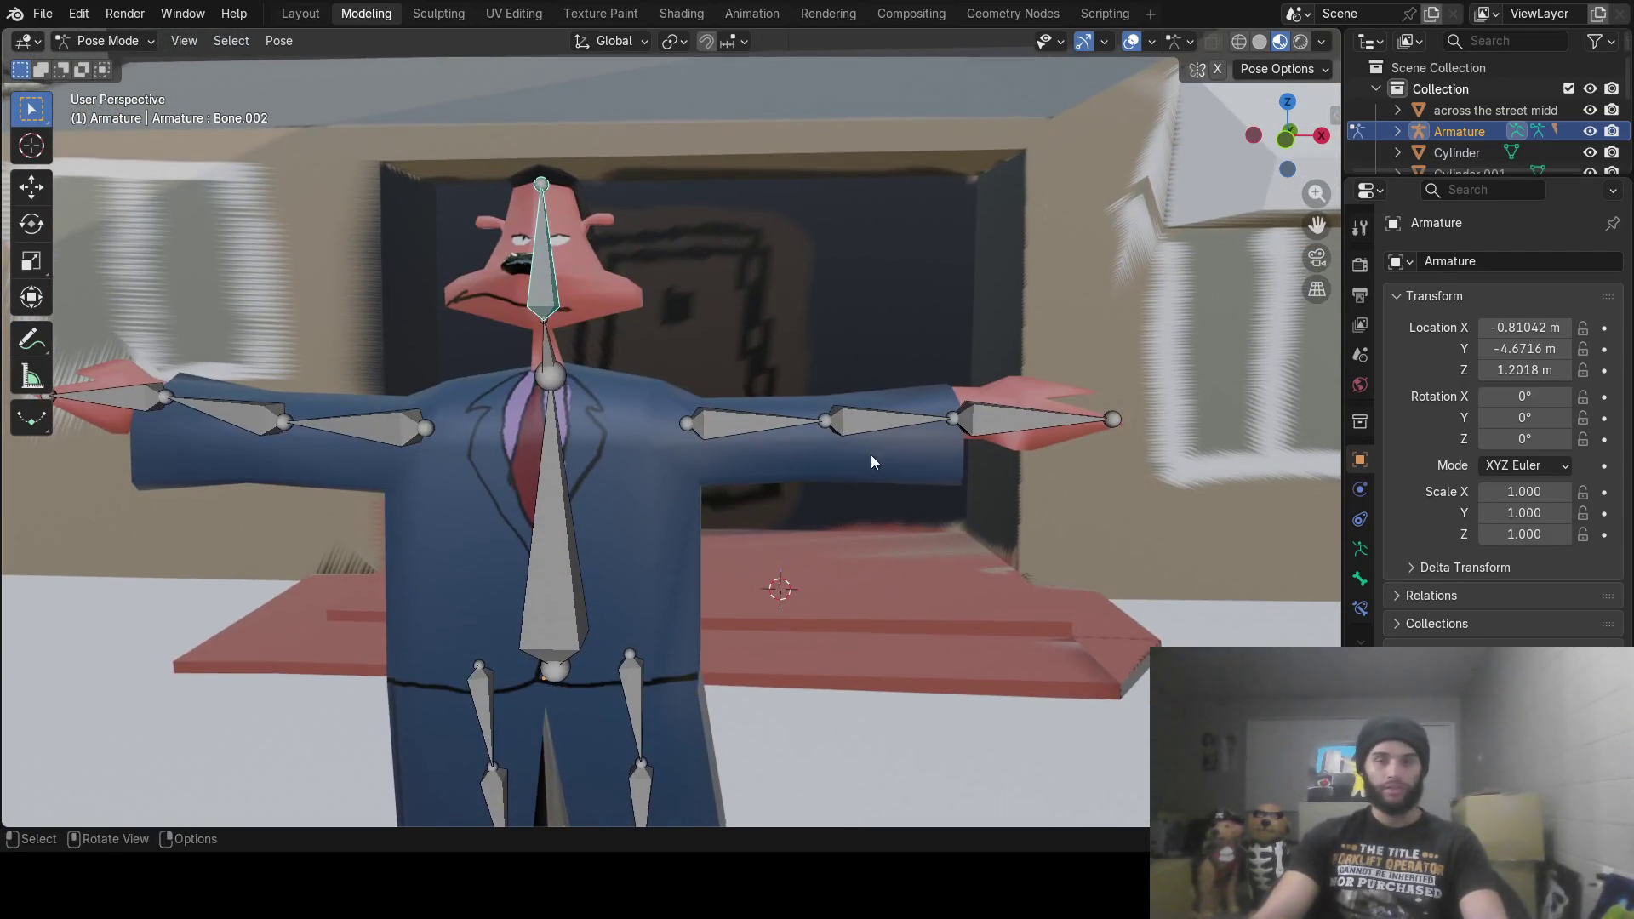
pyautogui.click(726, 425)
pyautogui.press('r')
pyautogui.press('y')
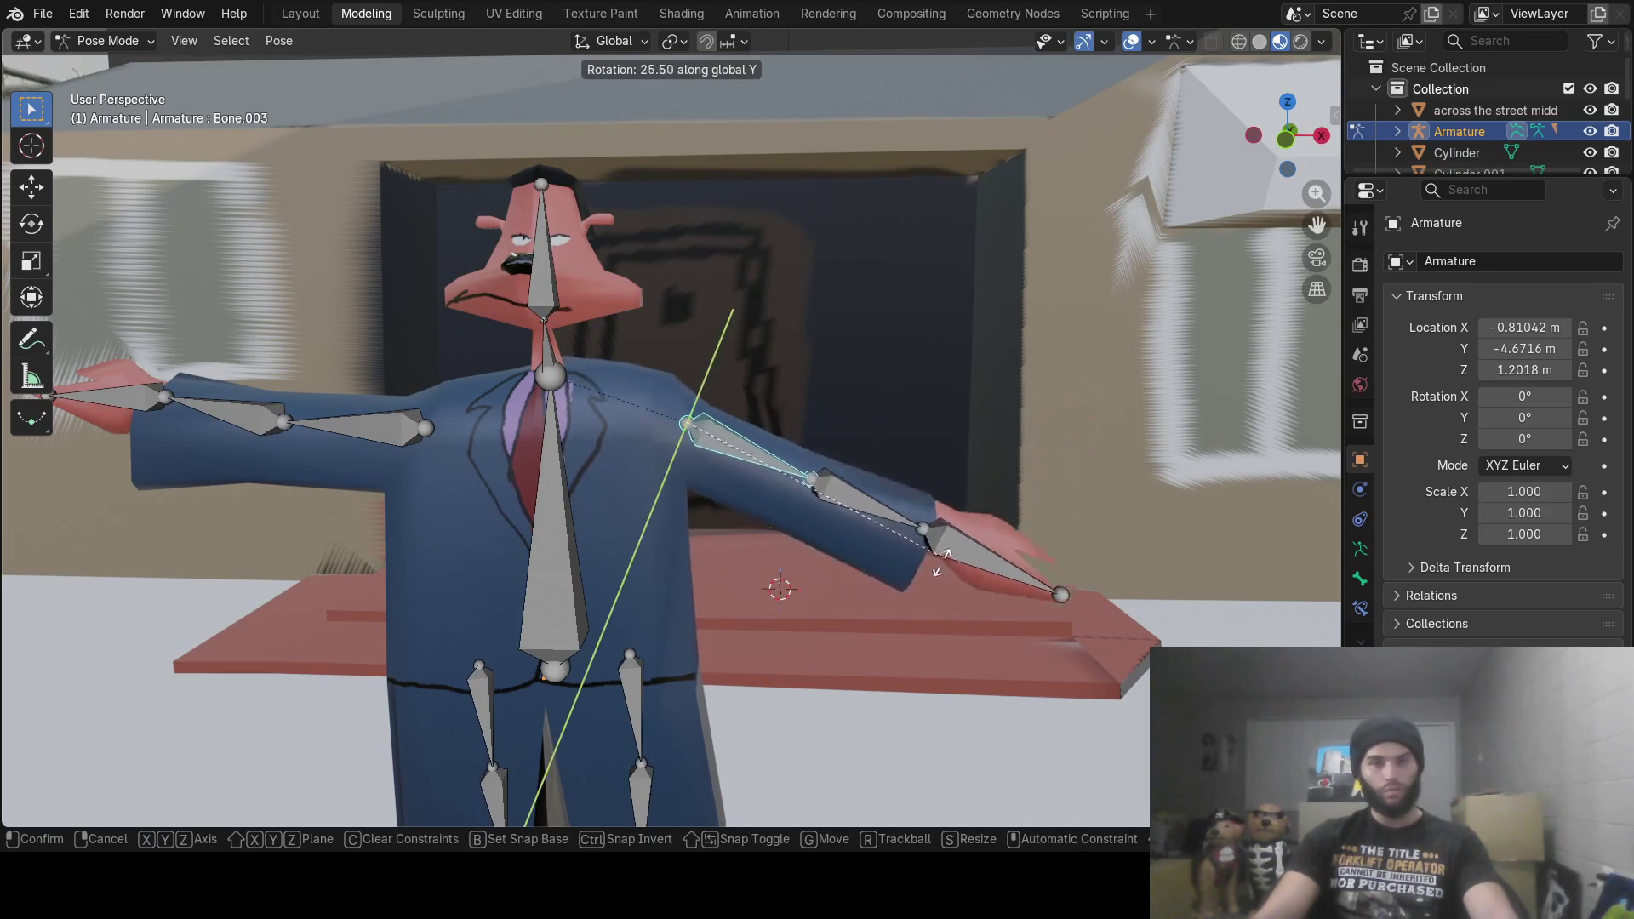
pyautogui.click(815, 651)
pyautogui.click(405, 442)
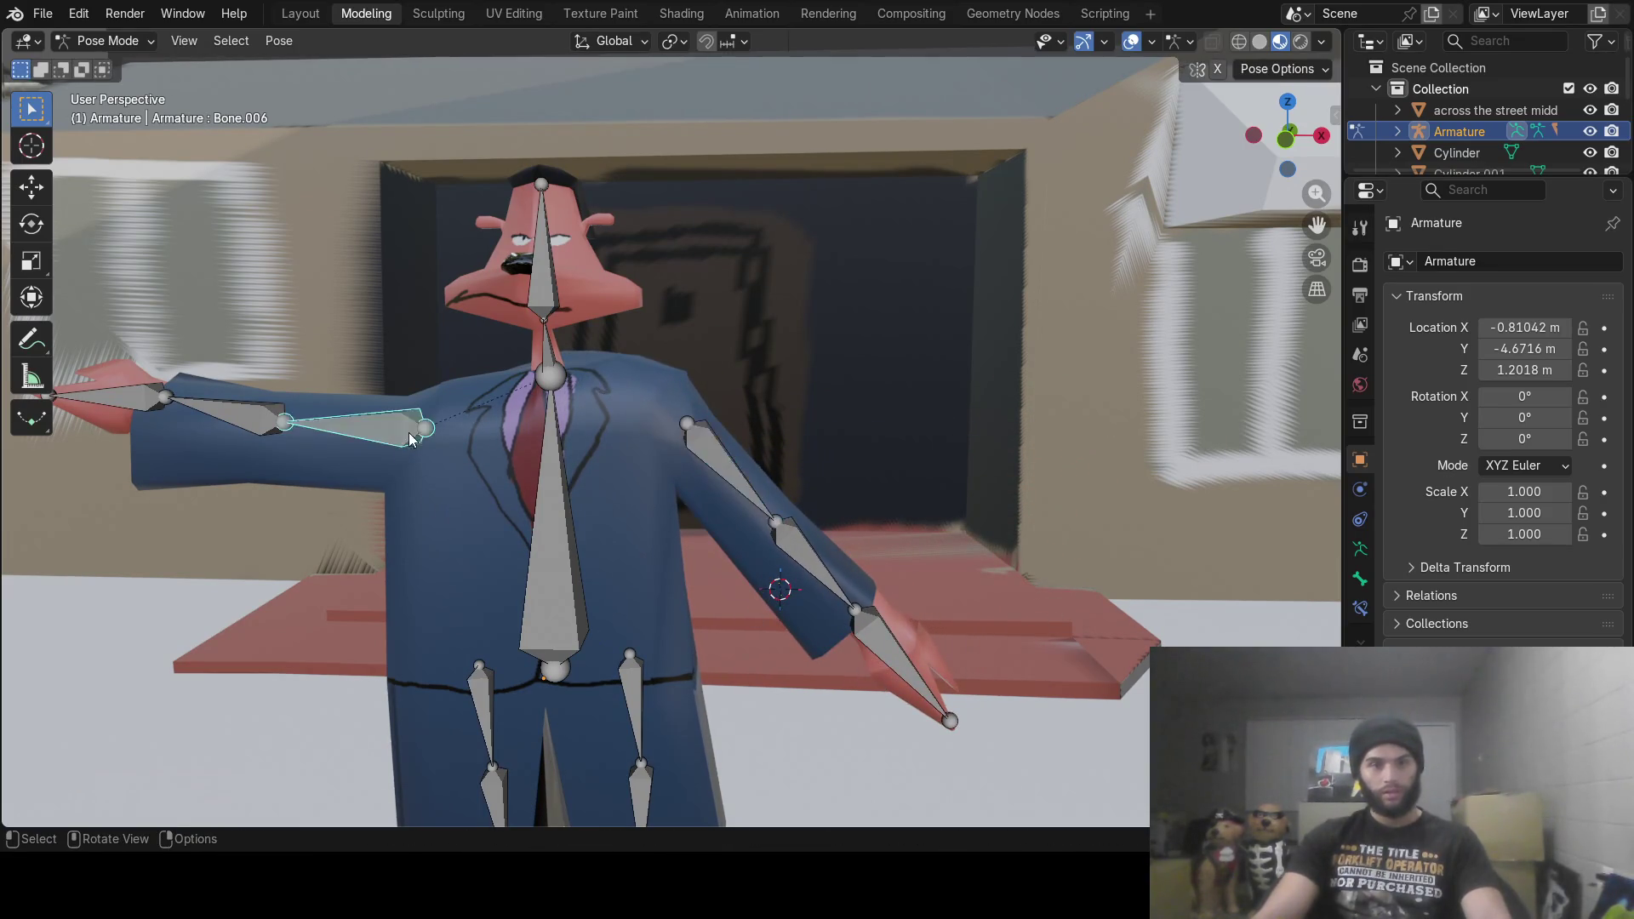
pyautogui.press('r')
pyautogui.press('y')
pyautogui.click(499, 401)
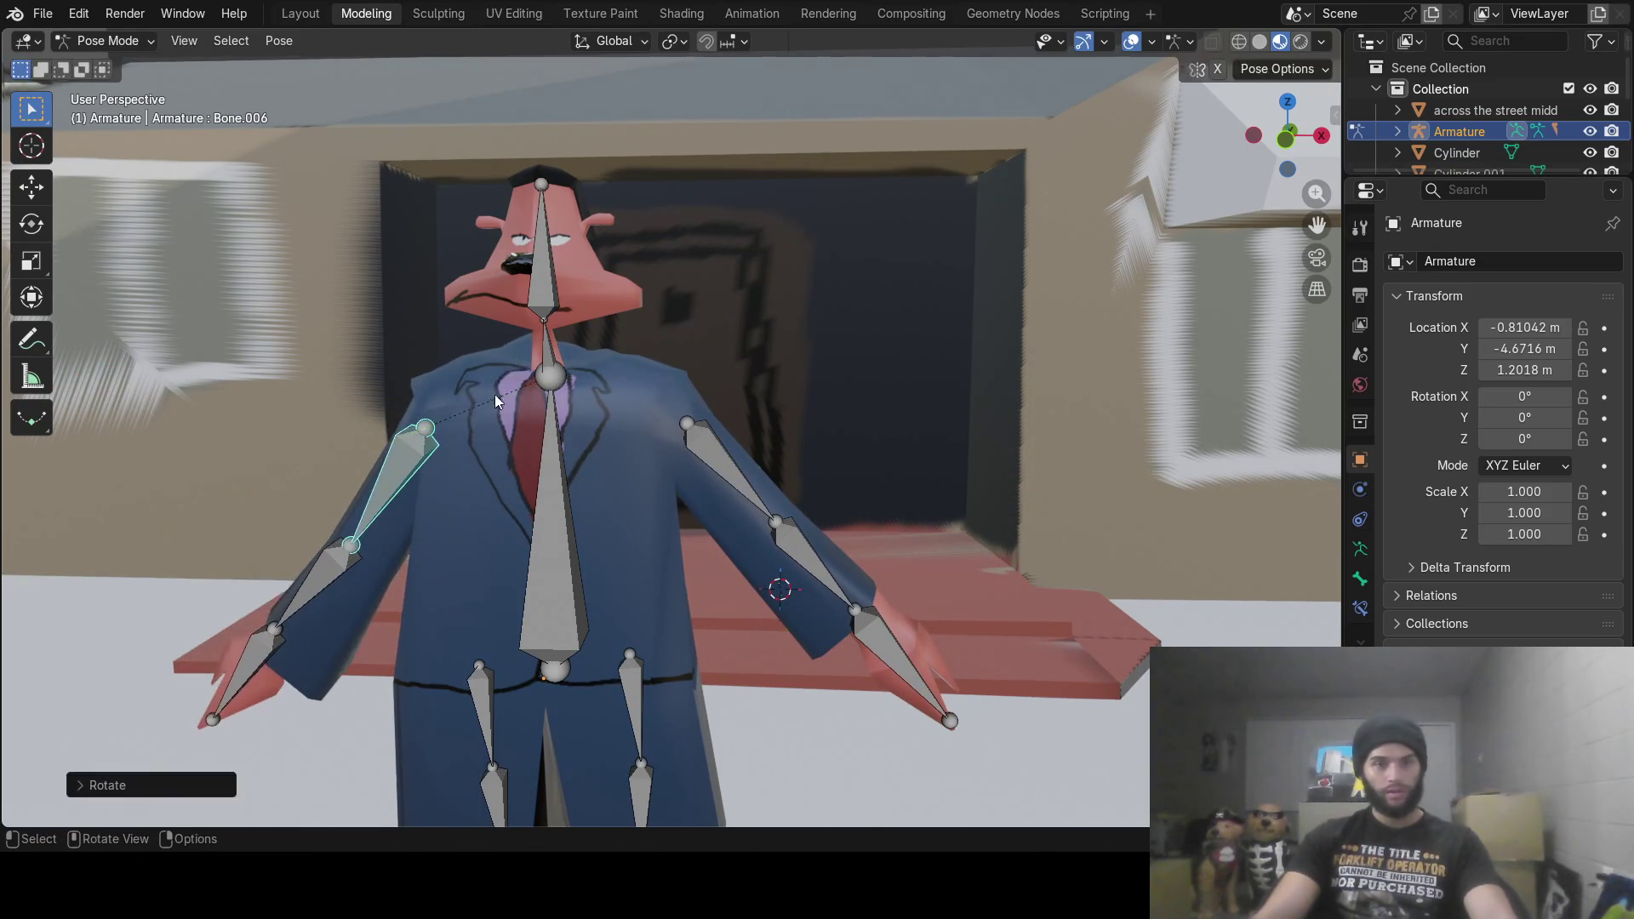
# Step: Adjust an upper arm bone's position along X and Z with the move gizmo
pyautogui.moveTo(449, 466)
pyautogui.mouseDown(button='middle')
pyautogui.moveTo(572, 462)
pyautogui.moveTo(85, 232)
pyautogui.mouseUp(button='middle')
pyautogui.click(31, 186)
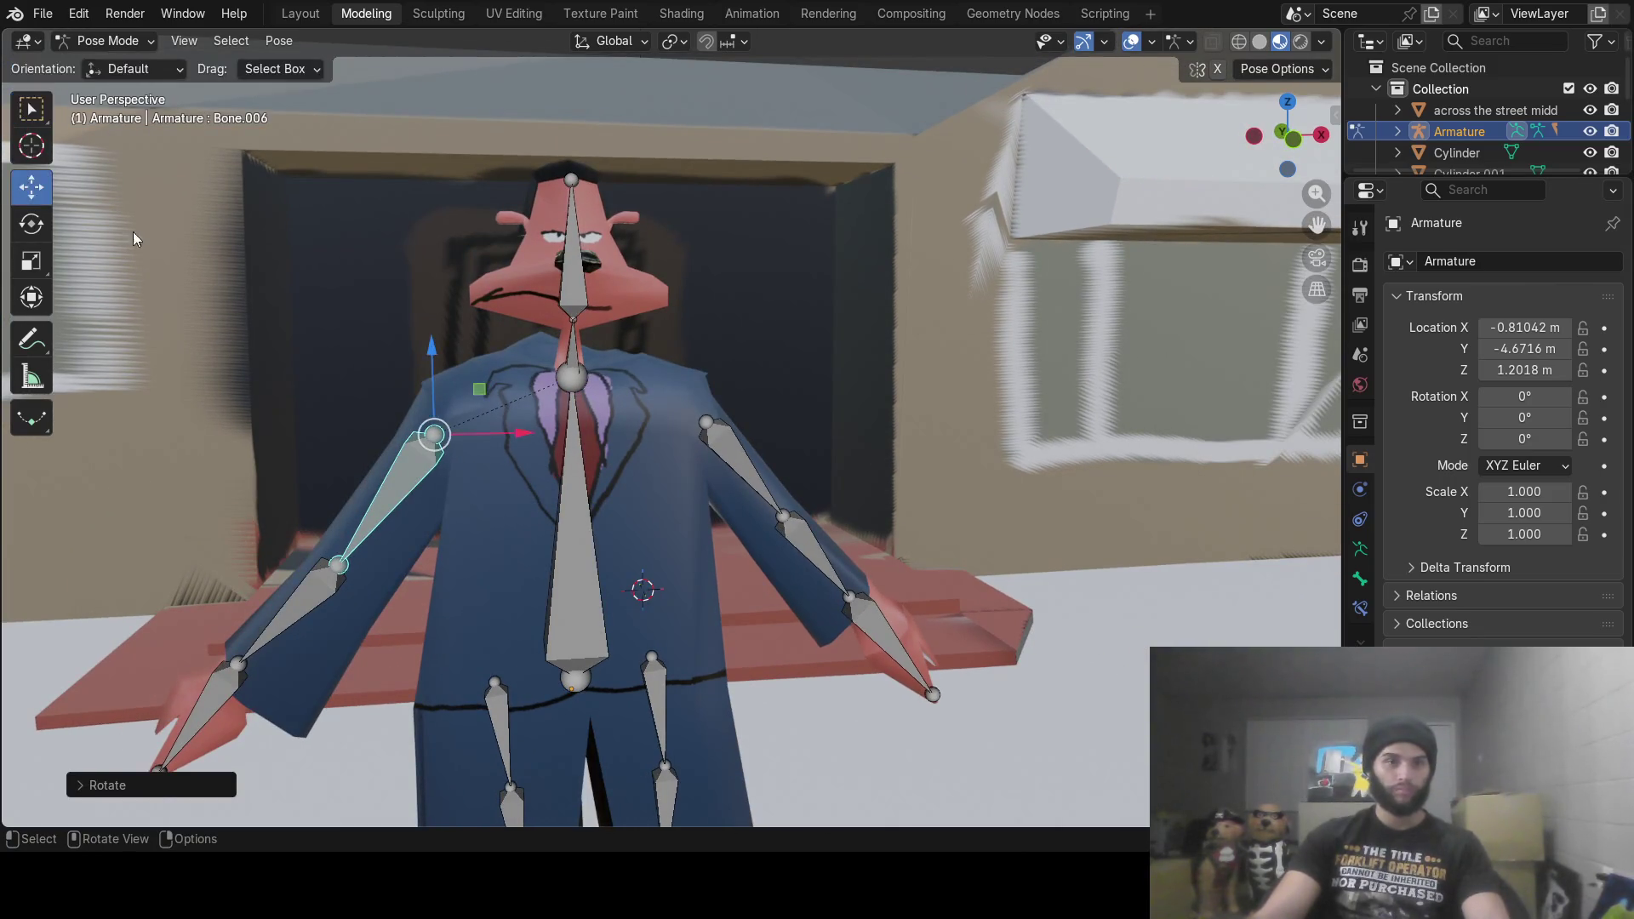
pyautogui.moveTo(518, 435)
pyautogui.mouseDown()
pyautogui.moveTo(474, 442)
pyautogui.moveTo(492, 451)
pyautogui.mouseUp()
pyautogui.moveTo(407, 359); pyautogui.dragTo(405, 374)
pyautogui.moveTo(405, 374)
pyautogui.mouseDown(button='middle')
pyautogui.moveTo(743, 443)
pyautogui.moveTo(779, 401)
pyautogui.moveTo(702, 375)
pyautogui.moveTo(562, 396)
pyautogui.moveTo(339, 606)
pyautogui.mouseUp(button='middle')
# Step: Bend the left-side forearm around Y and turn its hand around Z
pyautogui.click(332, 617)
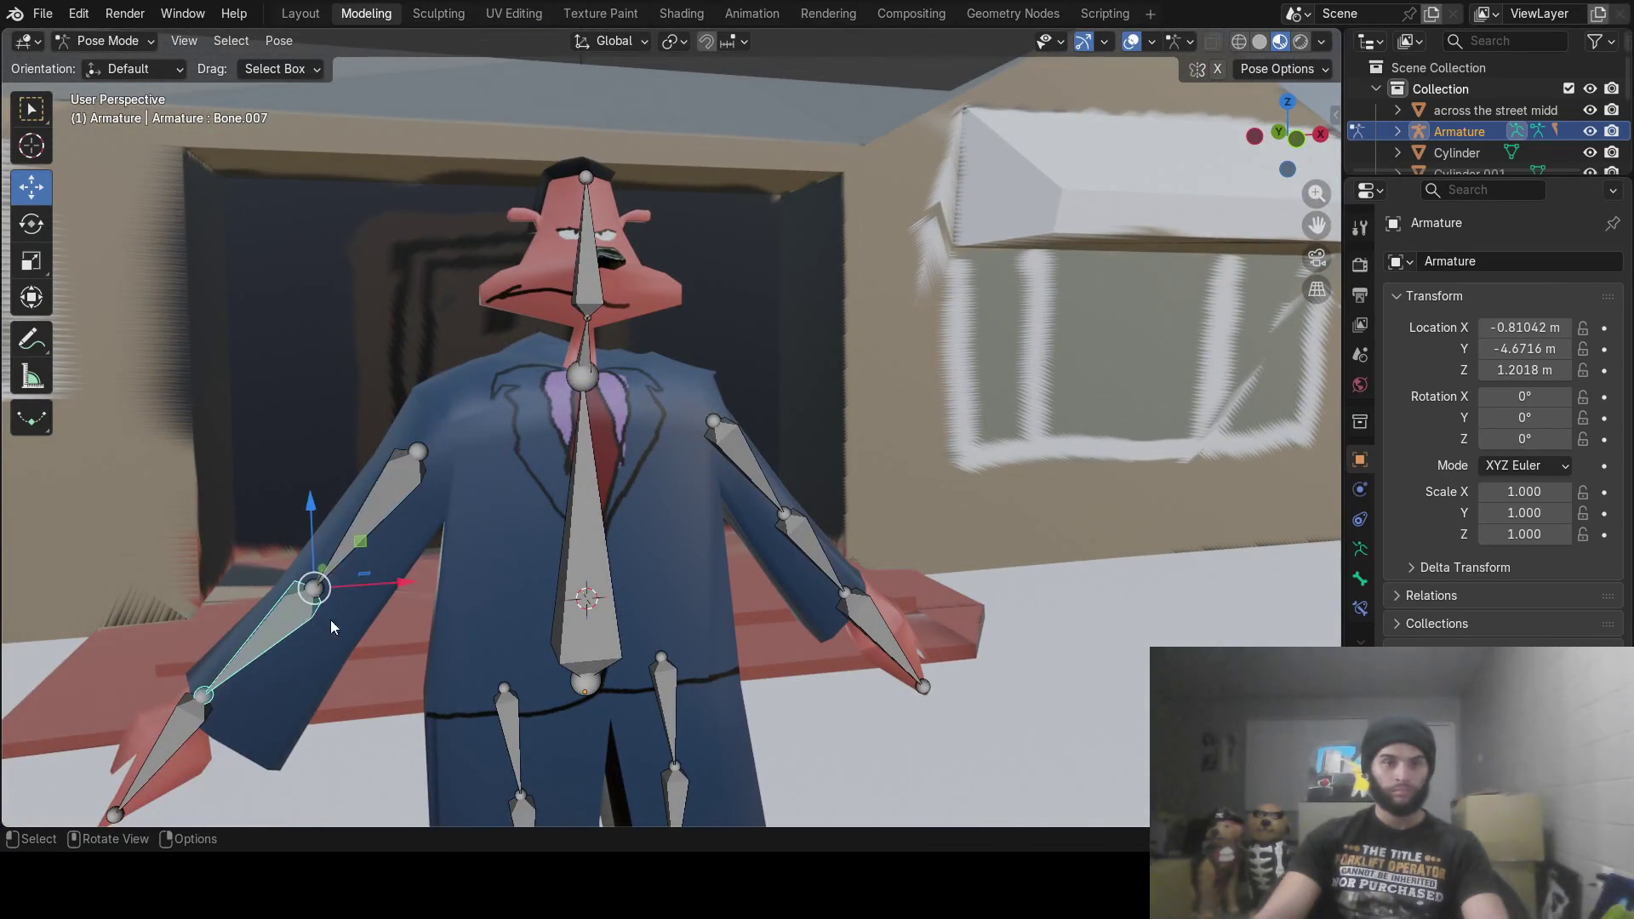
pyautogui.press('r')
pyautogui.press('y')
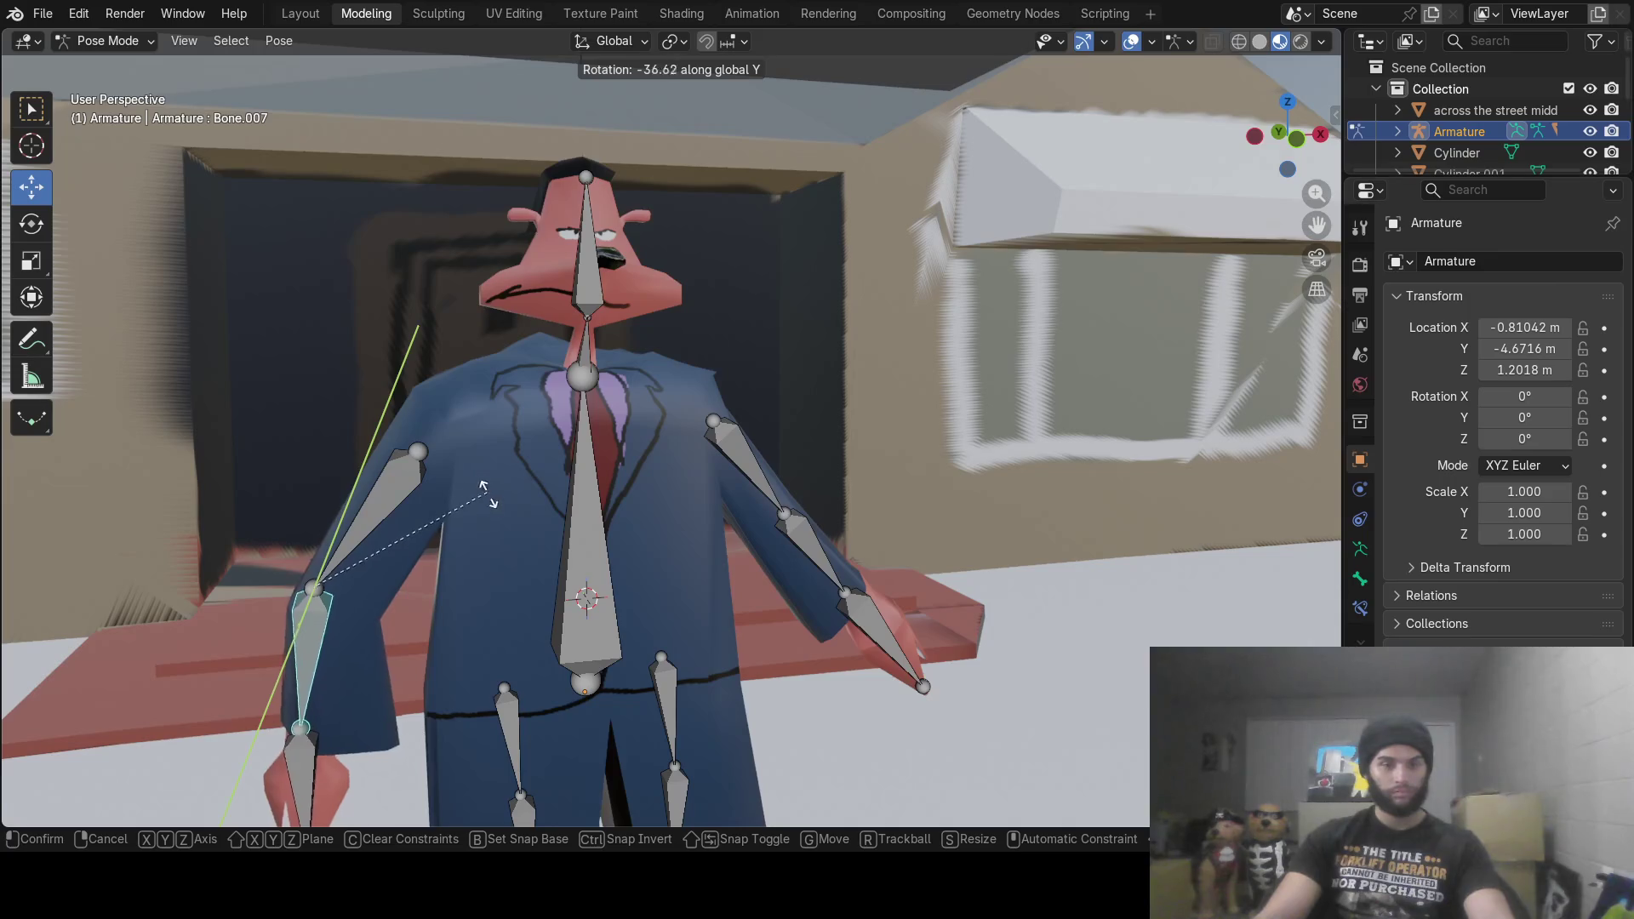
pyautogui.click(497, 537)
pyautogui.click(283, 758)
pyautogui.keyDown('shift'); pyautogui.moveTo(283, 758); pyautogui.dragTo(415, 546, button='middle'); pyautogui.keyUp('shift')
pyautogui.press('r')
pyautogui.press('z')
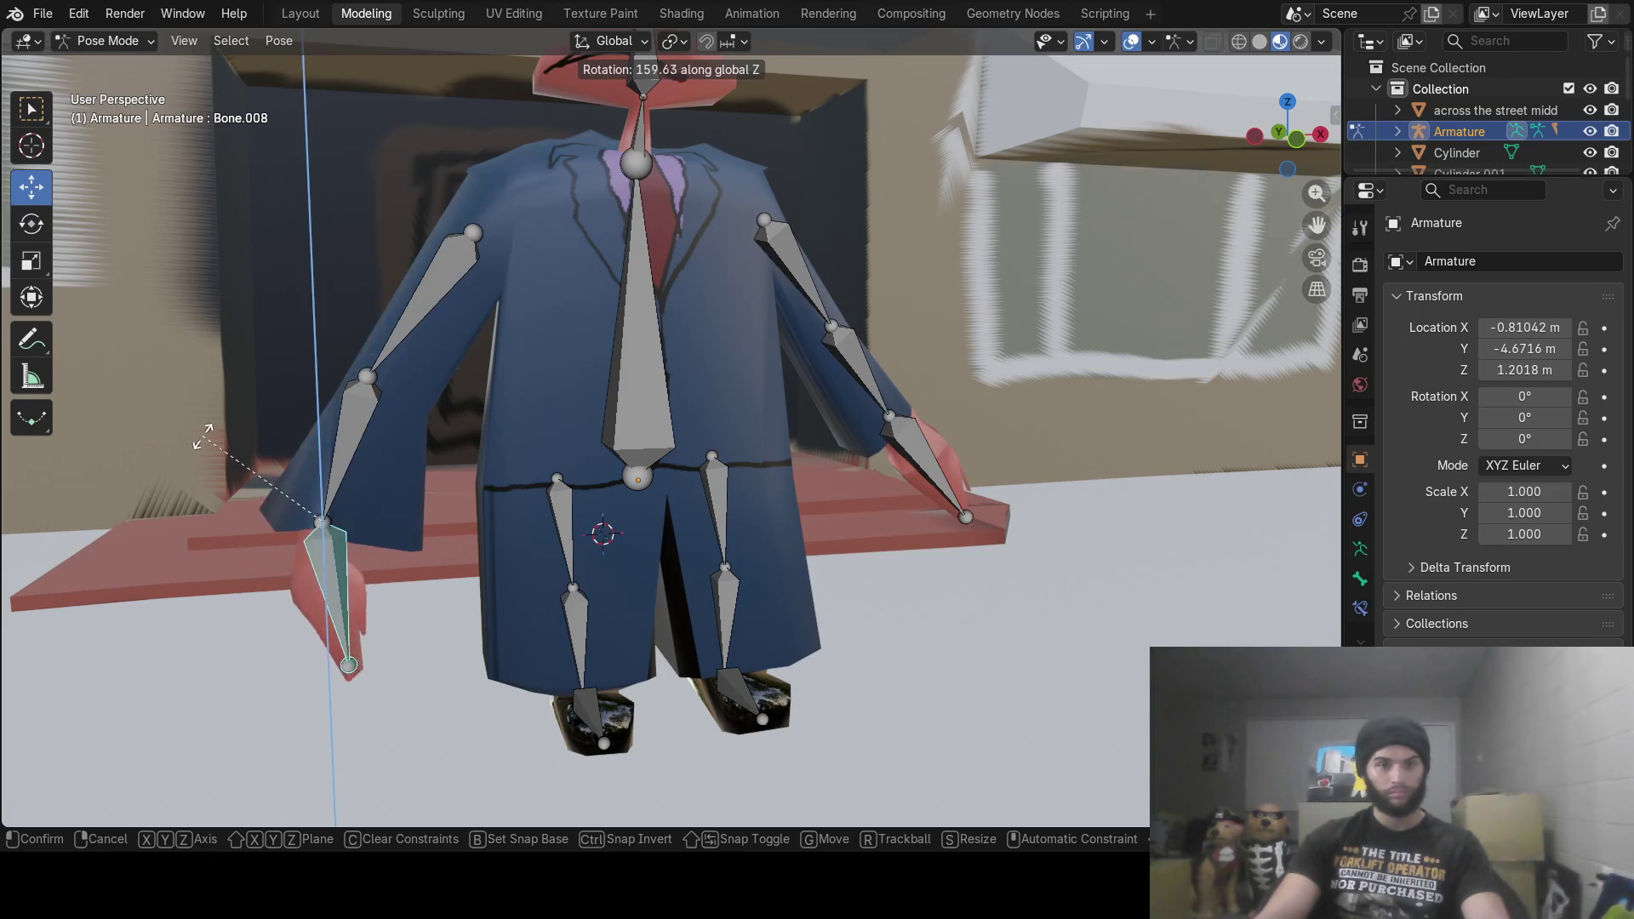
pyautogui.click(230, 476)
# Step: Rotate the right-side forearm down around Y and its hand around Z toward the body
pyautogui.moveTo(897, 458)
pyautogui.mouseDown(button='middle')
pyautogui.moveTo(914, 425)
pyautogui.moveTo(865, 410)
pyautogui.mouseUp(button='middle')
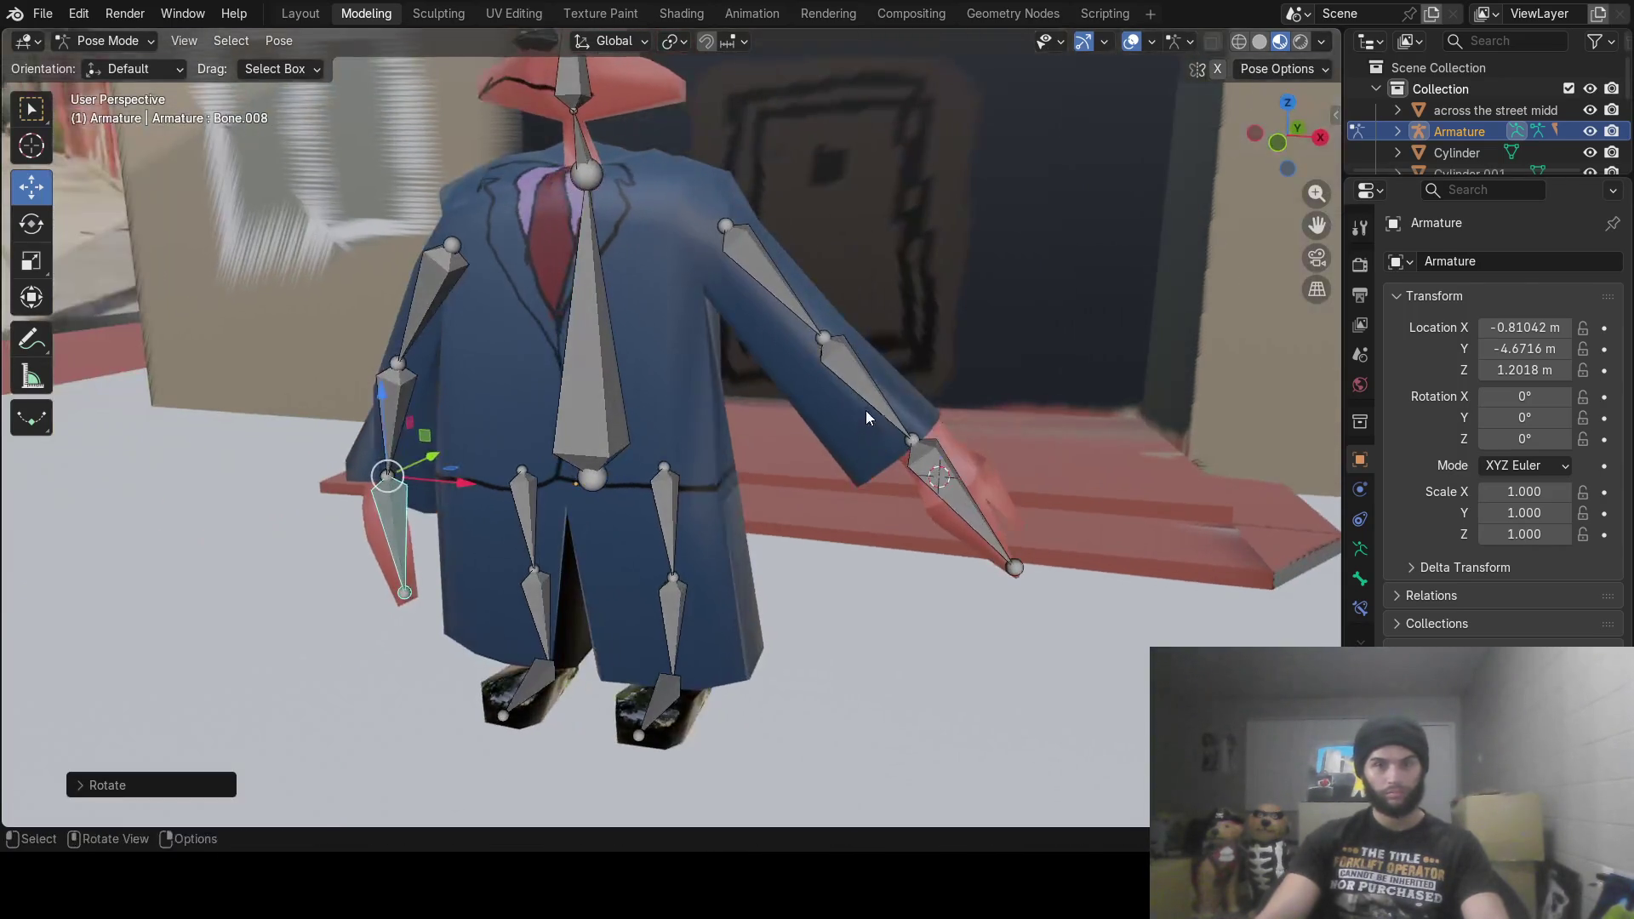
pyautogui.click(865, 407)
pyautogui.press('r')
pyautogui.press('y')
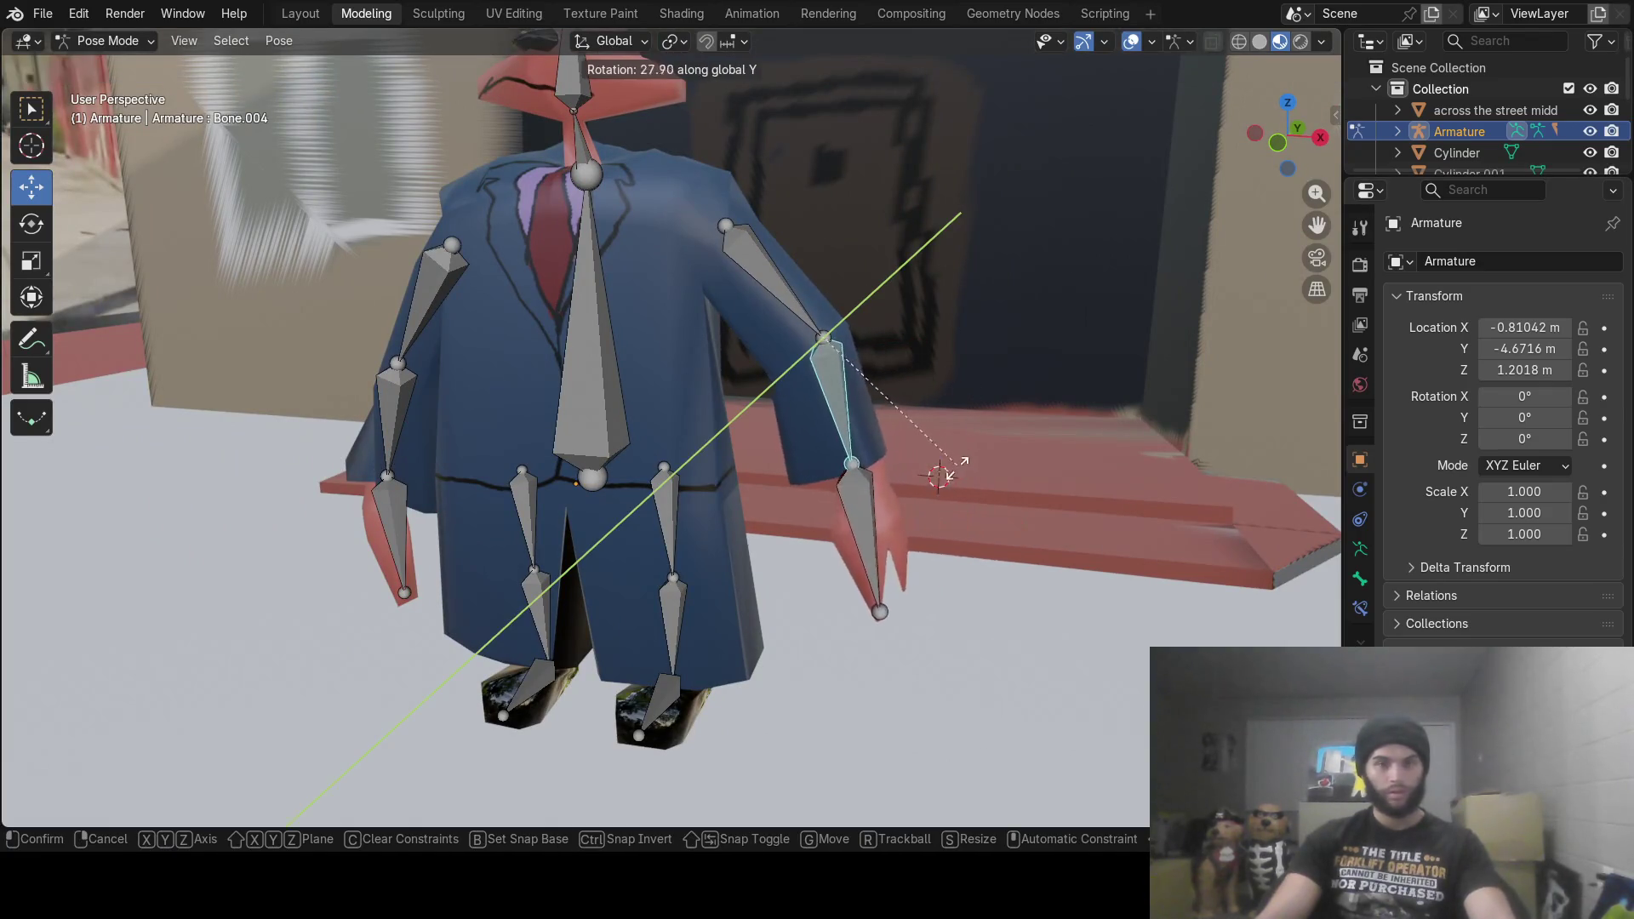
pyautogui.click(915, 498)
pyautogui.click(871, 518)
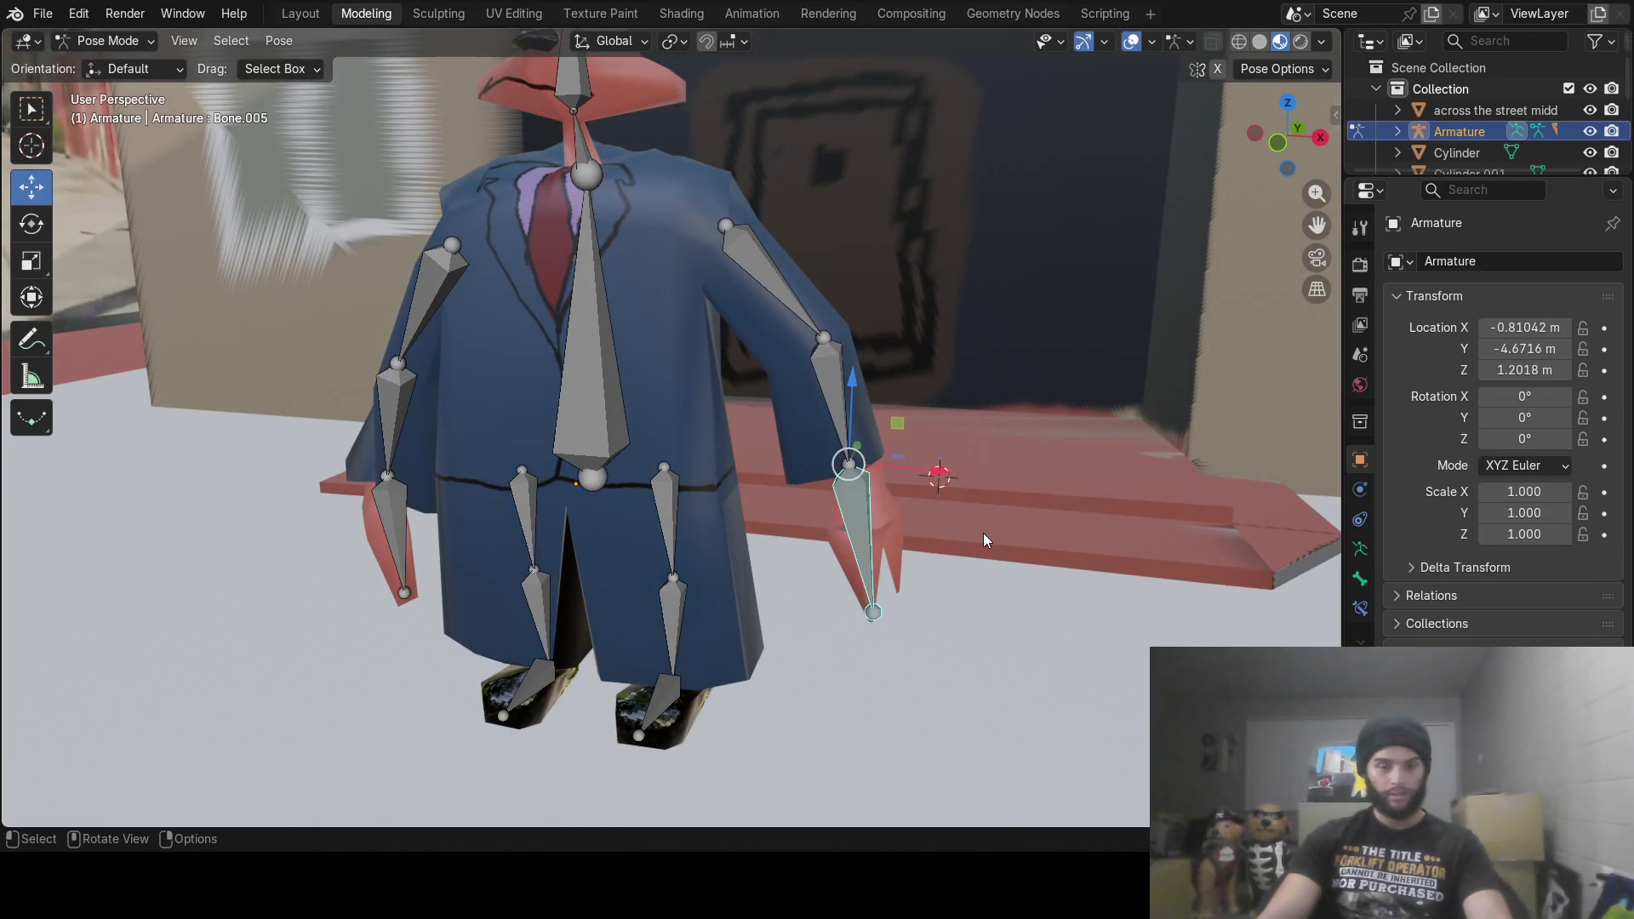
pyautogui.press('r')
pyautogui.press('z')
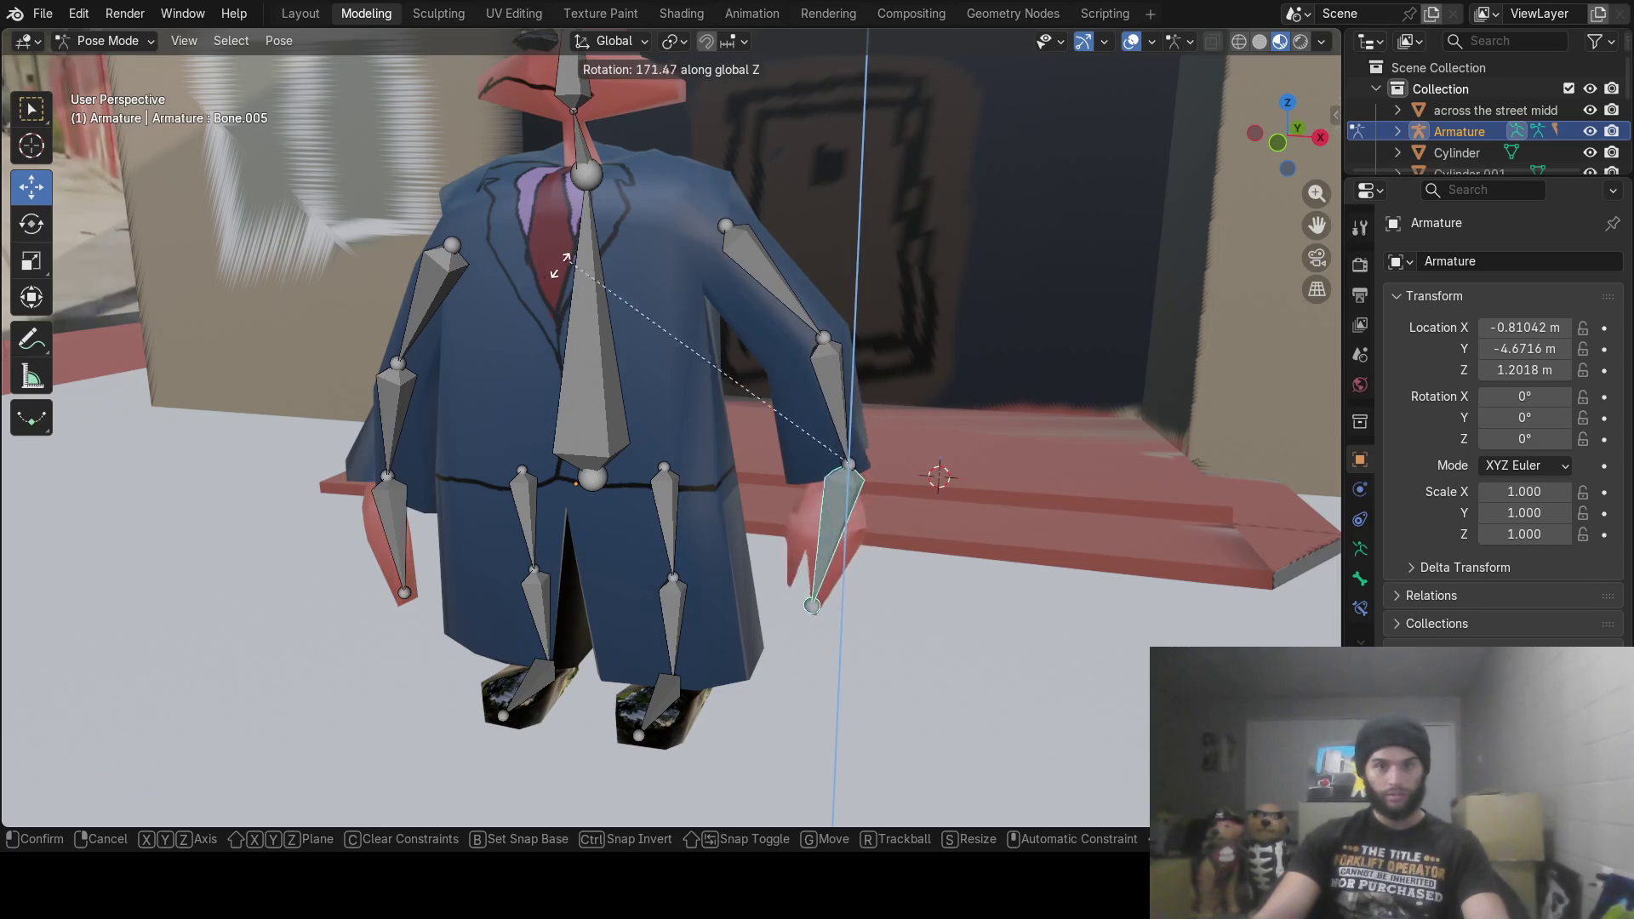
pyautogui.click(879, 471)
pyautogui.moveTo(880, 471)
pyautogui.mouseDown(button='middle')
pyautogui.moveTo(858, 502)
pyautogui.moveTo(759, 488)
pyautogui.mouseUp(button='middle')
pyautogui.moveTo(655, 500)
pyautogui.mouseDown(button='middle')
pyautogui.moveTo(594, 511)
pyautogui.moveTo(1097, 507)
pyautogui.moveTo(844, 462)
pyautogui.mouseUp(button='middle')
# Step: Switch the rig from Edit Mode to Object Mode
pyautogui.press('Tab')
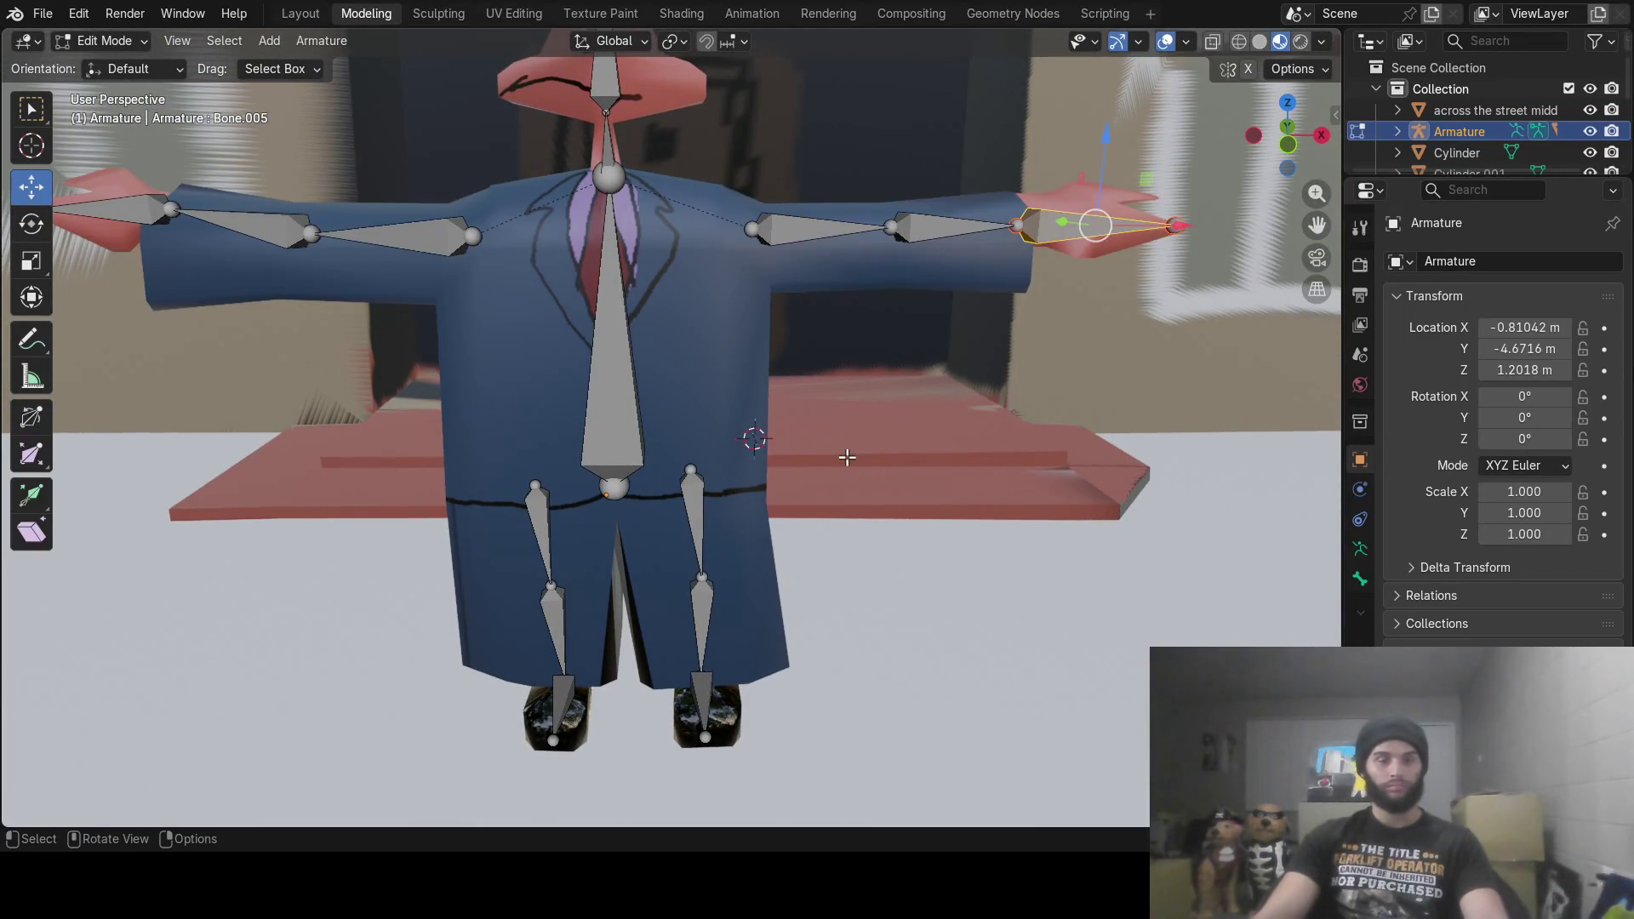
pyautogui.scroll(-5, 782, 438)
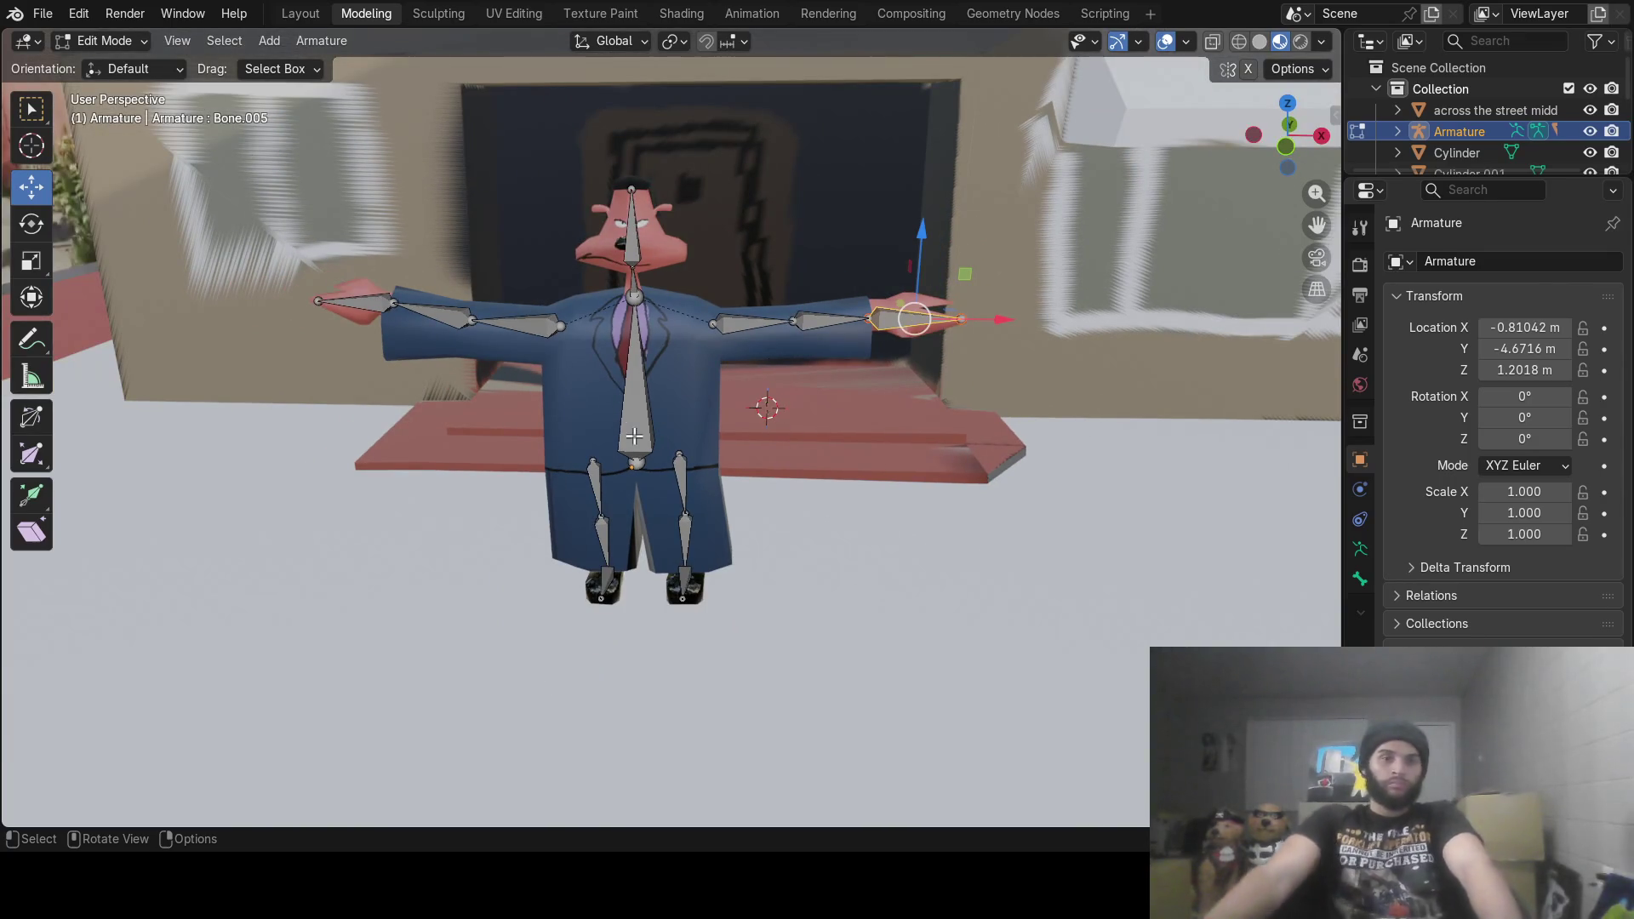
pyautogui.click(103, 40)
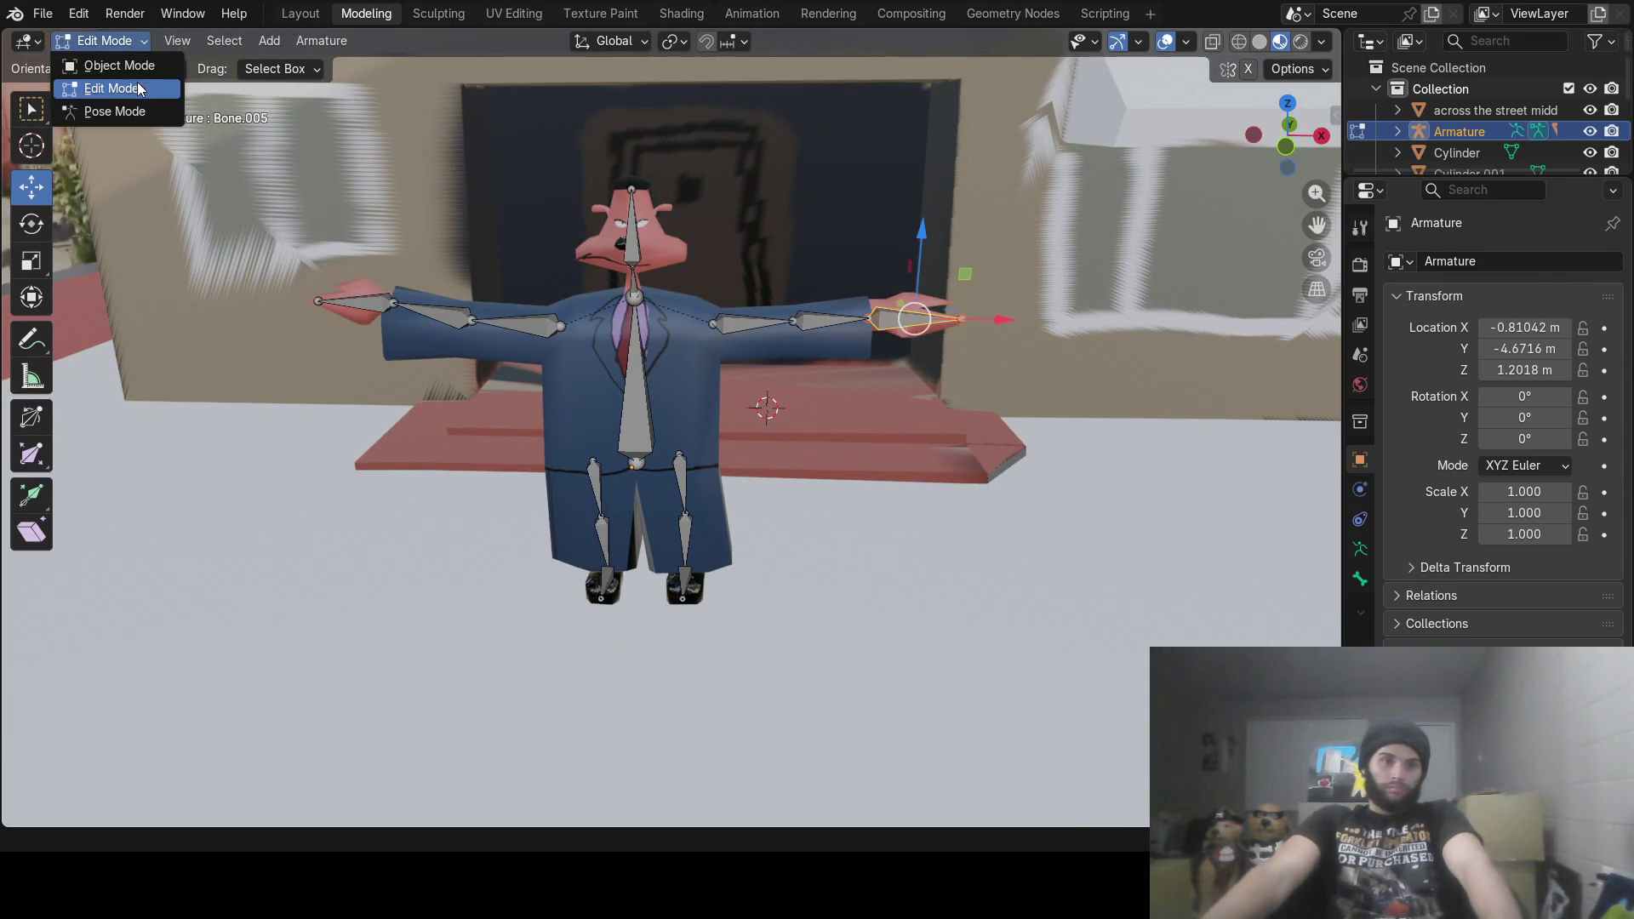
pyautogui.click(115, 62)
pyautogui.moveTo(662, 402); pyautogui.dragTo(630, 447, button='middle')
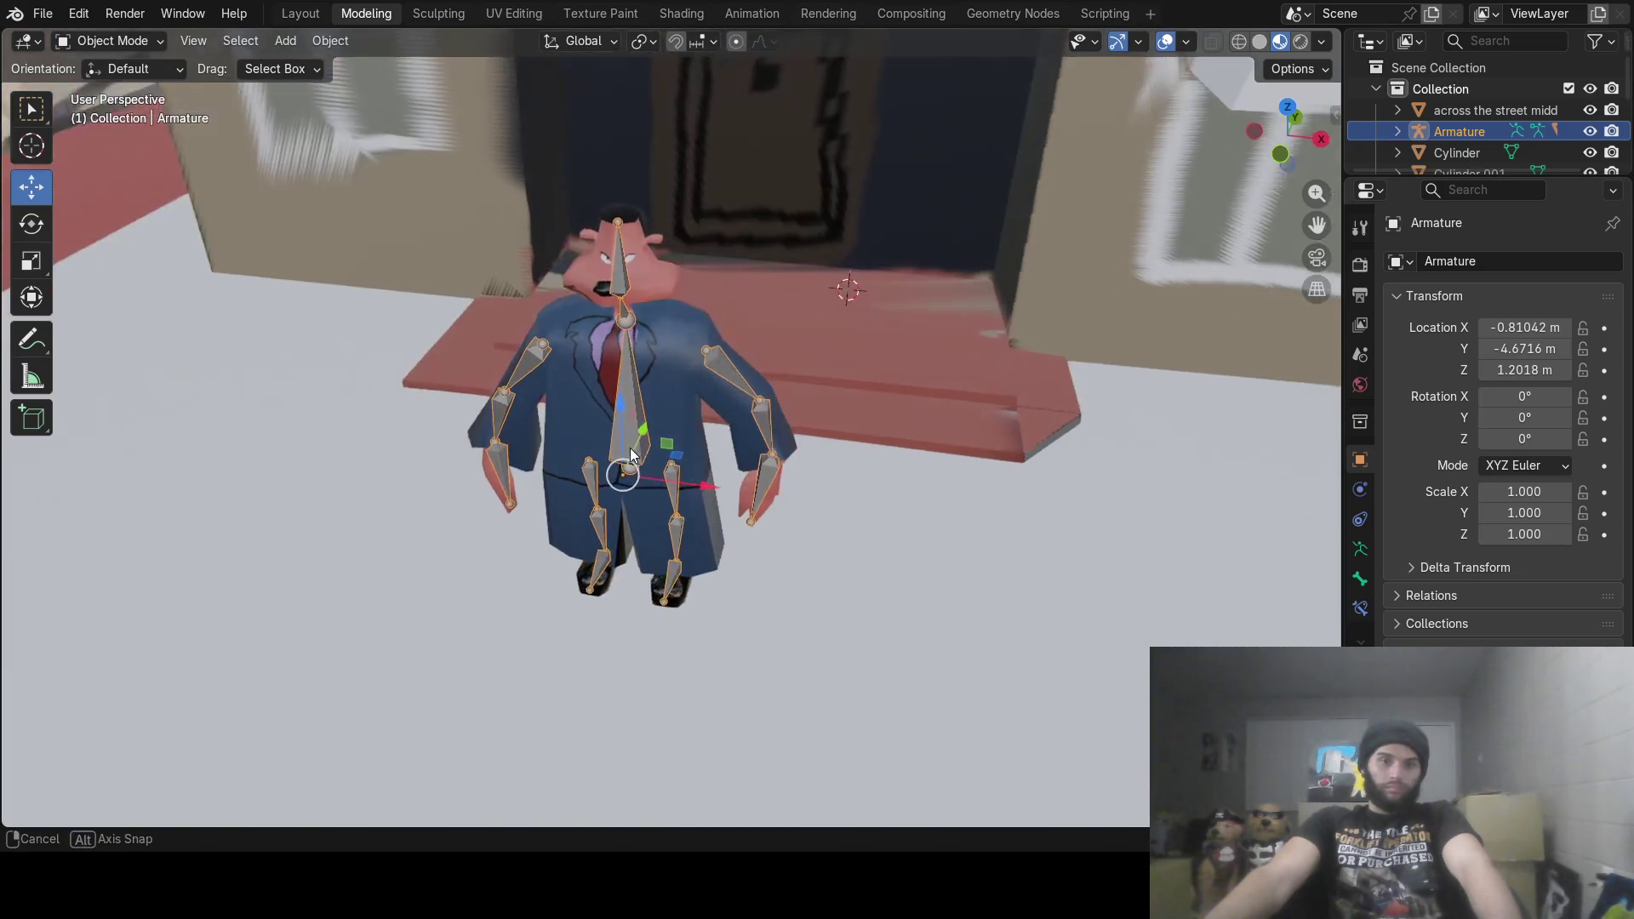
pyautogui.scroll(-3, 630, 447)
# Step: Rotate the character to 64.869° on Z and move it to X -4.1886 m
pyautogui.press('r')
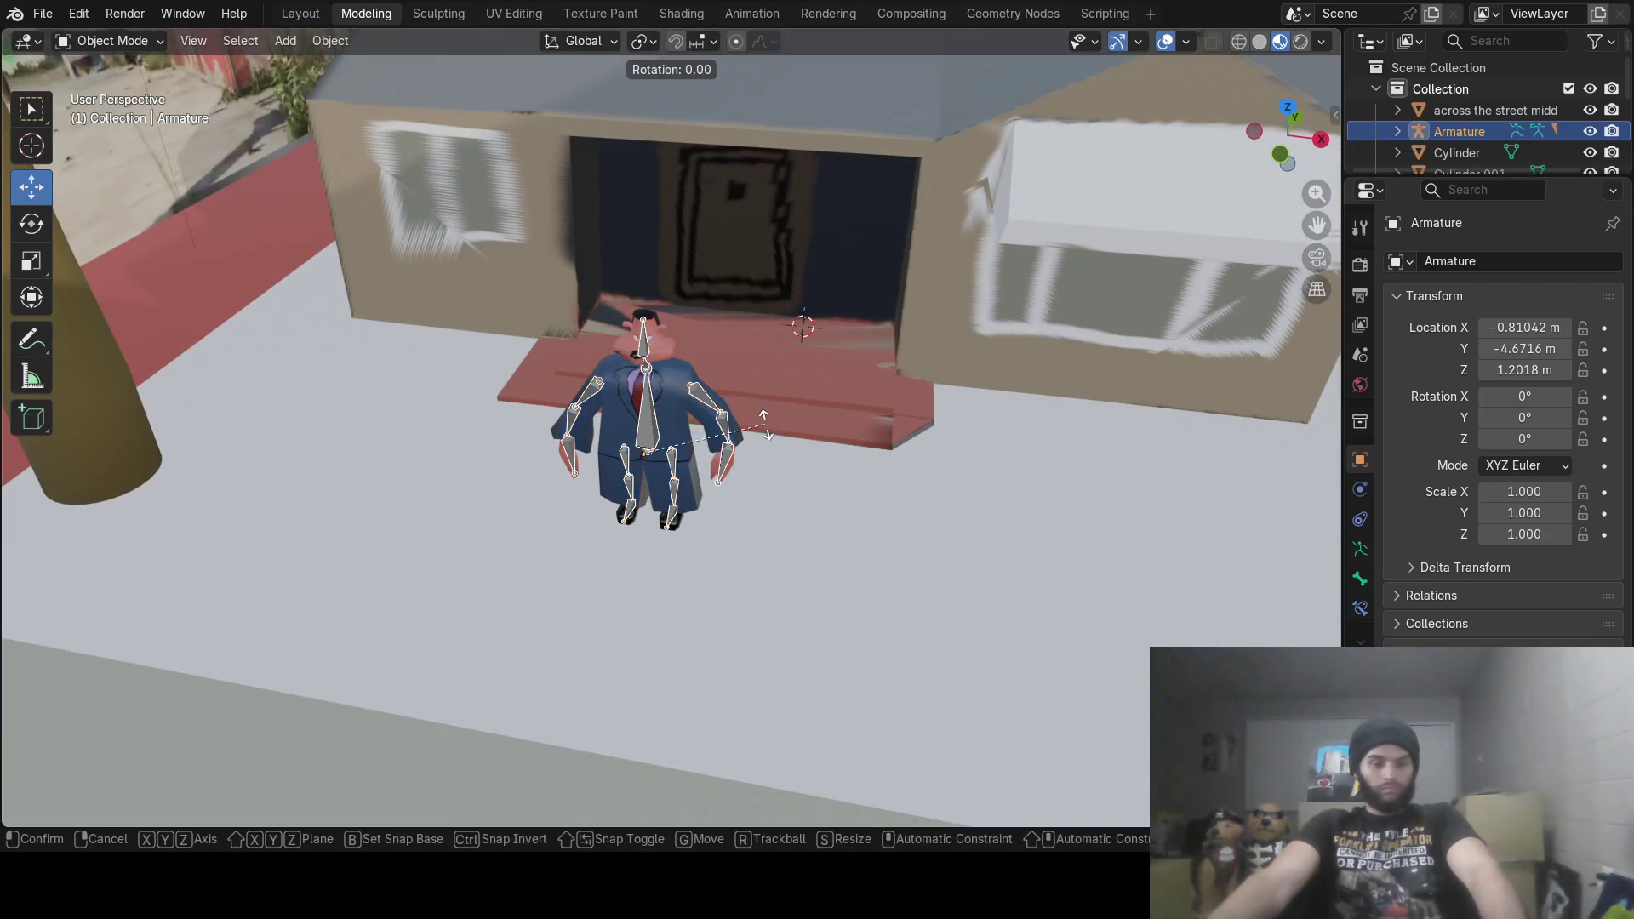
pyautogui.press('z')
pyautogui.click(676, 294)
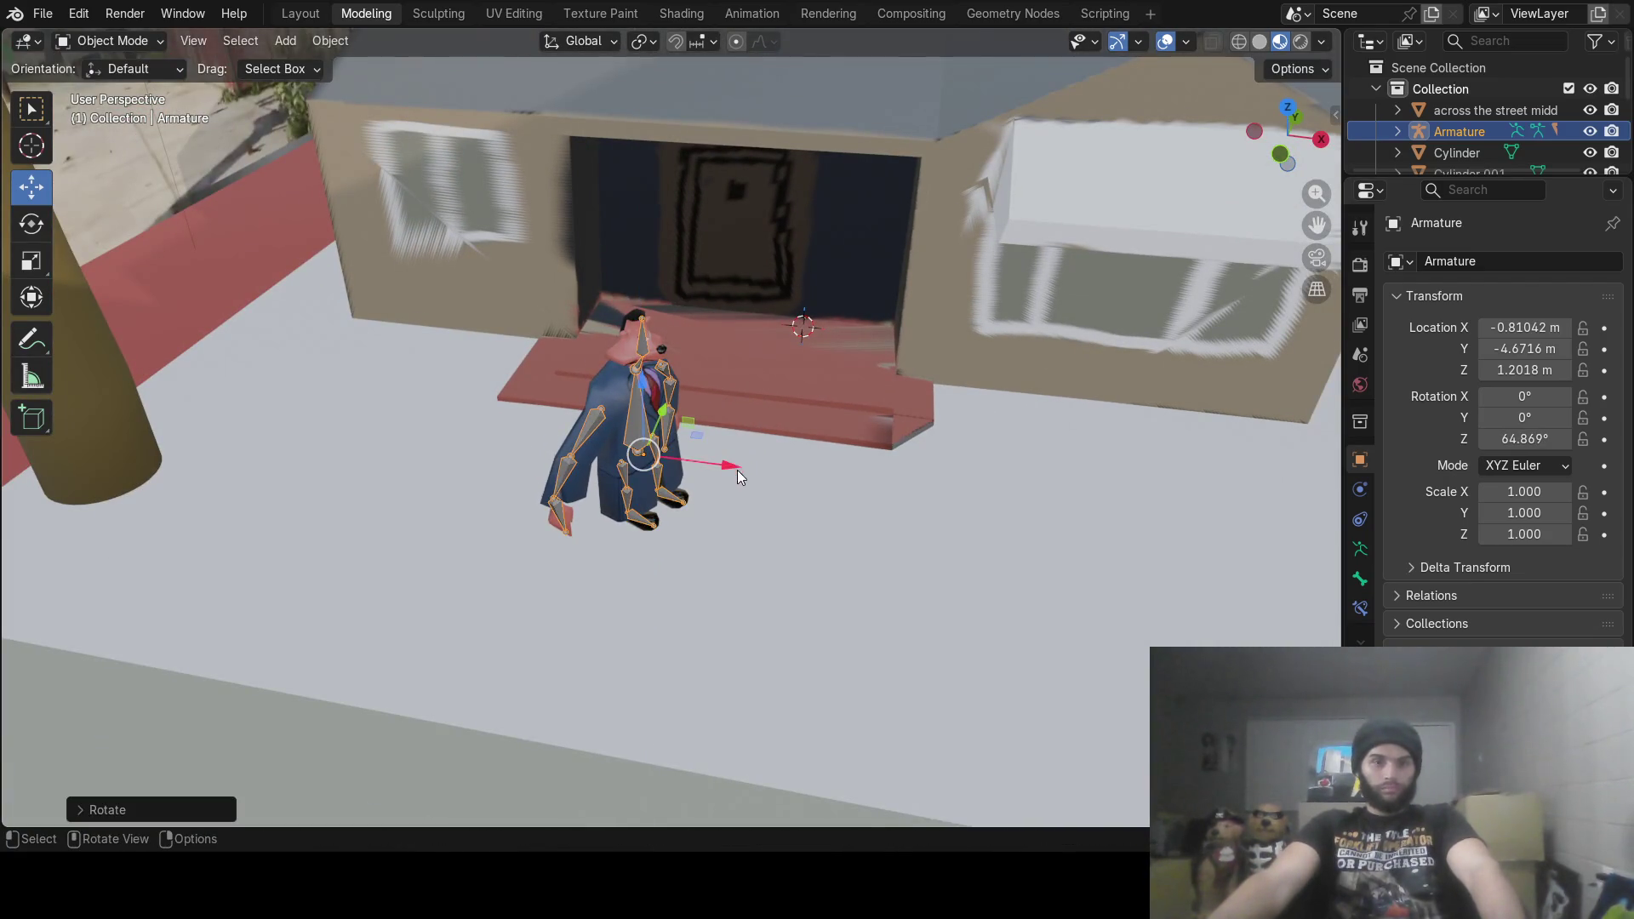
pyautogui.press('g')
pyautogui.press('x')
pyautogui.click(323, 419)
pyautogui.moveTo(323, 419)
pyautogui.mouseDown(button='middle')
pyautogui.moveTo(356, 462)
pyautogui.moveTo(296, 470)
pyautogui.moveTo(510, 357)
pyautogui.moveTo(508, 326)
pyautogui.moveTo(560, 357)
pyautogui.moveTo(573, 251)
pyautogui.moveTo(634, 602)
pyautogui.moveTo(655, 608)
pyautogui.mouseUp(button='middle')
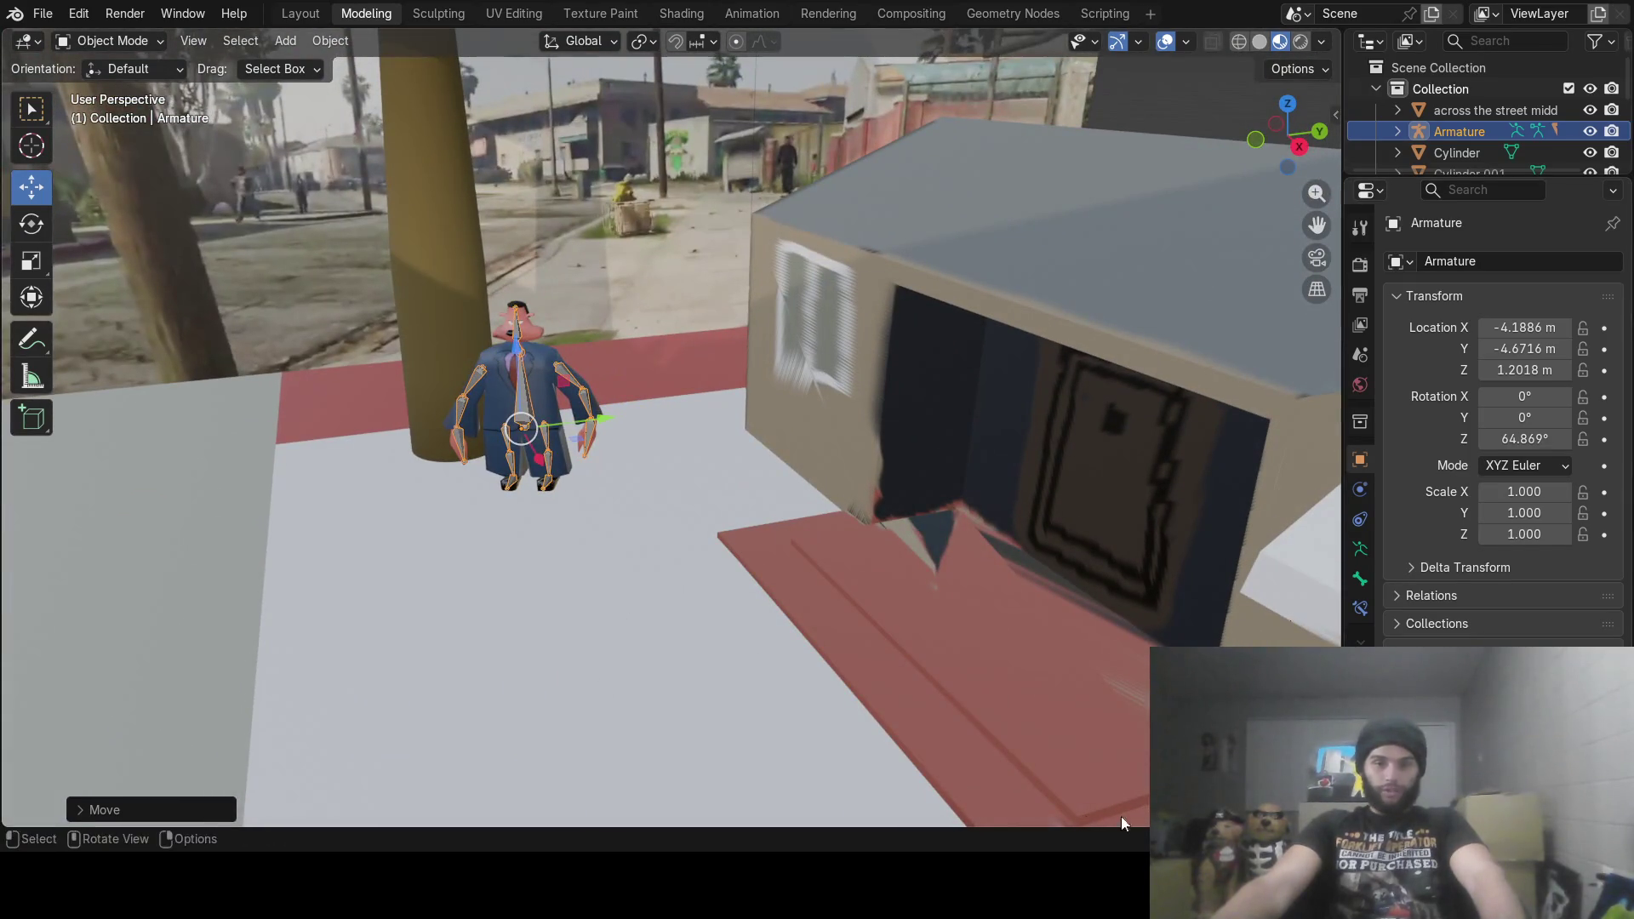
pyautogui.rightClick(917, 824)
# Step: Split the viewport horizontally, then split the top half vertically into two views
pyautogui.click(877, 912)
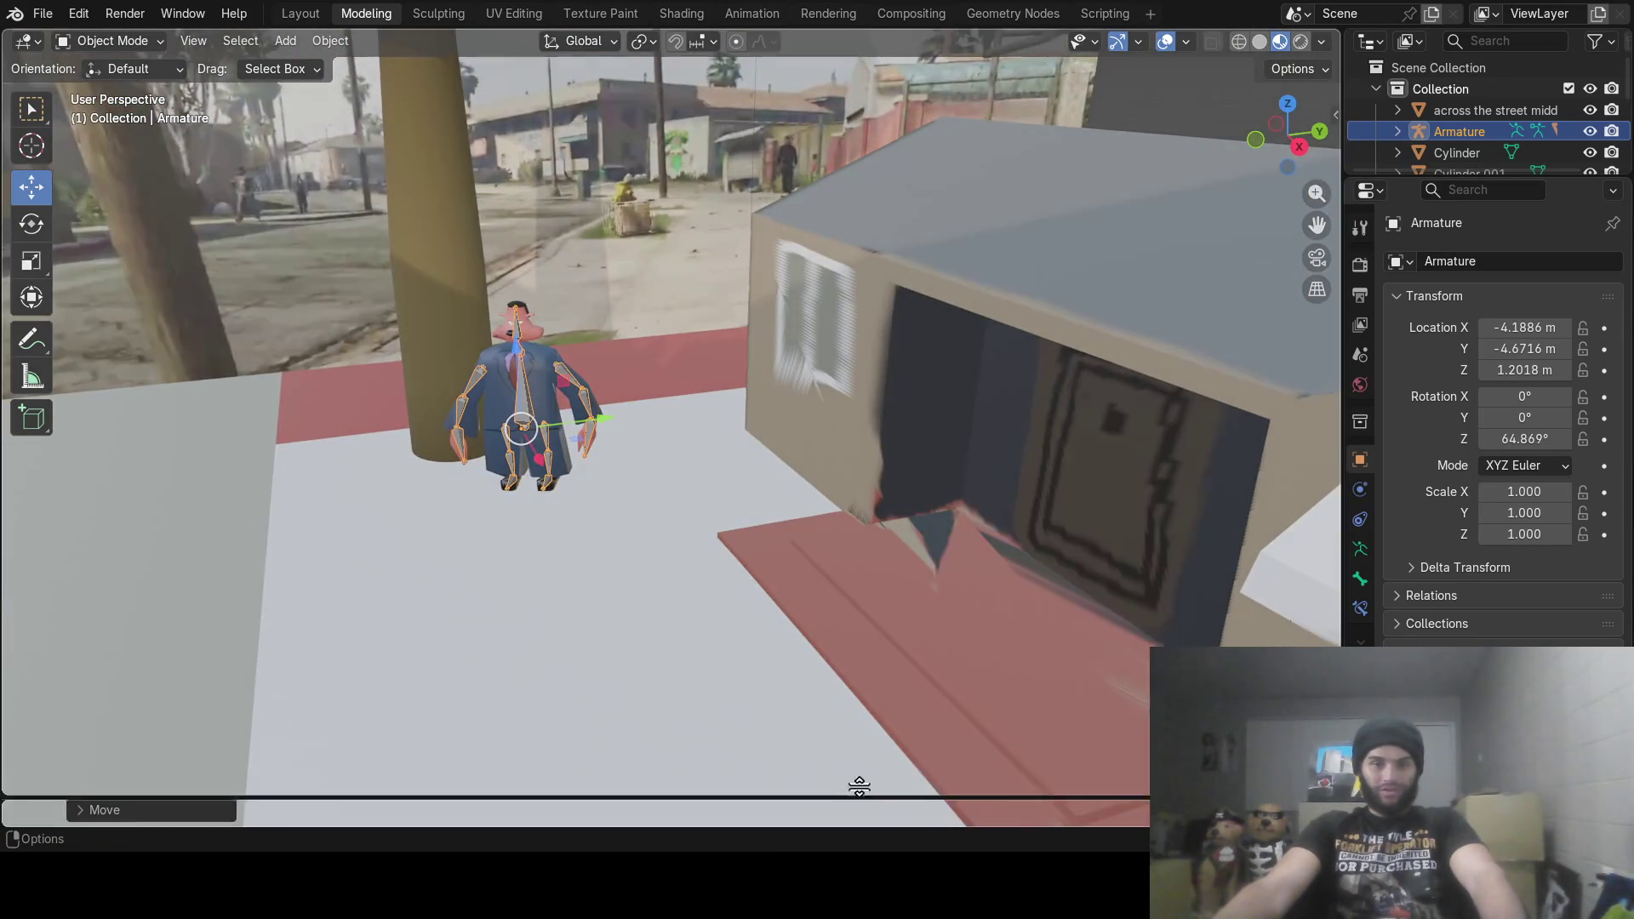
pyautogui.click(834, 677)
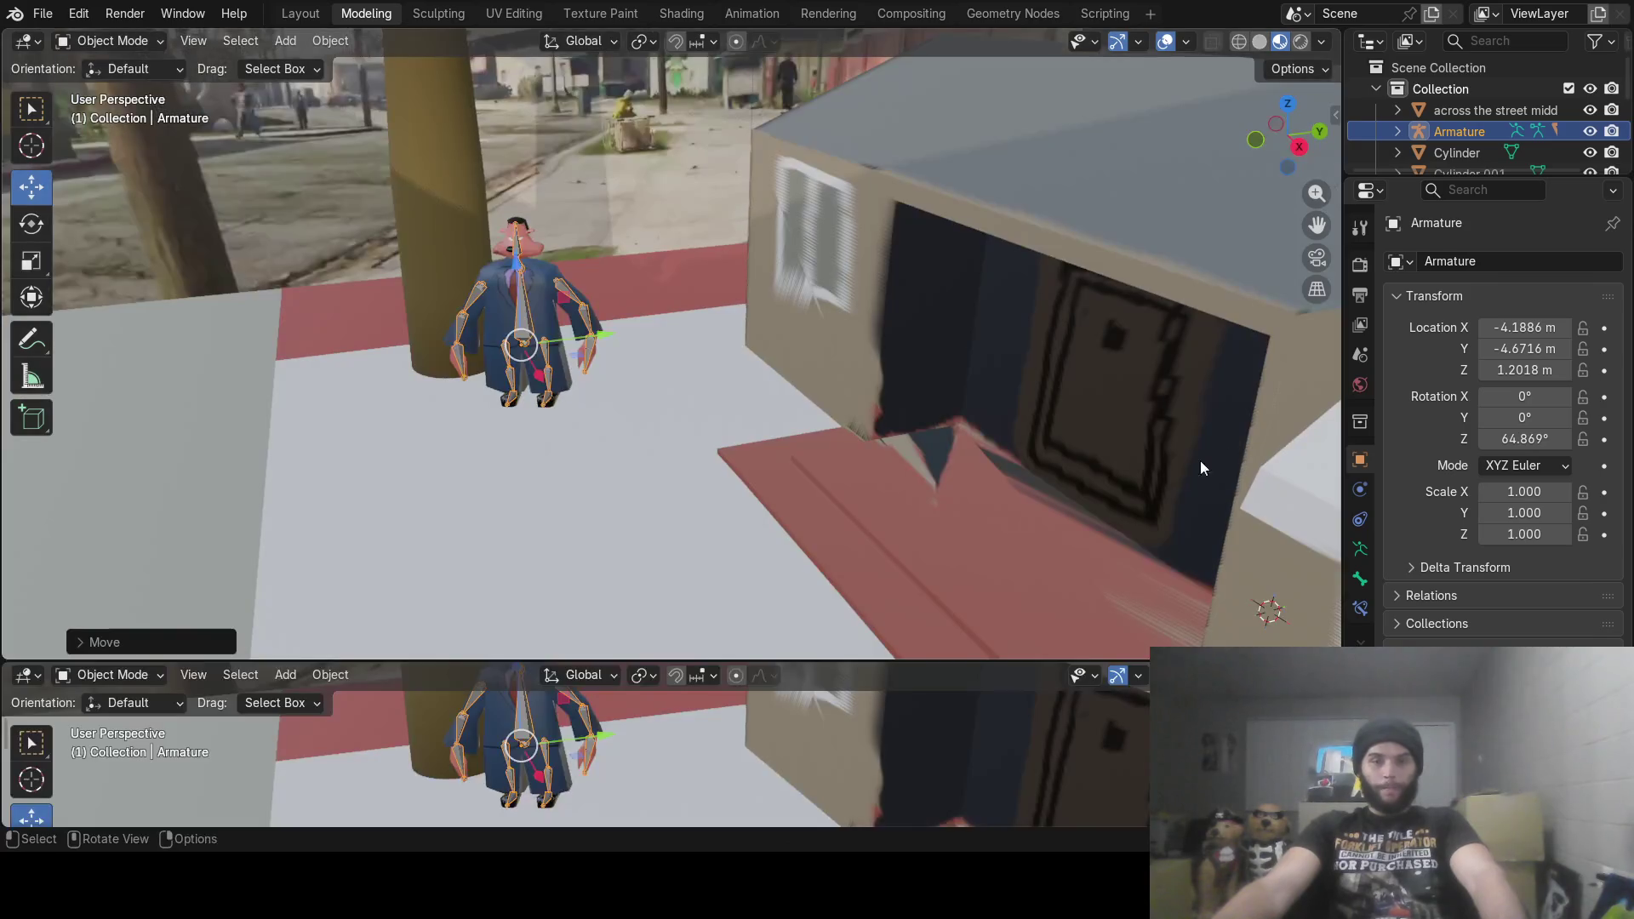
pyautogui.rightClick(1336, 425)
pyautogui.click(1302, 403)
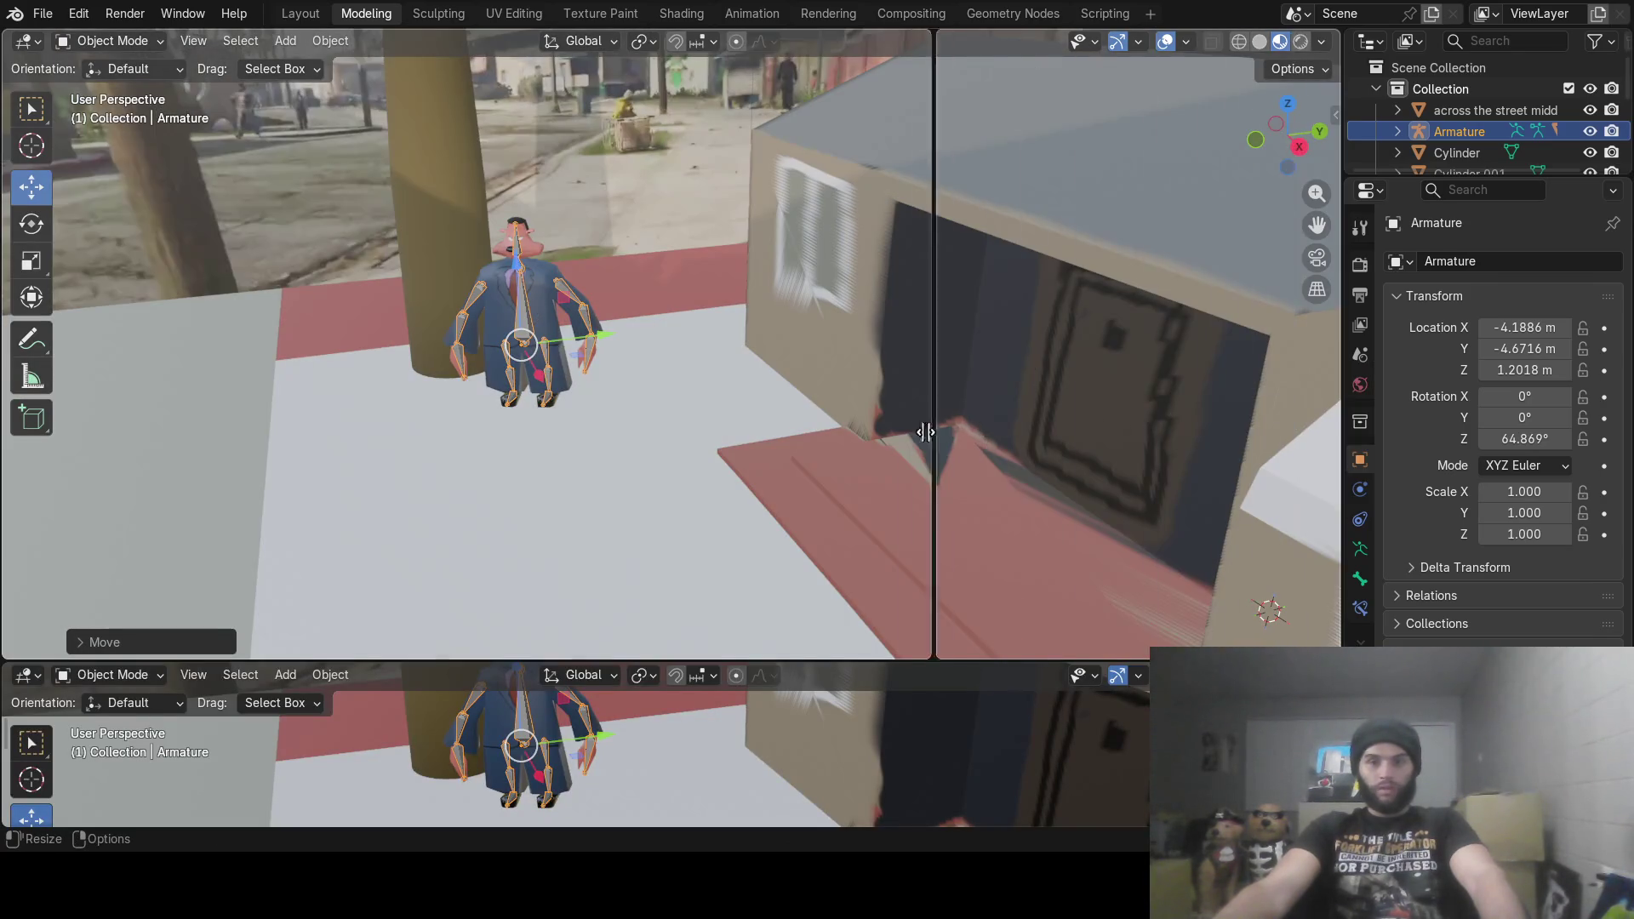
pyautogui.click(911, 341)
pyautogui.scroll(-4, 621, 312)
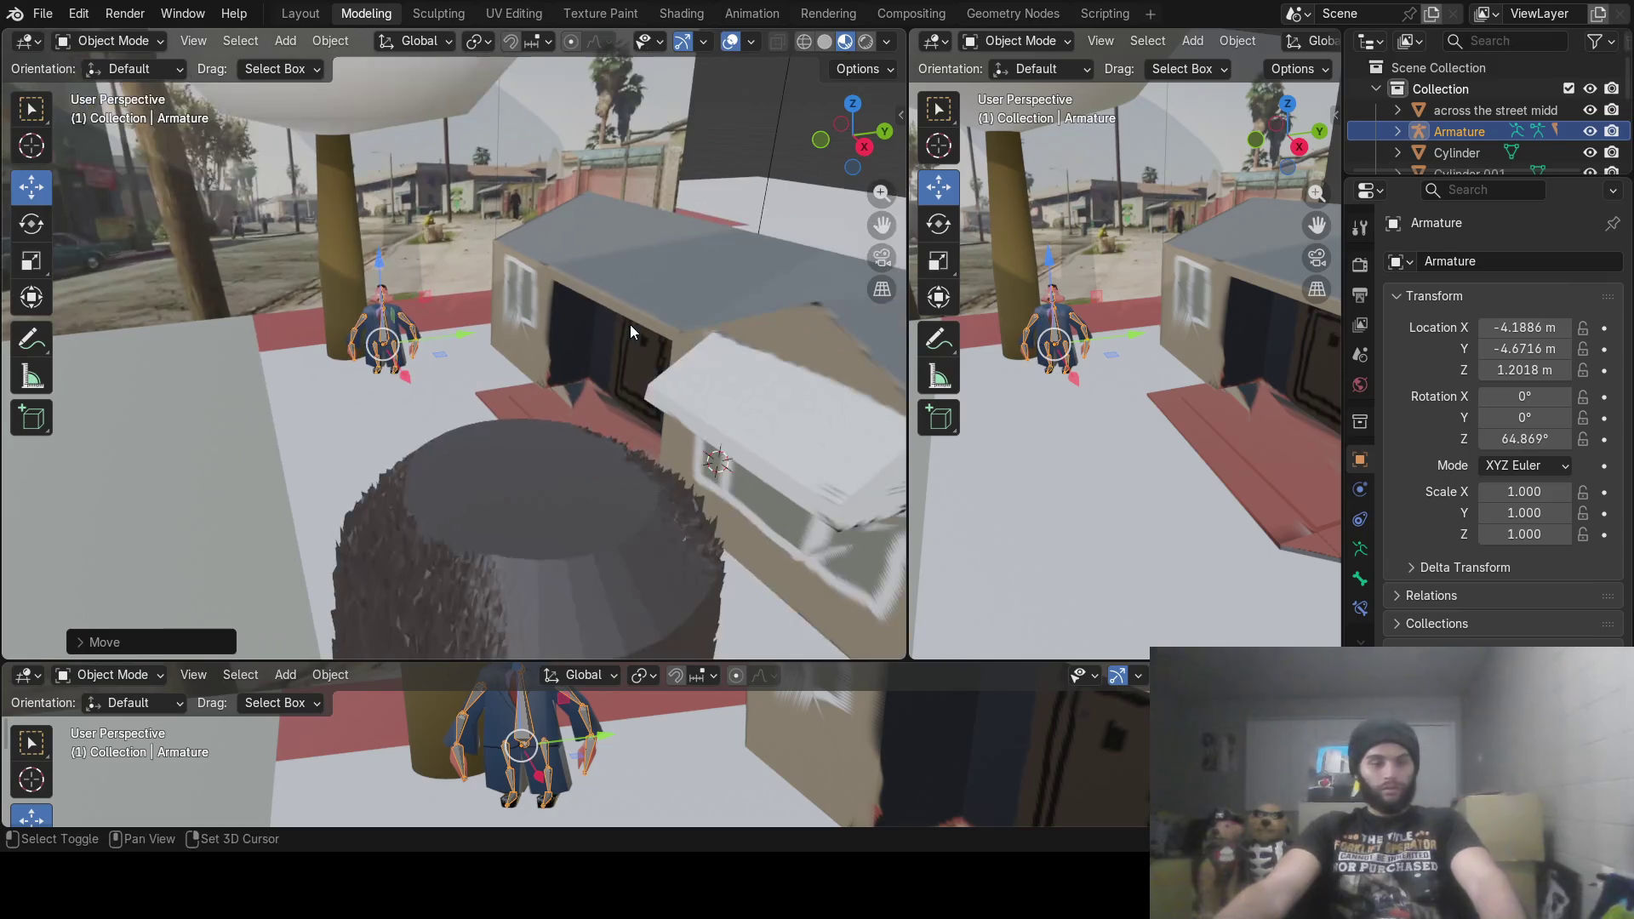
pyautogui.scroll(8, 381, 350)
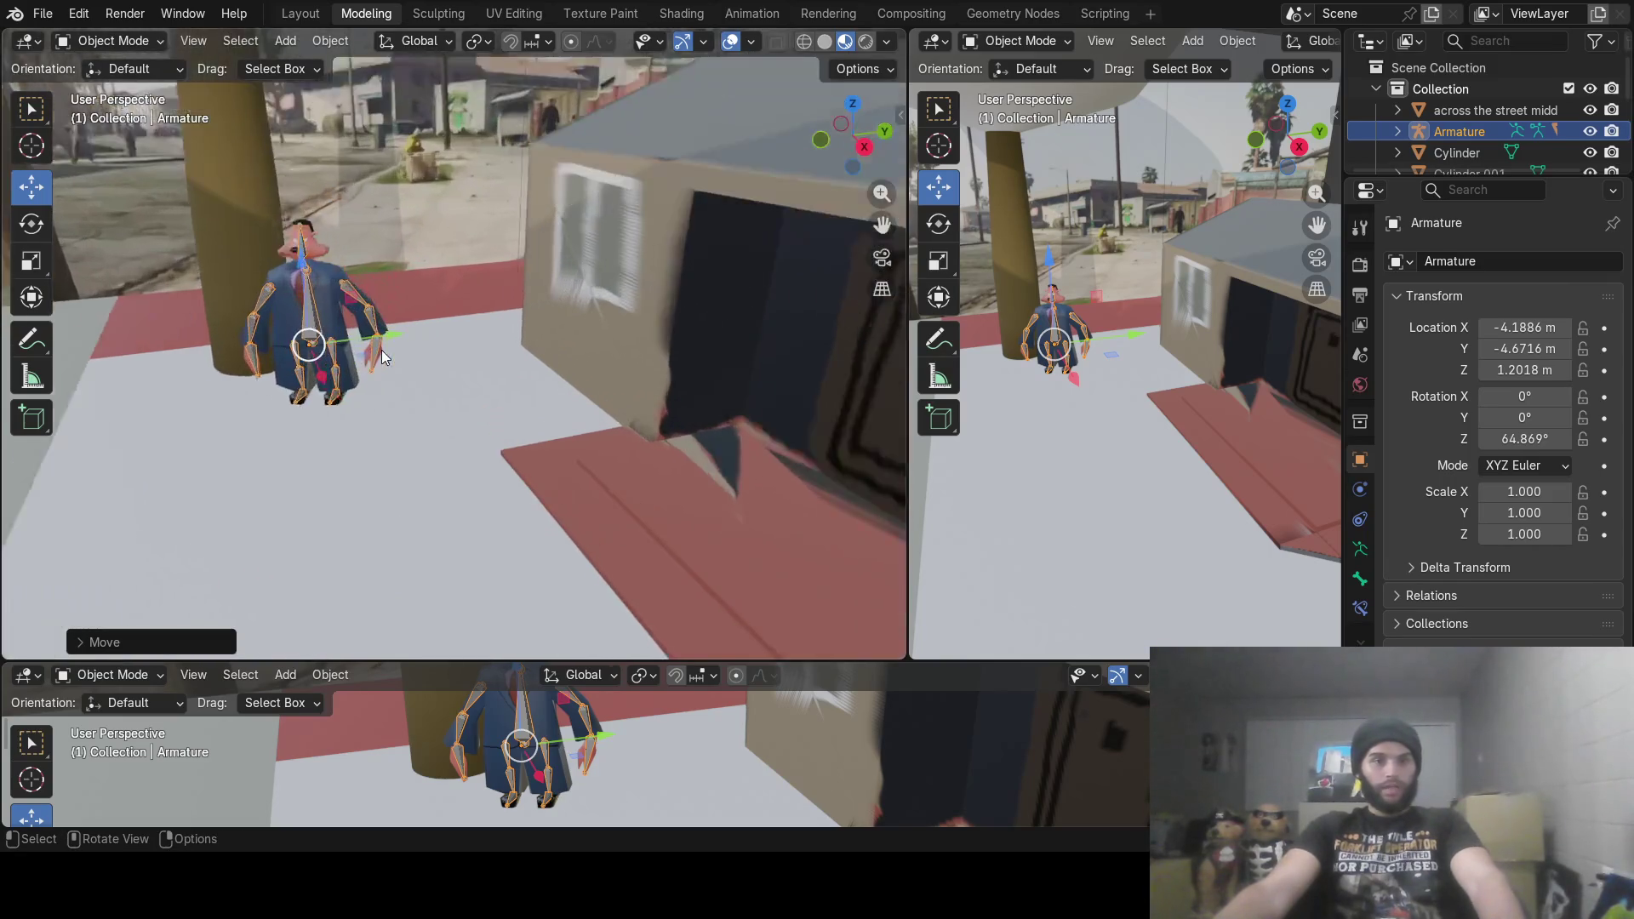
pyautogui.moveTo(735, 585)
pyautogui.mouseDown(button='middle')
pyautogui.moveTo(518, 405)
pyautogui.moveTo(543, 429)
pyautogui.moveTo(524, 391)
pyautogui.mouseUp(button='middle')
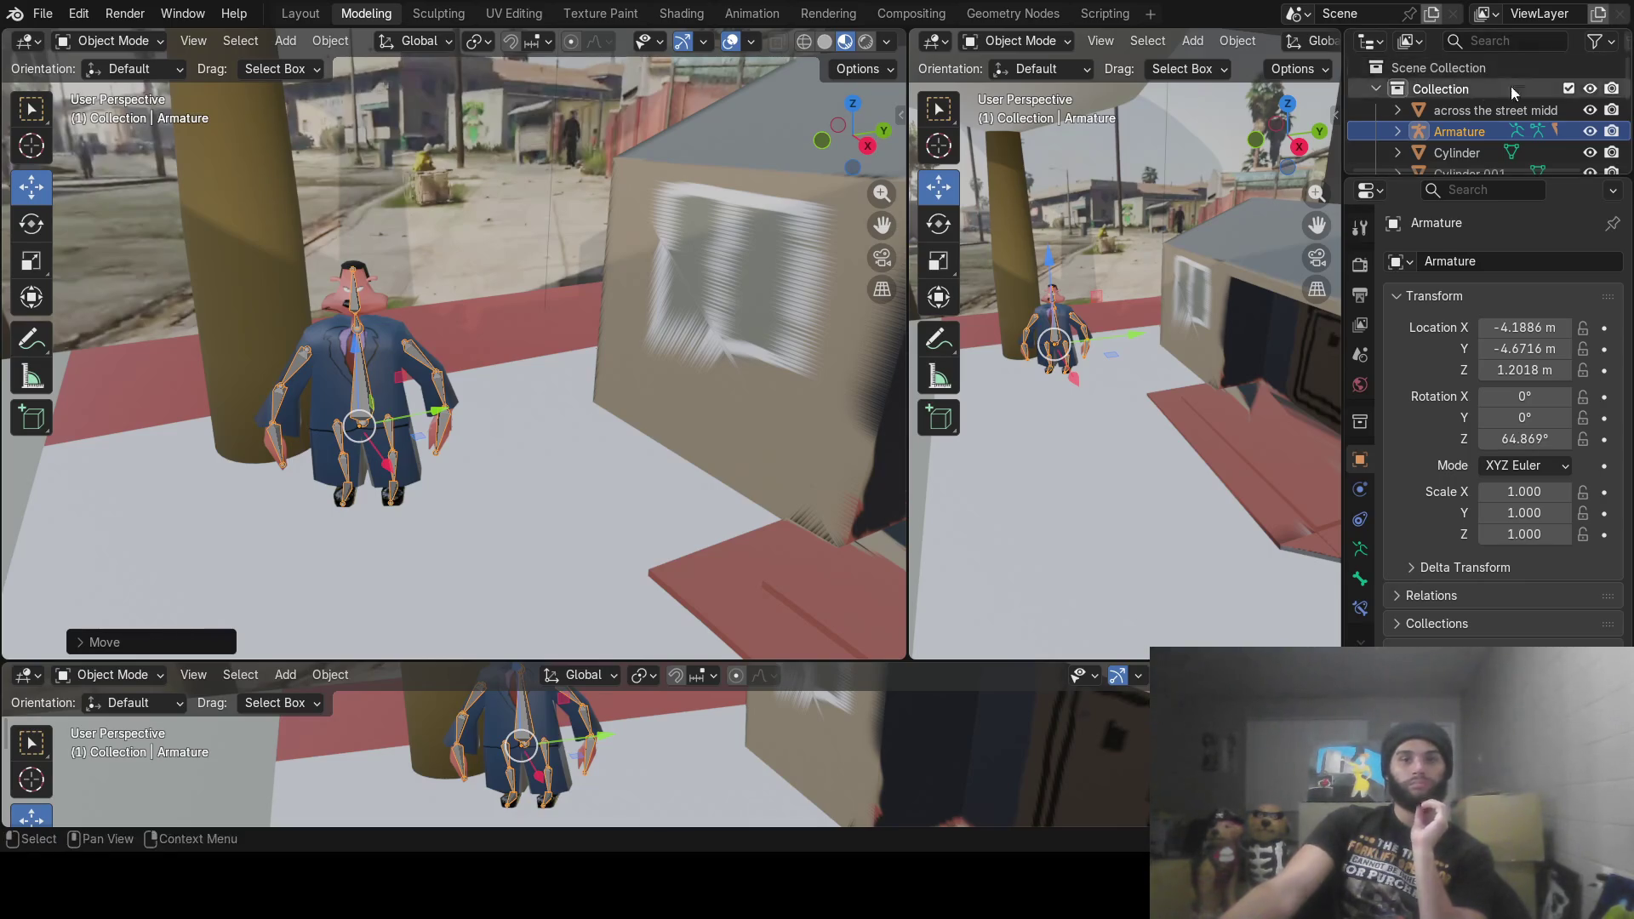
# Step: Rotate the character 49.479° around the vertical Z axis
pyautogui.moveTo(391, 414); pyautogui.dragTo(431, 420, button='middle')
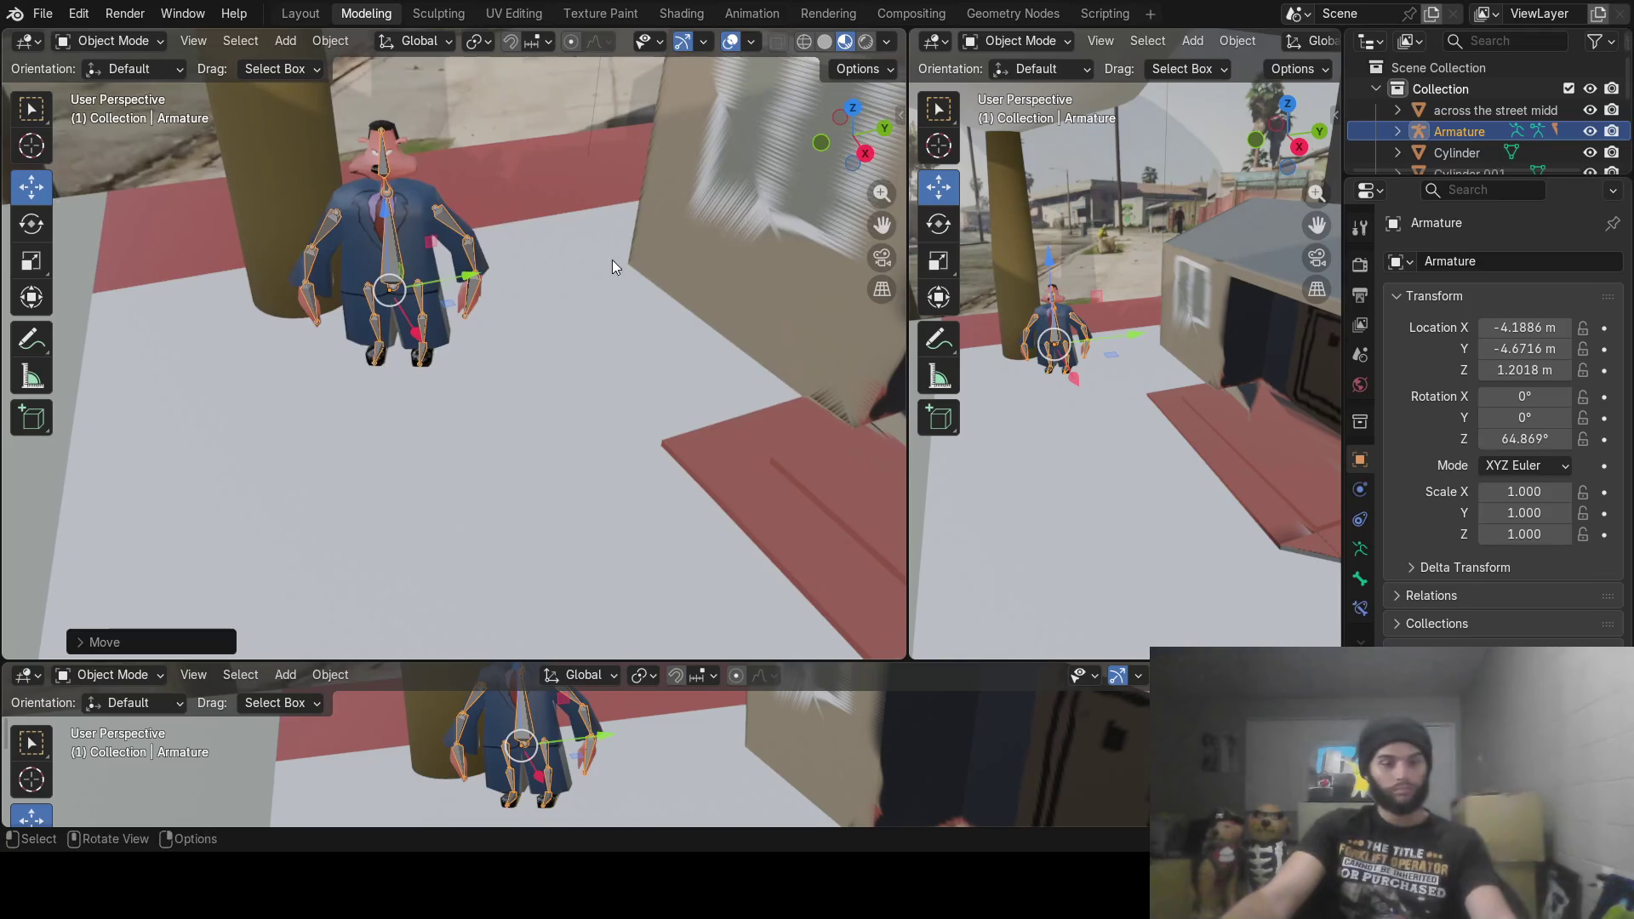
pyautogui.press('r')
pyautogui.press('z')
pyautogui.click(545, 322)
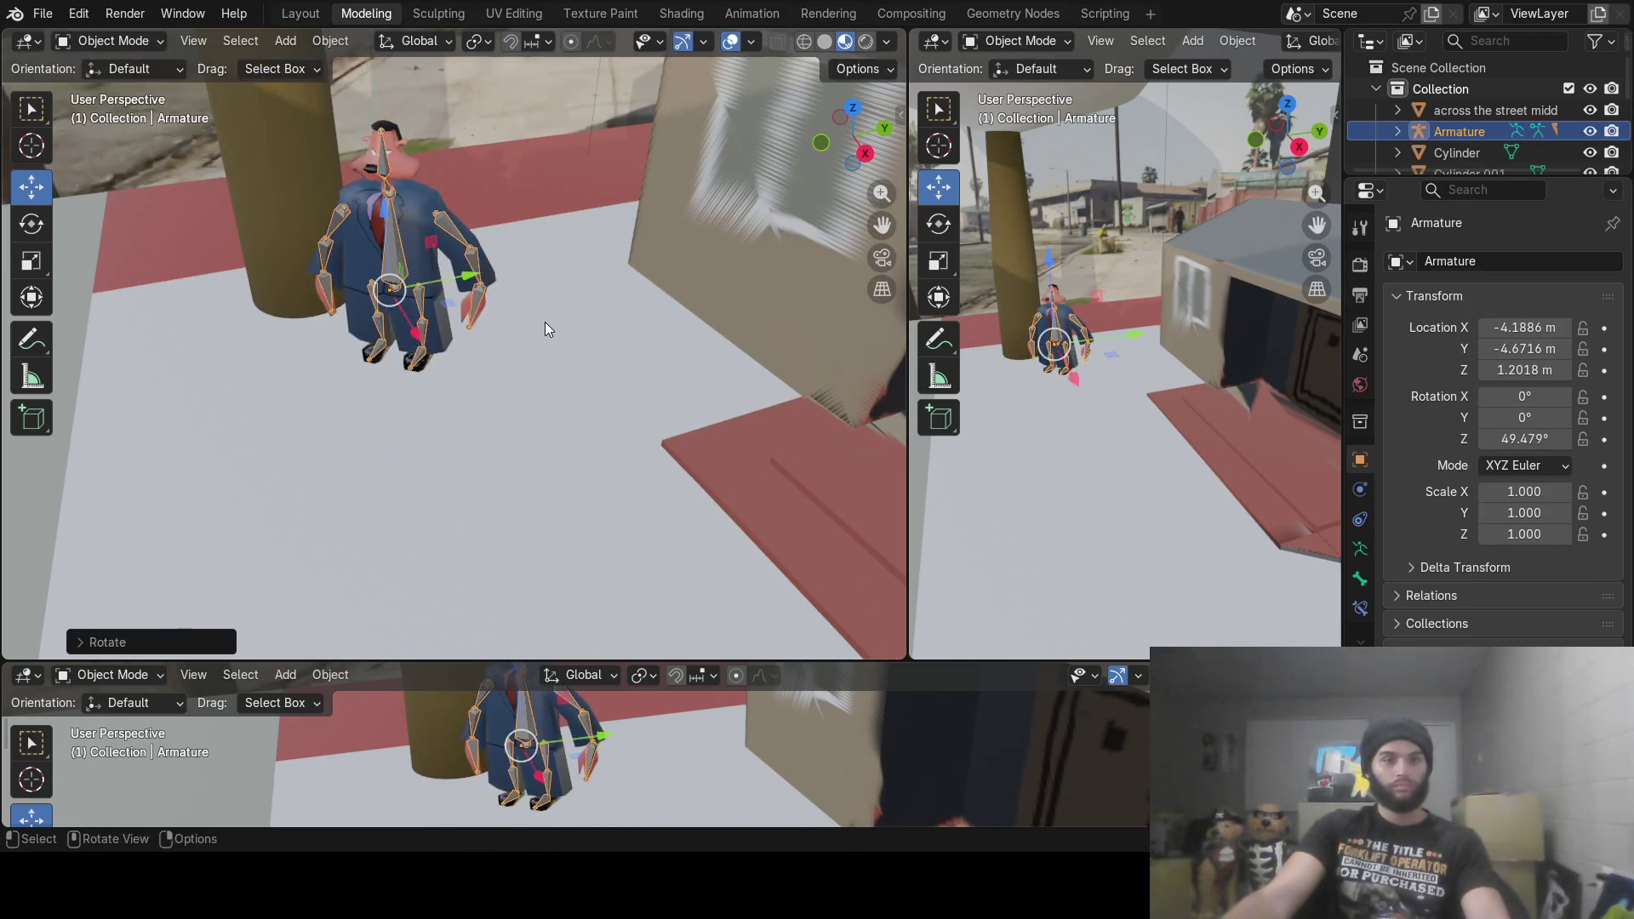
# Step: Change the bottom area into a Timeline editor
pyautogui.moveTo(545, 321); pyautogui.dragTo(543, 327, button='middle')
pyautogui.click(28, 675)
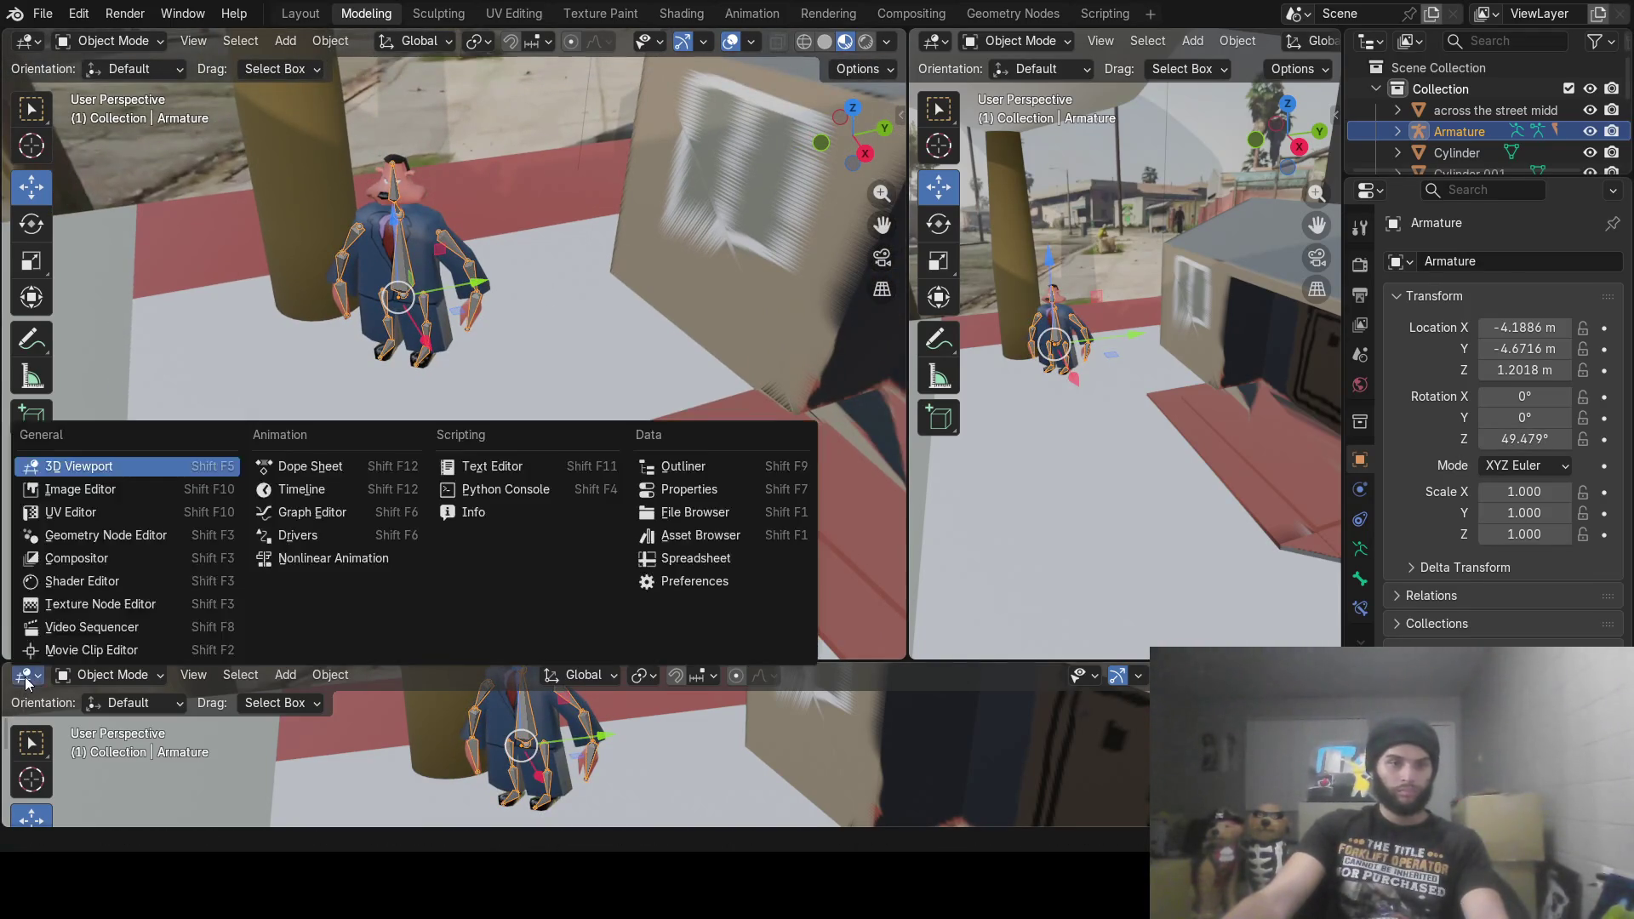
pyautogui.click(286, 492)
# Step: In top view, move the character to X -5.5986 m, Y -3.6141 m
pyautogui.moveTo(505, 269)
pyautogui.mouseDown(button='middle')
pyautogui.moveTo(536, 485)
pyautogui.moveTo(474, 451)
pyautogui.mouseUp(button='middle')
pyautogui.moveTo(483, 351); pyautogui.dragTo(483, 362, button='middle')
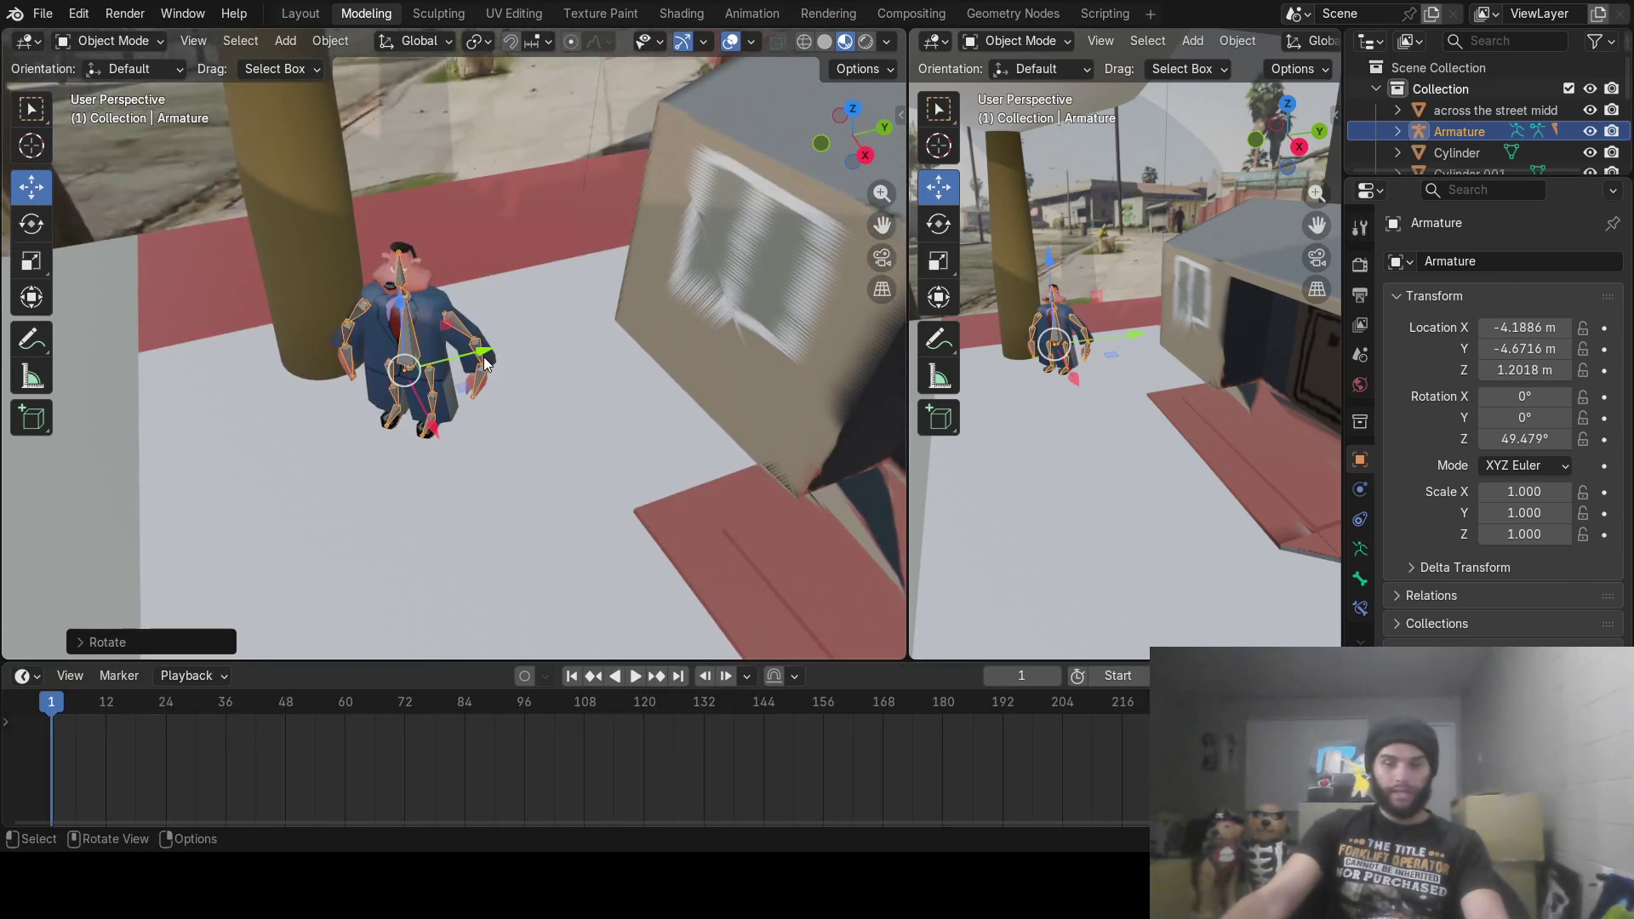
pyautogui.press('KP_7')
pyautogui.scroll(-5, 494, 359)
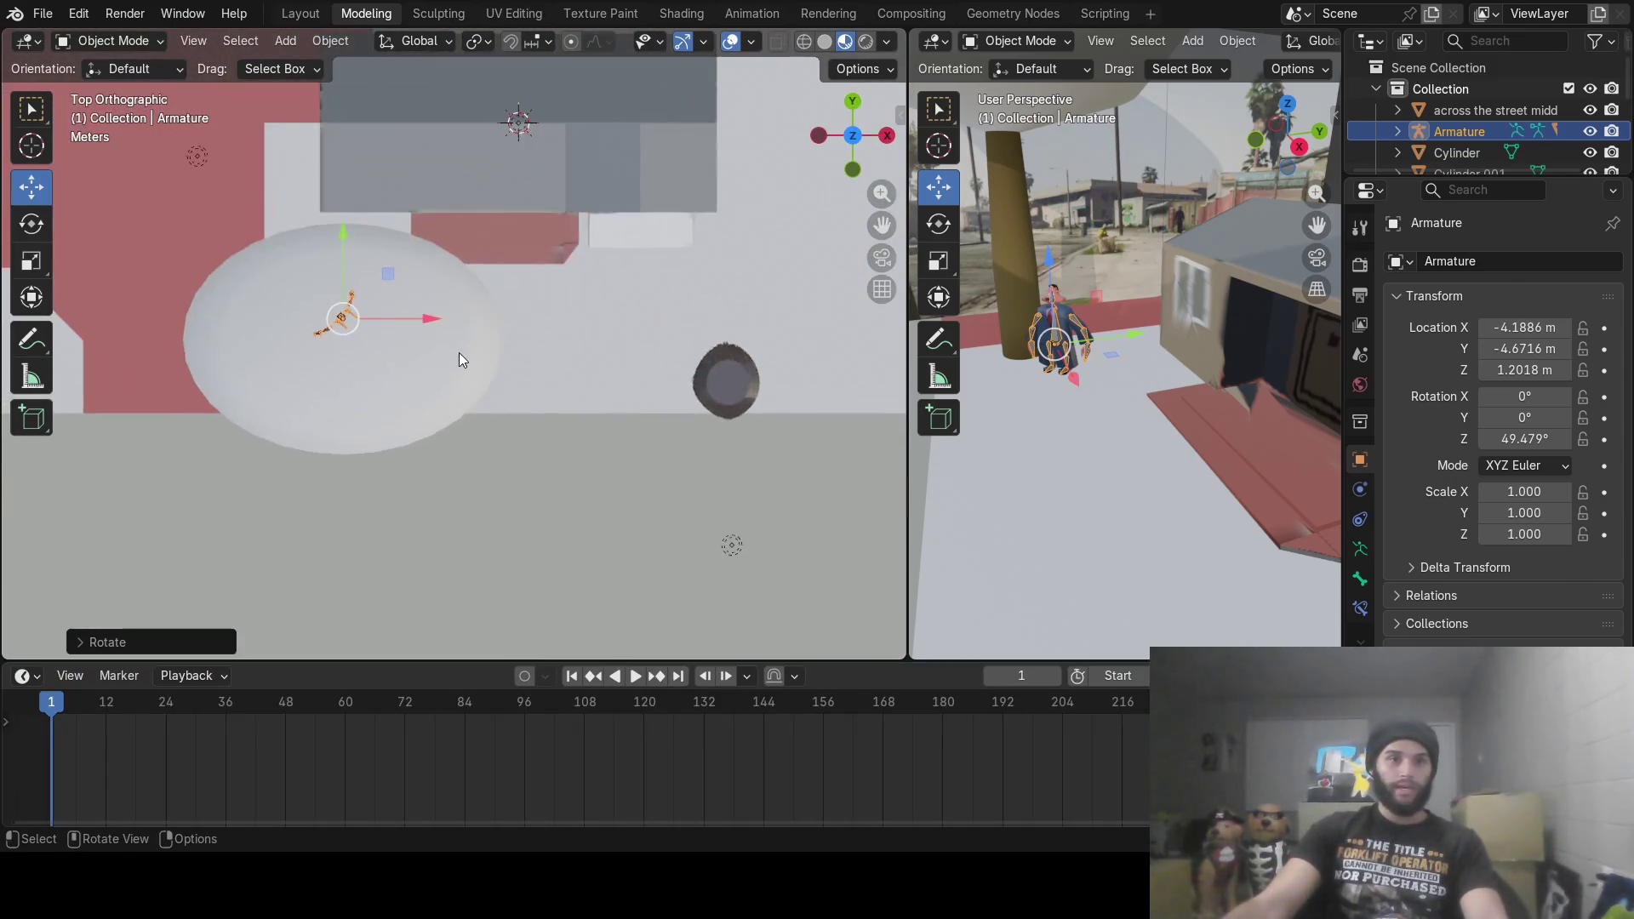
pyautogui.scroll(3, 457, 352)
pyautogui.keyDown('shift'); pyautogui.moveTo(431, 351); pyautogui.dragTo(661, 599, button='middle'); pyautogui.keyUp('shift')
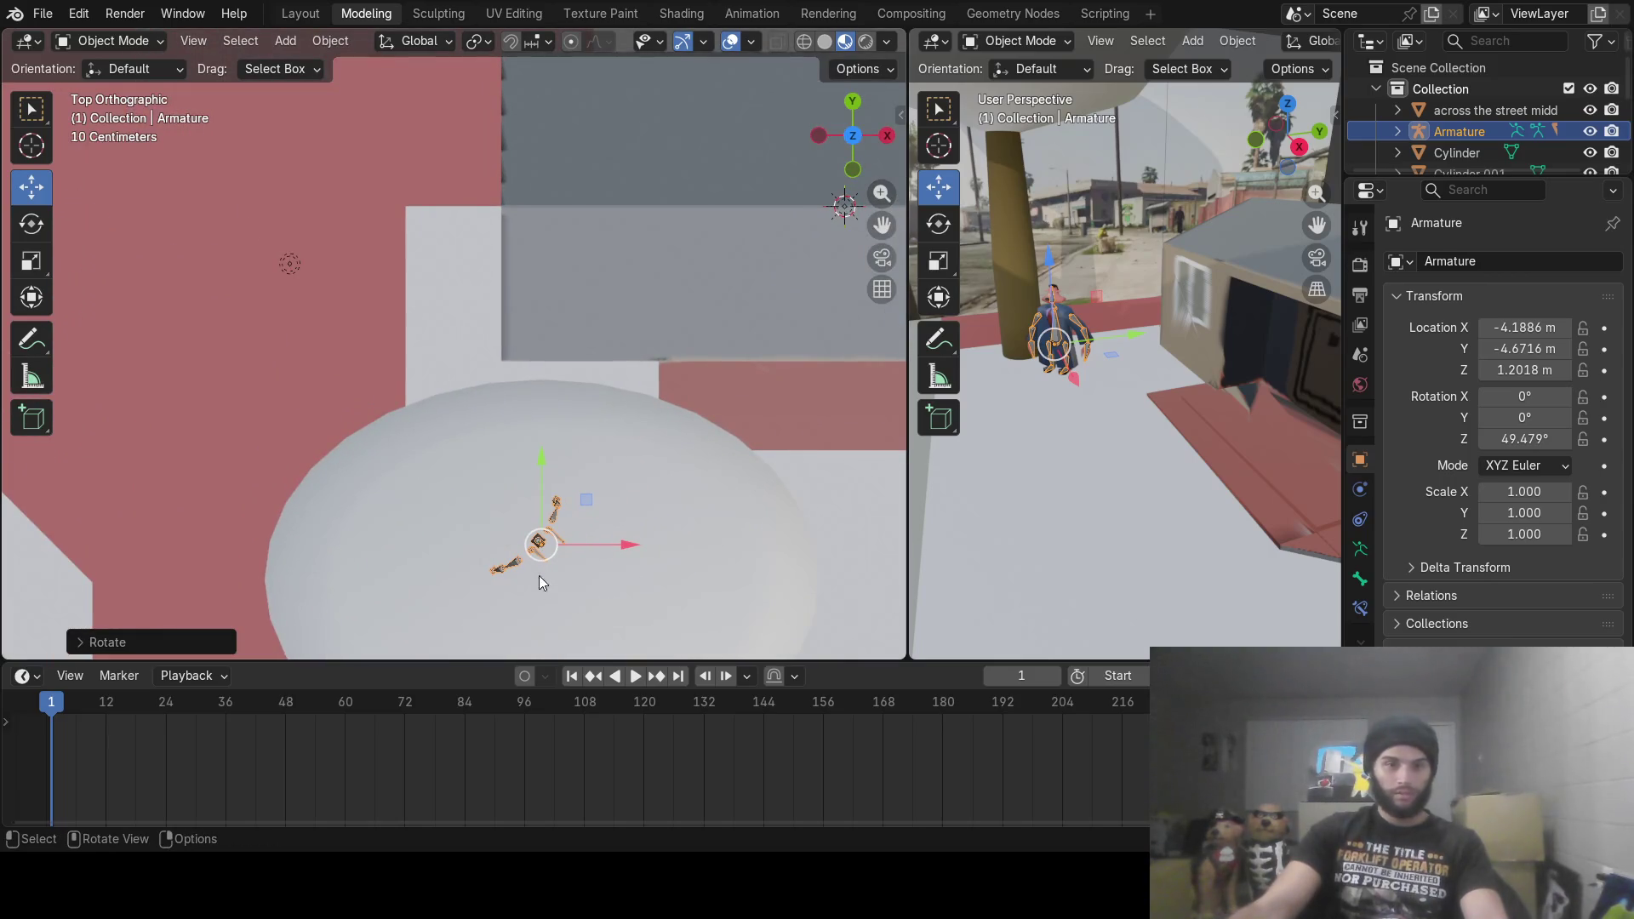
pyautogui.moveTo(538, 549)
pyautogui.mouseDown()
pyautogui.moveTo(513, 548)
pyautogui.moveTo(539, 464)
pyautogui.moveTo(502, 505)
pyautogui.moveTo(400, 502)
pyautogui.moveTo(436, 466)
pyautogui.mouseUp()
# Step: Return to a perspective view and enable automatic keyframe recording
pyautogui.moveTo(626, 448)
pyautogui.mouseDown(button='middle')
pyautogui.moveTo(494, 405)
pyautogui.moveTo(372, 249)
pyautogui.moveTo(384, 242)
pyautogui.mouseUp(button='middle')
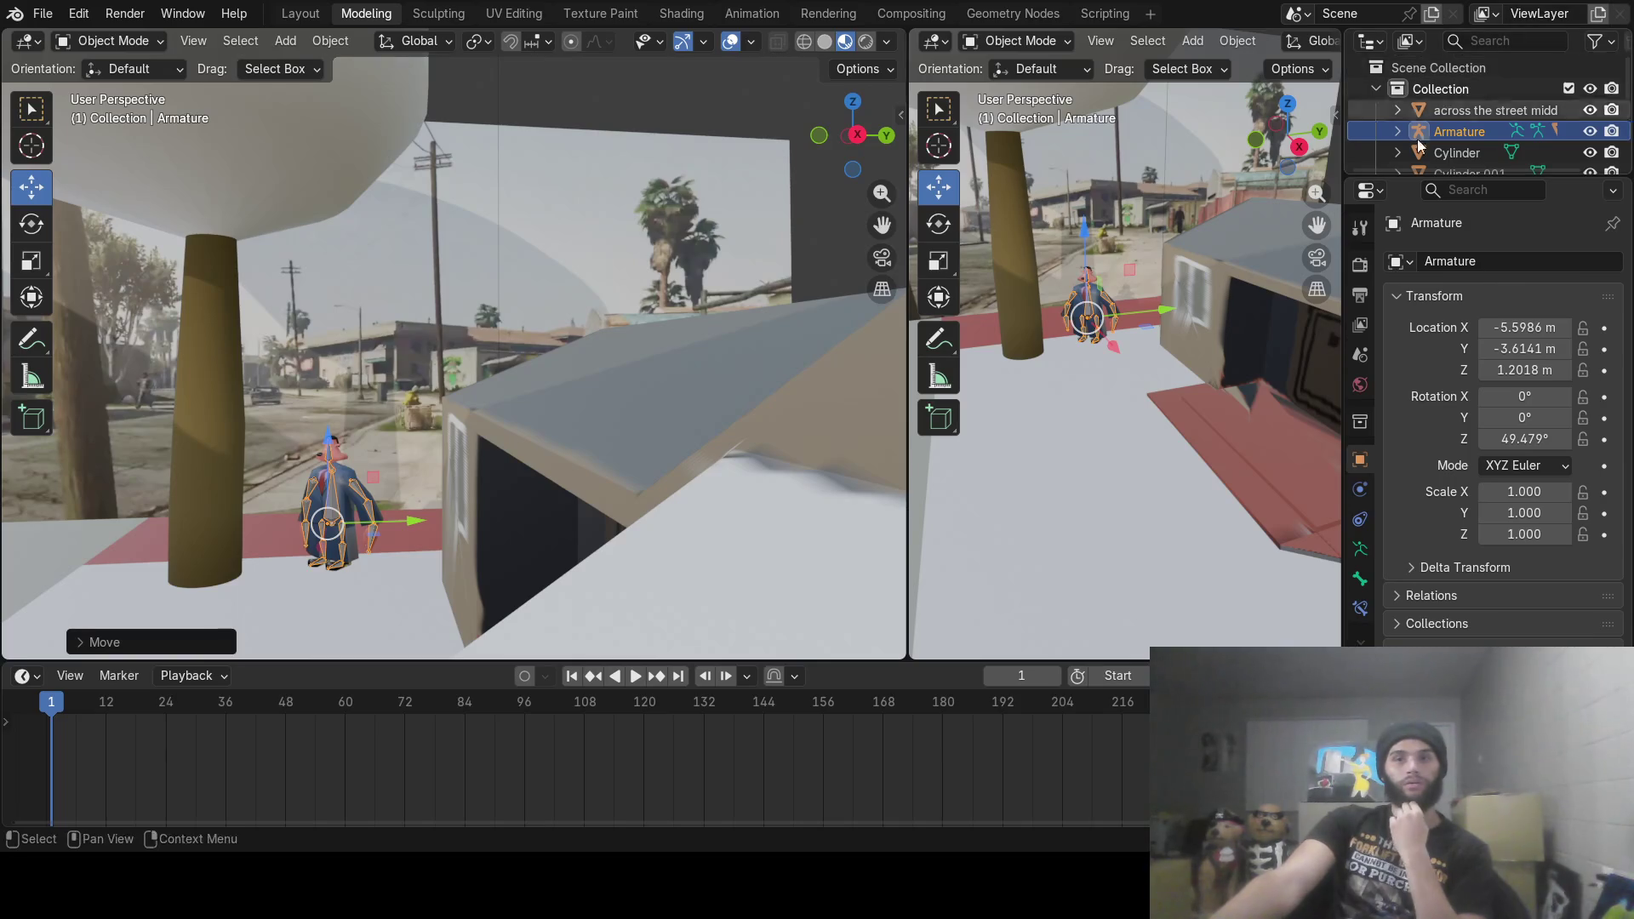
pyautogui.scroll(3, 280, 538)
pyautogui.moveTo(343, 555)
pyautogui.keyDown('shift'); pyautogui.mouseDown(button='middle')
pyautogui.moveTo(519, 443)
pyautogui.moveTo(672, 299)
pyautogui.moveTo(698, 299)
pyautogui.moveTo(619, 418)
pyautogui.moveTo(652, 447)
pyautogui.moveTo(549, 365)
pyautogui.moveTo(572, 354)
pyautogui.moveTo(528, 345)
pyautogui.mouseUp(button='middle'); pyautogui.keyUp('shift')
pyautogui.scroll(3, 631, 440)
pyautogui.scroll(-3, 527, 346)
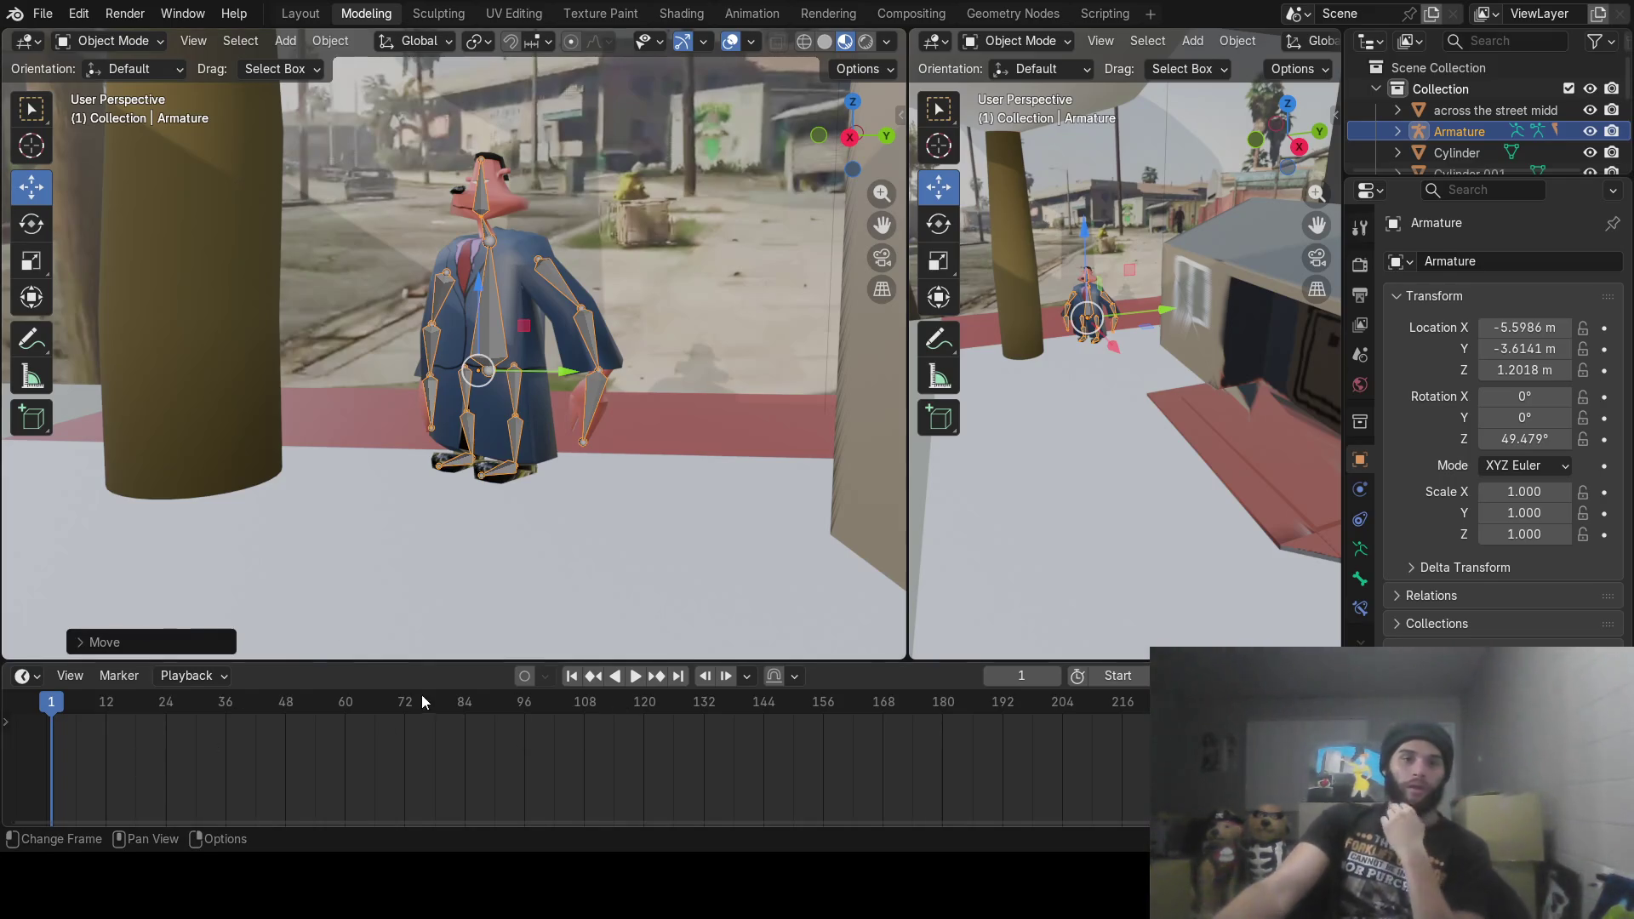
pyautogui.click(522, 676)
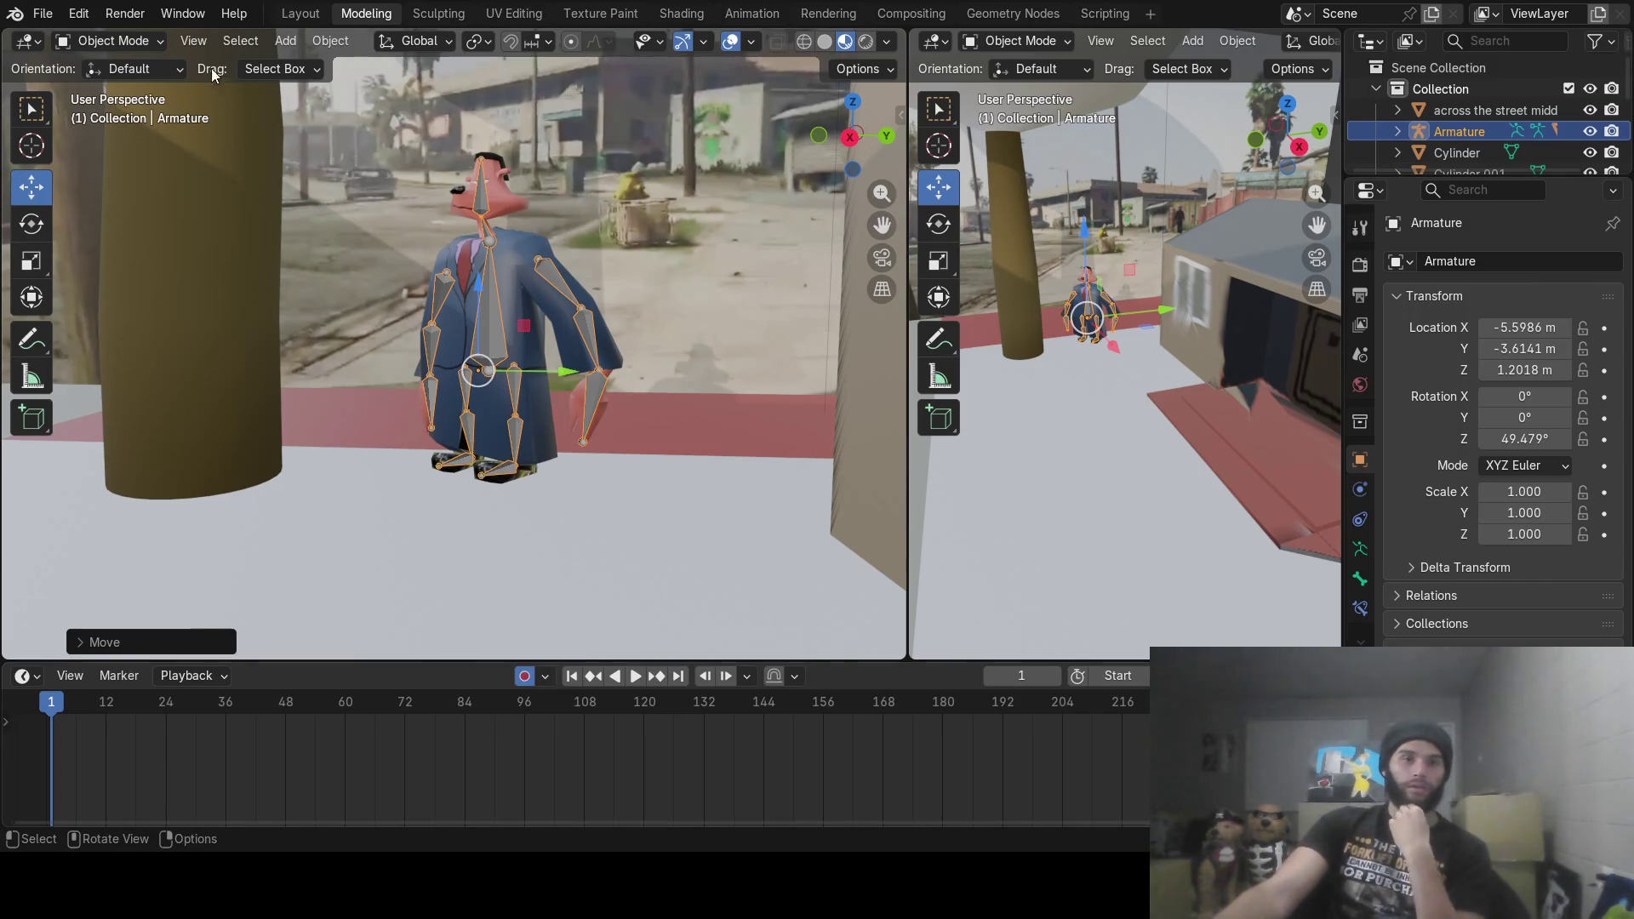
# Step: Key the character's location at frame 1, then move it further along at frame 36
pyautogui.moveTo(523, 284); pyautogui.dragTo(519, 332, button='middle')
pyautogui.press('i')
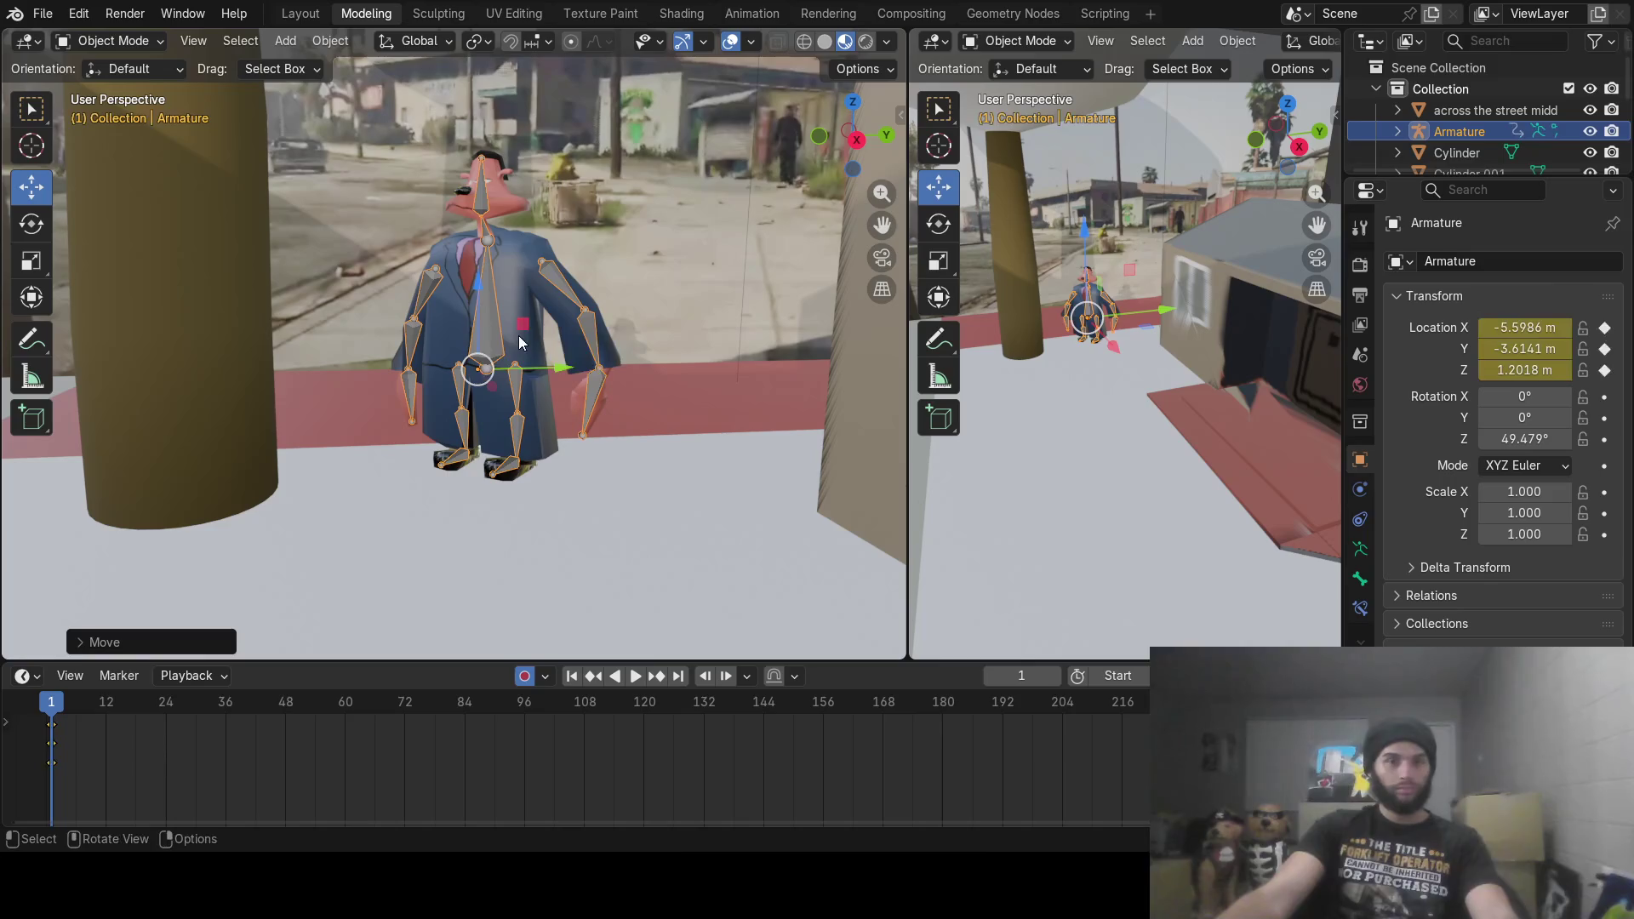
pyautogui.moveTo(71, 707); pyautogui.dragTo(225, 715)
pyautogui.moveTo(403, 453); pyautogui.dragTo(442, 484, button='middle')
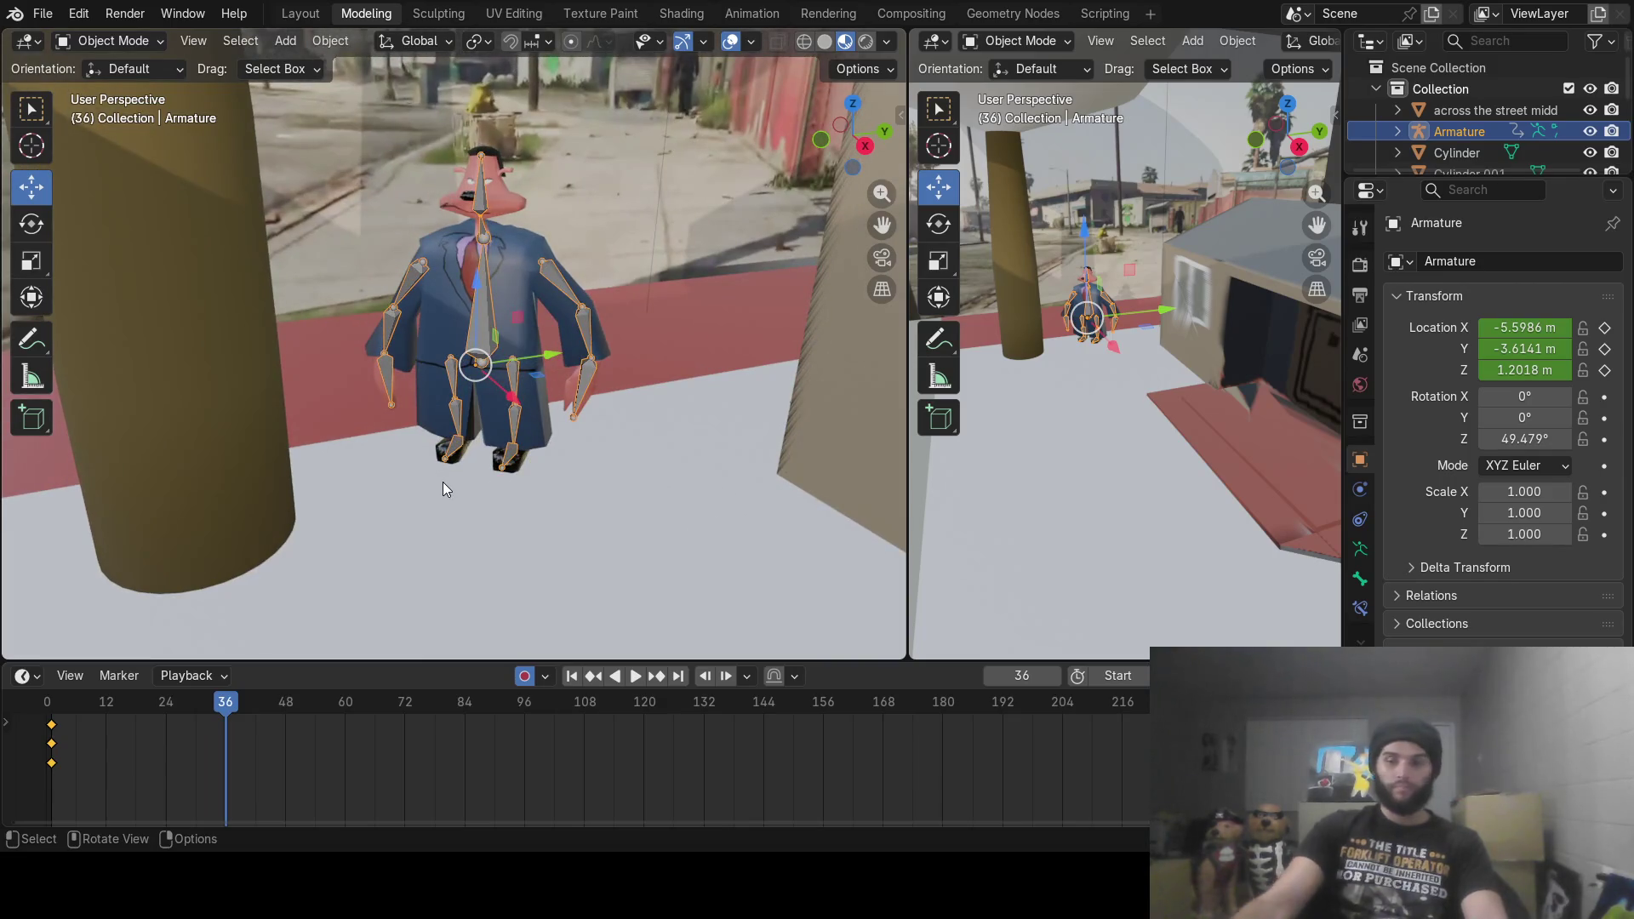
pyautogui.press('KP_7')
pyautogui.scroll(-4, 625, 260)
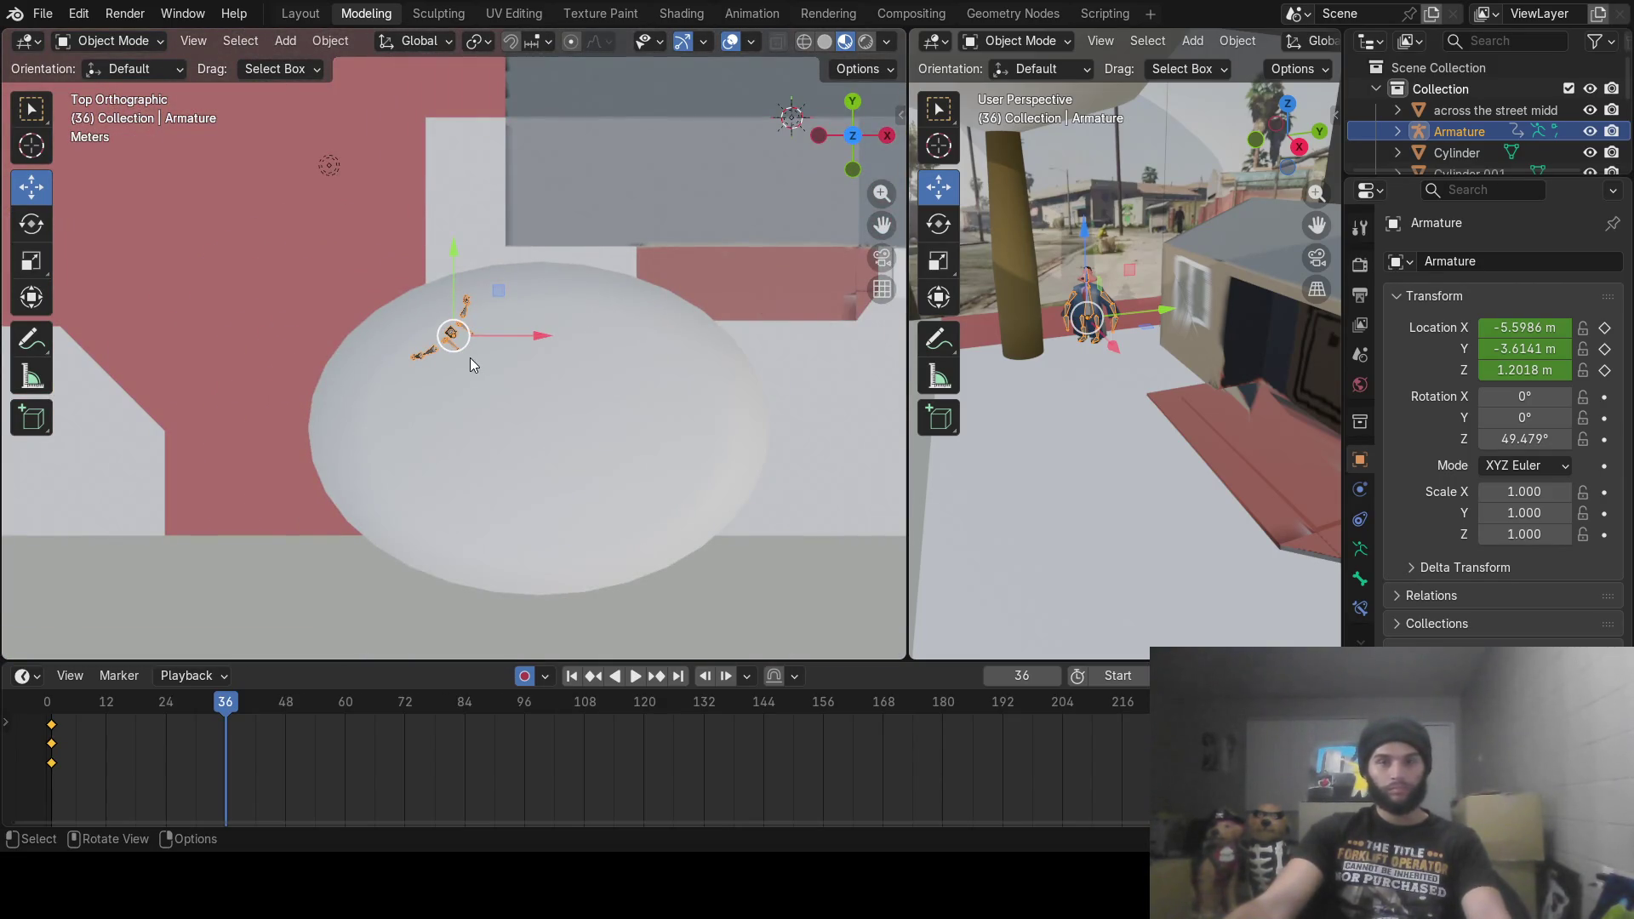
pyautogui.press('g')
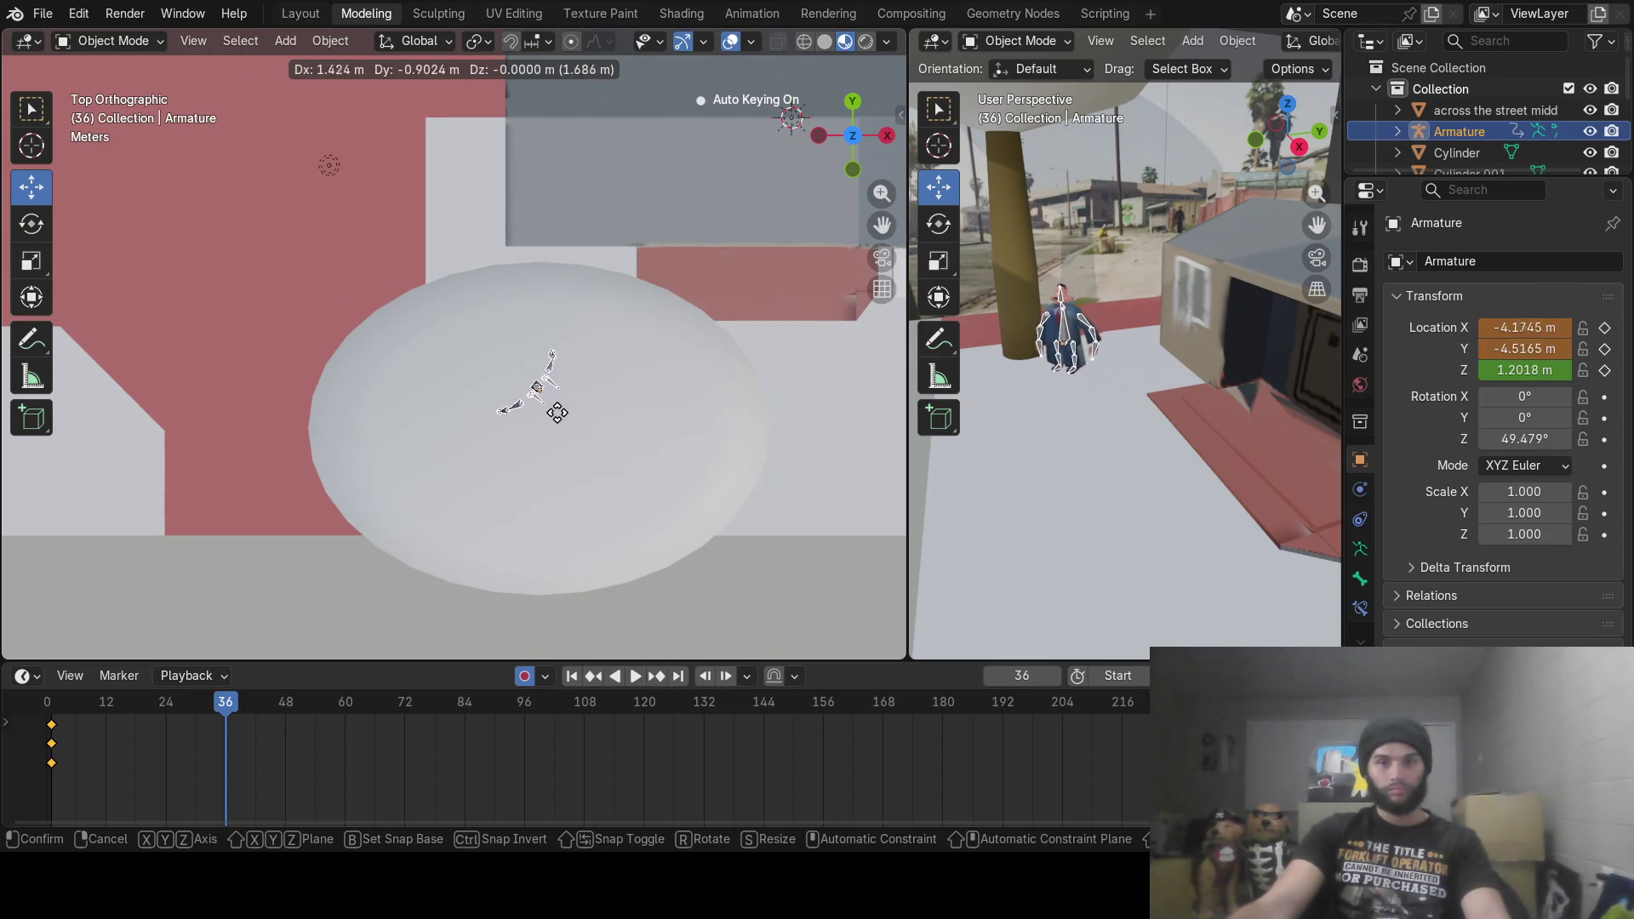
pyautogui.click(582, 447)
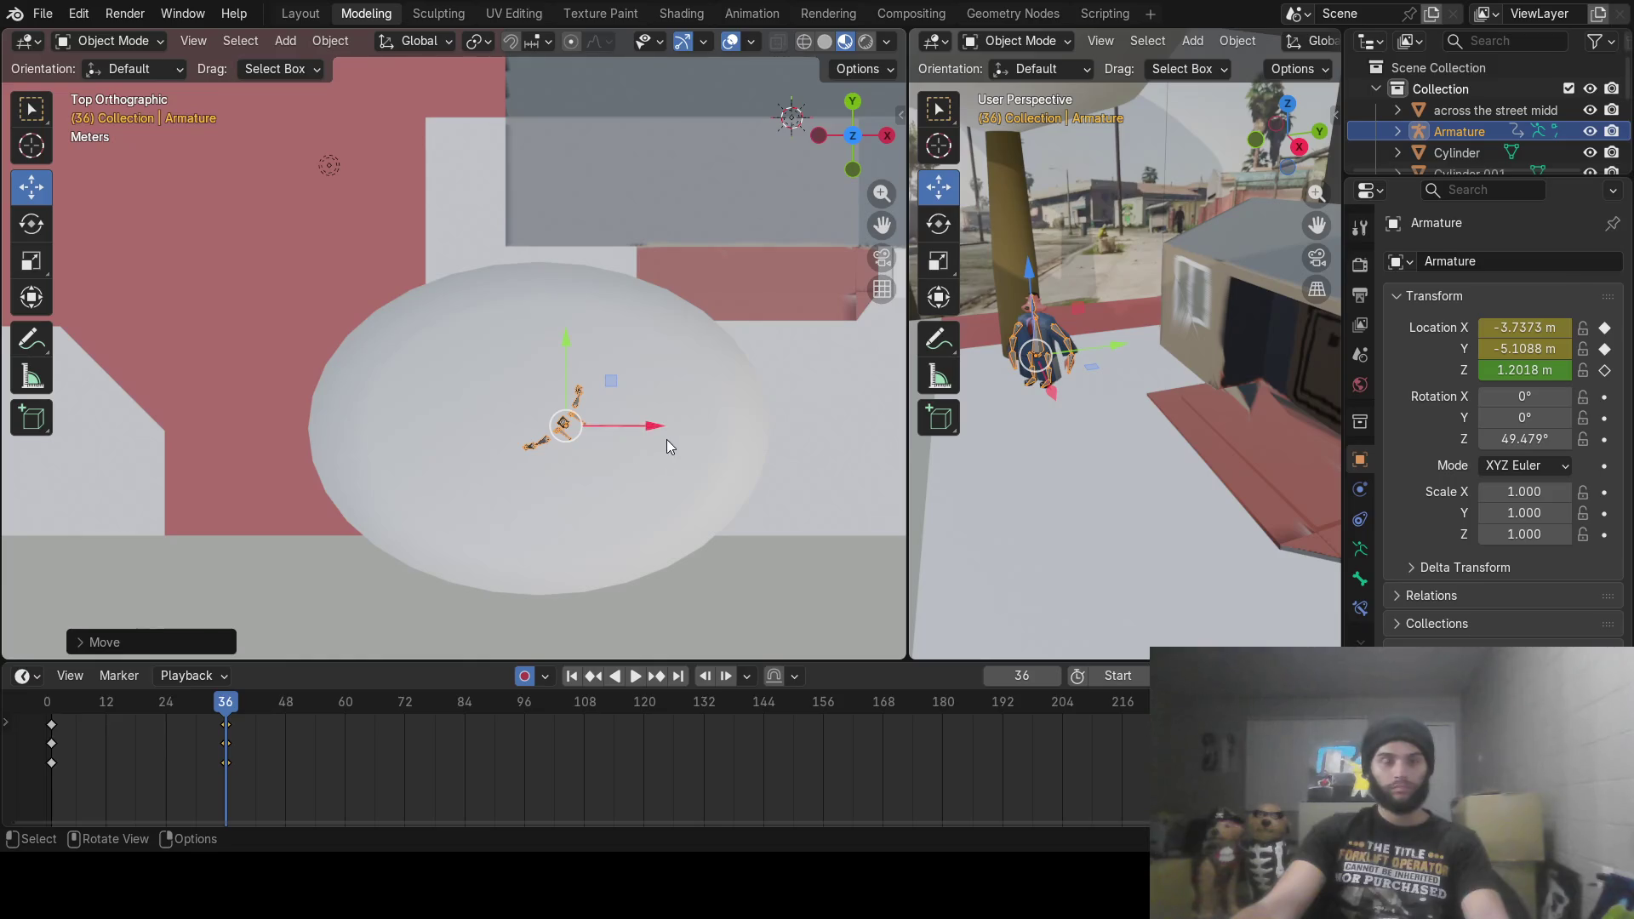
# Step: Preview the travel, return to frame 1, and switch the rig into Pose Mode
pyautogui.moveTo(738, 465)
pyautogui.mouseDown(button='middle')
pyautogui.moveTo(656, 446)
pyautogui.moveTo(573, 354)
pyautogui.moveTo(569, 246)
pyautogui.mouseUp(button='middle')
pyautogui.moveTo(70, 706)
pyautogui.mouseDown()
pyautogui.moveTo(267, 711)
pyautogui.moveTo(53, 716)
pyautogui.moveTo(224, 713)
pyautogui.moveTo(81, 722)
pyautogui.mouseUp()
pyautogui.hotkey('shift', 'Left')
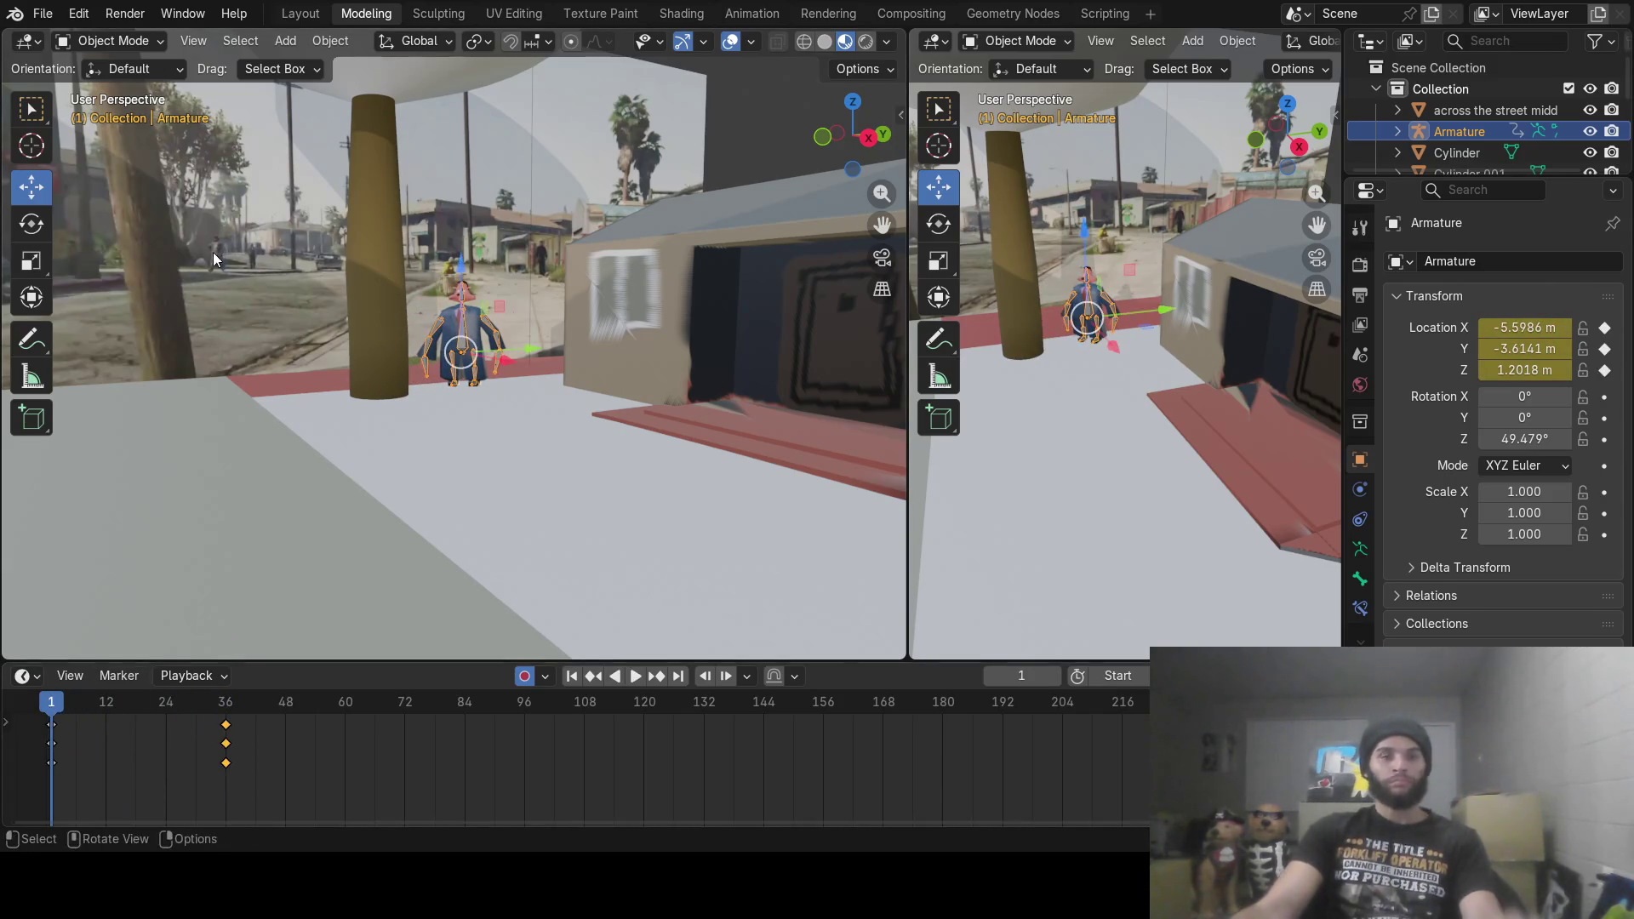
pyautogui.scroll(1, 390, 334)
pyautogui.scroll(8, 395, 344)
pyautogui.scroll(-4, 505, 369)
pyautogui.moveTo(583, 283); pyautogui.dragTo(536, 316, button='middle')
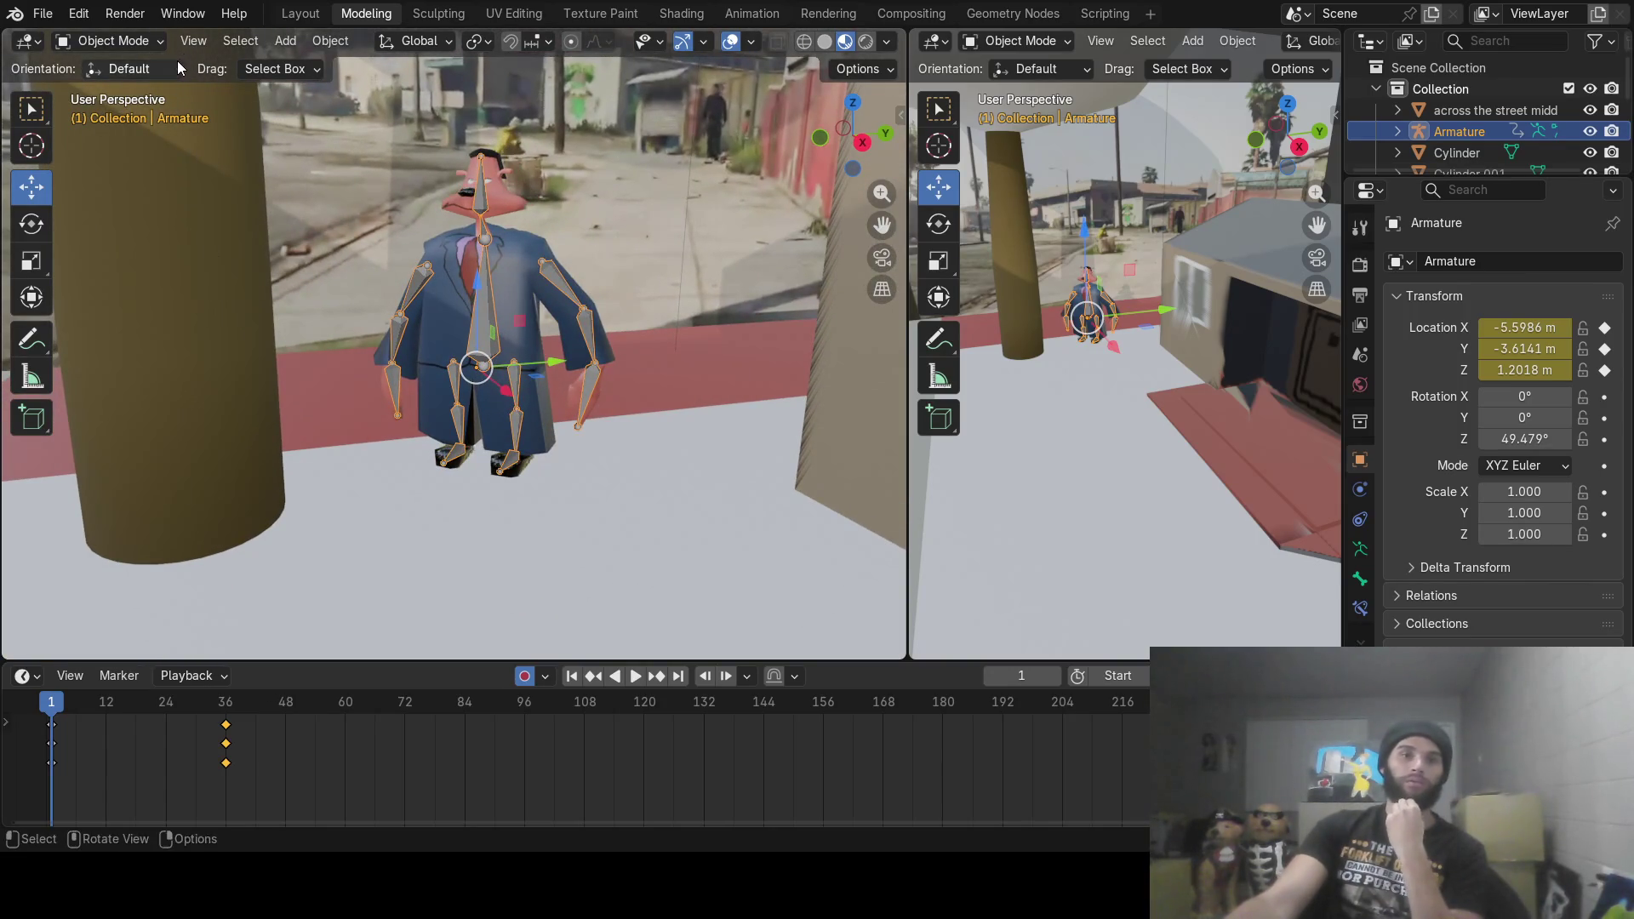
pyautogui.click(139, 40)
pyautogui.click(98, 108)
# Step: Select the neck bone and key its forward-facing Z rotation at frame 1
pyautogui.moveTo(328, 182)
pyautogui.mouseDown(button='middle')
pyautogui.moveTo(611, 228)
pyautogui.moveTo(519, 245)
pyautogui.mouseUp(button='middle')
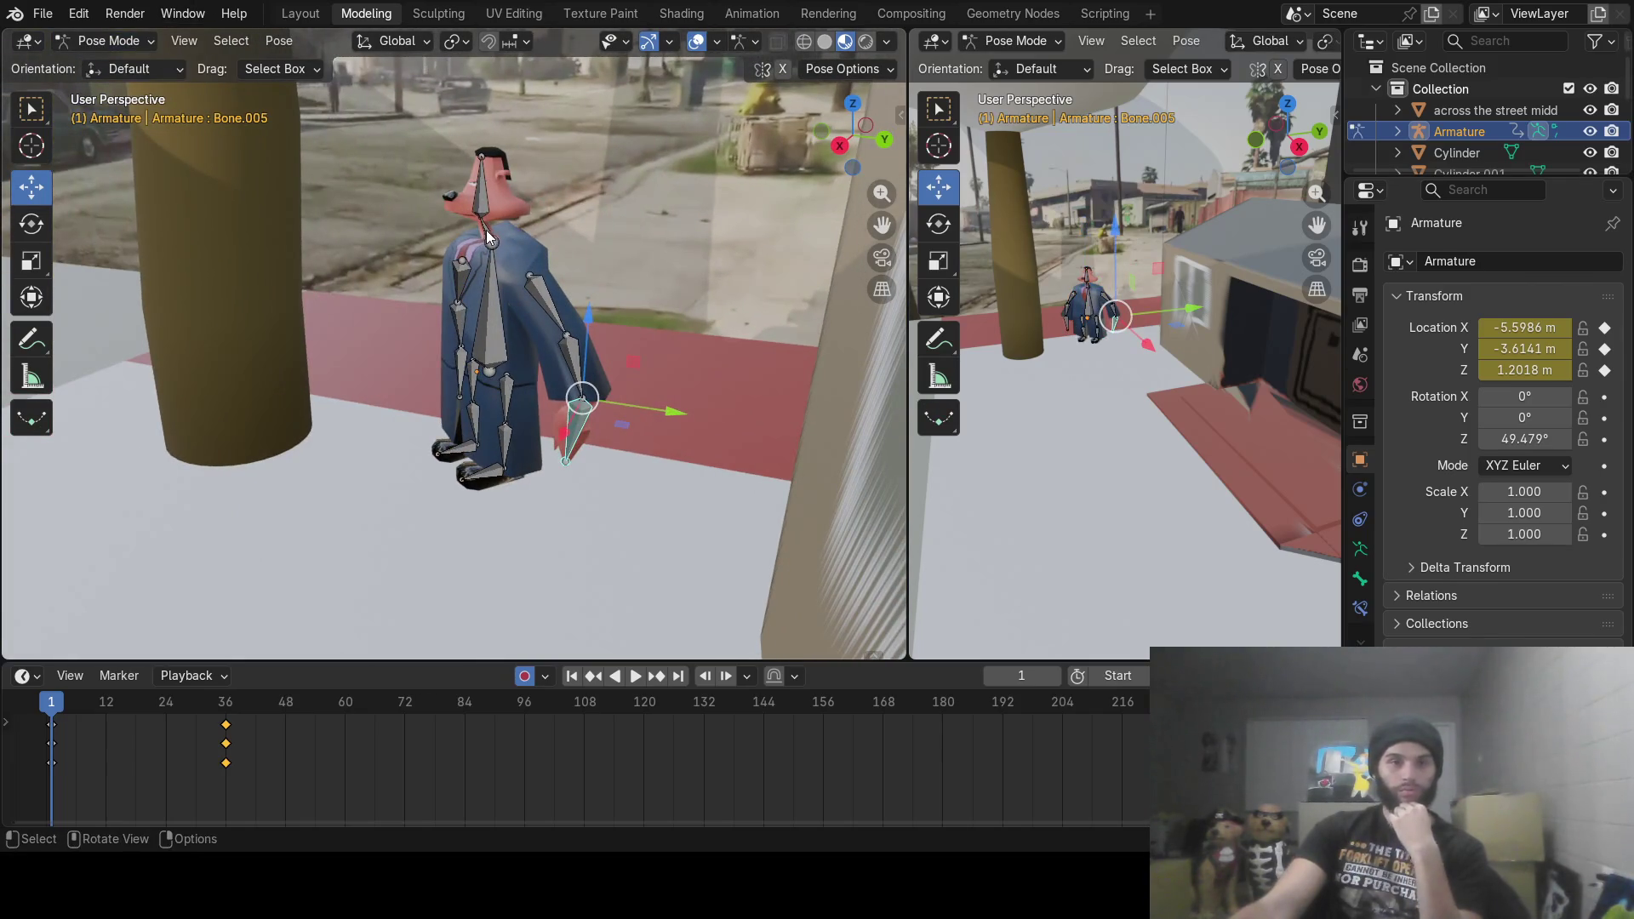
pyautogui.click(487, 231)
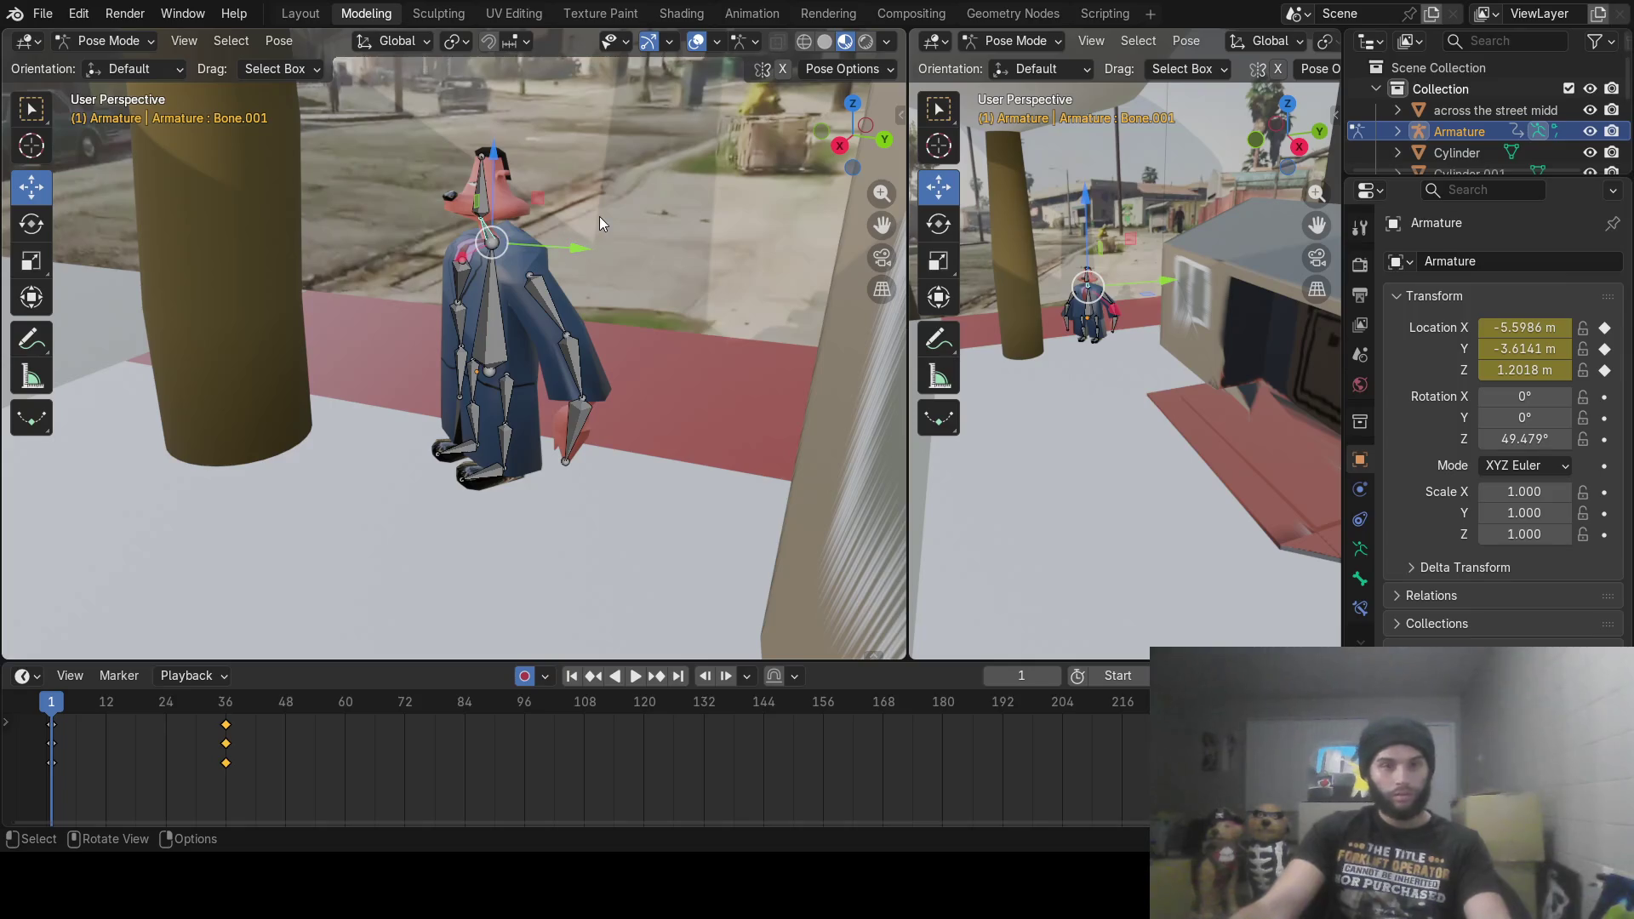
pyautogui.press('r')
pyautogui.press('z')
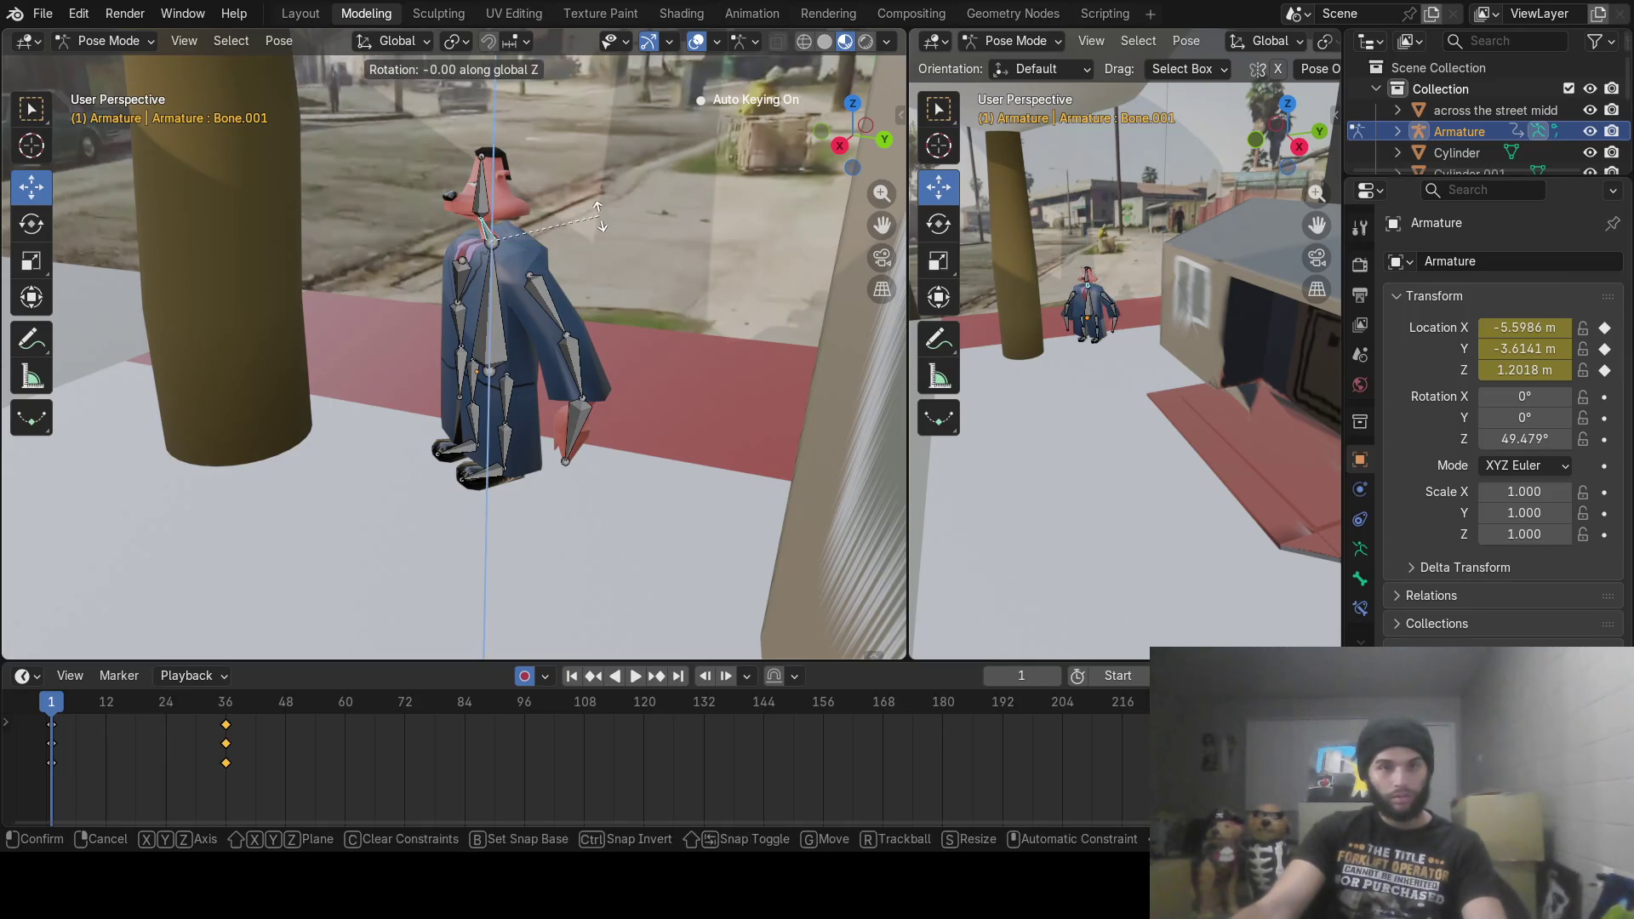
pyautogui.click(600, 221)
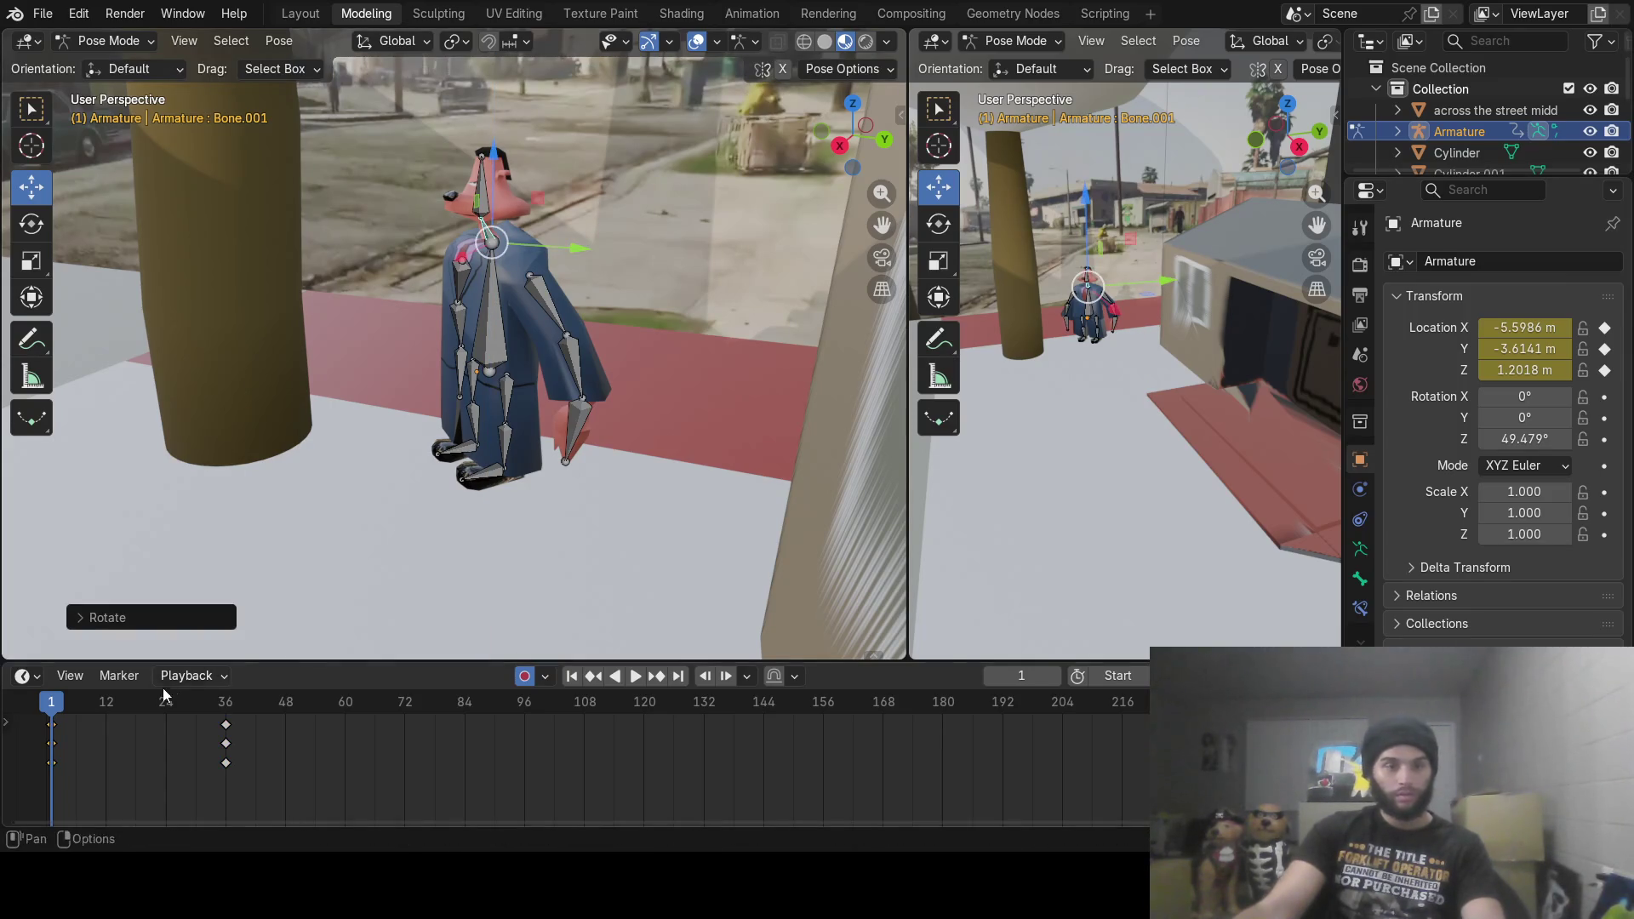
# Step: At frame 36, turn the head around the Z axis to key the head turn
pyautogui.moveTo(145, 699); pyautogui.dragTo(223, 716)
pyautogui.press('KP_Decimal')
pyautogui.moveTo(248, 407); pyautogui.dragTo(355, 383, button='middle')
pyautogui.press('r')
pyautogui.press('z')
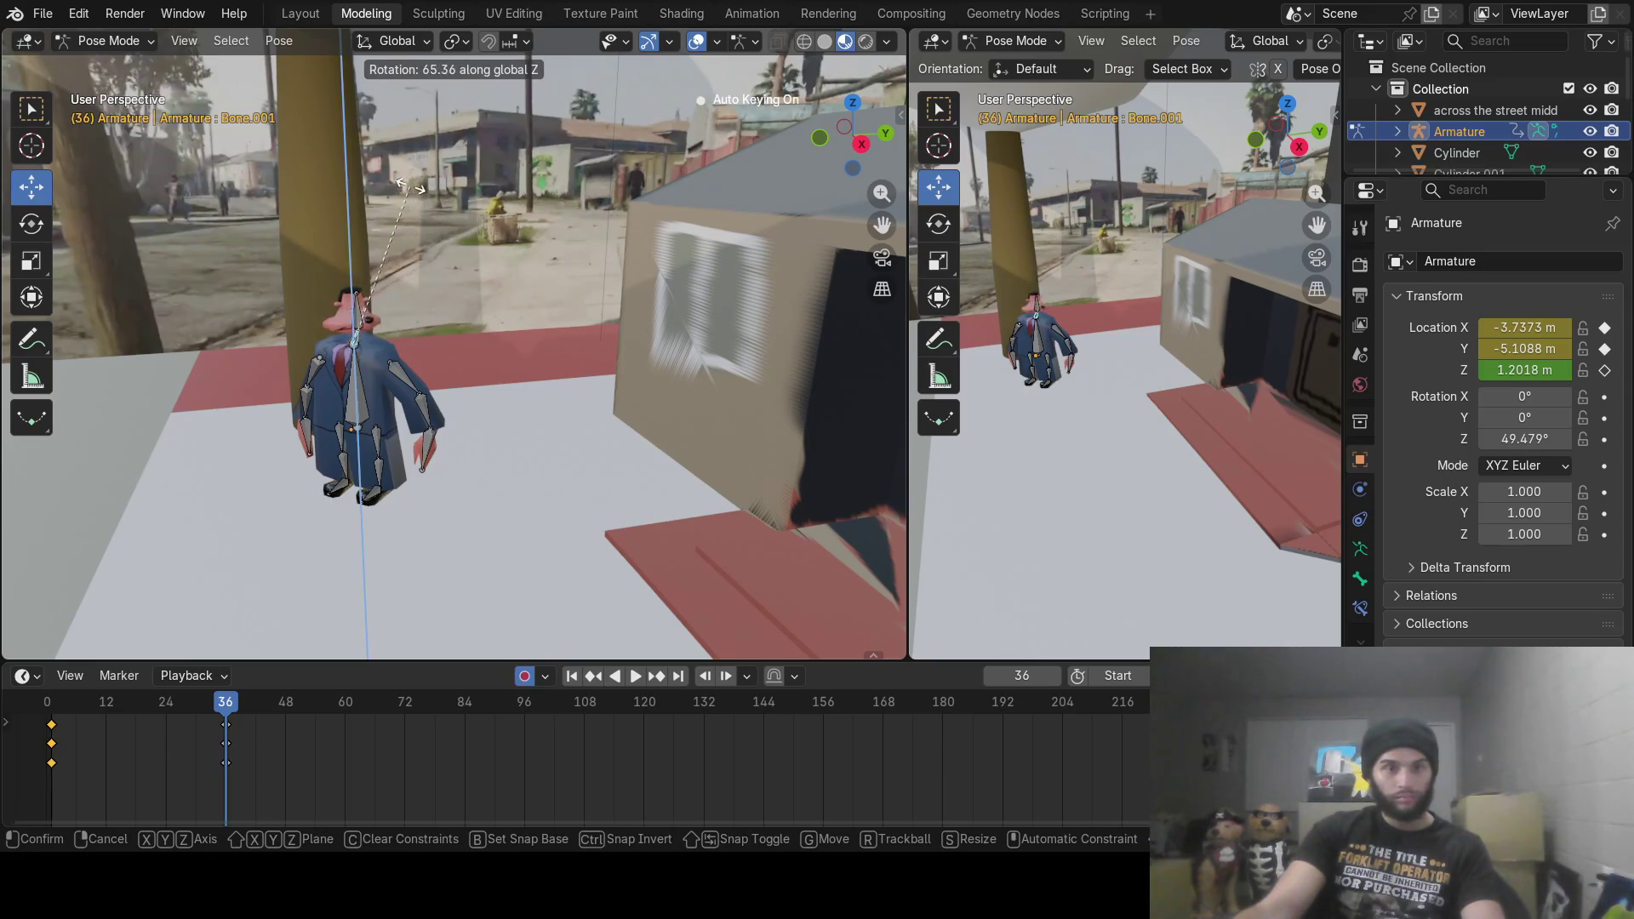
pyautogui.click(400, 179)
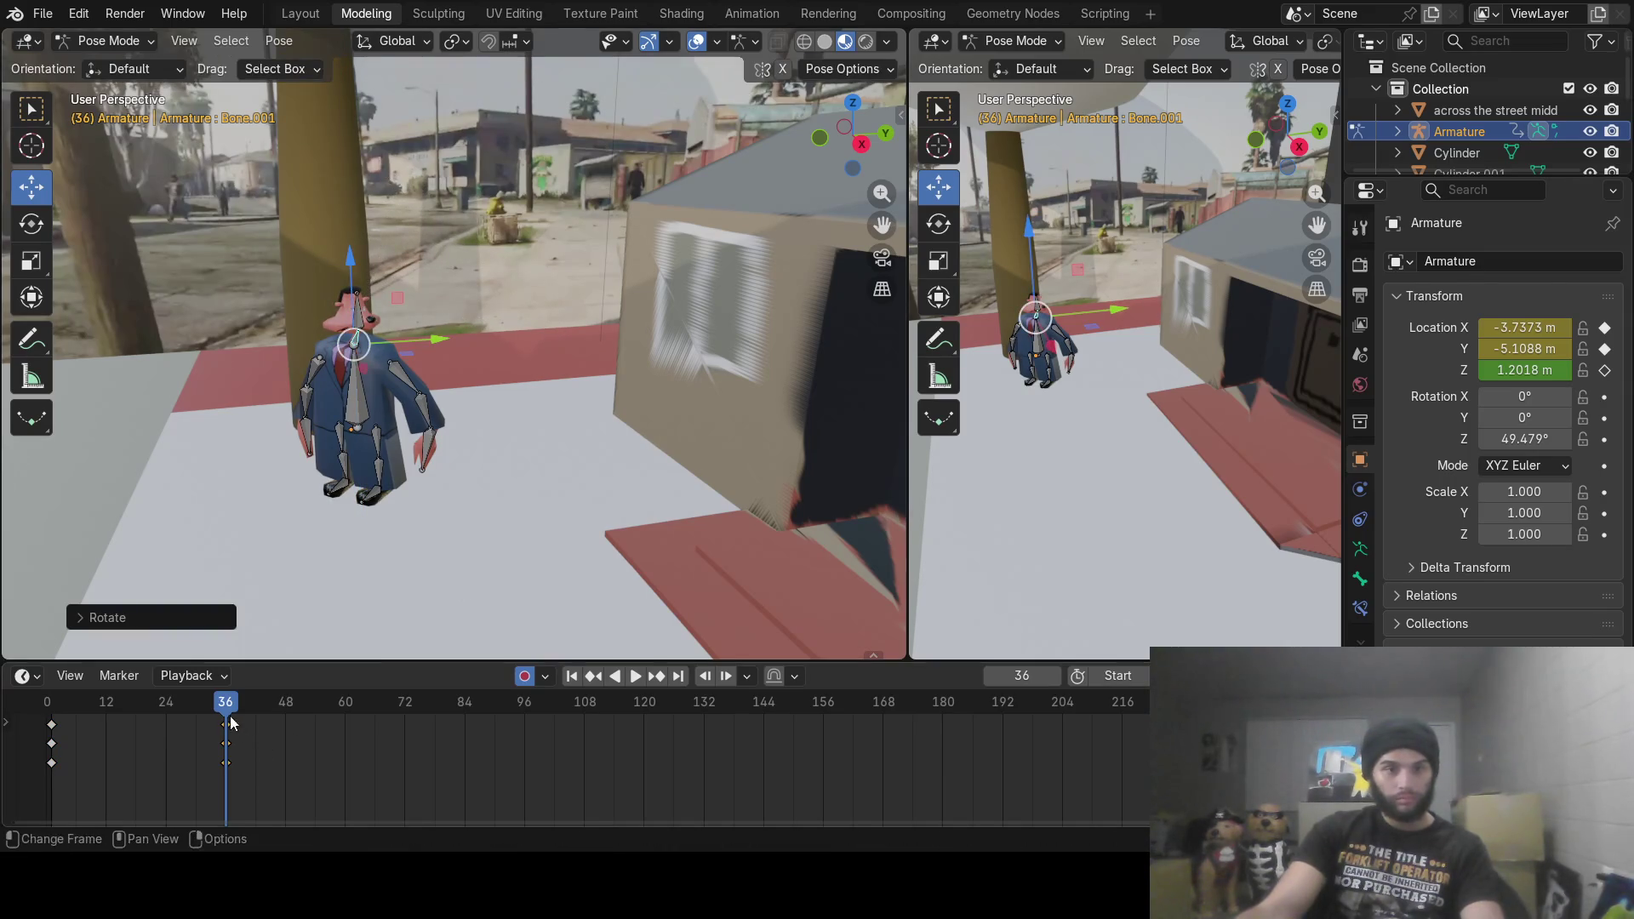
# Step: Play back the animation to preview the head turn
pyautogui.press('space')
pyautogui.moveTo(113, 718)
pyautogui.mouseDown()
pyautogui.moveTo(198, 720)
pyautogui.moveTo(117, 723)
pyautogui.mouseUp()
pyautogui.press('space')
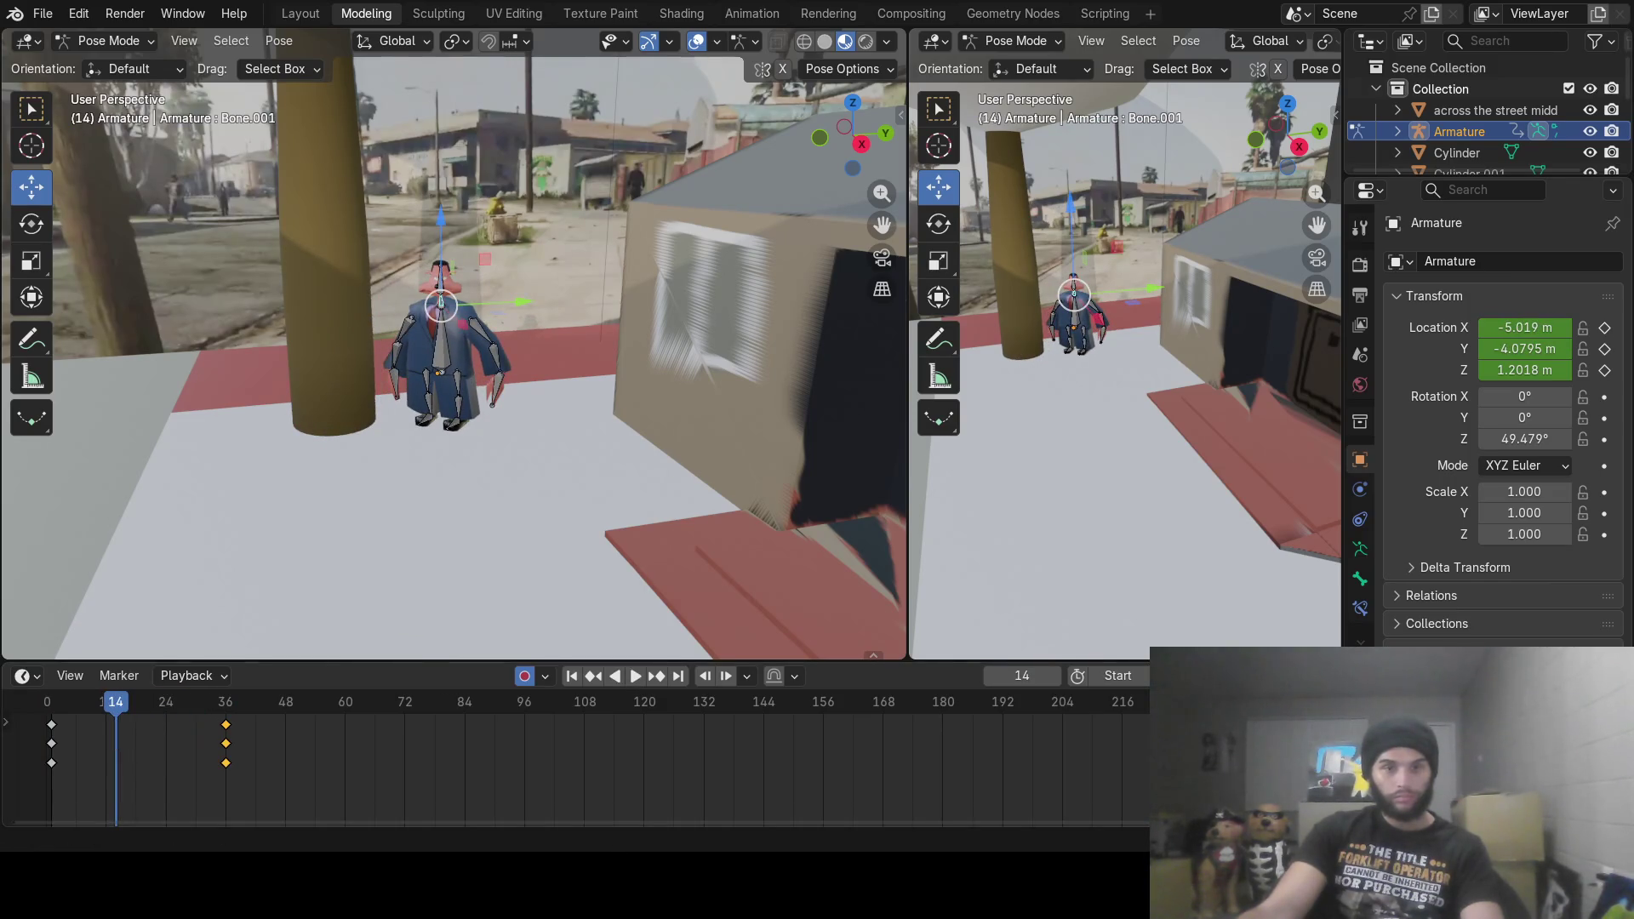
# Step: At frame 5, select the upper leg bone and swing it into a step
pyautogui.moveTo(93, 706)
pyautogui.mouseDown()
pyautogui.moveTo(70, 708)
pyautogui.moveTo(245, 732)
pyautogui.moveTo(69, 718)
pyautogui.mouseUp()
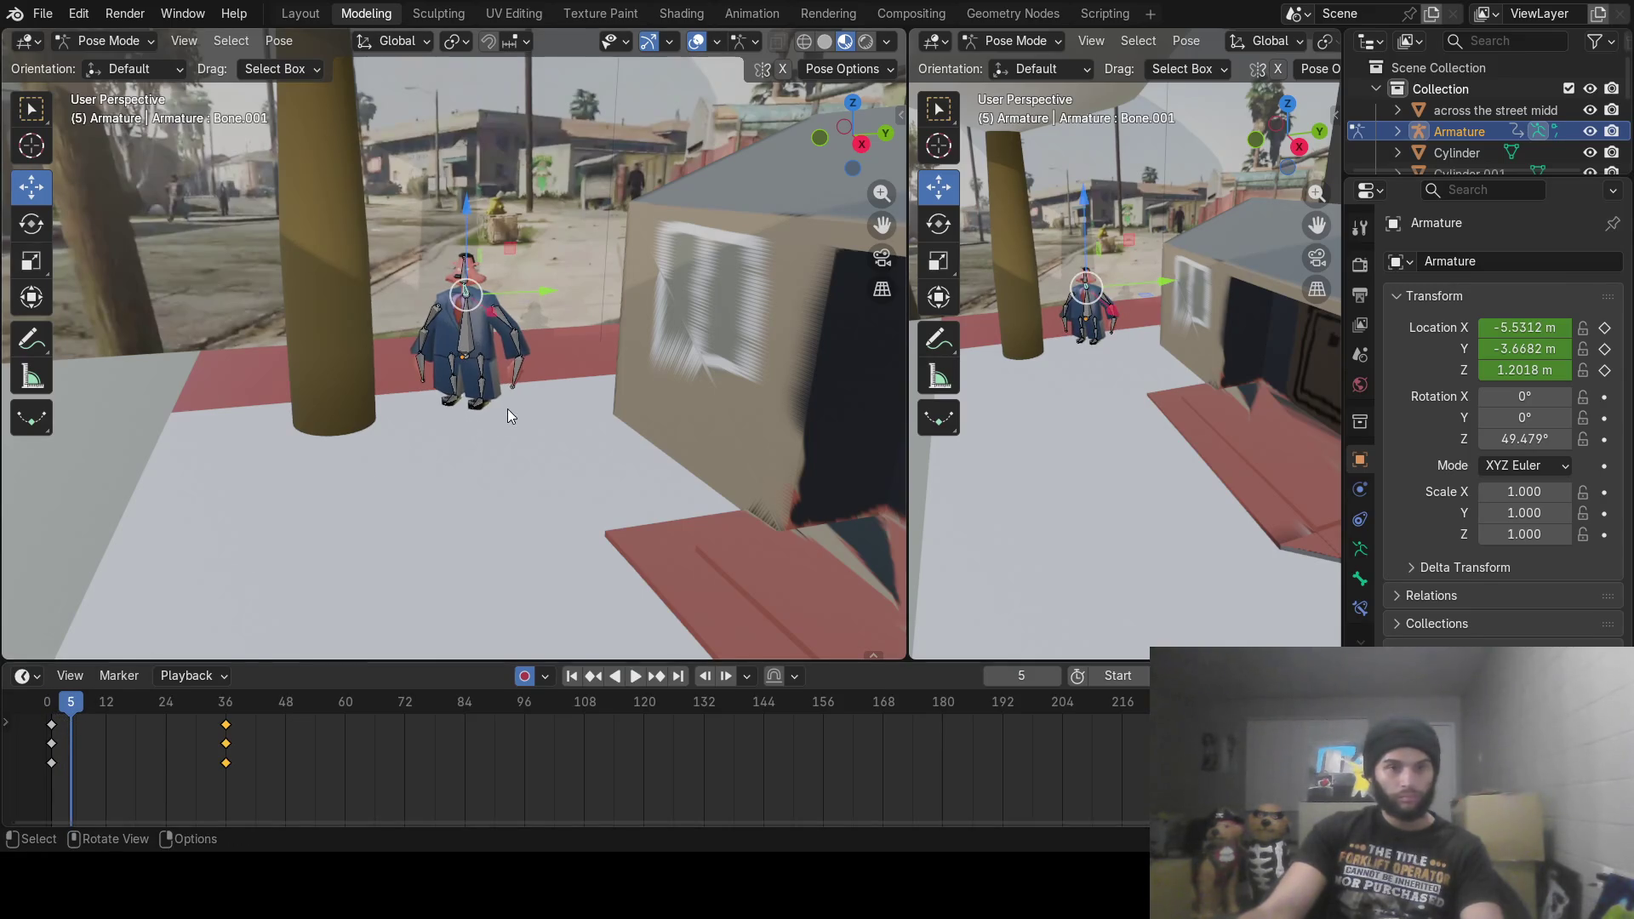
pyautogui.scroll(5, 508, 415)
pyautogui.moveTo(593, 451)
pyautogui.mouseDown(button='middle')
pyautogui.moveTo(564, 406)
pyautogui.moveTo(593, 451)
pyautogui.moveTo(487, 411)
pyautogui.moveTo(555, 405)
pyautogui.moveTo(514, 395)
pyautogui.moveTo(538, 473)
pyautogui.moveTo(493, 378)
pyautogui.moveTo(521, 386)
pyautogui.mouseUp(button='middle')
pyautogui.click(511, 411)
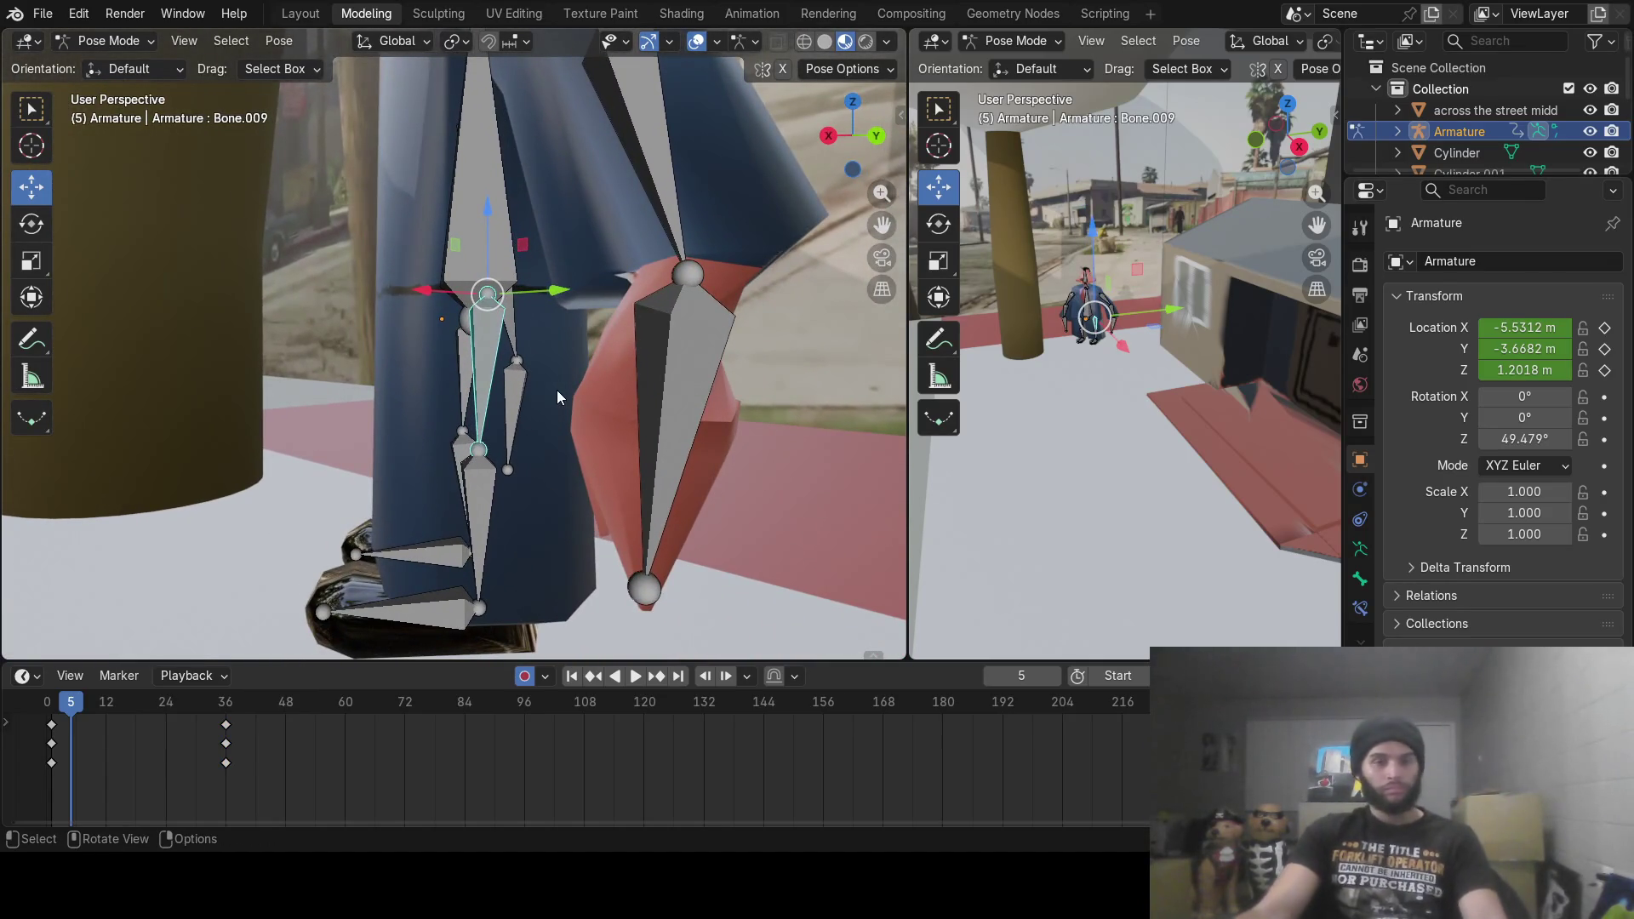
pyautogui.press('r')
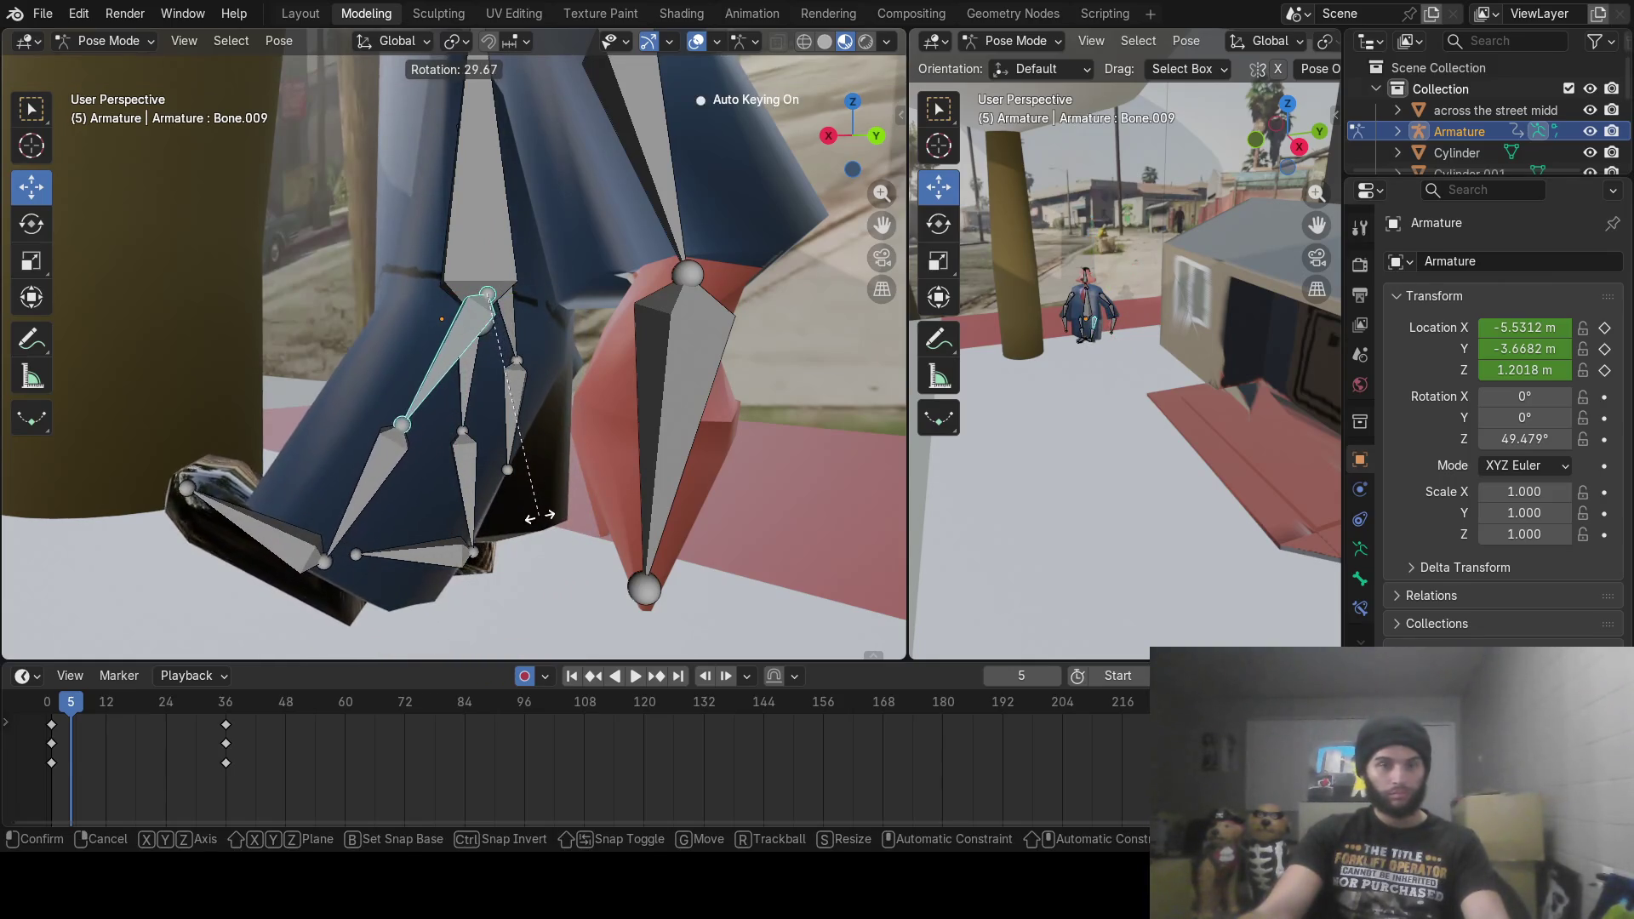
pyautogui.click(541, 511)
# Step: Bend the lower leg, rotate the foot downward, and angle the toe bone
pyautogui.click(465, 387)
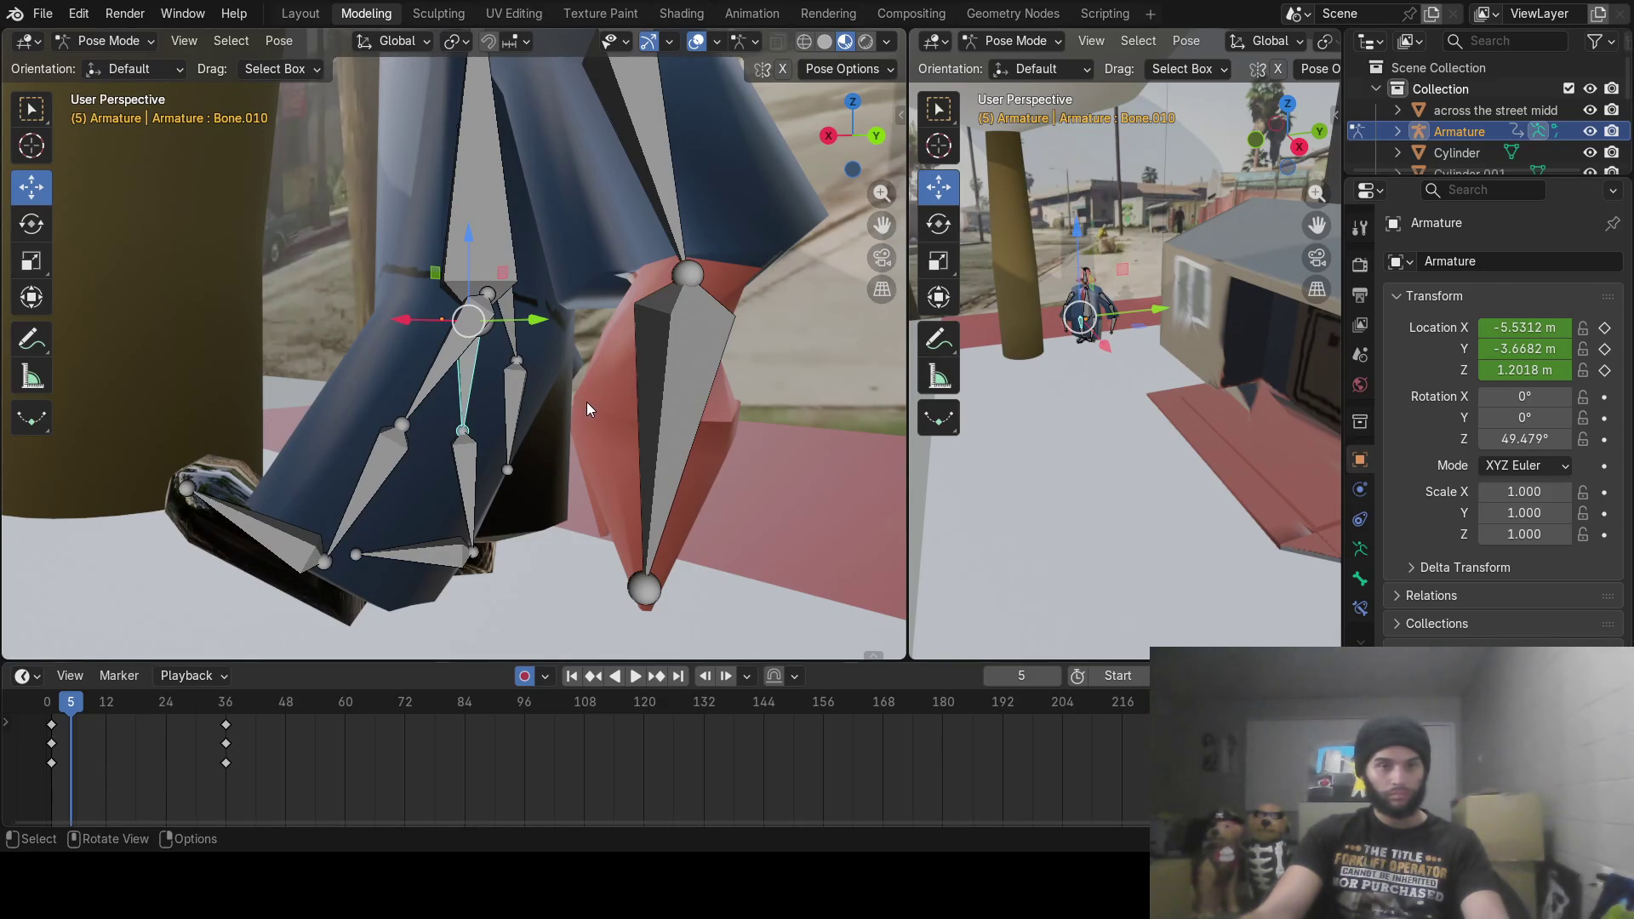
pyautogui.press('r')
pyautogui.click(534, 464)
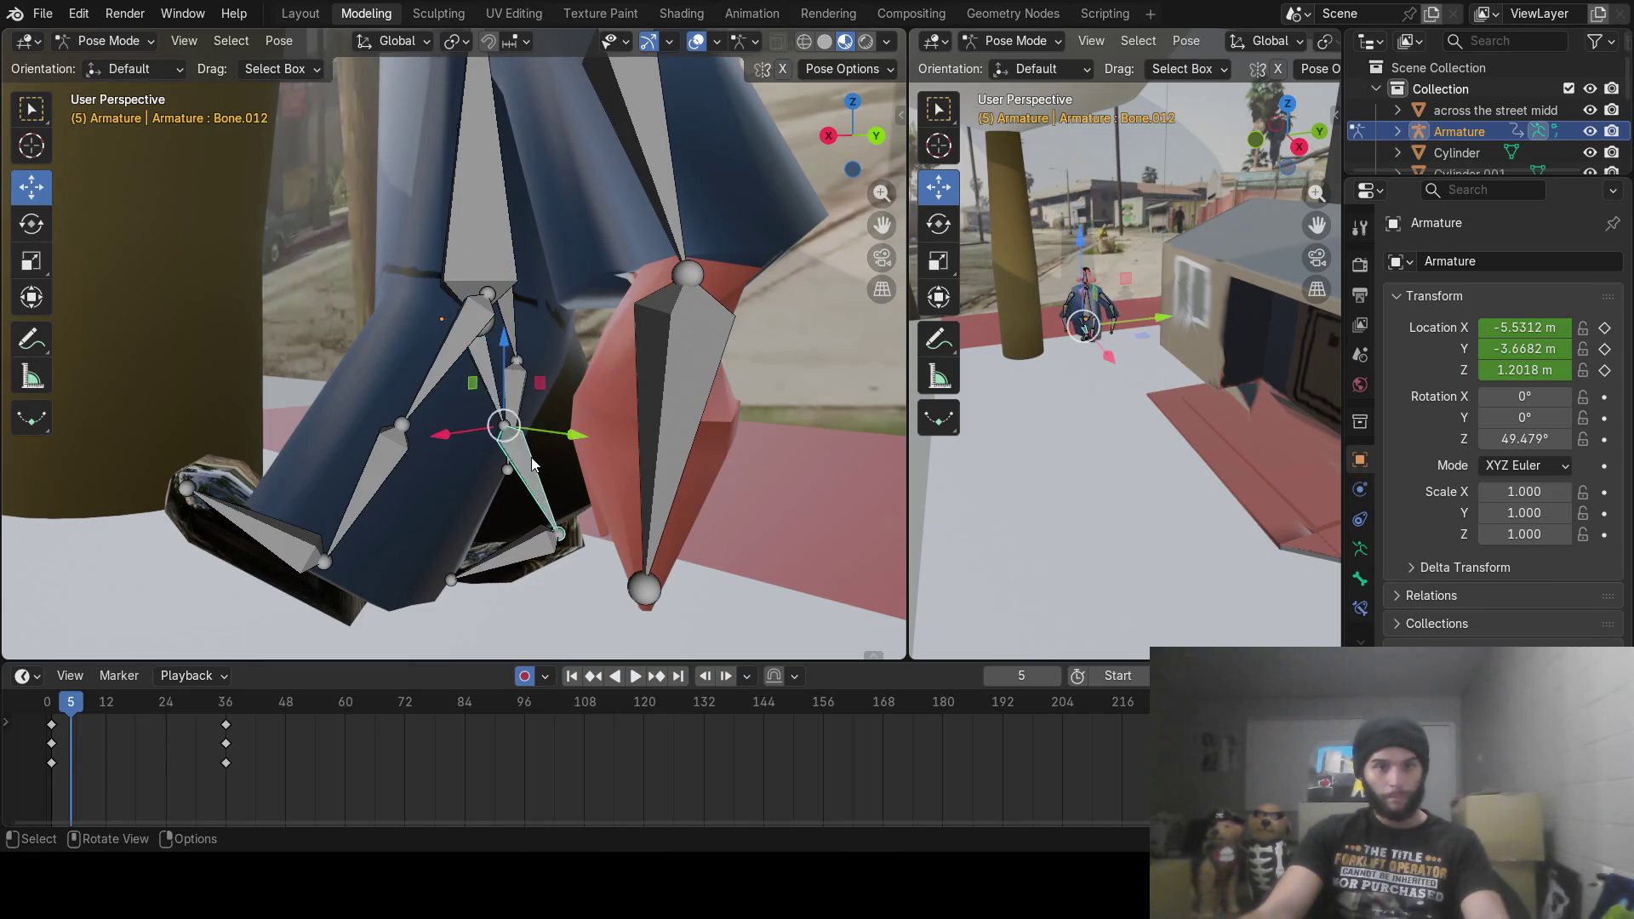
pyautogui.press('r')
pyautogui.click(574, 502)
pyautogui.click(578, 533)
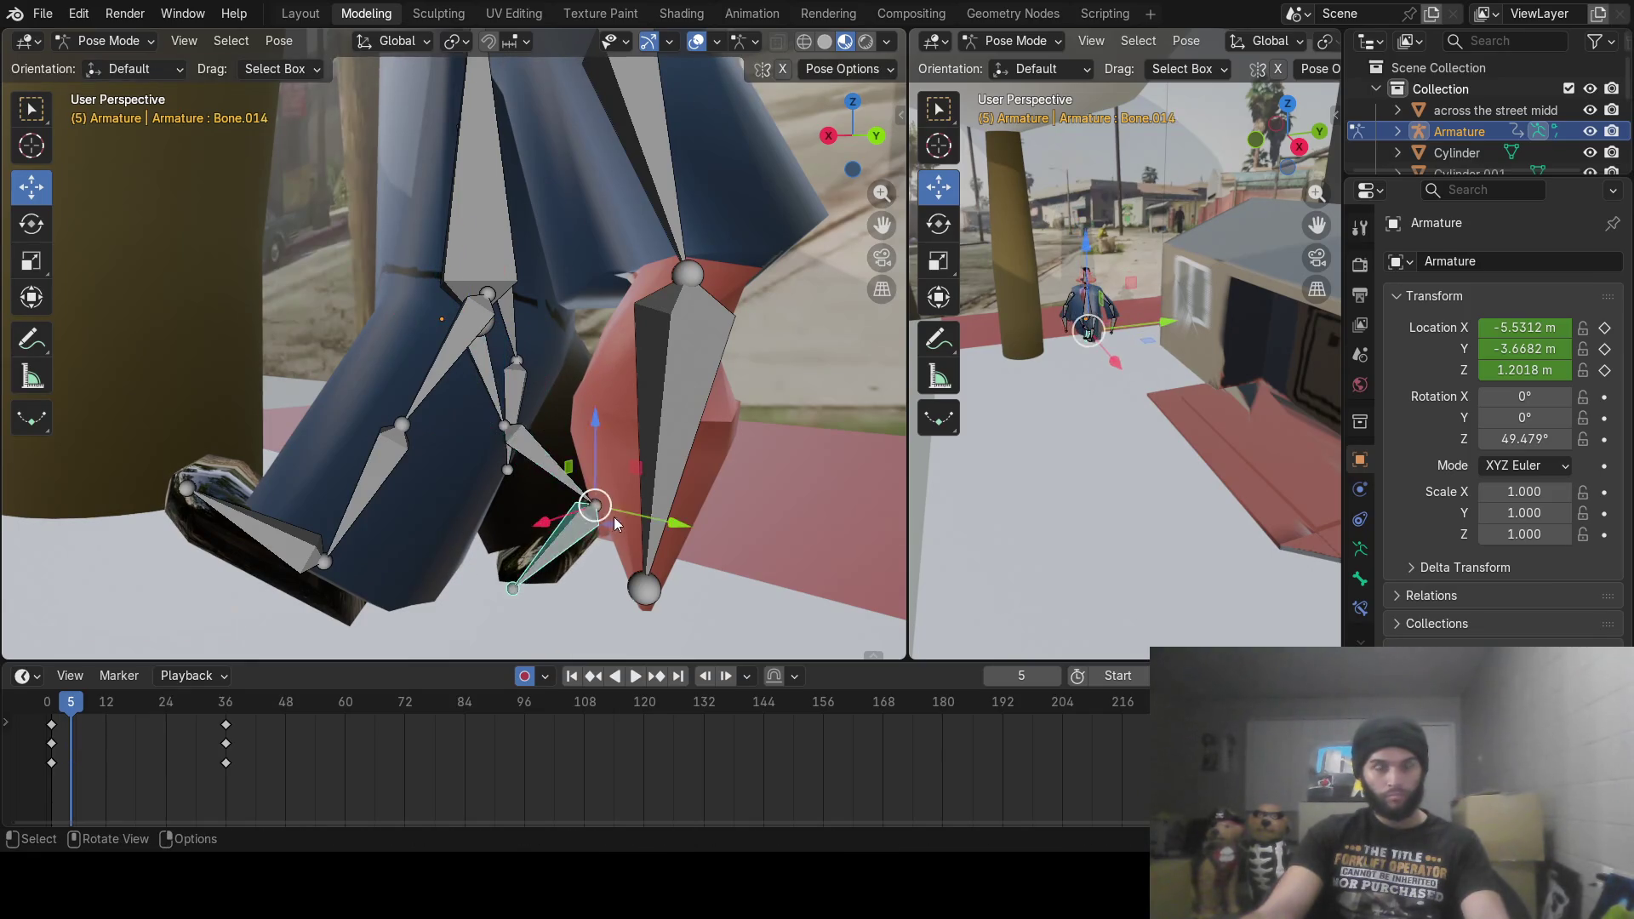
pyautogui.press('r')
pyautogui.click(626, 508)
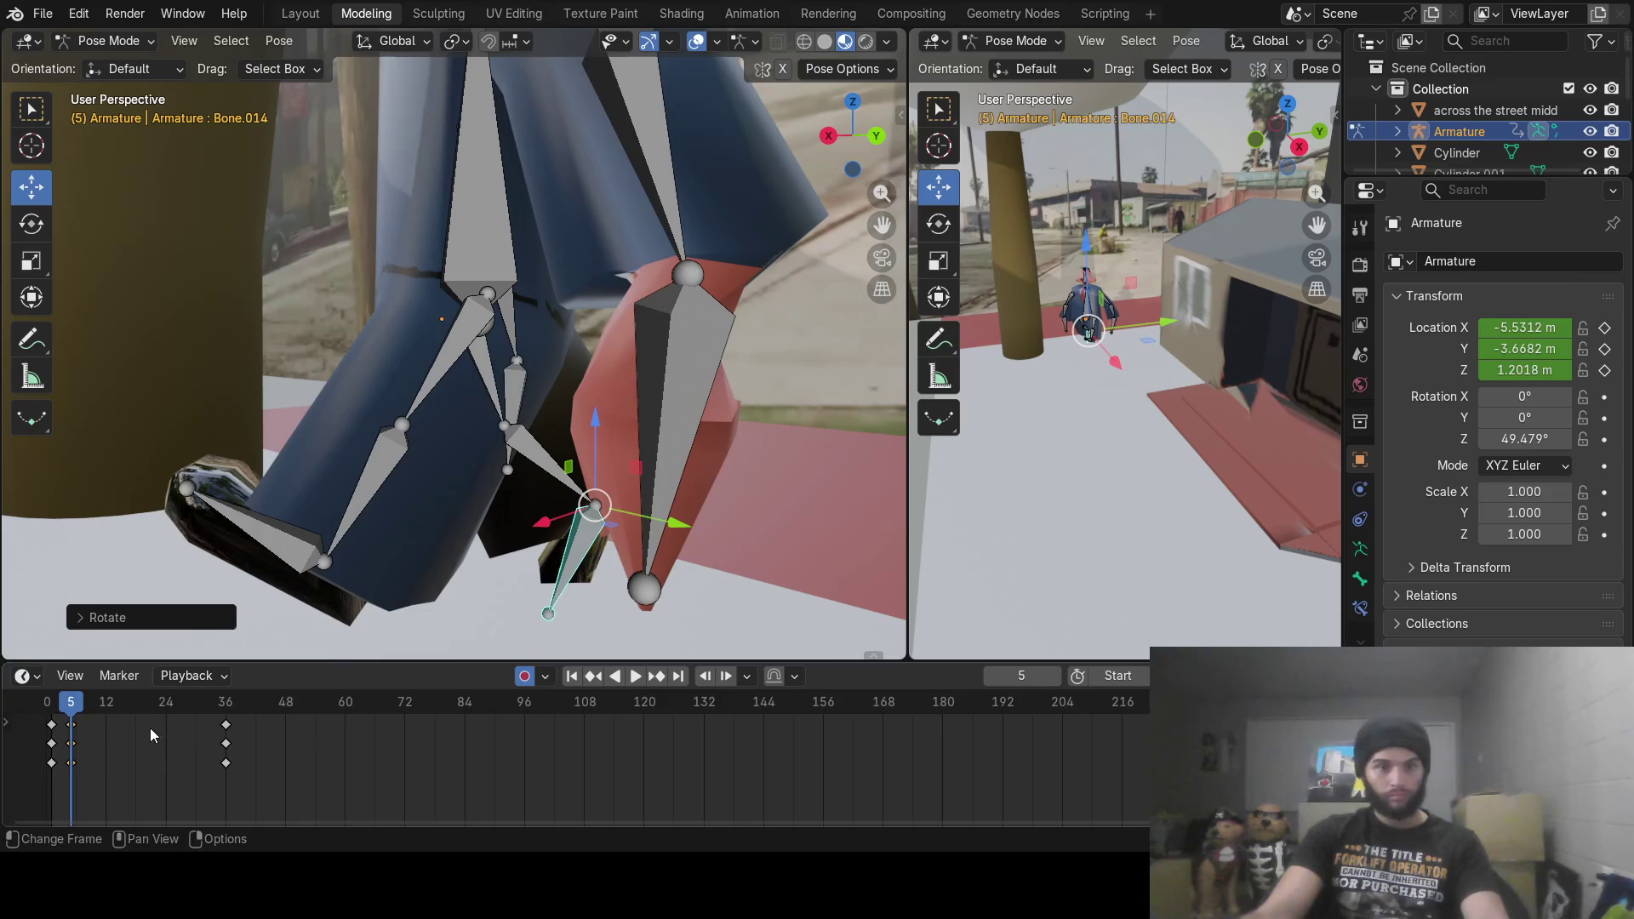
# Step: Shift the new leg keys from frame 5 to frame 4
pyautogui.moveTo(342, 468); pyautogui.dragTo(521, 463, button='middle')
pyautogui.scroll(-6, 540, 477)
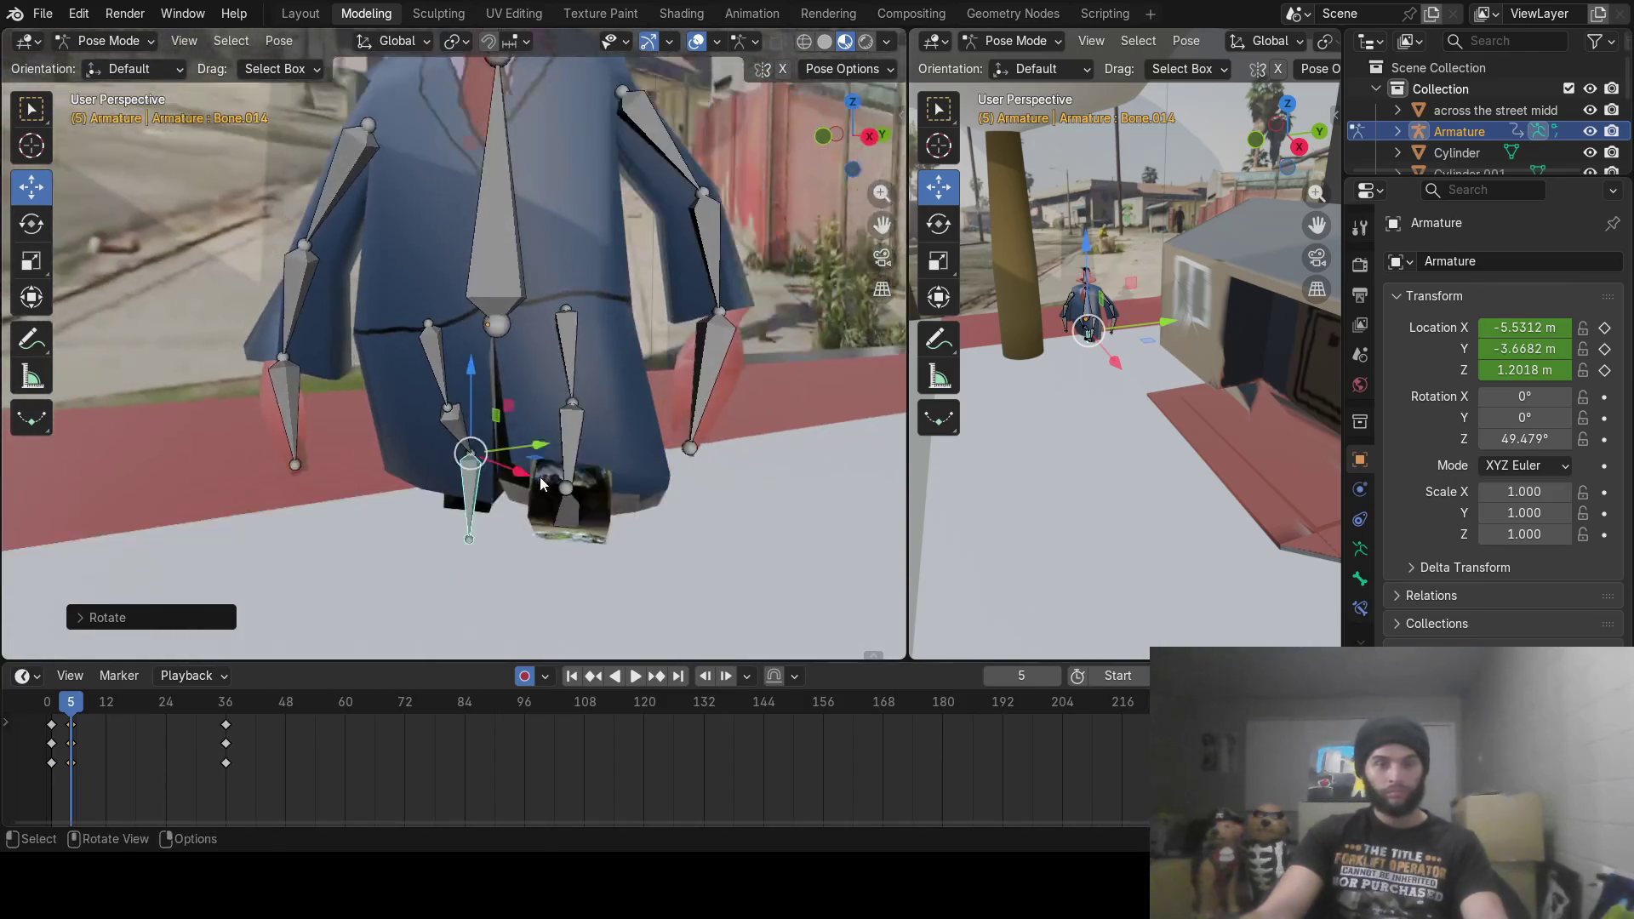
pyautogui.moveTo(75, 727)
pyautogui.mouseDown()
pyautogui.moveTo(8, 711)
pyautogui.moveTo(71, 715)
pyautogui.moveTo(36, 708)
pyautogui.mouseUp()
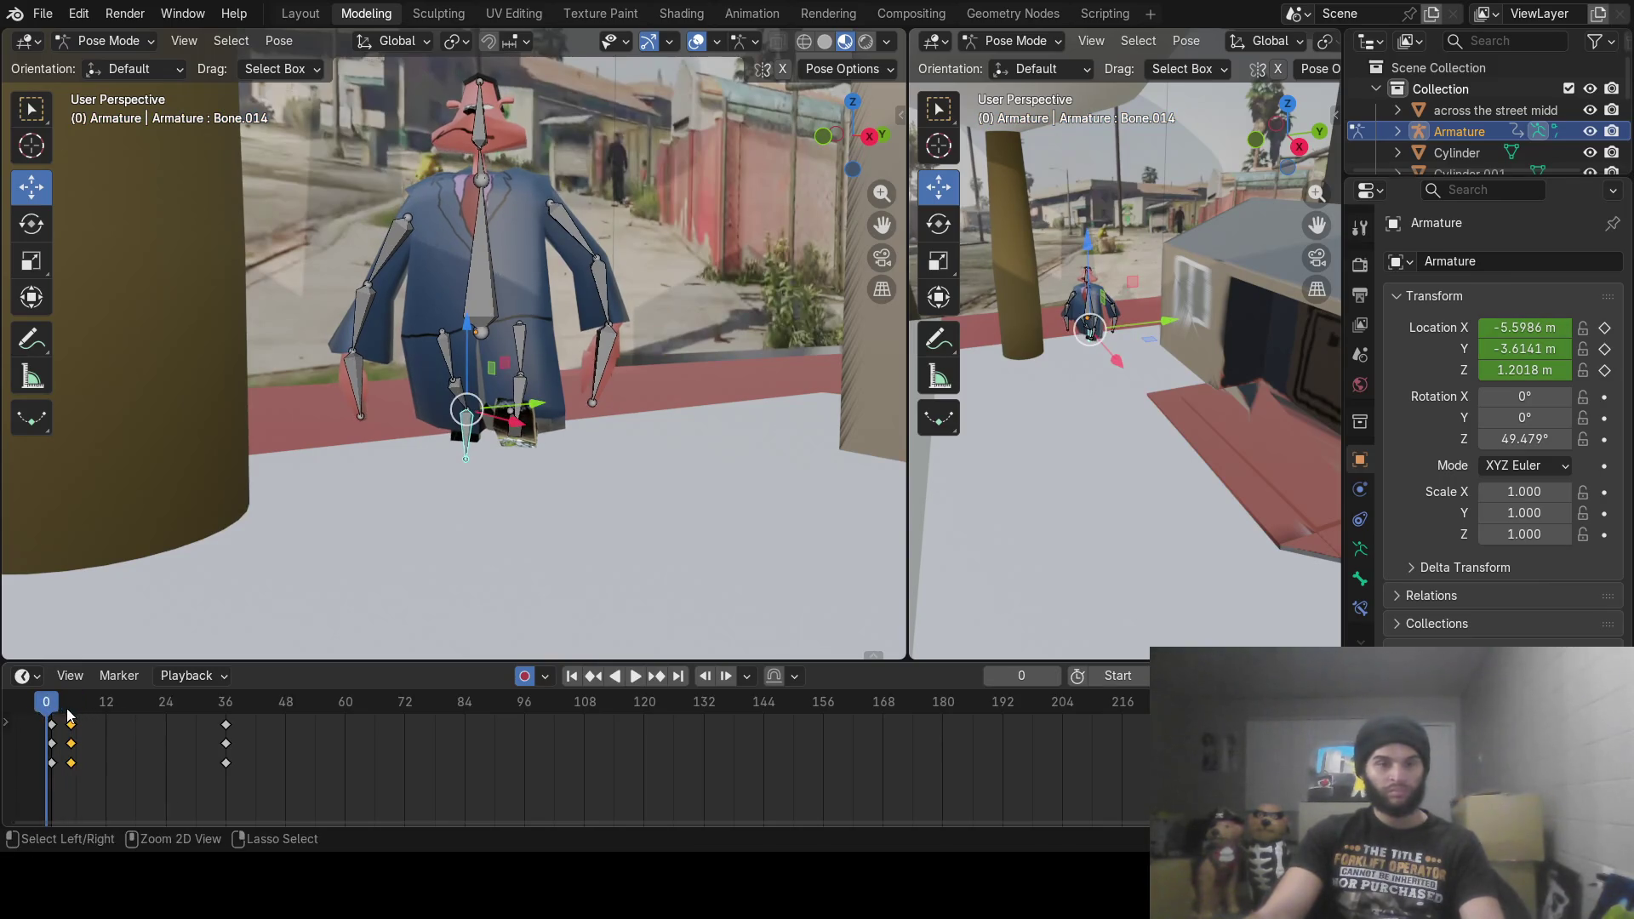
# Step: Undo the frame-5 leg keys and move the playhead back to frame 0
pyautogui.click(71, 714)
pyautogui.hotkey('ctrl', 'z')
pyautogui.hotkey('ctrl', 'z')
pyautogui.hotkey('ctrl', 'z')
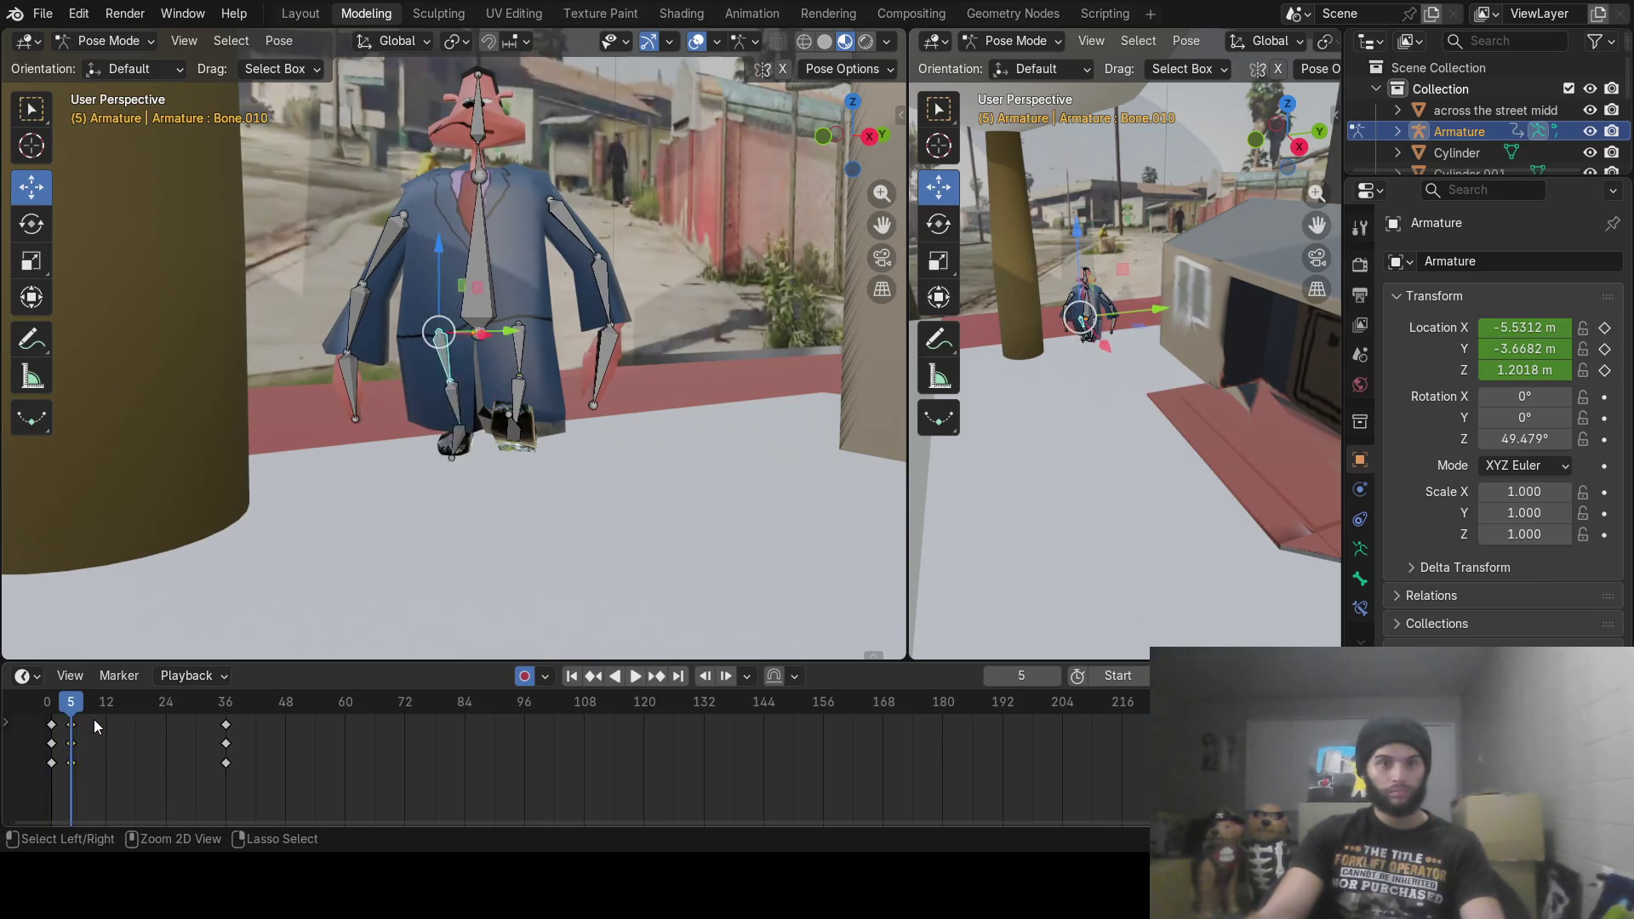
pyautogui.scroll(-6, 548, 524)
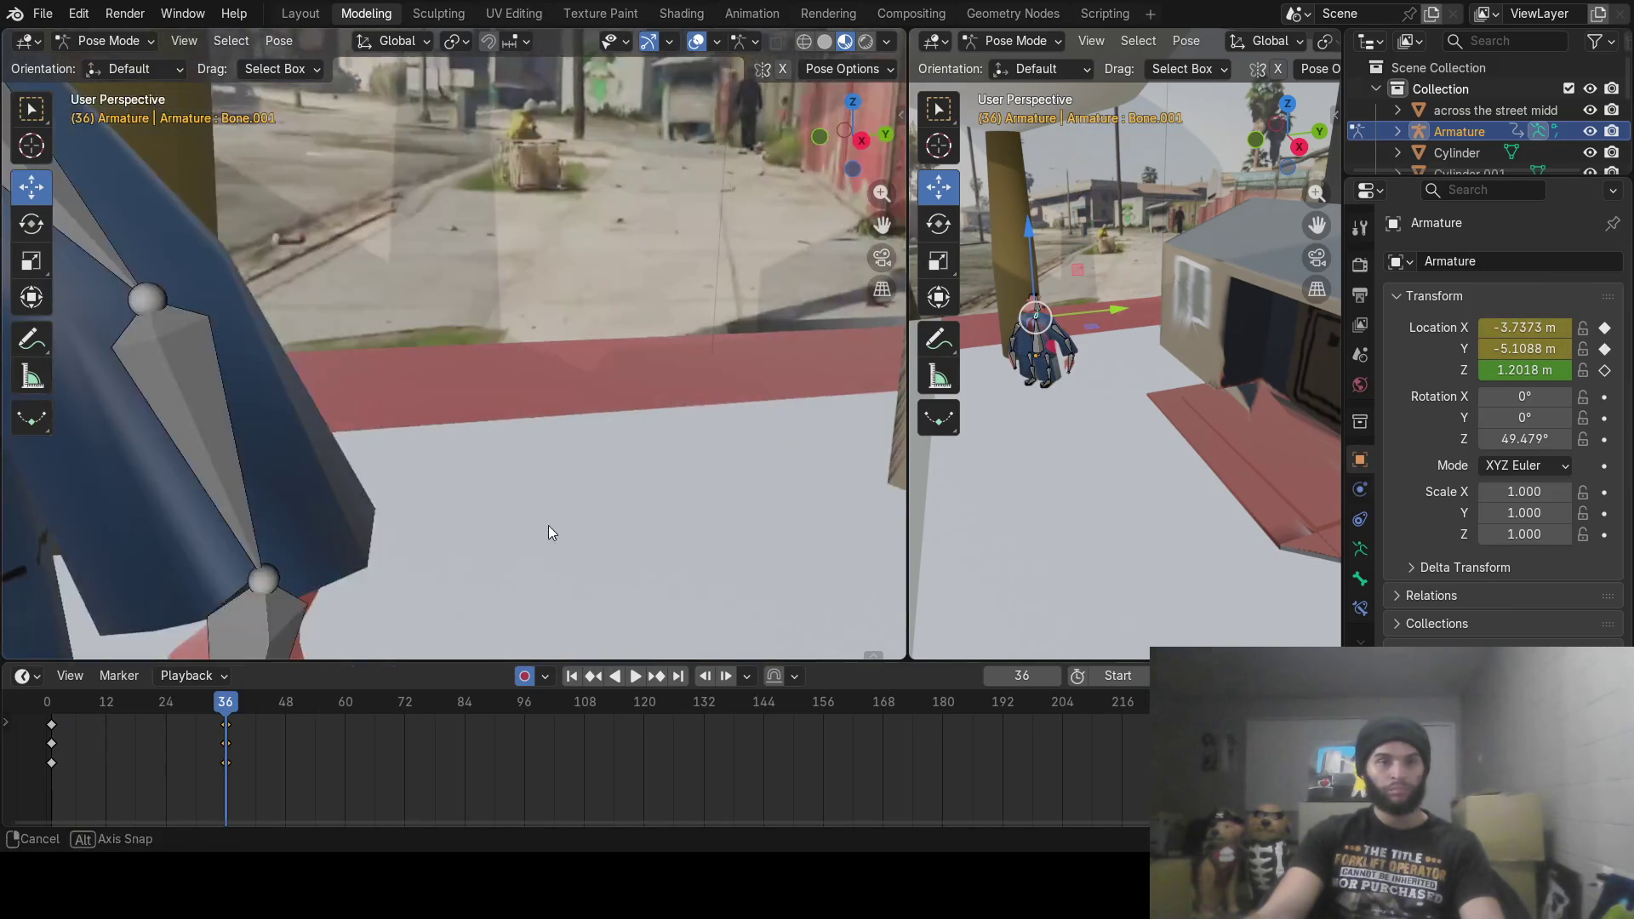
pyautogui.moveTo(178, 714); pyautogui.dragTo(48, 711)
# Step: Key the thigh and shin poses of one leg at frame 0
pyautogui.scroll(-3, 527, 437)
pyautogui.scroll(5, 477, 421)
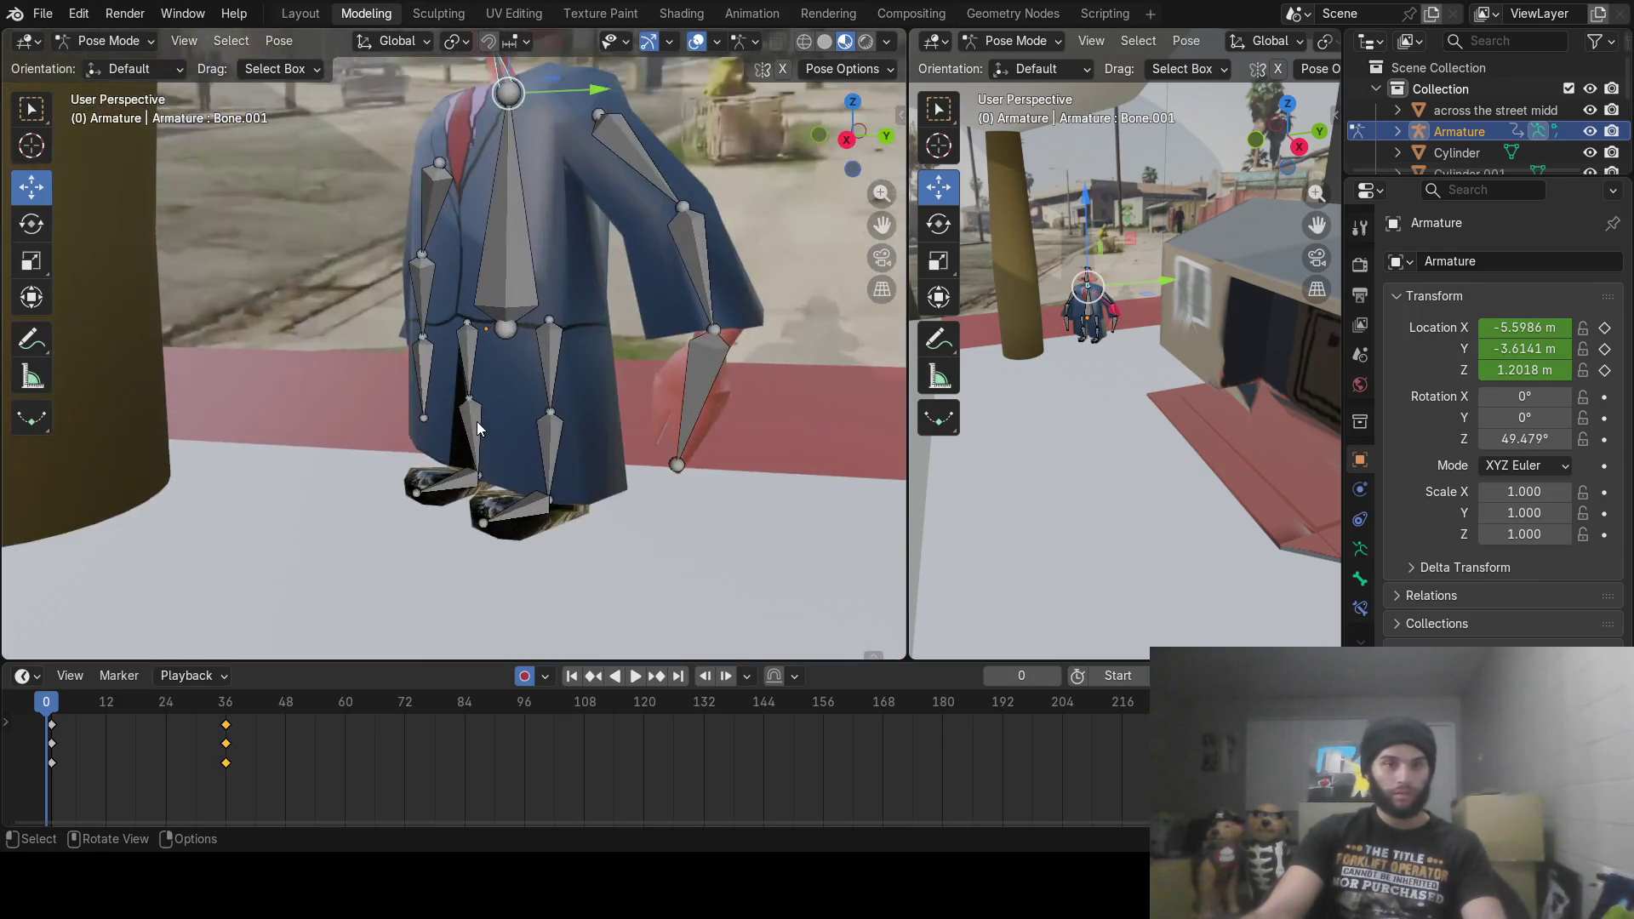
pyautogui.click(474, 357)
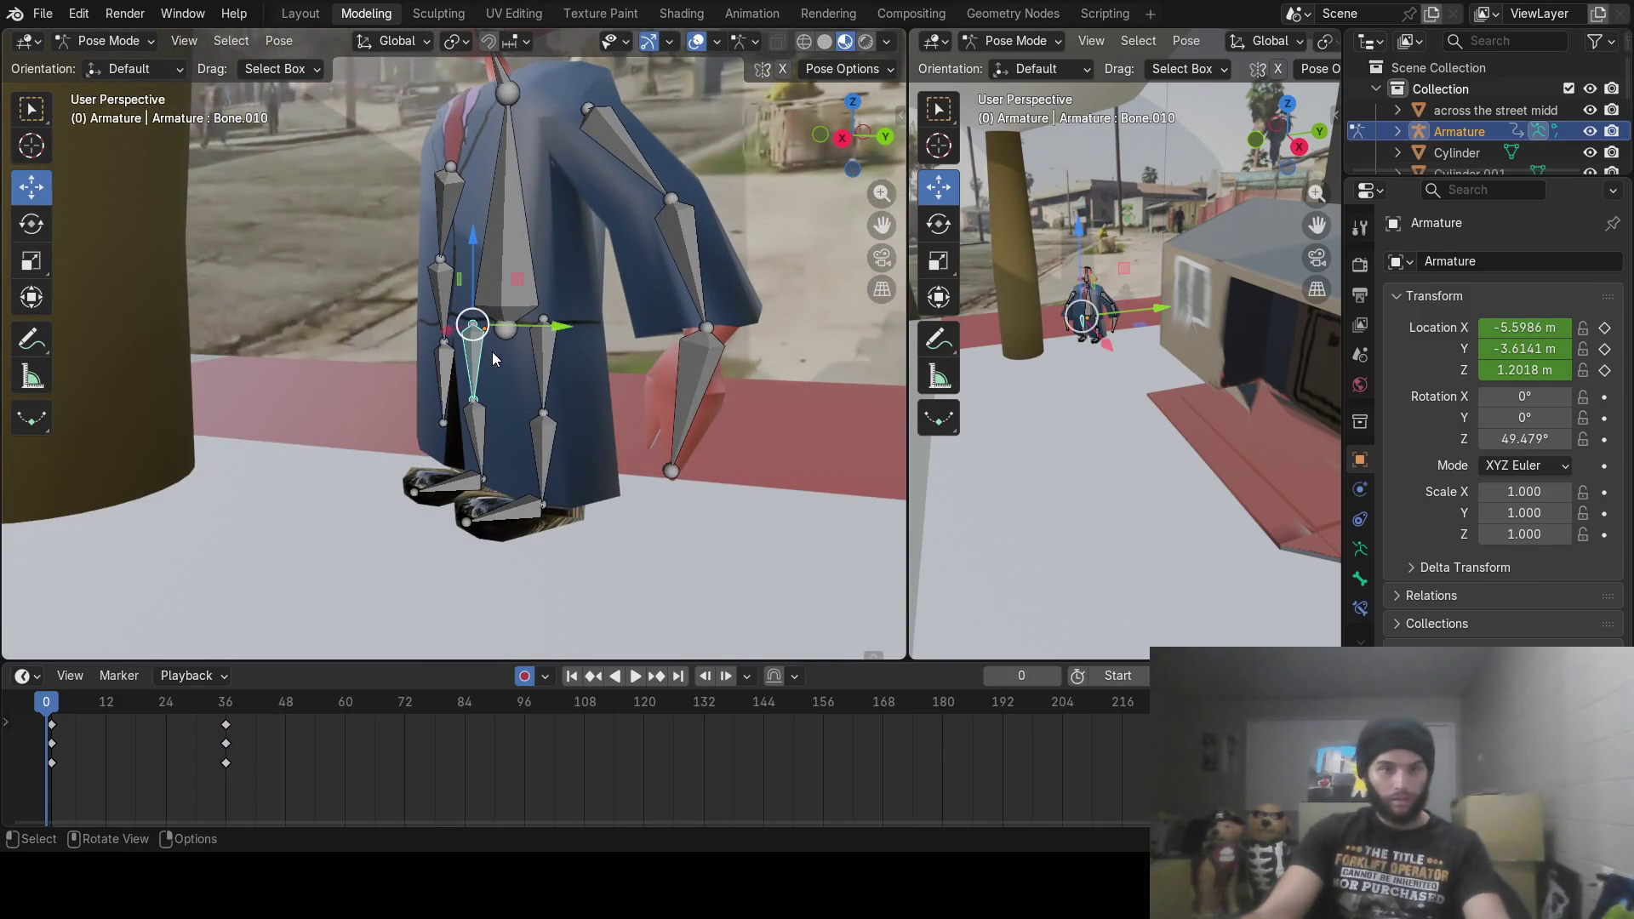
pyautogui.press('r')
pyautogui.click(496, 354)
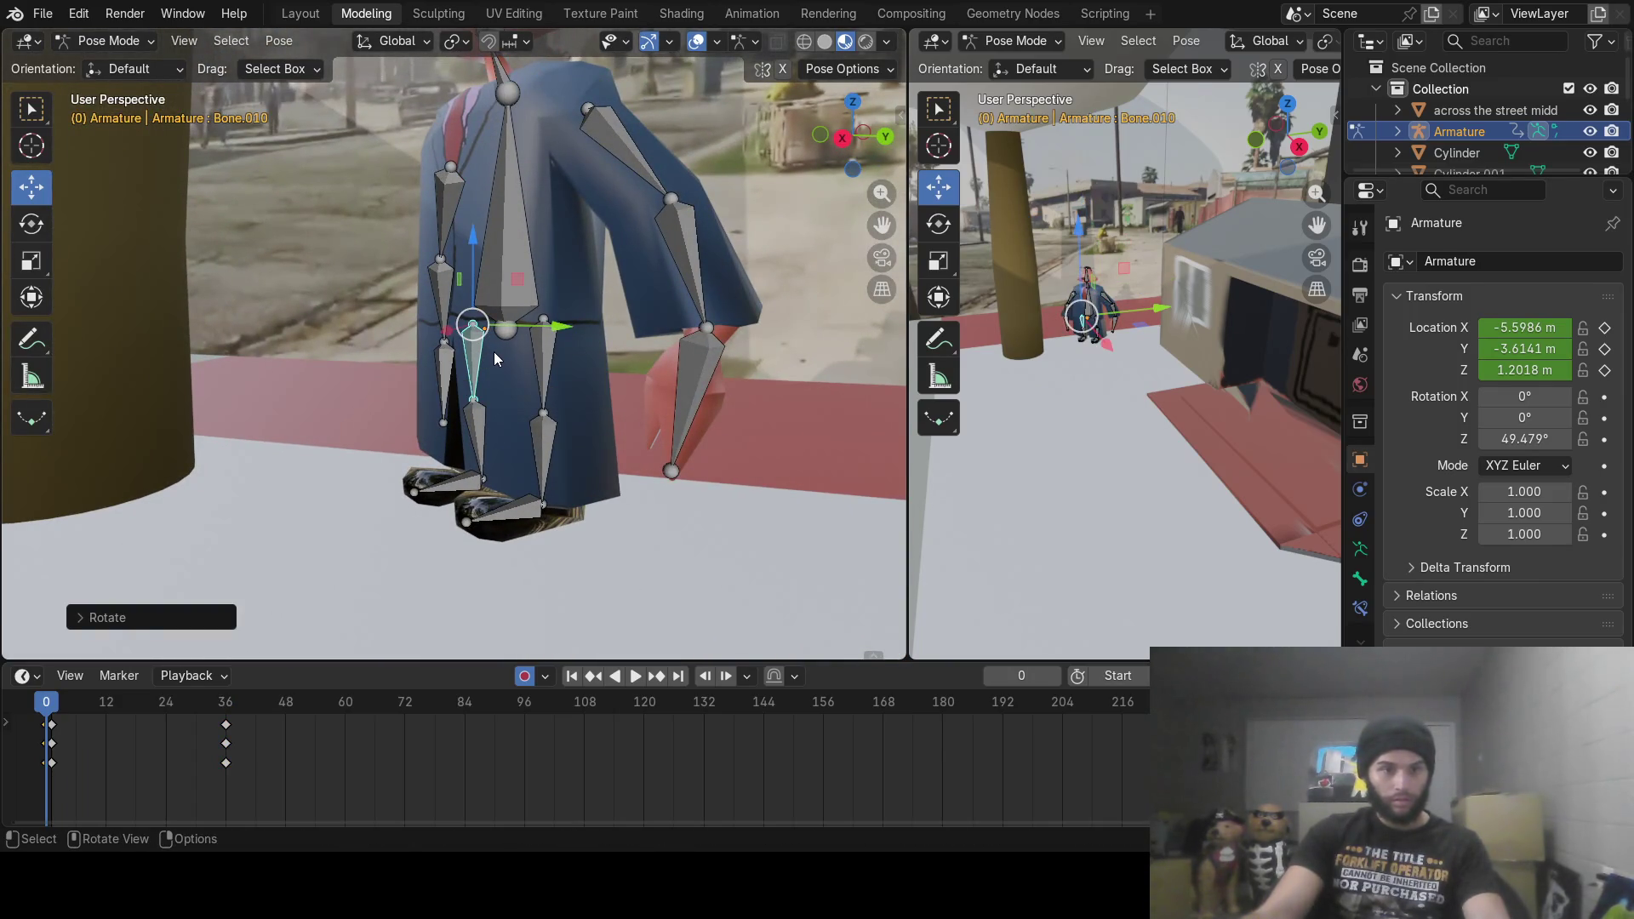
pyautogui.click(483, 425)
pyautogui.press('r')
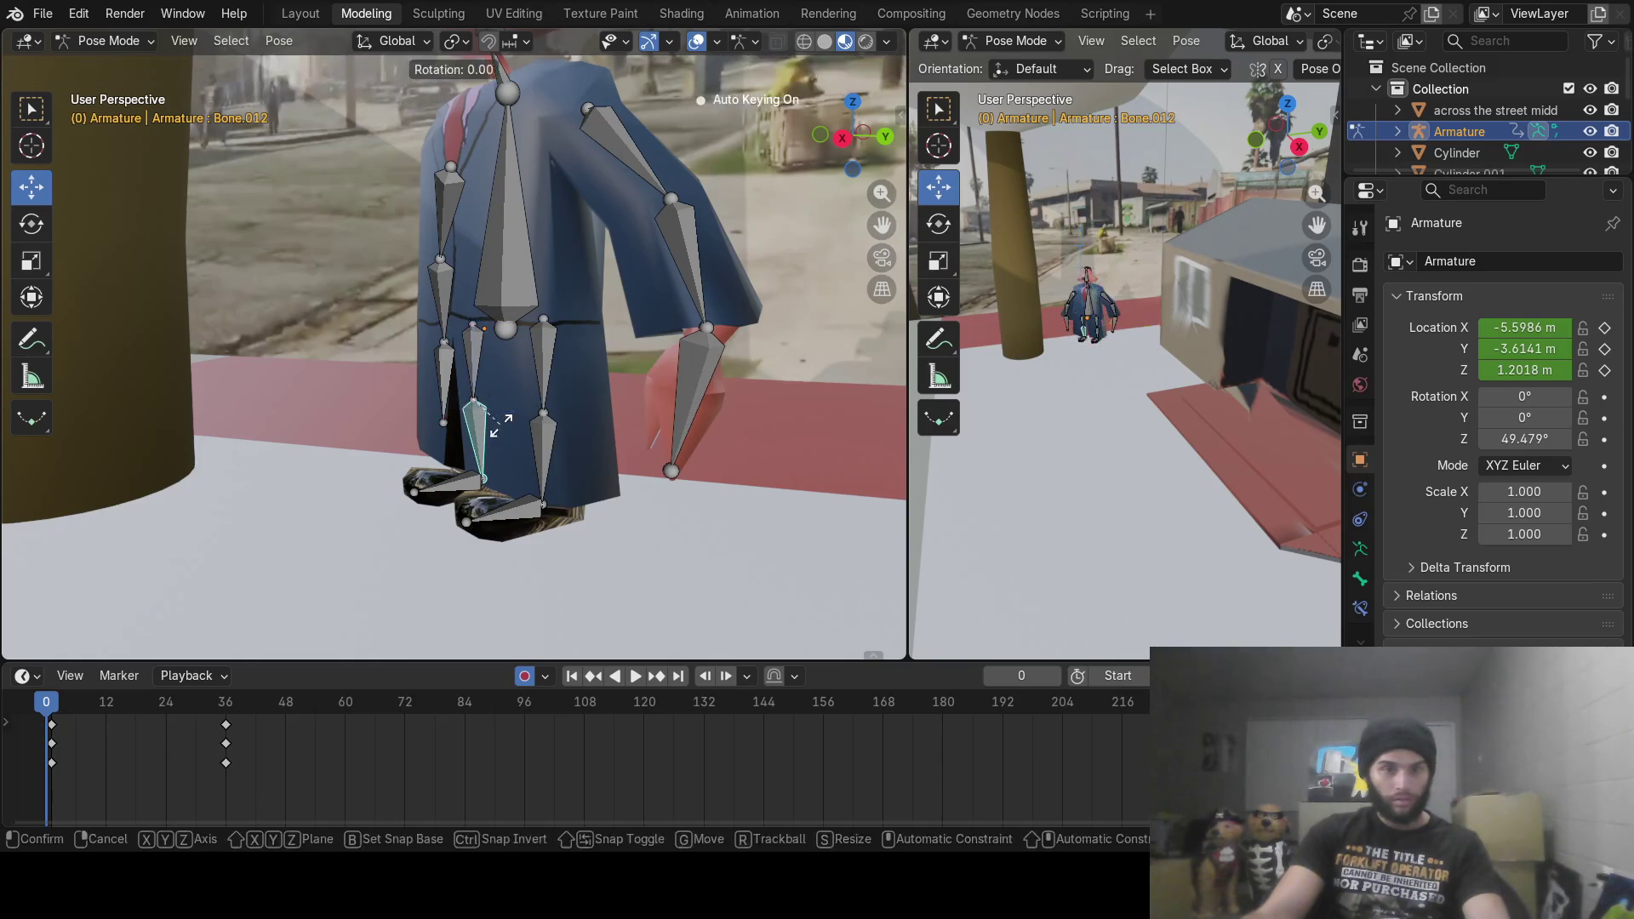
pyautogui.click(474, 492)
# Step: Select the foot and the other leg's thigh, shin and foot, then preview the first frames
pyautogui.click(467, 492)
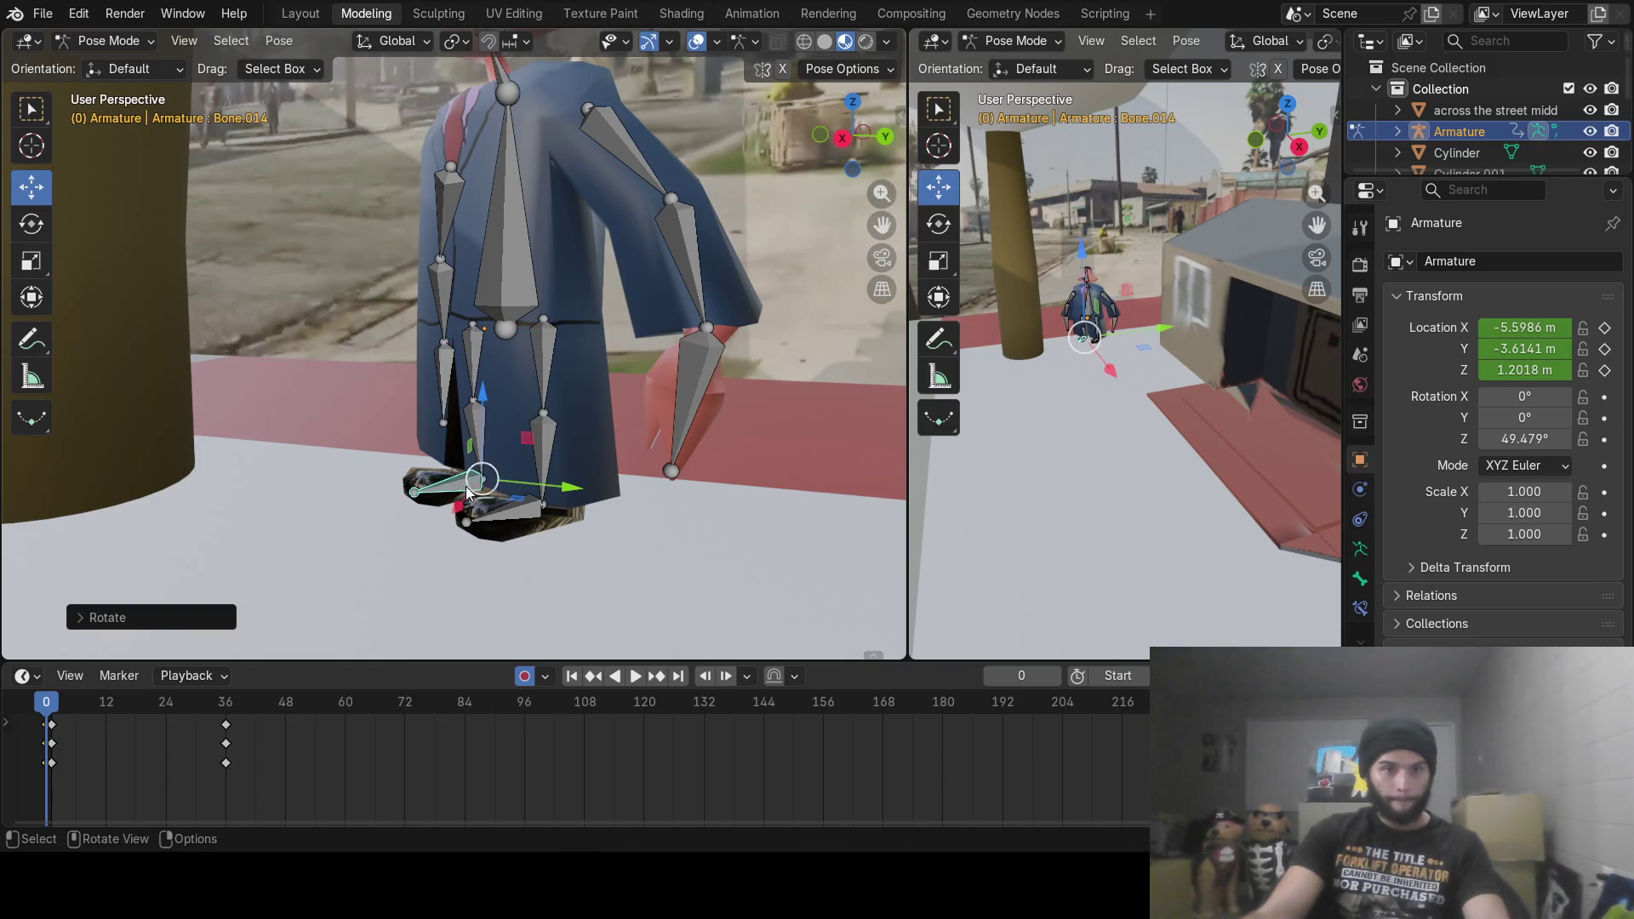
pyautogui.click(540, 356)
pyautogui.click(545, 425)
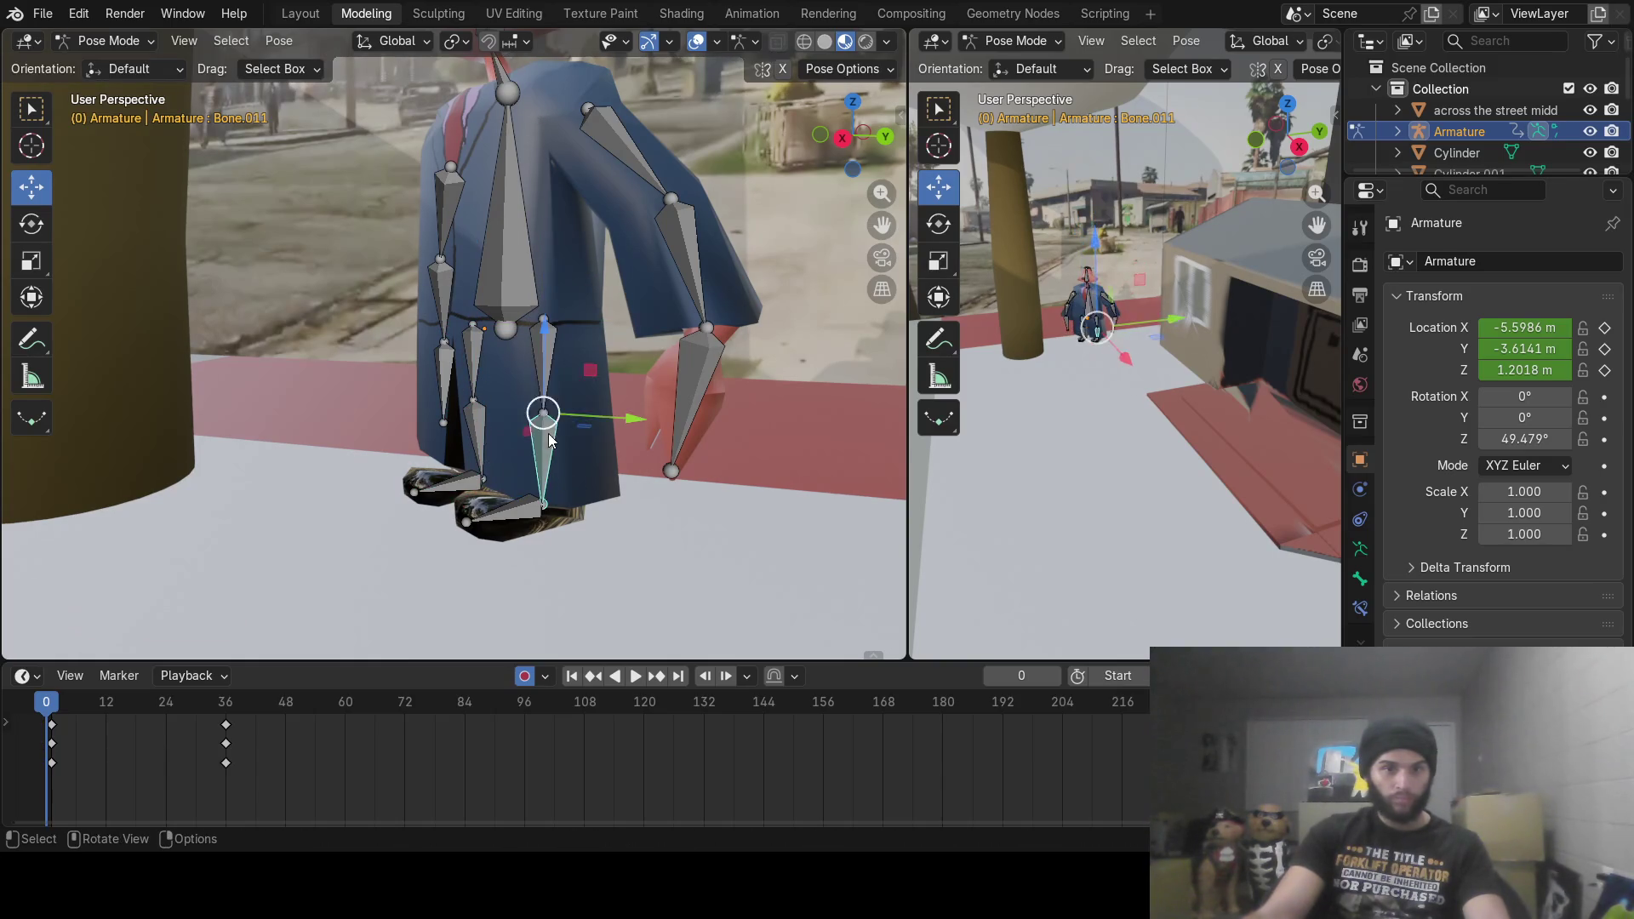
pyautogui.click(531, 508)
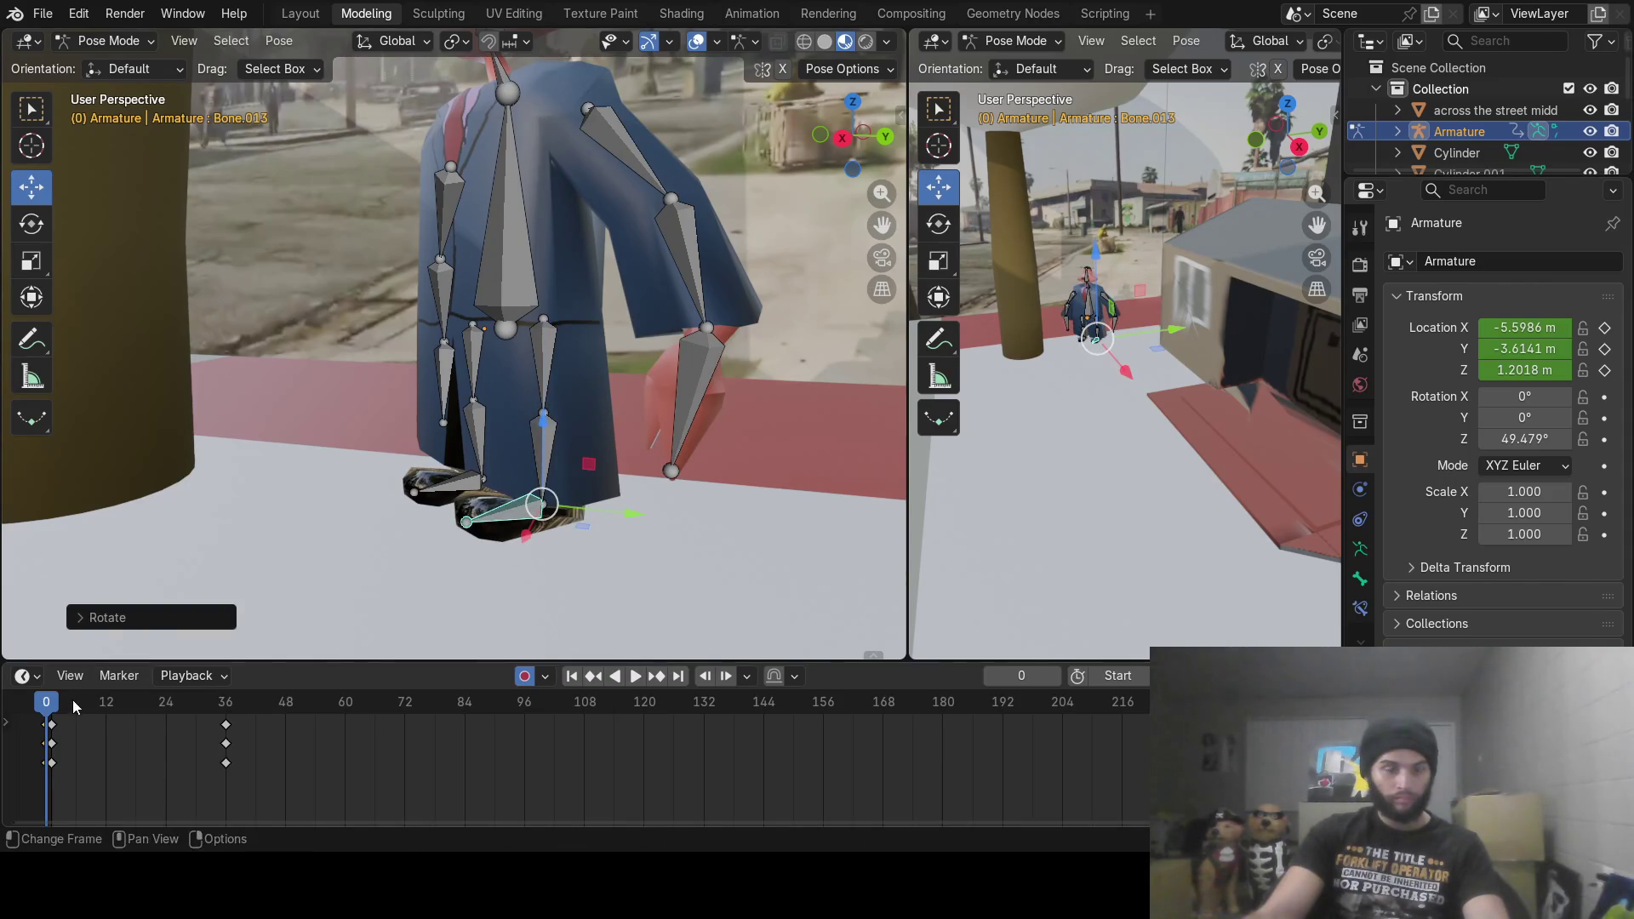
pyautogui.moveTo(49, 718); pyautogui.dragTo(77, 712)
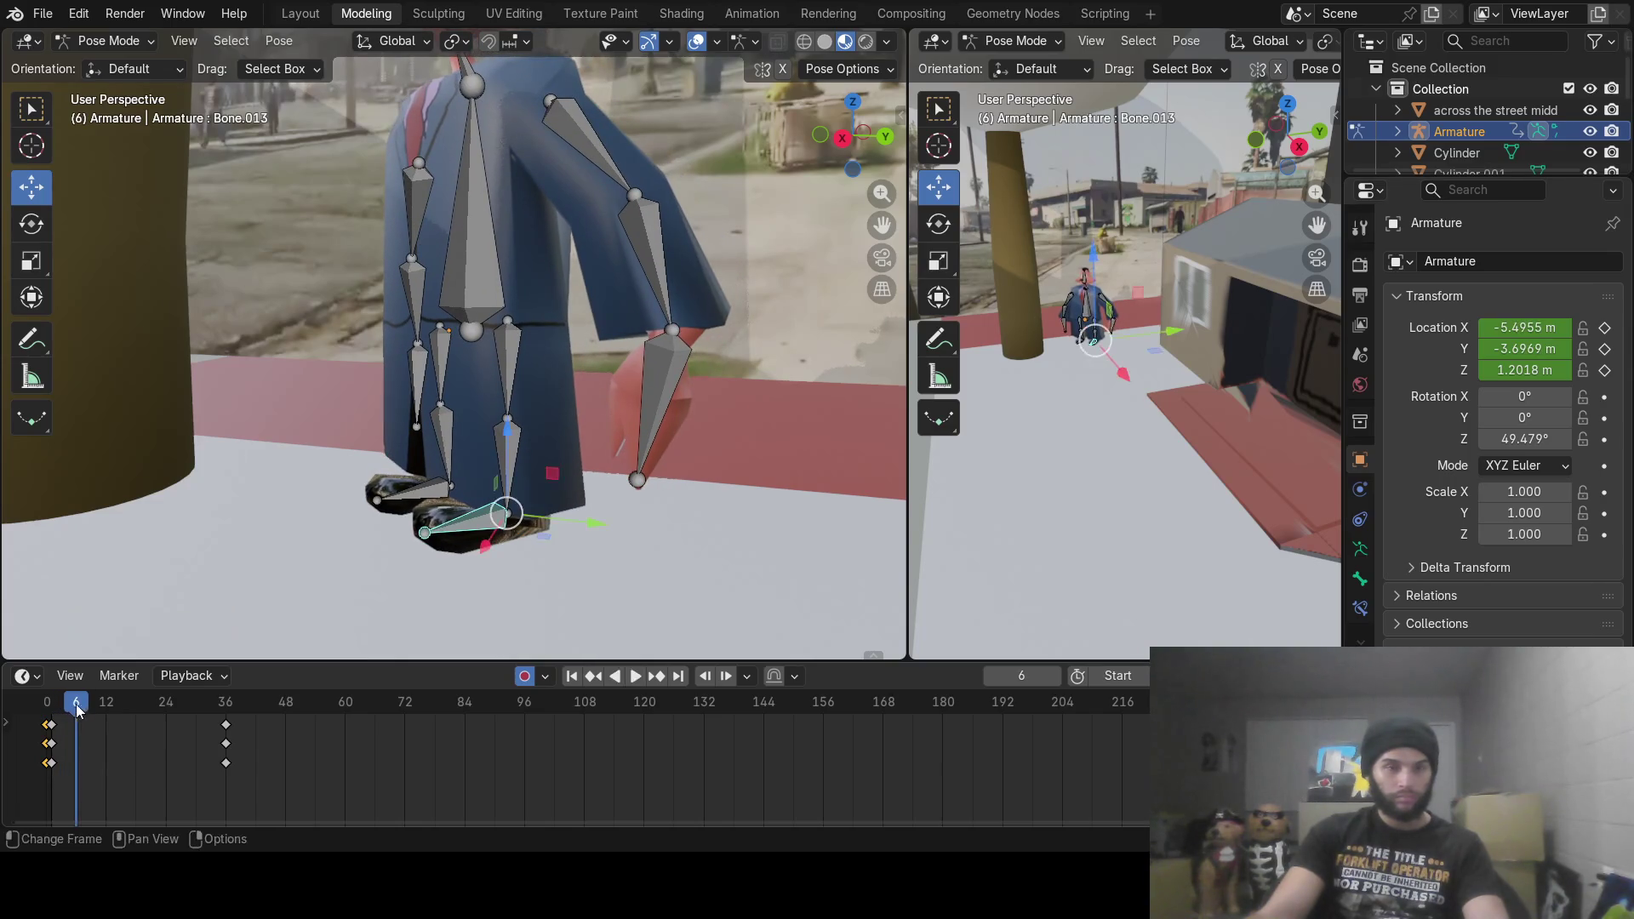
# Step: At frame 6, swing the upper leg and bend the lower leg bone
pyautogui.moveTo(604, 318)
pyautogui.mouseDown(button='middle')
pyautogui.moveTo(544, 320)
pyautogui.moveTo(575, 314)
pyautogui.mouseUp(button='middle')
pyautogui.scroll(4, 521, 381)
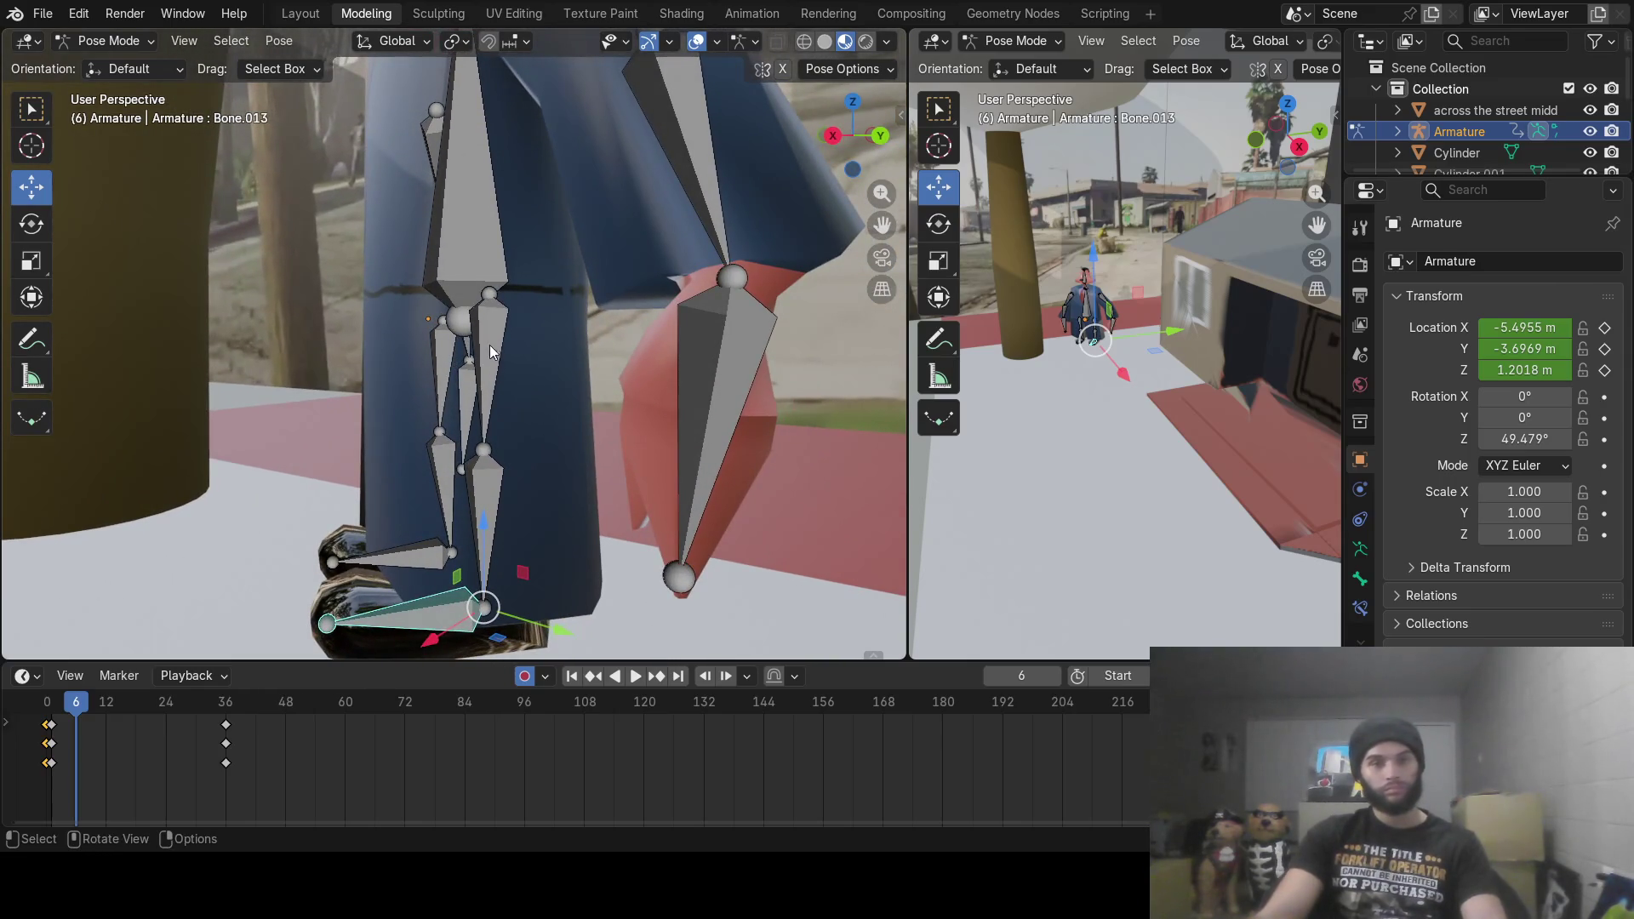
pyautogui.click(489, 344)
pyautogui.moveTo(542, 344)
pyautogui.mouseDown(button='middle')
pyautogui.moveTo(504, 337)
pyautogui.moveTo(515, 307)
pyautogui.moveTo(512, 334)
pyautogui.mouseUp(button='middle')
pyautogui.press('r')
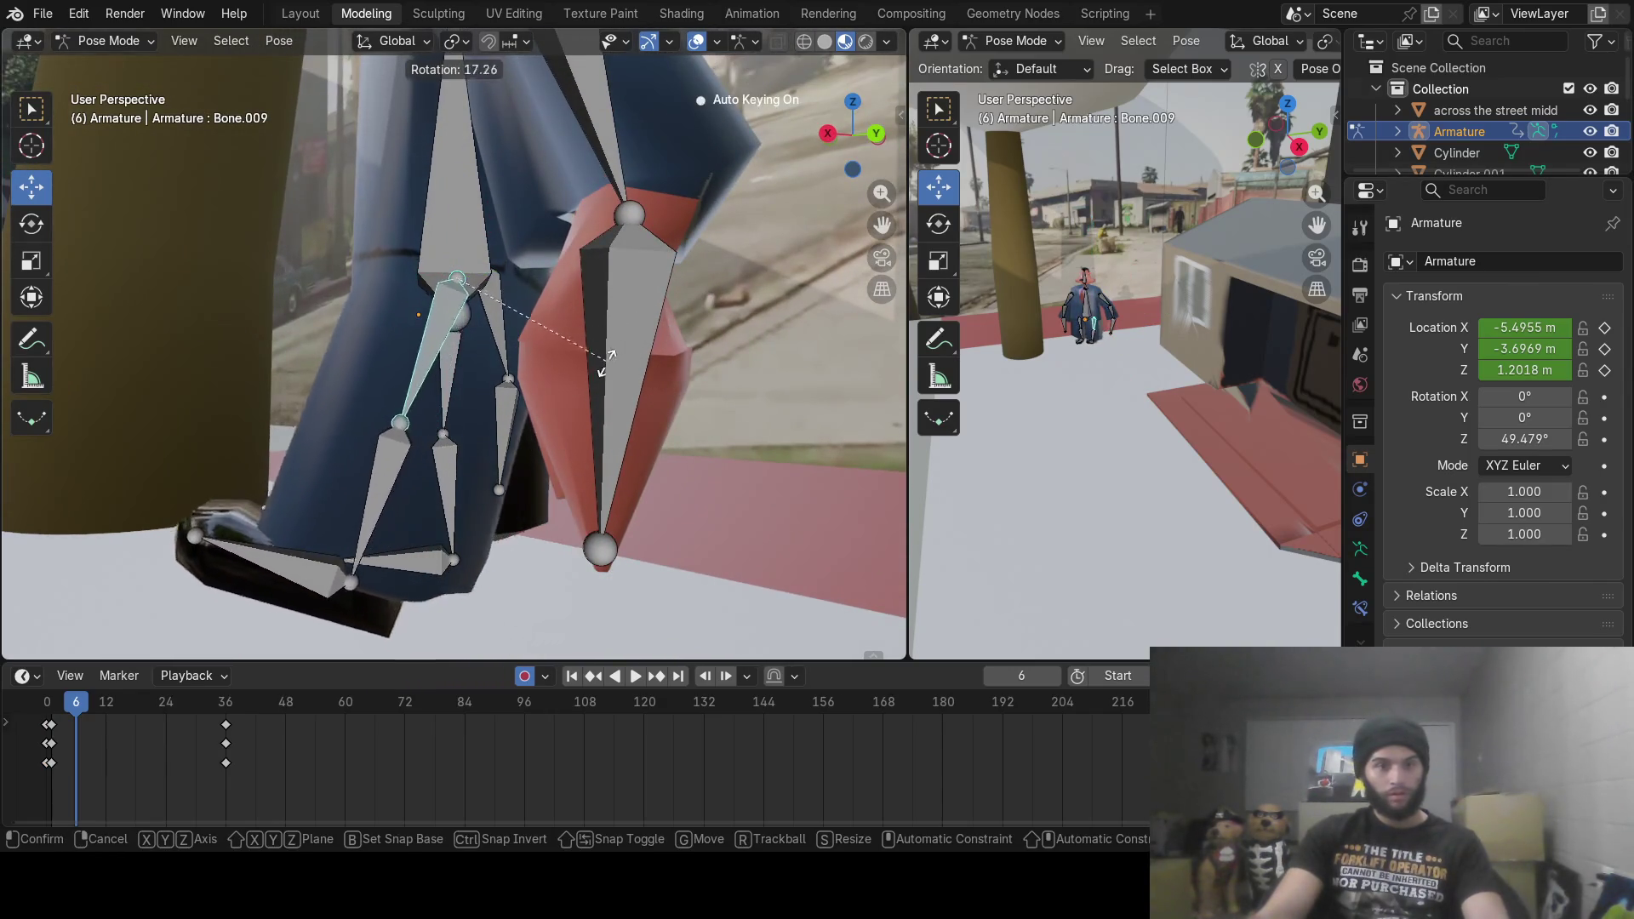
pyautogui.click(588, 379)
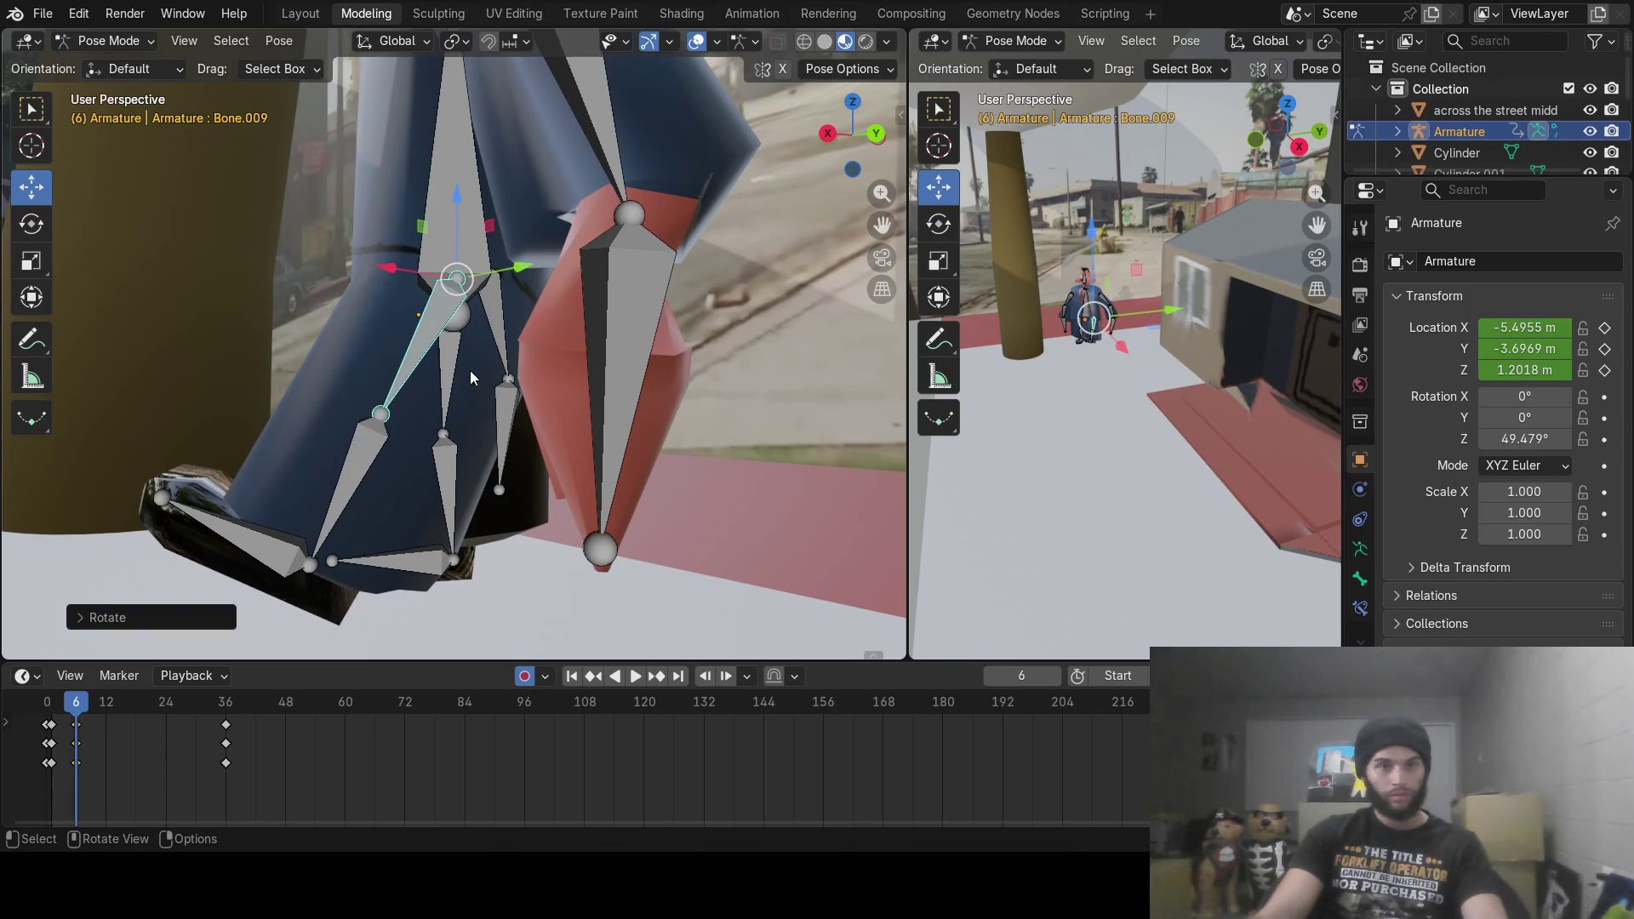
pyautogui.click(458, 377)
pyautogui.press('r')
pyautogui.click(570, 390)
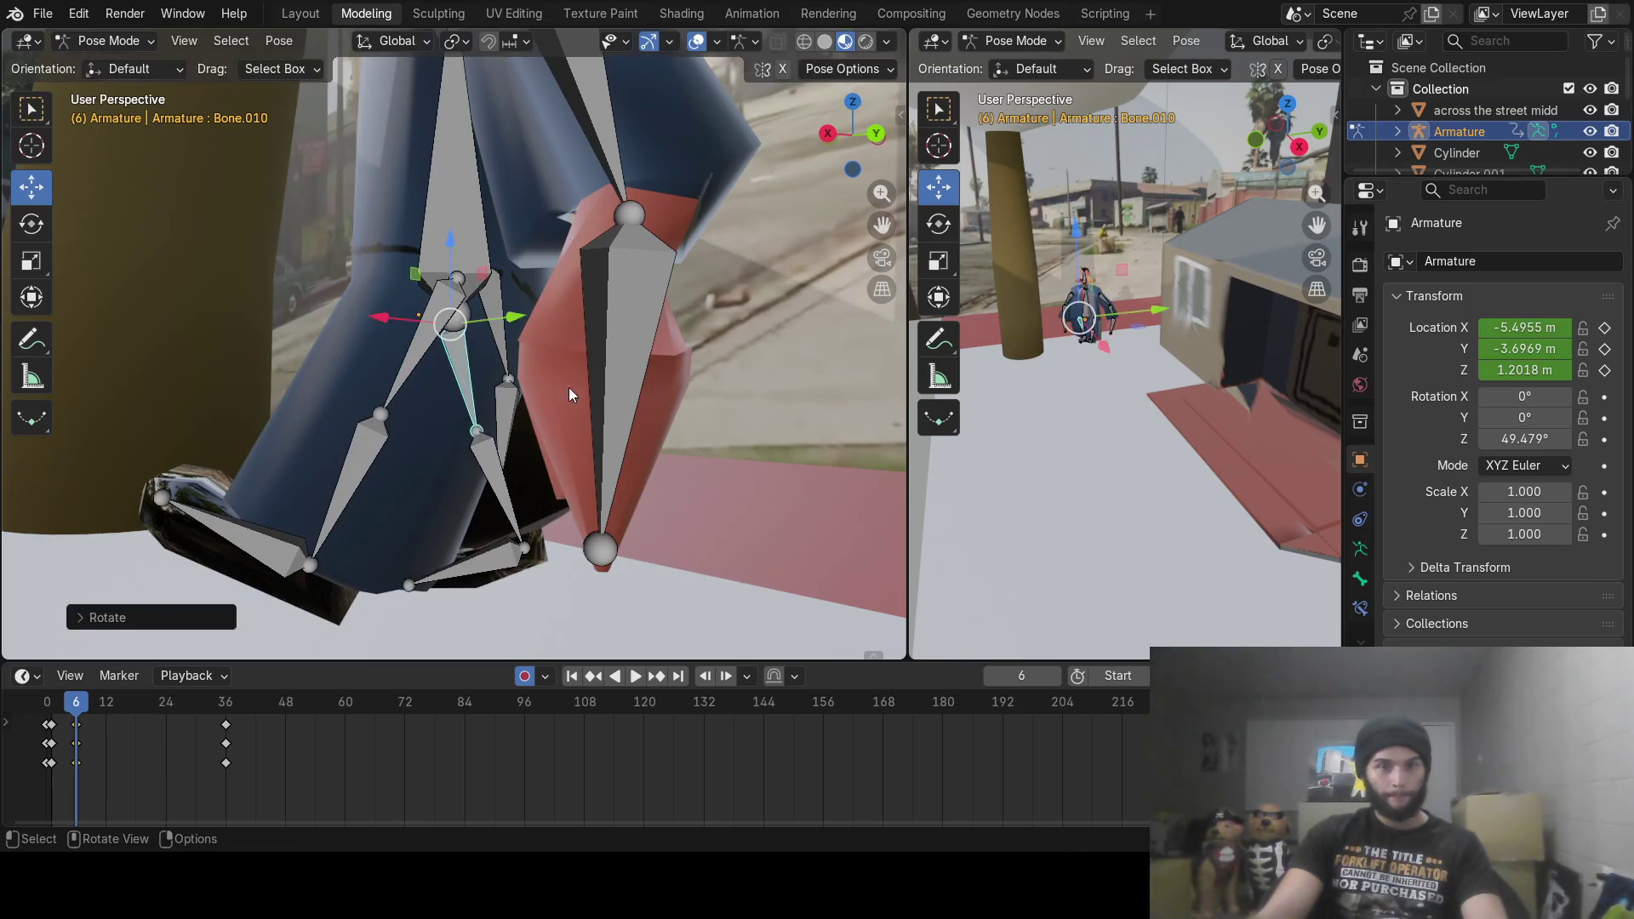
# Step: Rotate the foot downward and angle the toe, then preview the step
pyautogui.click(488, 460)
pyautogui.press('r')
pyautogui.click(551, 534)
pyautogui.click(547, 545)
pyautogui.press('r')
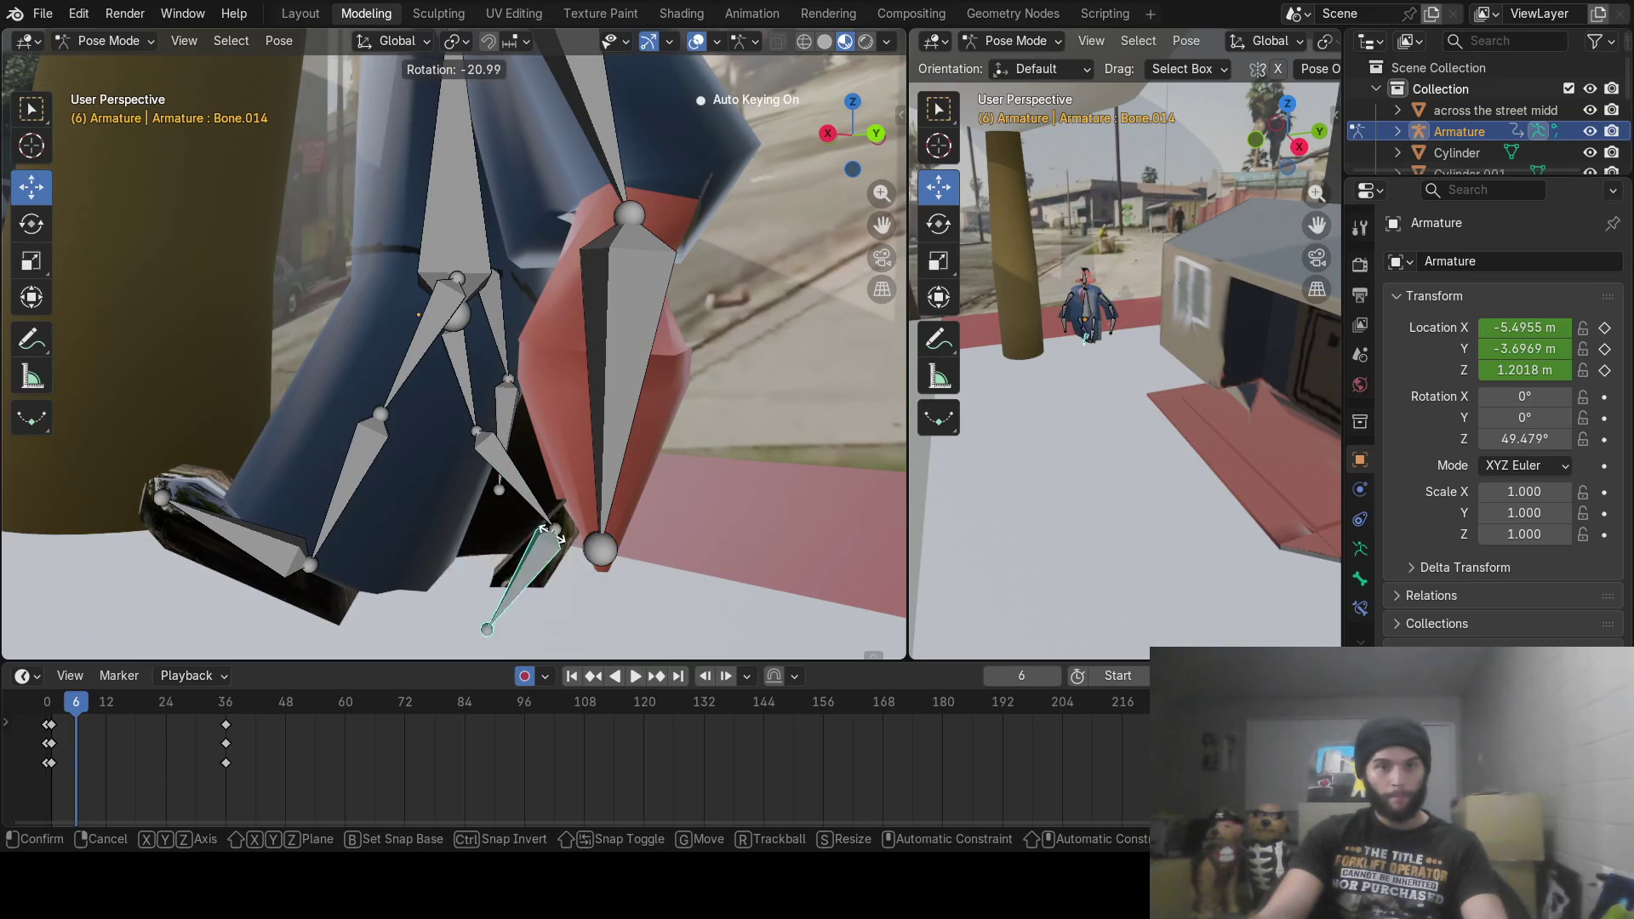
pyautogui.click(557, 538)
pyautogui.moveTo(561, 538); pyautogui.dragTo(667, 531, button='middle')
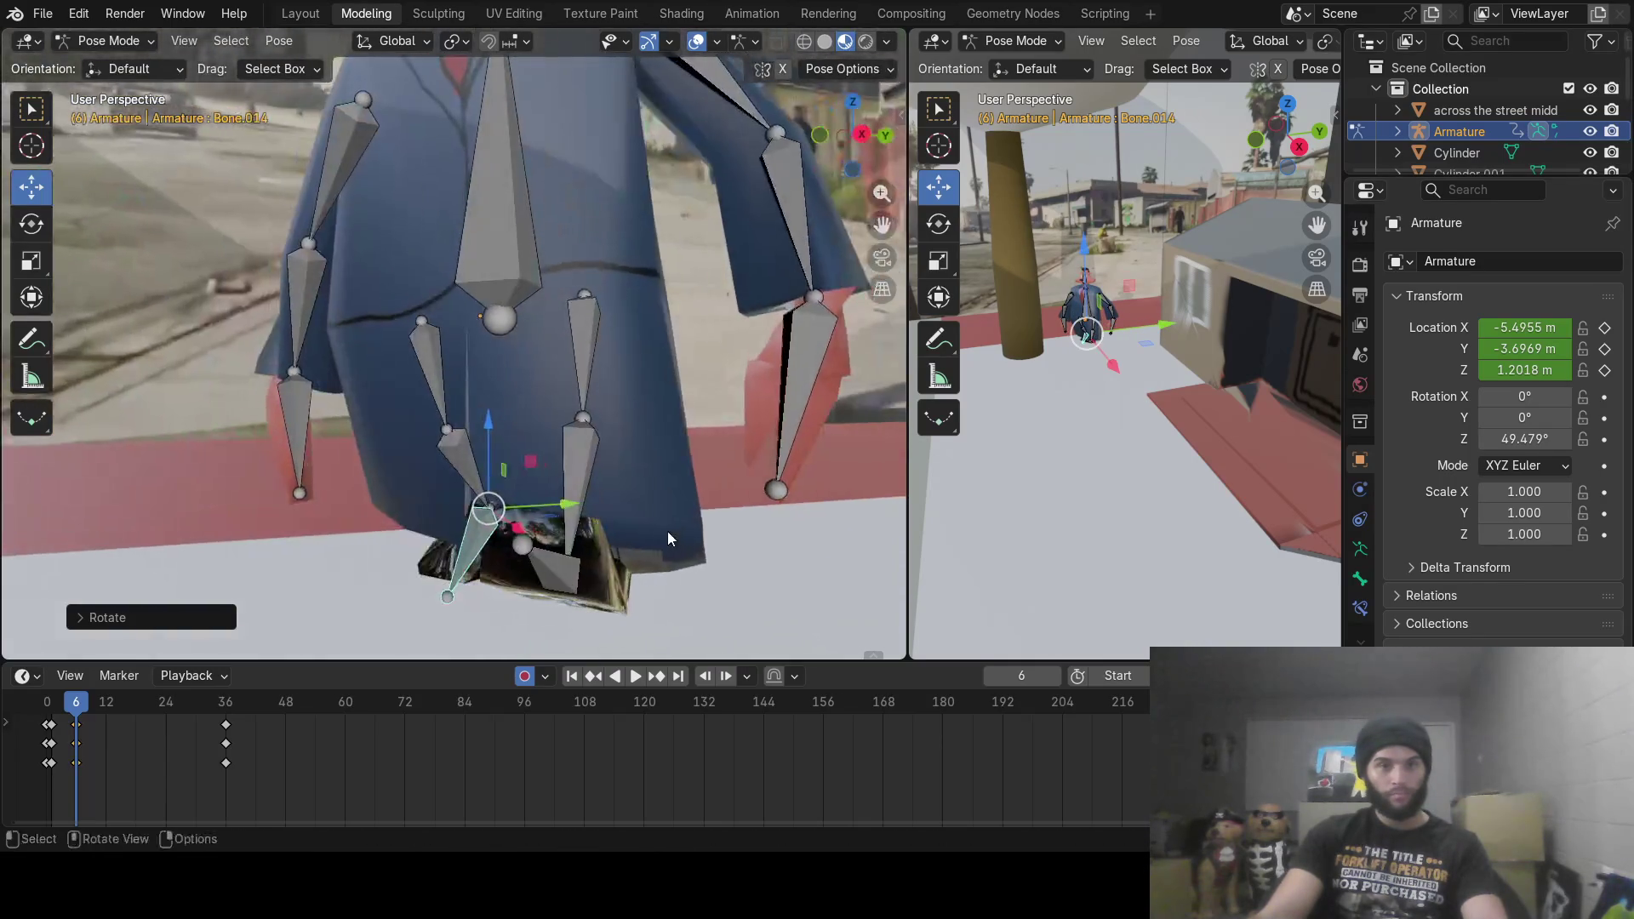
pyautogui.moveTo(117, 719)
pyautogui.mouseDown()
pyautogui.moveTo(52, 725)
pyautogui.moveTo(104, 718)
pyautogui.mouseUp()
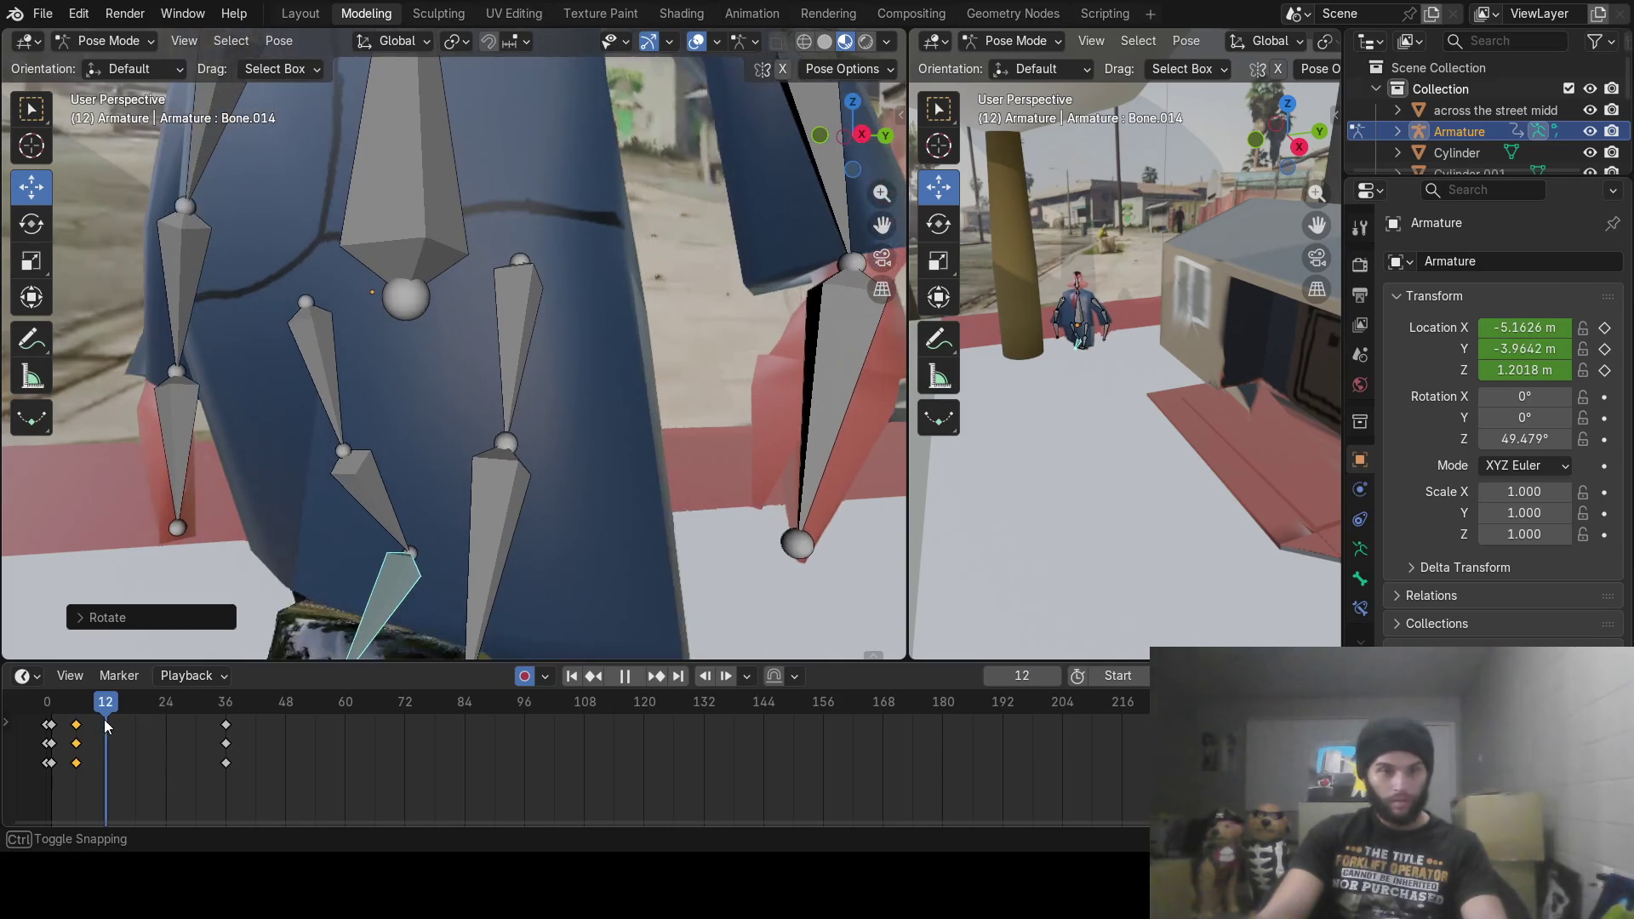
# Step: At frame 12, rotate shin Bone.012, foot Bone.014 and thigh Bone.010 into the stride
pyautogui.moveTo(647, 408)
pyautogui.mouseDown(button='middle')
pyautogui.moveTo(416, 408)
pyautogui.moveTo(645, 359)
pyautogui.moveTo(610, 370)
pyautogui.mouseUp(button='middle')
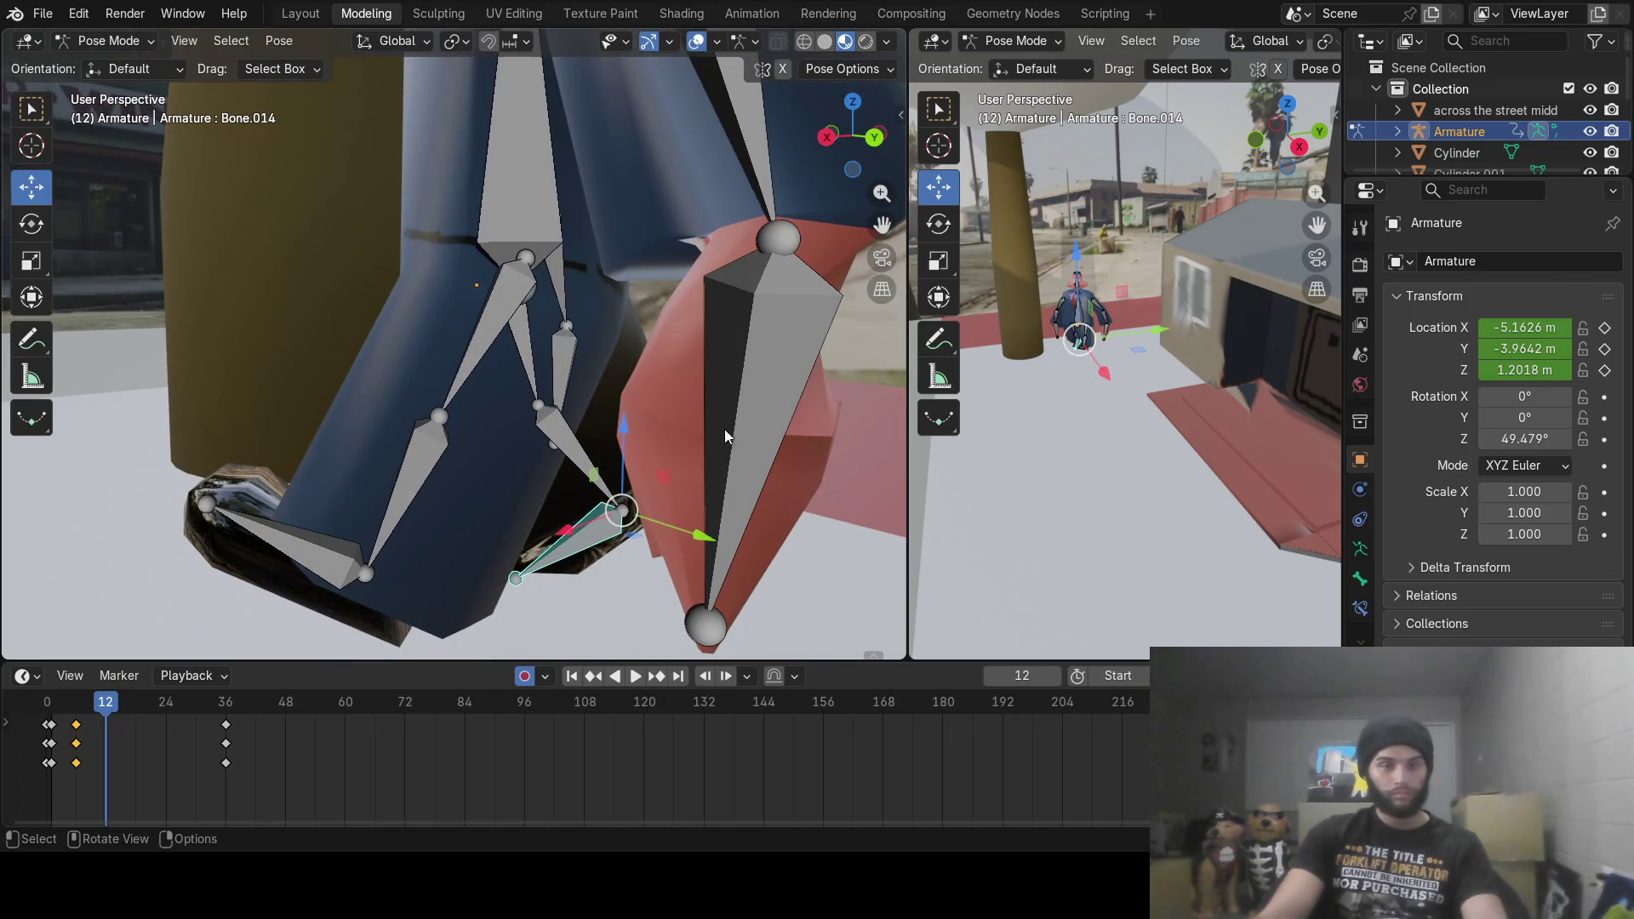
pyautogui.click(564, 427)
pyautogui.press('r')
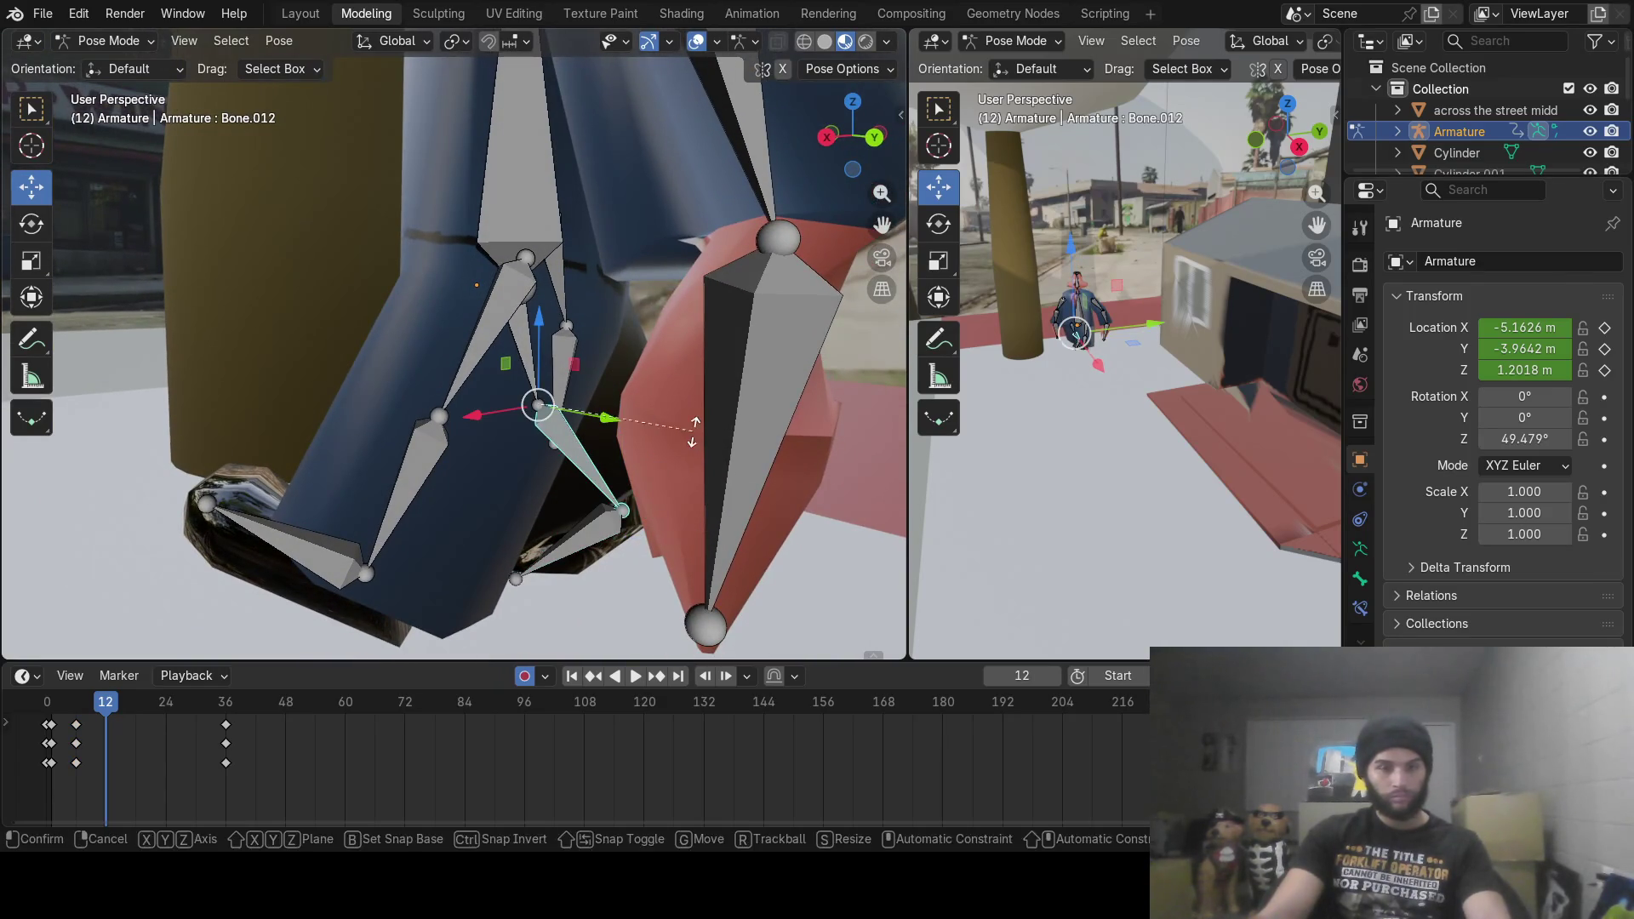
pyautogui.click(662, 479)
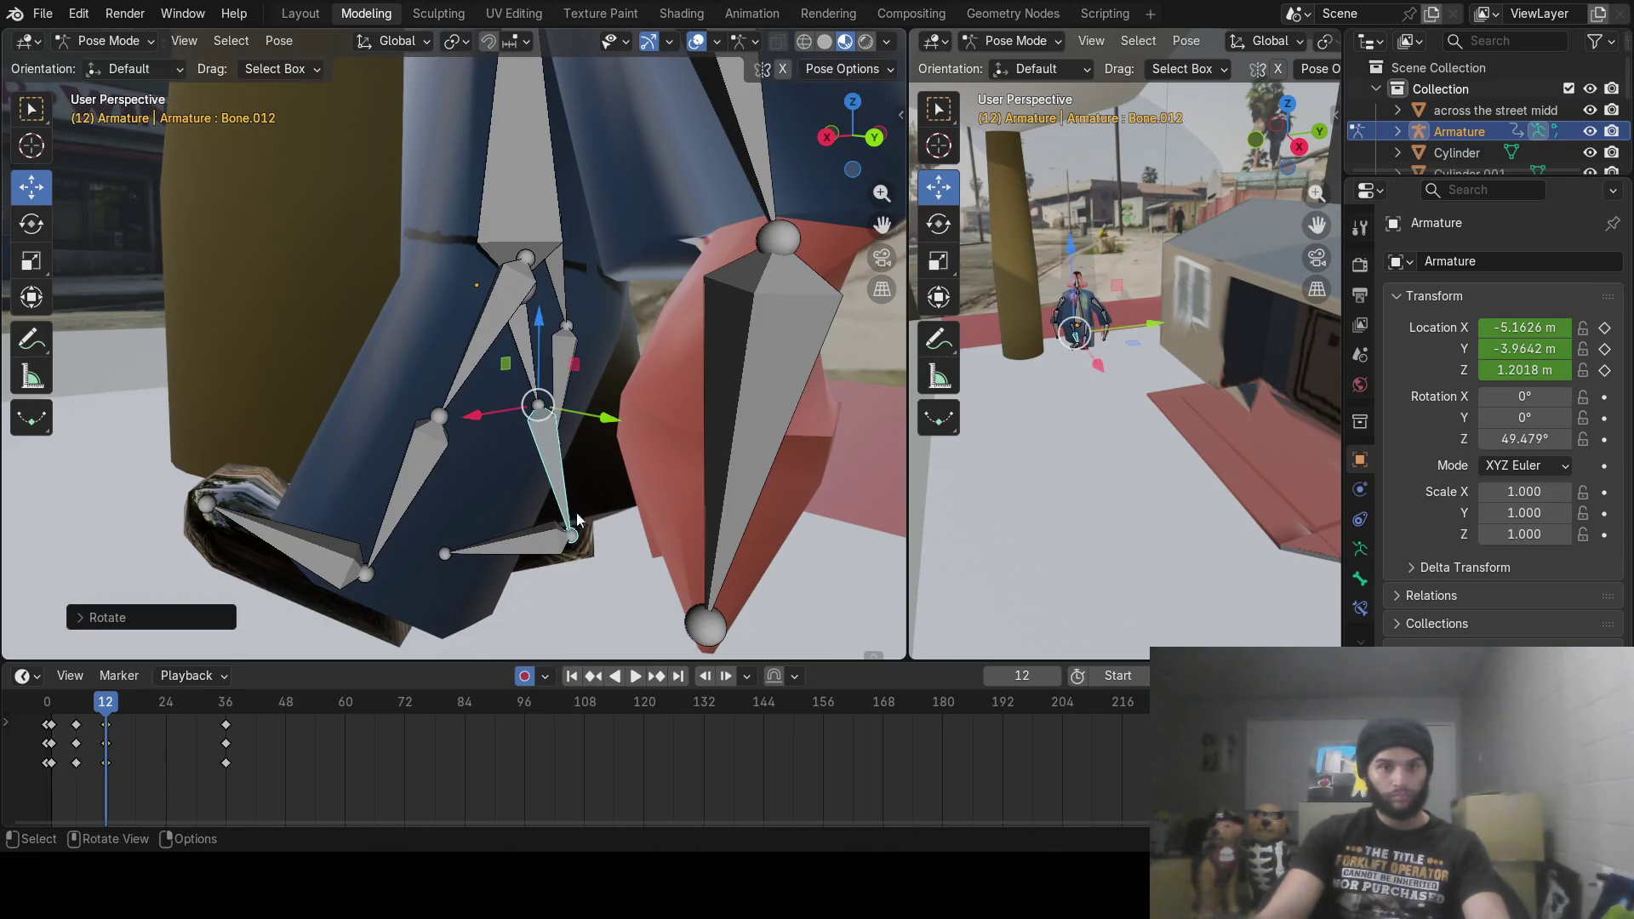
pyautogui.click(517, 547)
pyautogui.press('r')
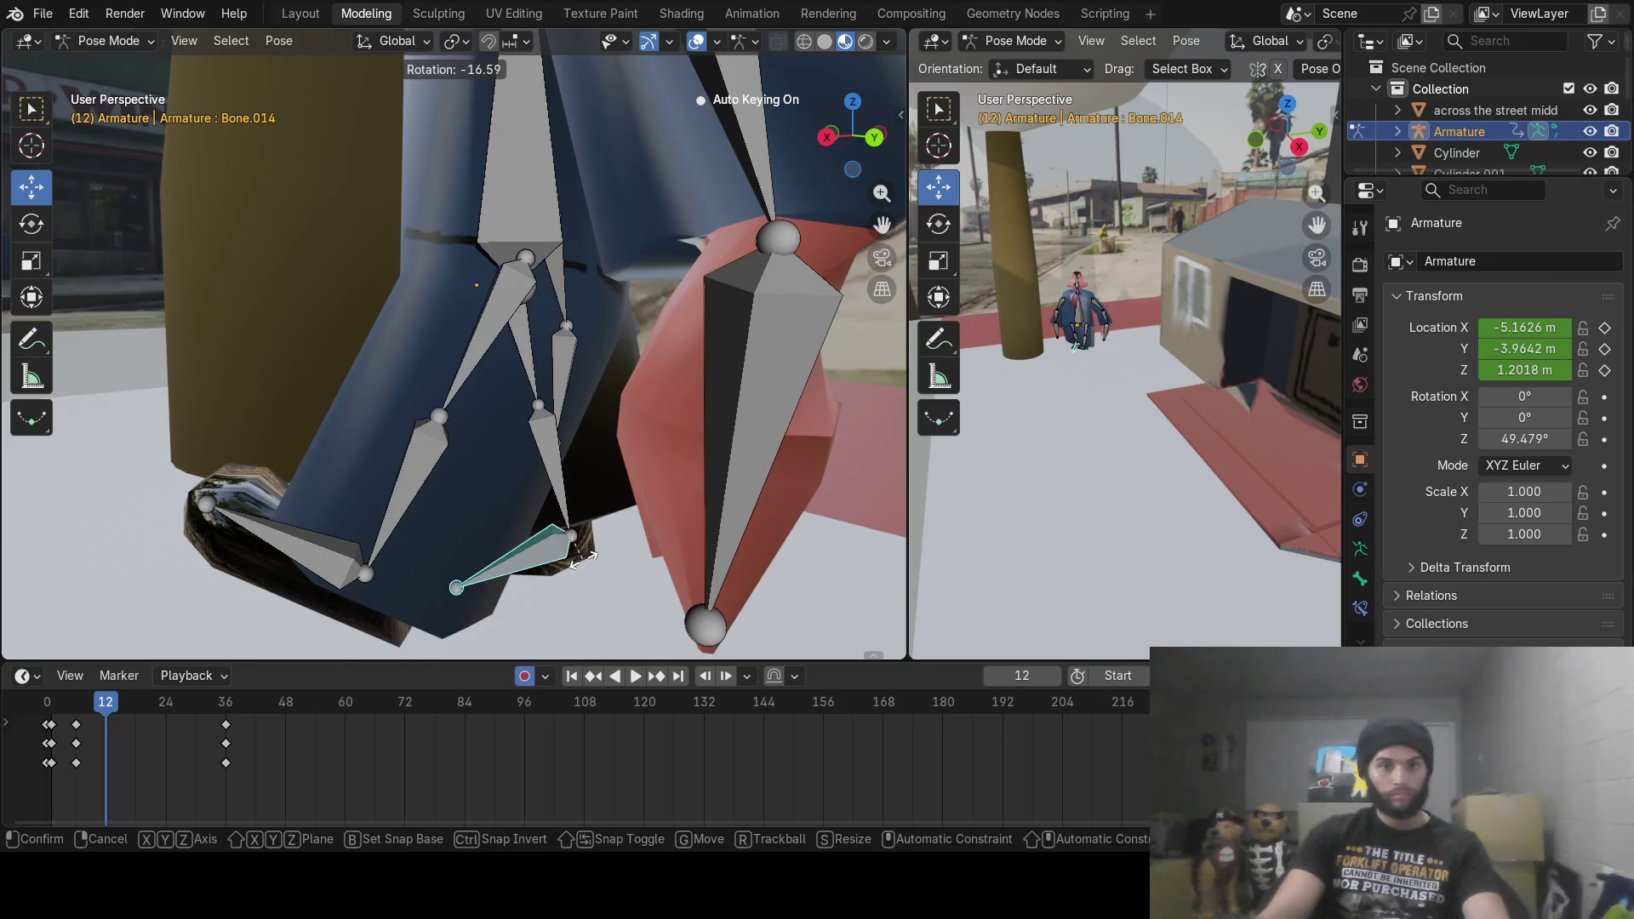
pyautogui.click(584, 558)
pyautogui.click(533, 356)
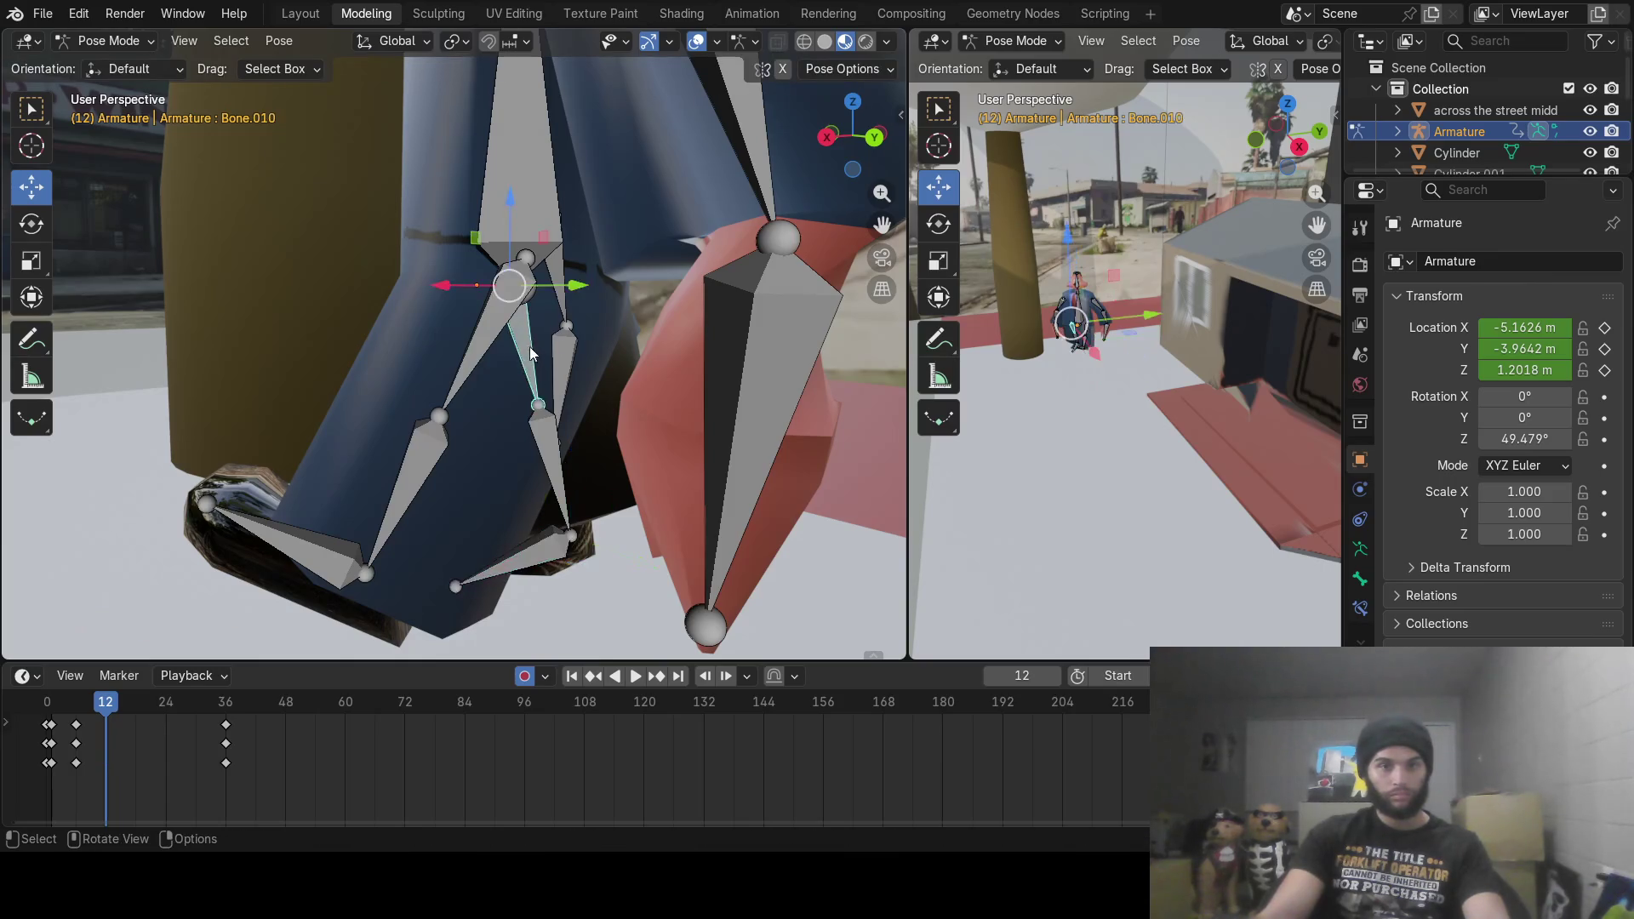
pyautogui.press('r')
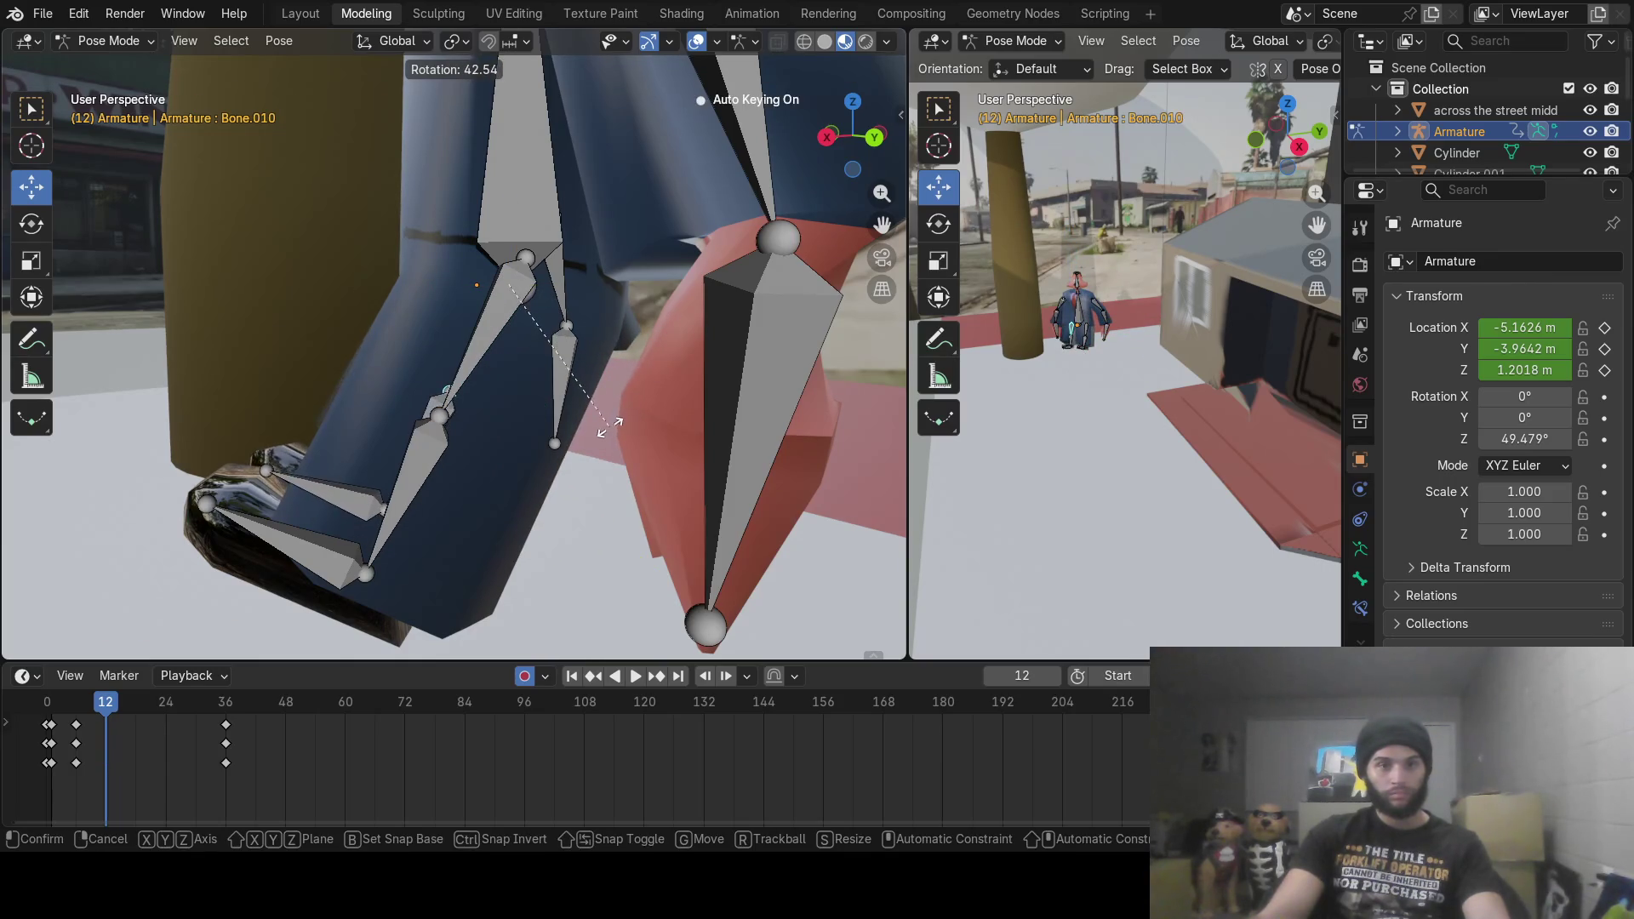
pyautogui.click(609, 428)
# Step: Rotate the other leg's thigh Bone.009, shin Bone.011 and foot Bone.013 into the stride
pyautogui.click(496, 332)
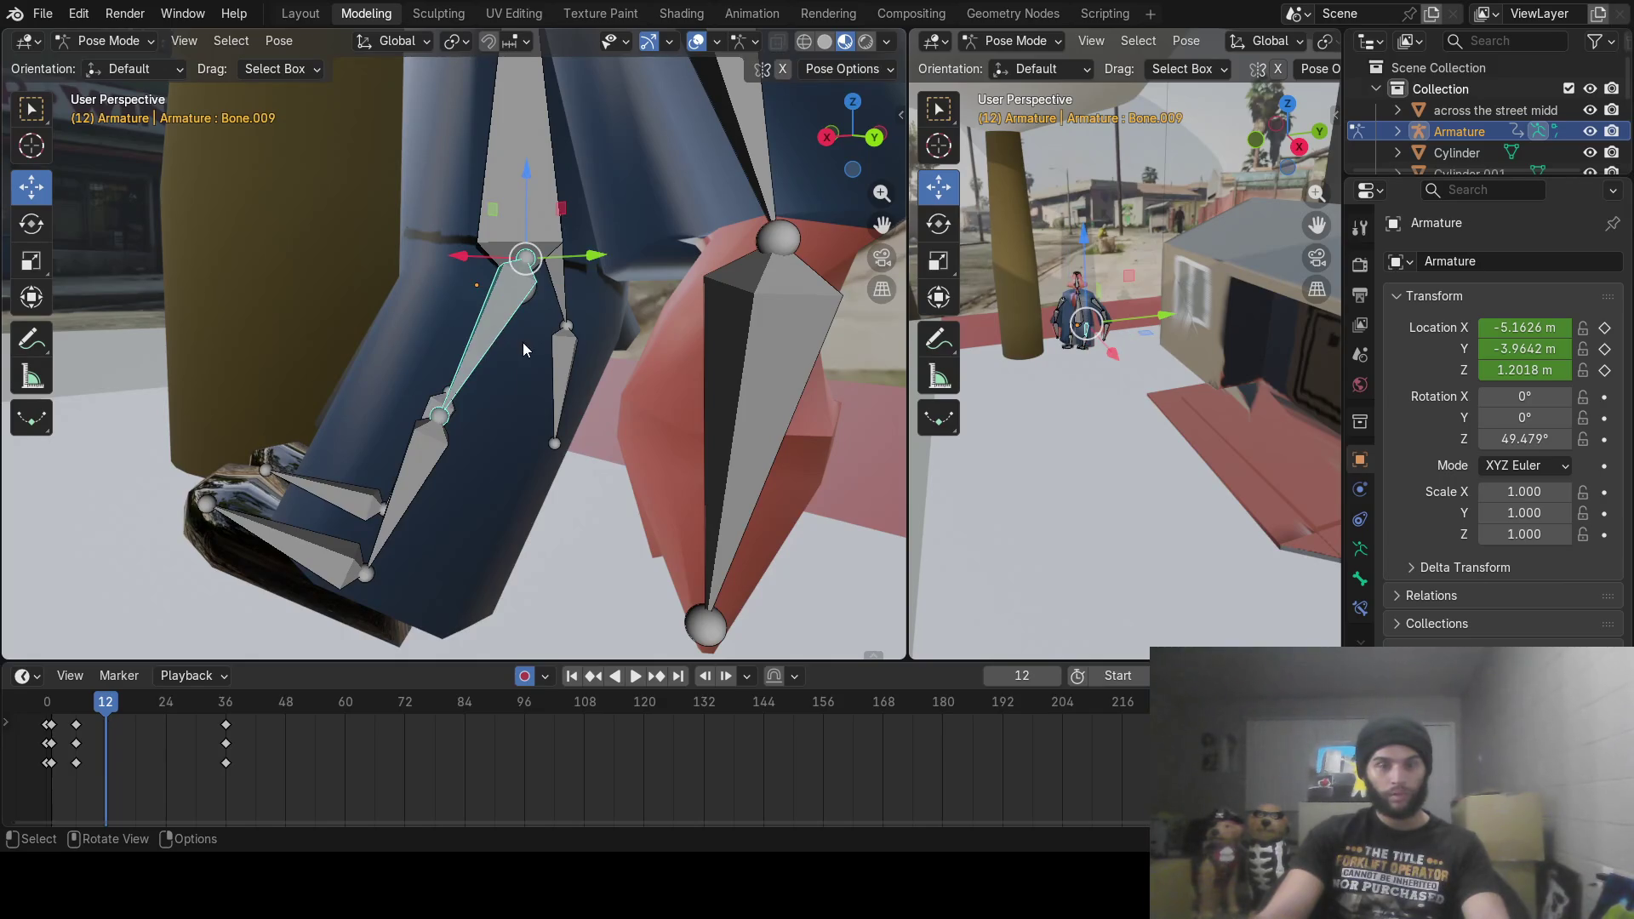
pyautogui.press('r')
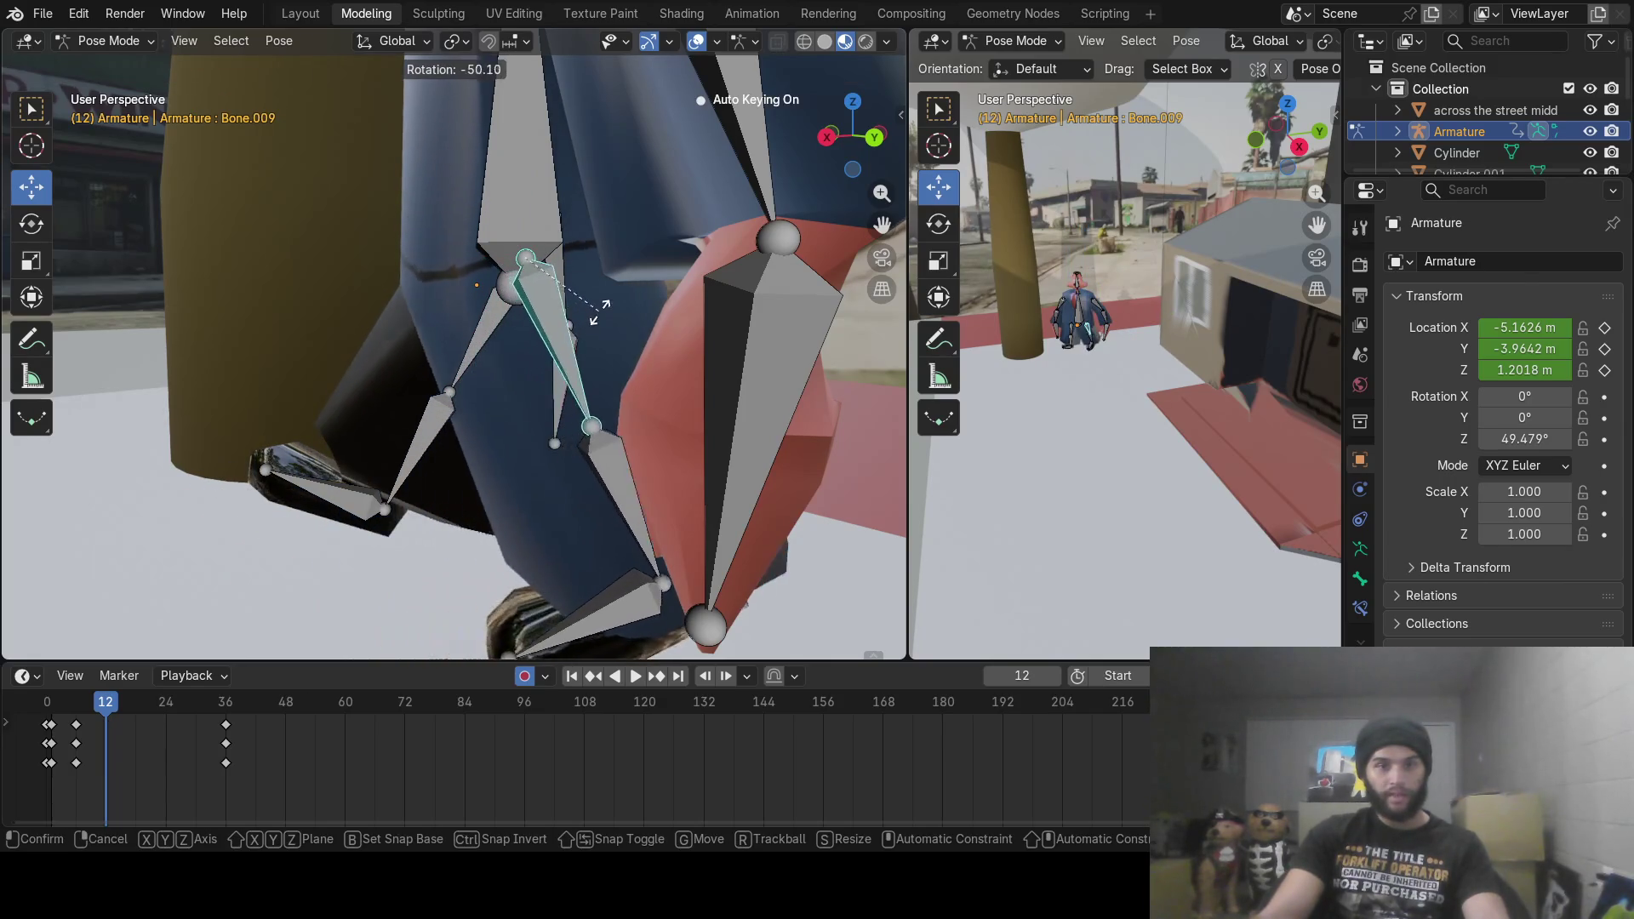
pyautogui.click(594, 351)
pyautogui.click(637, 473)
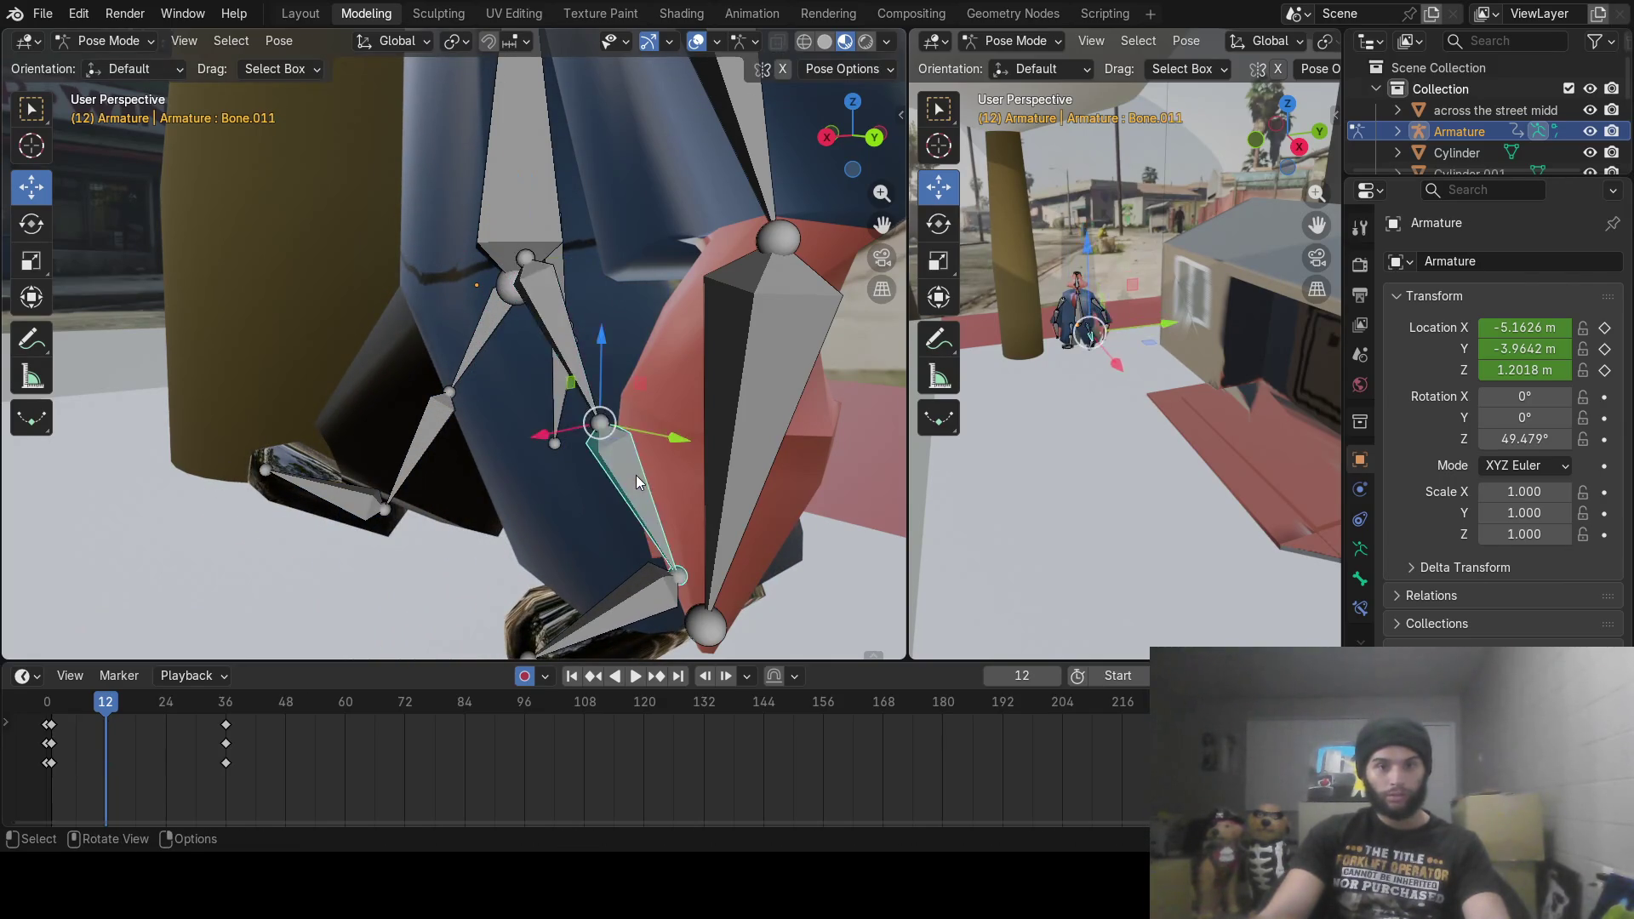
pyautogui.press('r')
pyautogui.click(672, 457)
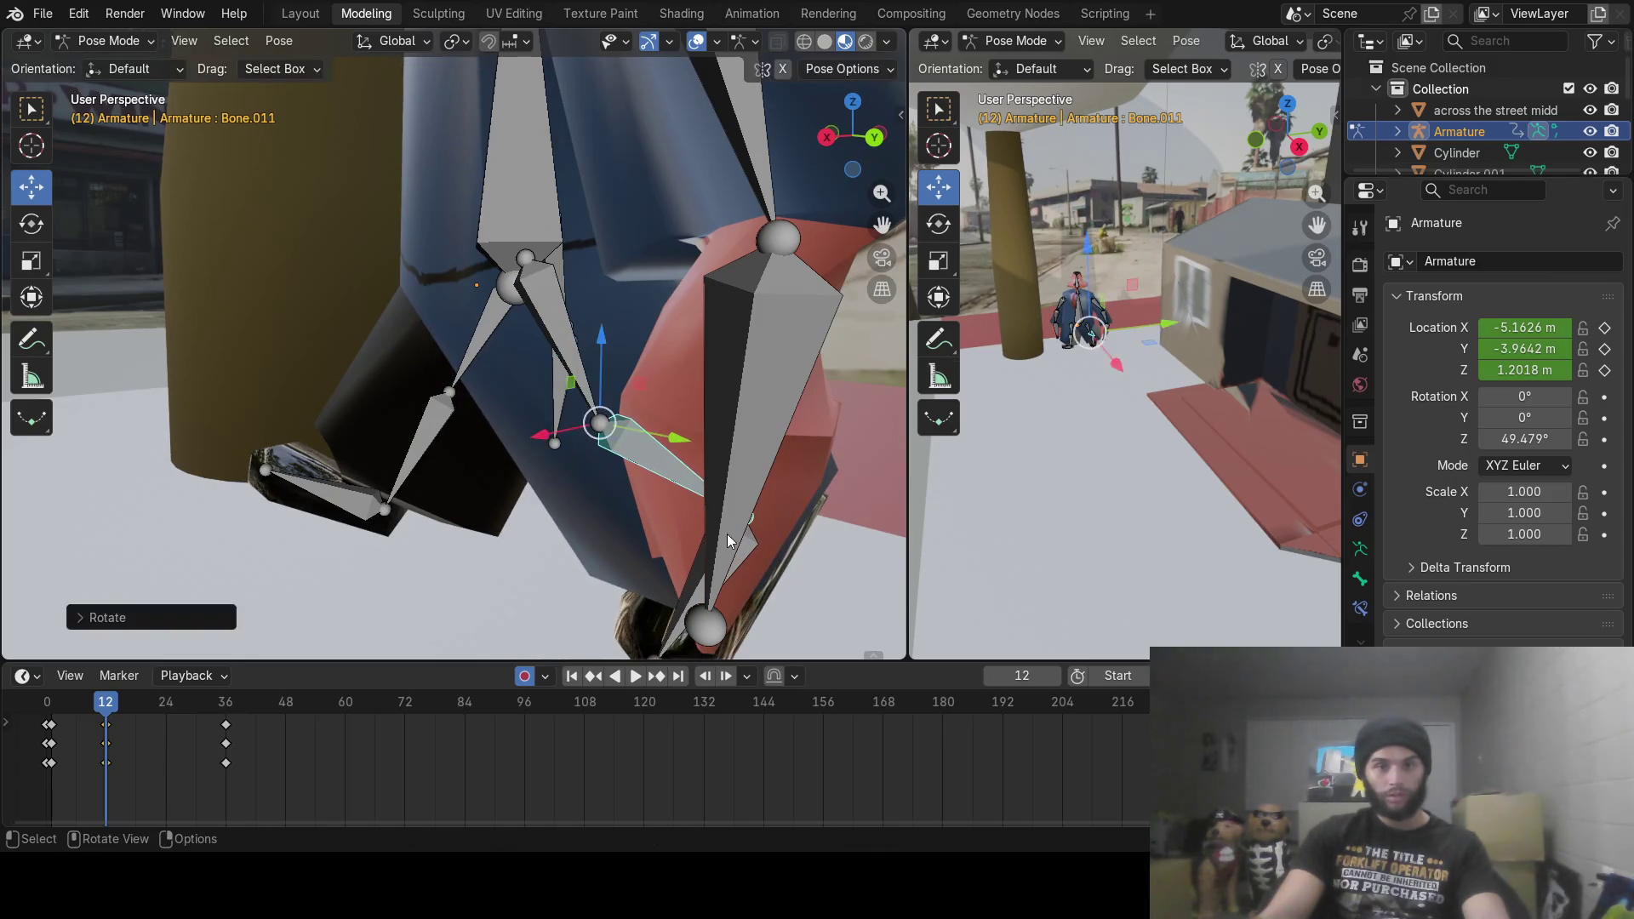
pyautogui.click(743, 546)
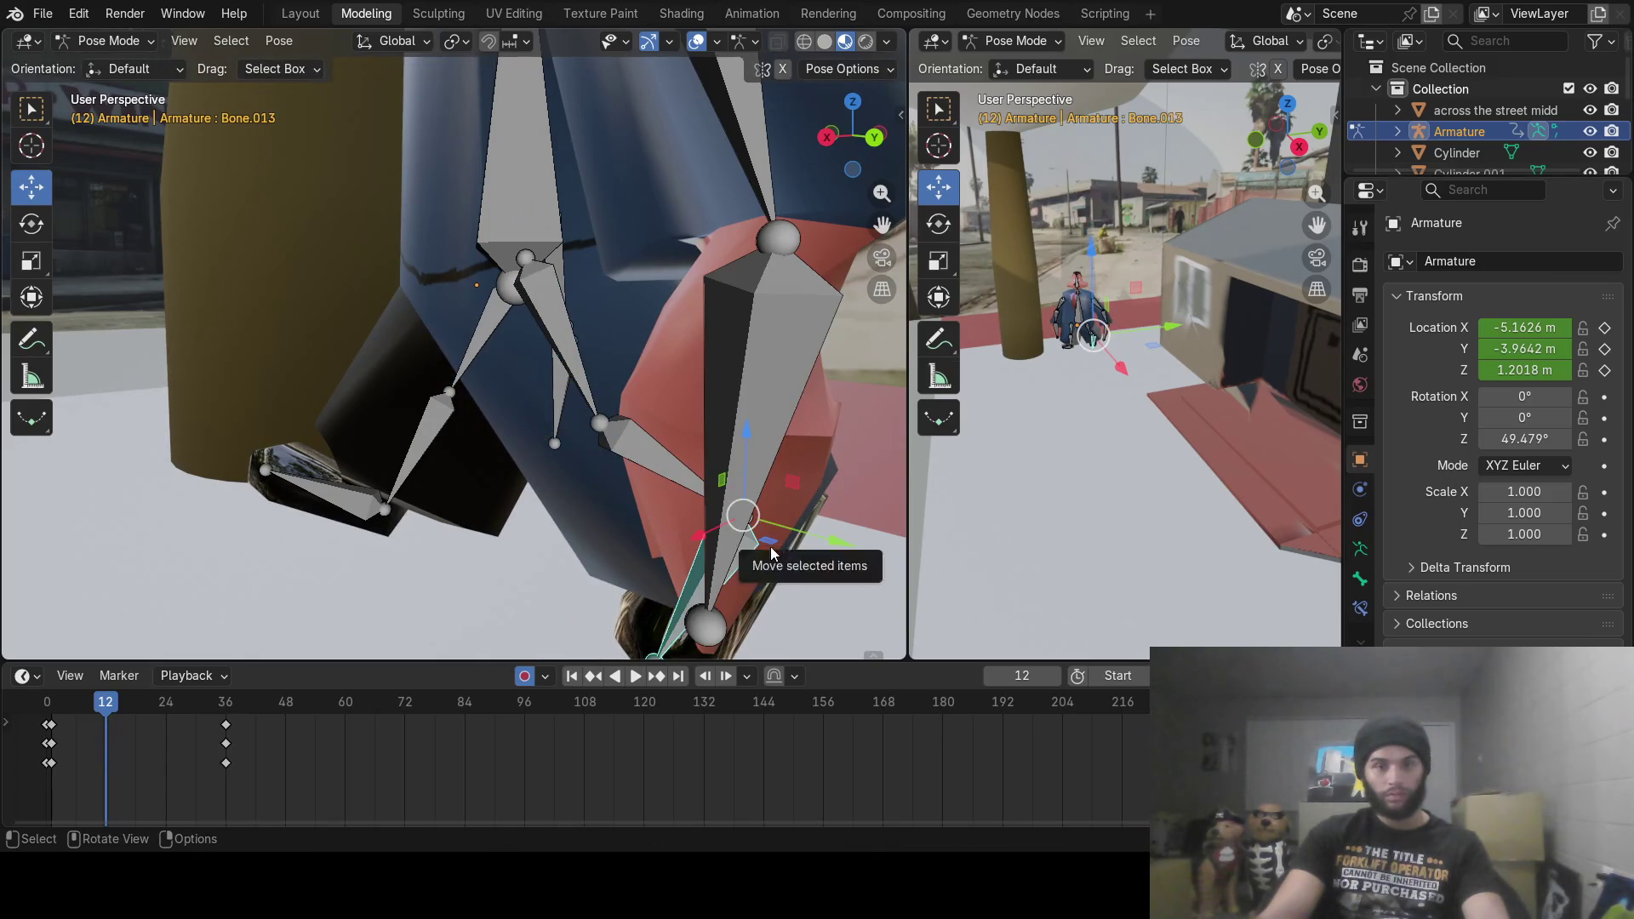
pyautogui.press('r')
pyautogui.click(772, 531)
pyautogui.scroll(-5, 651, 508)
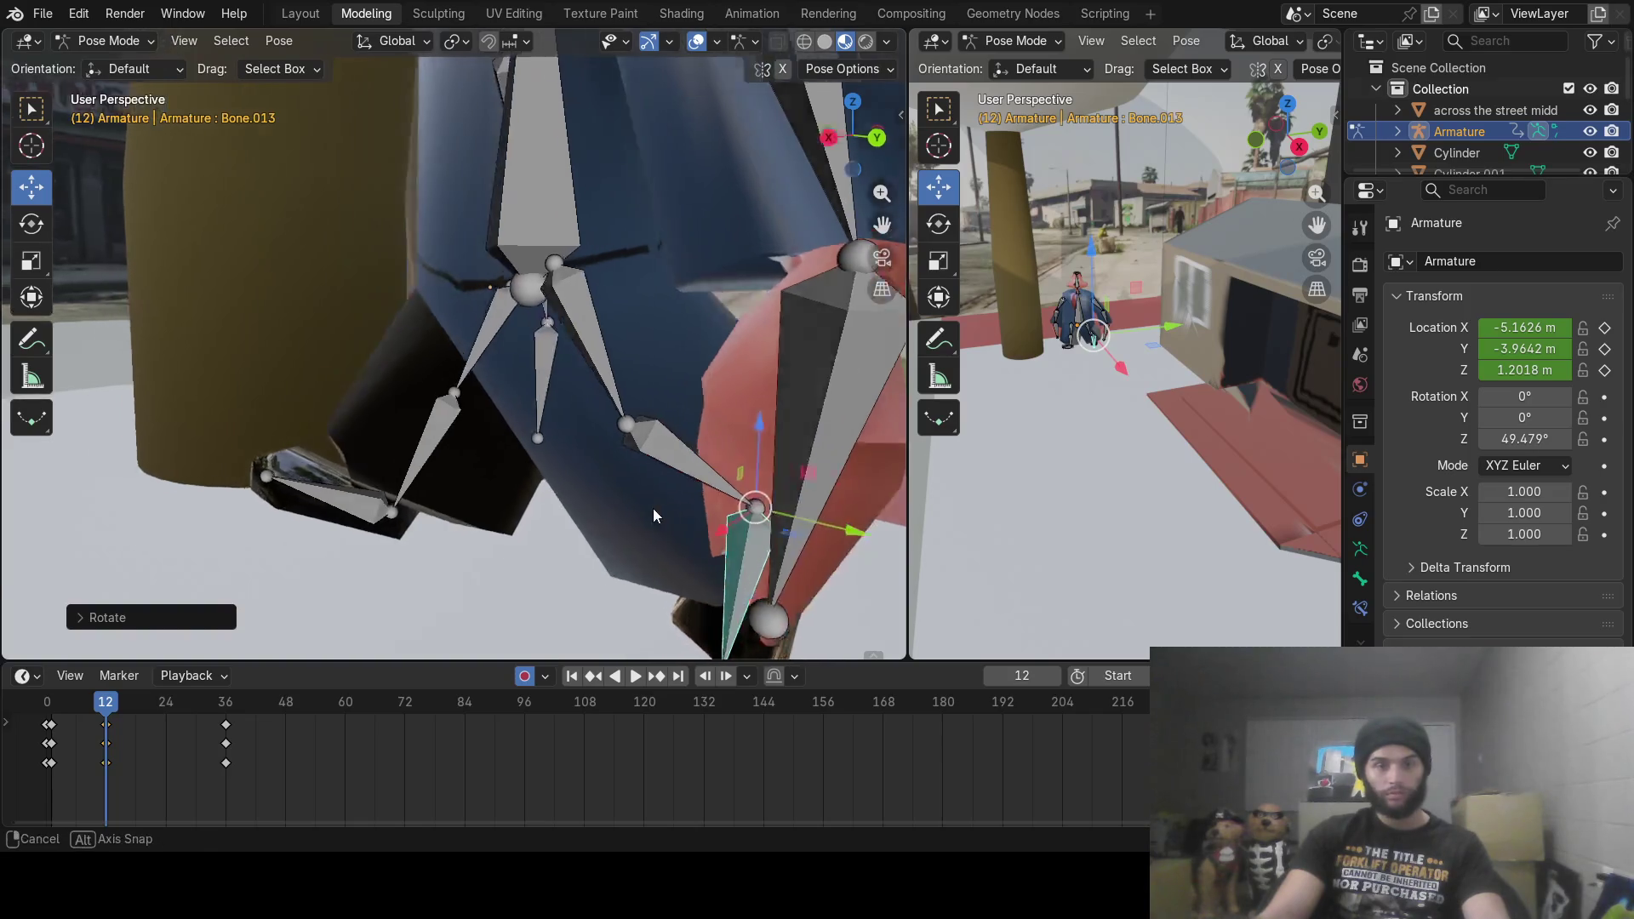
pyautogui.moveTo(759, 488); pyautogui.dragTo(737, 473, button='middle')
# Step: At frame 18, rotate the shin Bone.012 and foot Bone.014, then undo a thigh rotation on Bone.010
pyautogui.moveTo(105, 723)
pyautogui.mouseDown()
pyautogui.moveTo(51, 723)
pyautogui.moveTo(120, 723)
pyautogui.moveTo(47, 721)
pyautogui.moveTo(136, 703)
pyautogui.mouseUp()
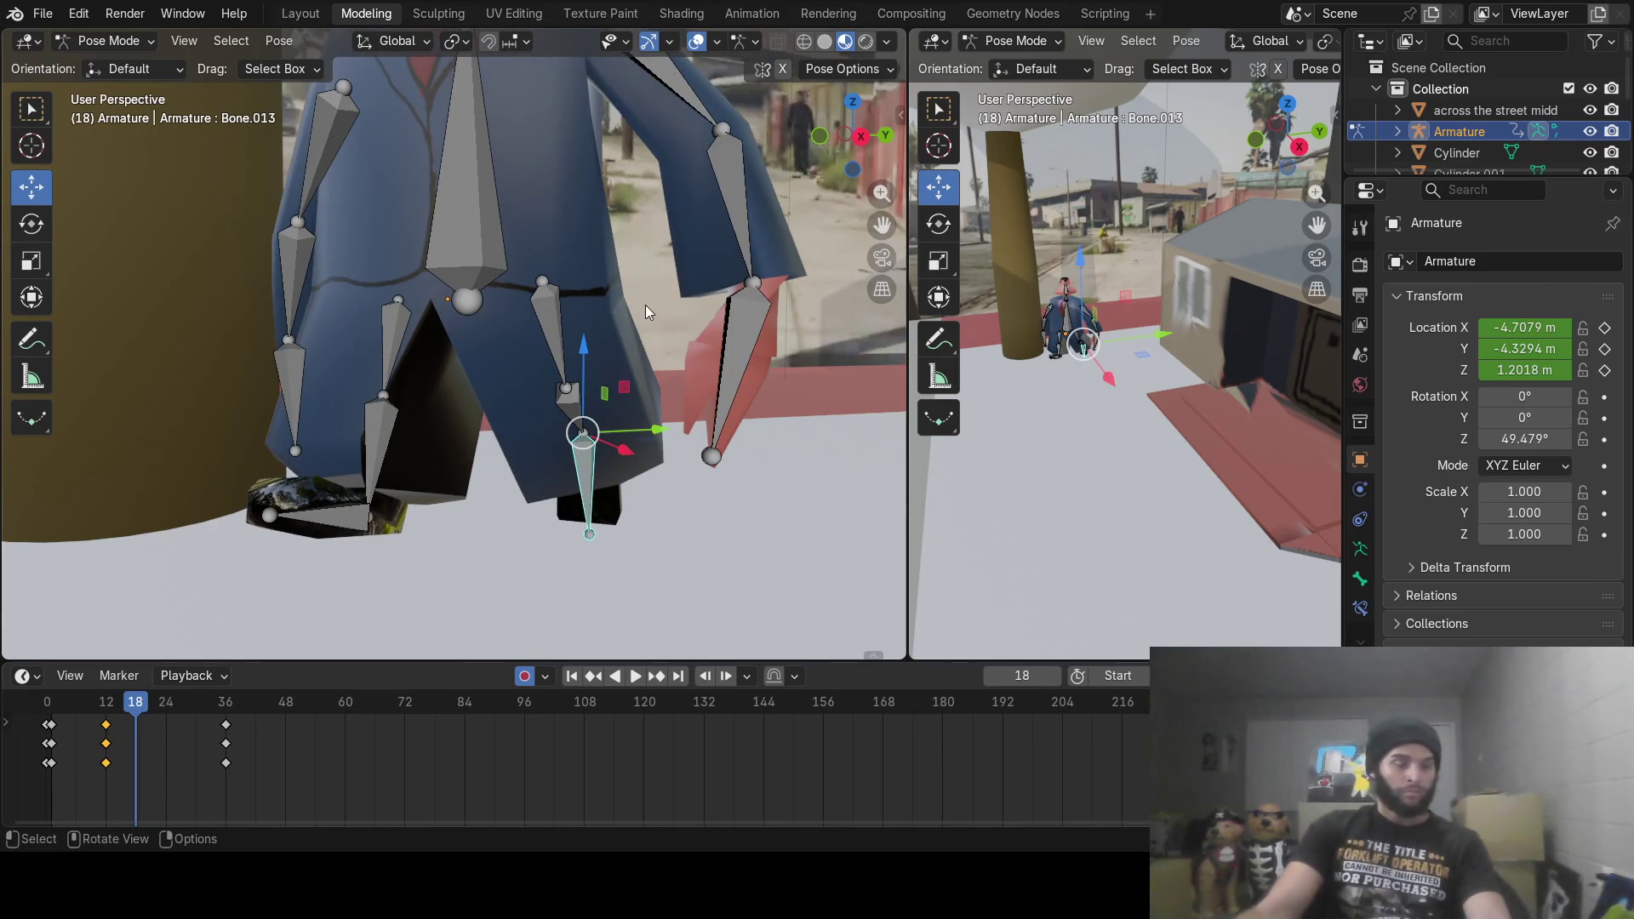
pyautogui.moveTo(672, 372)
pyautogui.mouseDown(button='middle')
pyautogui.moveTo(498, 360)
pyautogui.moveTo(609, 392)
pyautogui.moveTo(587, 390)
pyautogui.mouseUp(button='middle')
pyautogui.scroll(2, 584, 387)
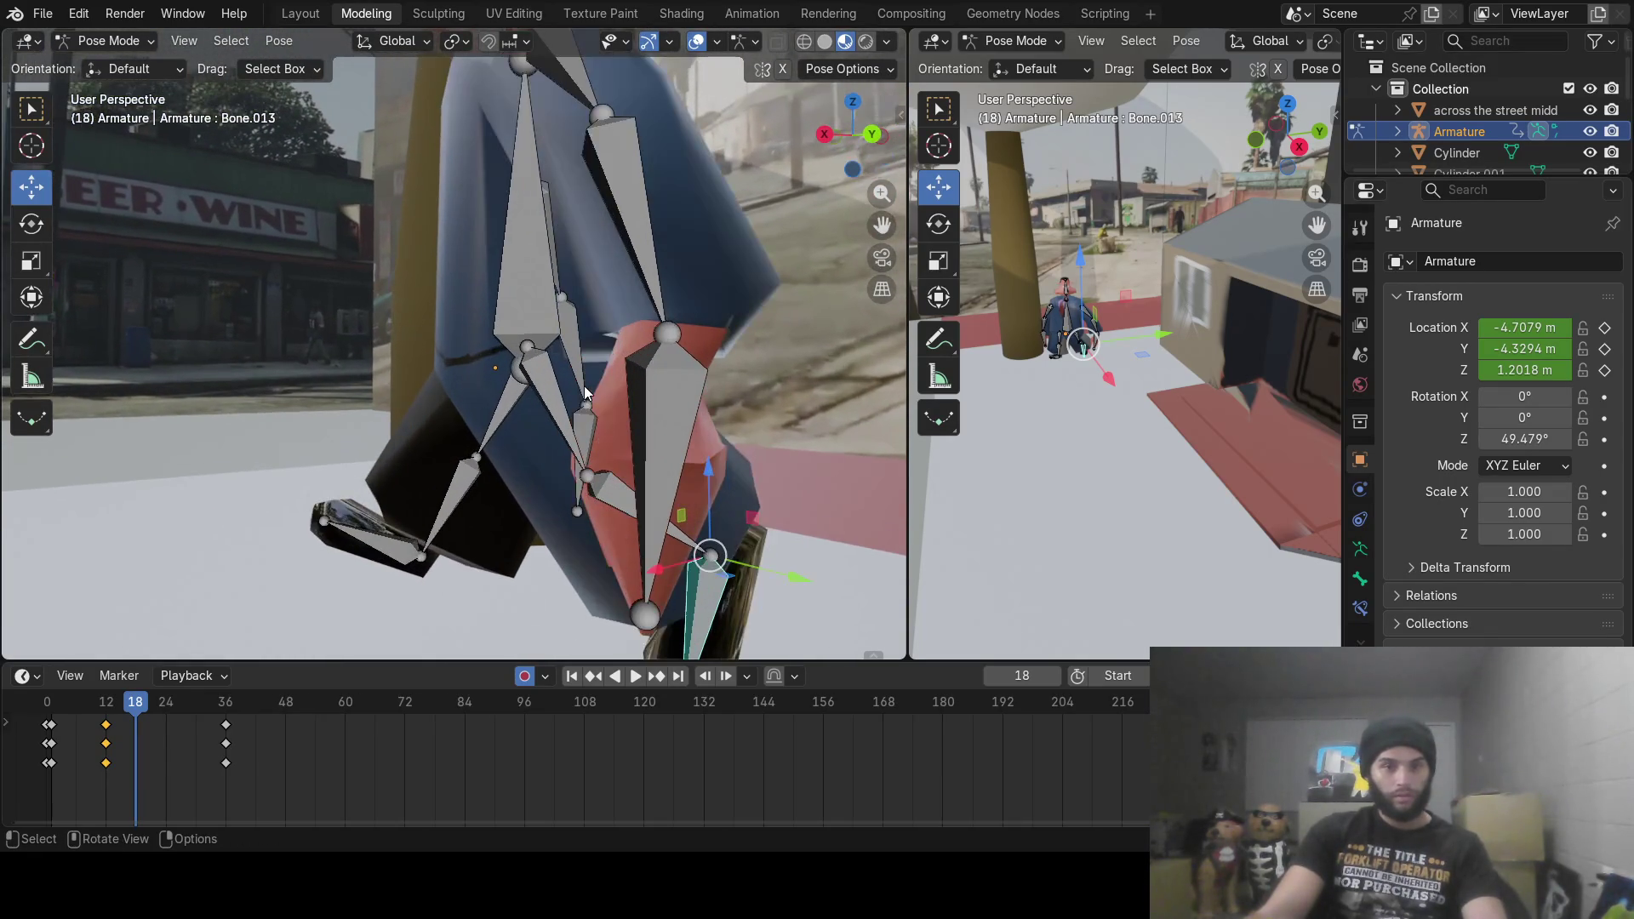
pyautogui.click(505, 408)
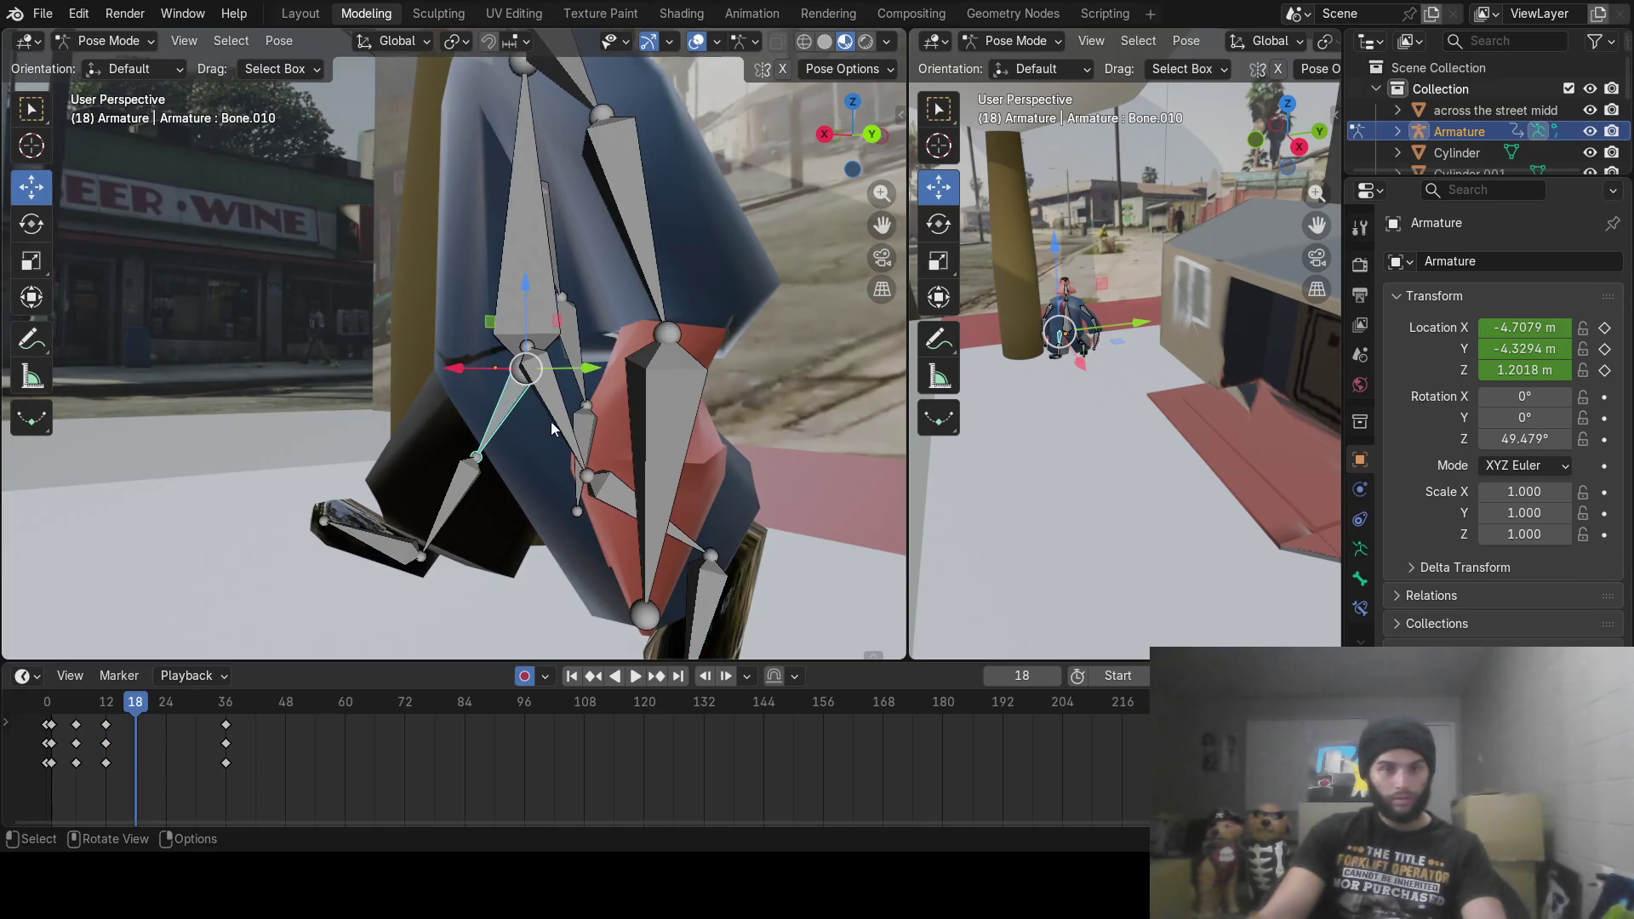
pyautogui.click(452, 481)
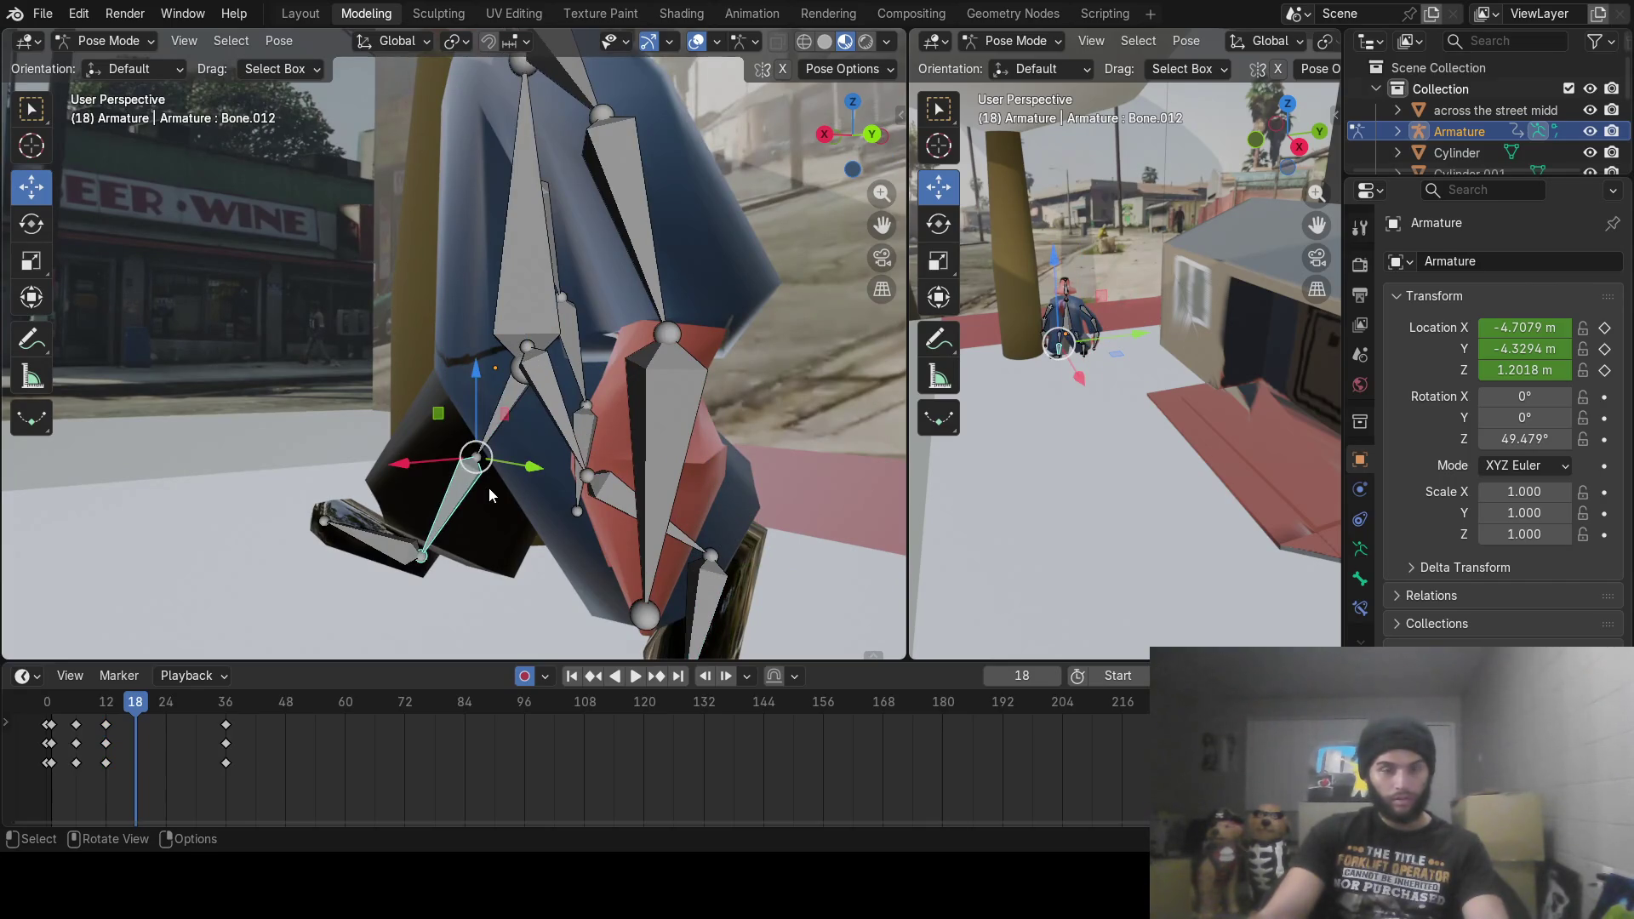
pyautogui.press('r')
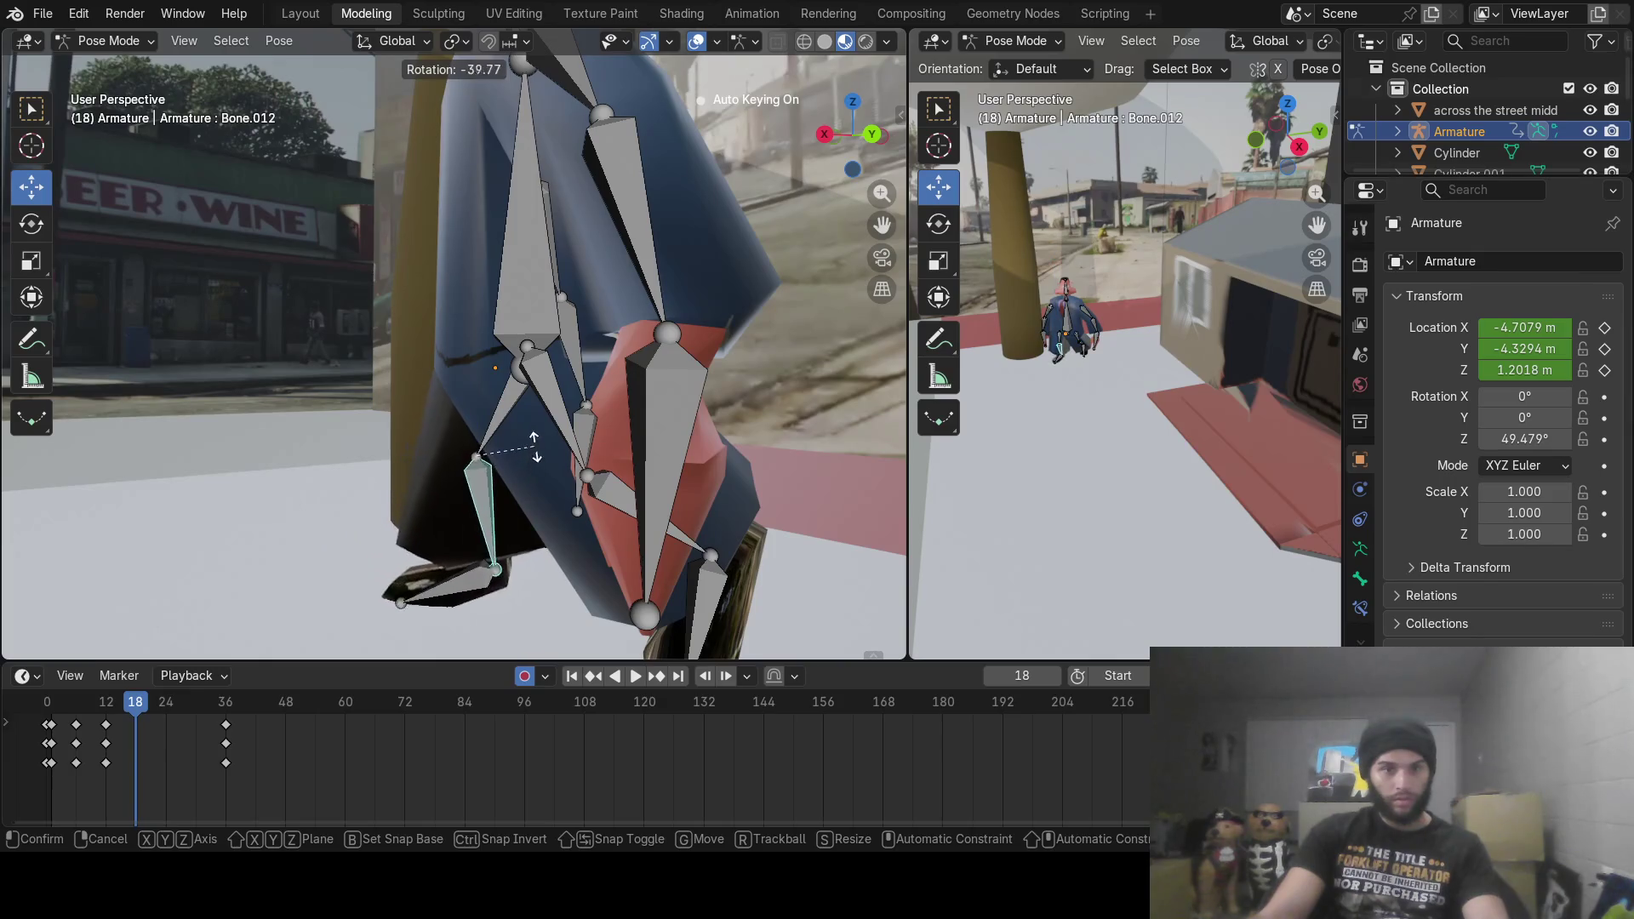
pyautogui.click(493, 552)
pyautogui.click(485, 577)
pyautogui.press('r')
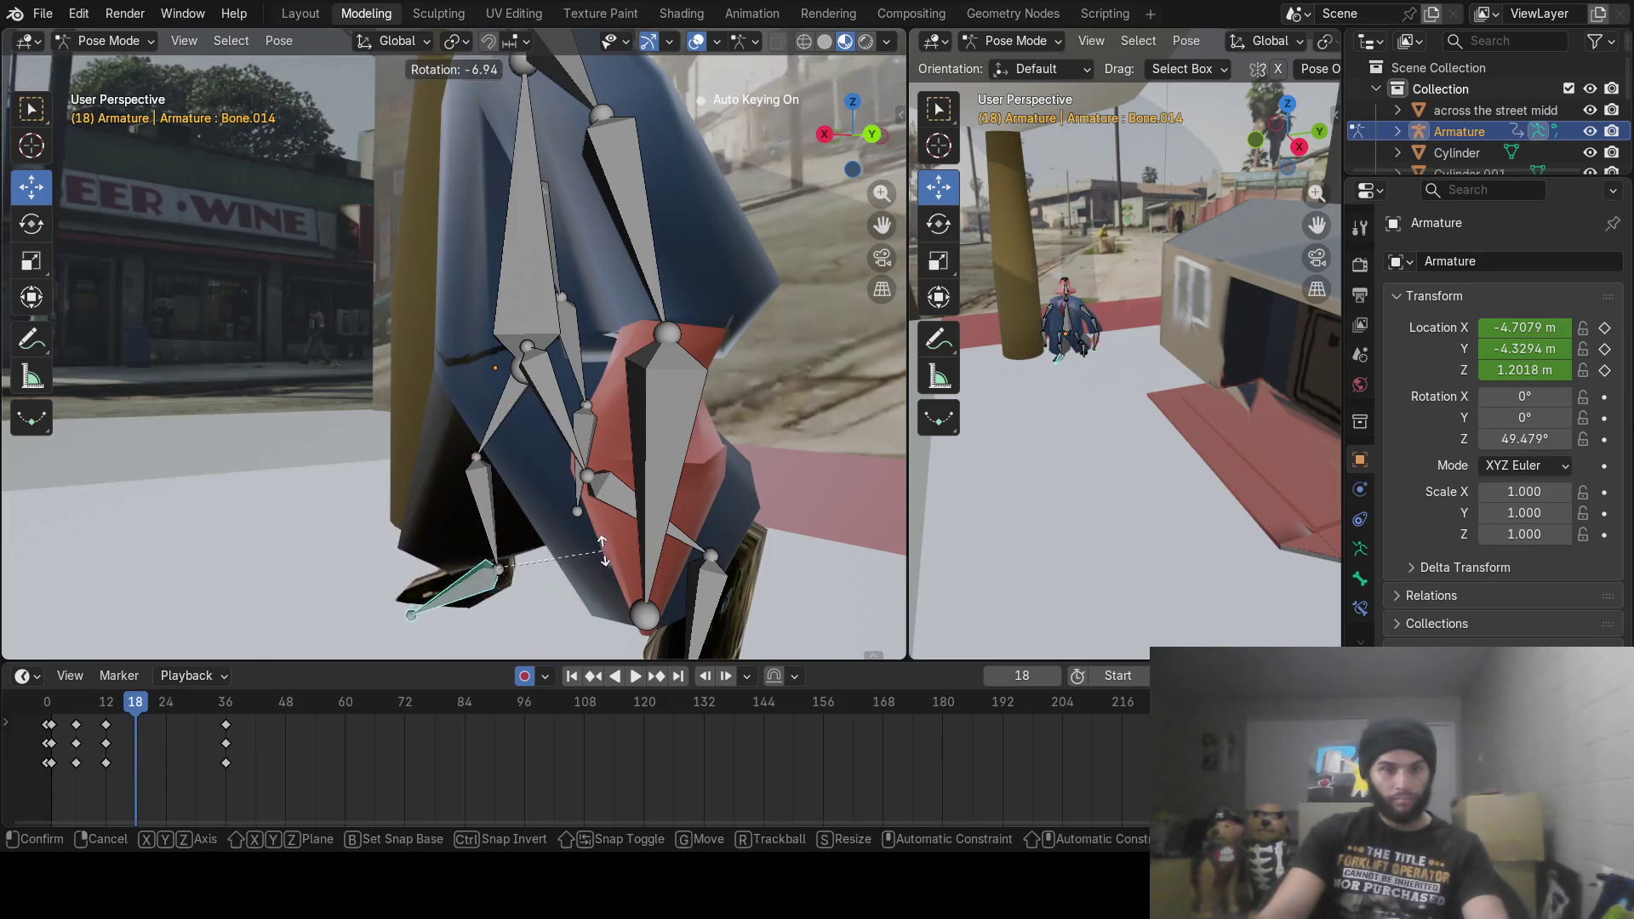
pyautogui.click(591, 518)
pyautogui.click(502, 405)
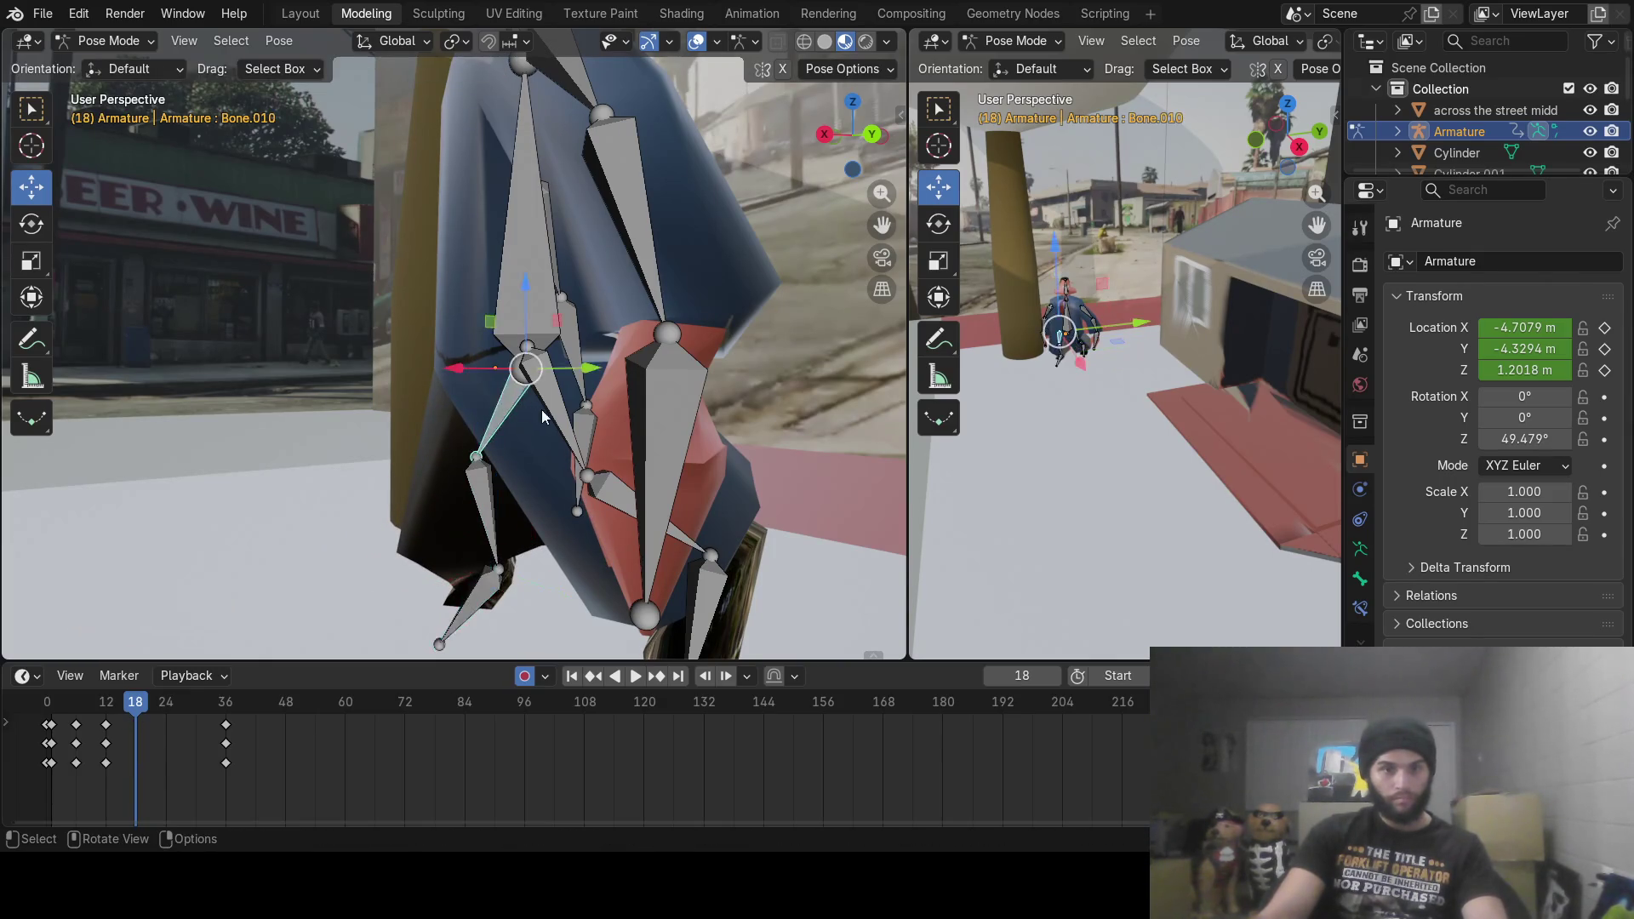
pyautogui.press('r')
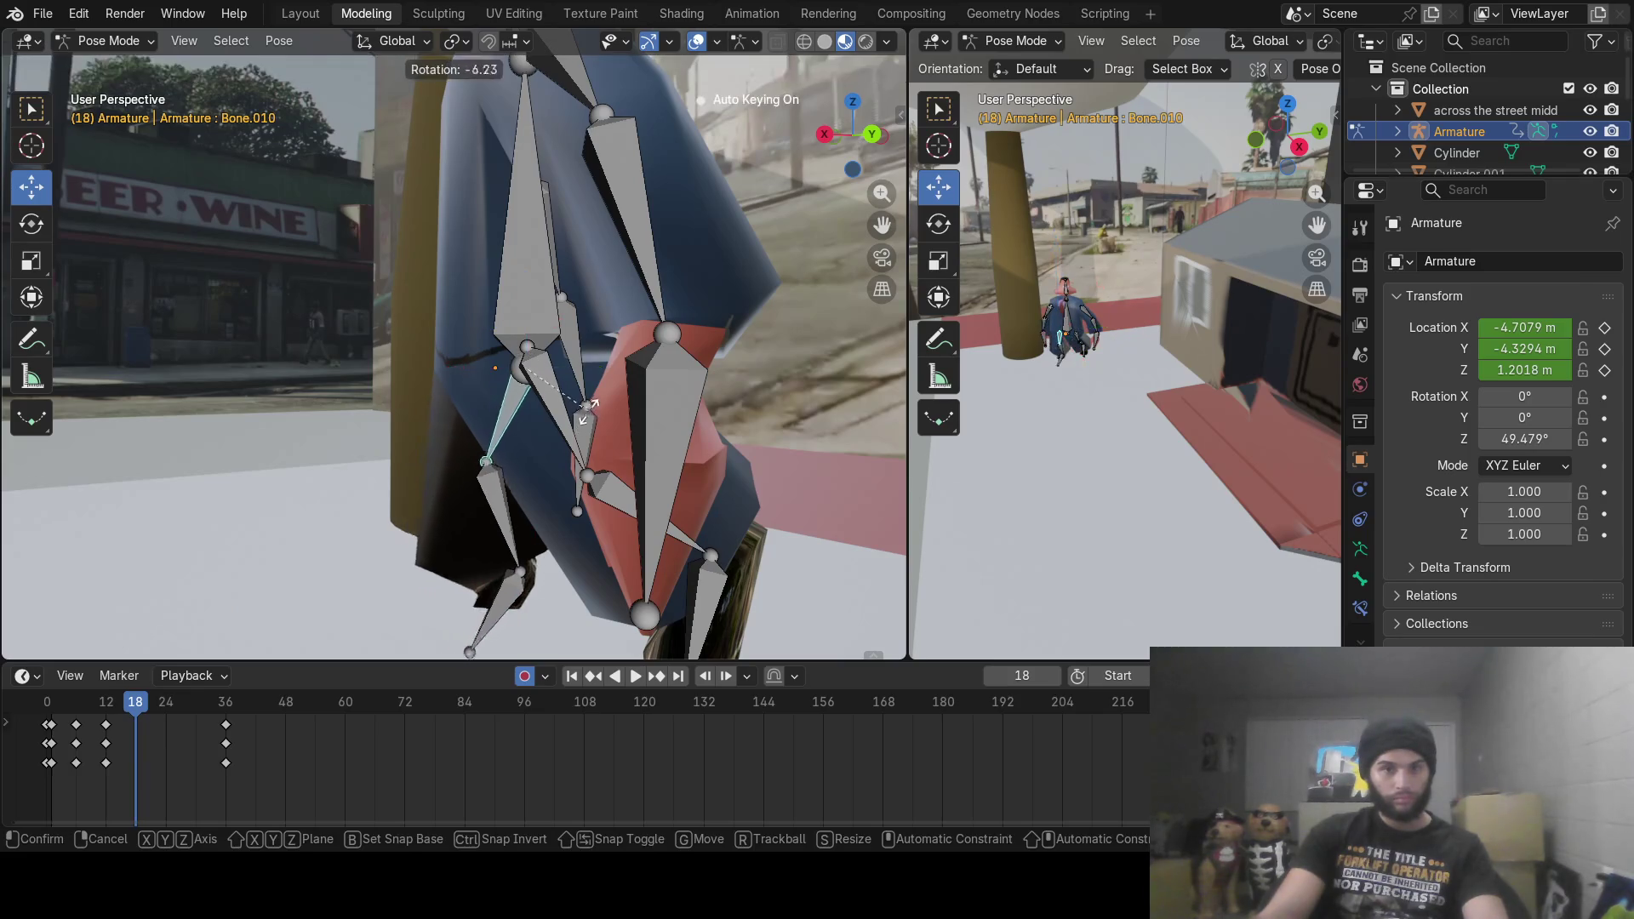
pyautogui.click(589, 359)
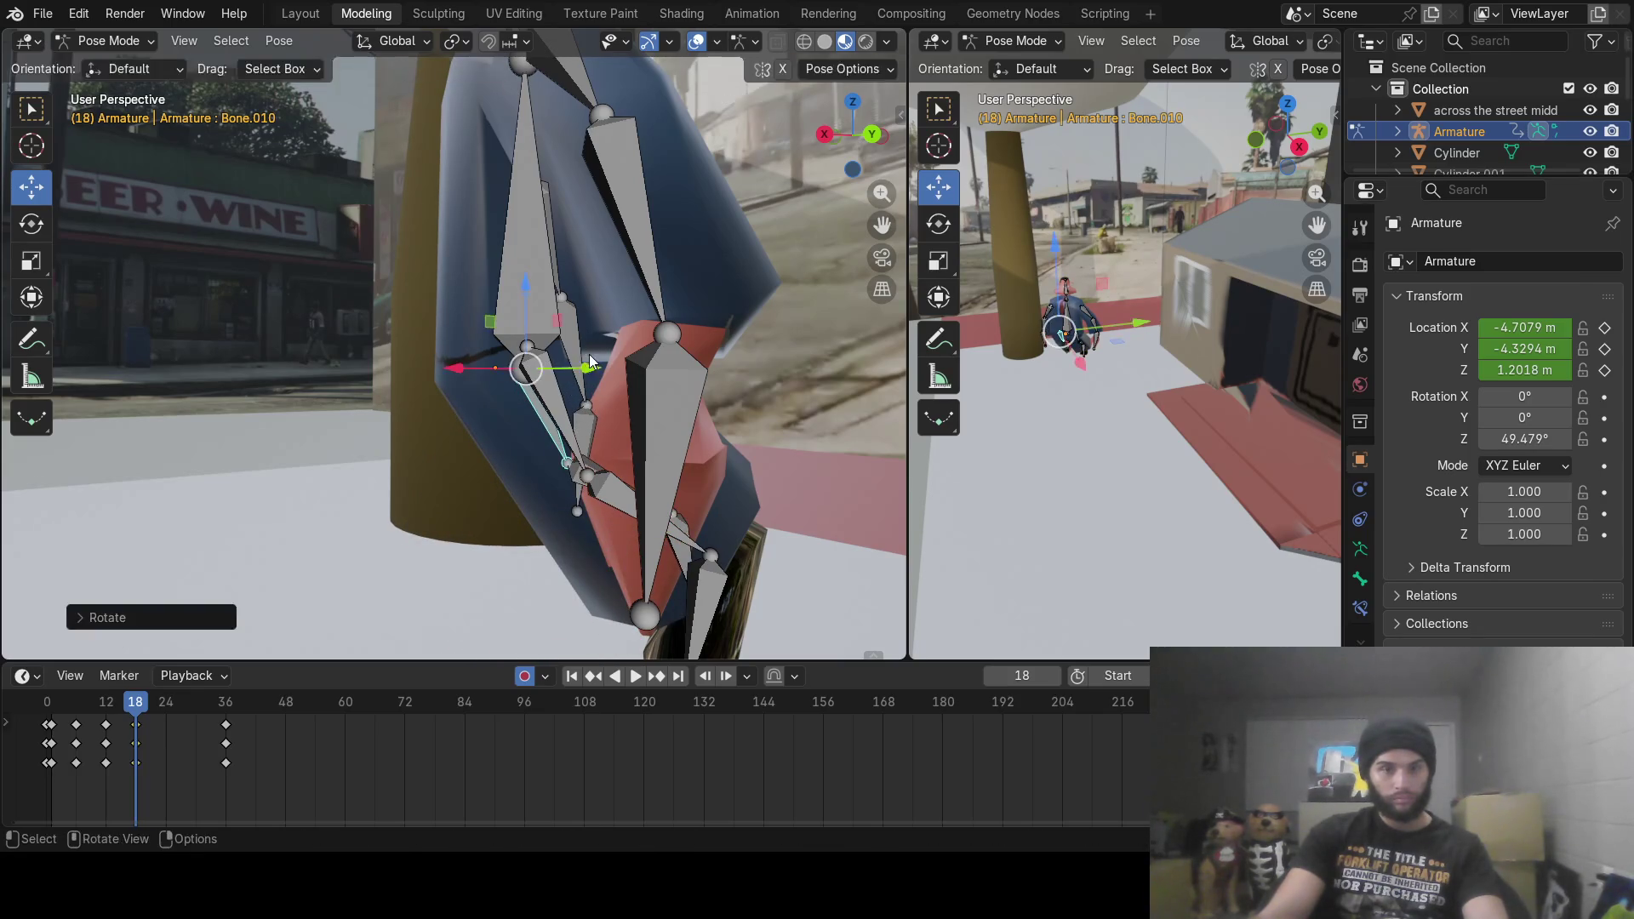
pyautogui.hotkey('ctrl', 'z')
# Step: Rotate the other leg's thigh Bone.009, shin Bone.011 and foot Bone.013, keying frame 18
pyautogui.click(553, 425)
pyautogui.press('r')
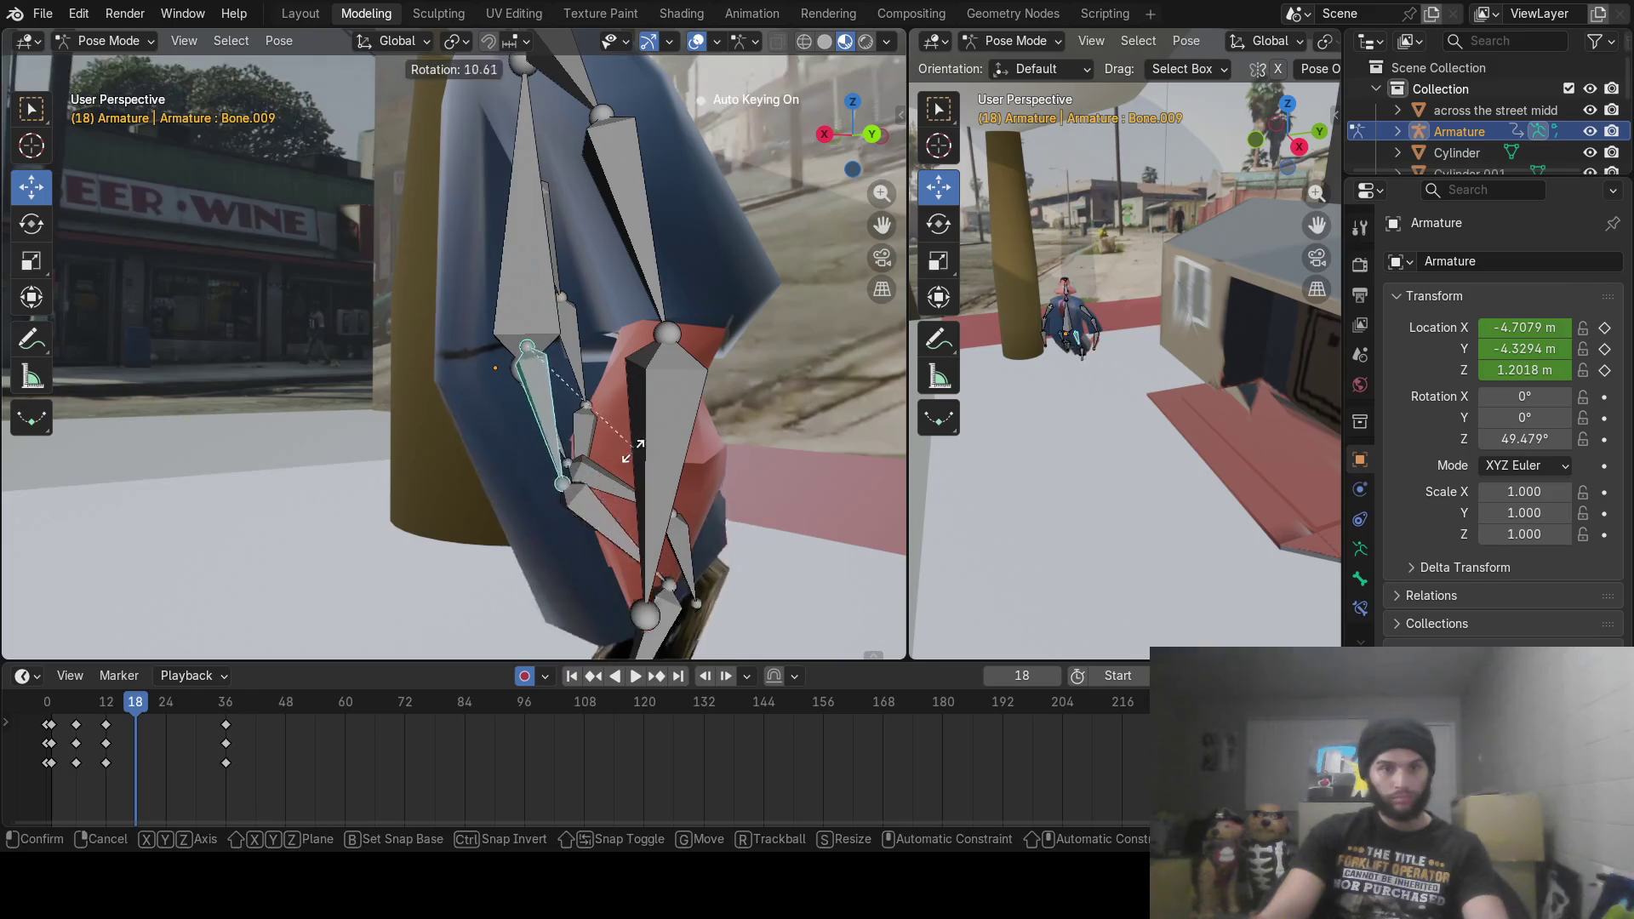
pyautogui.moveTo(568, 508); pyautogui.dragTo(493, 510)
pyautogui.click(493, 509)
pyautogui.click(436, 485)
pyautogui.press('r')
pyautogui.click(353, 535)
pyautogui.click(345, 538)
pyautogui.press('r')
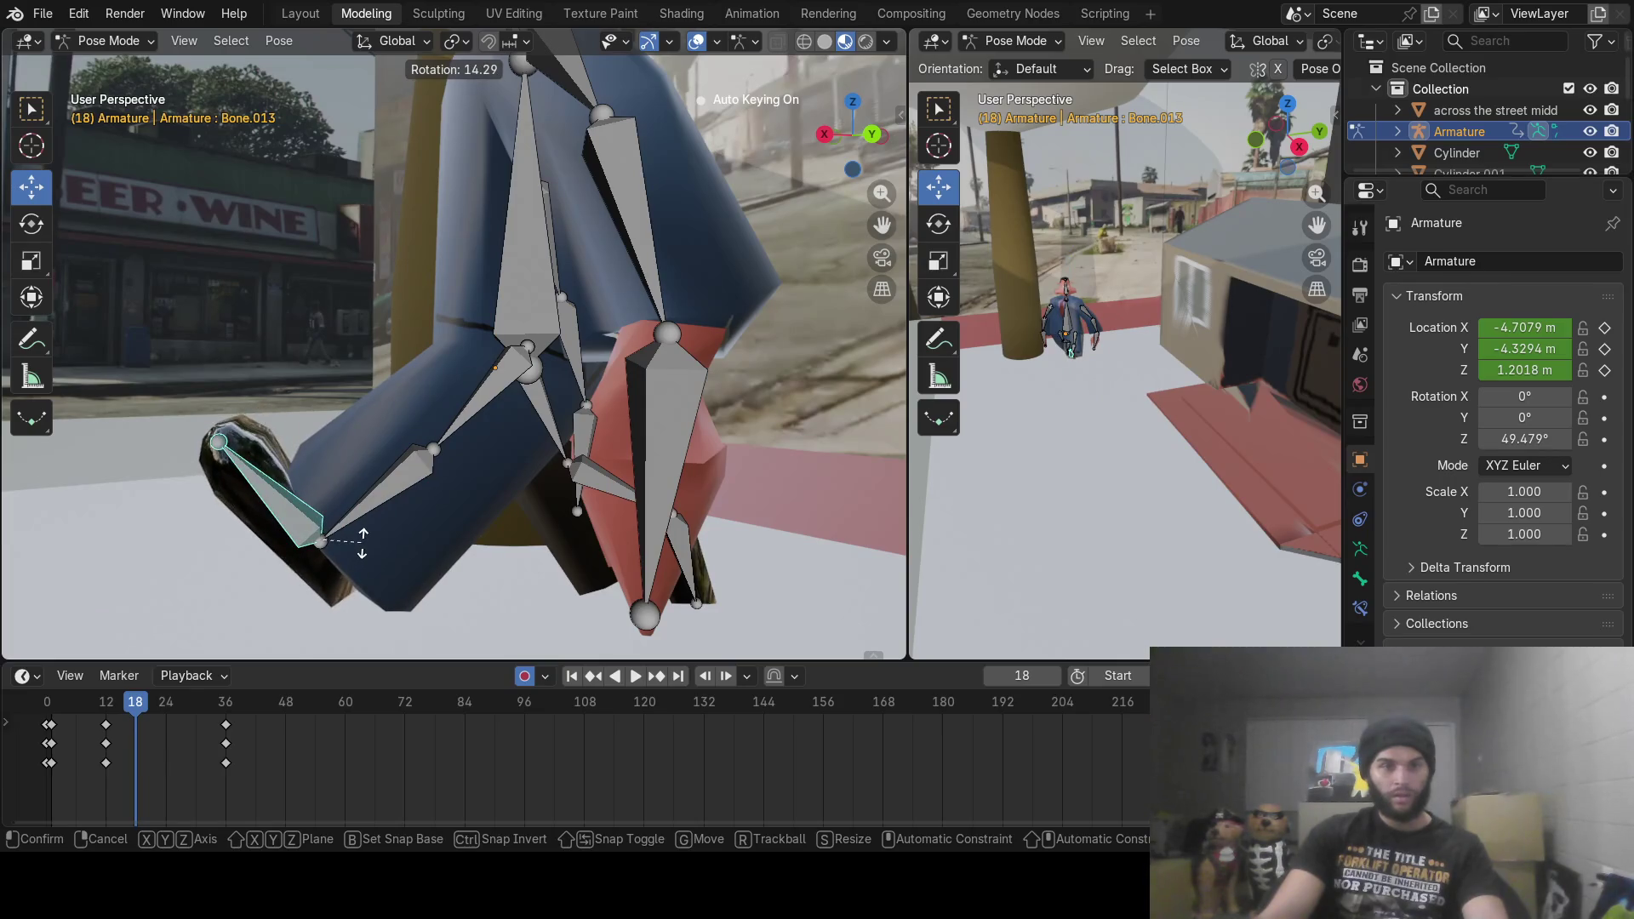
pyautogui.click(365, 542)
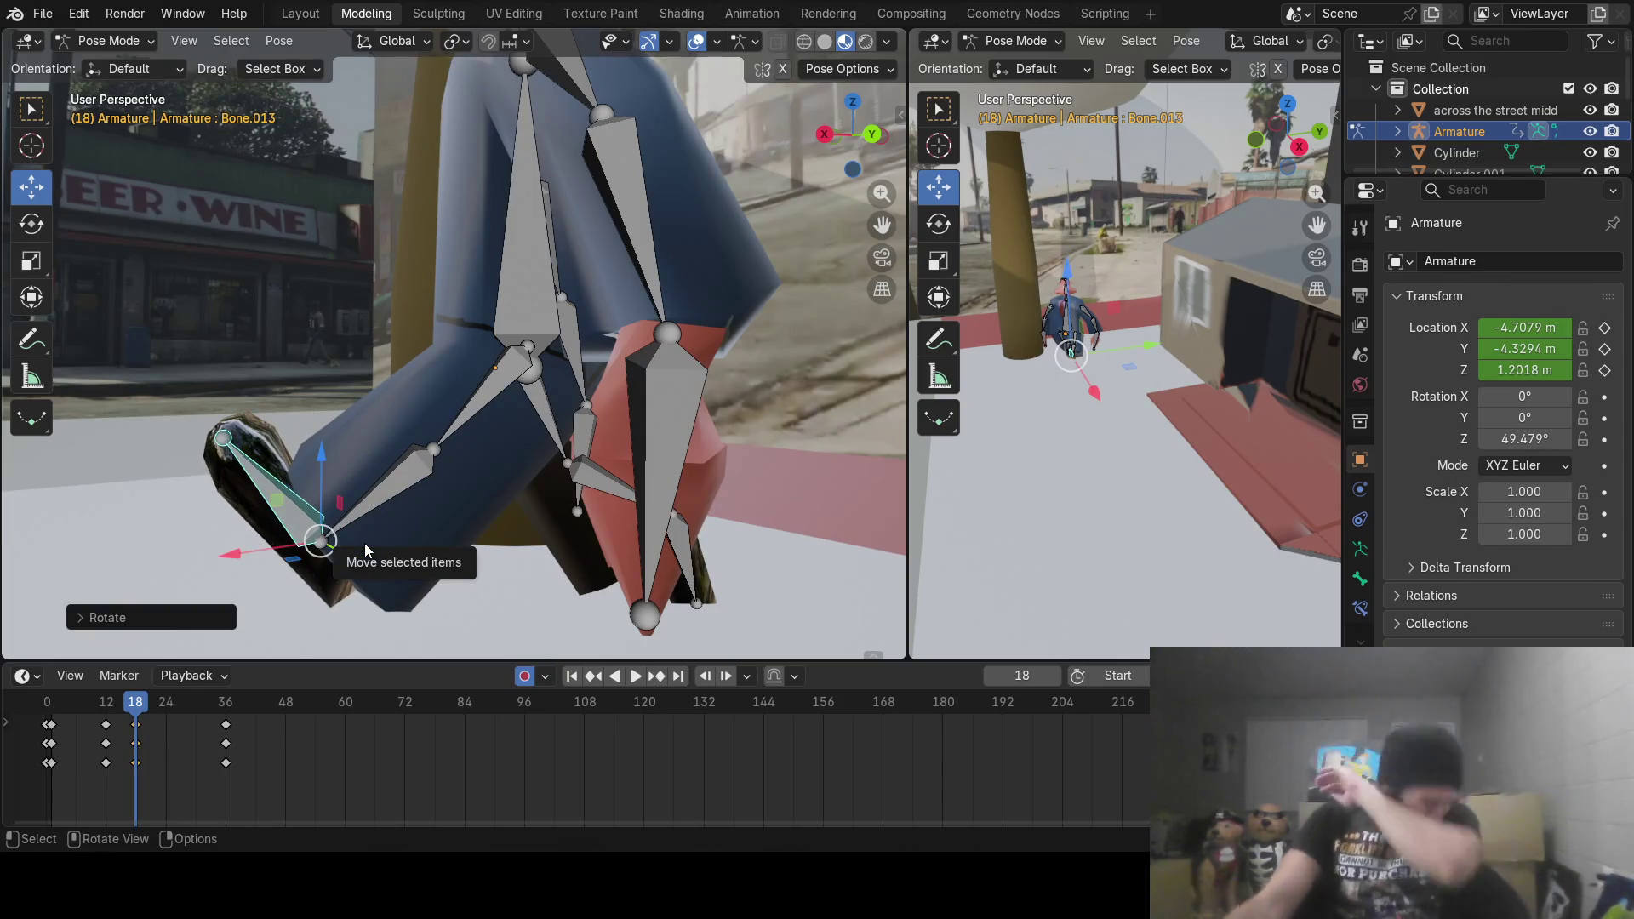
# Step: At frame 24, rotate the shin Bone.012, foot Bone.014 and thigh Bone.010 into the next stride
pyautogui.moveTo(136, 715)
pyautogui.mouseDown()
pyautogui.moveTo(113, 719)
pyautogui.moveTo(165, 718)
pyautogui.mouseUp()
pyautogui.moveTo(213, 553)
pyautogui.mouseDown(button='middle')
pyautogui.moveTo(206, 417)
pyautogui.moveTo(400, 414)
pyautogui.moveTo(508, 373)
pyautogui.mouseUp(button='middle')
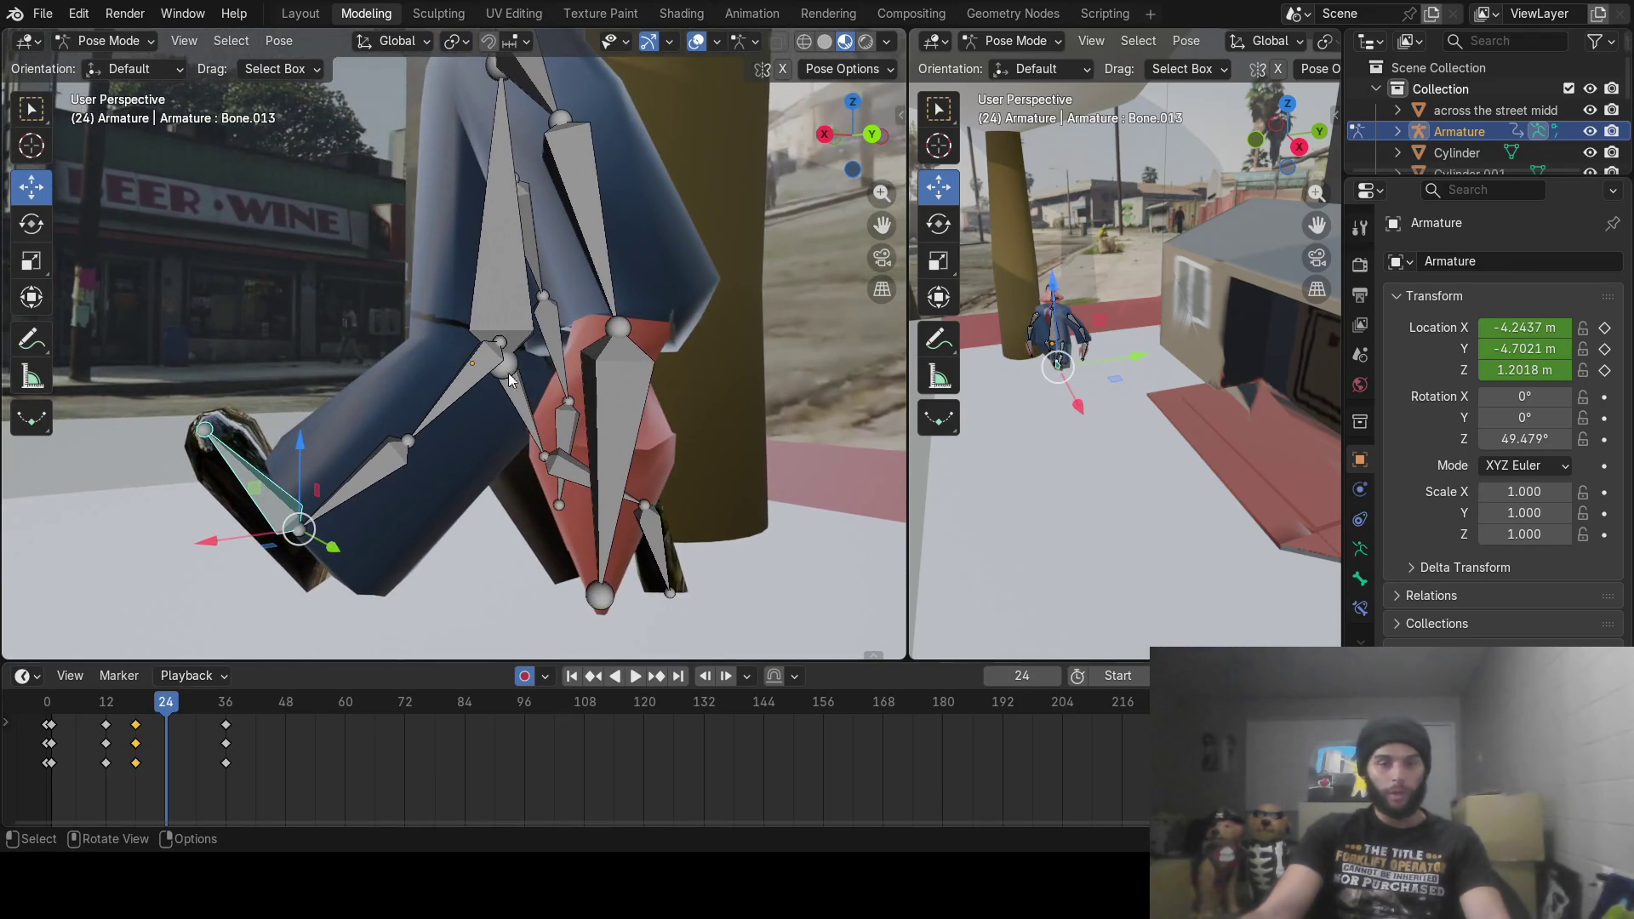
pyautogui.click(572, 476)
pyautogui.press('r')
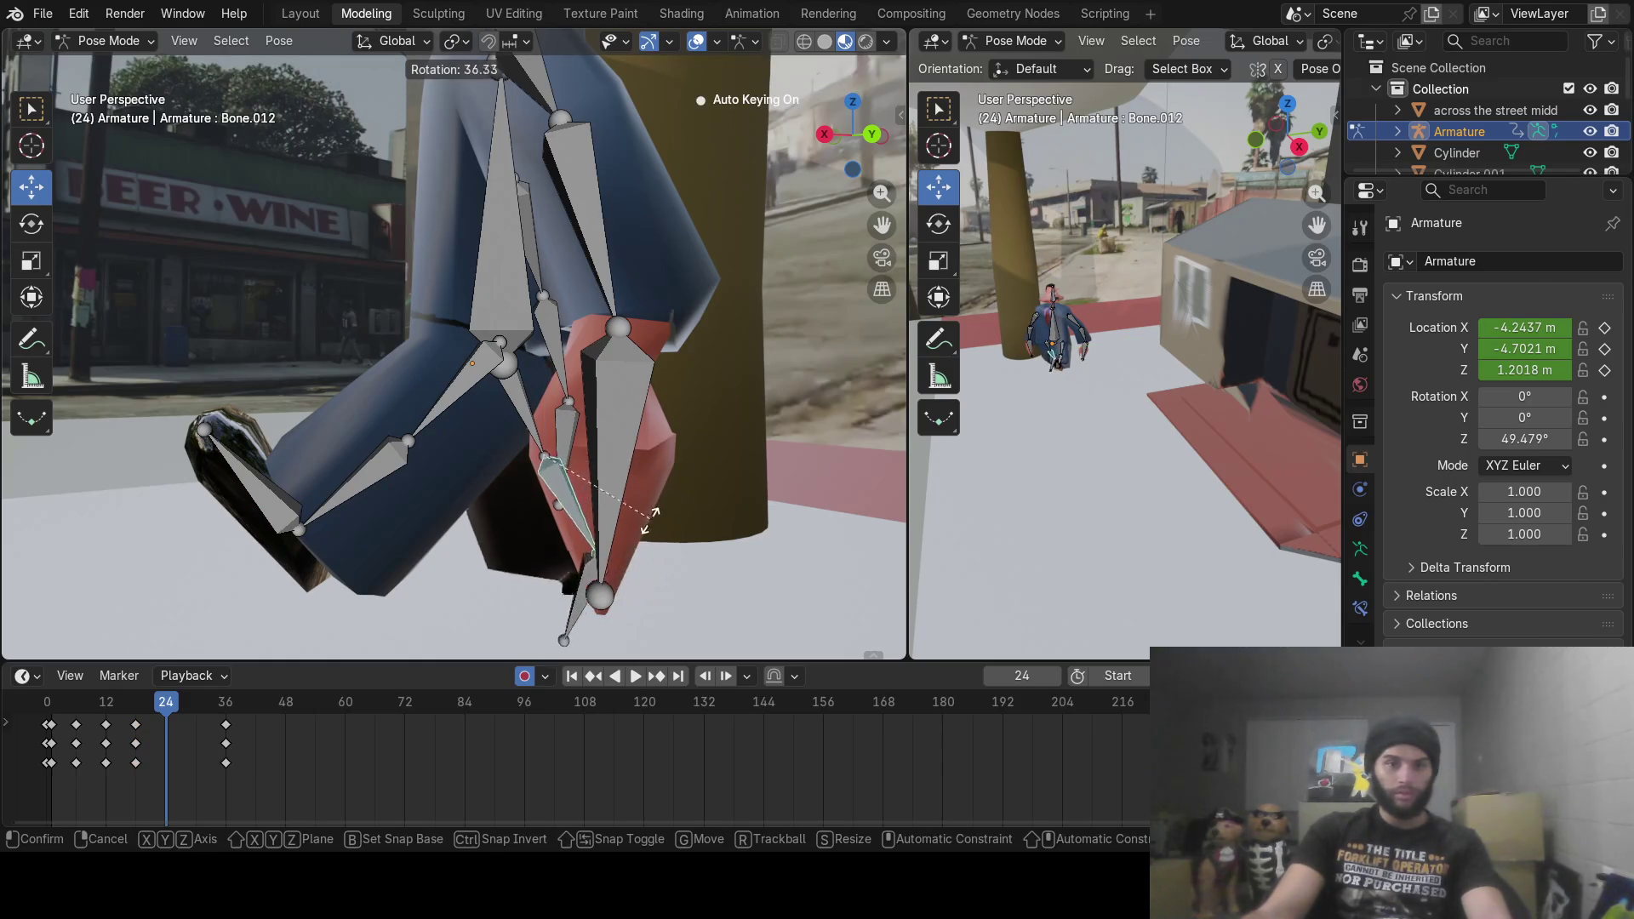
pyautogui.click(646, 528)
pyautogui.click(580, 579)
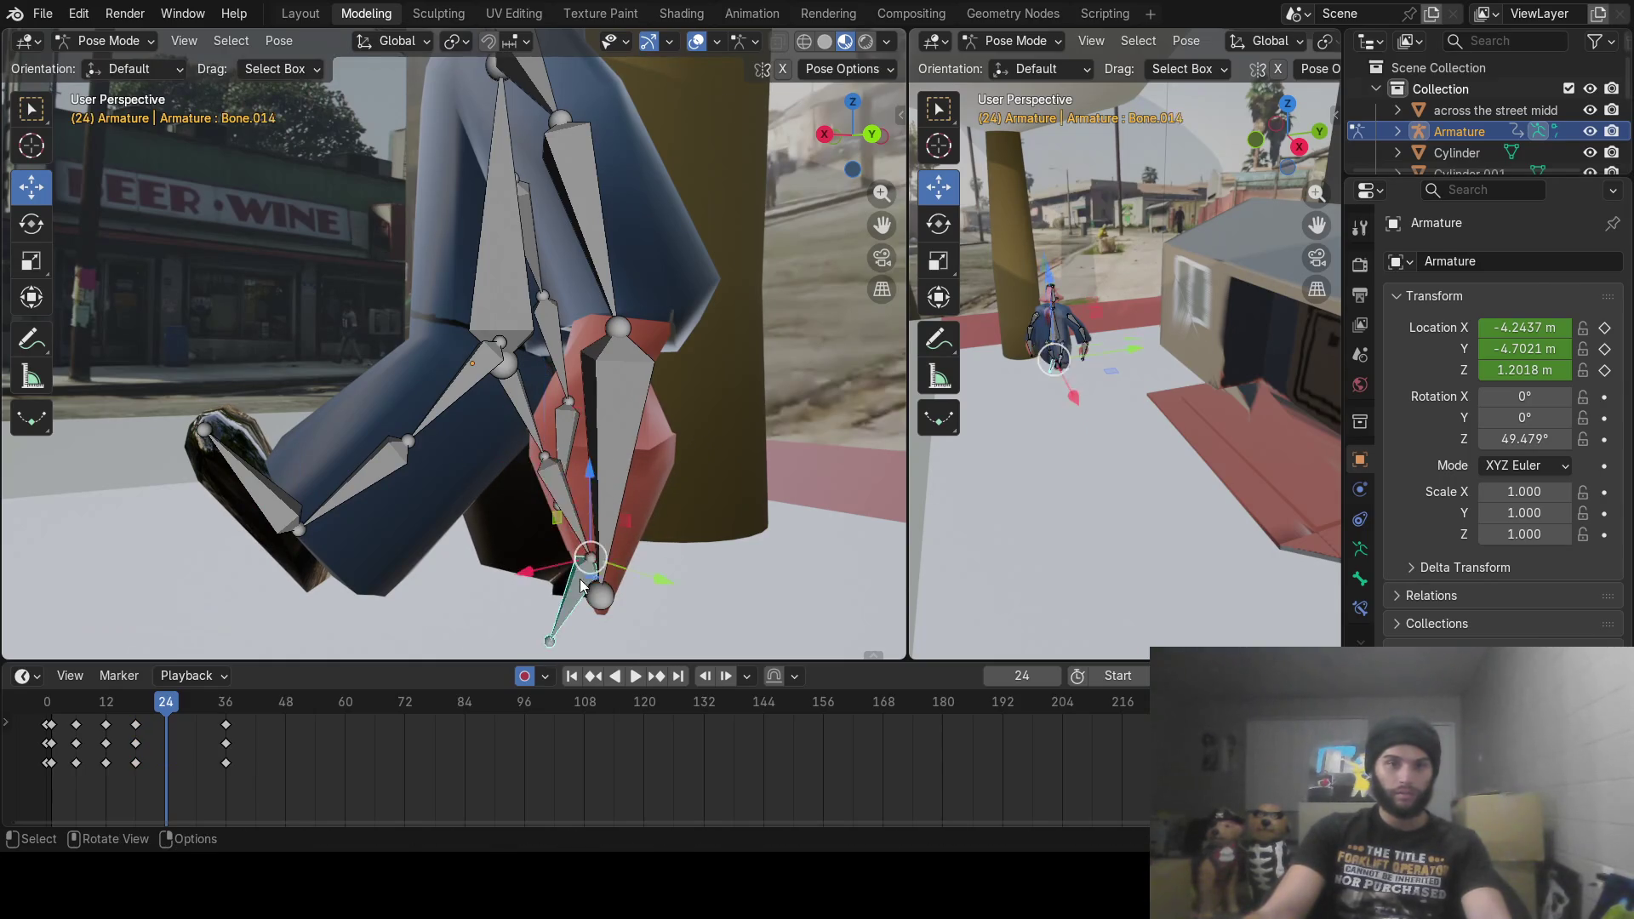
pyautogui.press('r')
pyautogui.click(660, 593)
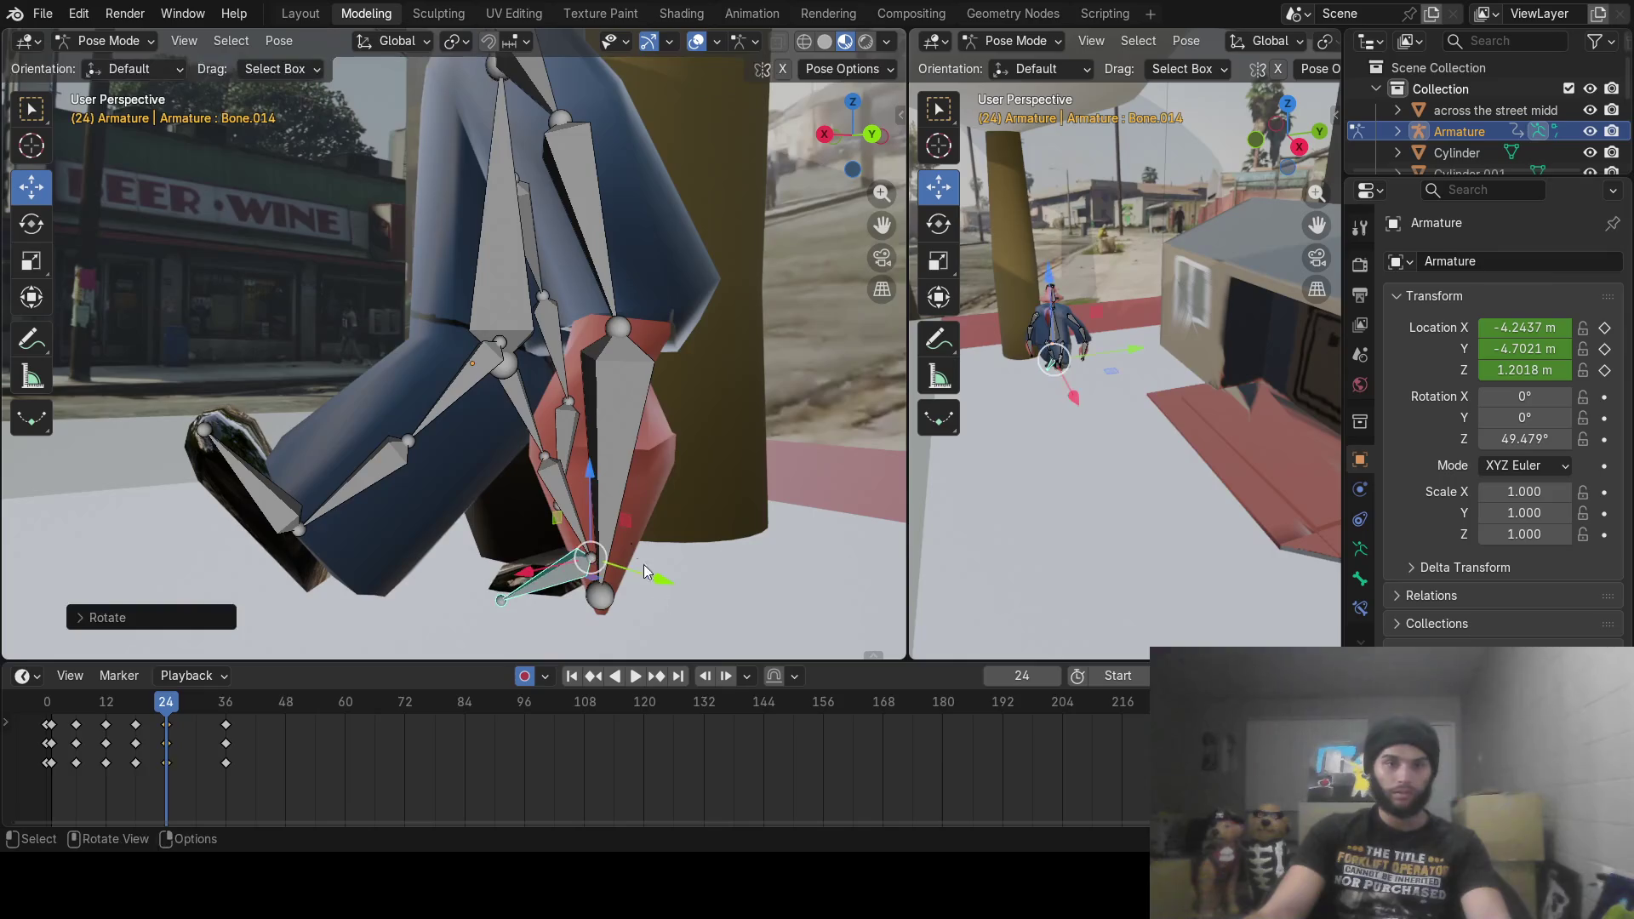
pyautogui.click(502, 405)
pyautogui.press('r')
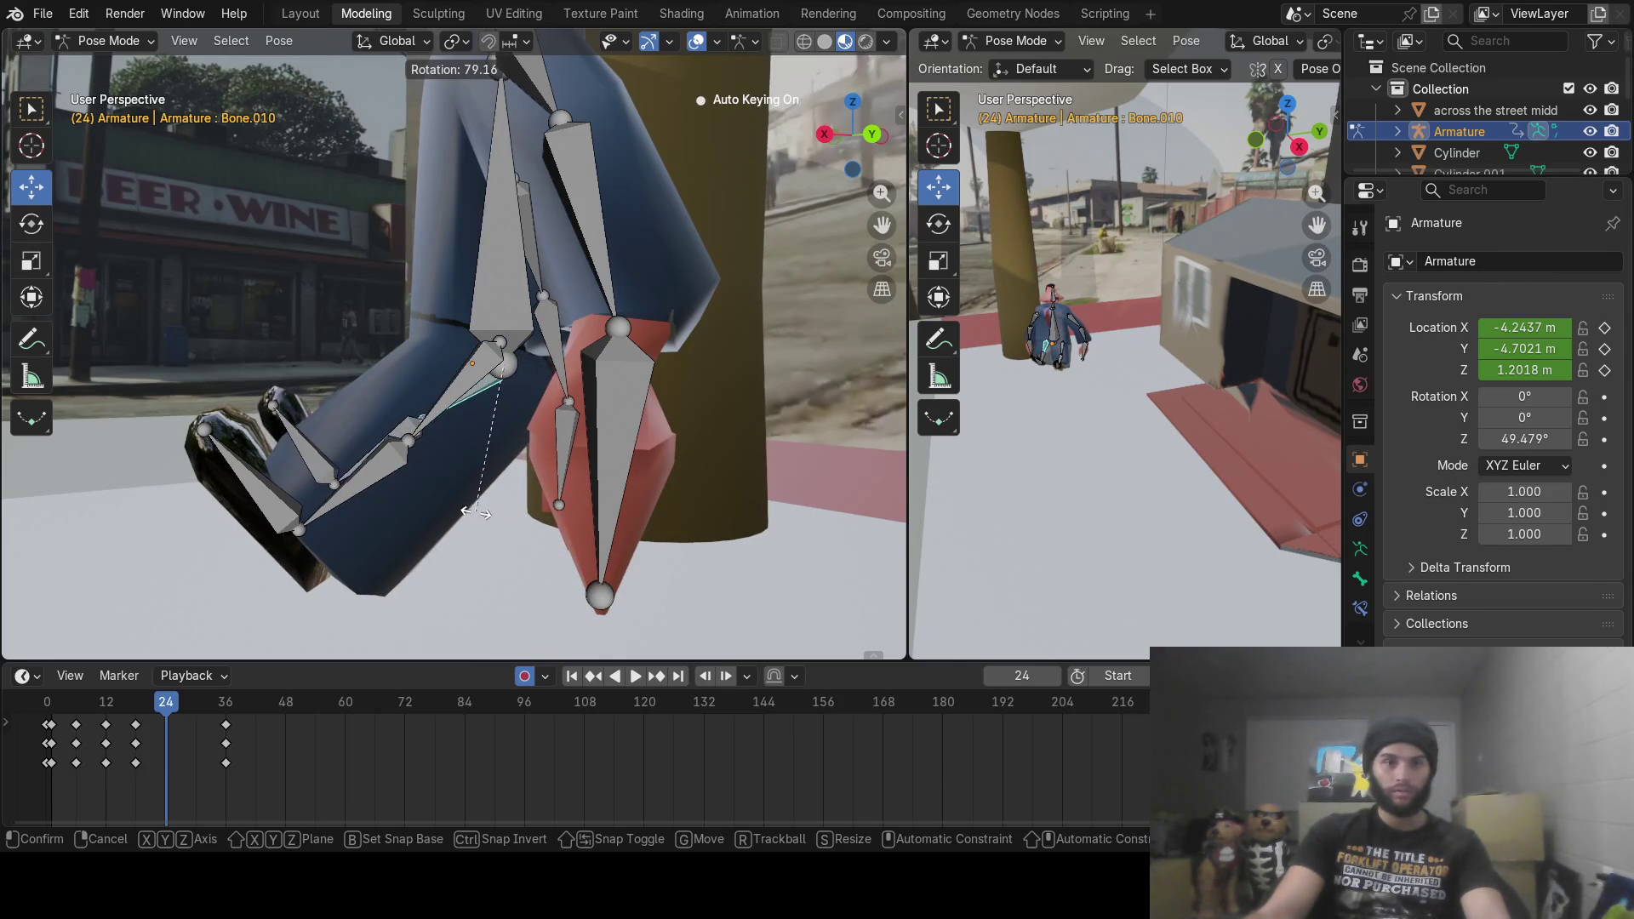
pyautogui.click(498, 485)
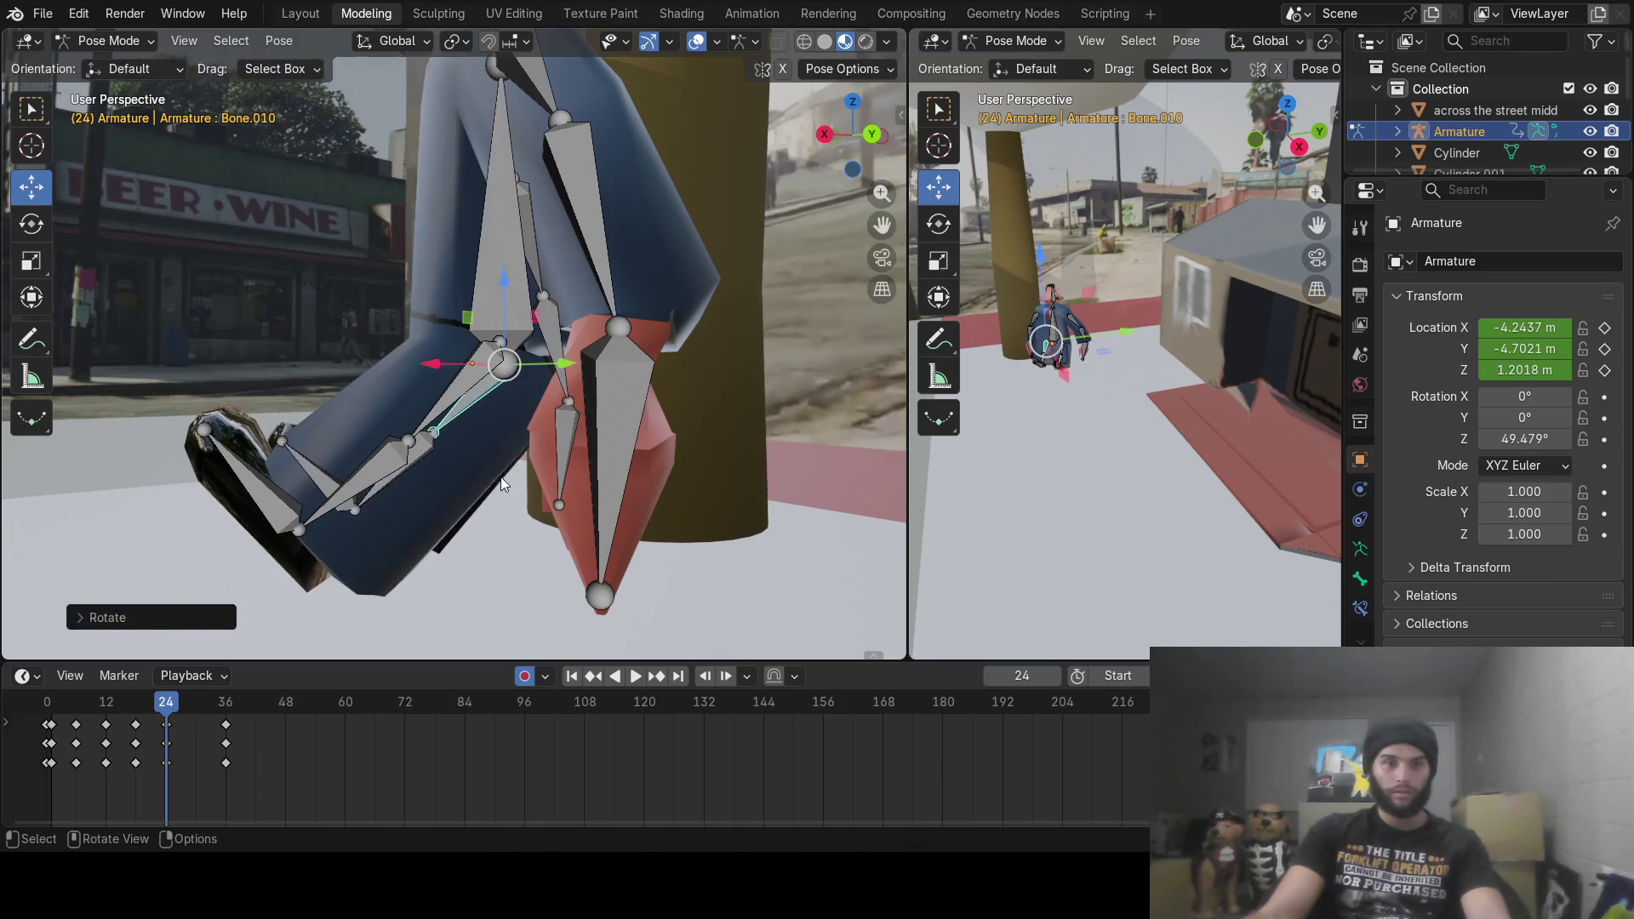
# Step: Rotate the other shin Bone.011, tip the foot downward, swing the lower leg back, and preview playback
pyautogui.click(395, 437)
pyautogui.press('r')
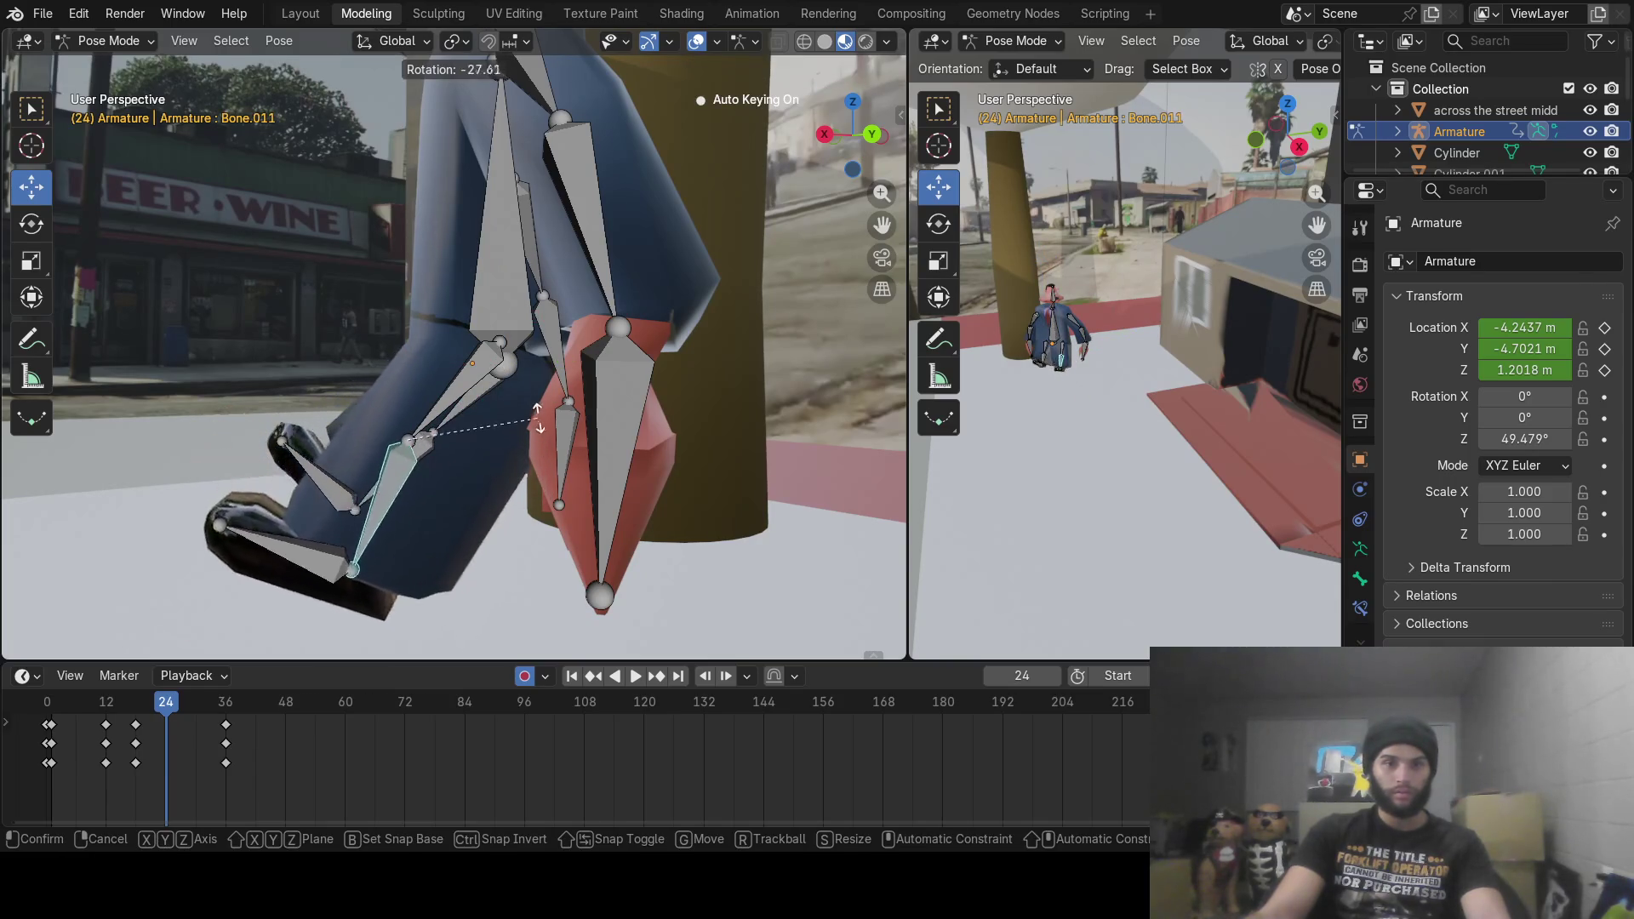
pyautogui.click(462, 460)
pyautogui.click(367, 577)
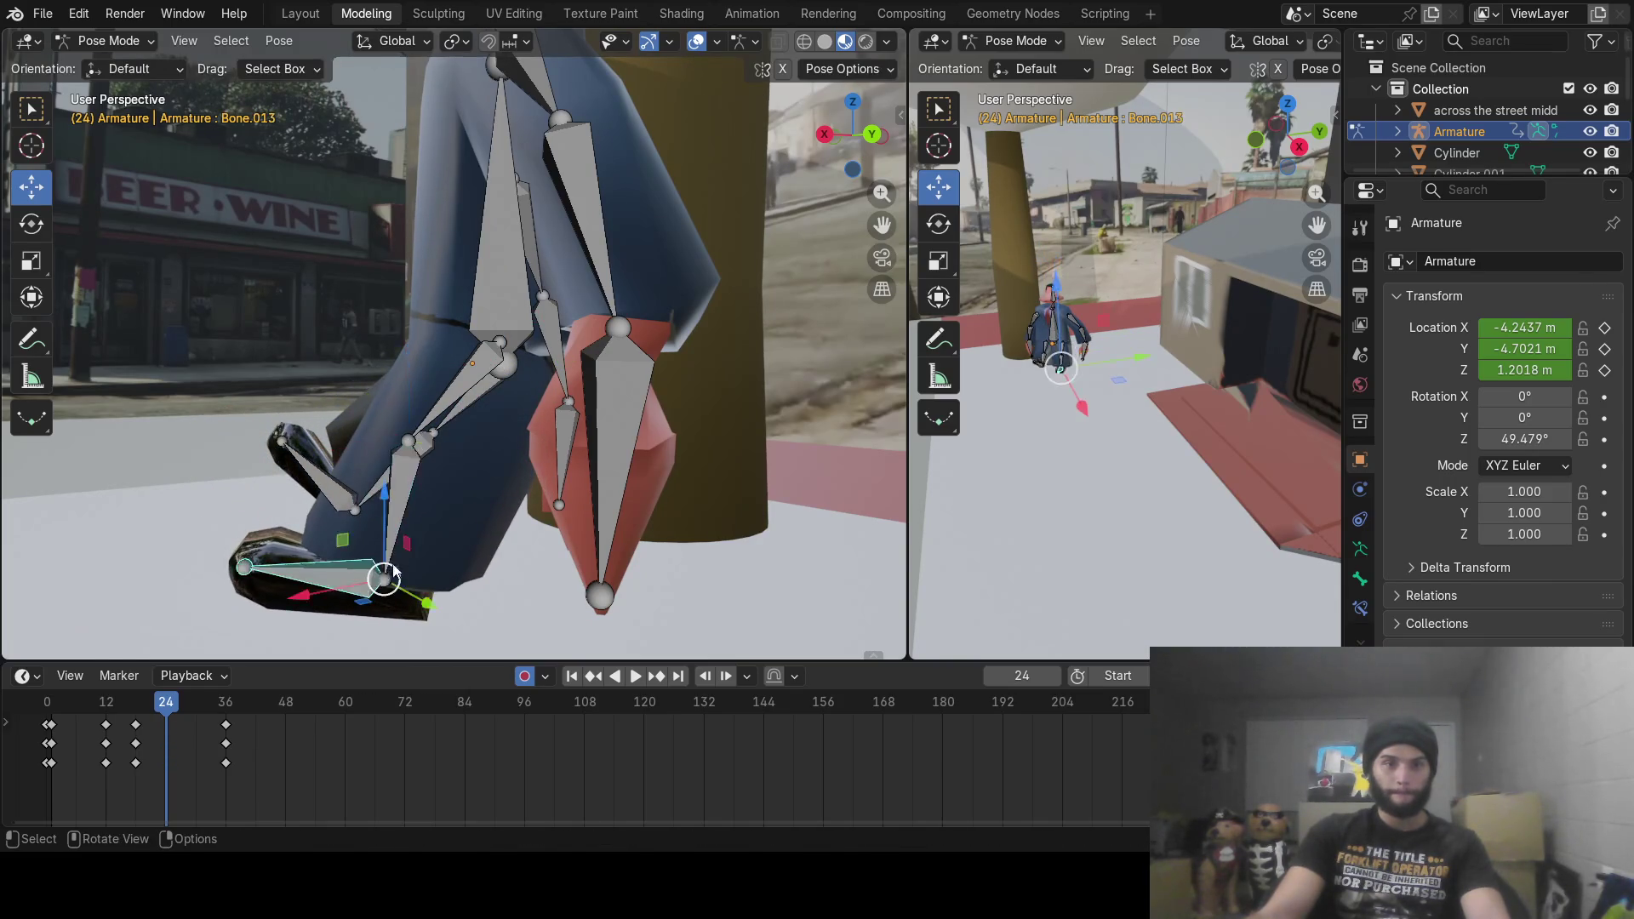
pyautogui.press('r')
pyautogui.click(383, 506)
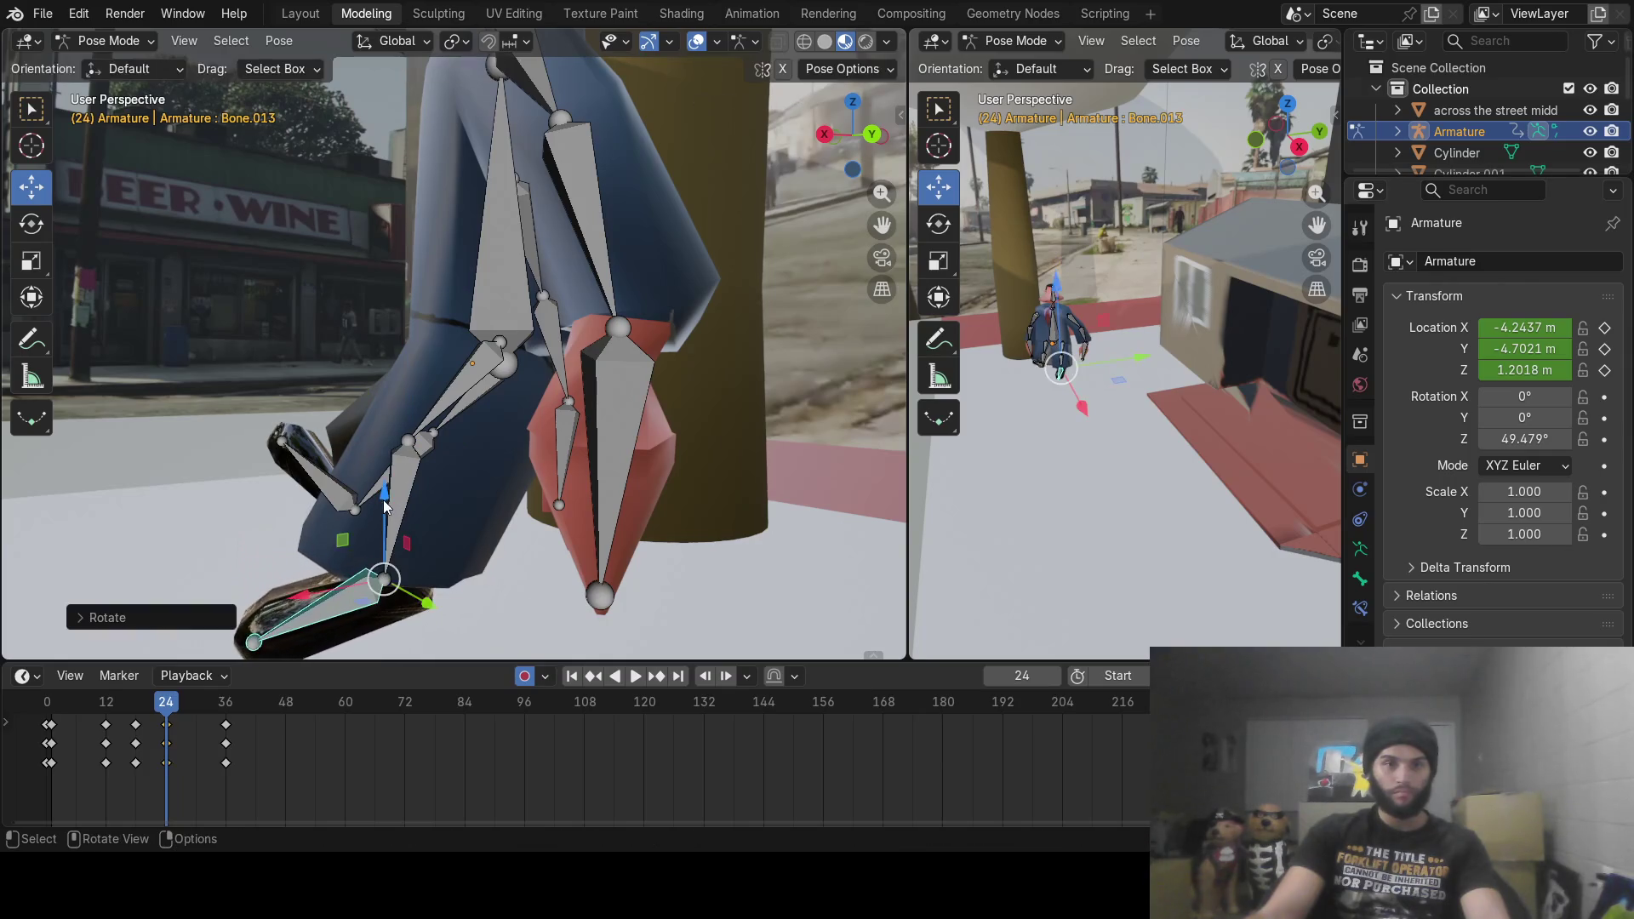
pyautogui.click(492, 373)
pyautogui.press('r')
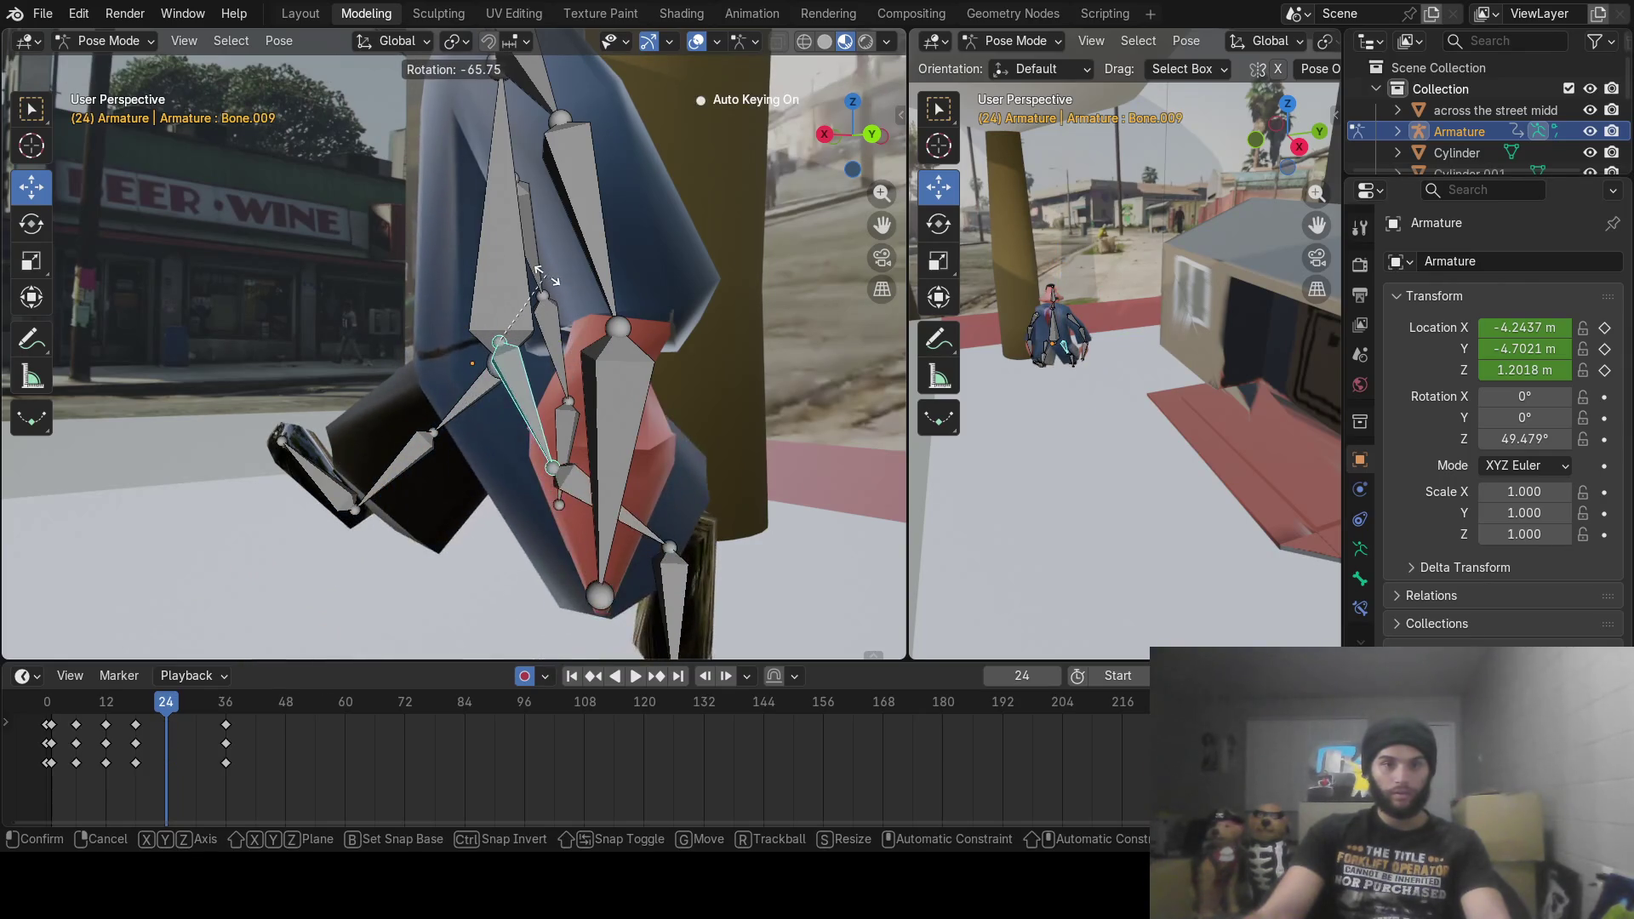
pyautogui.click(546, 276)
pyautogui.press('space')
# Step: At frame 29, rotate one leg's lower leg, foot and thigh into the next stride
pyautogui.moveTo(70, 719); pyautogui.dragTo(190, 718)
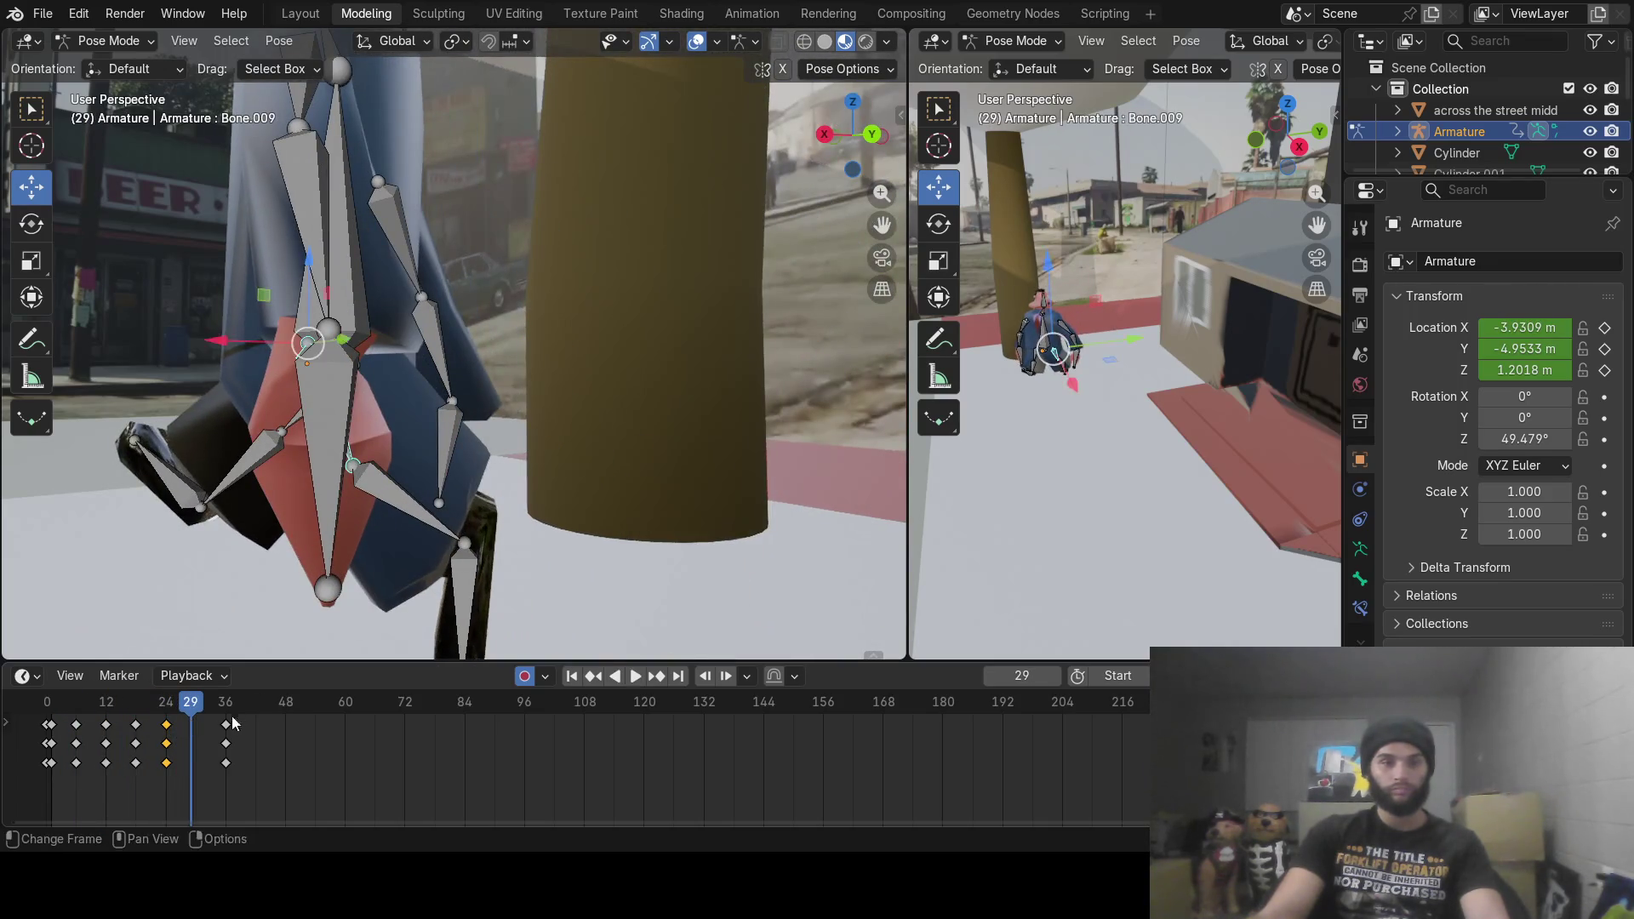
pyautogui.keyDown('shift'); pyautogui.moveTo(405, 439); pyautogui.dragTo(584, 436, button='middle'); pyautogui.keyUp('shift')
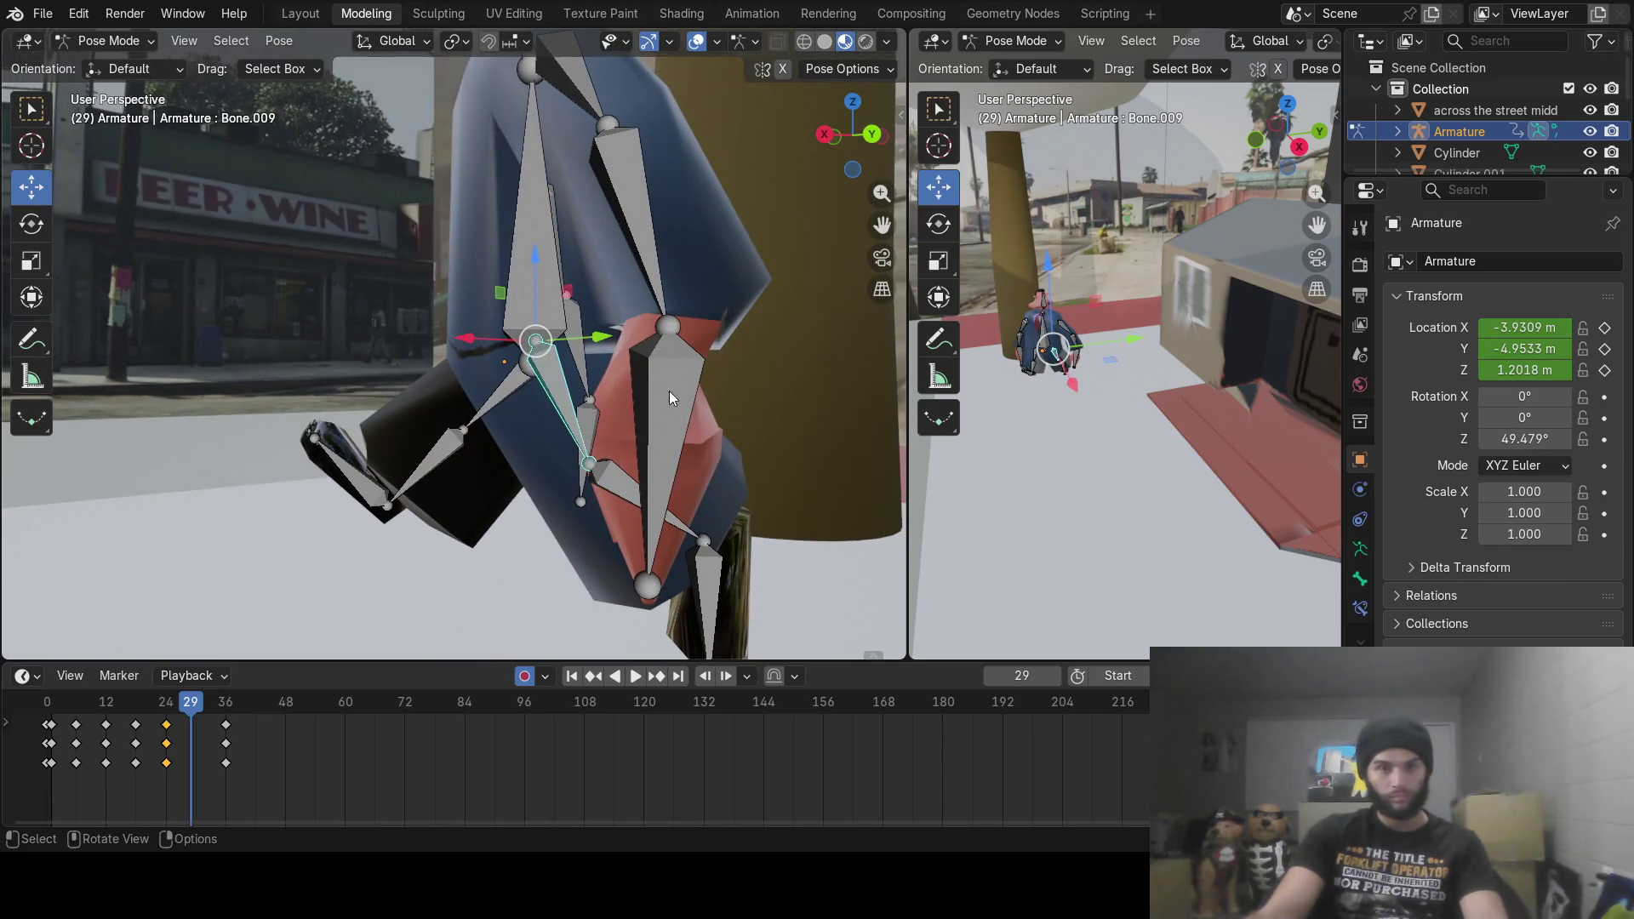
pyautogui.press('r')
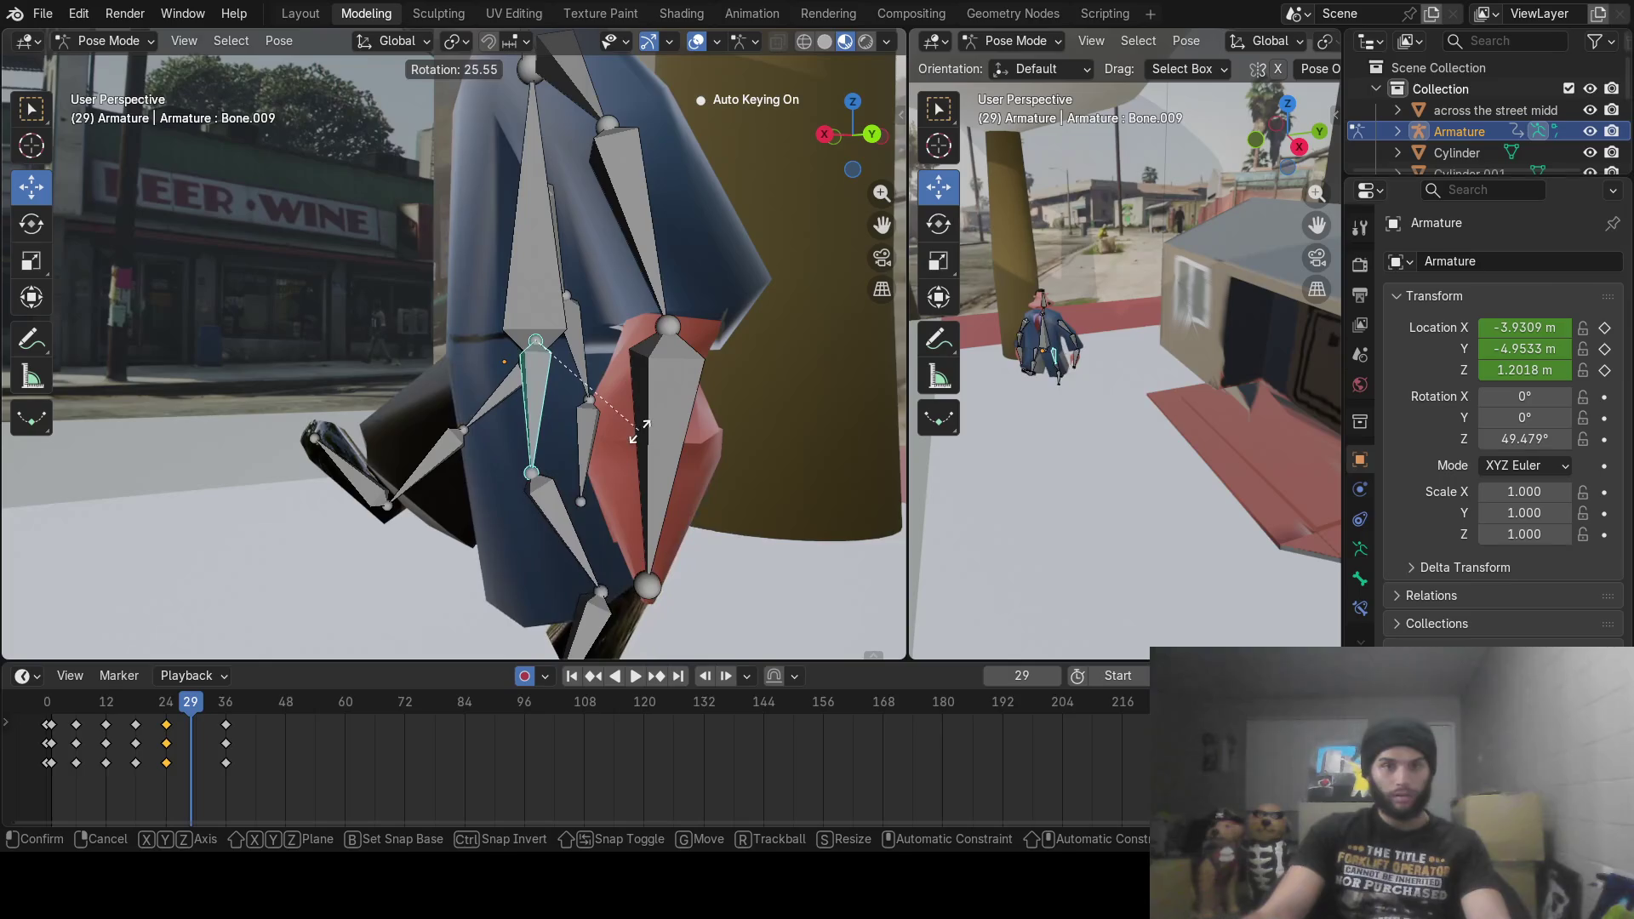
pyautogui.rightClick(635, 431)
pyautogui.click(500, 406)
pyautogui.click(422, 460)
pyautogui.press('r')
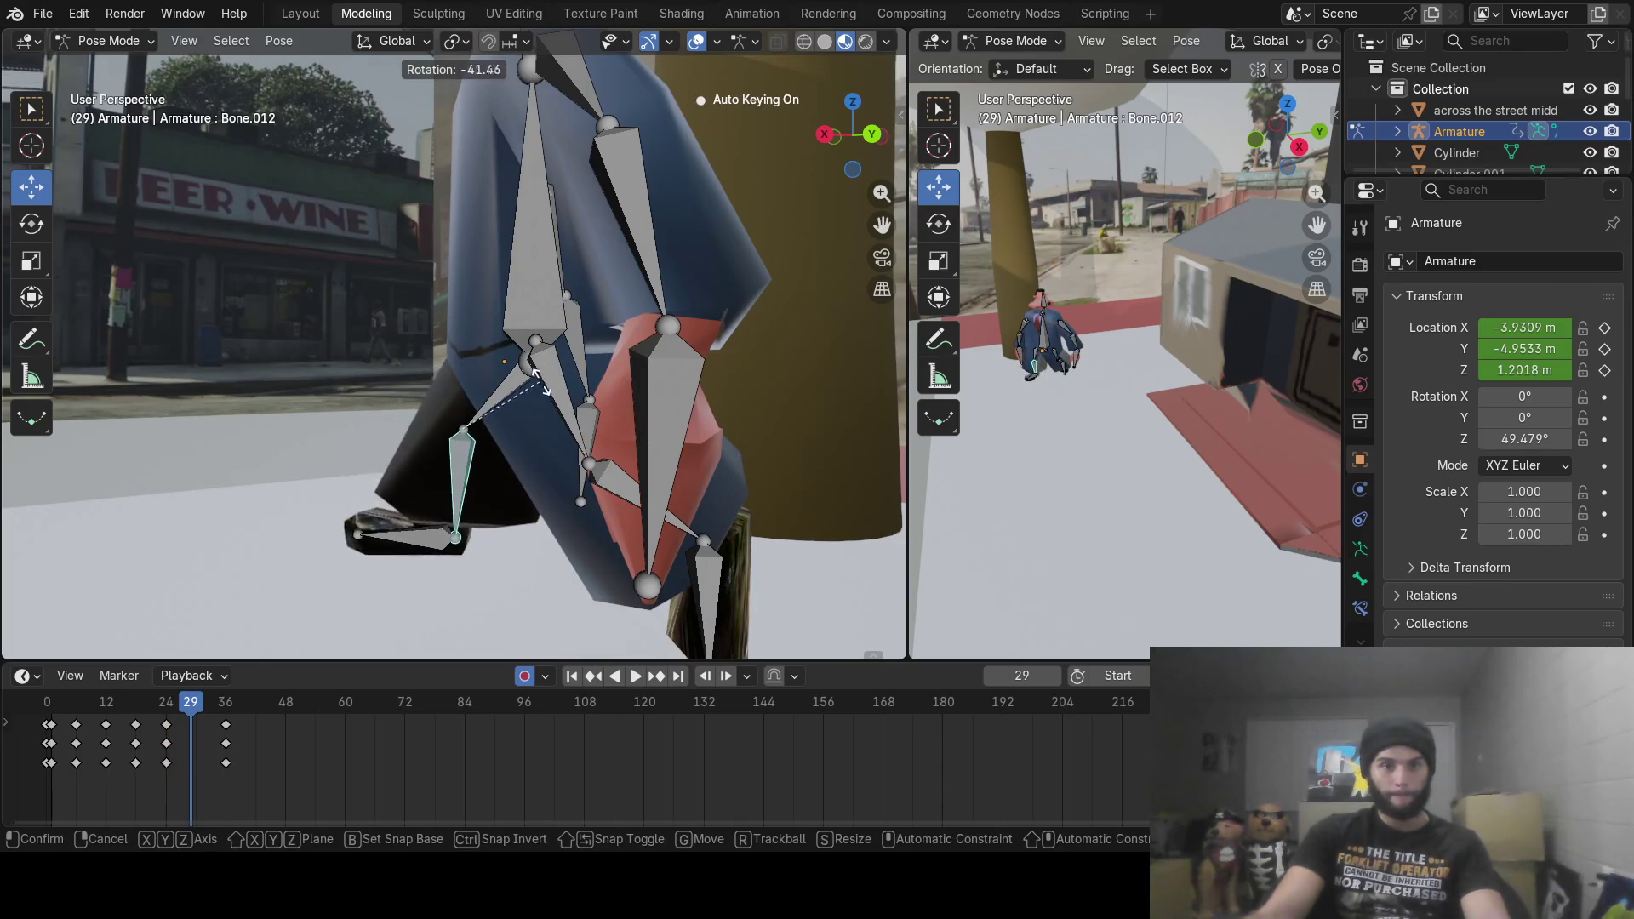
pyautogui.click(536, 375)
pyautogui.click(433, 543)
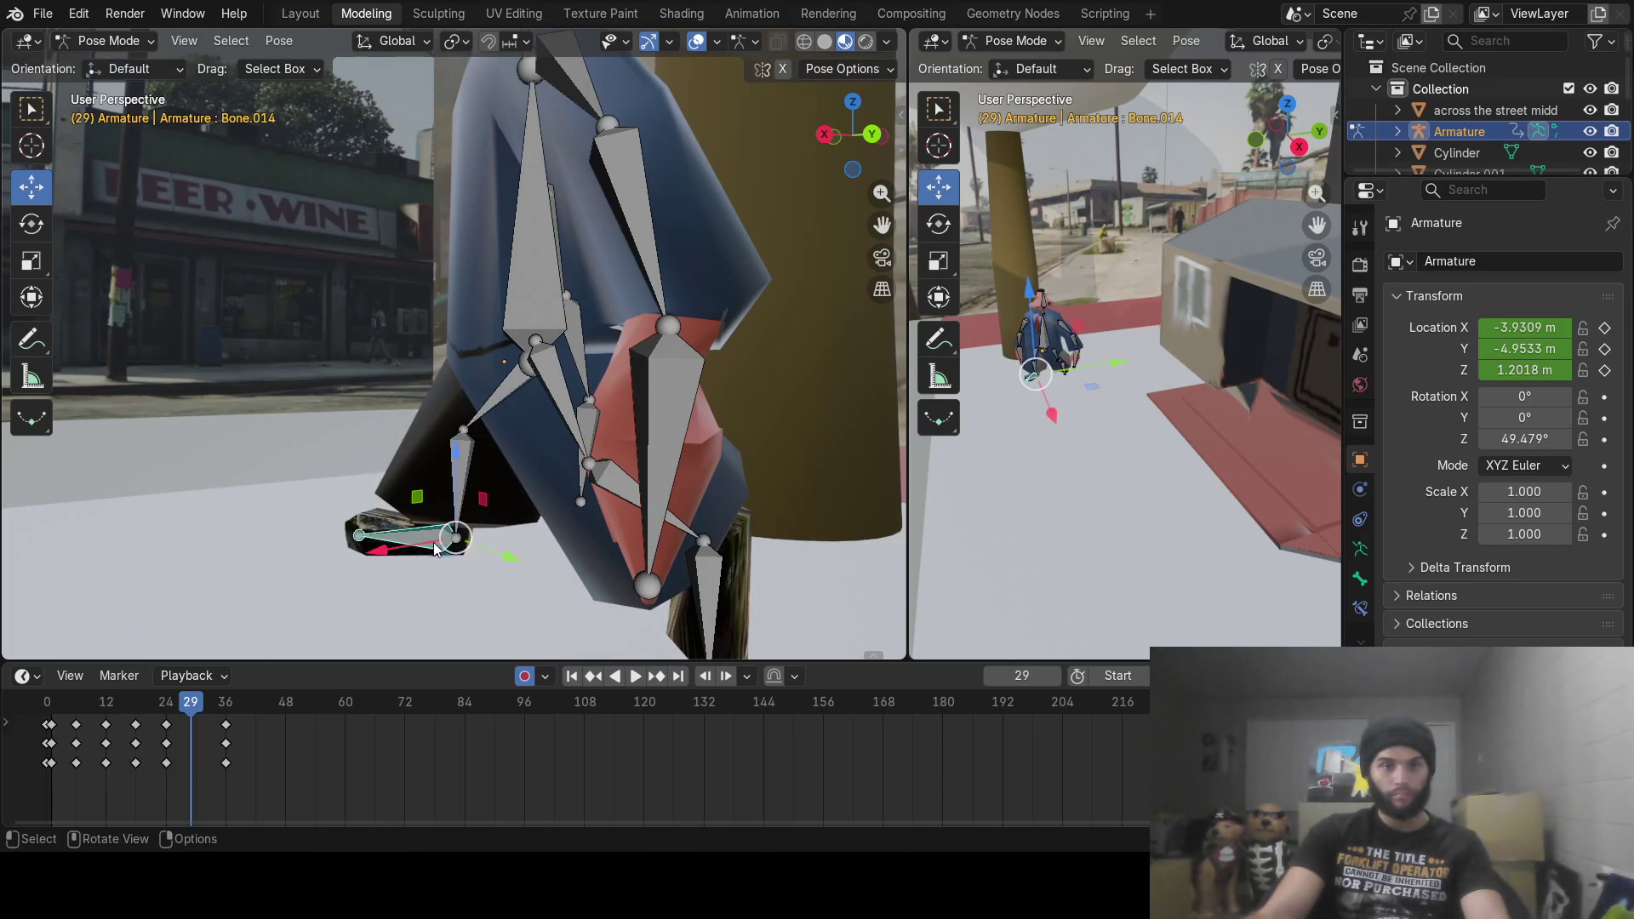
pyautogui.press('r')
pyautogui.click(477, 530)
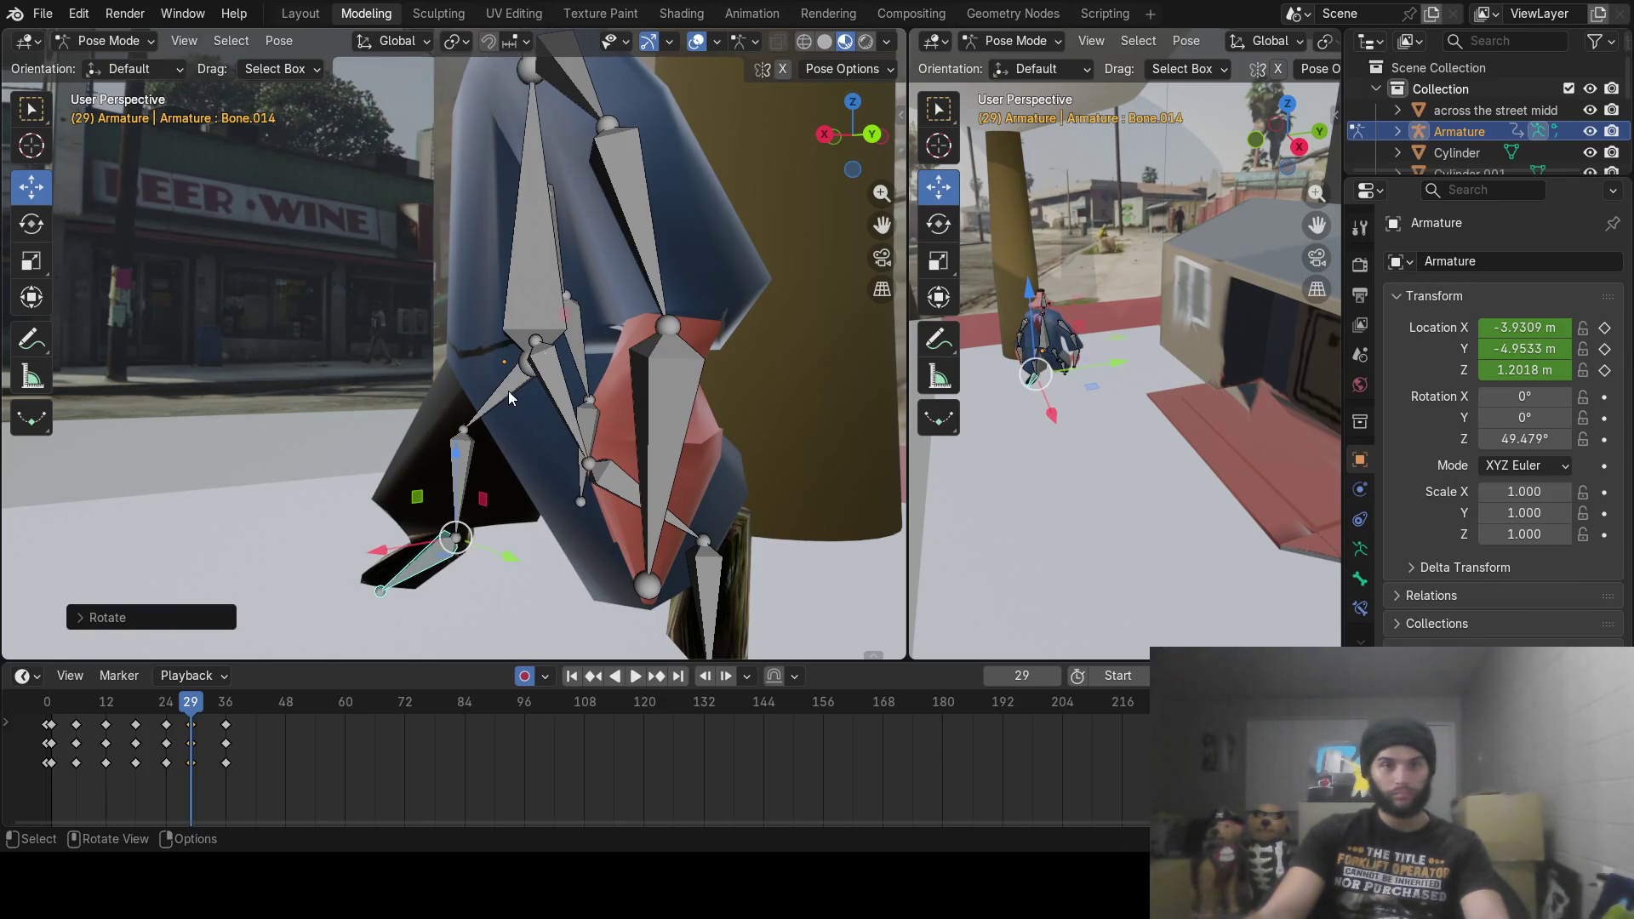
pyautogui.click(511, 391)
pyautogui.press('r')
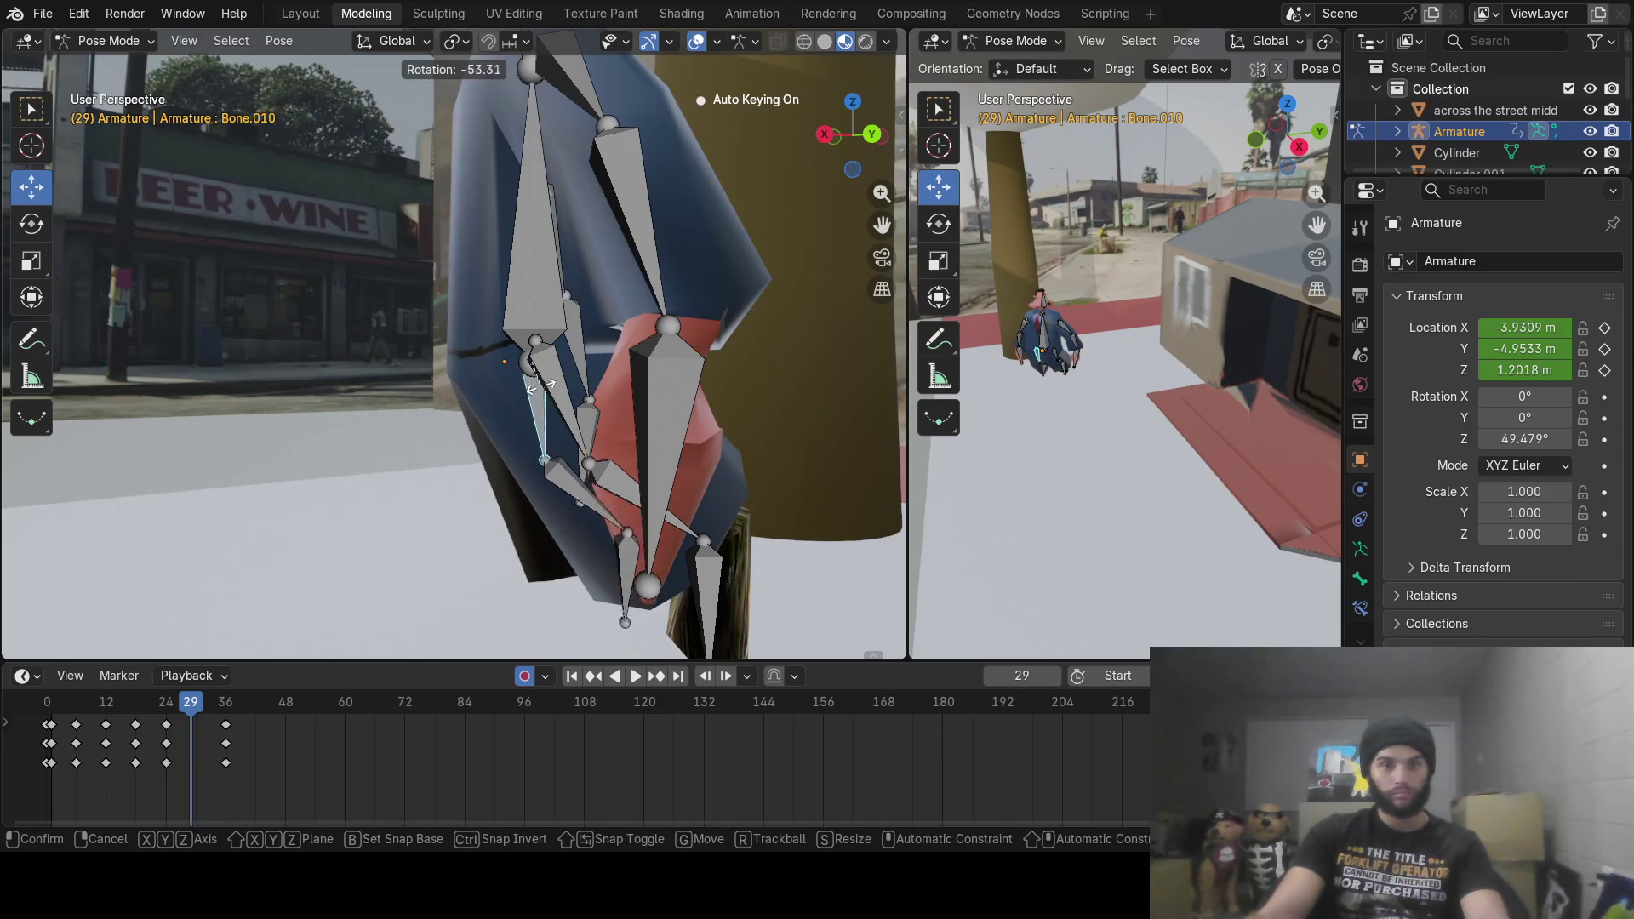
pyautogui.click(545, 393)
# Step: Rotate the other leg's thigh, shin and foot, keying frame 29
pyautogui.click(555, 409)
pyautogui.press('r')
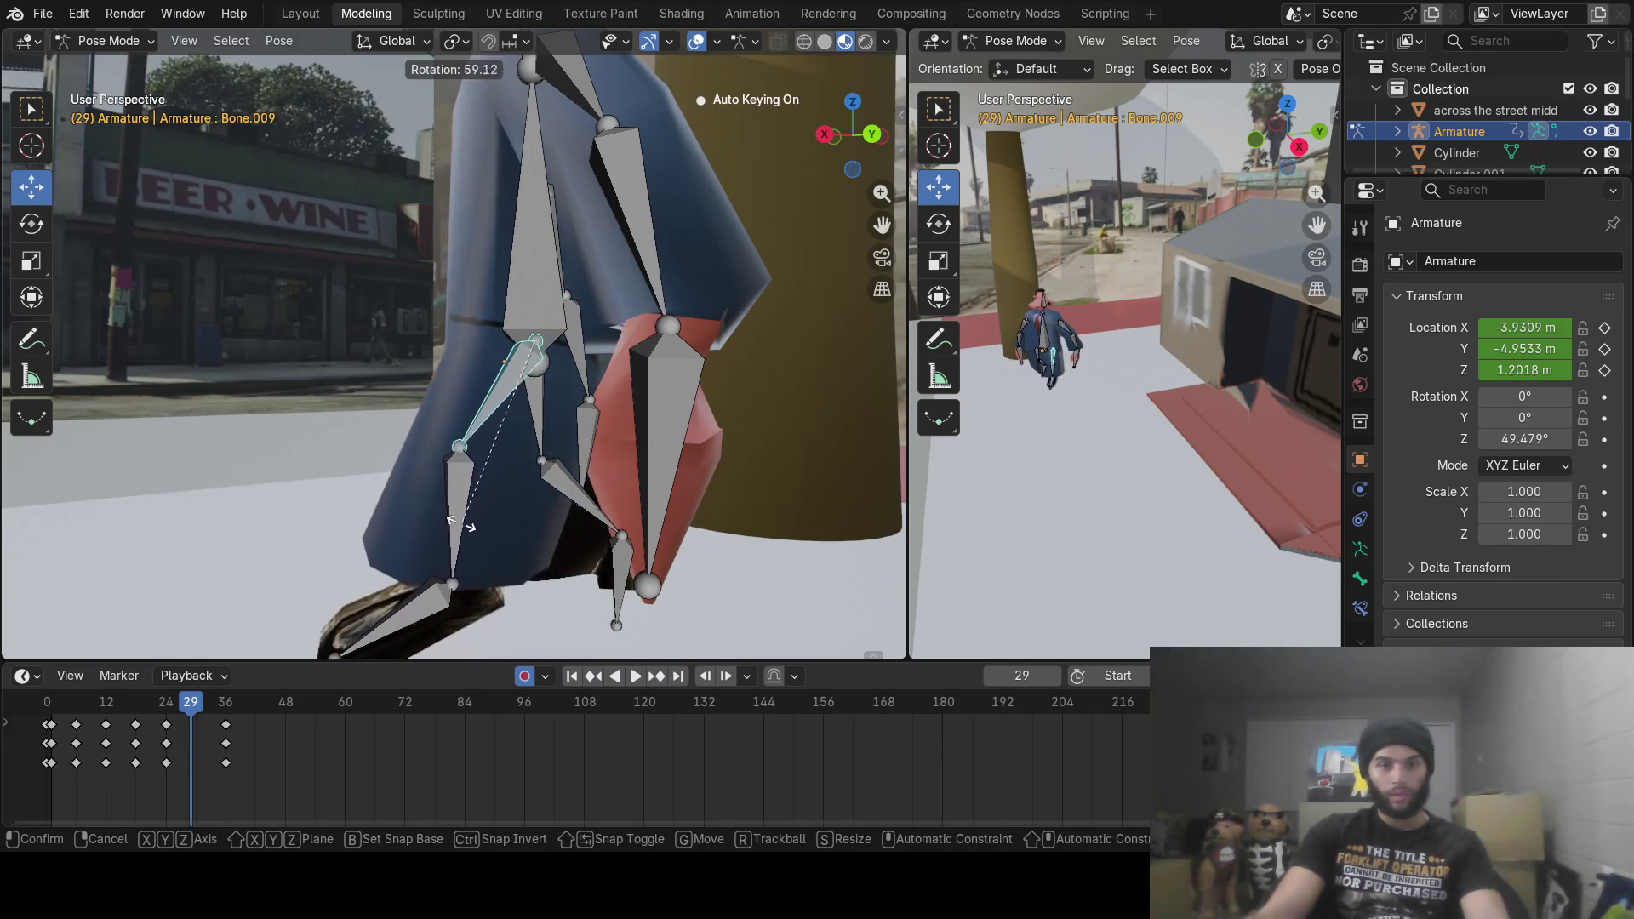
pyautogui.click(459, 506)
pyautogui.click(438, 504)
pyautogui.press('r')
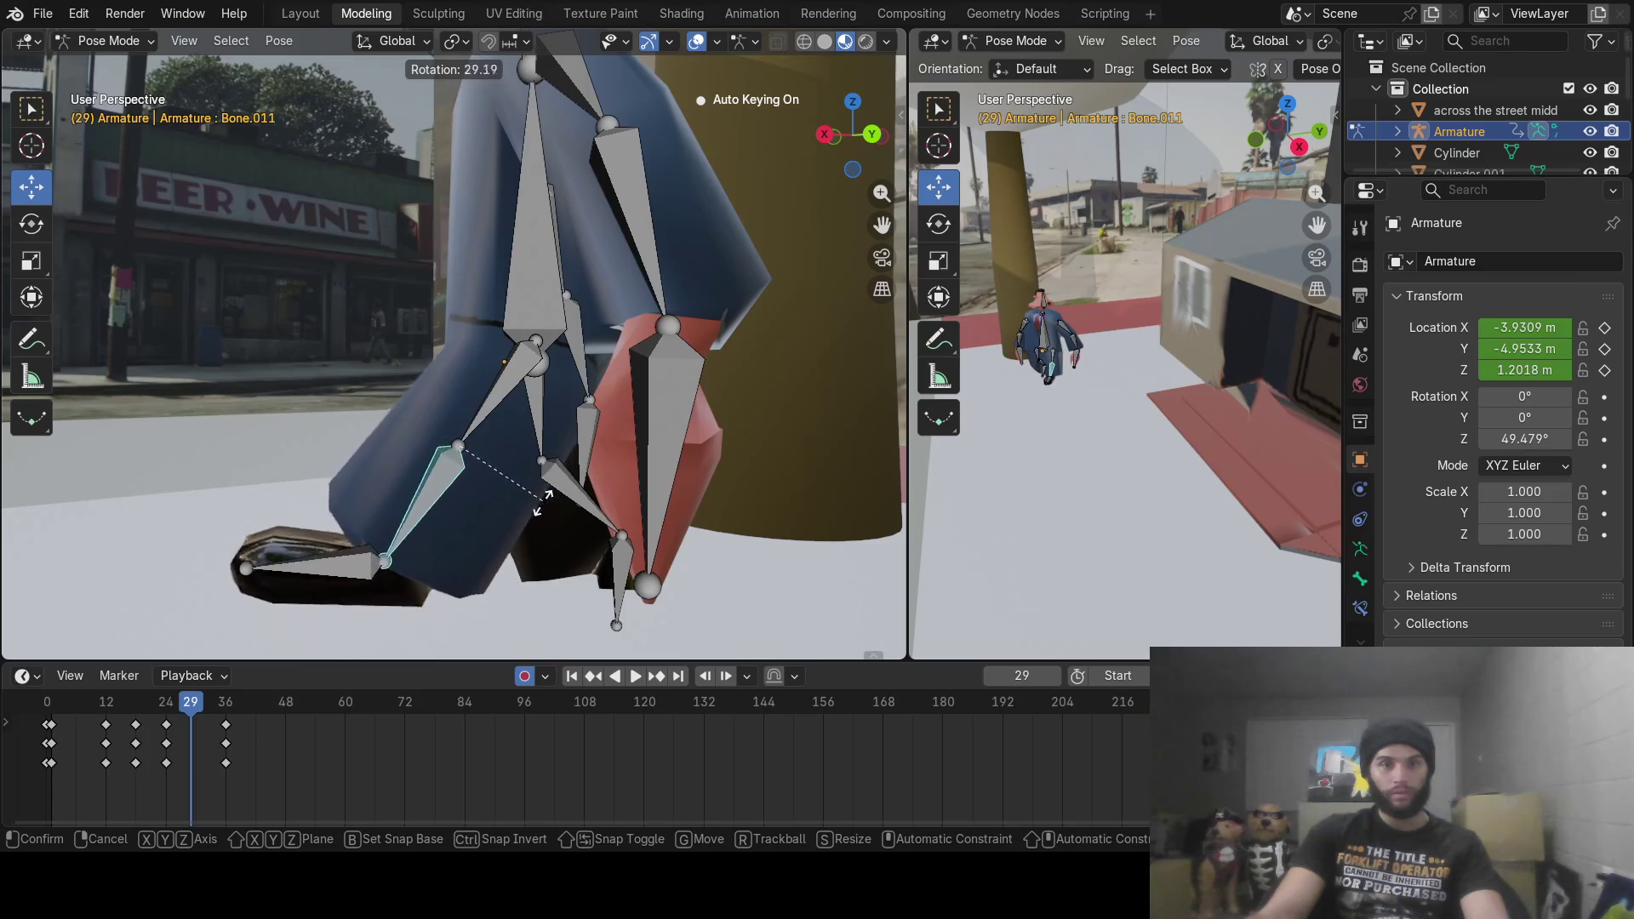
pyautogui.click(519, 537)
pyautogui.click(322, 534)
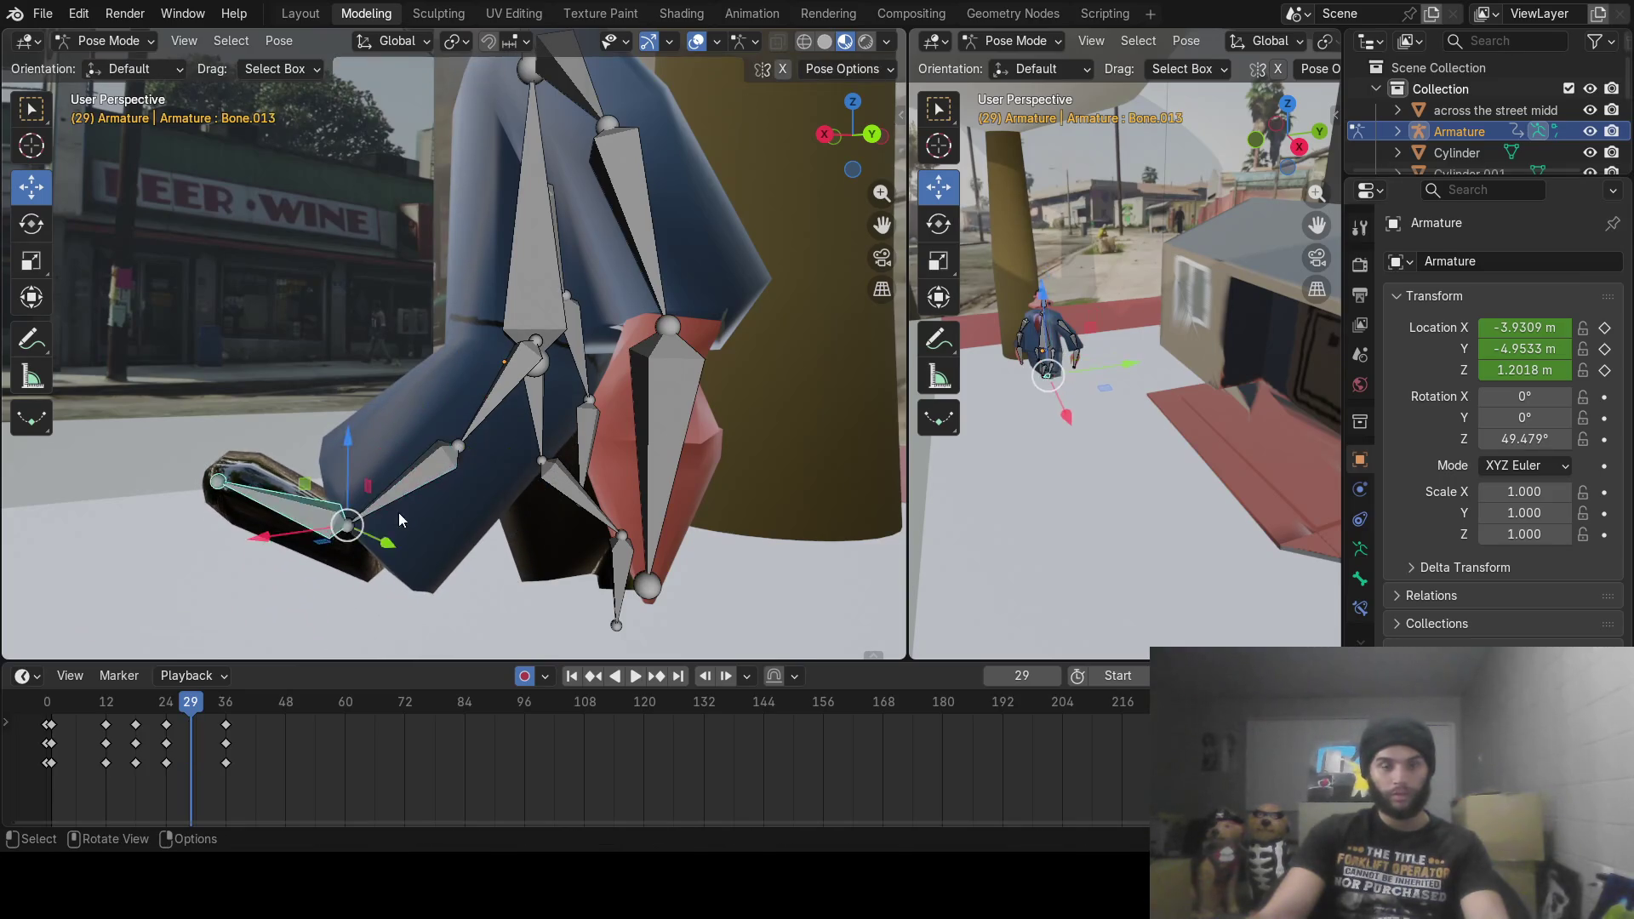
pyautogui.press('r')
pyautogui.click(205, 630)
# Step: At frame 36, rotate the lower leg and foot bones
pyautogui.moveTo(200, 721); pyautogui.dragTo(227, 720)
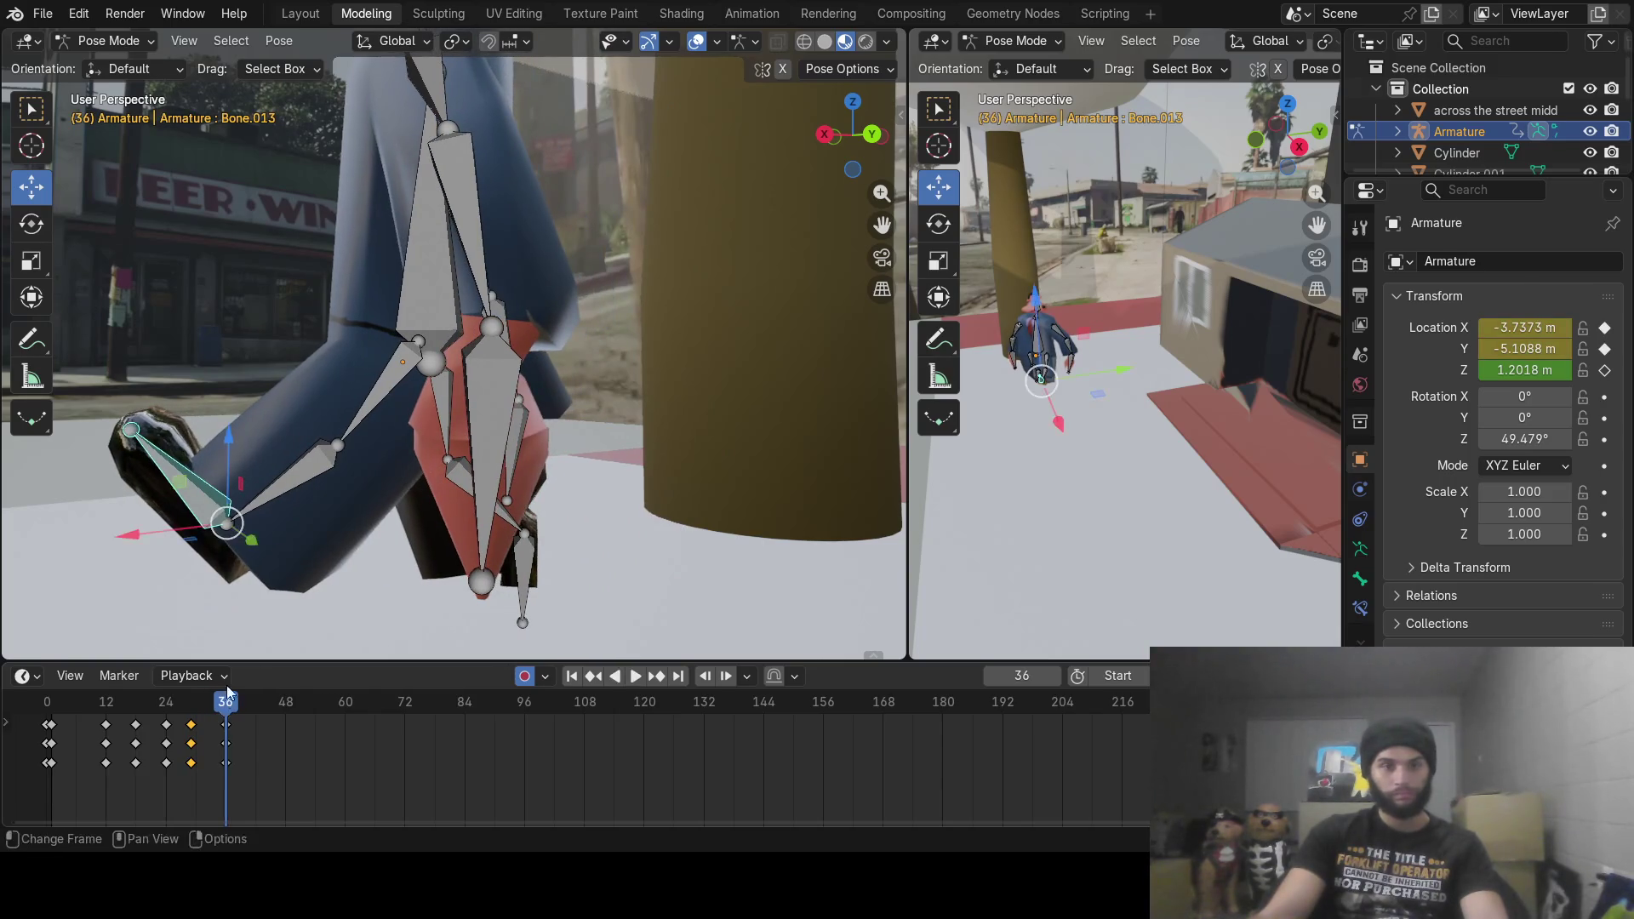
pyautogui.click(468, 477)
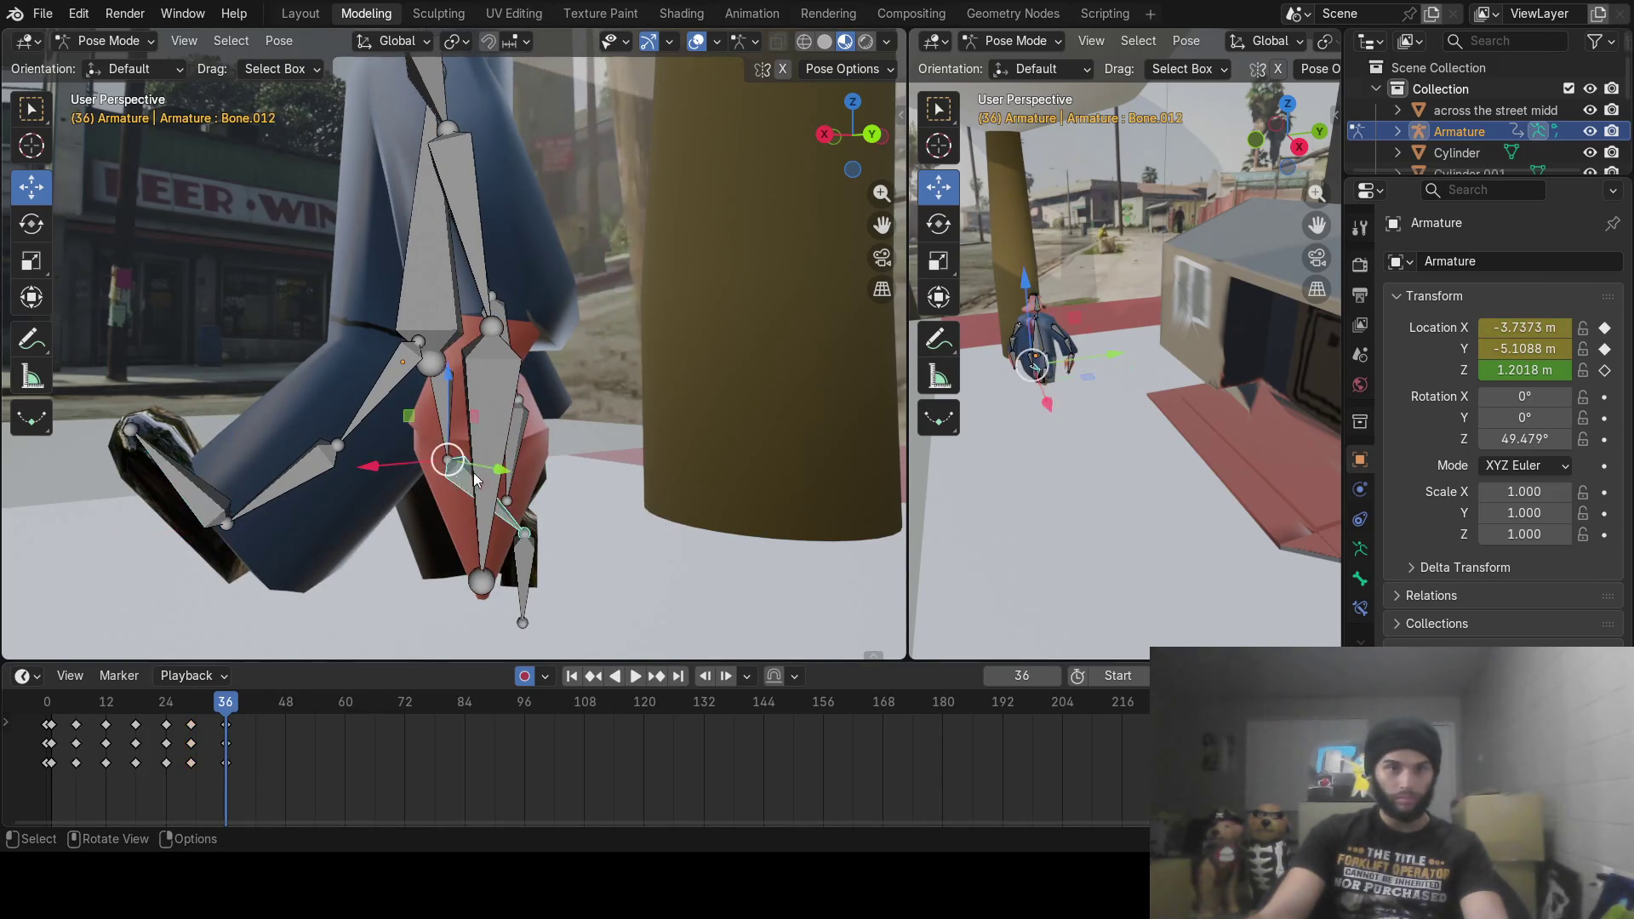
pyautogui.press('r')
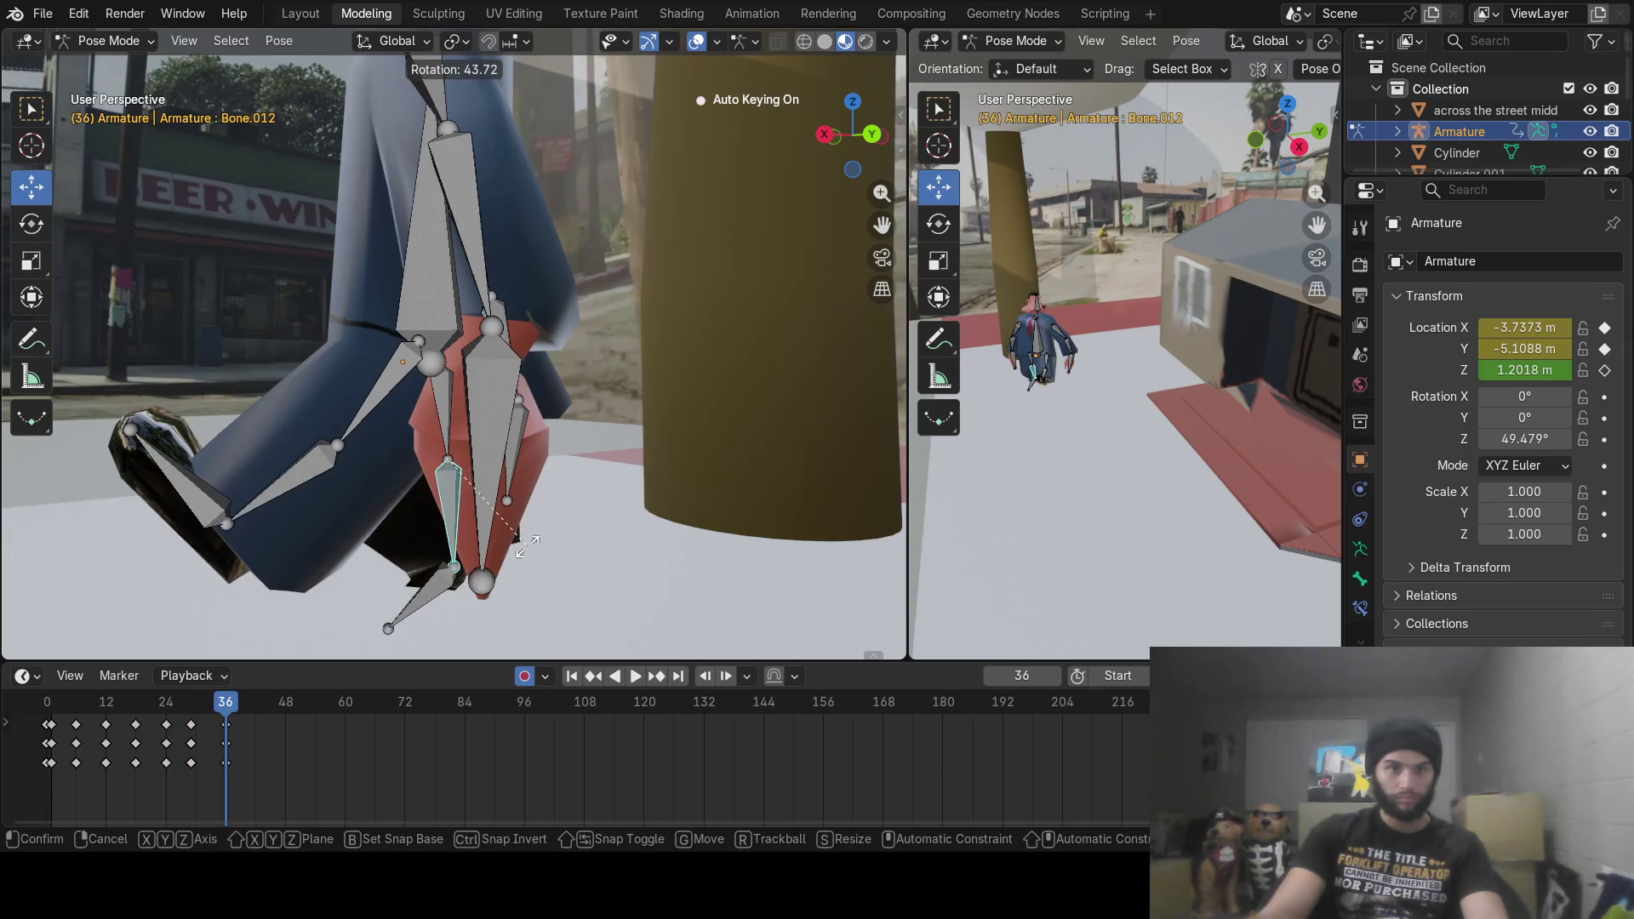
pyautogui.click(458, 604)
pyautogui.click(439, 579)
pyautogui.press('r')
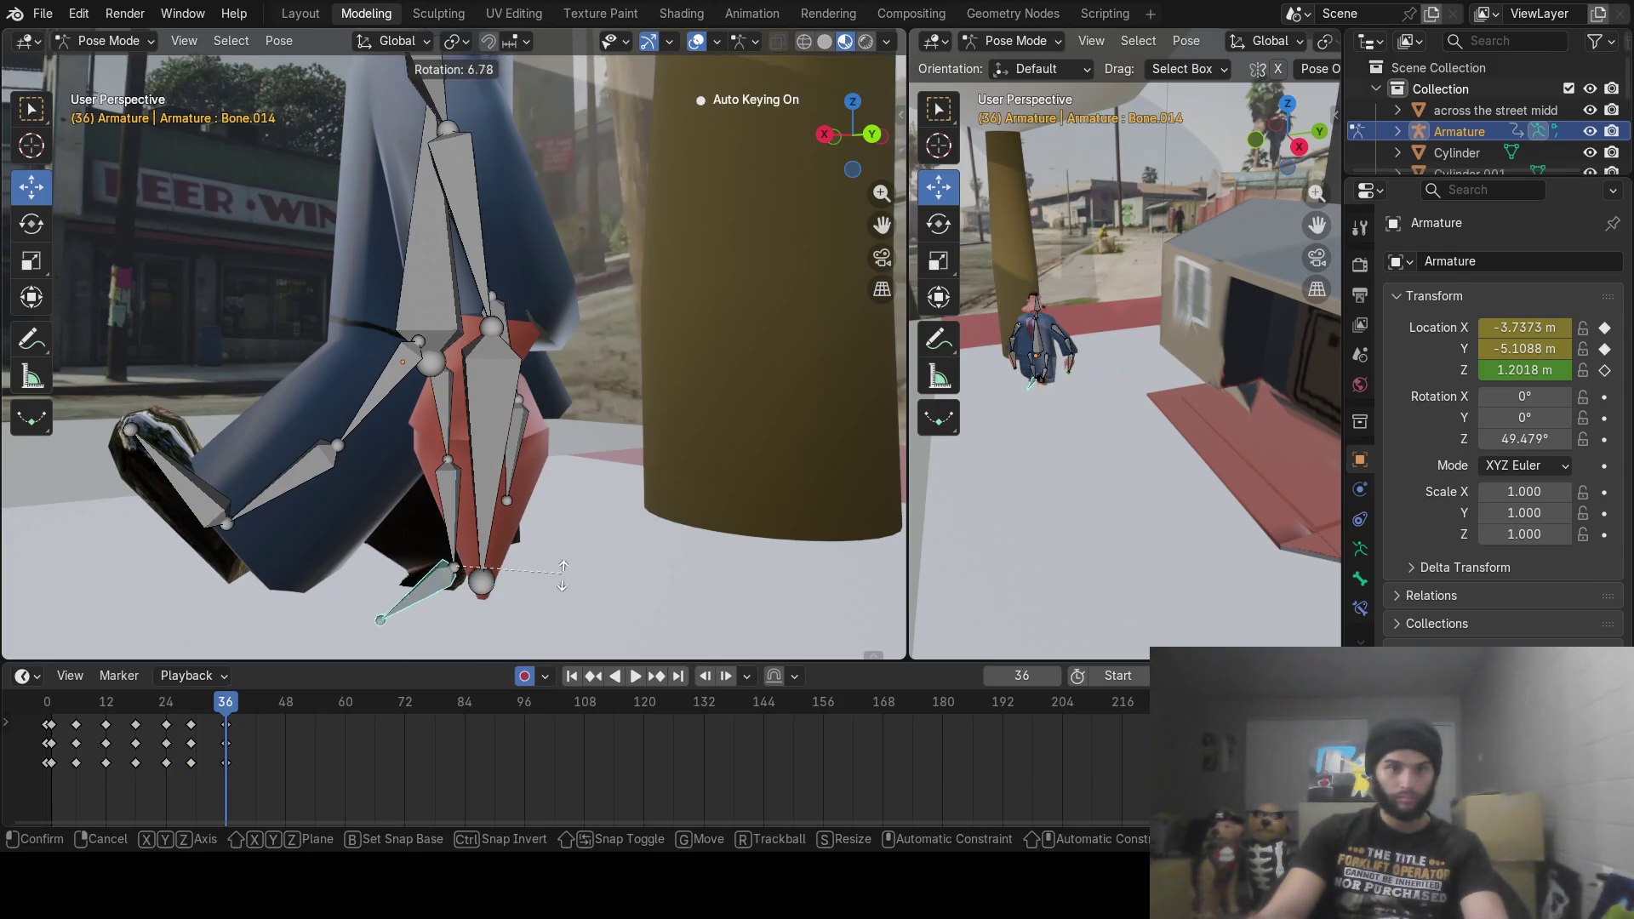
pyautogui.click(549, 629)
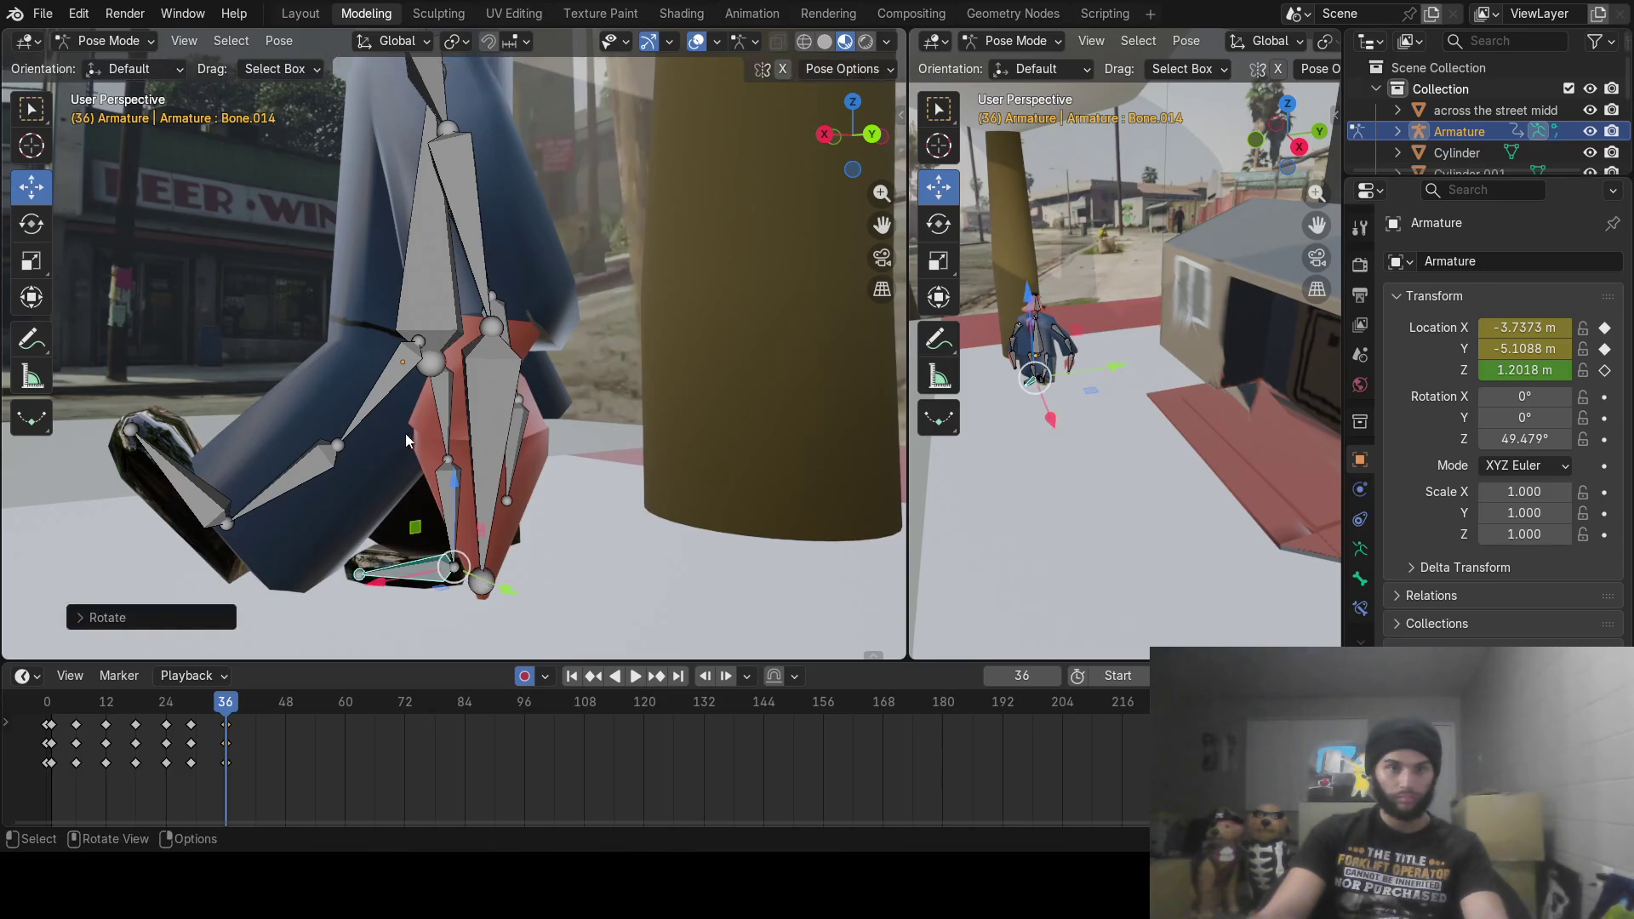
# Step: Rotate the shin and thigh bones at frame 36, then scrub back to review the walk
pyautogui.click(334, 457)
pyautogui.press('r')
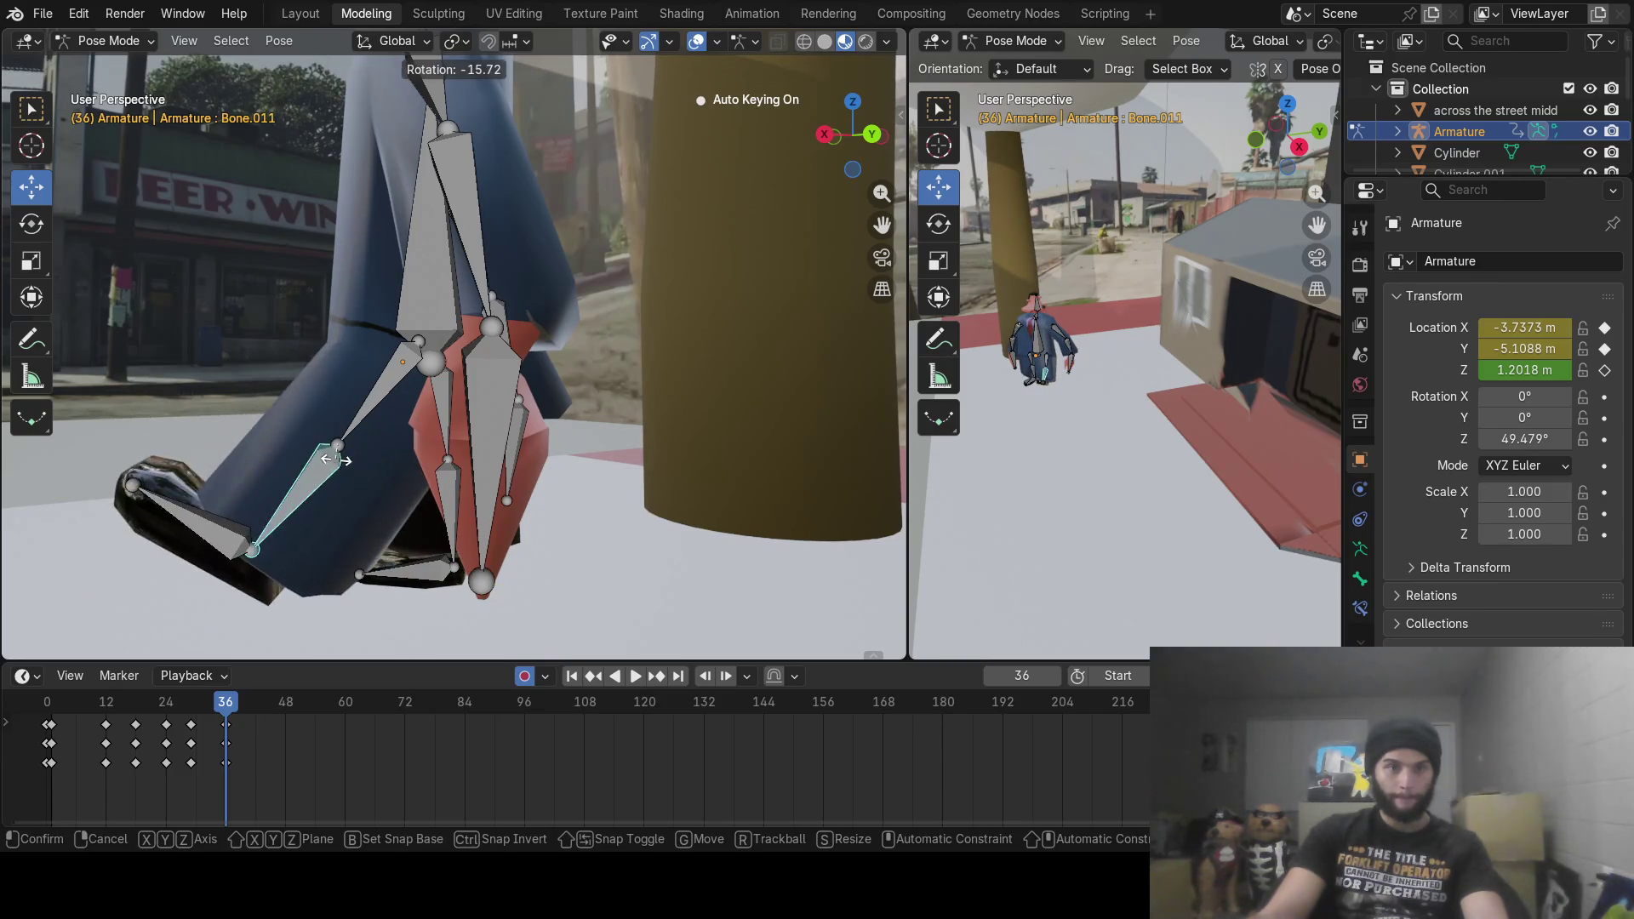
pyautogui.click(336, 460)
pyautogui.click(374, 401)
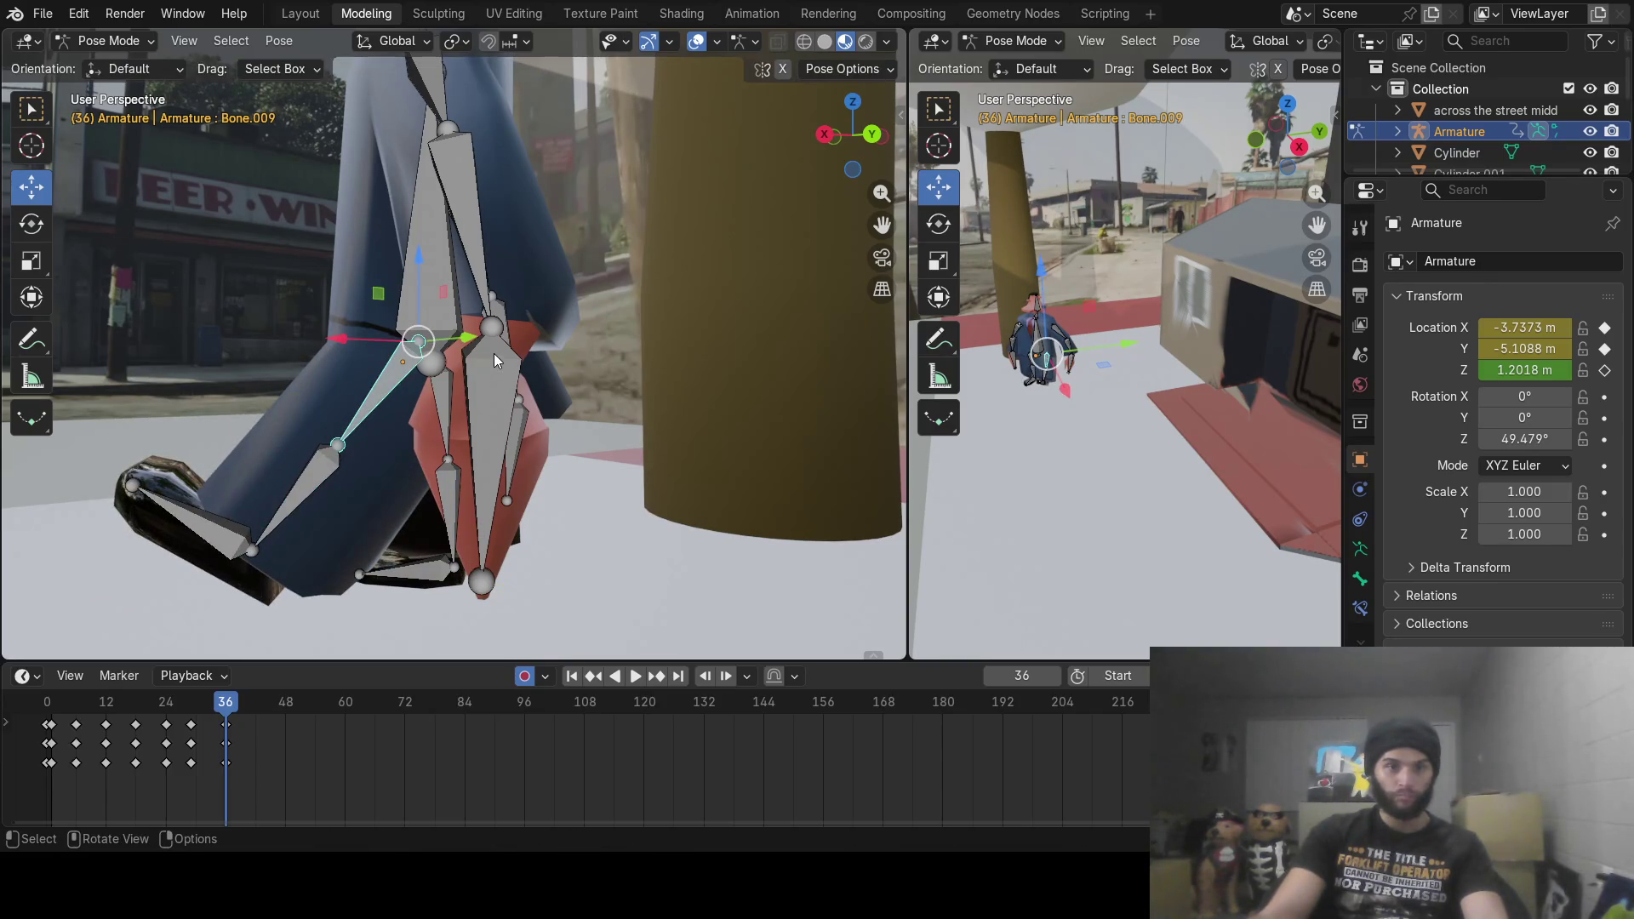
pyautogui.press('r')
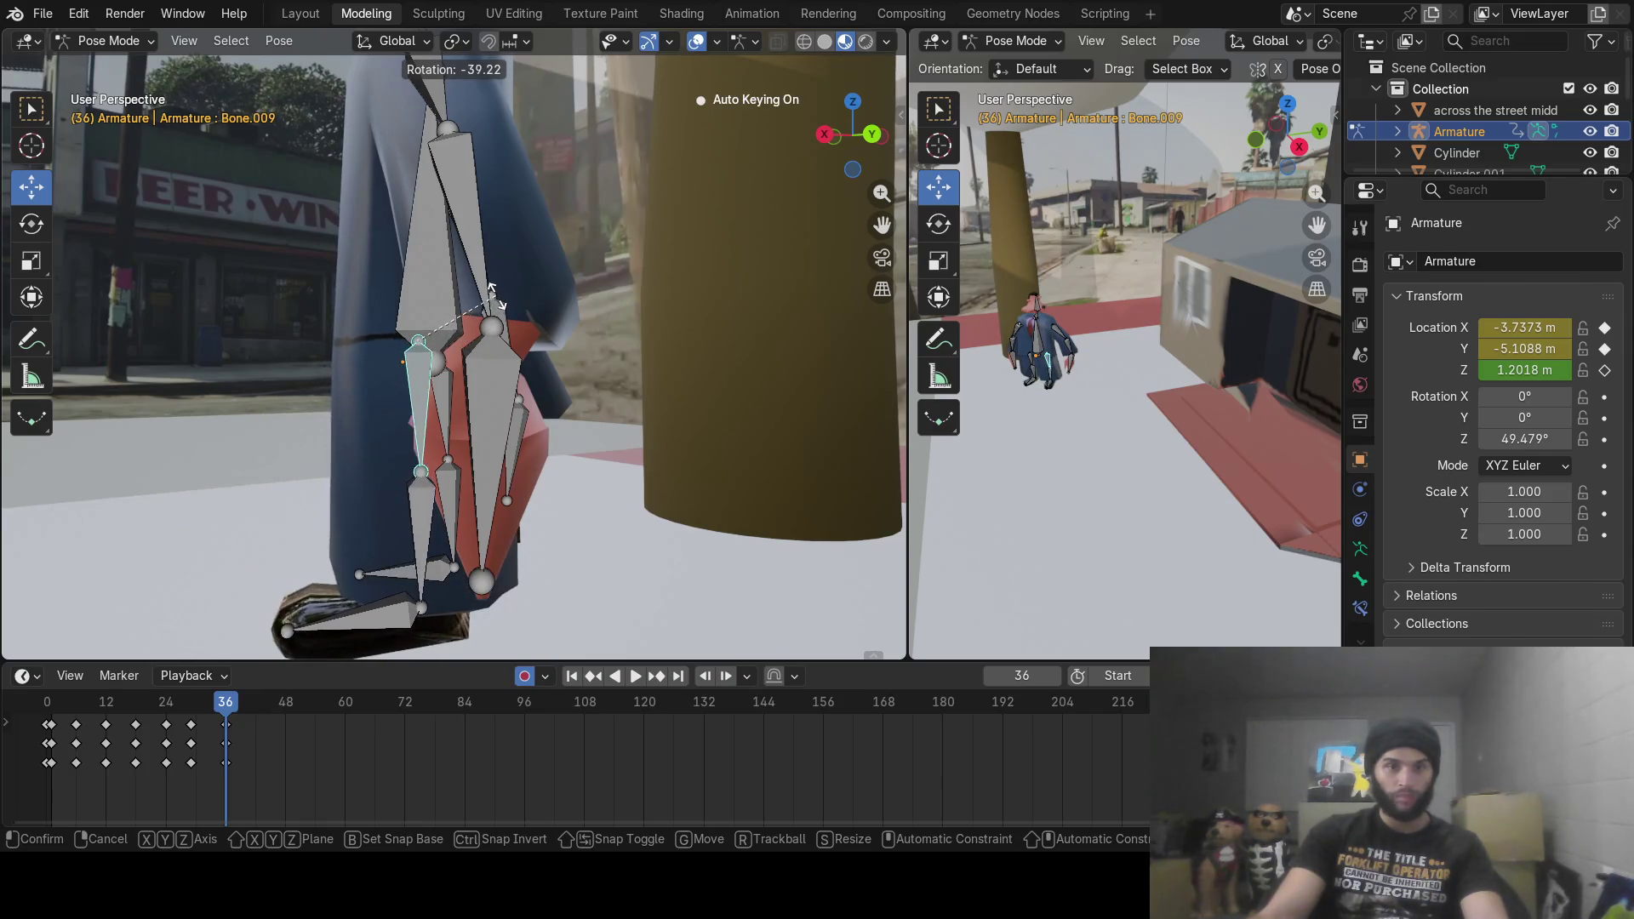
pyautogui.click(486, 341)
pyautogui.moveTo(487, 343)
pyautogui.mouseDown(button='middle')
pyautogui.moveTo(627, 309)
pyautogui.moveTo(723, 315)
pyautogui.moveTo(667, 463)
pyautogui.mouseUp(button='middle')
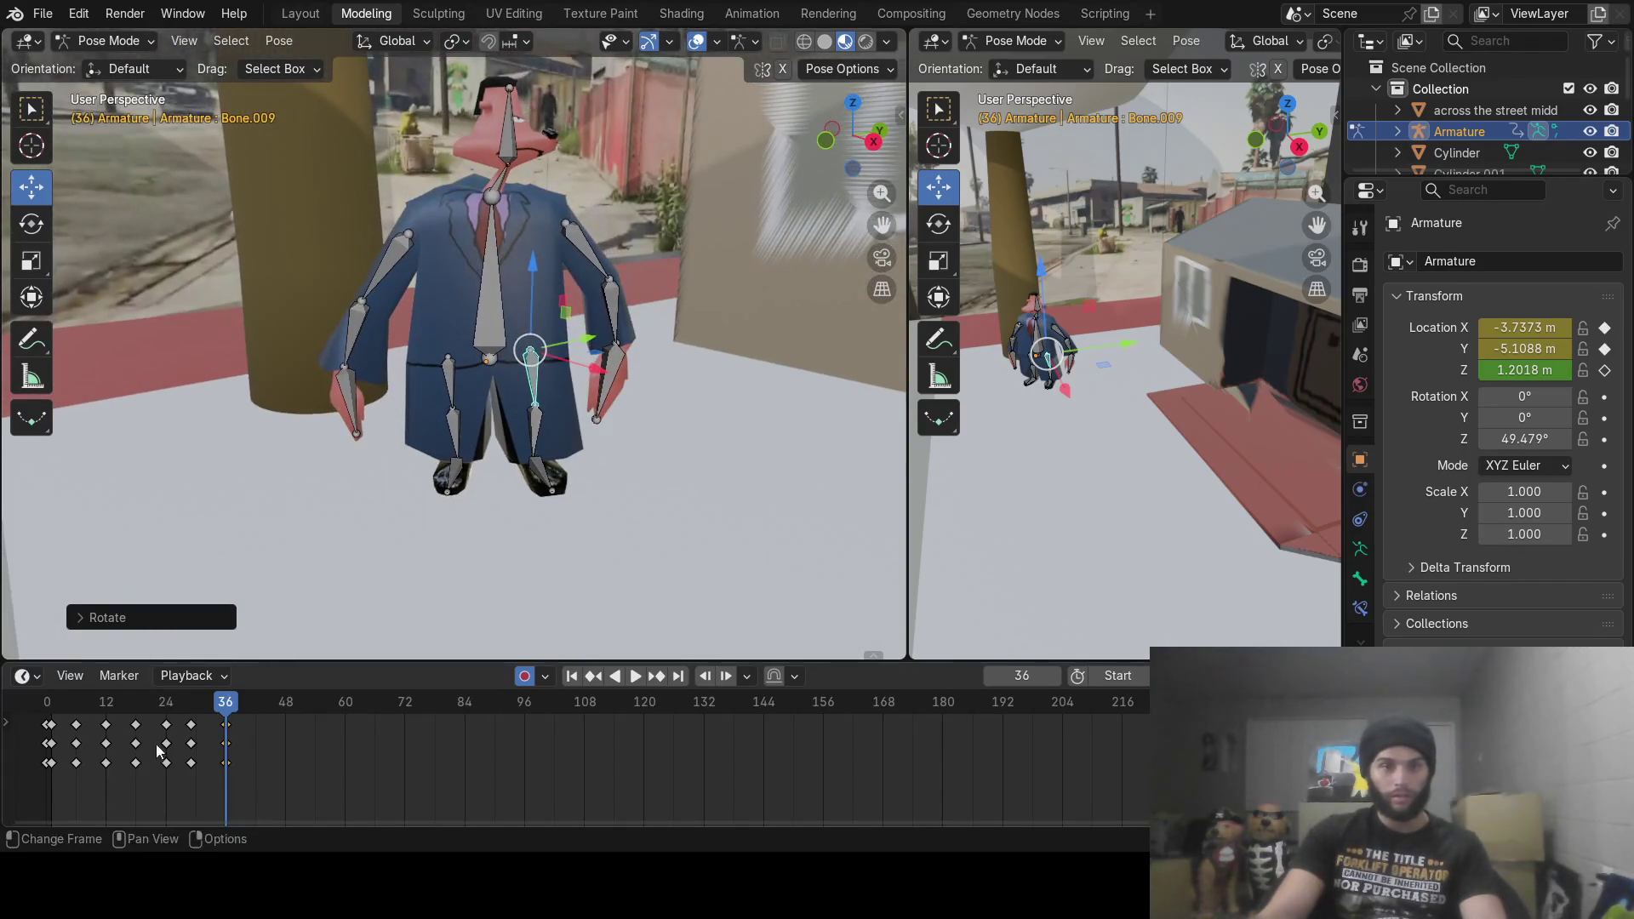
pyautogui.click(121, 713)
pyautogui.moveTo(121, 713)
pyautogui.mouseDown()
pyautogui.moveTo(43, 714)
pyautogui.moveTo(168, 715)
pyautogui.moveTo(46, 730)
pyautogui.mouseUp()
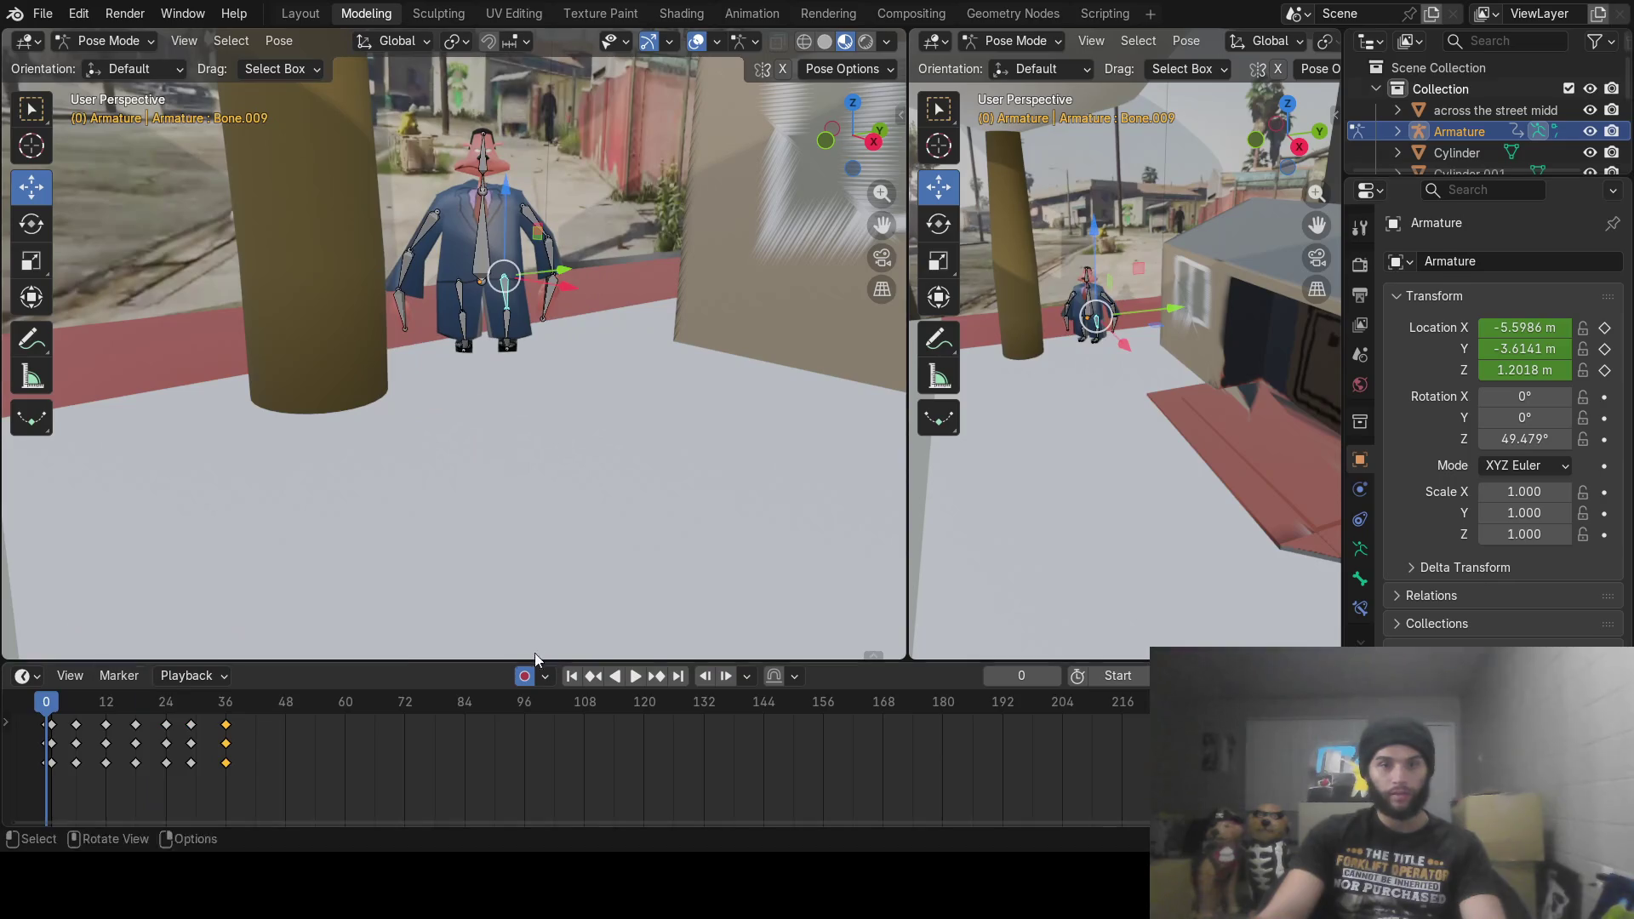
# Step: Play the walk animation, rewind to frame 0, and scrub through the frames to frame 48
pyautogui.click(636, 676)
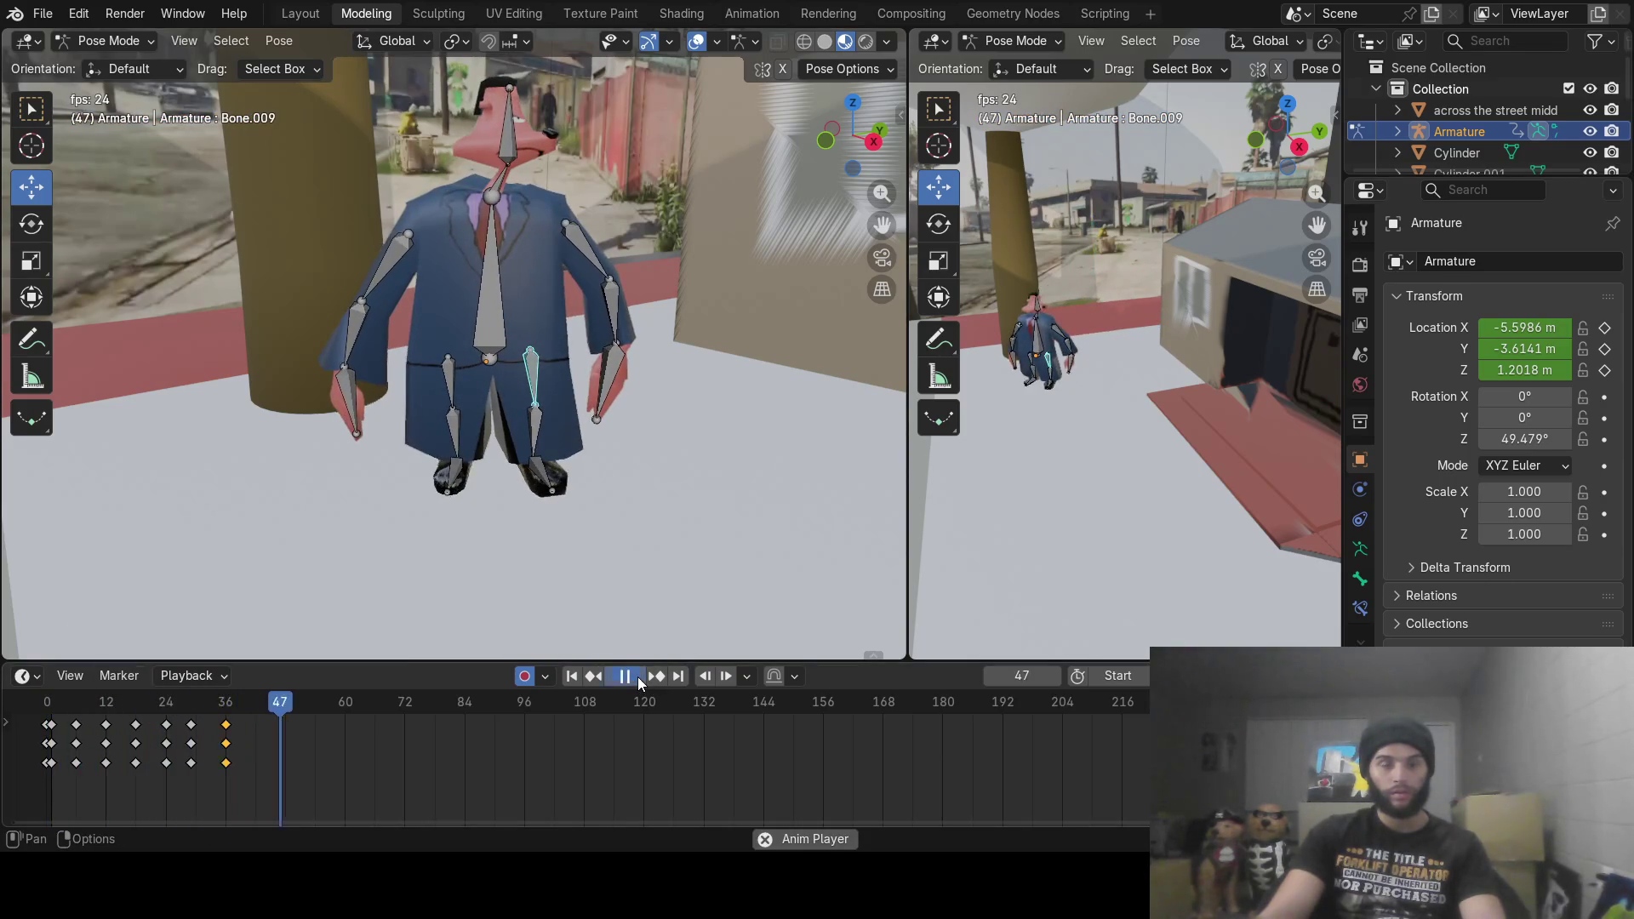
pyautogui.moveTo(153, 701)
pyautogui.mouseDown()
pyautogui.moveTo(24, 696)
pyautogui.moveTo(109, 720)
pyautogui.moveTo(215, 705)
pyautogui.mouseUp()
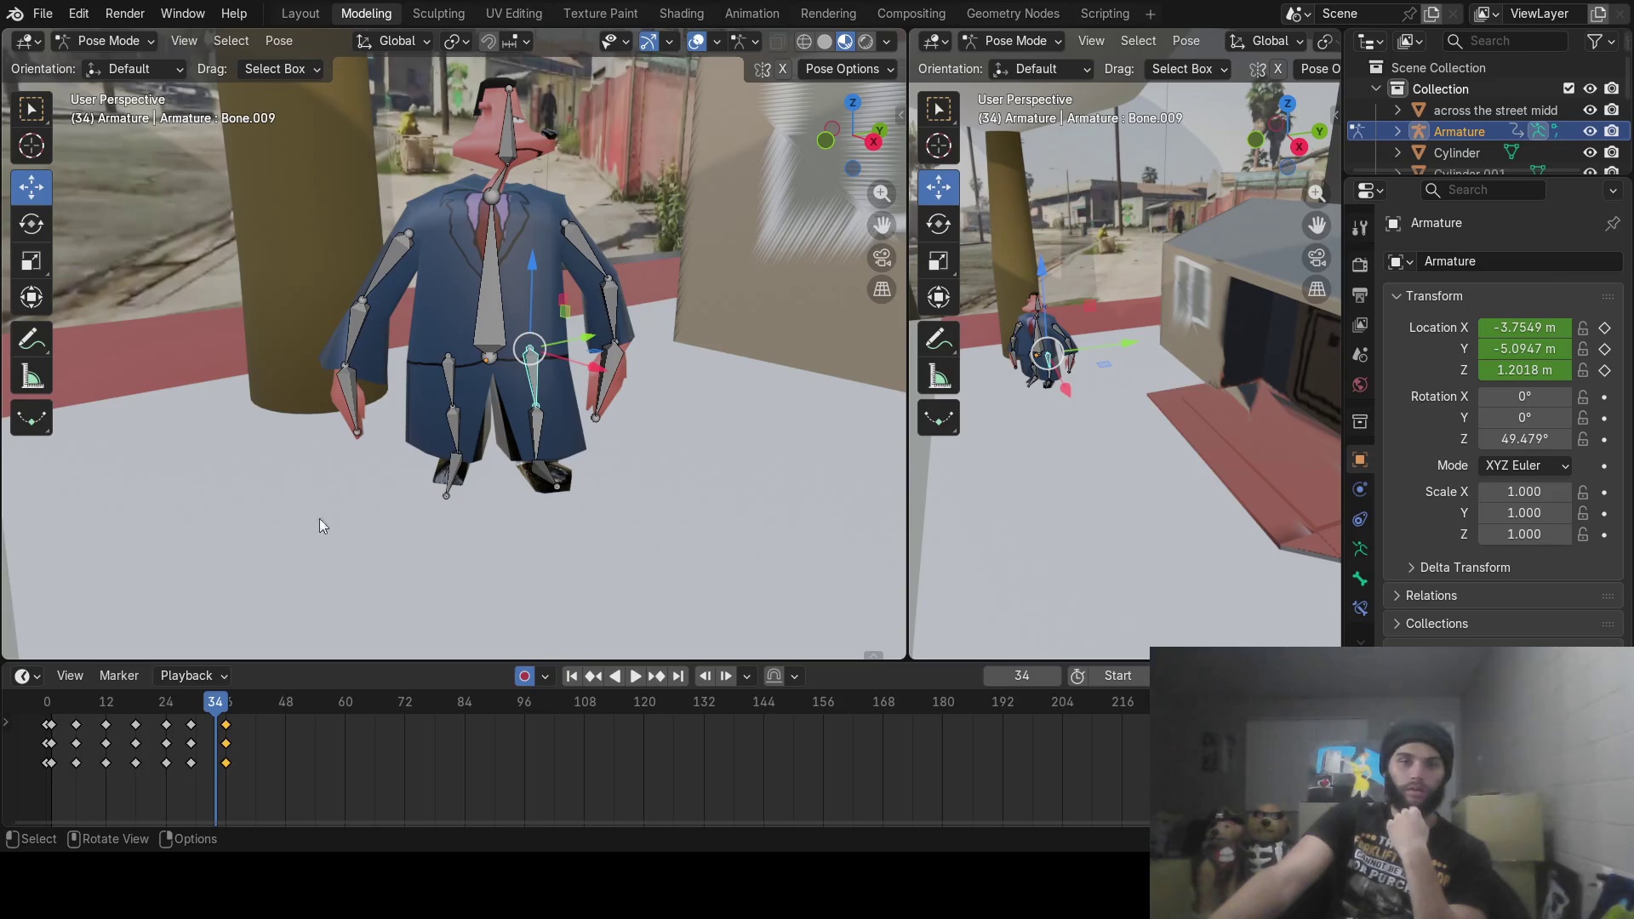
pyautogui.moveTo(85, 699)
pyautogui.mouseDown()
pyautogui.moveTo(15, 702)
pyautogui.moveTo(233, 724)
pyautogui.moveTo(55, 723)
pyautogui.moveTo(285, 723)
pyautogui.mouseUp()
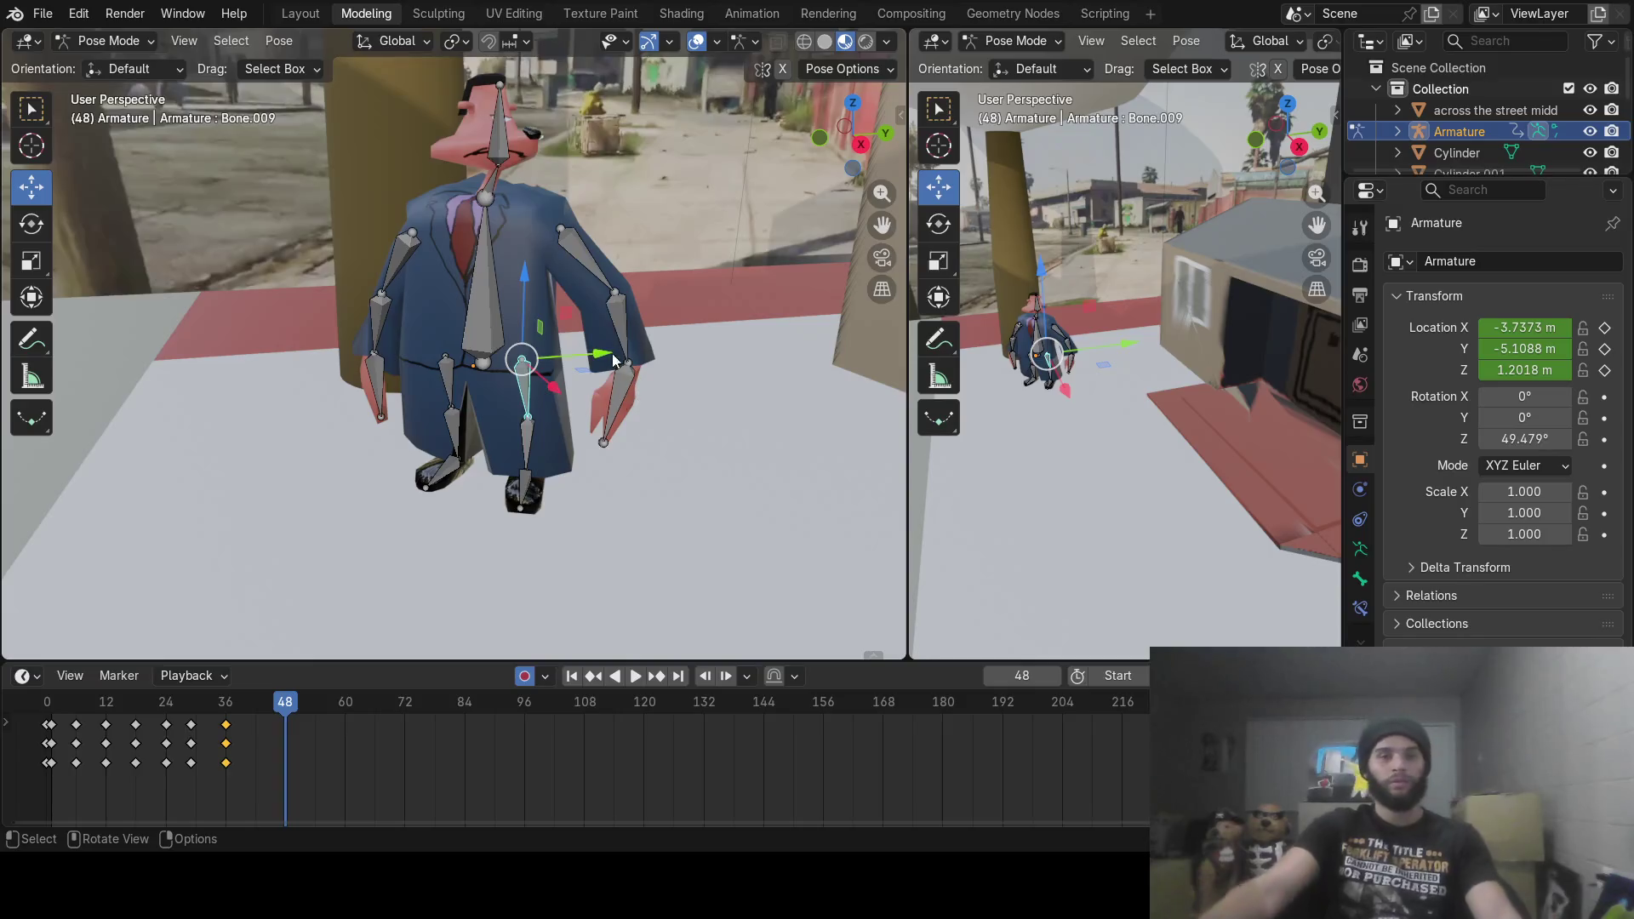
# Step: Rotate the upper arm bone to key the arm pose at frame 48
pyautogui.click(582, 256)
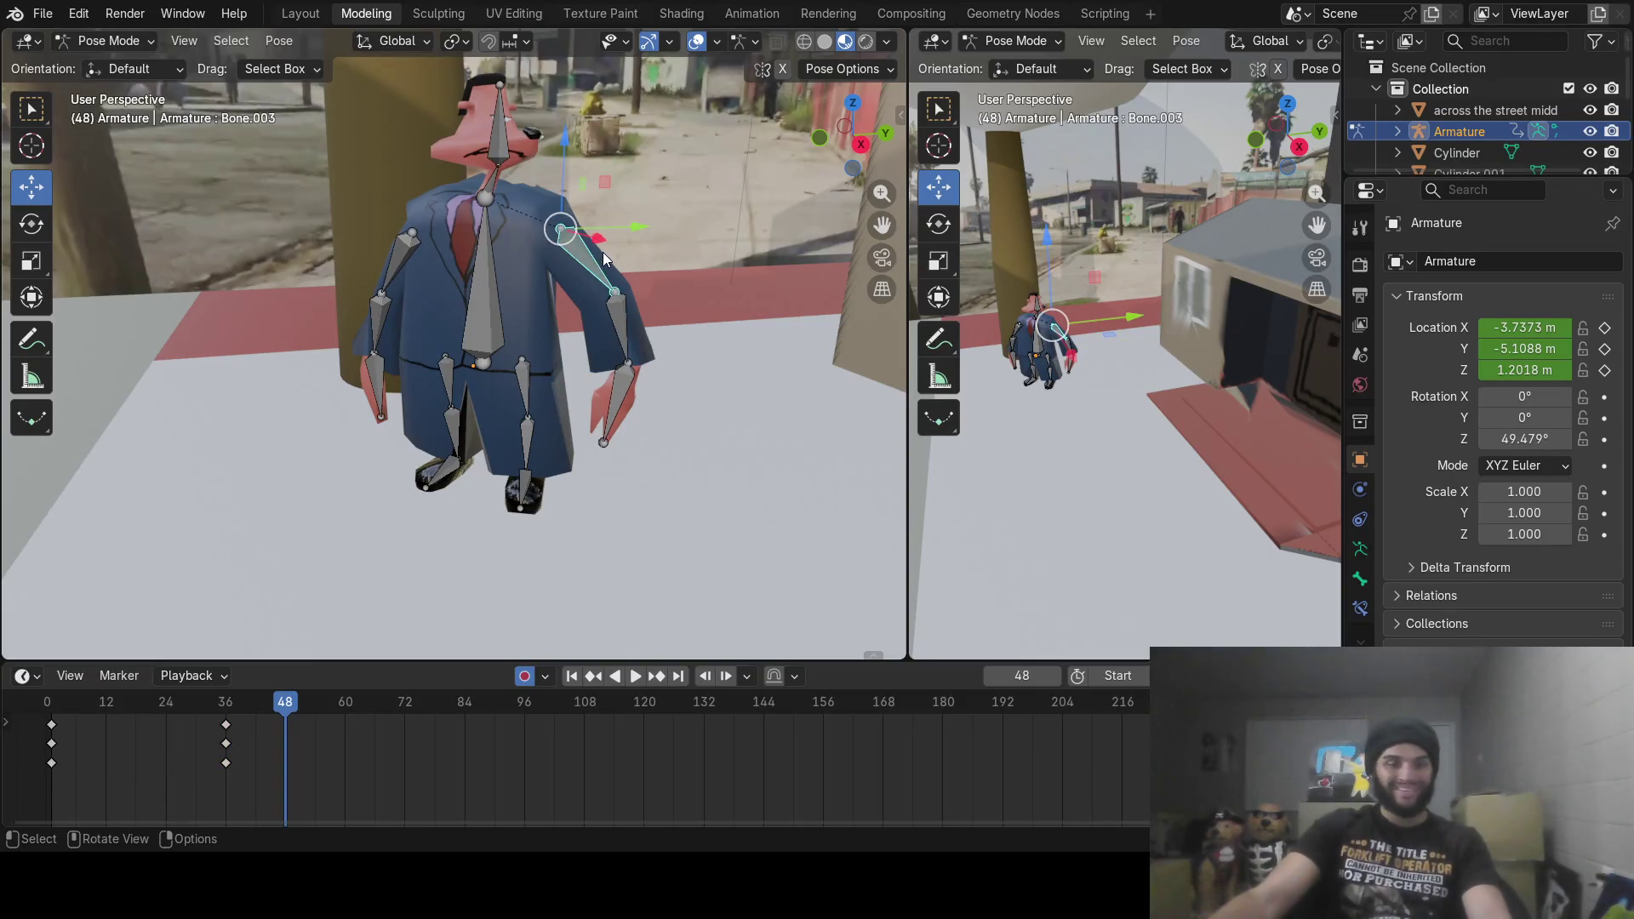
pyautogui.press('r')
pyautogui.click(604, 260)
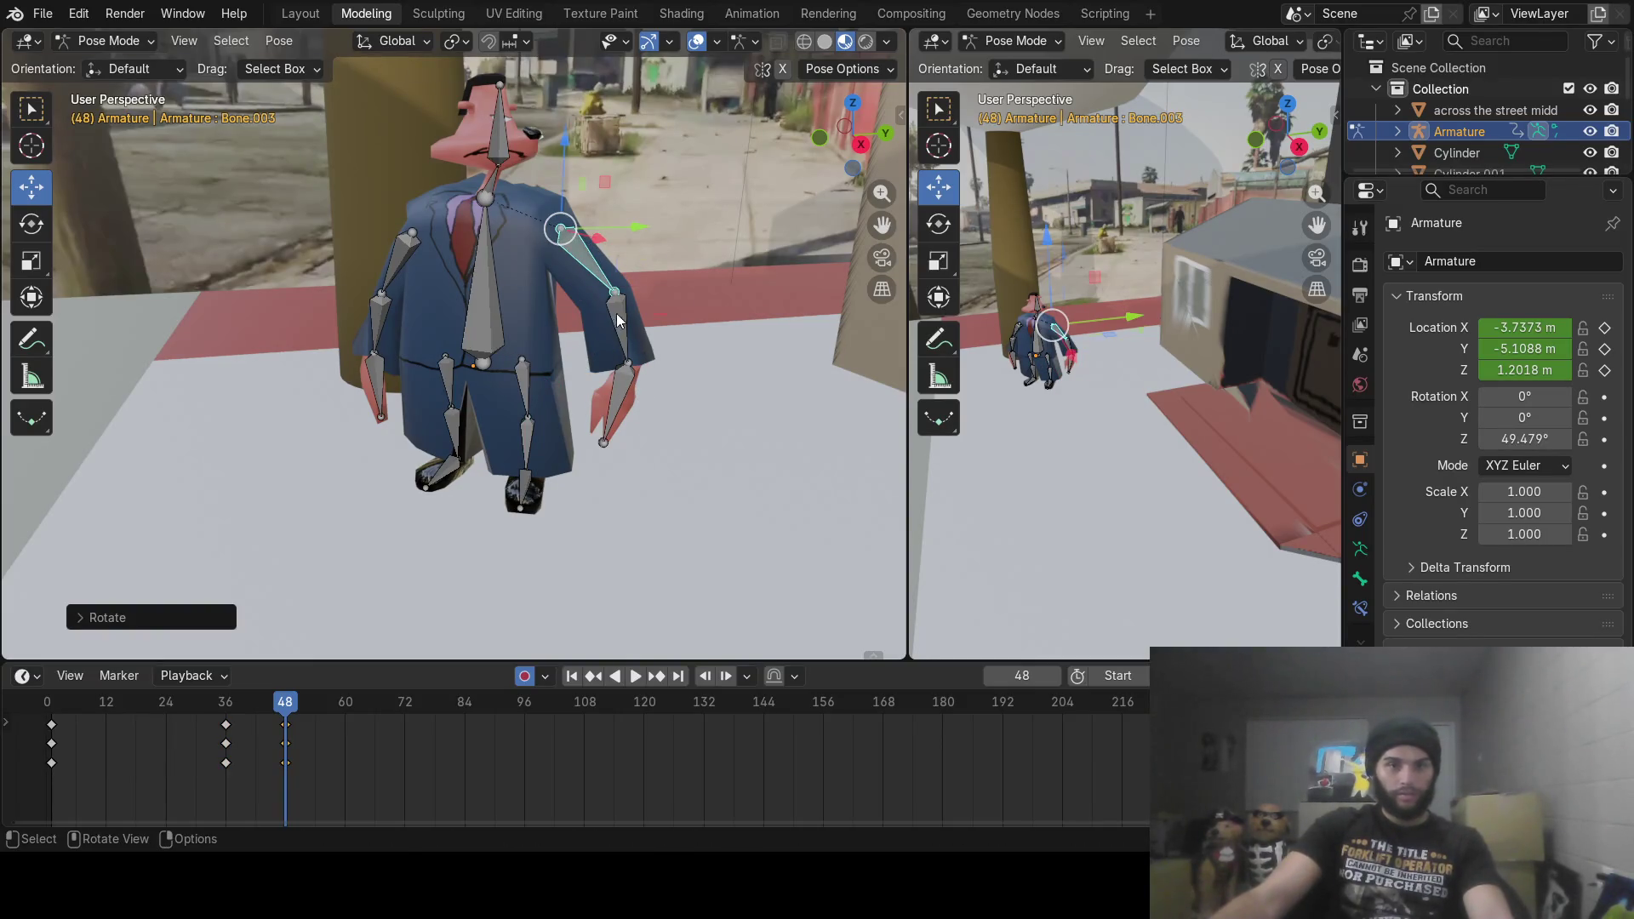
pyautogui.click(628, 393)
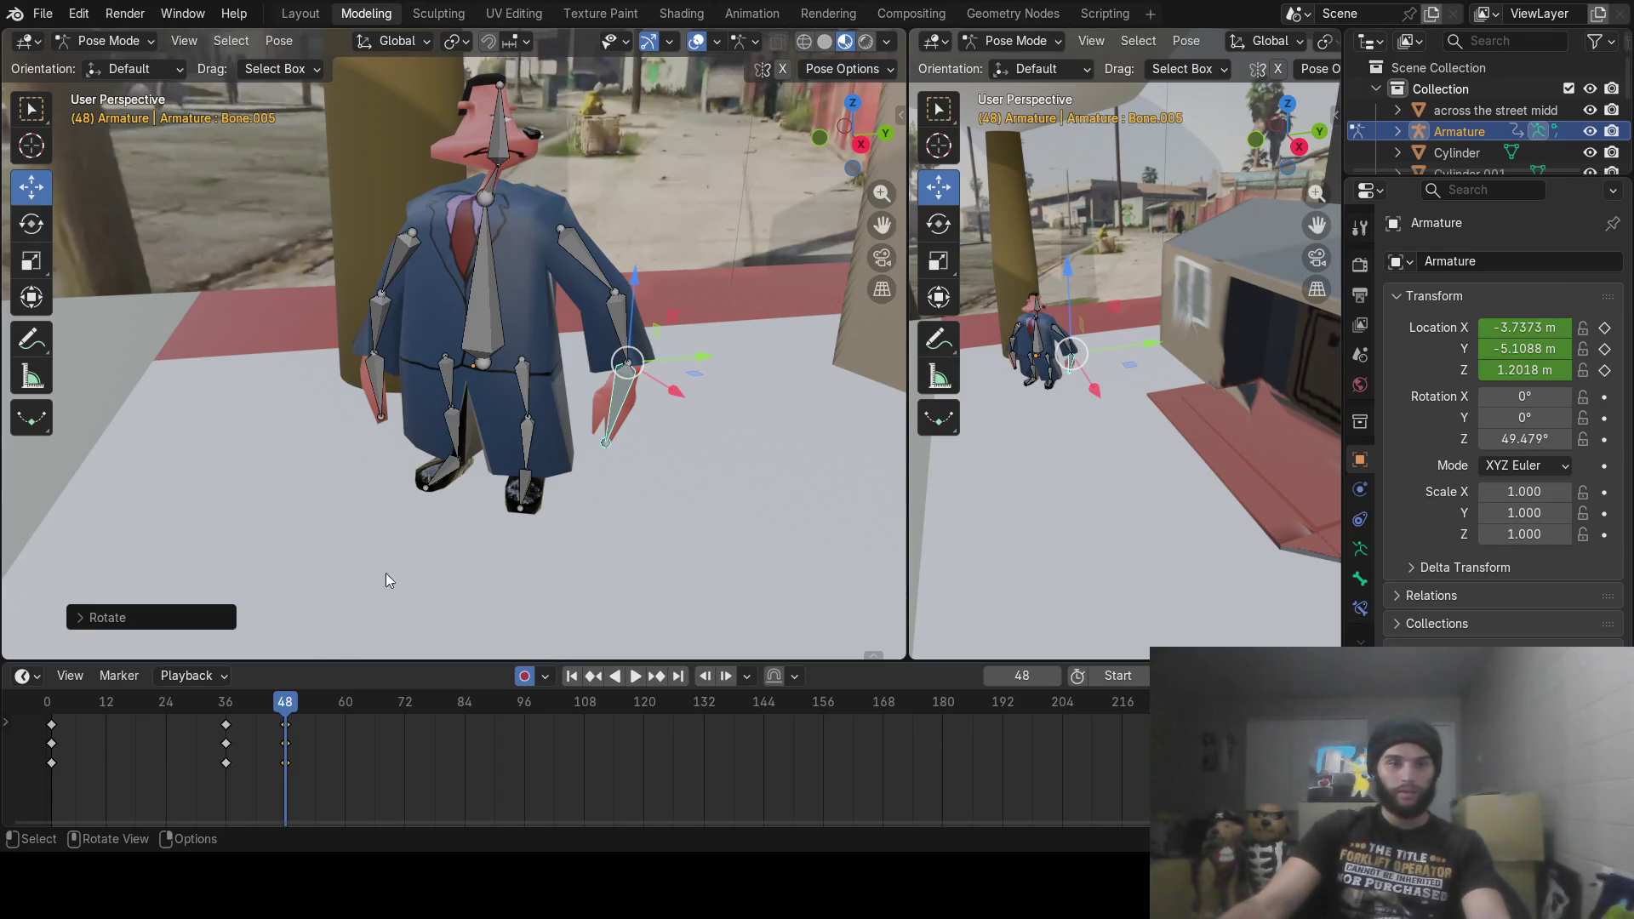
# Step: At frame 60, swing the upper arm back, rotate the forearm forward, and turn the hand
pyautogui.moveTo(290, 719); pyautogui.dragTo(344, 718)
pyautogui.moveTo(553, 508)
pyautogui.mouseDown(button='middle')
pyautogui.moveTo(613, 380)
pyautogui.moveTo(596, 378)
pyautogui.mouseUp(button='middle')
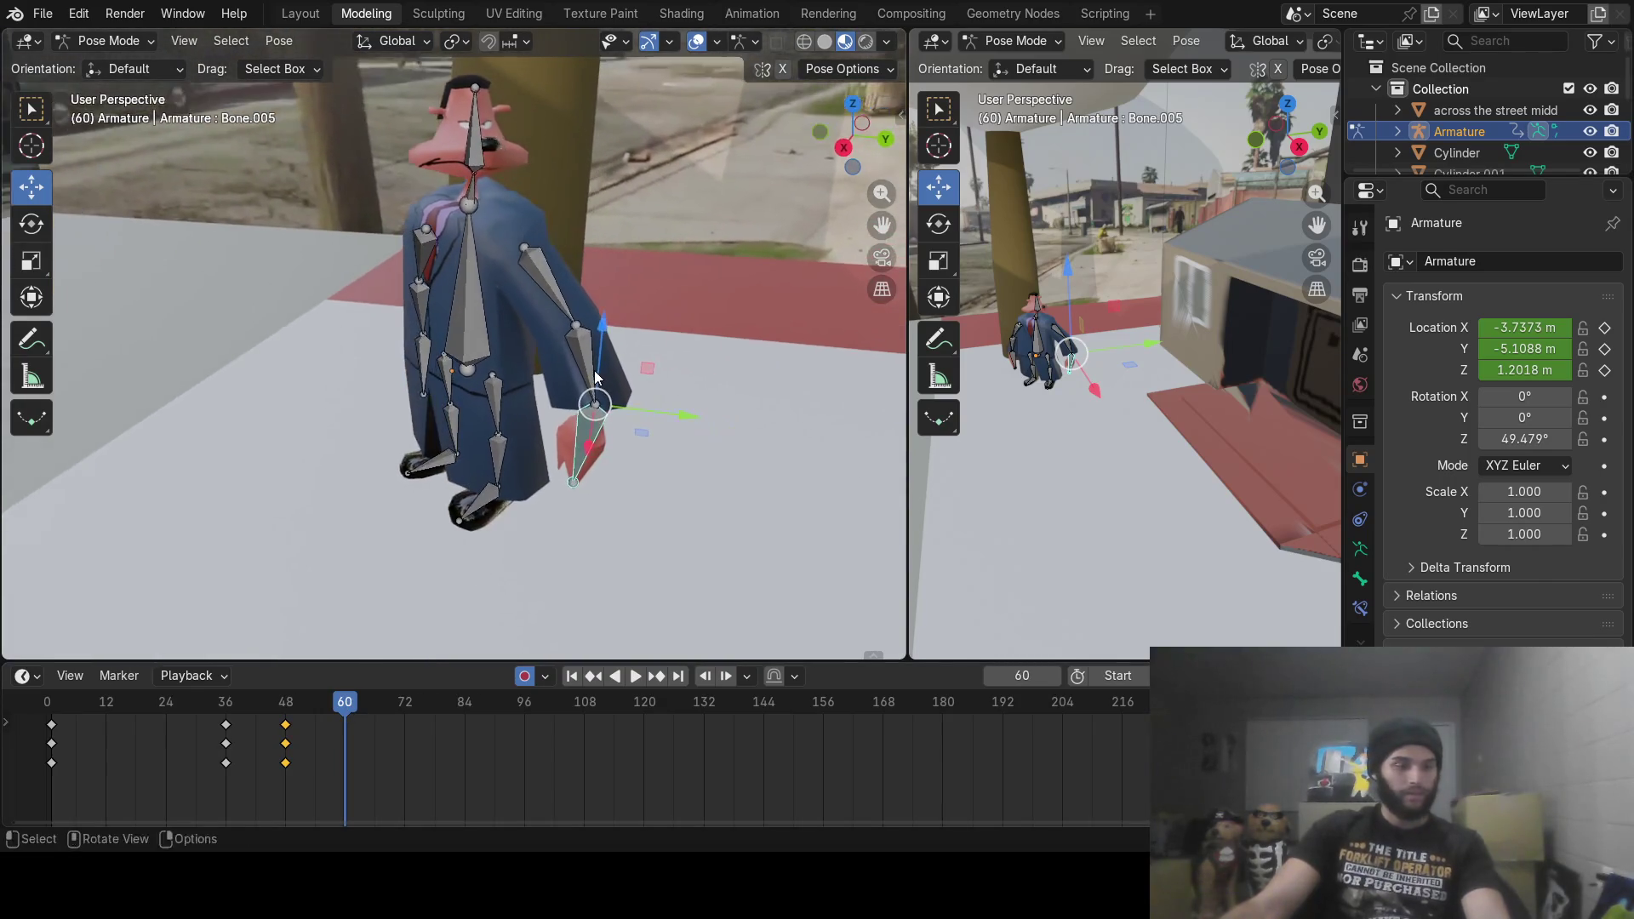
pyautogui.click(565, 310)
pyautogui.moveTo(621, 304); pyautogui.dragTo(538, 303, button='middle')
pyautogui.press('r')
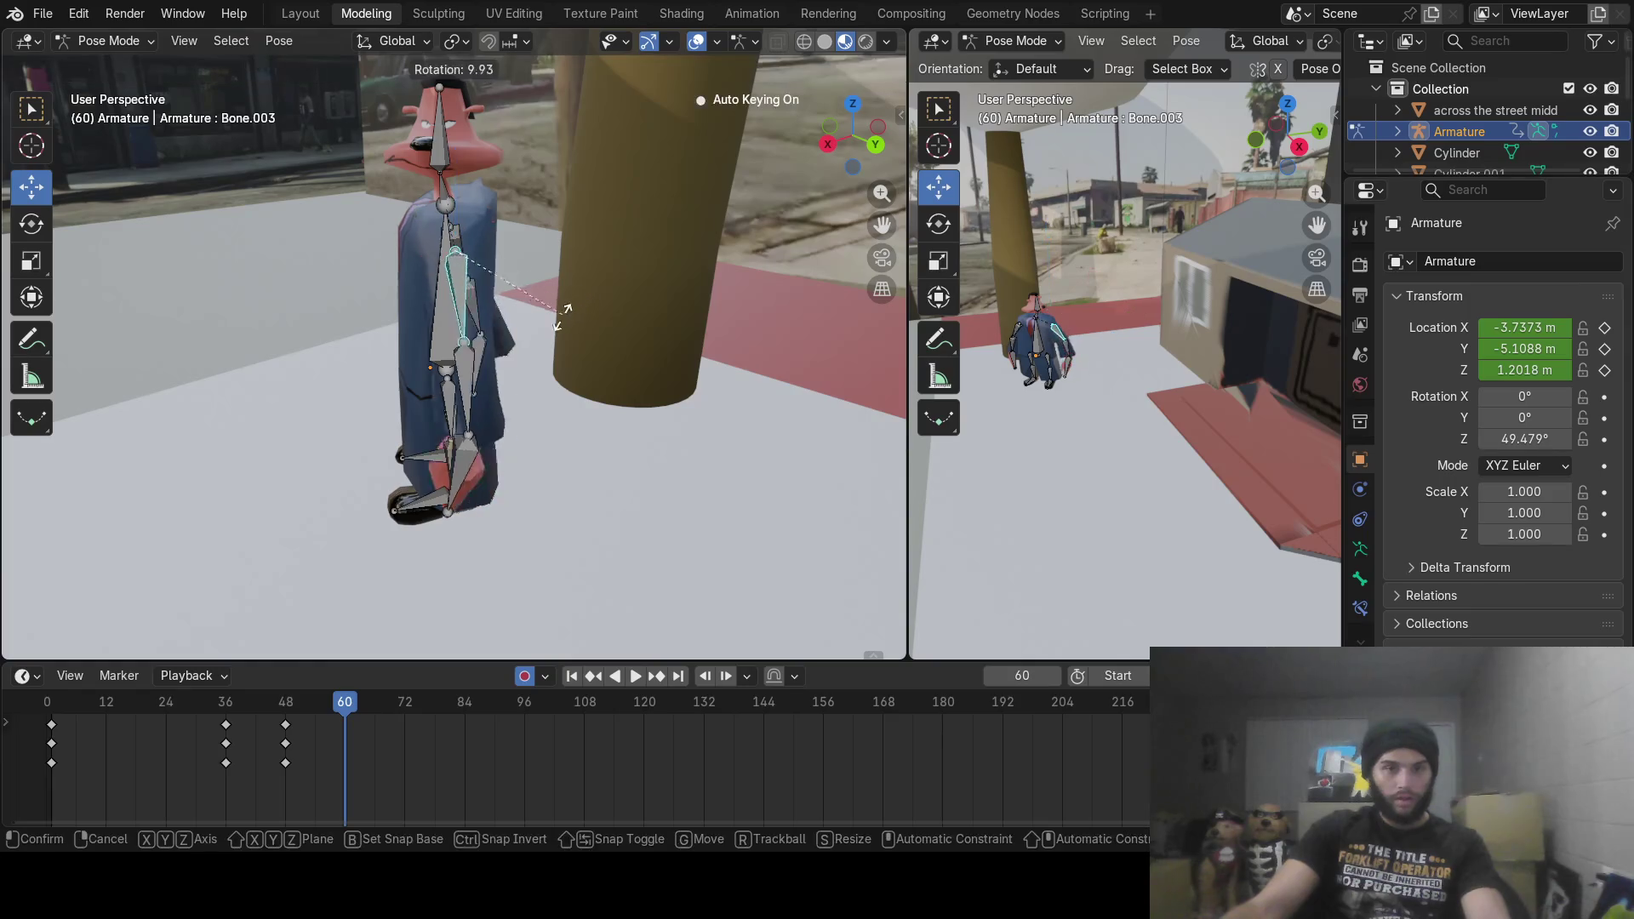
pyautogui.click(498, 364)
pyautogui.click(413, 382)
pyautogui.press('r')
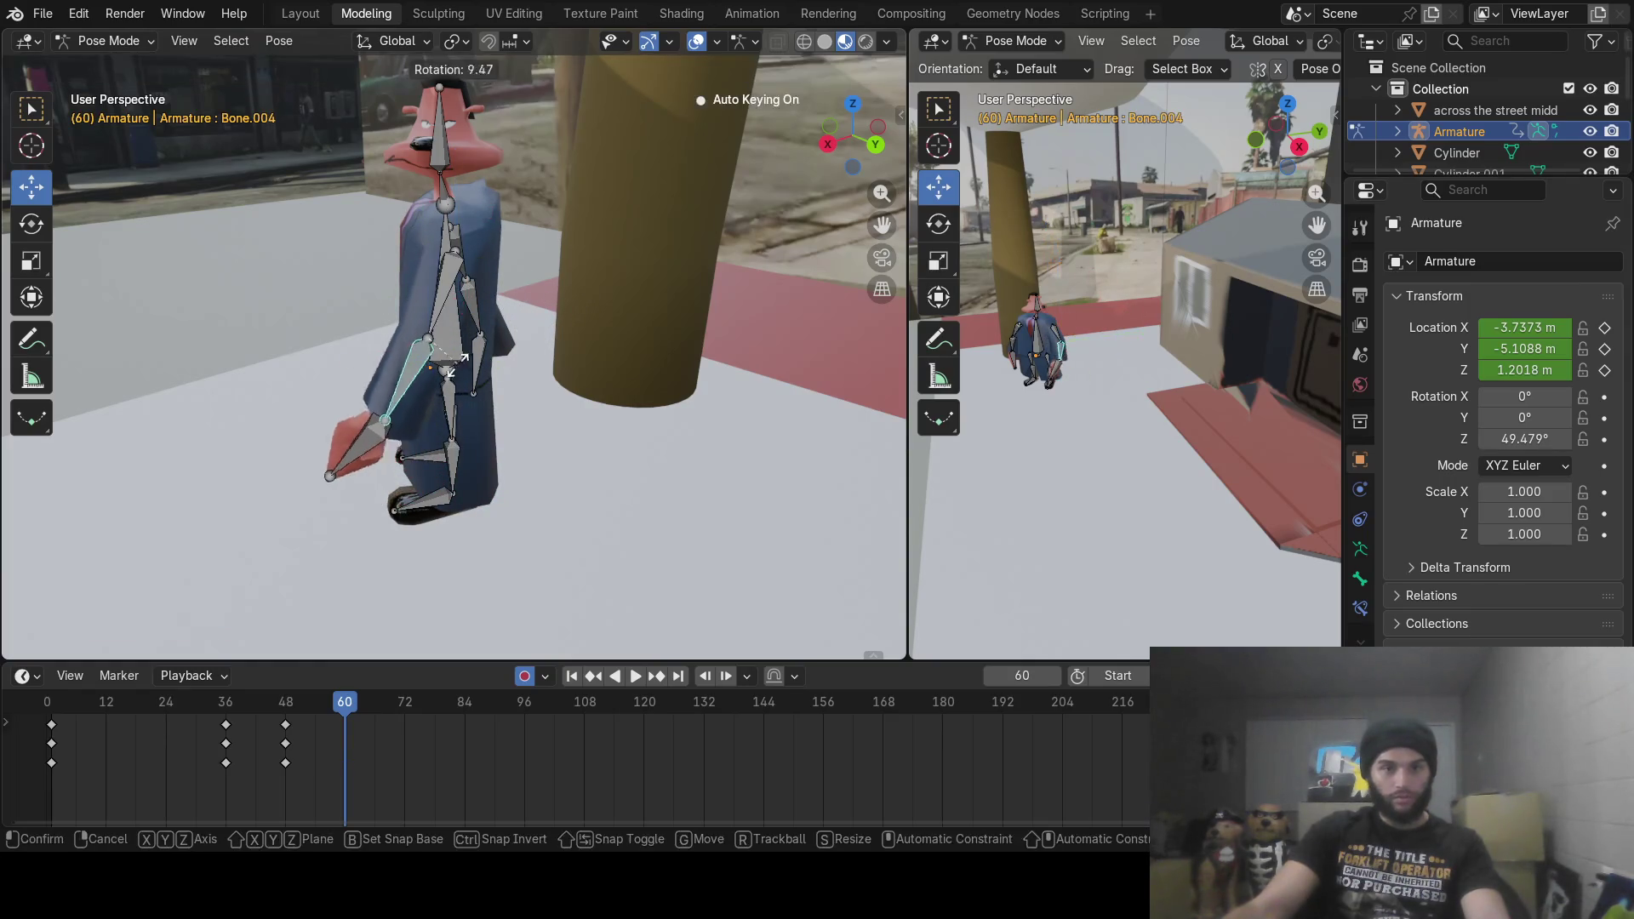
pyautogui.click(339, 386)
pyautogui.click(322, 384)
pyautogui.press('r')
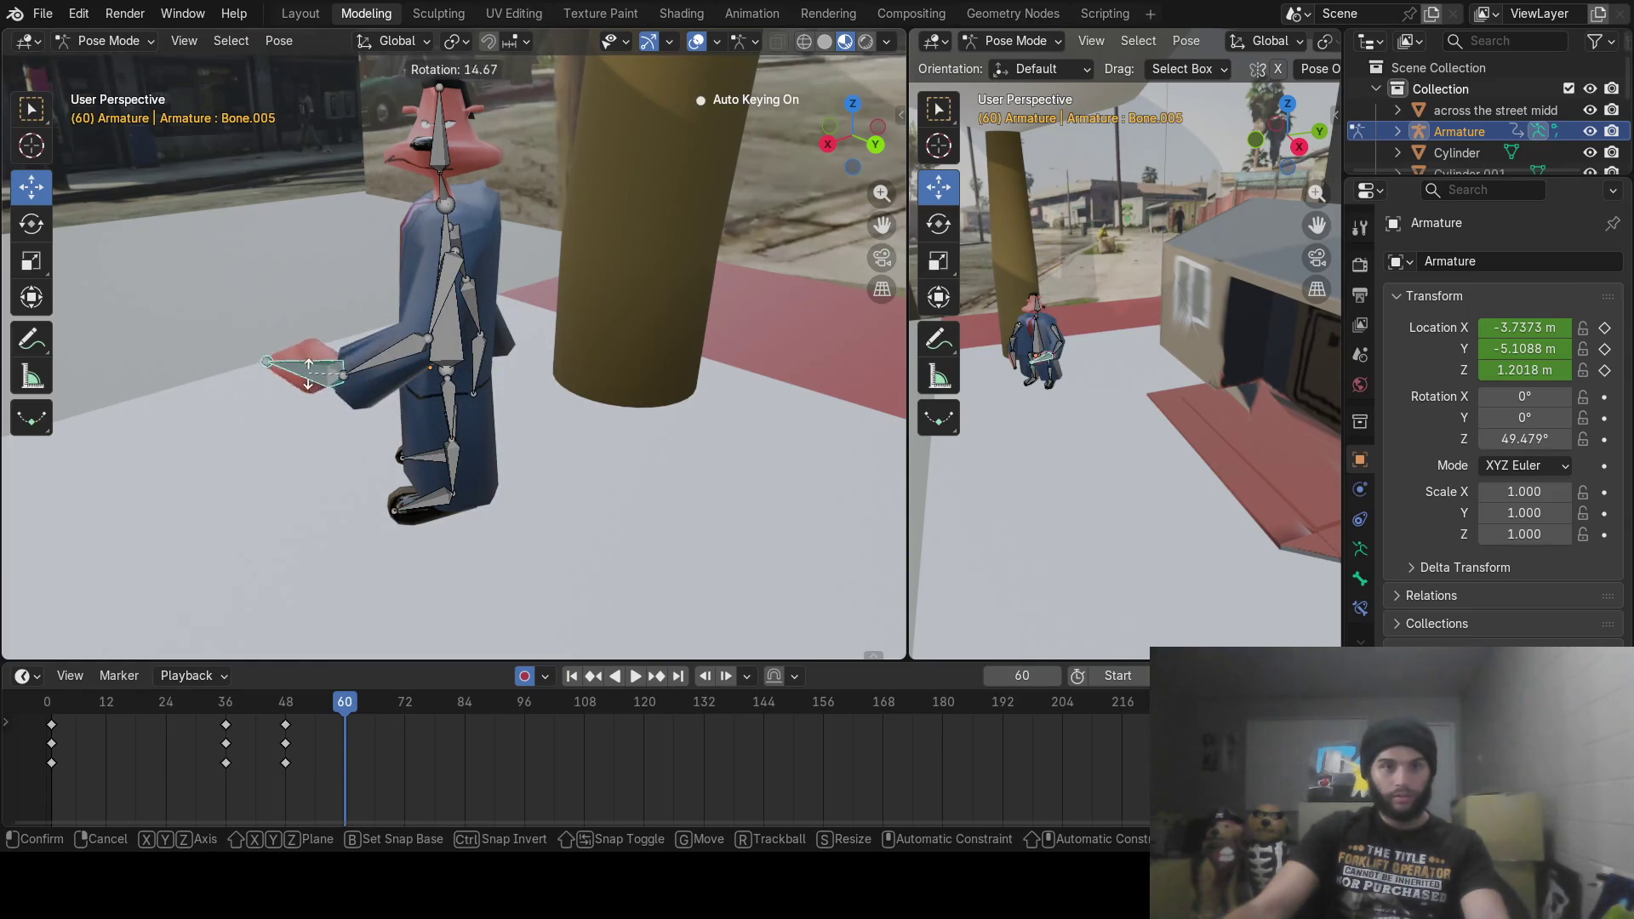
pyautogui.click(372, 382)
# Step: Move the playhead to frame 65 and view the character from above
pyautogui.moveTo(372, 383); pyautogui.dragTo(477, 366, button='middle')
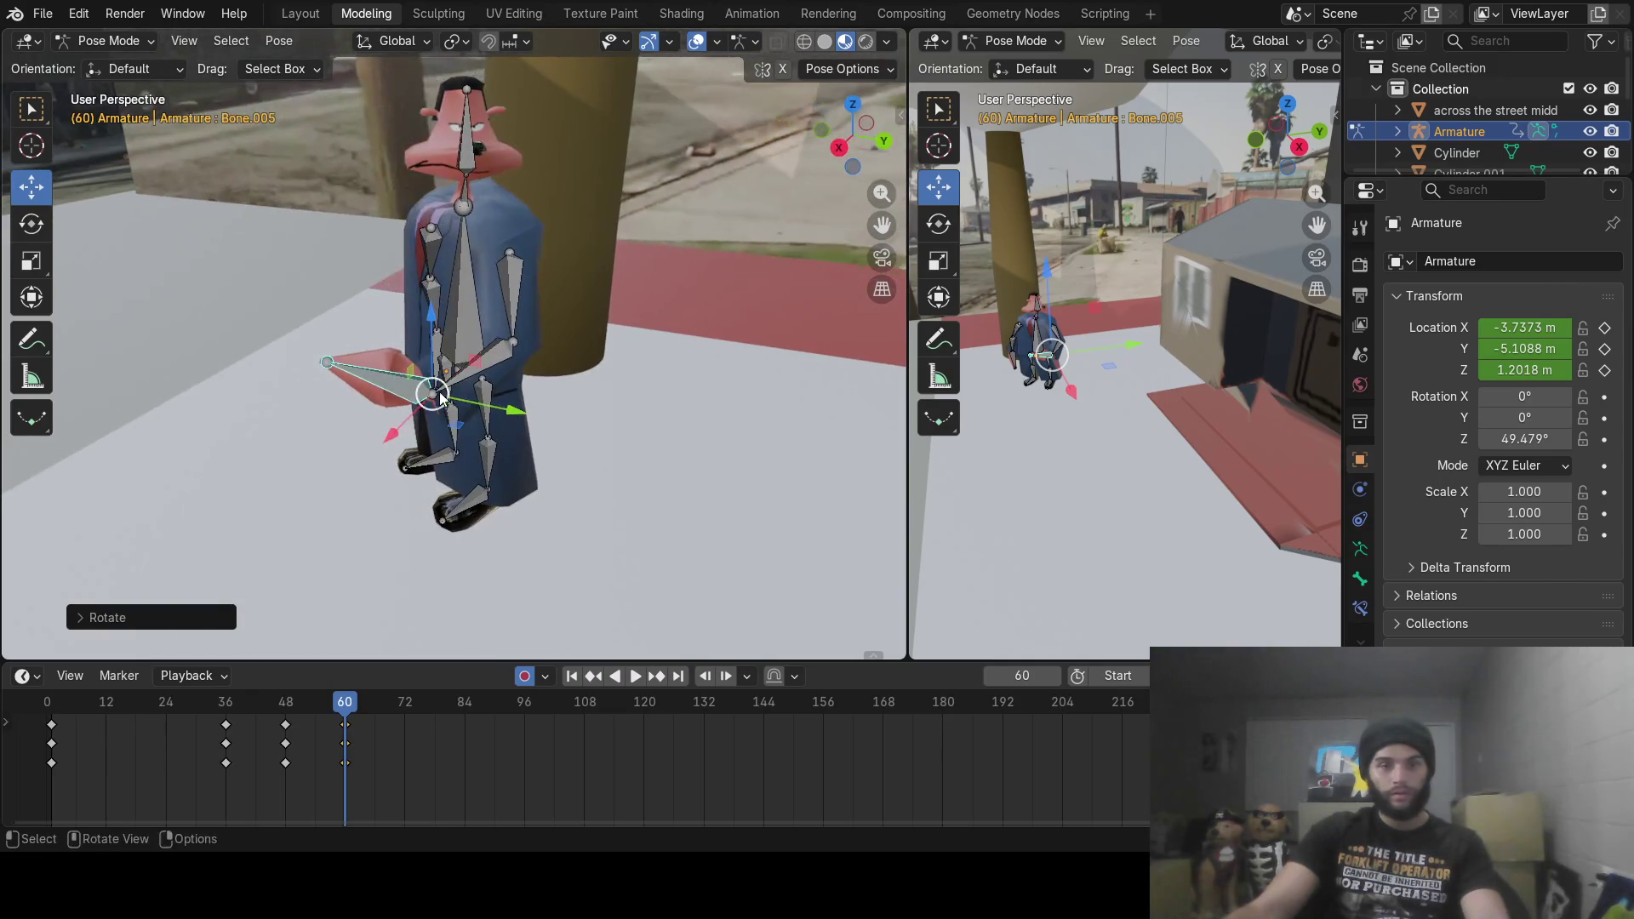
pyautogui.moveTo(349, 711); pyautogui.dragTo(370, 713)
pyautogui.moveTo(477, 456)
pyautogui.mouseDown(button='middle')
pyautogui.moveTo(579, 410)
pyautogui.moveTo(672, 432)
pyautogui.moveTo(662, 381)
pyautogui.moveTo(615, 492)
pyautogui.mouseUp(button='middle')
# Step: At frame 65, rotate the upper arm, forearm and hand bones about the Z axis
pyautogui.click(595, 380)
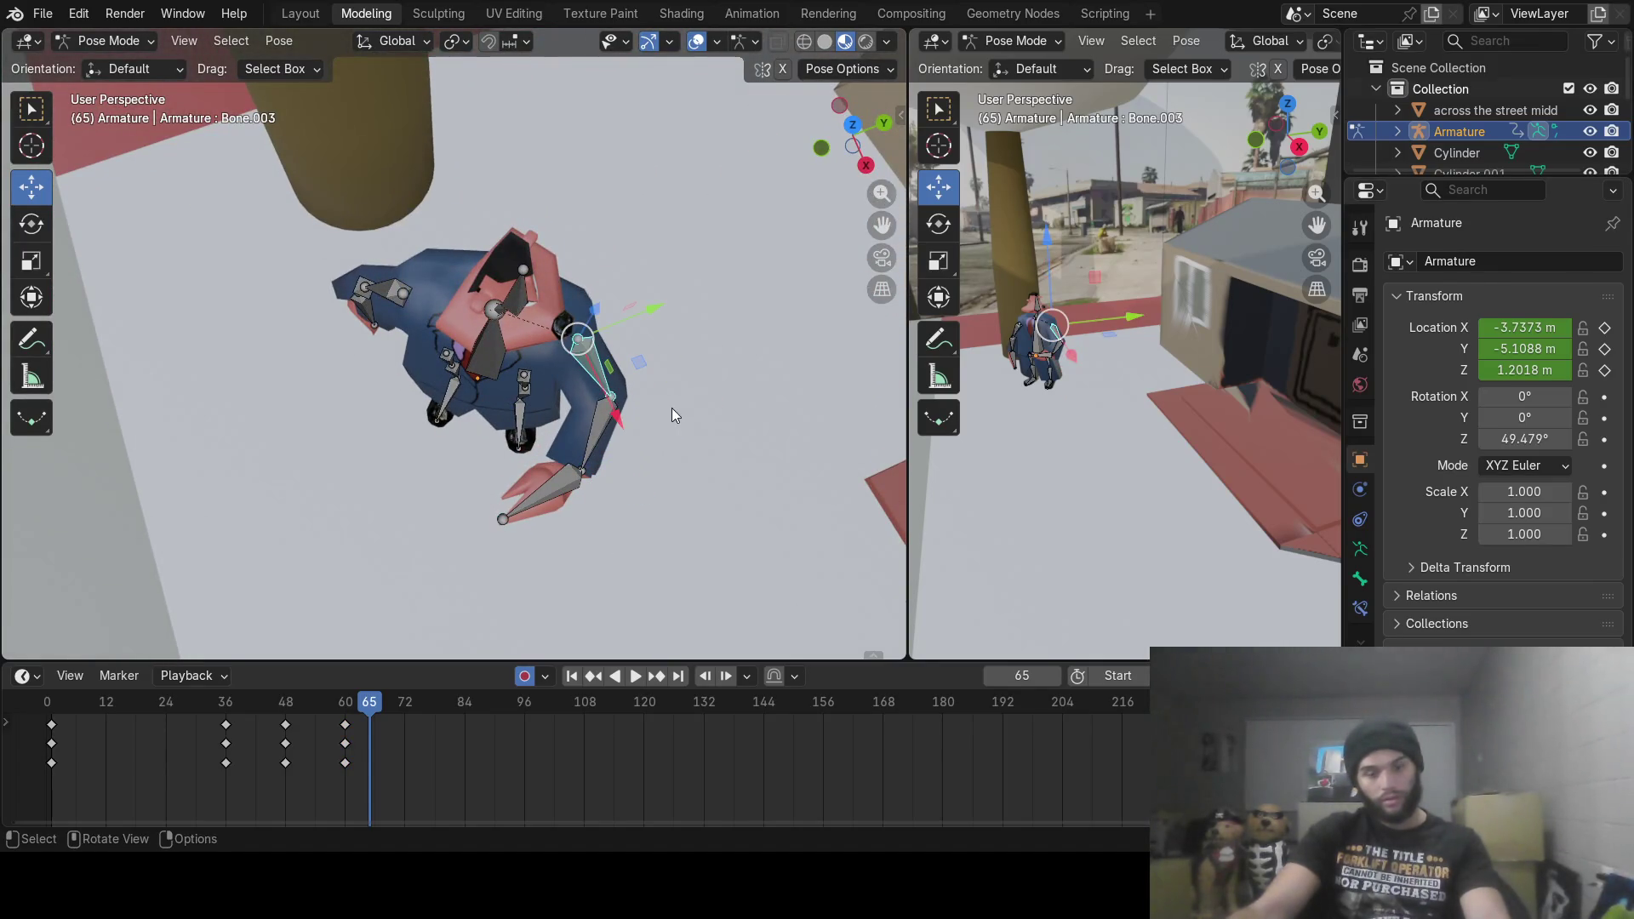
pyautogui.press('r')
pyautogui.press('z')
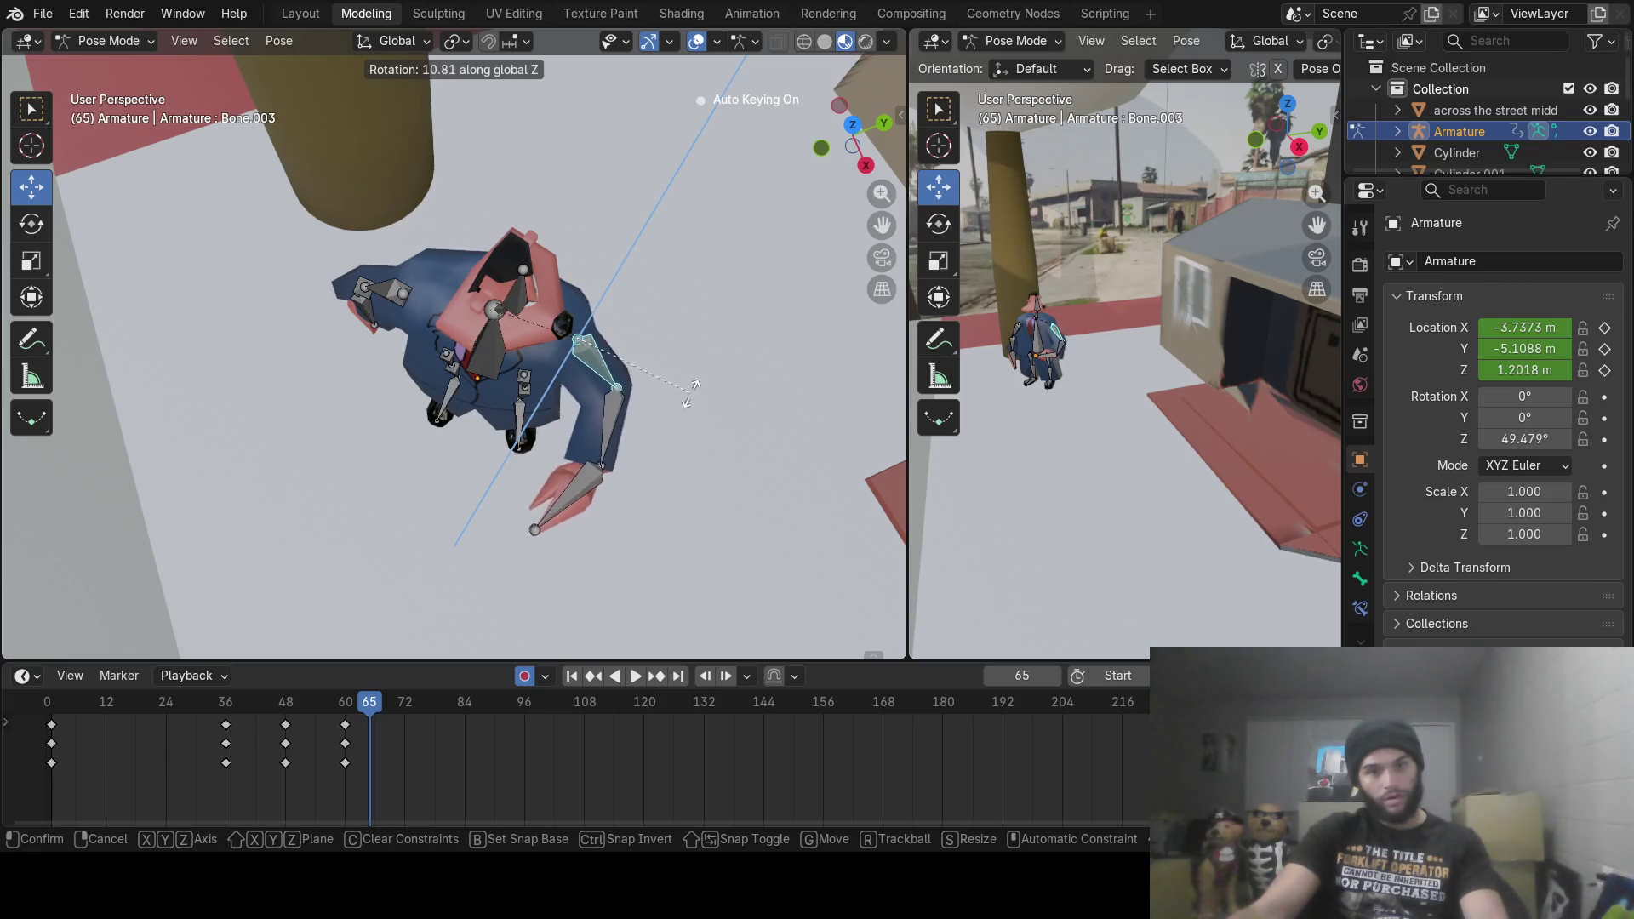
pyautogui.click(724, 360)
pyautogui.click(630, 405)
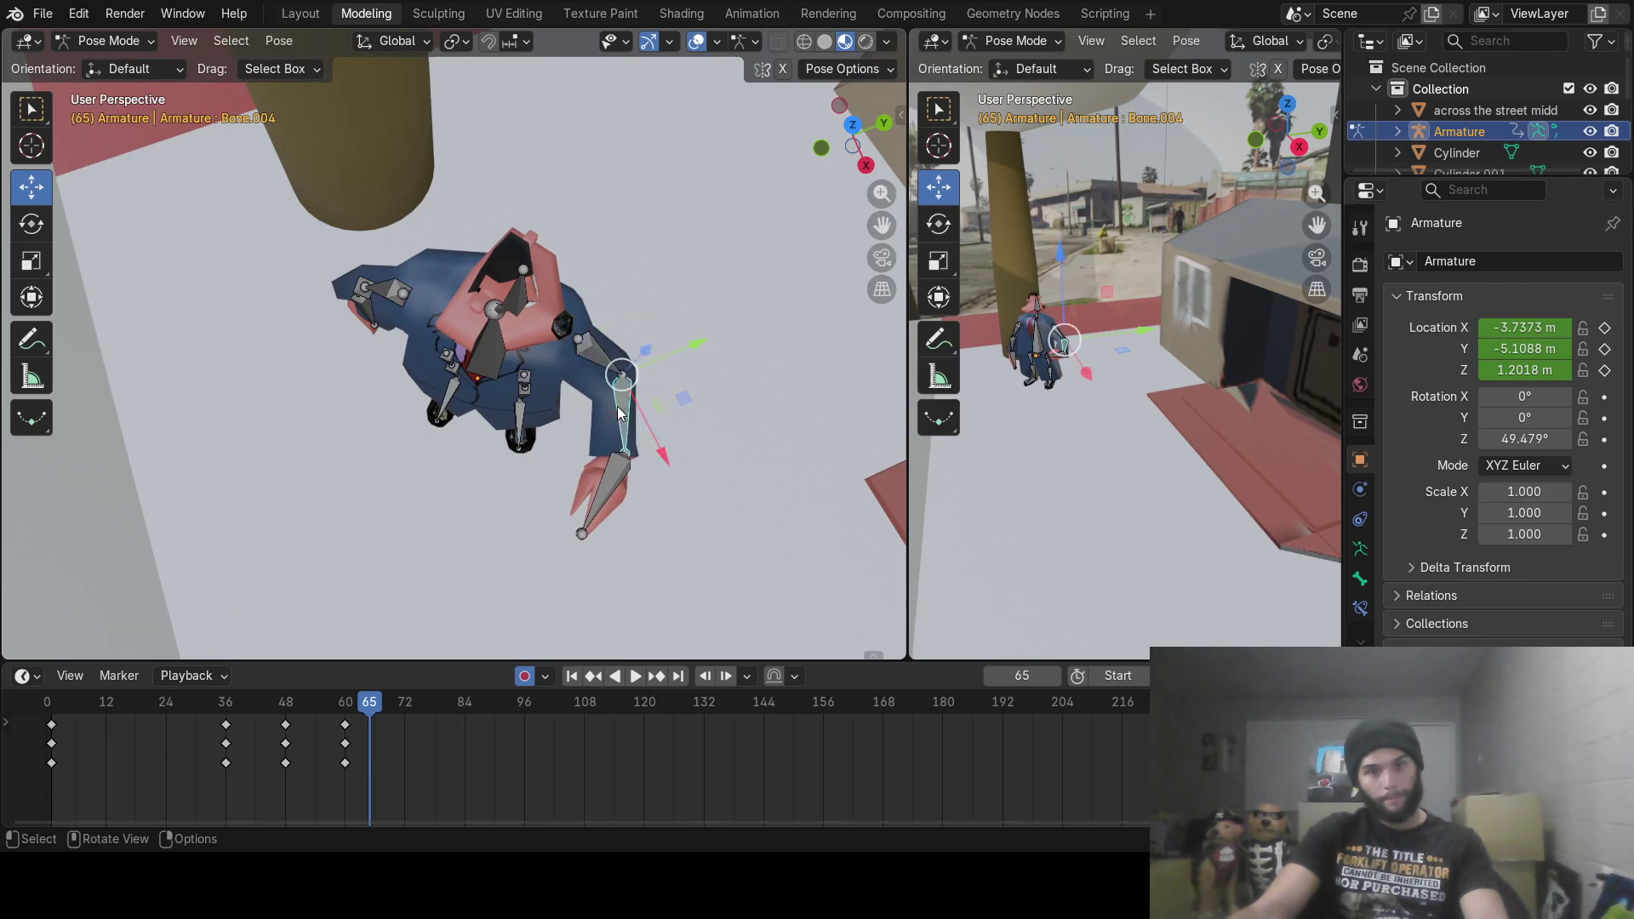
pyautogui.press('r')
pyautogui.press('z')
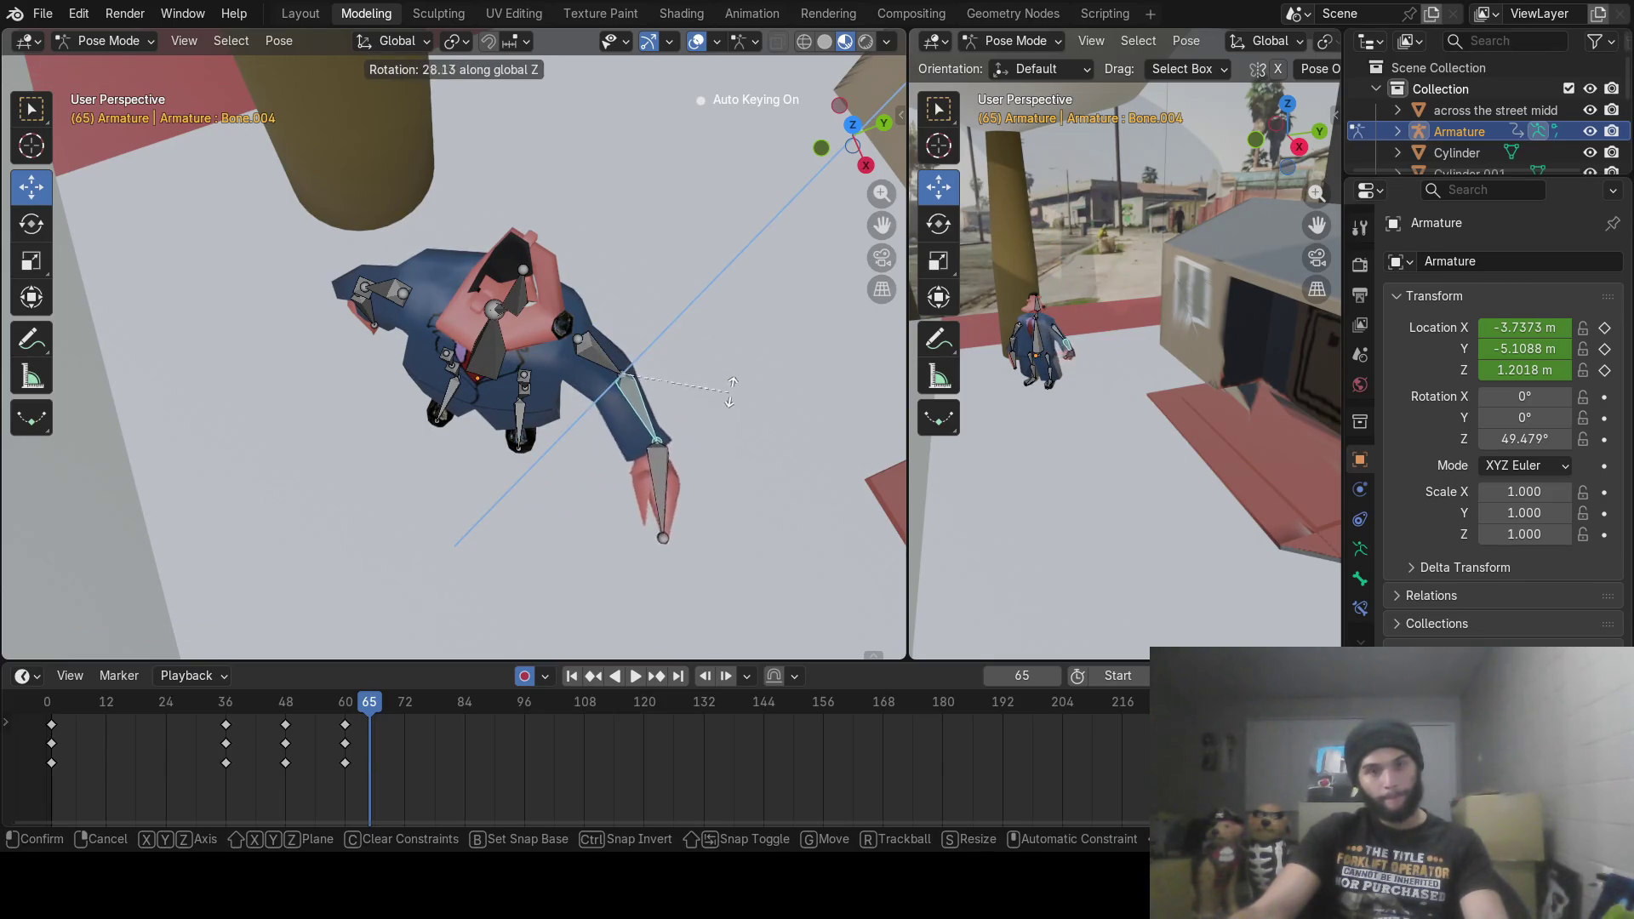
pyautogui.click(712, 436)
pyautogui.click(687, 469)
pyautogui.press('r')
pyautogui.press('z')
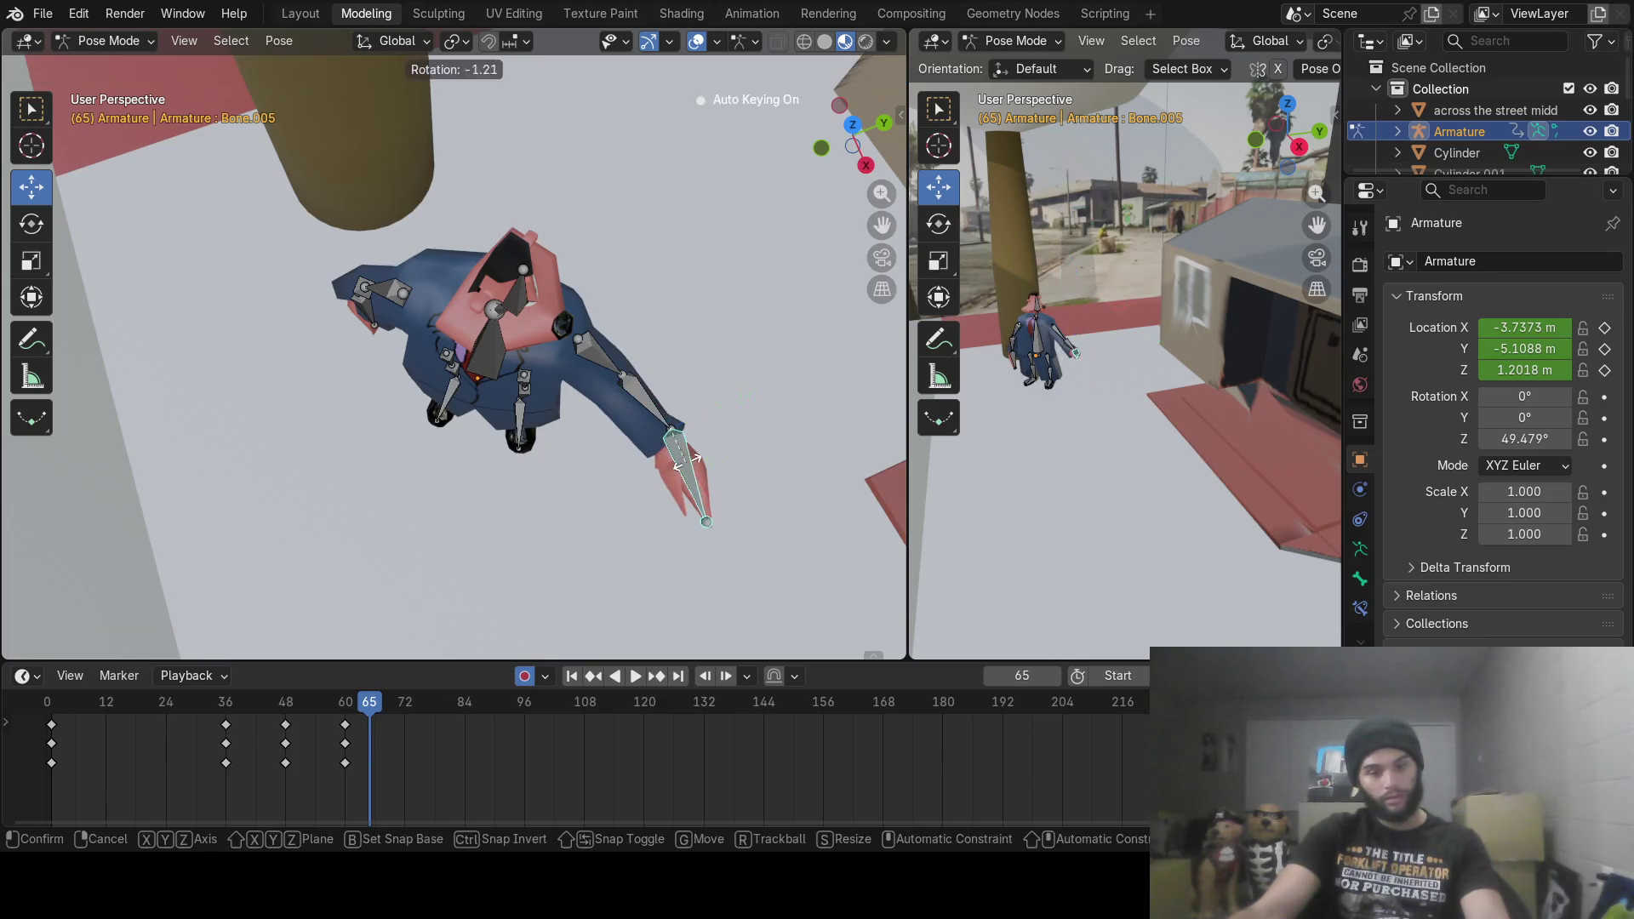
pyautogui.click(722, 430)
# Step: At frame 78, swing the upper arm down and rotate the forearm and hand
pyautogui.moveTo(722, 431); pyautogui.dragTo(565, 490, button='middle')
pyautogui.moveTo(368, 719)
pyautogui.mouseDown()
pyautogui.moveTo(332, 719)
pyautogui.moveTo(432, 718)
pyautogui.mouseUp()
pyautogui.moveTo(673, 304)
pyautogui.mouseDown(button='middle')
pyautogui.moveTo(697, 264)
pyautogui.moveTo(594, 240)
pyautogui.mouseUp(button='middle')
pyautogui.moveTo(684, 279)
pyautogui.mouseDown(button='middle')
pyautogui.moveTo(626, 411)
pyautogui.moveTo(559, 390)
pyautogui.mouseUp(button='middle')
pyautogui.click(565, 365)
pyautogui.press('r')
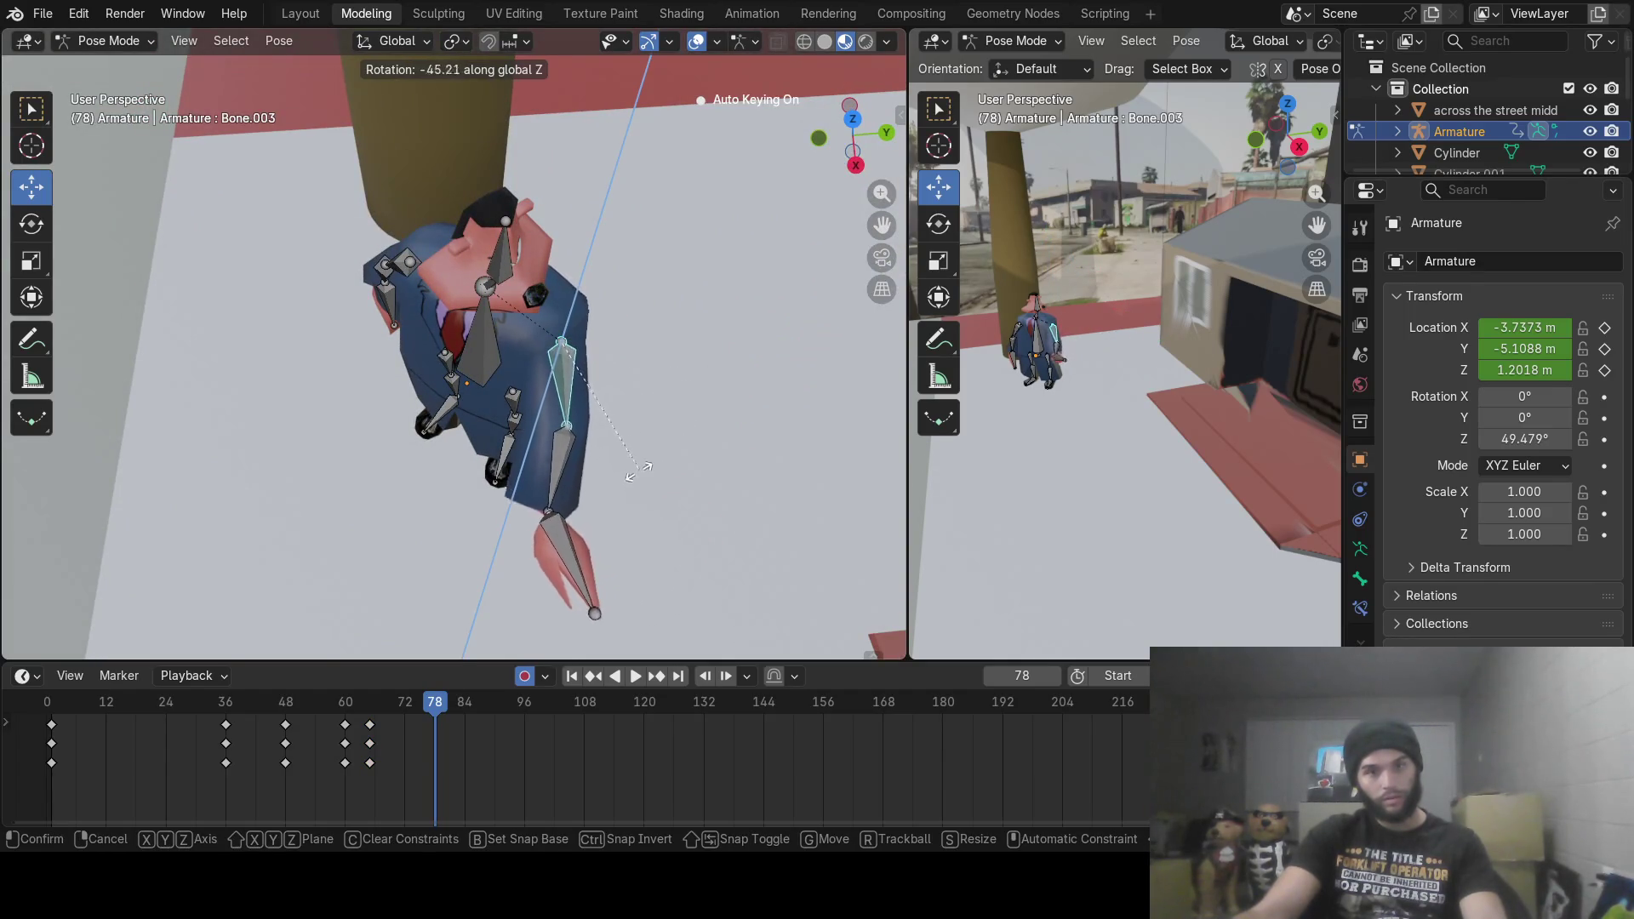
pyautogui.click(545, 457)
pyautogui.click(545, 457)
pyautogui.press('r')
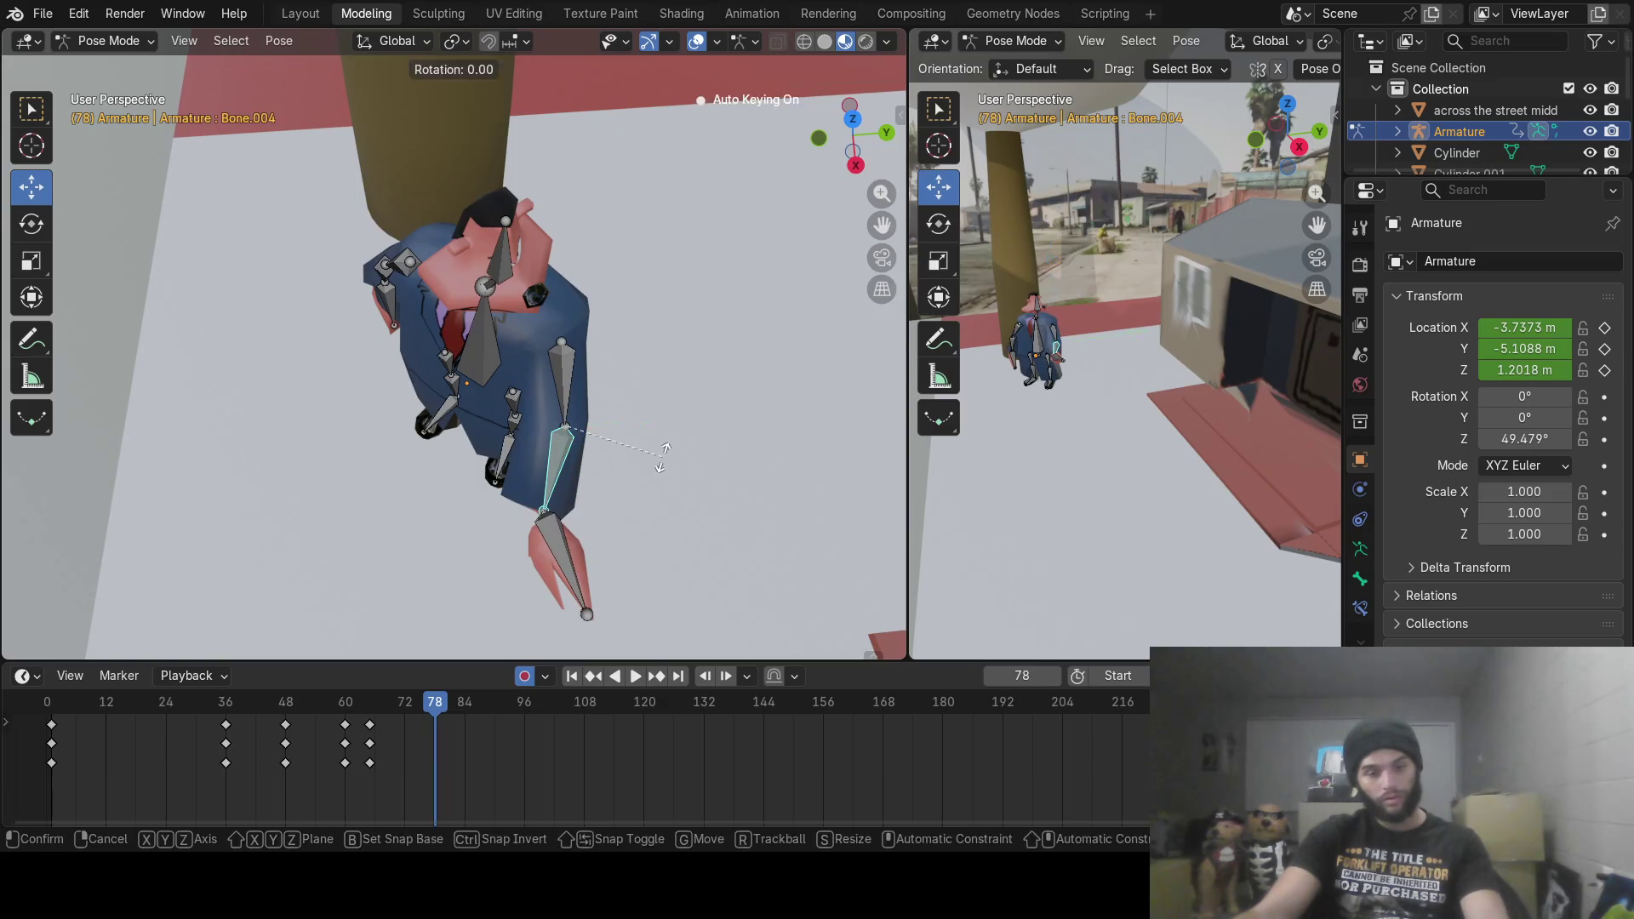
pyautogui.click(646, 485)
pyautogui.click(519, 553)
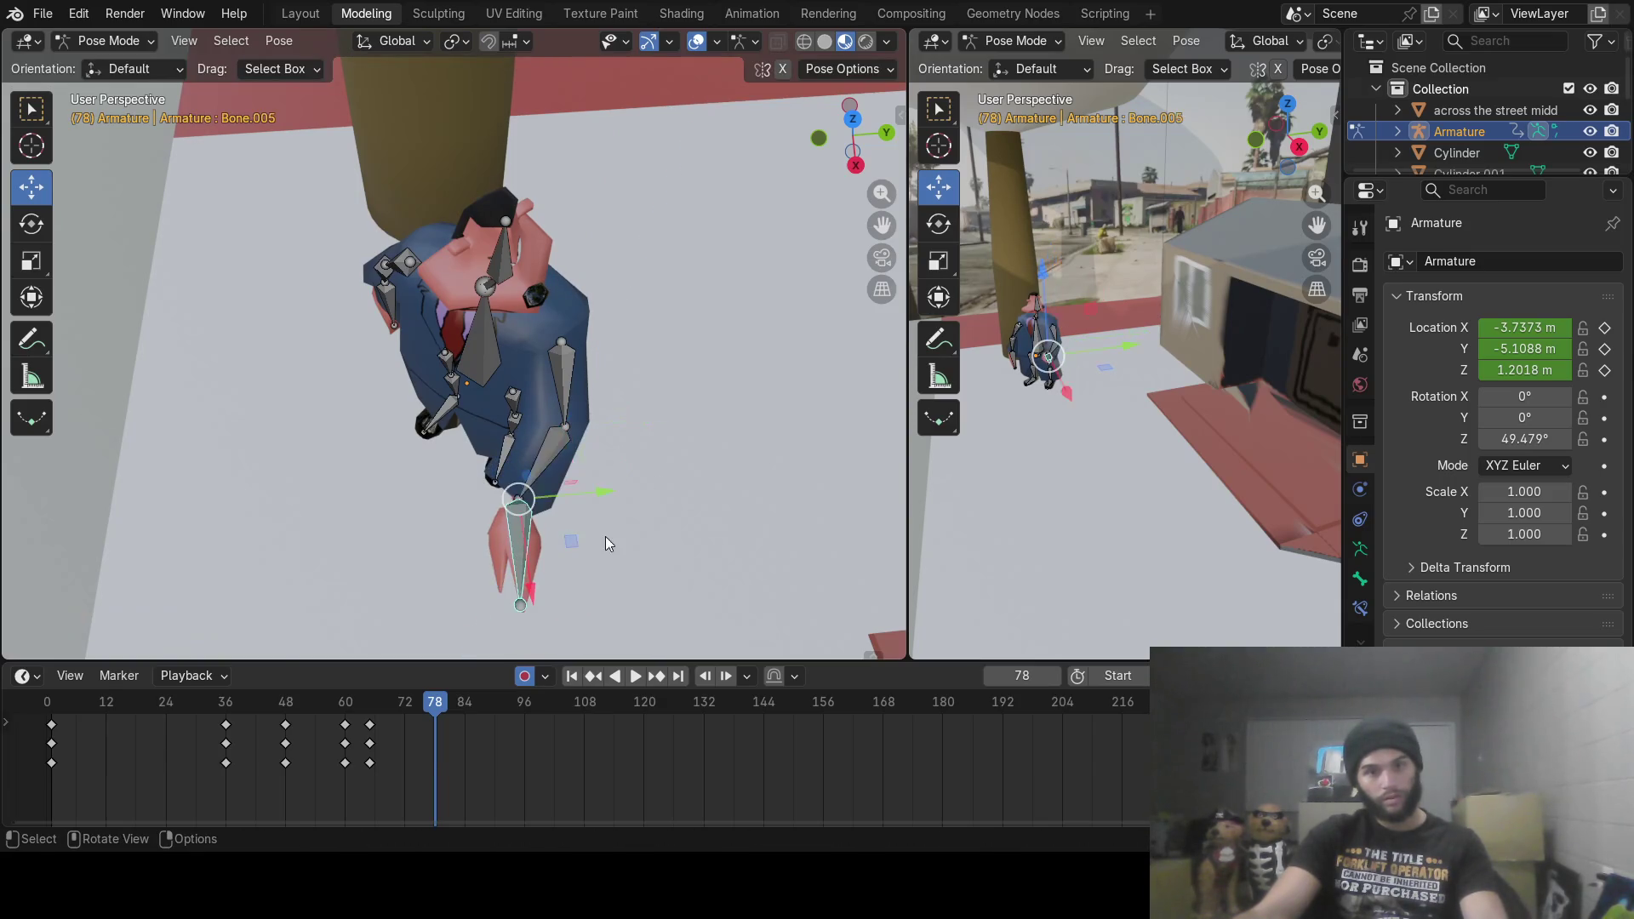
pyautogui.press('r')
pyautogui.click(554, 565)
# Step: Lower the upper arm to the character's side, rotate the forearm, and scrub to check the swing
pyautogui.moveTo(554, 565); pyautogui.dragTo(455, 380, button='middle')
pyautogui.click(451, 326)
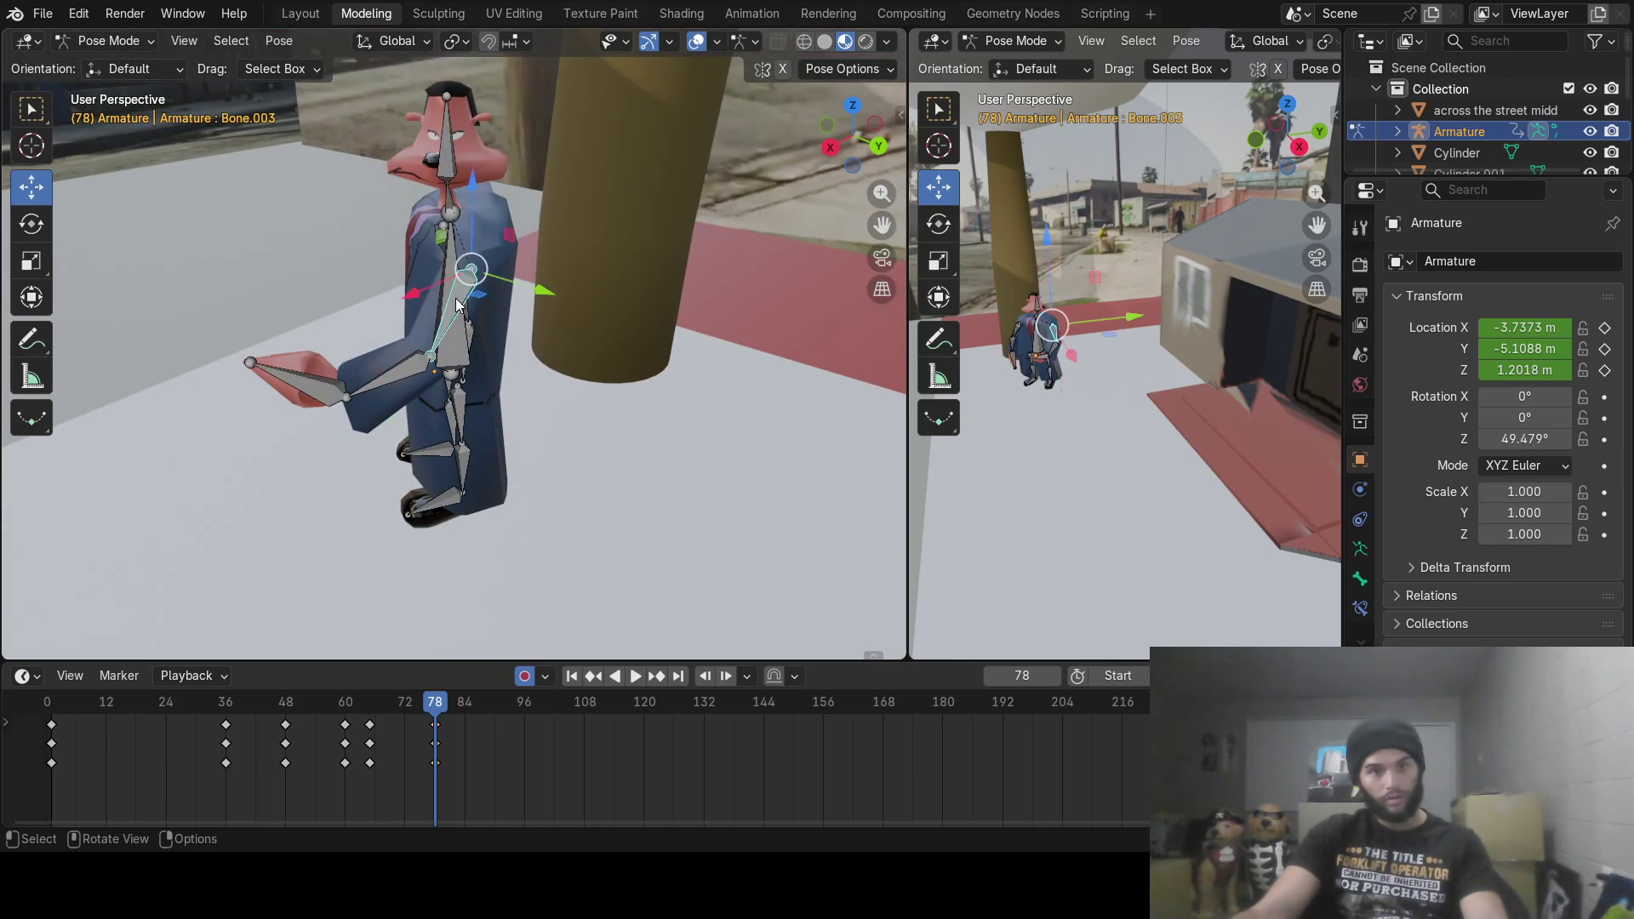
pyautogui.press('r')
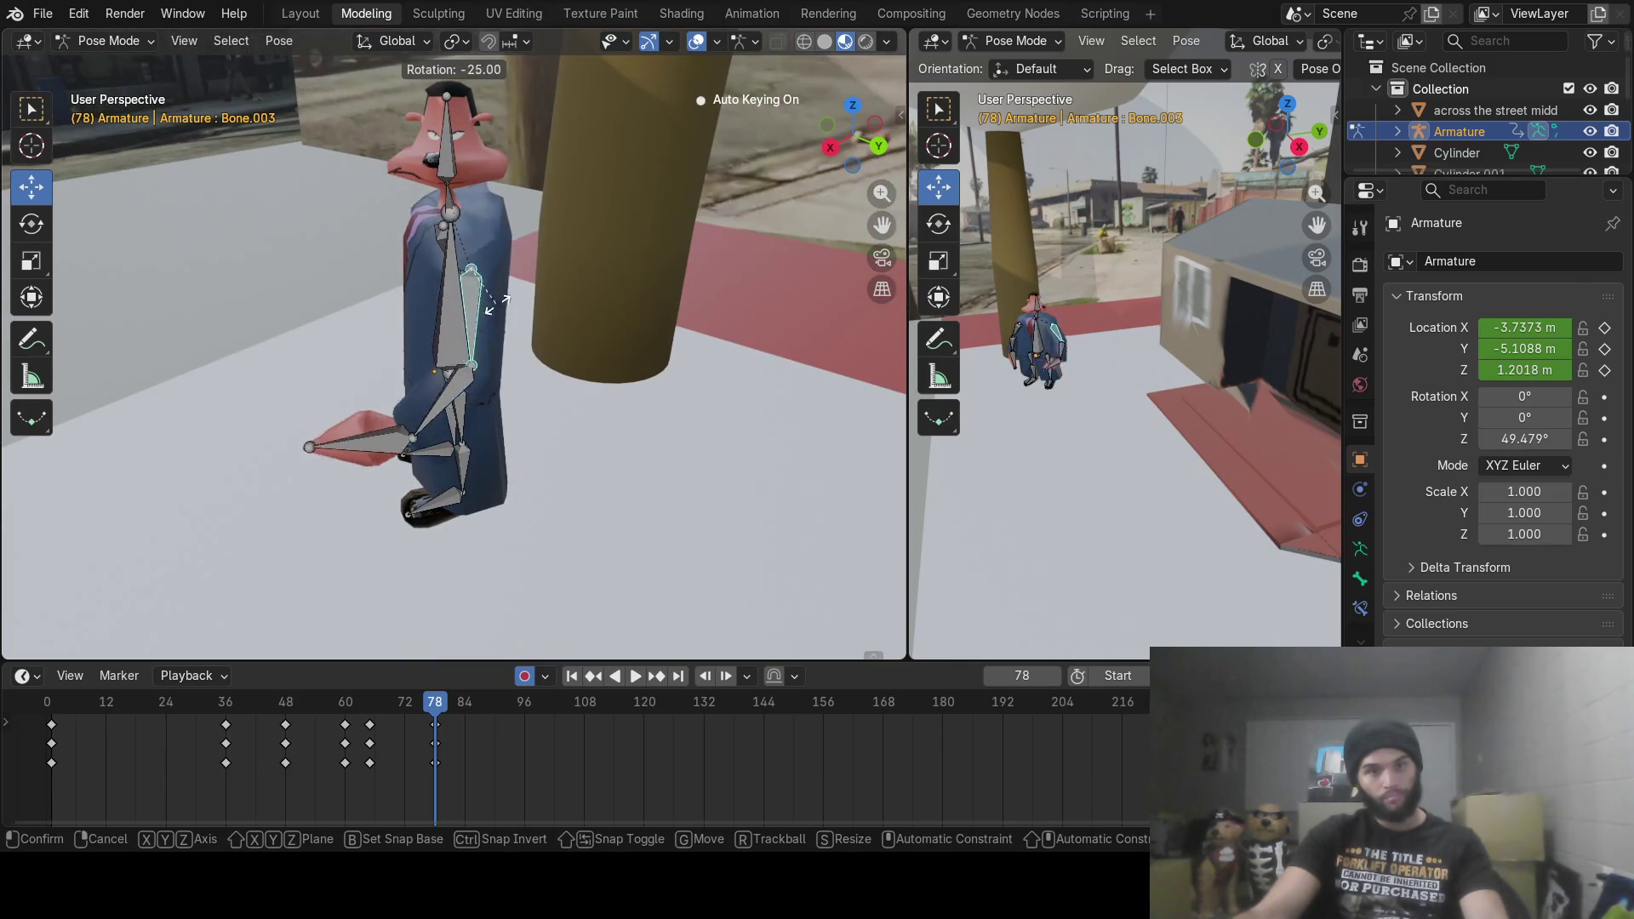
pyautogui.click(538, 335)
pyautogui.moveTo(537, 335)
pyautogui.mouseDown(button='middle')
pyautogui.moveTo(722, 283)
pyautogui.moveTo(557, 380)
pyautogui.moveTo(518, 329)
pyautogui.moveTo(608, 298)
pyautogui.moveTo(720, 291)
pyautogui.moveTo(768, 355)
pyautogui.moveTo(732, 400)
pyautogui.mouseUp(button='middle')
pyautogui.click(557, 380)
pyautogui.press('r')
pyautogui.click(604, 390)
pyautogui.moveTo(426, 703)
pyautogui.mouseDown()
pyautogui.moveTo(324, 713)
pyautogui.moveTo(322, 732)
pyautogui.moveTo(431, 750)
pyautogui.moveTo(316, 752)
pyautogui.mouseUp()
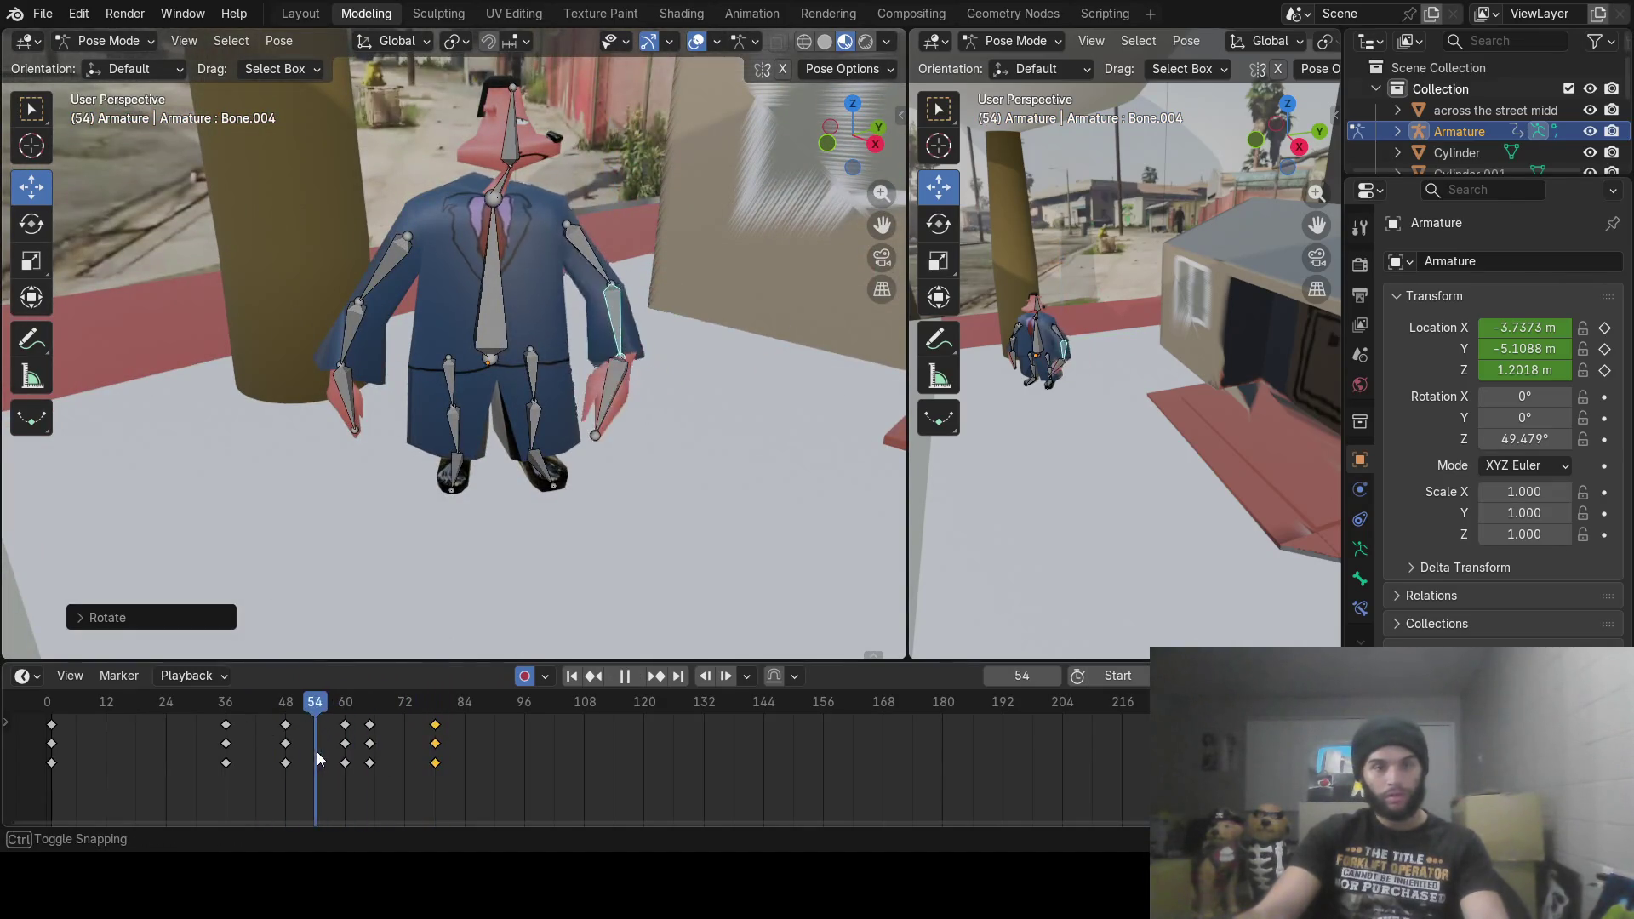
# Step: Play back and scrub the arm swing around frame 77, then move the playhead to frame 96
pyautogui.click(637, 678)
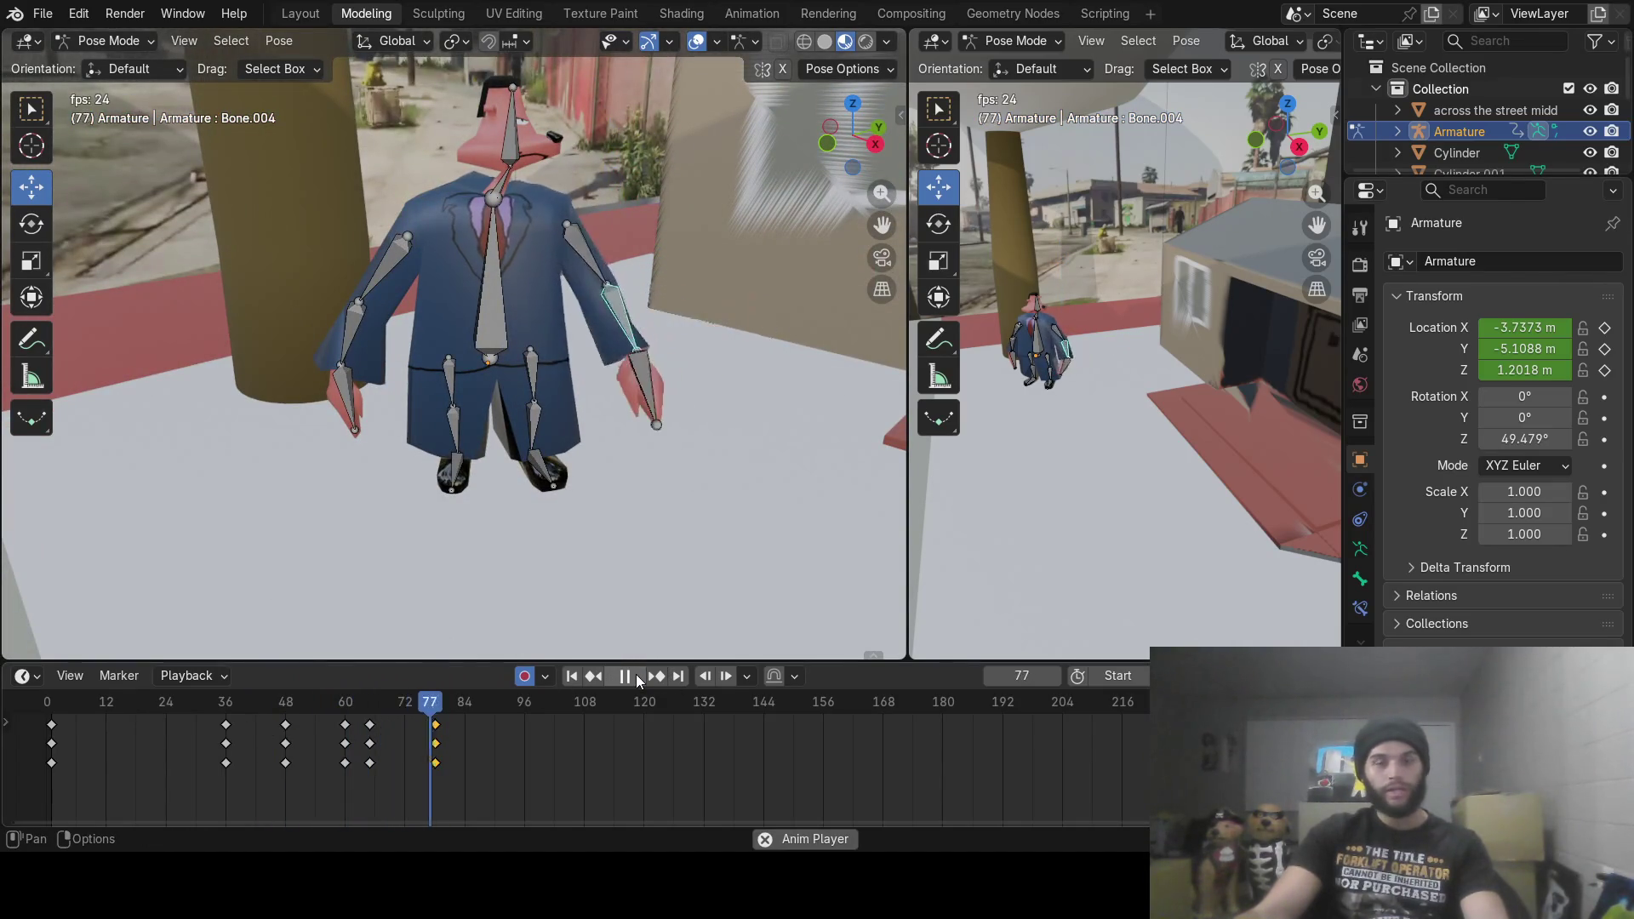
pyautogui.click(625, 677)
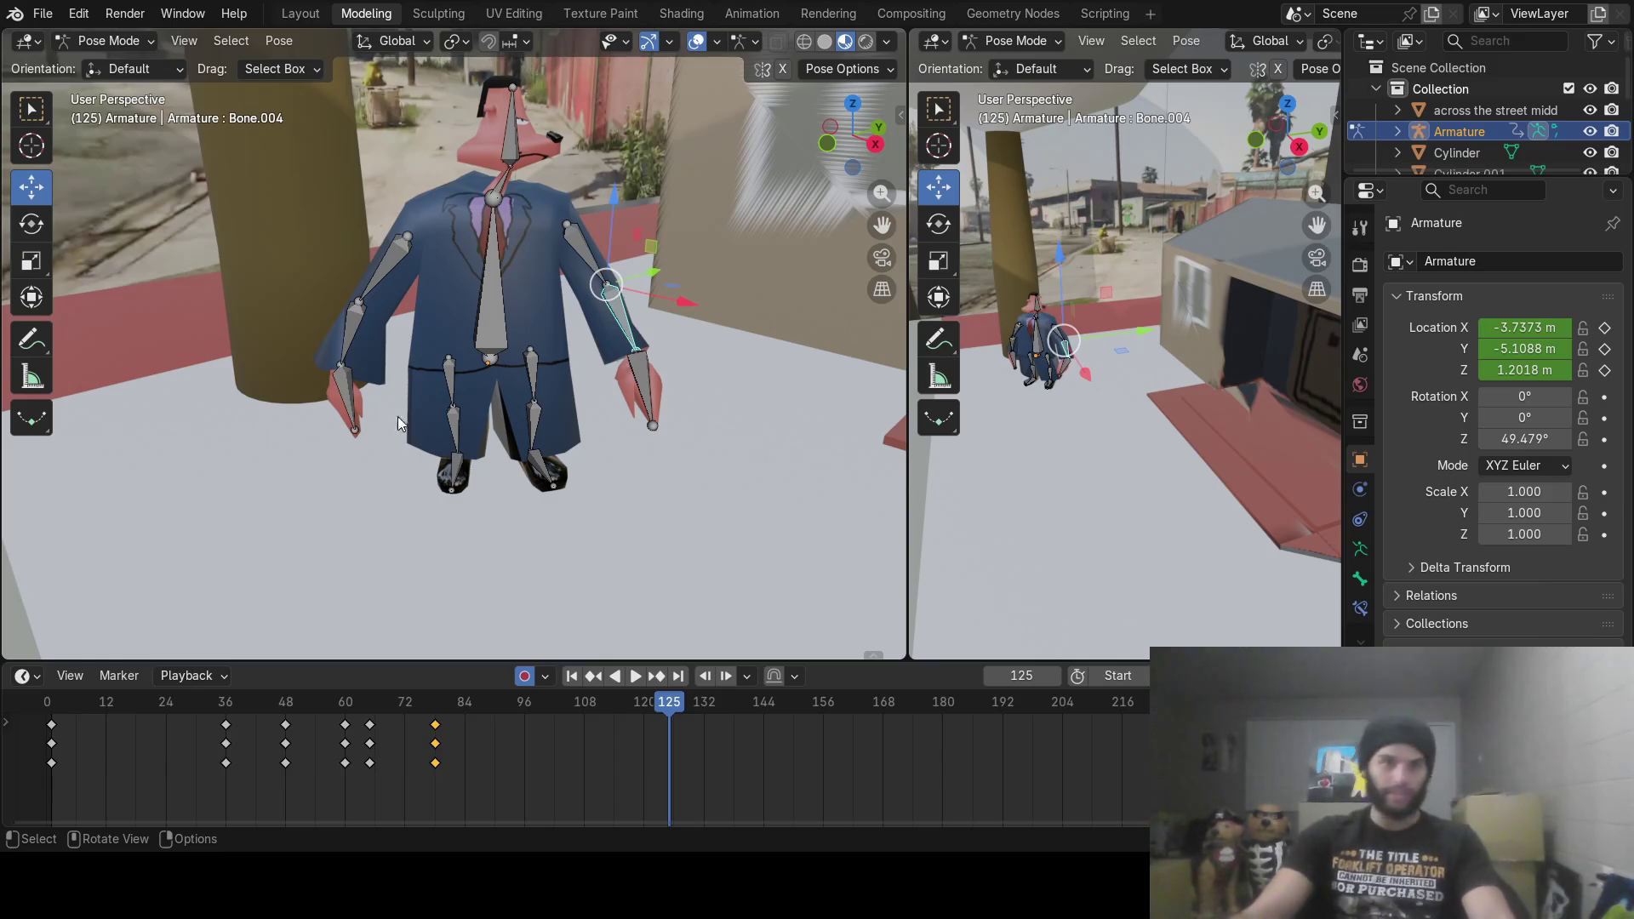
pyautogui.moveTo(484, 702)
pyautogui.mouseDown()
pyautogui.moveTo(315, 730)
pyautogui.moveTo(432, 755)
pyautogui.moveTo(559, 753)
pyautogui.moveTo(420, 764)
pyautogui.mouseUp()
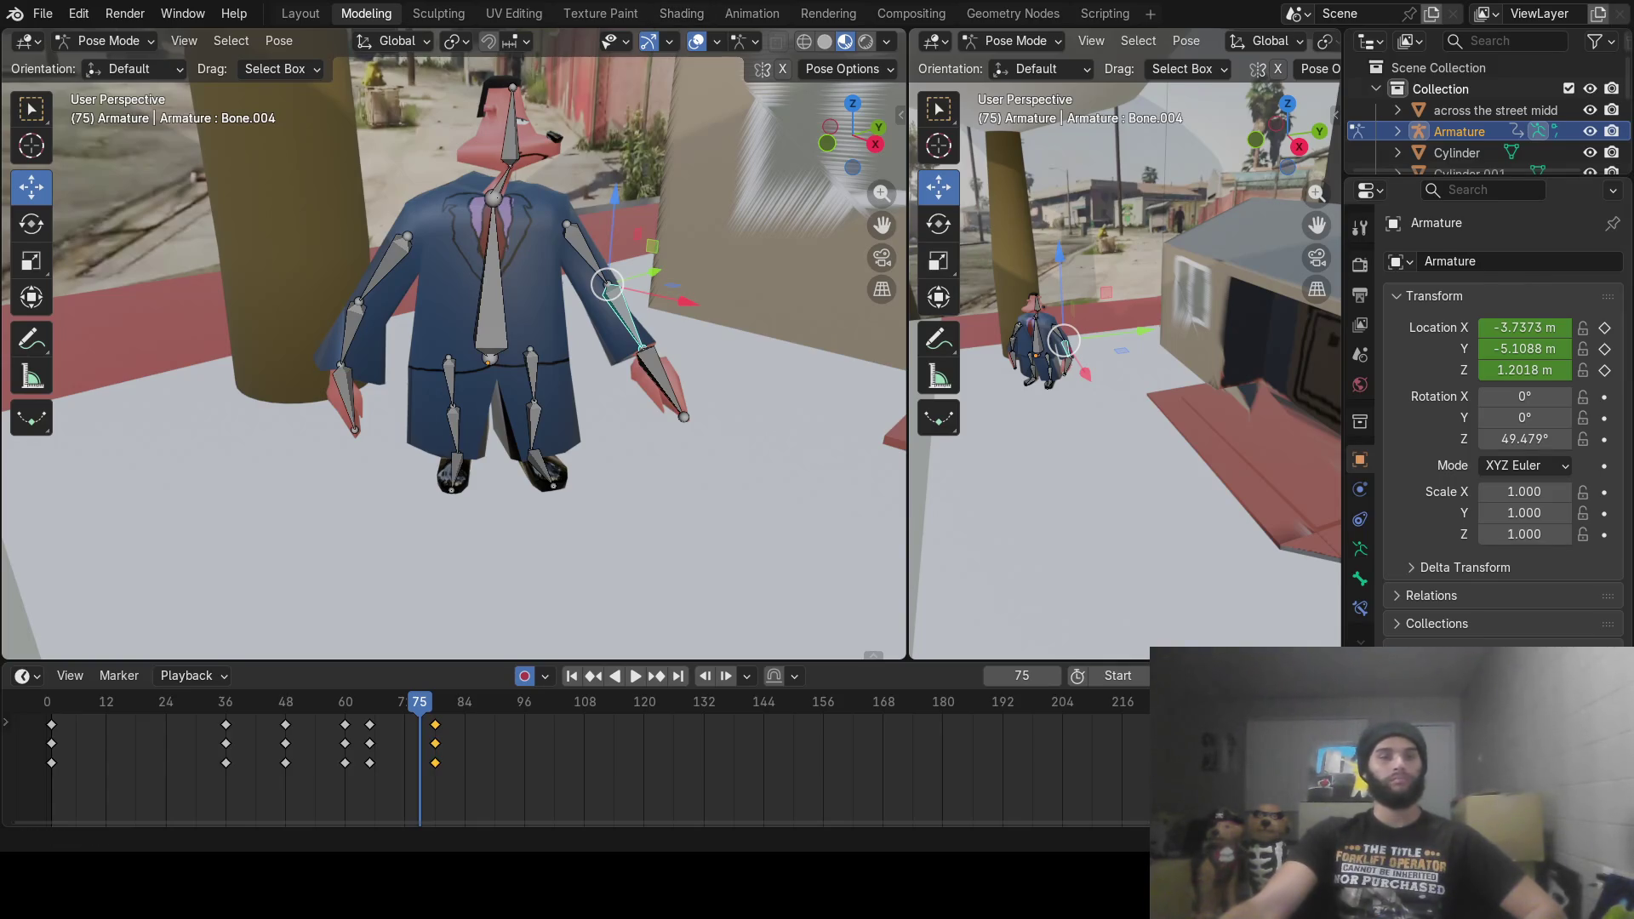
pyautogui.moveTo(416, 707); pyautogui.dragTo(523, 707)
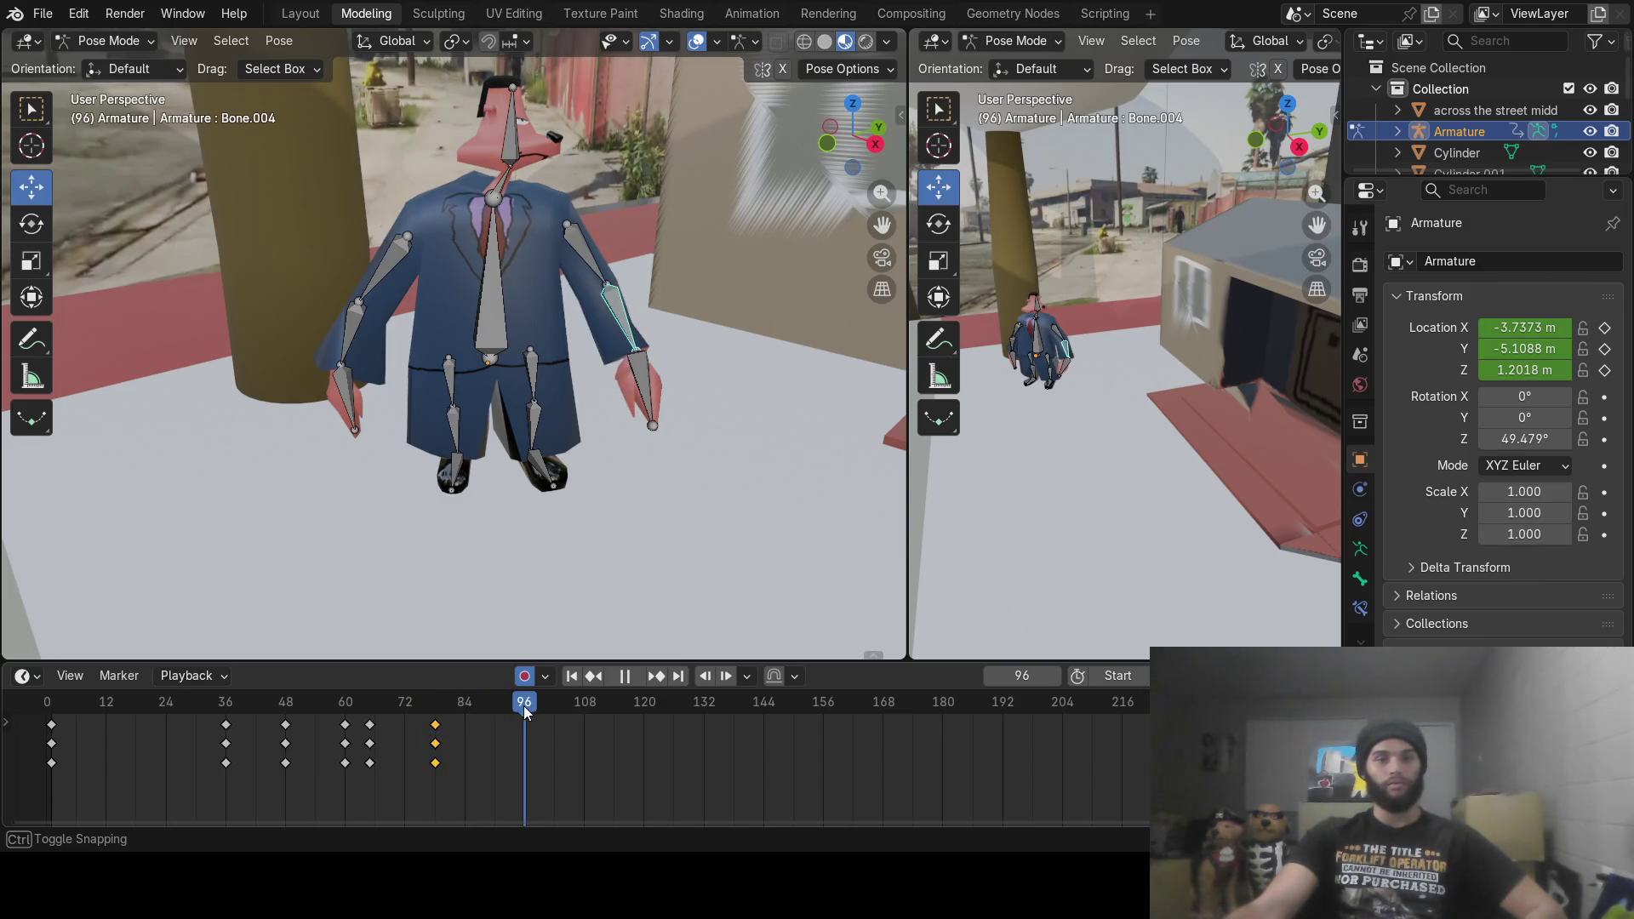
# Step: From a side view, rotate the forearm bone into its new pose, keying it at frame 96
pyautogui.moveTo(724, 350)
pyautogui.mouseDown(button='middle')
pyautogui.moveTo(370, 364)
pyautogui.moveTo(256, 336)
pyautogui.moveTo(495, 301)
pyautogui.mouseUp(button='middle')
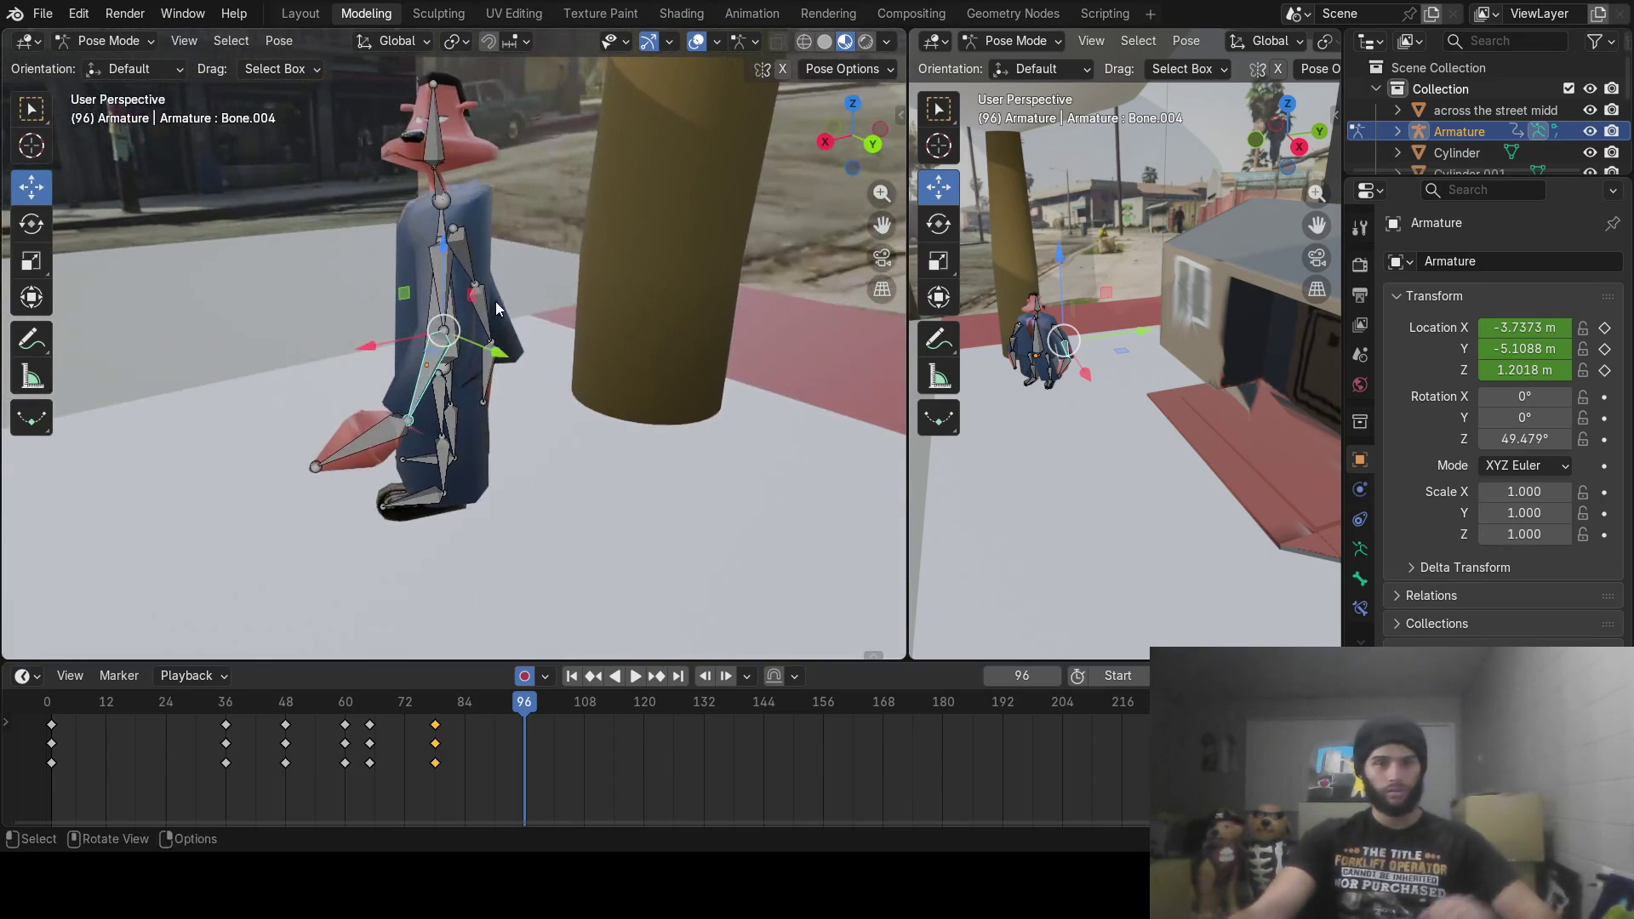
pyautogui.click(439, 264)
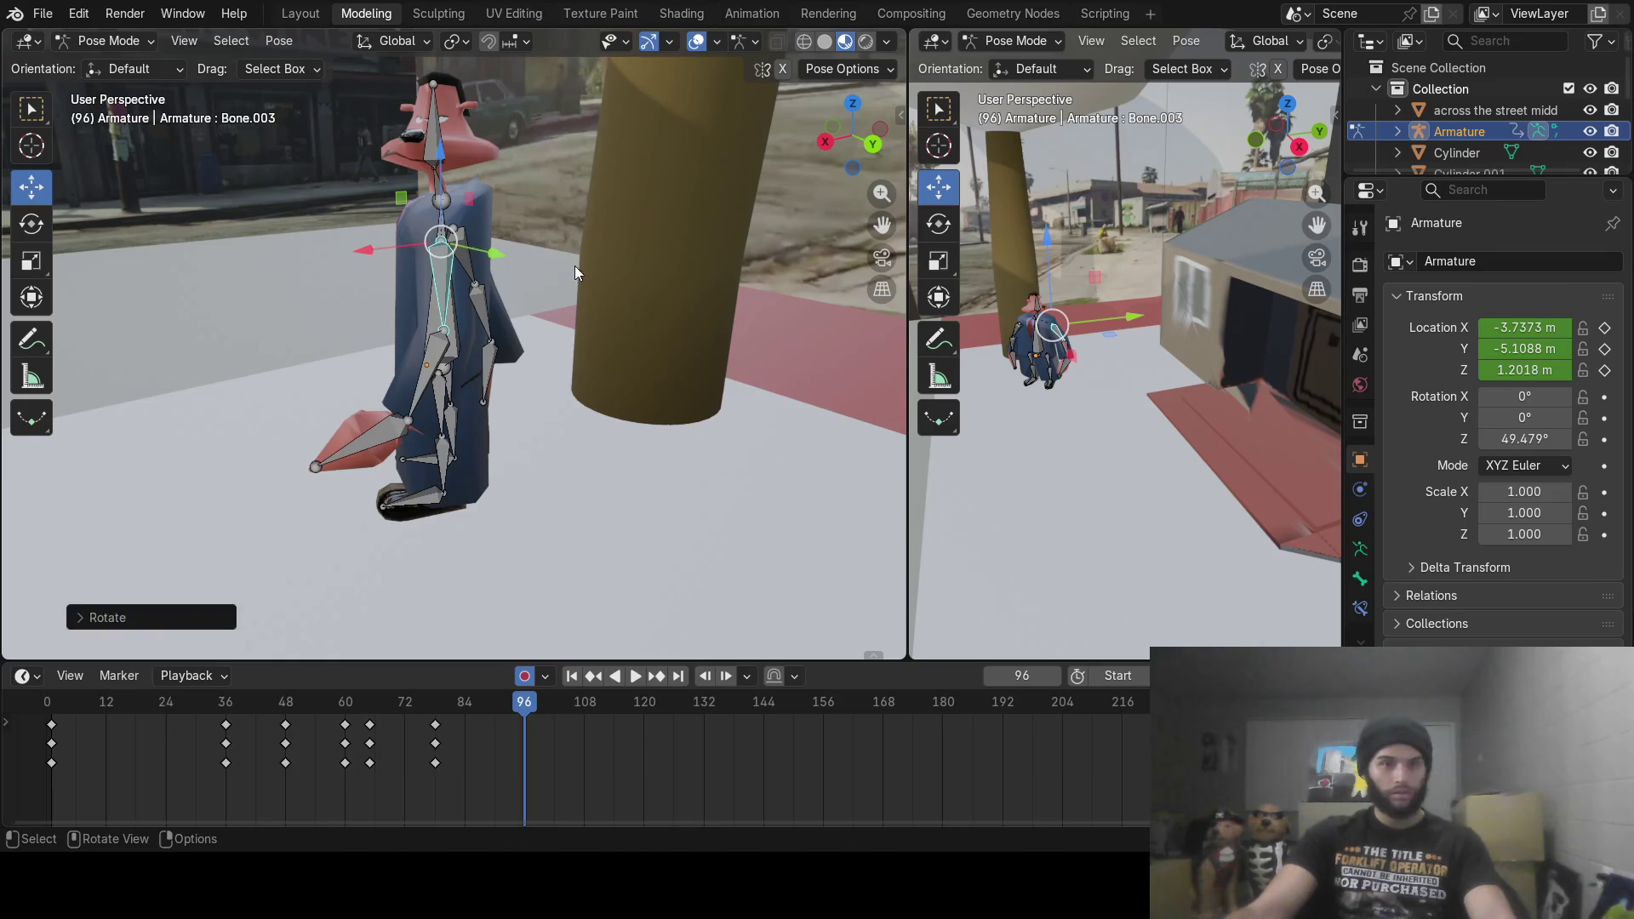
pyautogui.click(433, 362)
pyautogui.press('r')
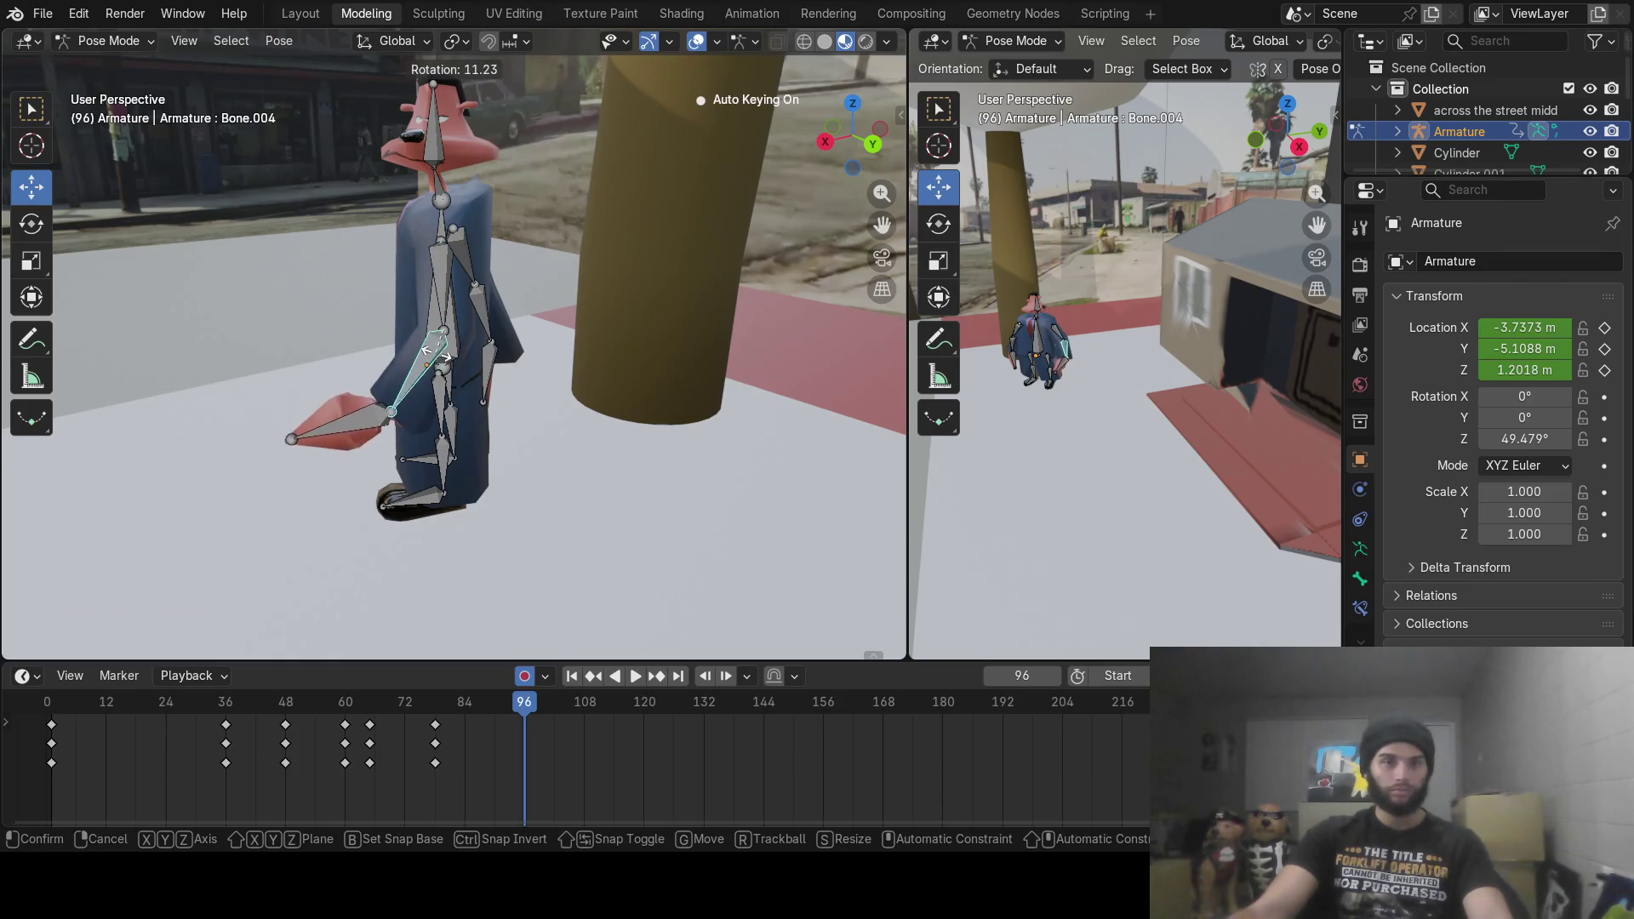
pyautogui.click(436, 353)
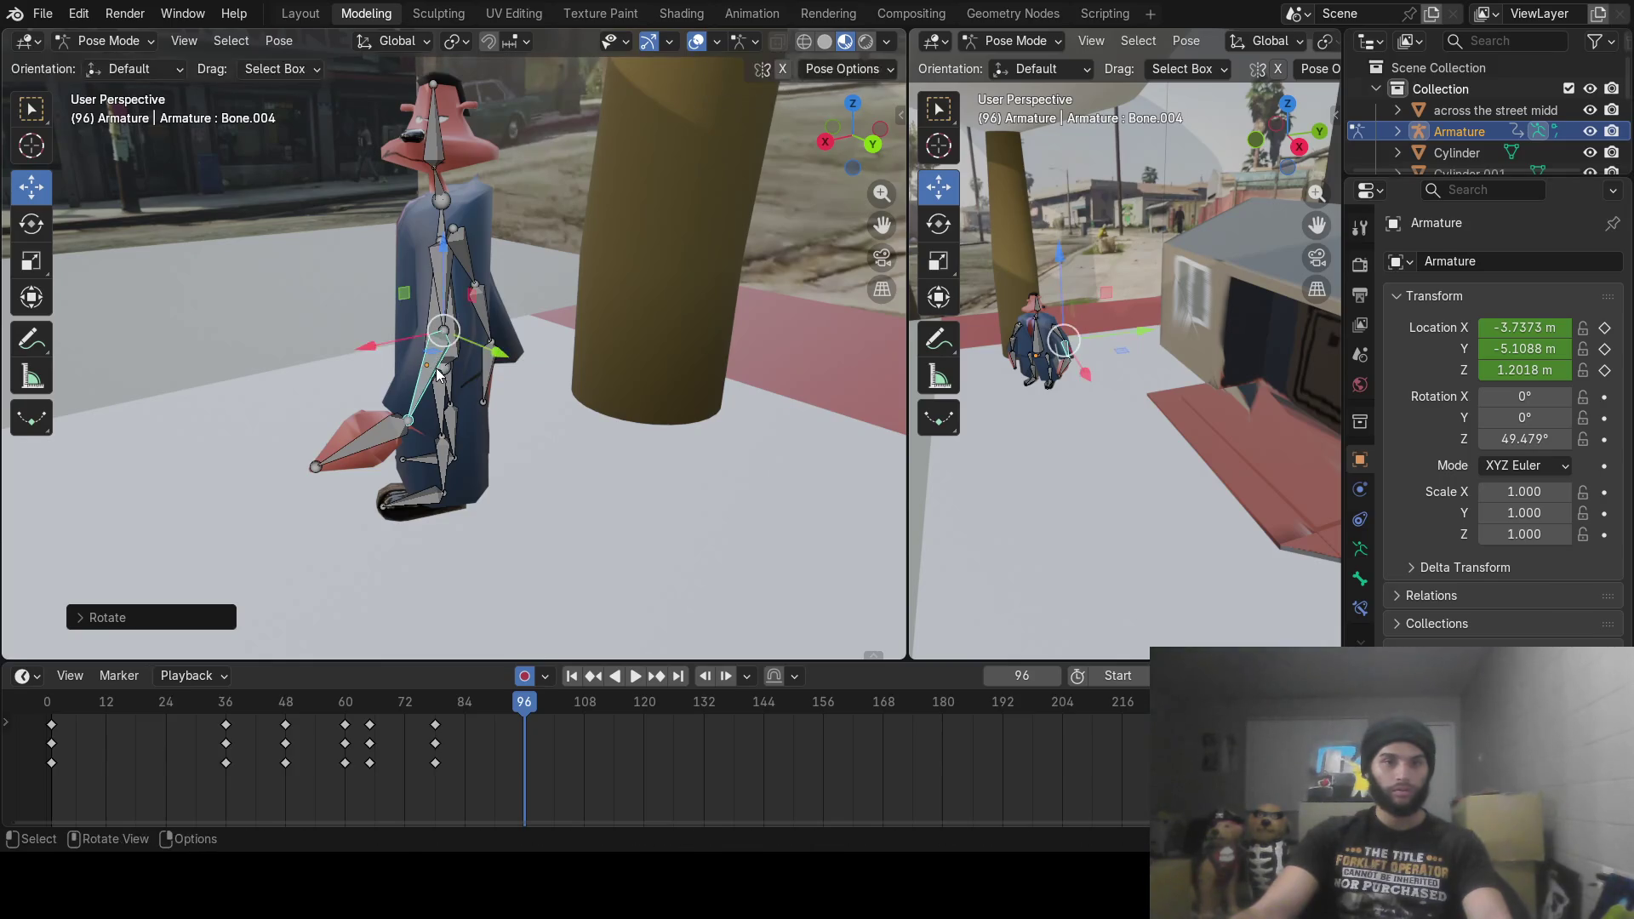
pyautogui.press('r')
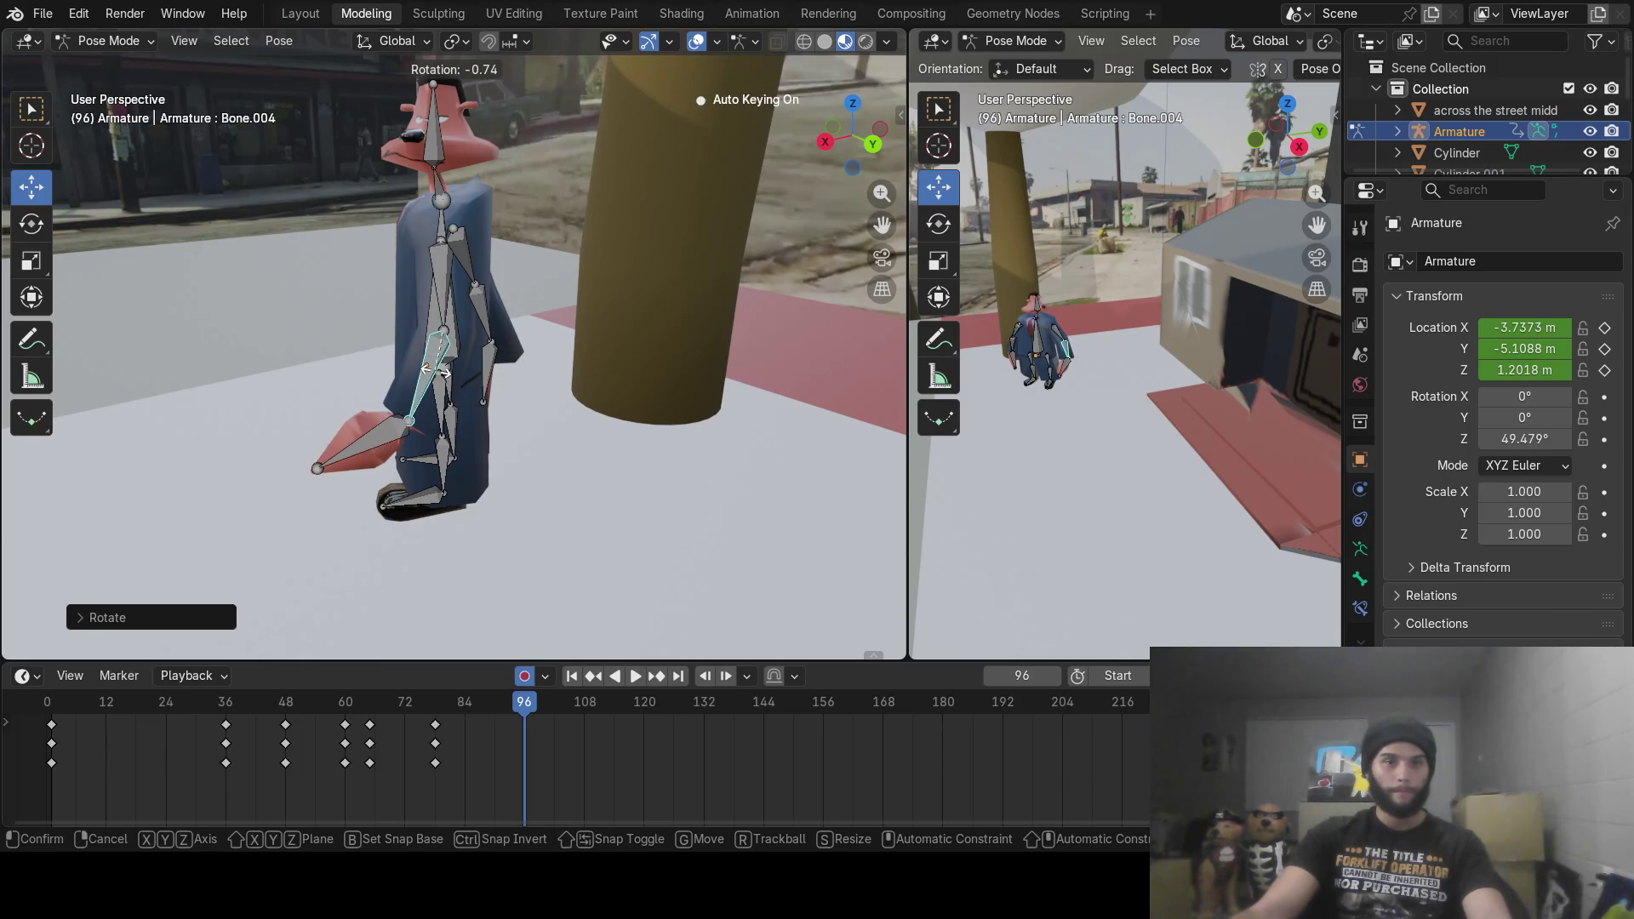
pyautogui.click(437, 374)
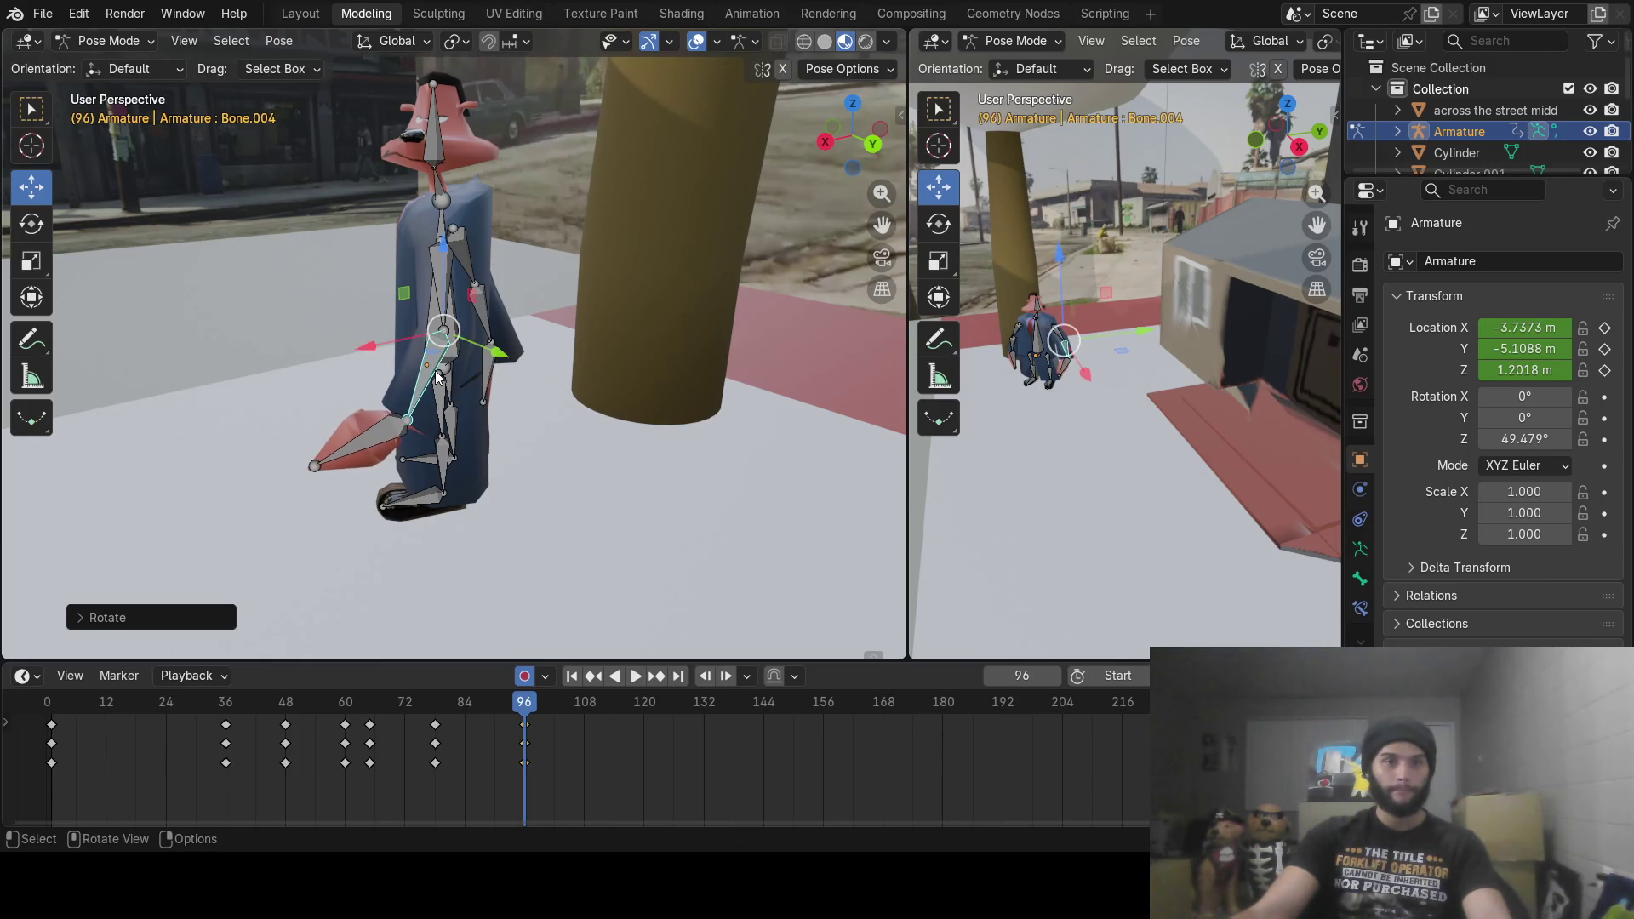
# Step: Rotate the upper arm and hand bones to complete the frame-96 arm pose, then scrub to review
pyautogui.click(435, 271)
pyautogui.press('r')
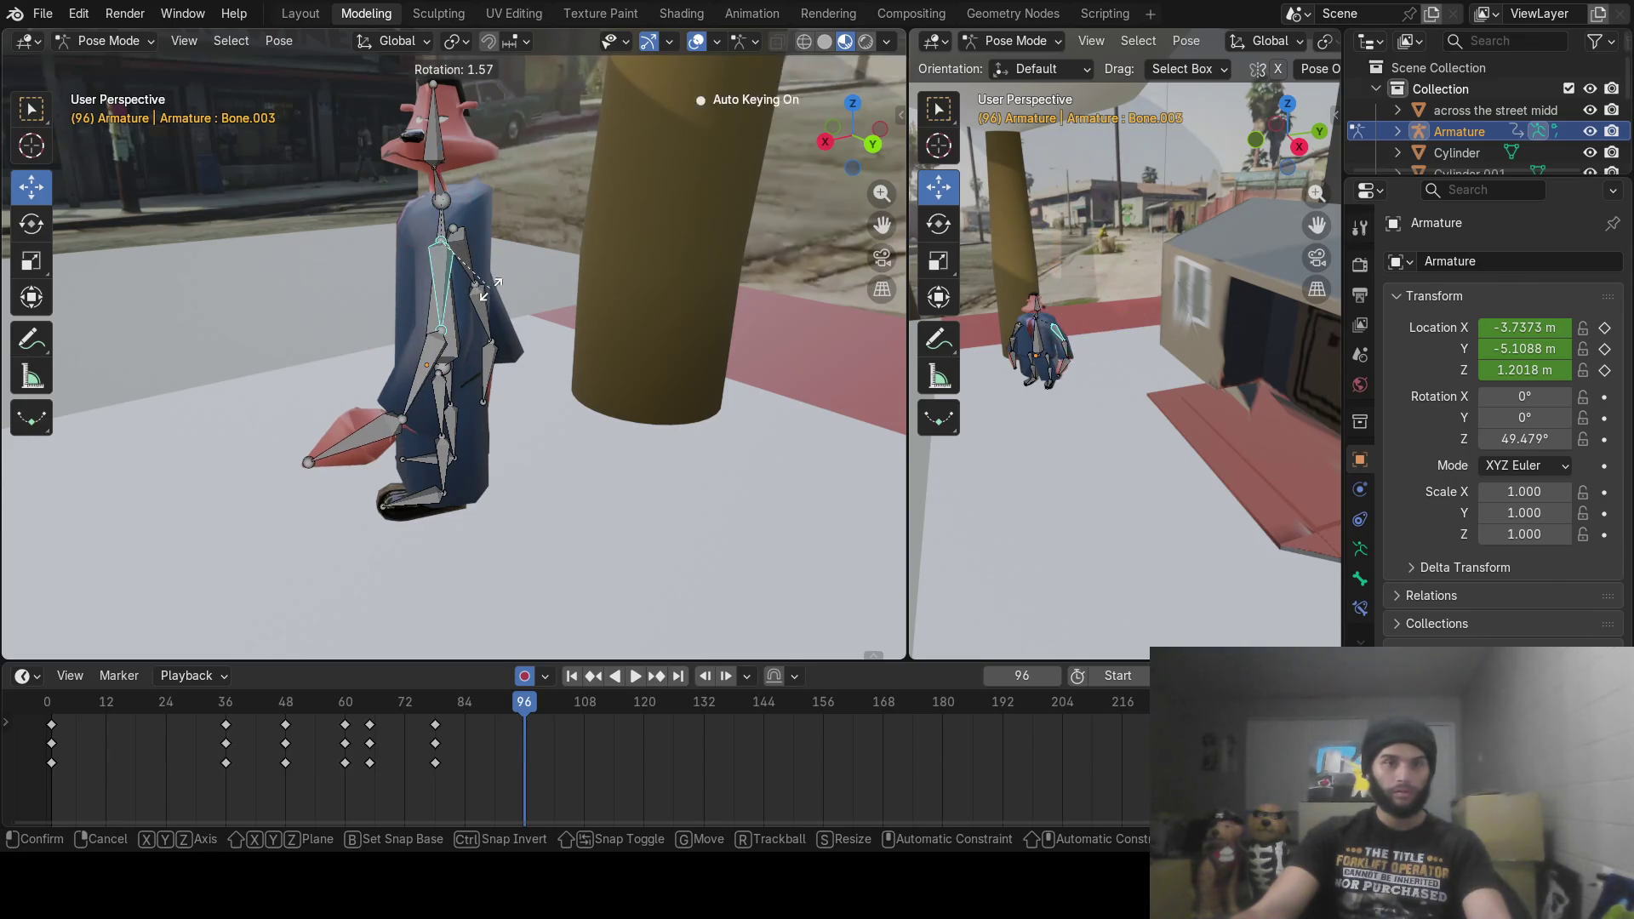
pyautogui.click(490, 289)
pyautogui.click(394, 423)
pyautogui.press('r')
pyautogui.click(404, 430)
pyautogui.moveTo(519, 711)
pyautogui.mouseDown()
pyautogui.moveTo(269, 718)
pyautogui.moveTo(524, 714)
pyautogui.mouseUp()
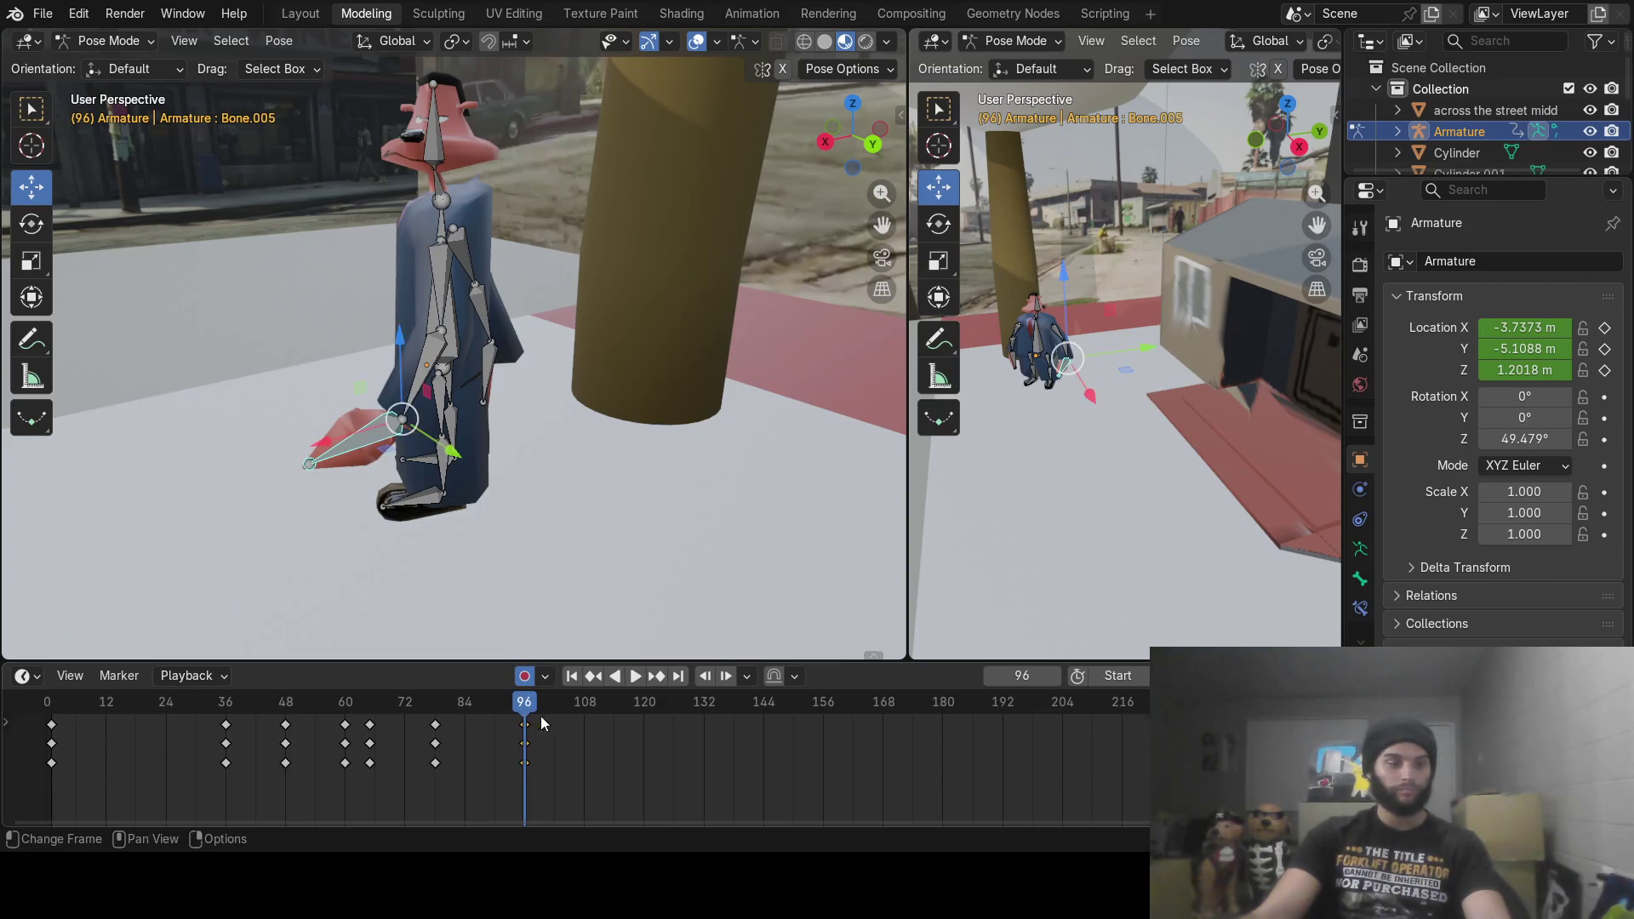
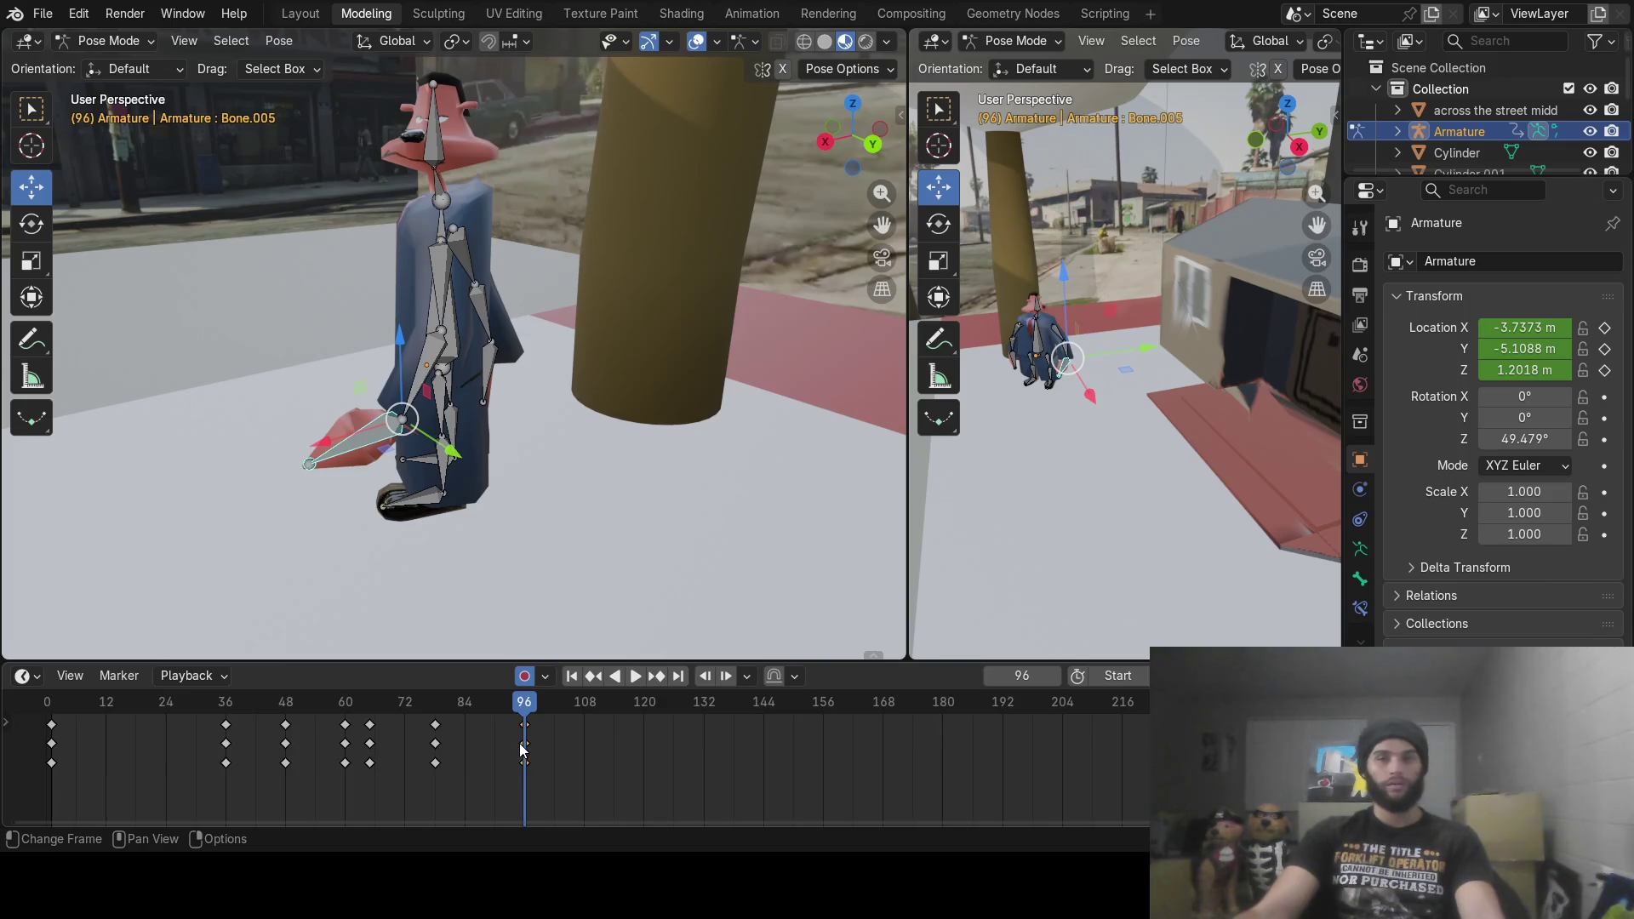
# Step: At frame 100, rotate the upper arm, forearm and hand so the arm swings up with the hand raised
pyautogui.moveTo(522, 719); pyautogui.dragTo(545, 703)
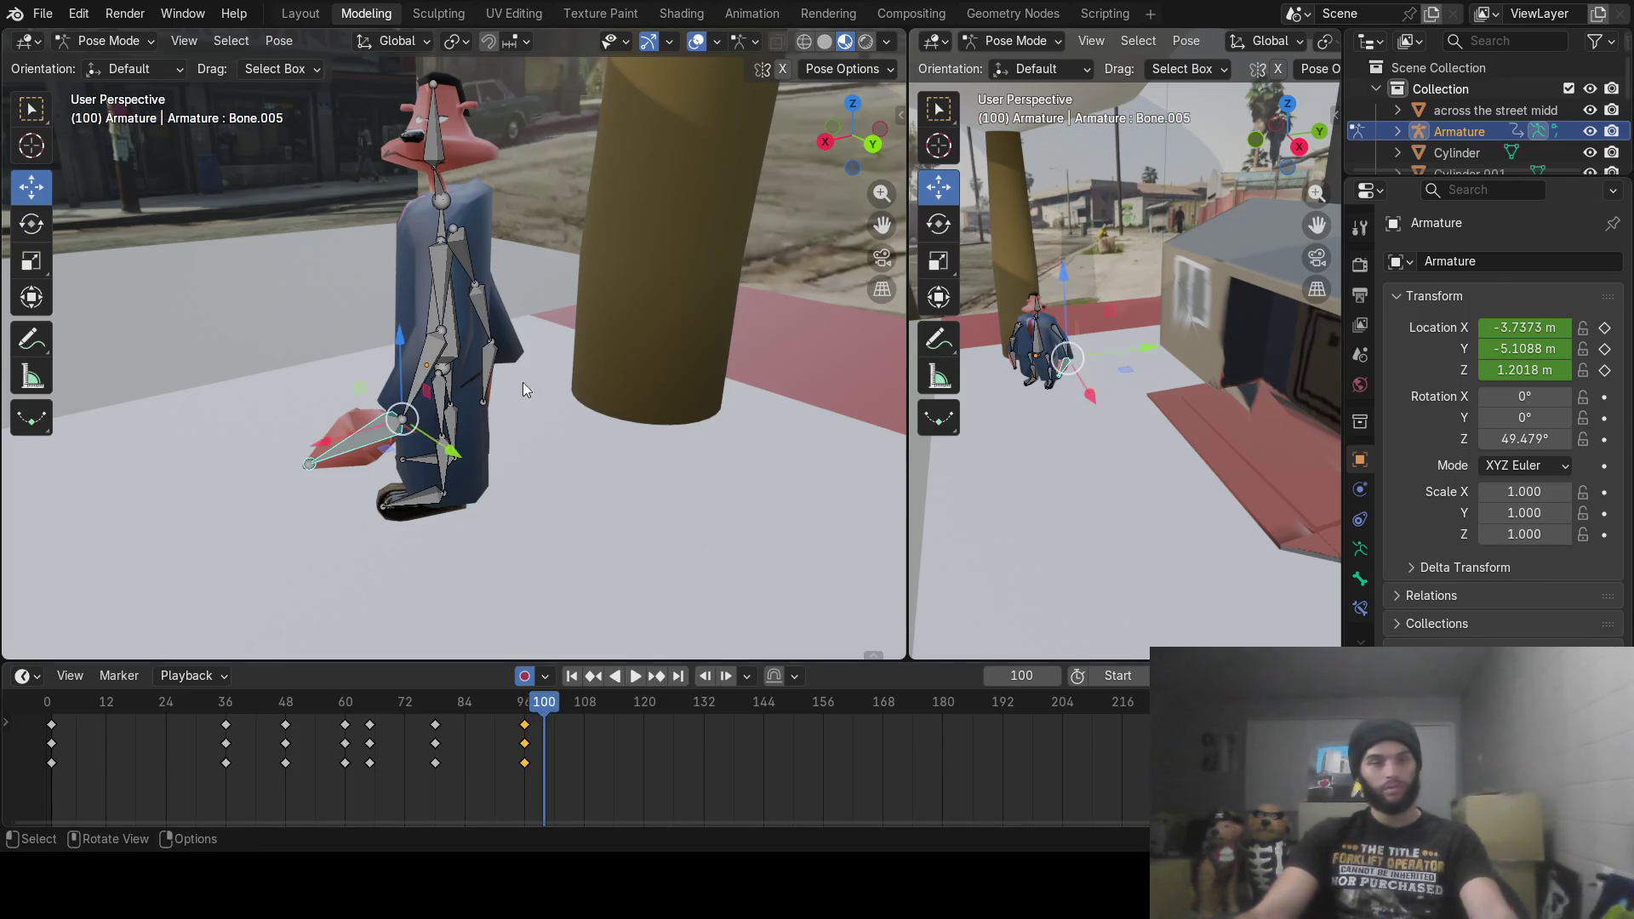
pyautogui.click(443, 281)
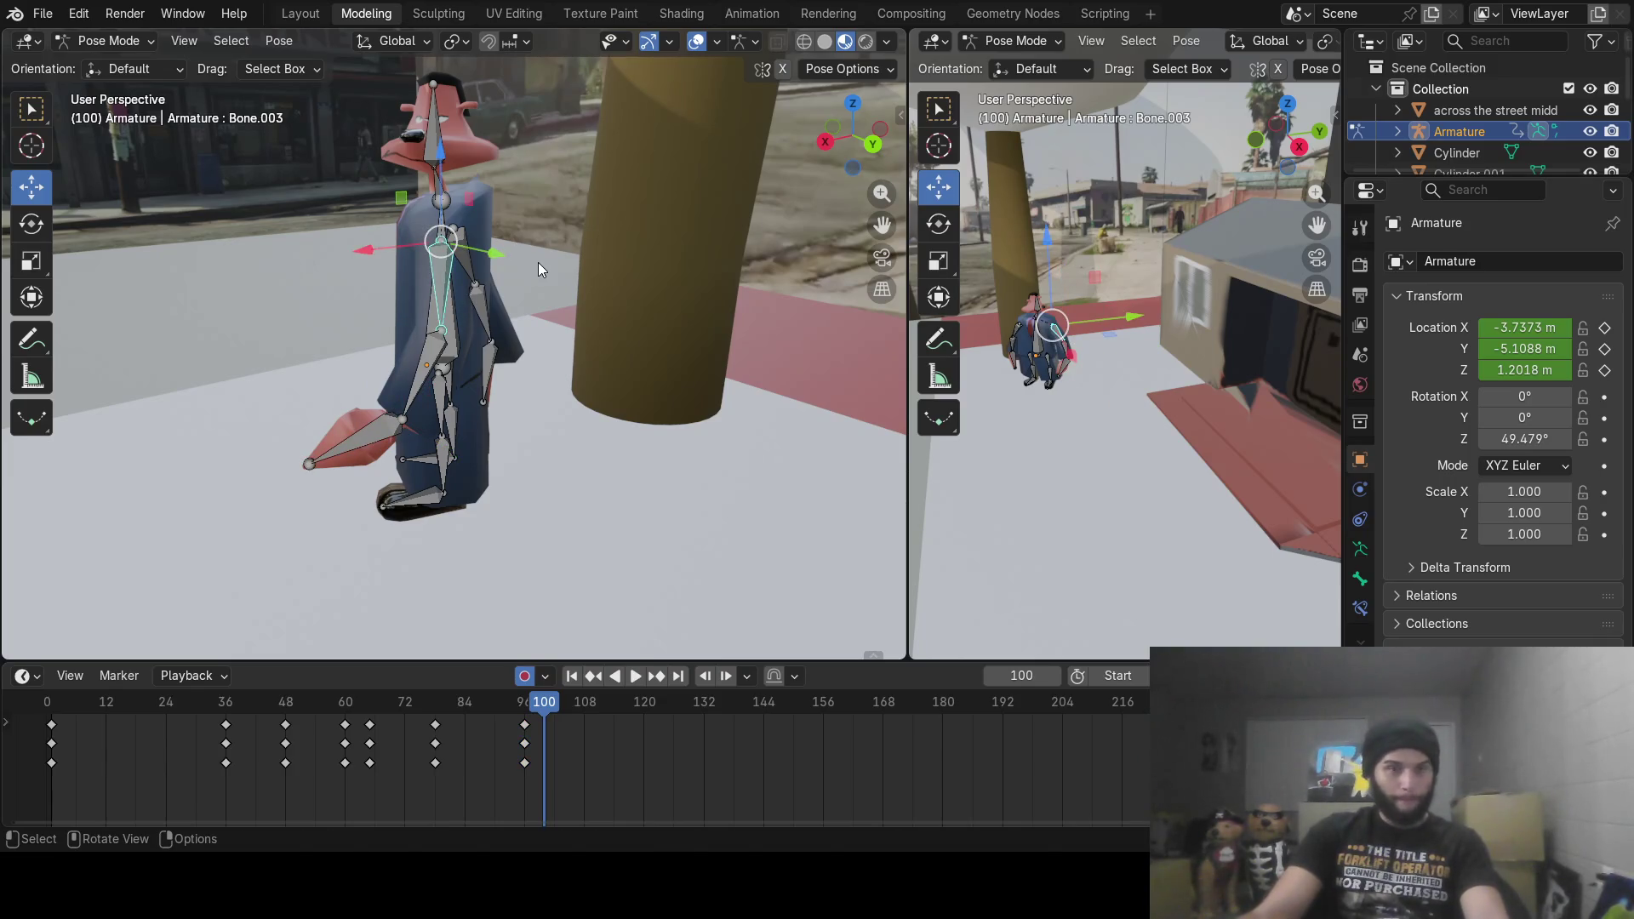
pyautogui.press('r')
pyautogui.click(385, 329)
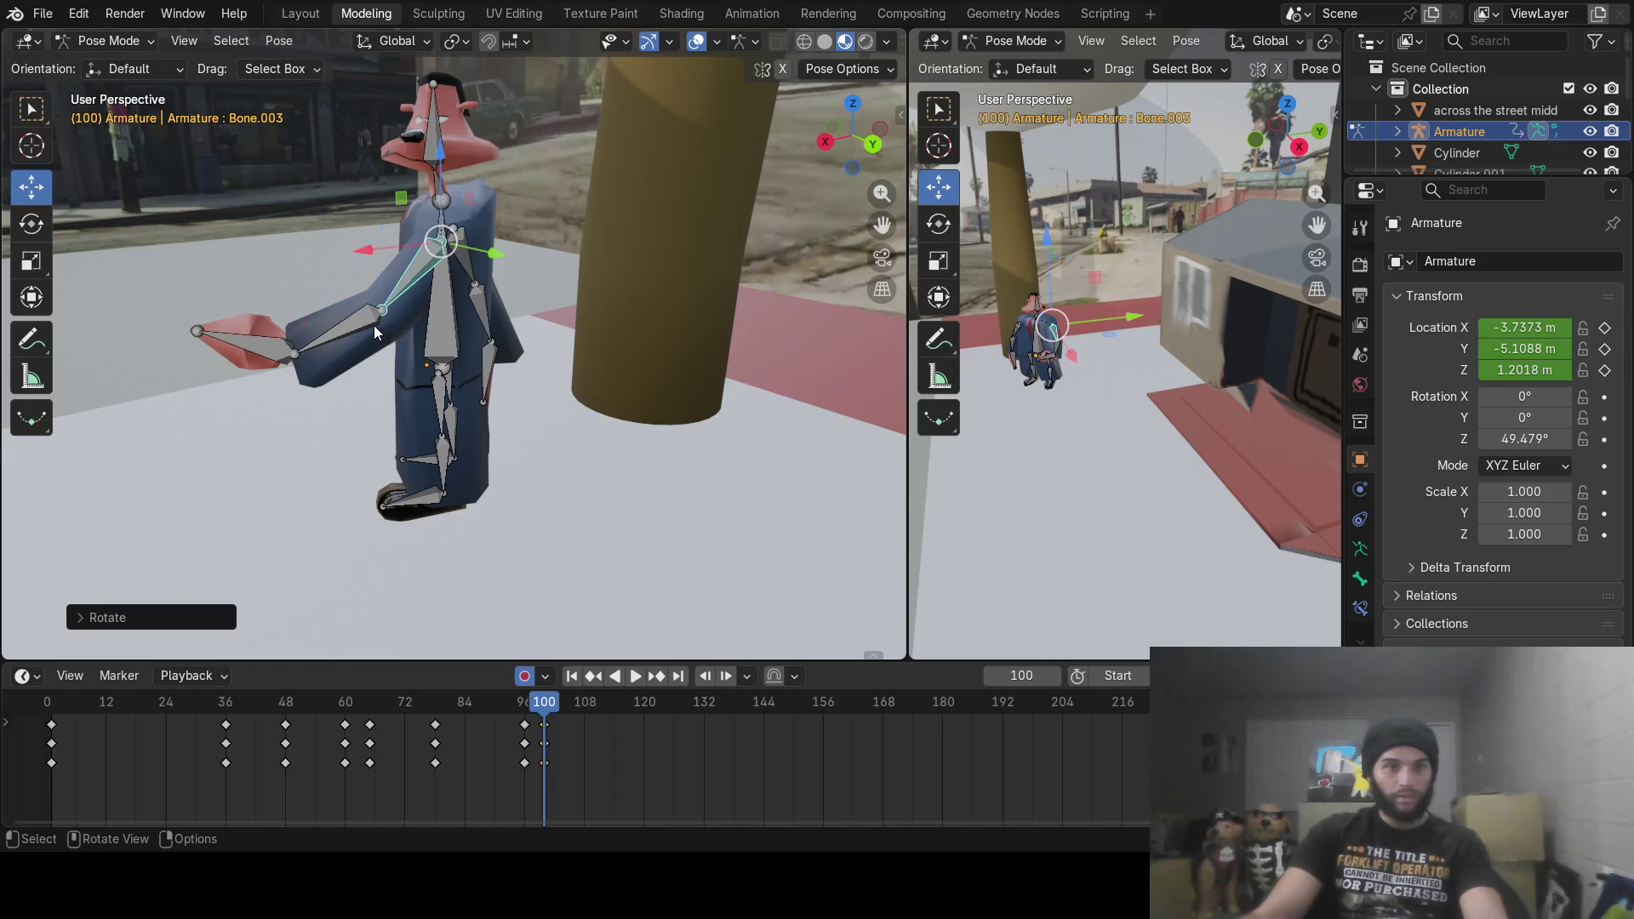
pyautogui.click(385, 328)
pyautogui.press('r')
pyautogui.click(289, 281)
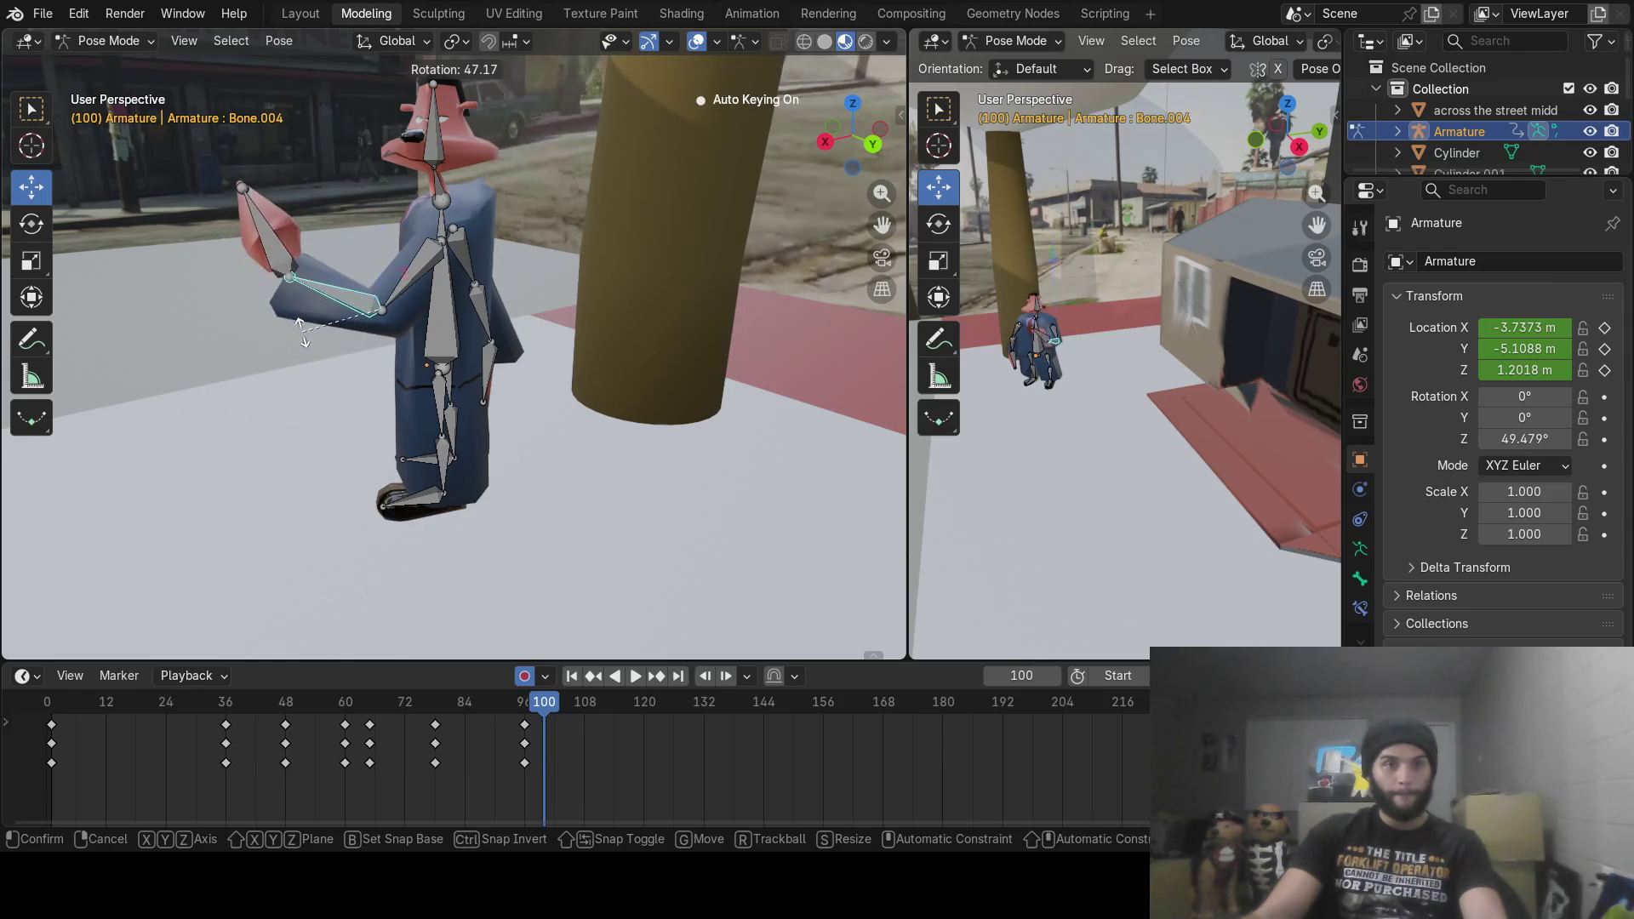
pyautogui.click(274, 252)
pyautogui.press('r')
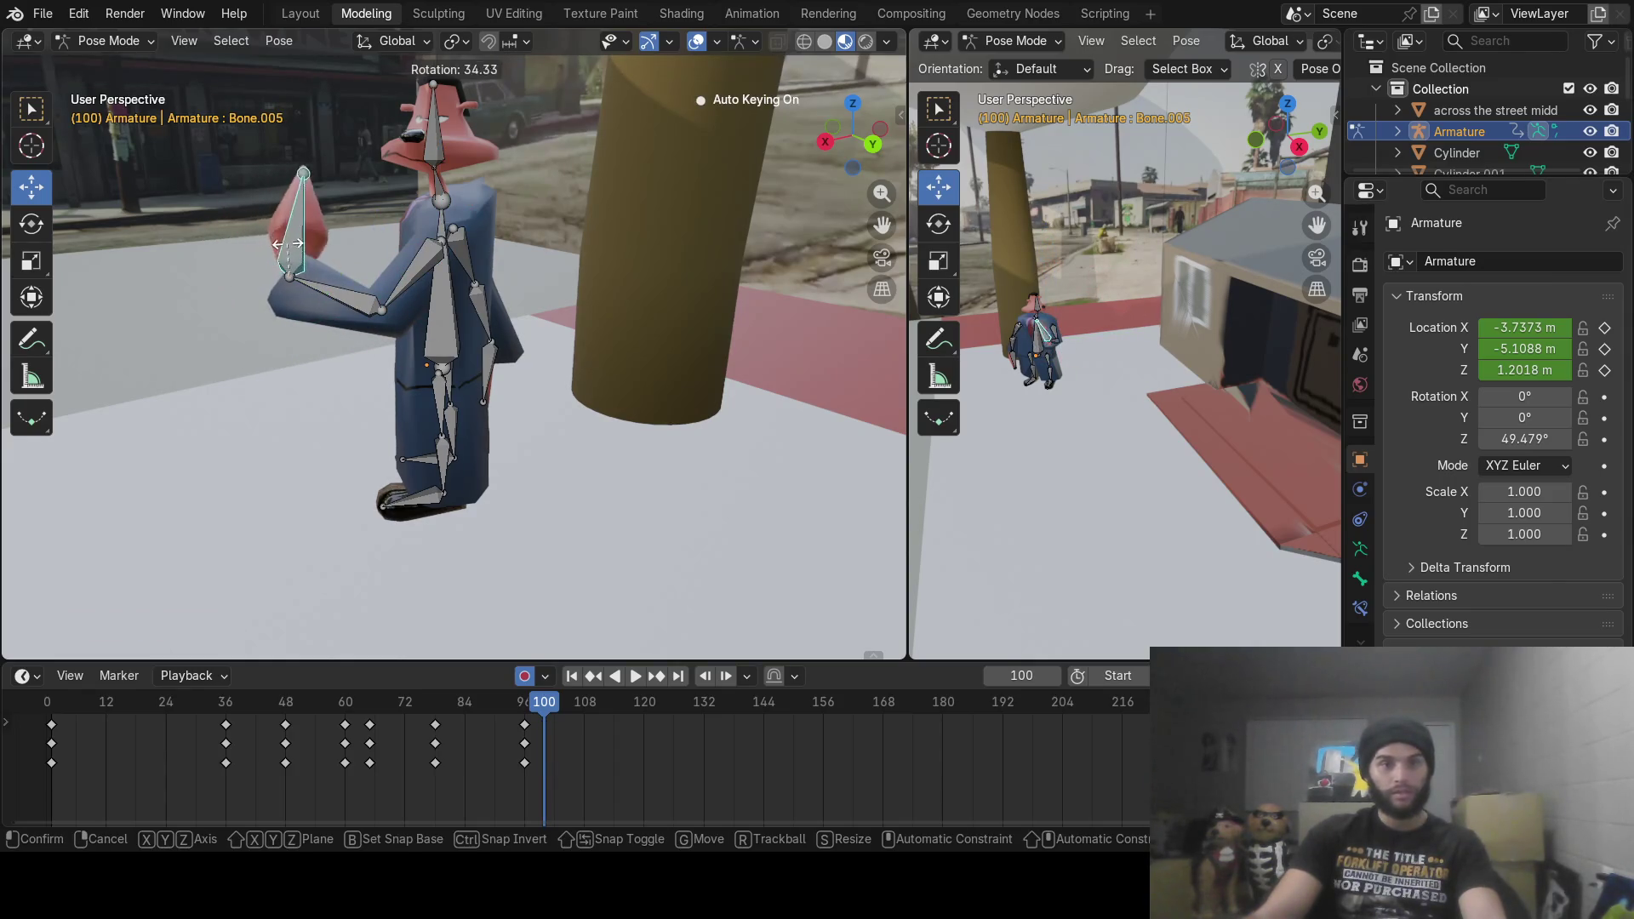
pyautogui.click(297, 251)
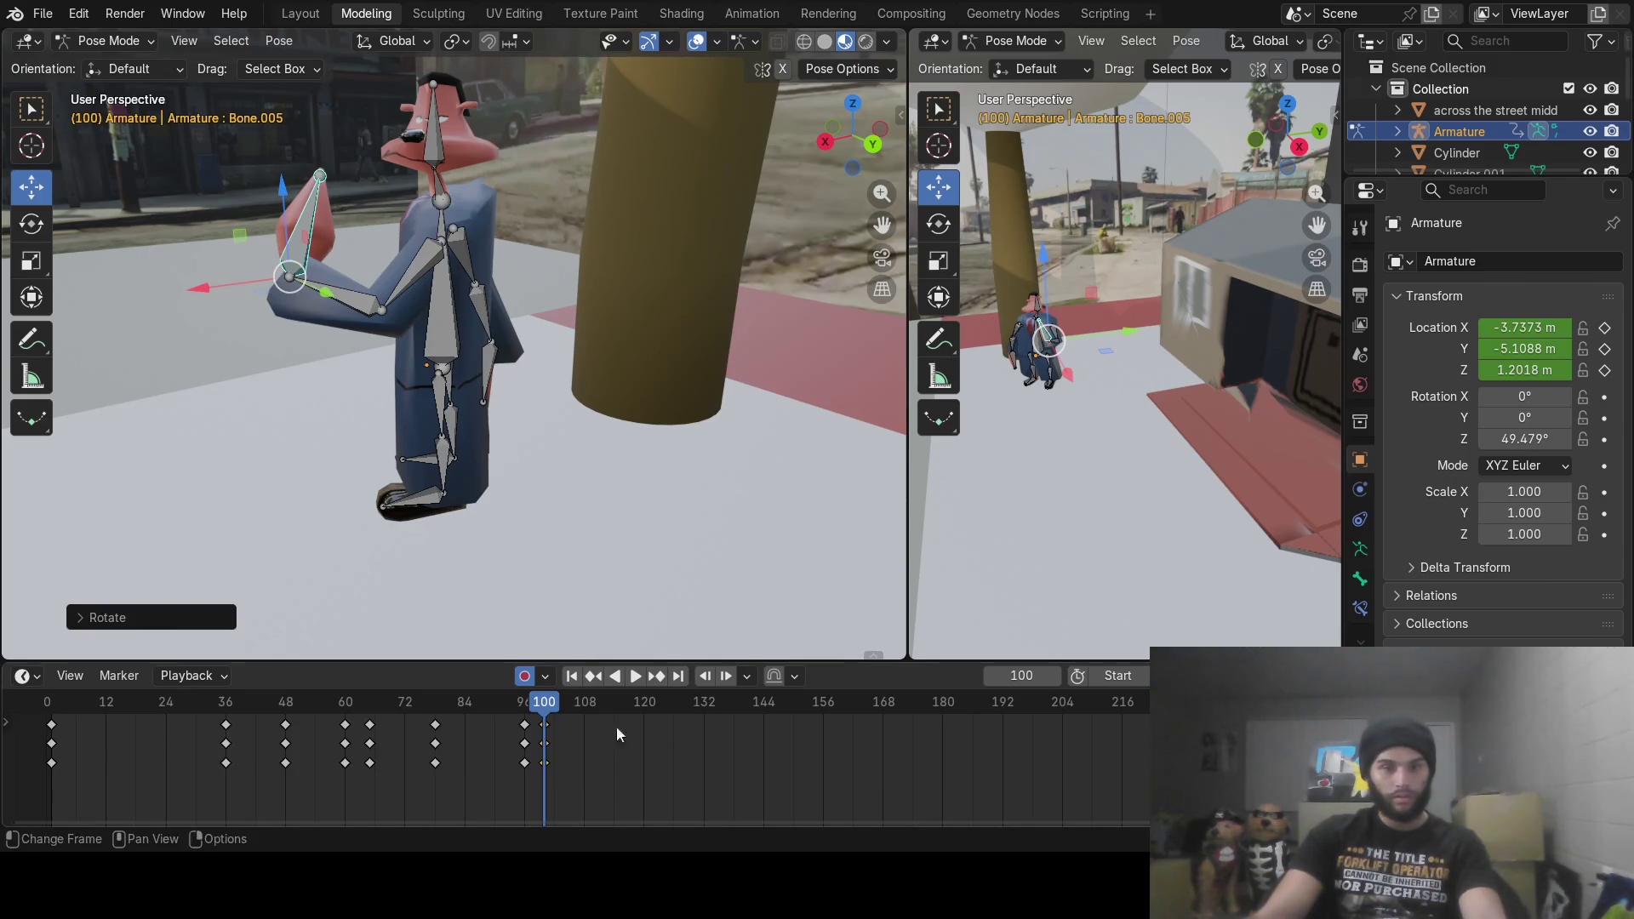
# Step: At frame 111, rotate the hand, forearm and upper arm back down alongside the body
pyautogui.moveTo(560, 713); pyautogui.dragTo(600, 714)
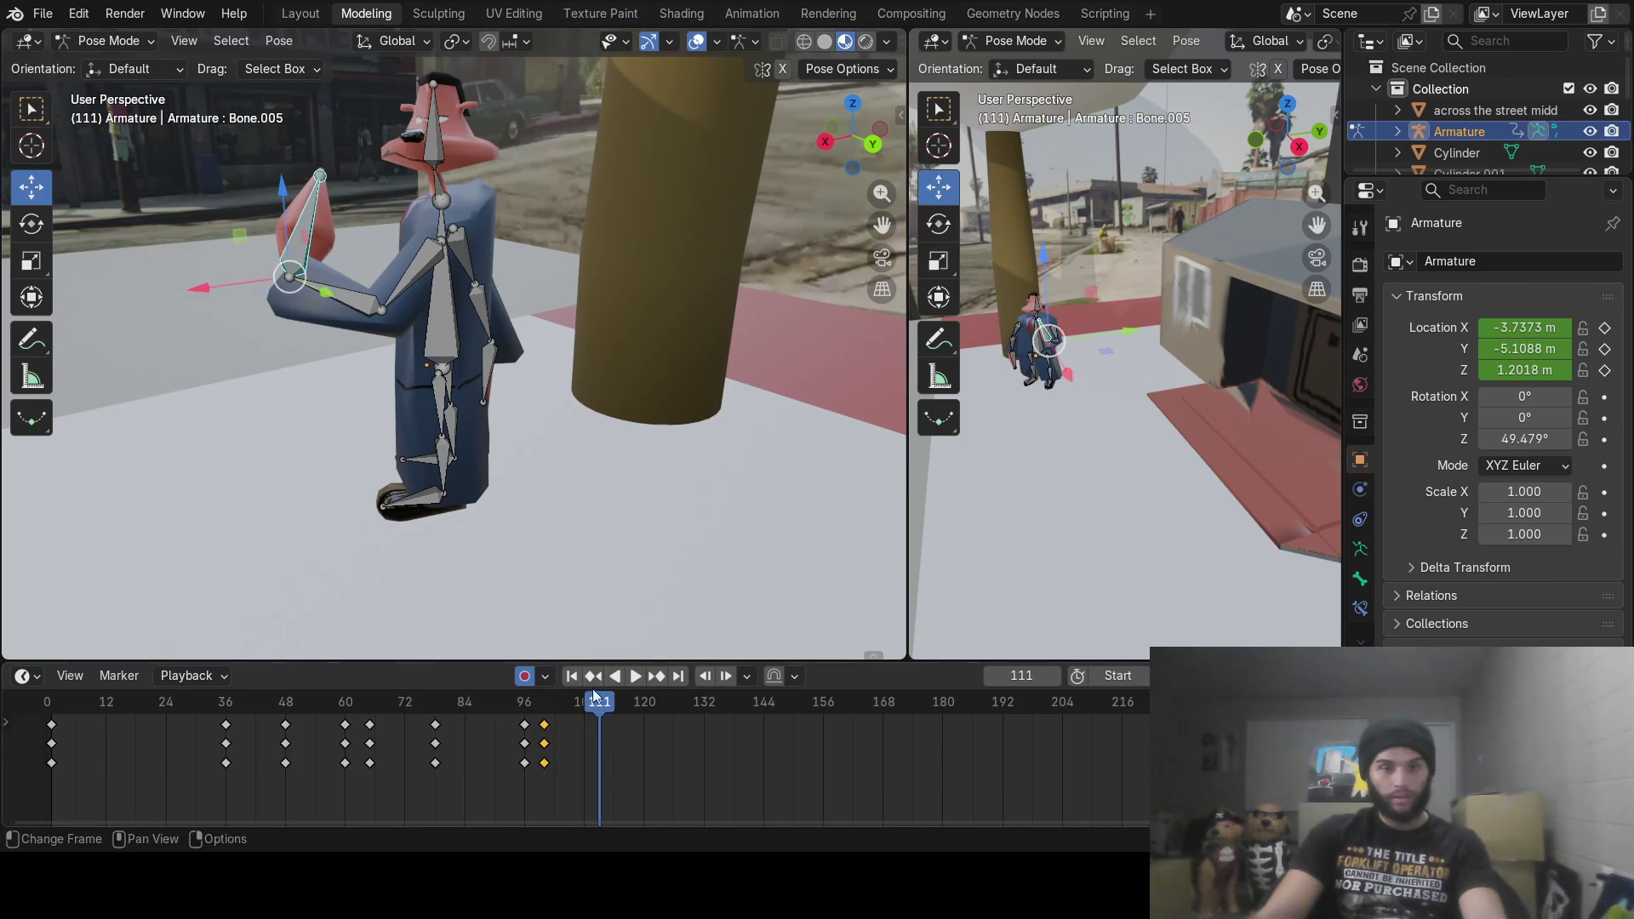
pyautogui.press('r')
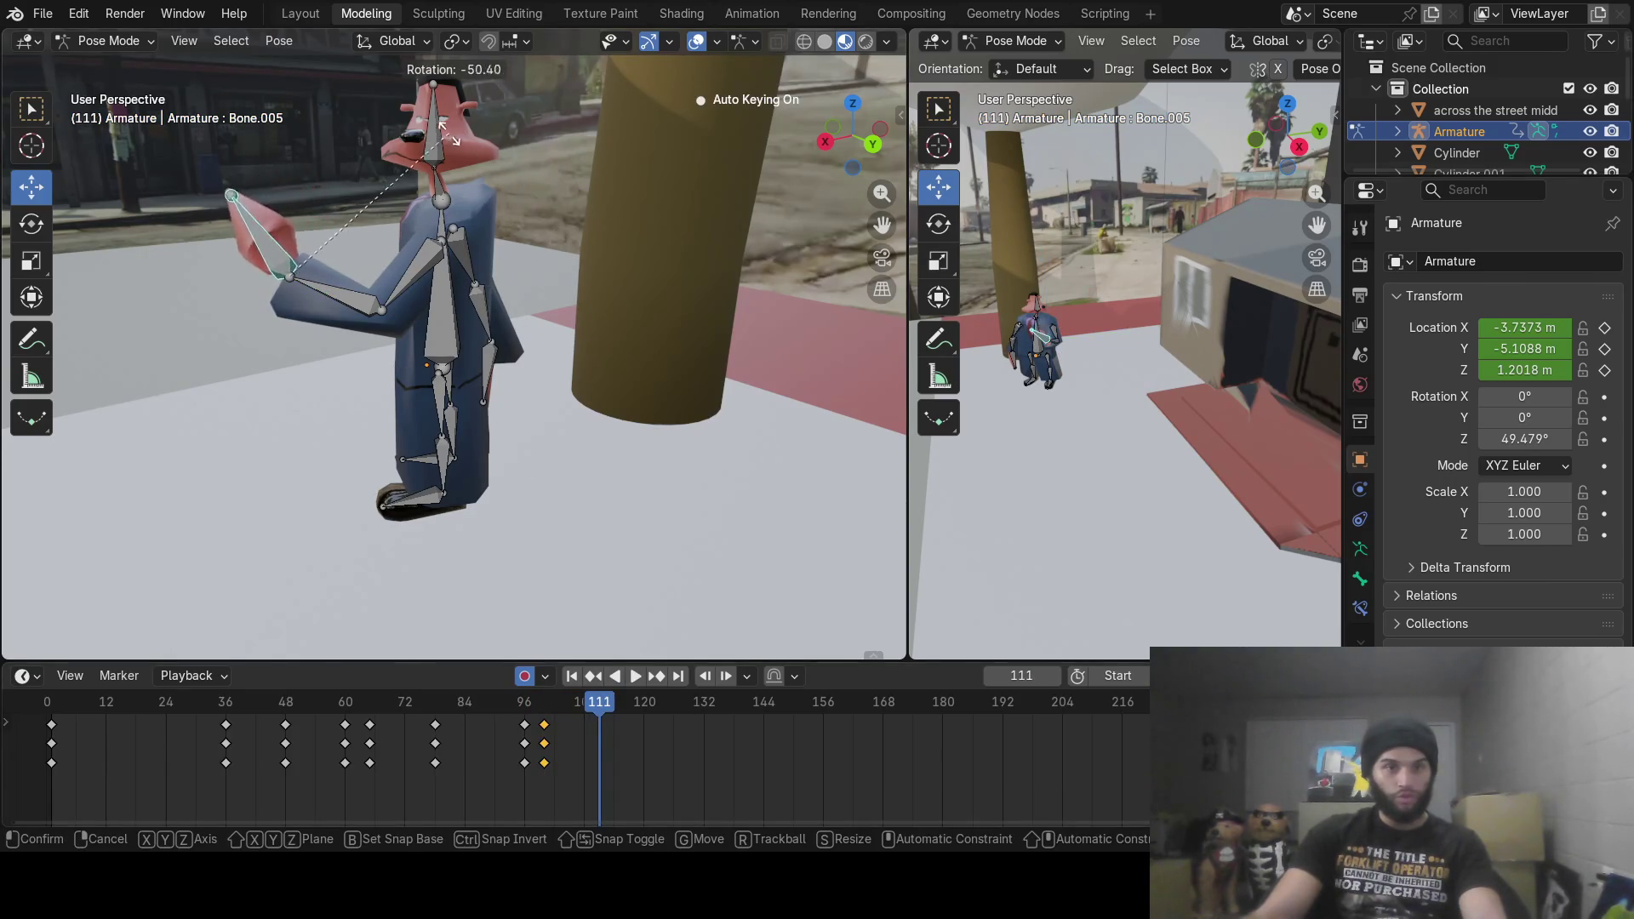
pyautogui.click(413, 123)
pyautogui.click(361, 284)
pyautogui.press('r')
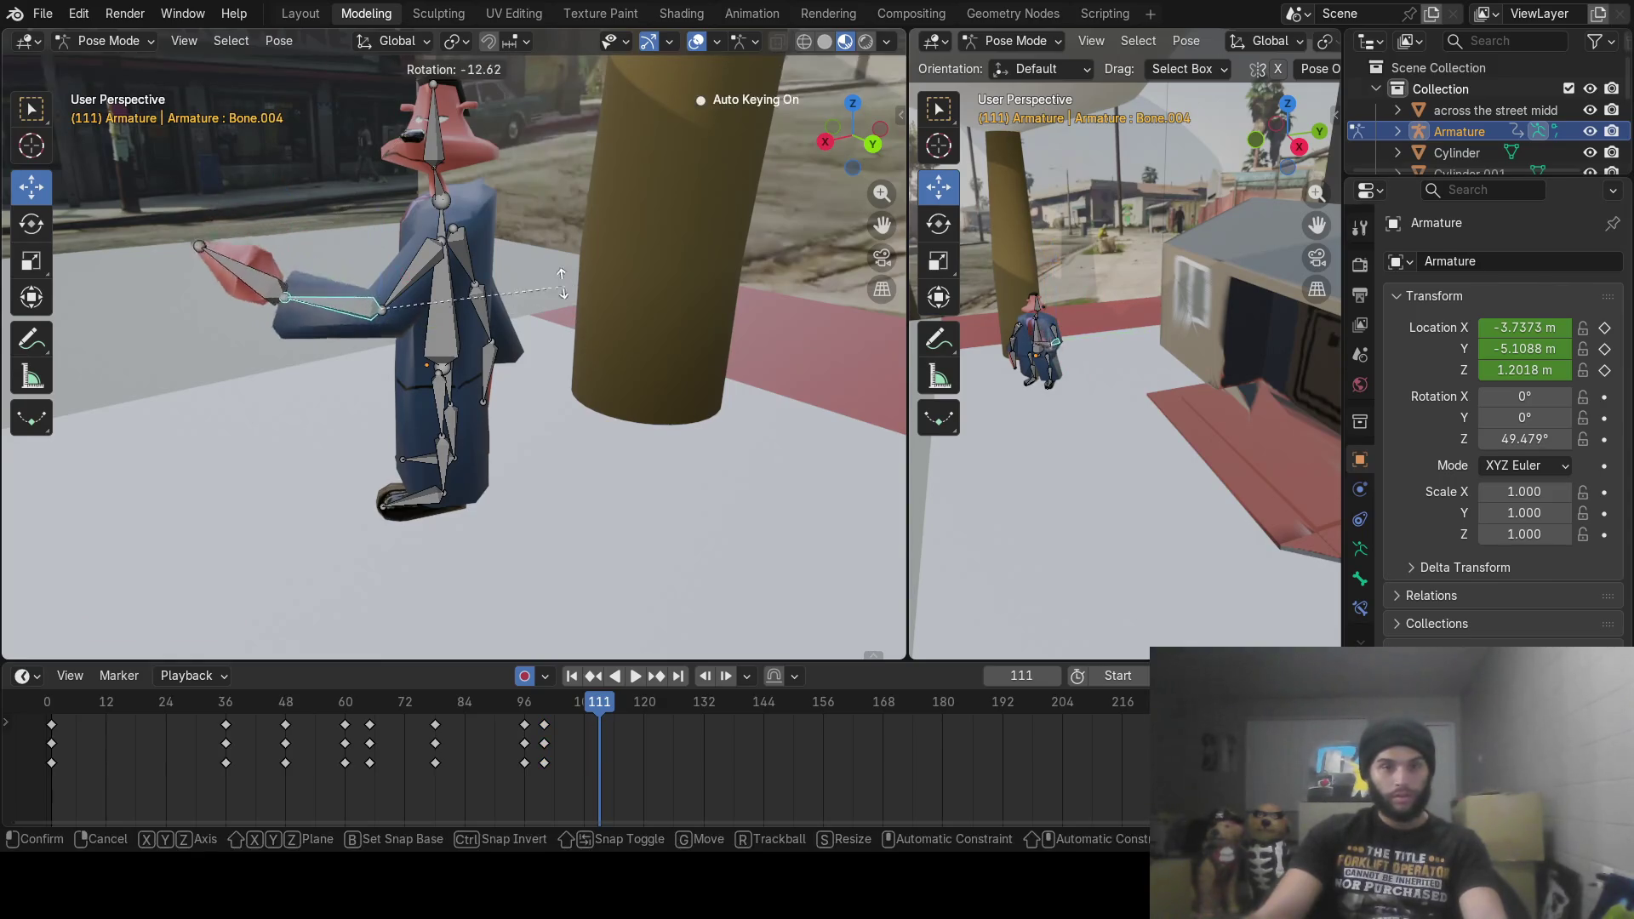
pyautogui.click(475, 207)
pyautogui.click(432, 250)
pyautogui.press('r')
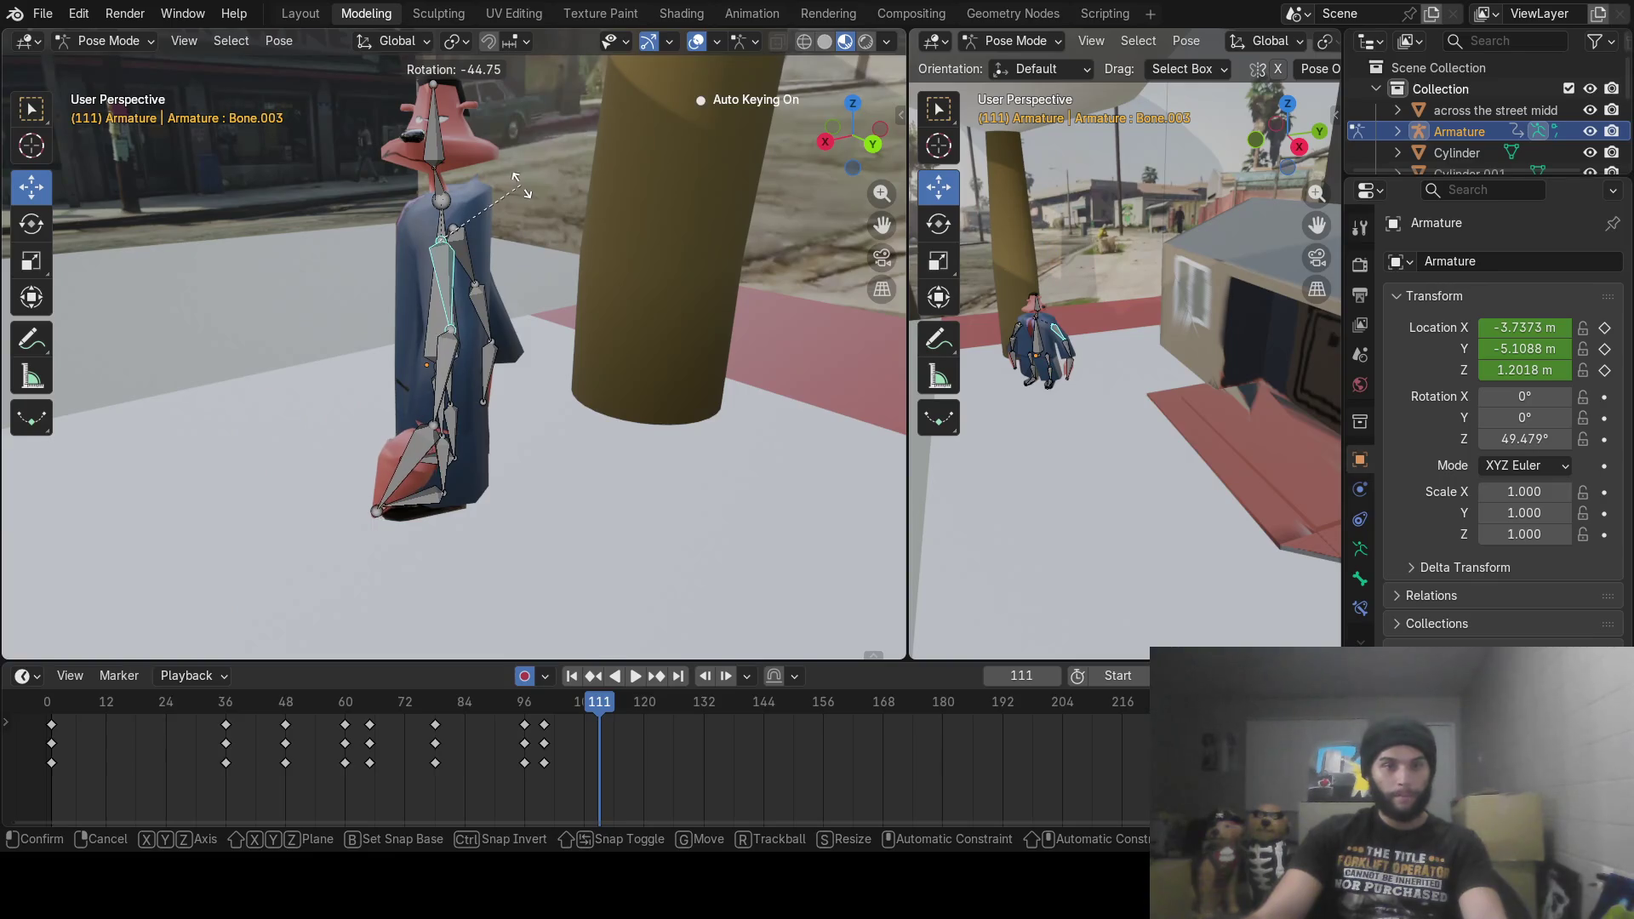
pyautogui.click(606, 526)
# Step: Play the animation from an earlier frame to check the arm swing
pyautogui.click(514, 706)
pyautogui.press('space')
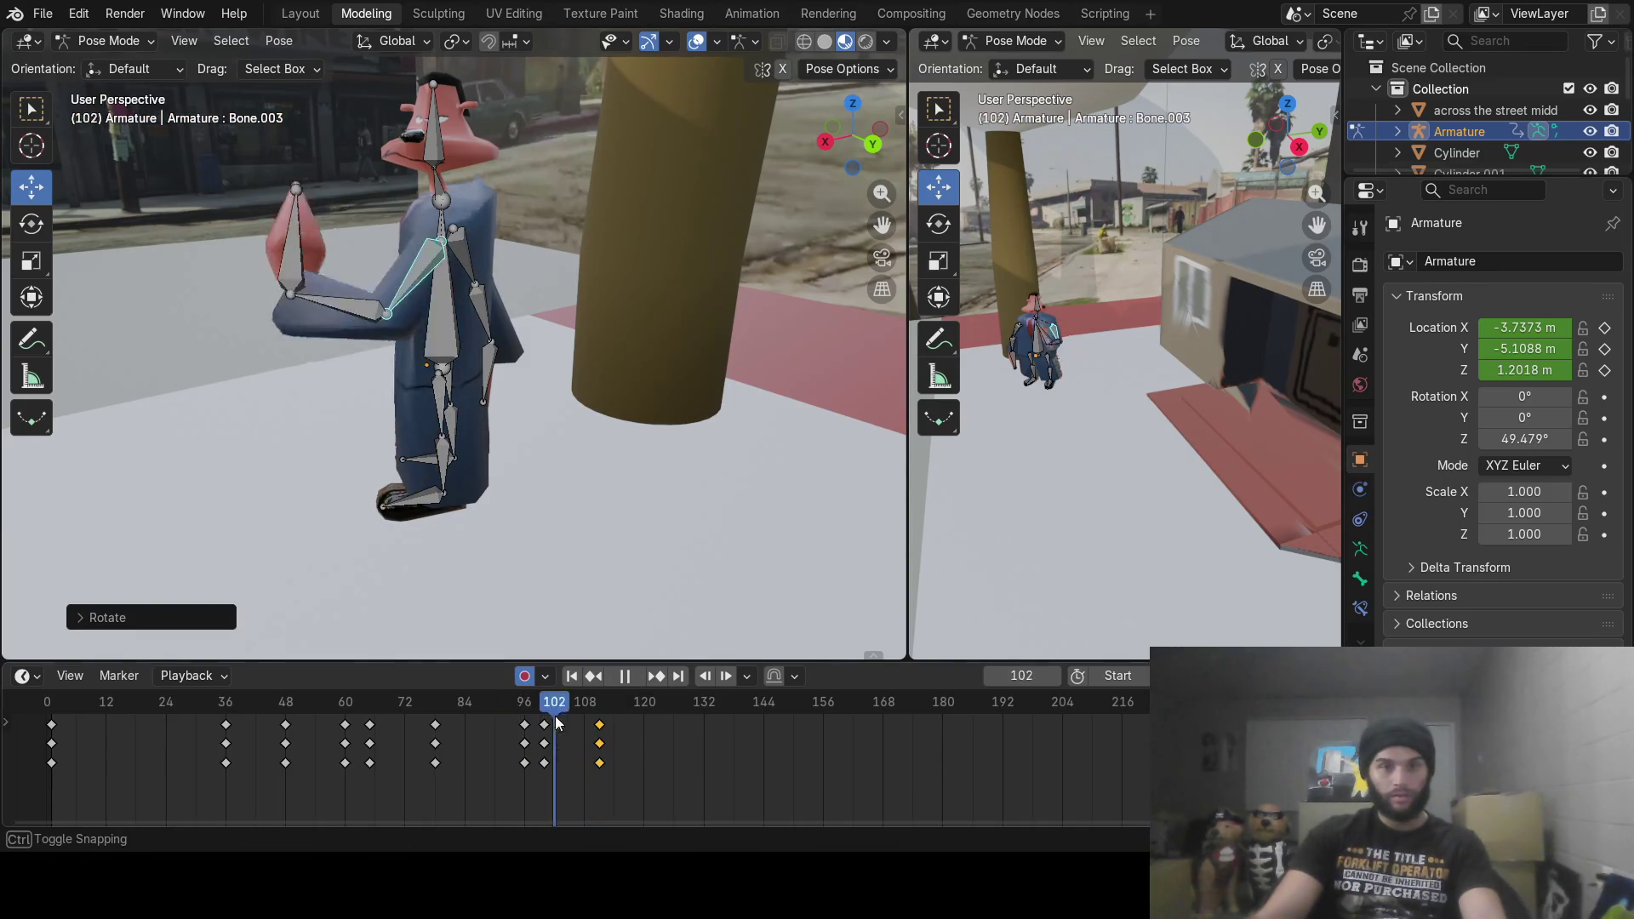
pyautogui.press('Escape')
pyautogui.click(642, 674)
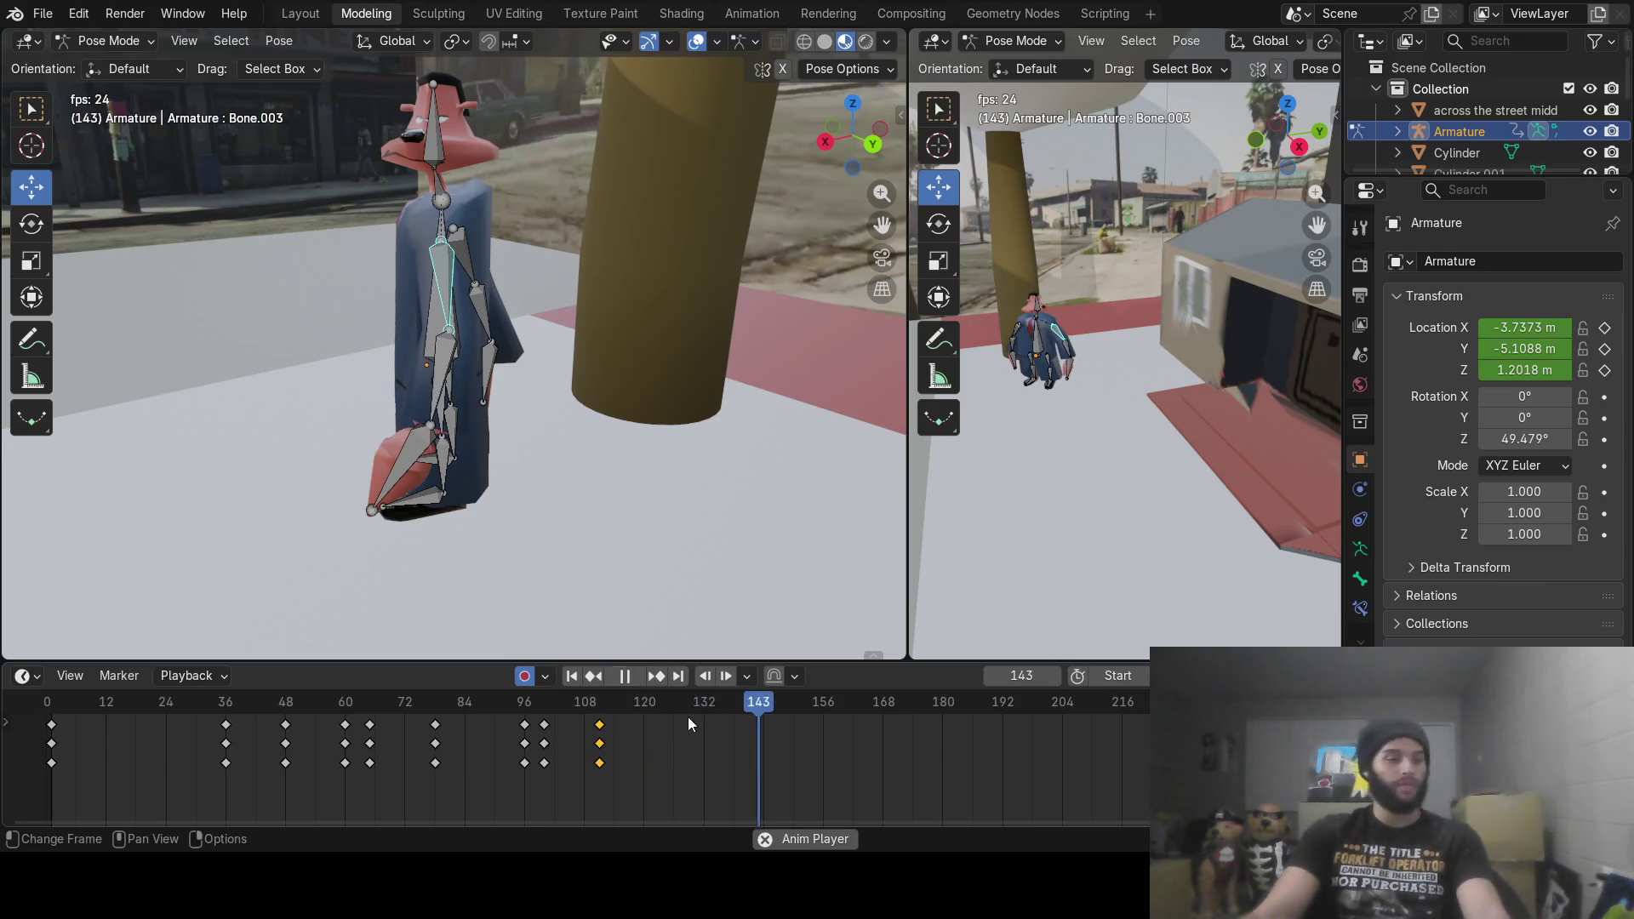
pyautogui.click(626, 677)
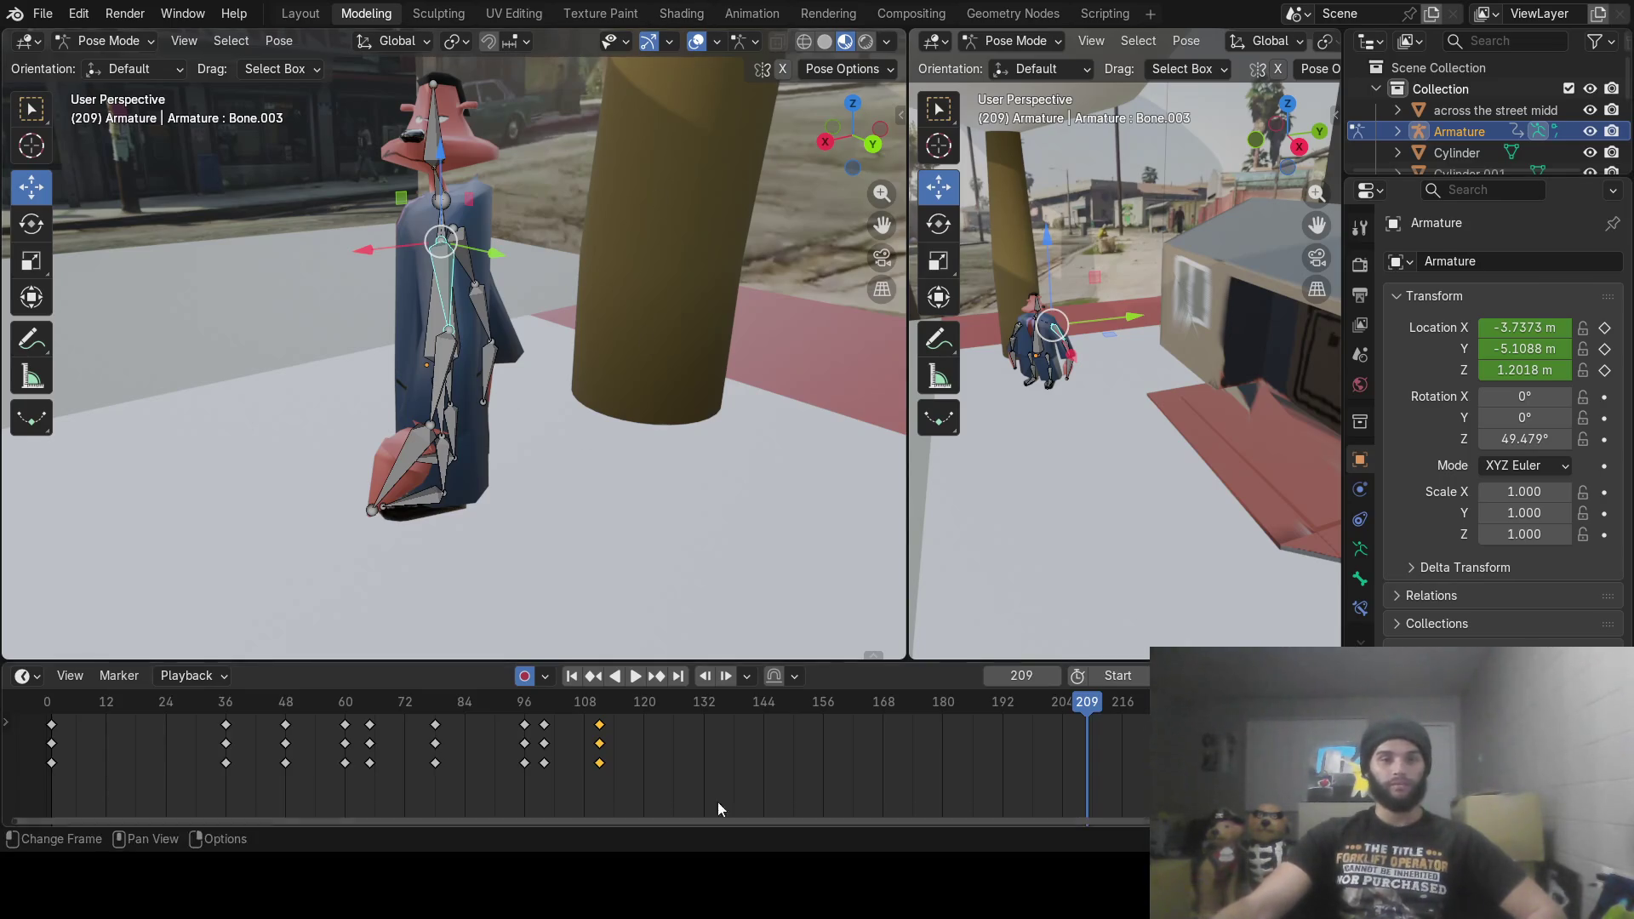
pyautogui.moveTo(605, 699)
pyautogui.mouseDown()
pyautogui.moveTo(781, 708)
pyautogui.moveTo(764, 705)
pyautogui.mouseUp()
pyautogui.moveTo(473, 349); pyautogui.dragTo(655, 335, button='middle')
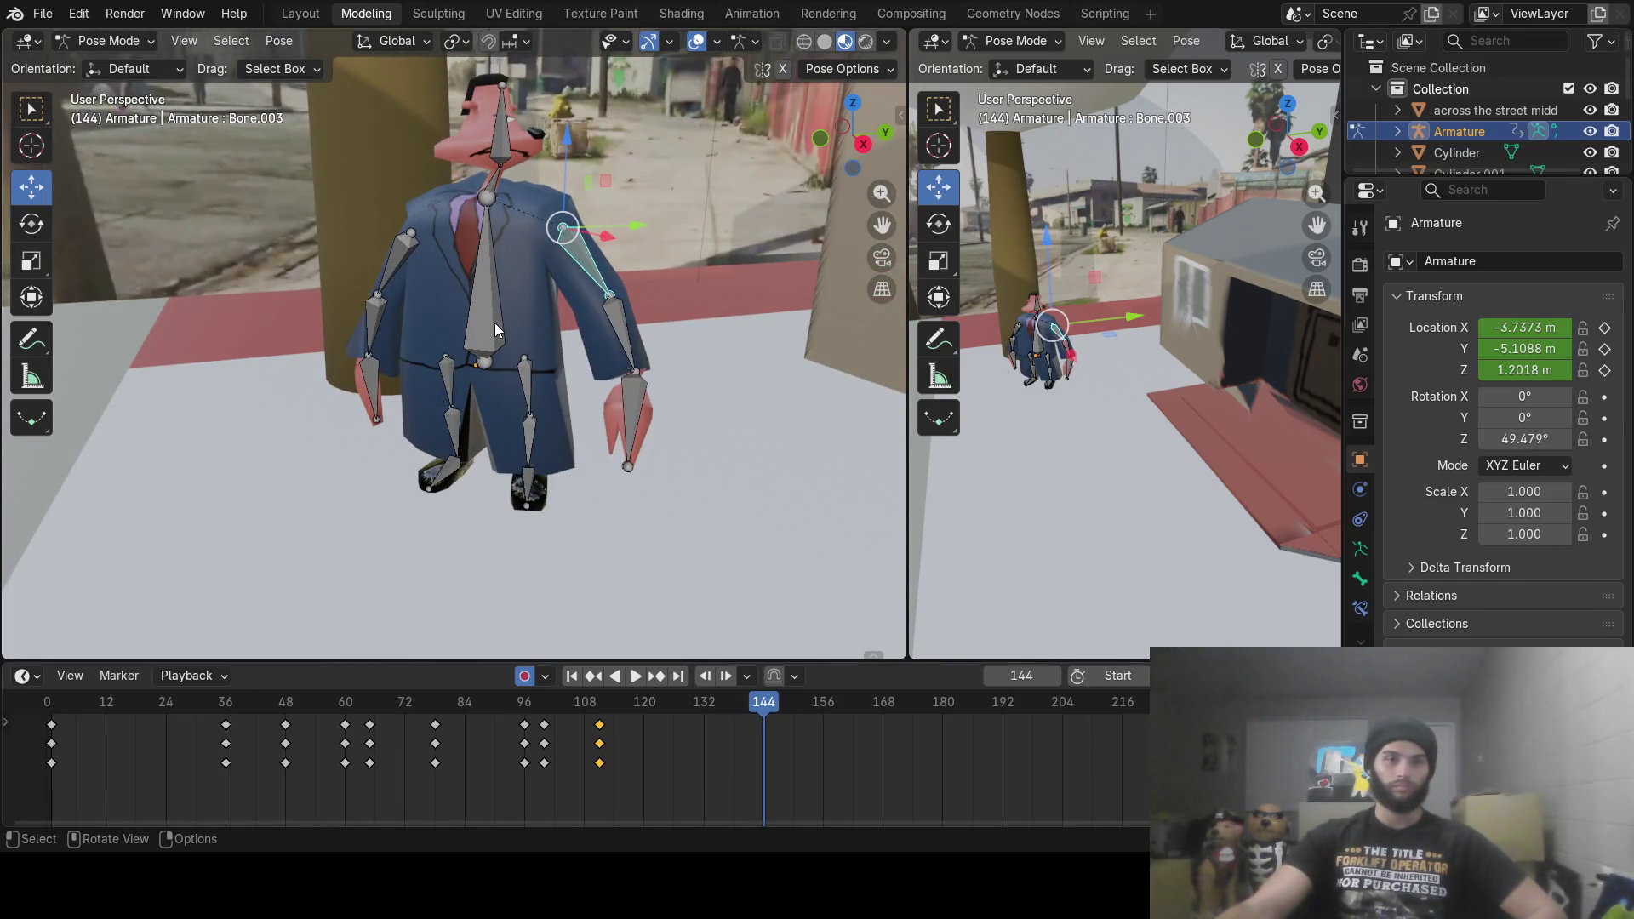
pyautogui.moveTo(516, 276)
pyautogui.mouseDown(button='middle')
pyautogui.moveTo(529, 260)
pyautogui.moveTo(370, 277)
pyautogui.moveTo(442, 248)
pyautogui.moveTo(426, 221)
pyautogui.moveTo(472, 234)
pyautogui.mouseUp(button='middle')
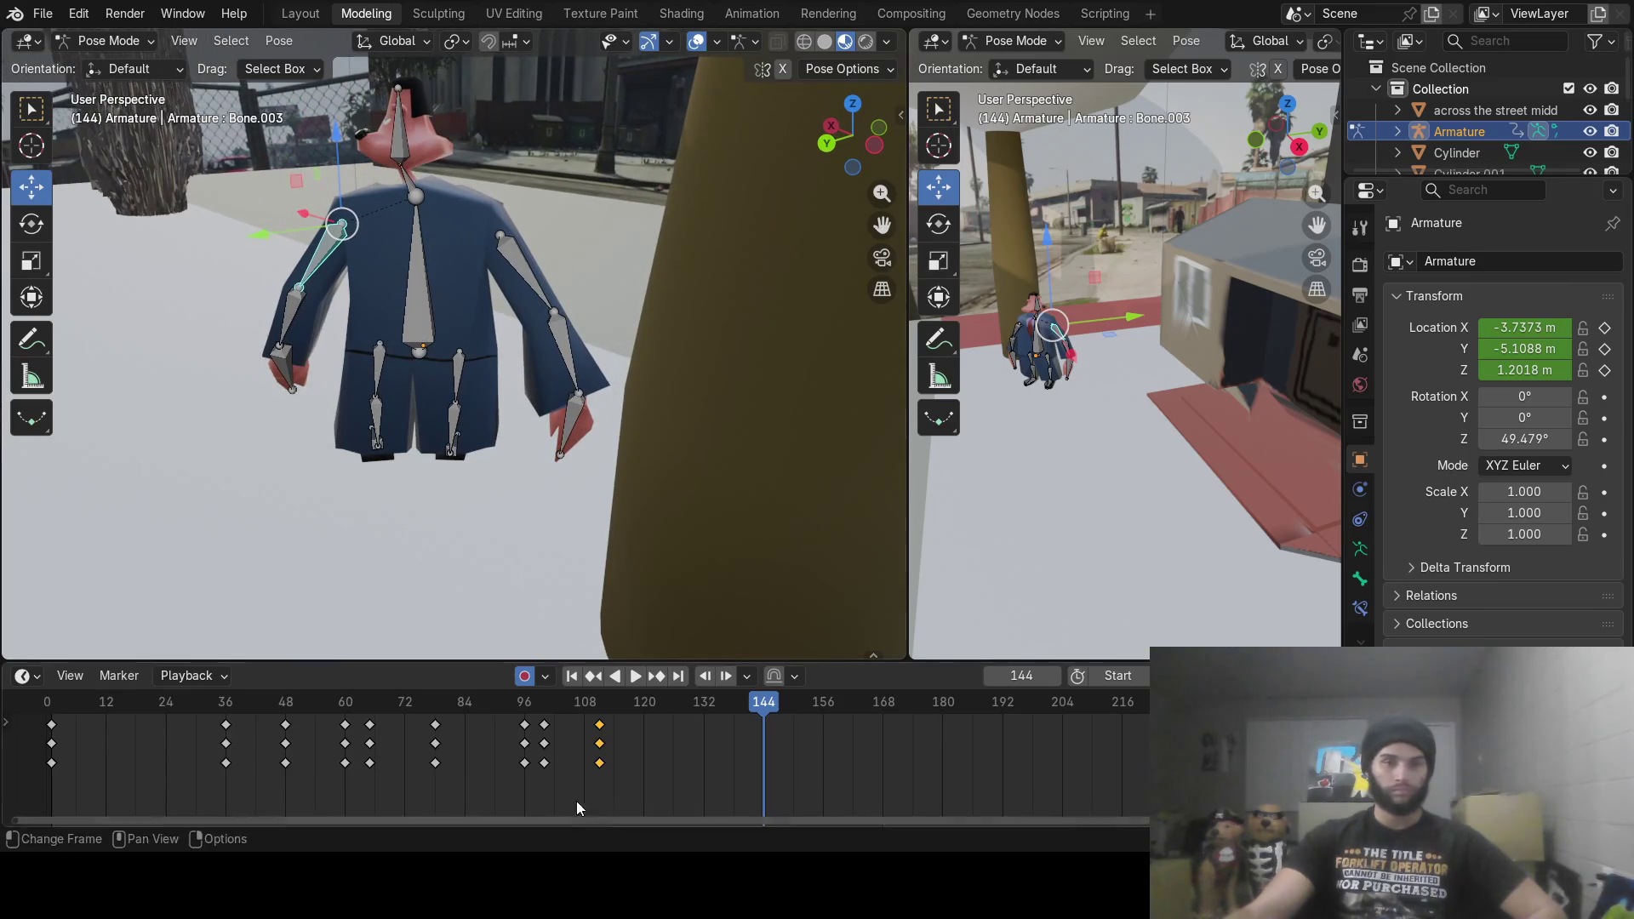
pyautogui.moveTo(536, 715)
pyautogui.mouseDown()
pyautogui.moveTo(503, 713)
pyautogui.moveTo(560, 713)
pyautogui.moveTo(330, 715)
pyautogui.moveTo(413, 724)
pyautogui.moveTo(437, 719)
pyautogui.moveTo(171, 685)
pyautogui.moveTo(262, 685)
pyautogui.moveTo(280, 706)
pyautogui.moveTo(207, 708)
pyautogui.moveTo(228, 708)
pyautogui.mouseUp()
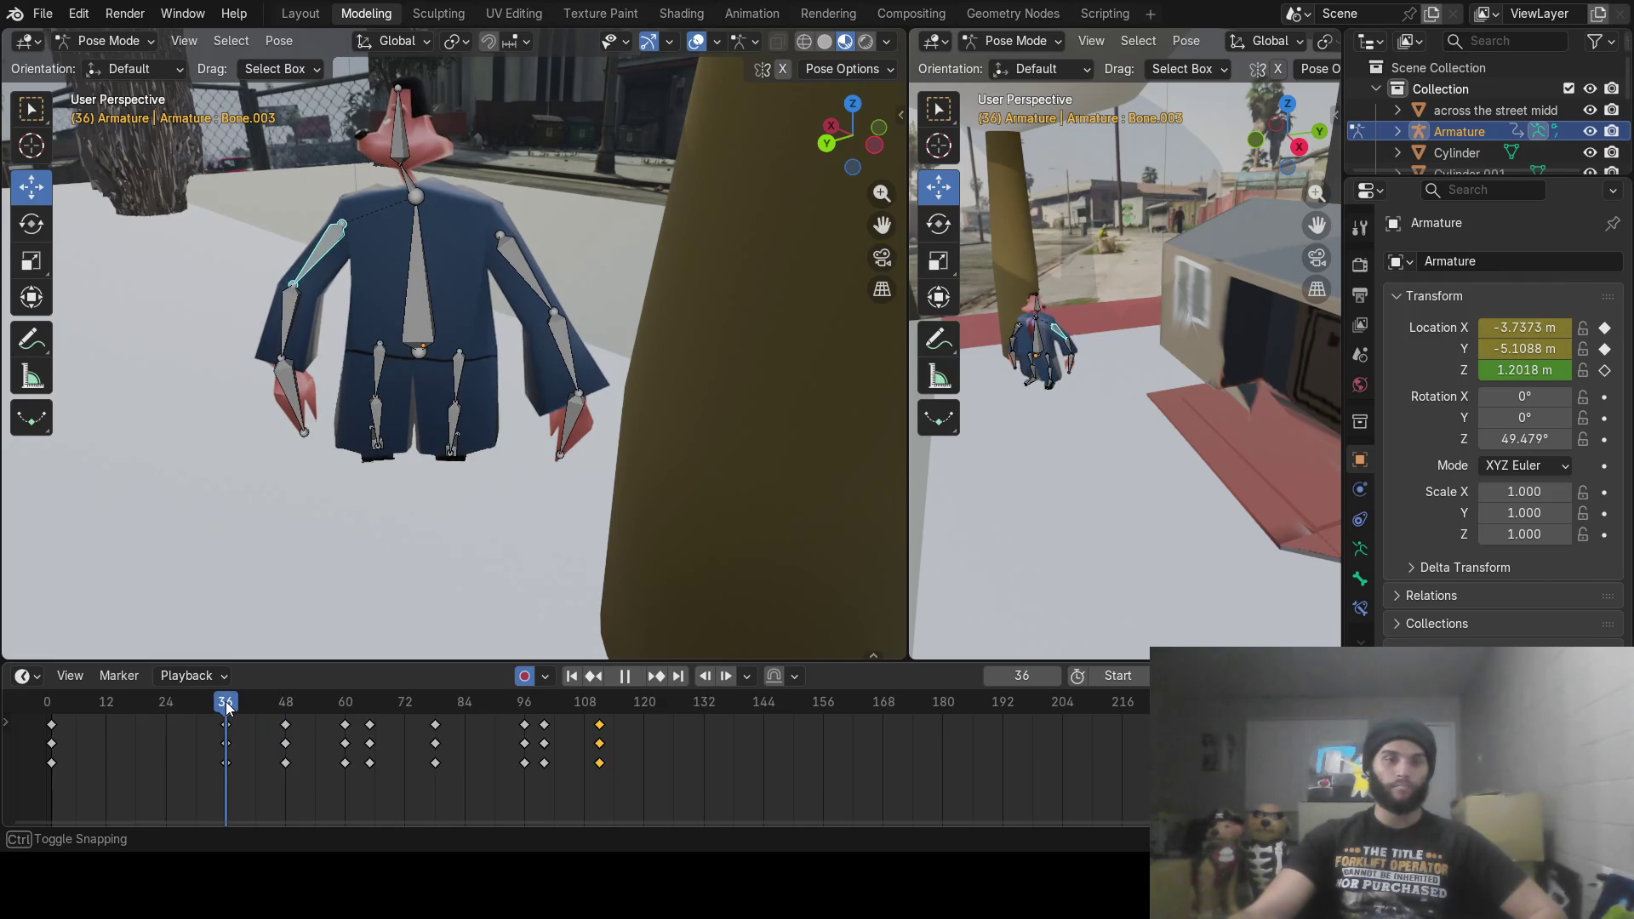
# Step: Key the torso bone's rotation at frame 36
pyautogui.moveTo(227, 708); pyautogui.dragTo(226, 708)
pyautogui.click(429, 325)
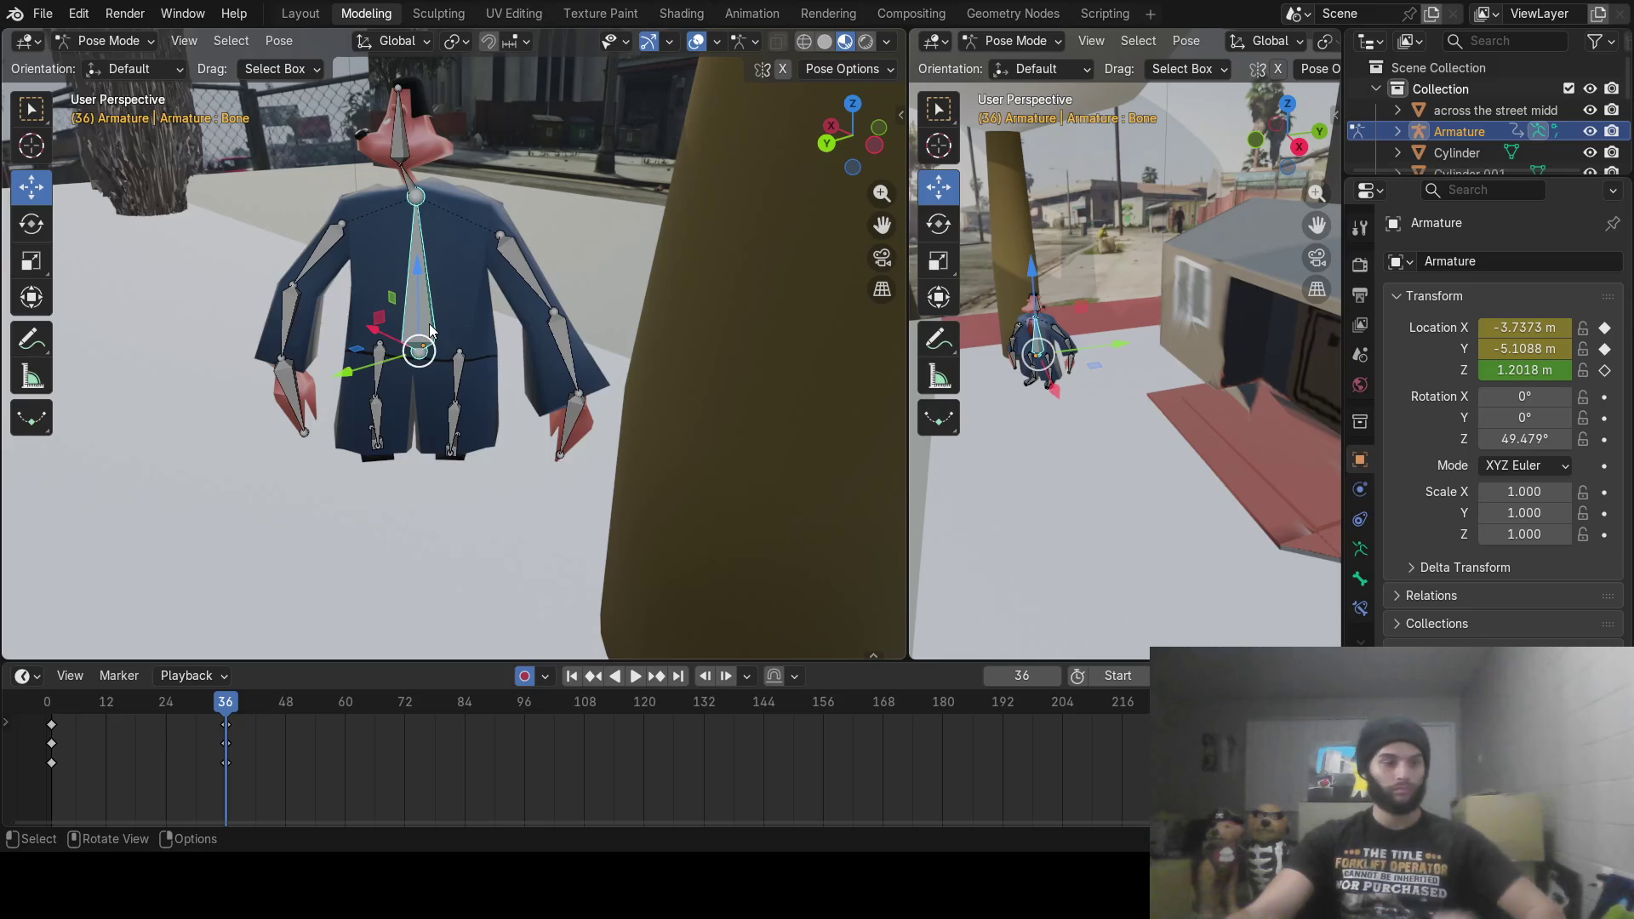
pyautogui.press('r')
pyautogui.click(447, 310)
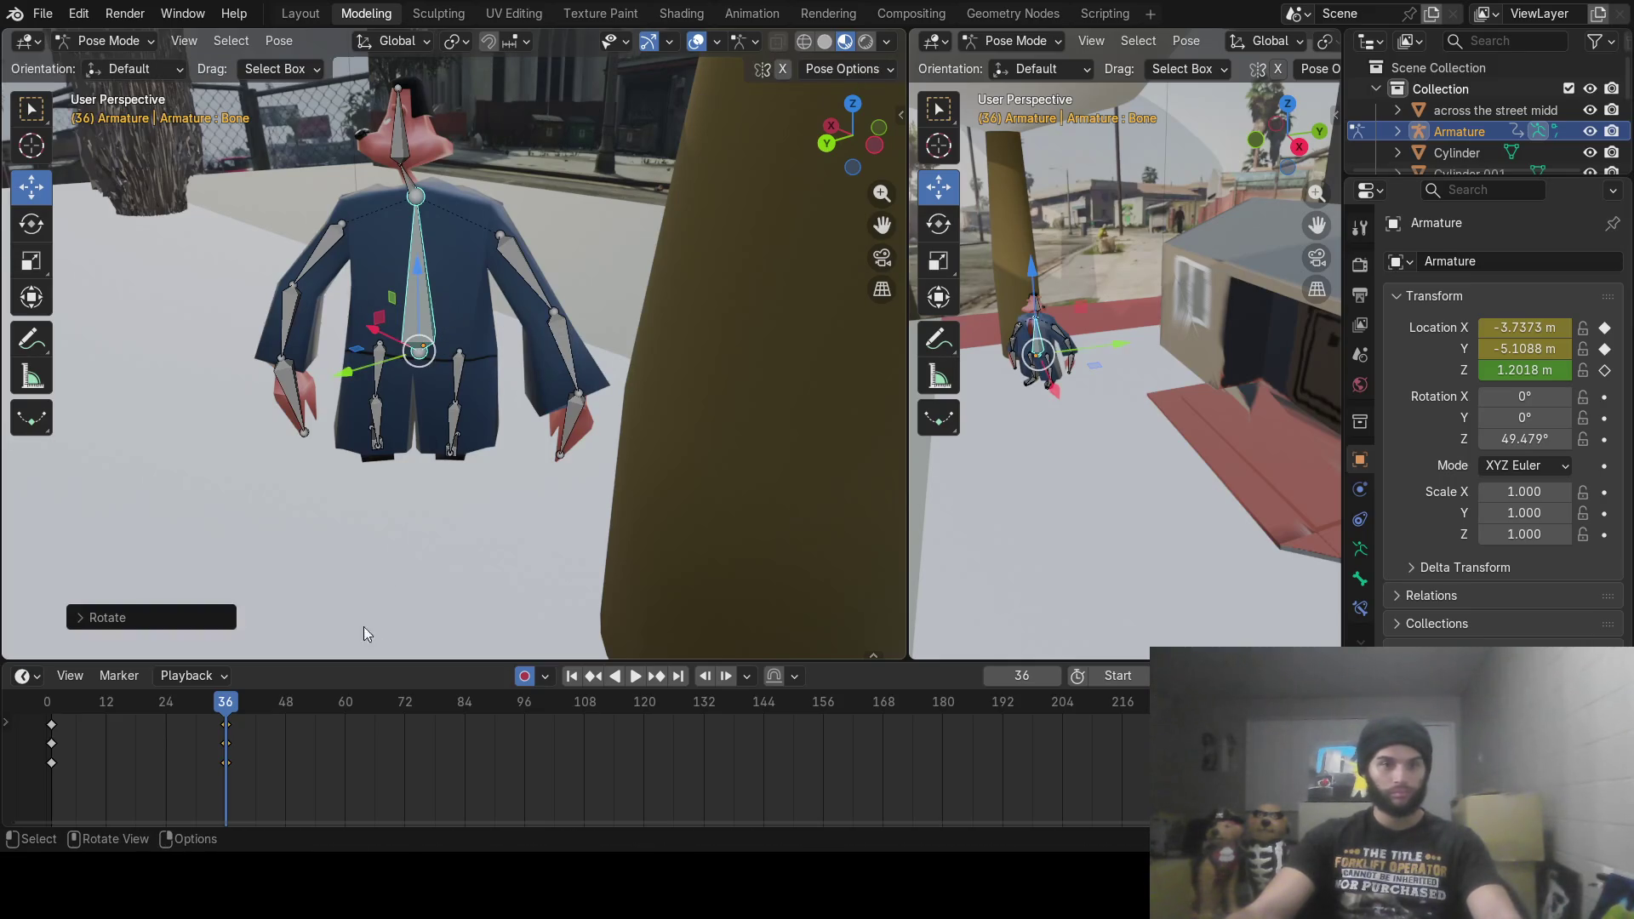
# Step: Twist the torso about Z at frame 48, then undo the twist
pyautogui.moveTo(230, 713)
pyautogui.mouseDown()
pyautogui.moveTo(318, 710)
pyautogui.moveTo(270, 713)
pyautogui.moveTo(286, 698)
pyautogui.mouseUp()
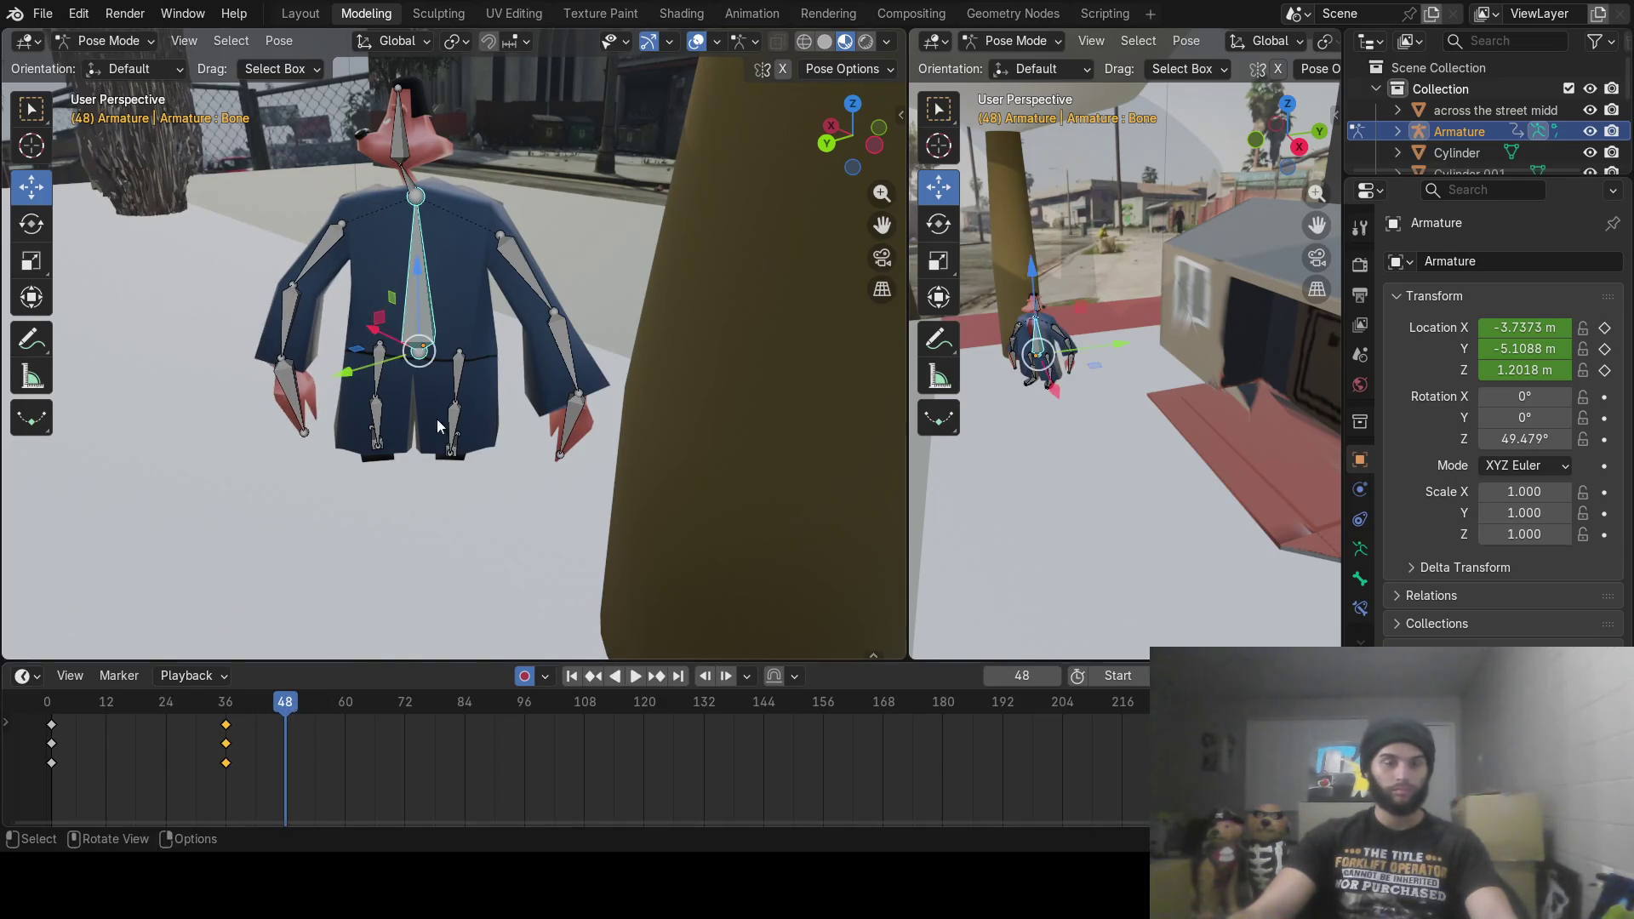
pyautogui.press('r')
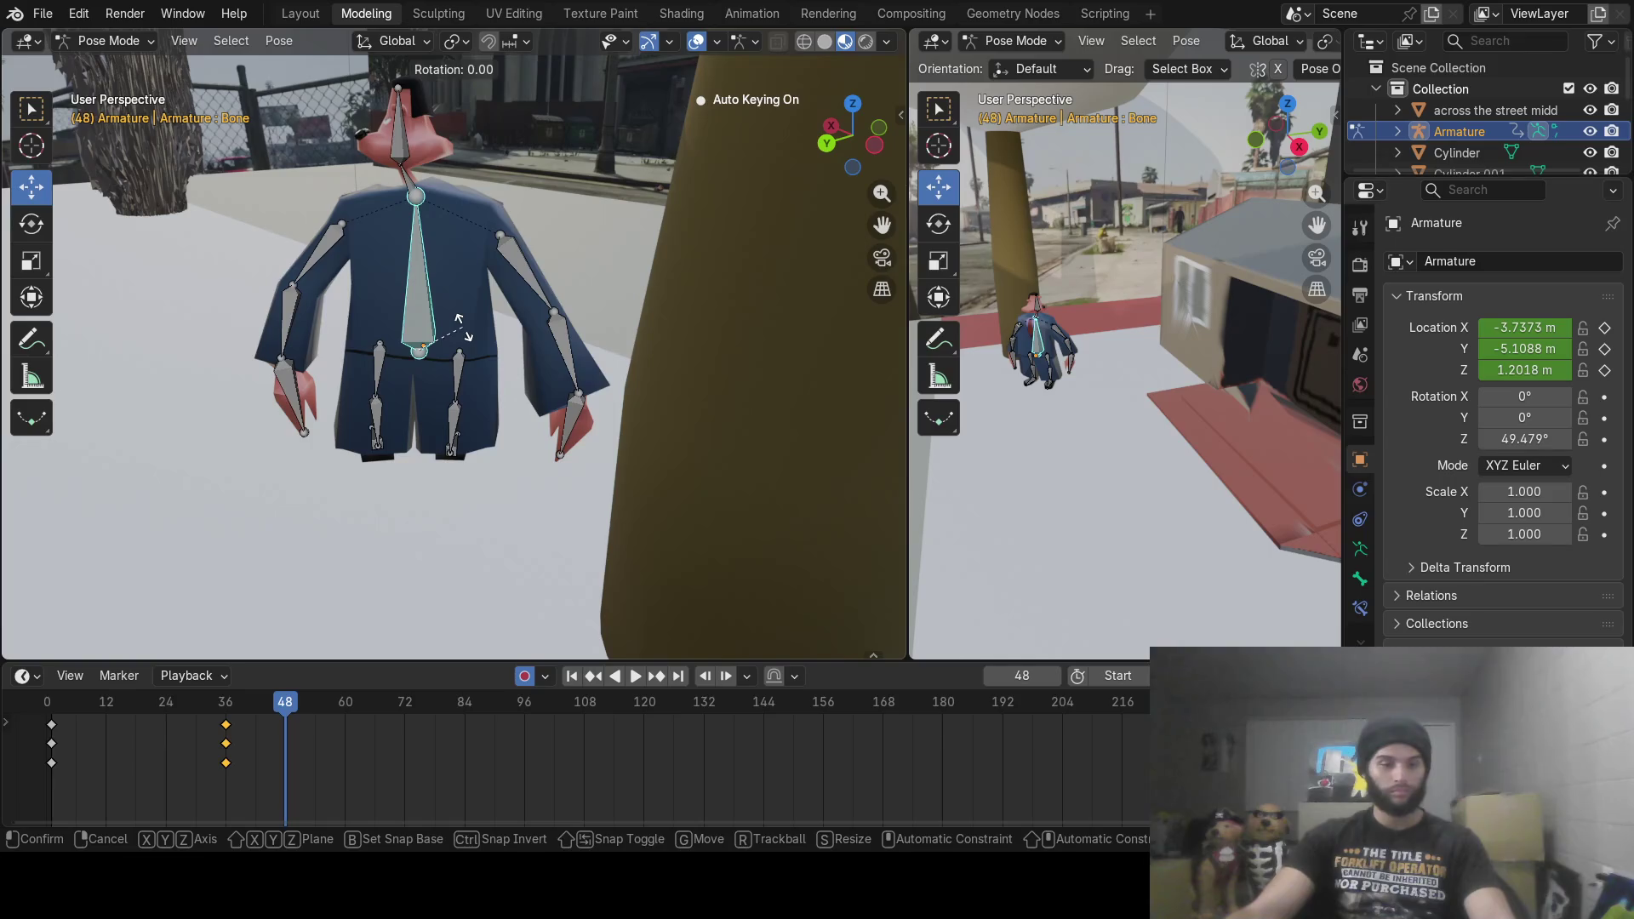
pyautogui.press('z')
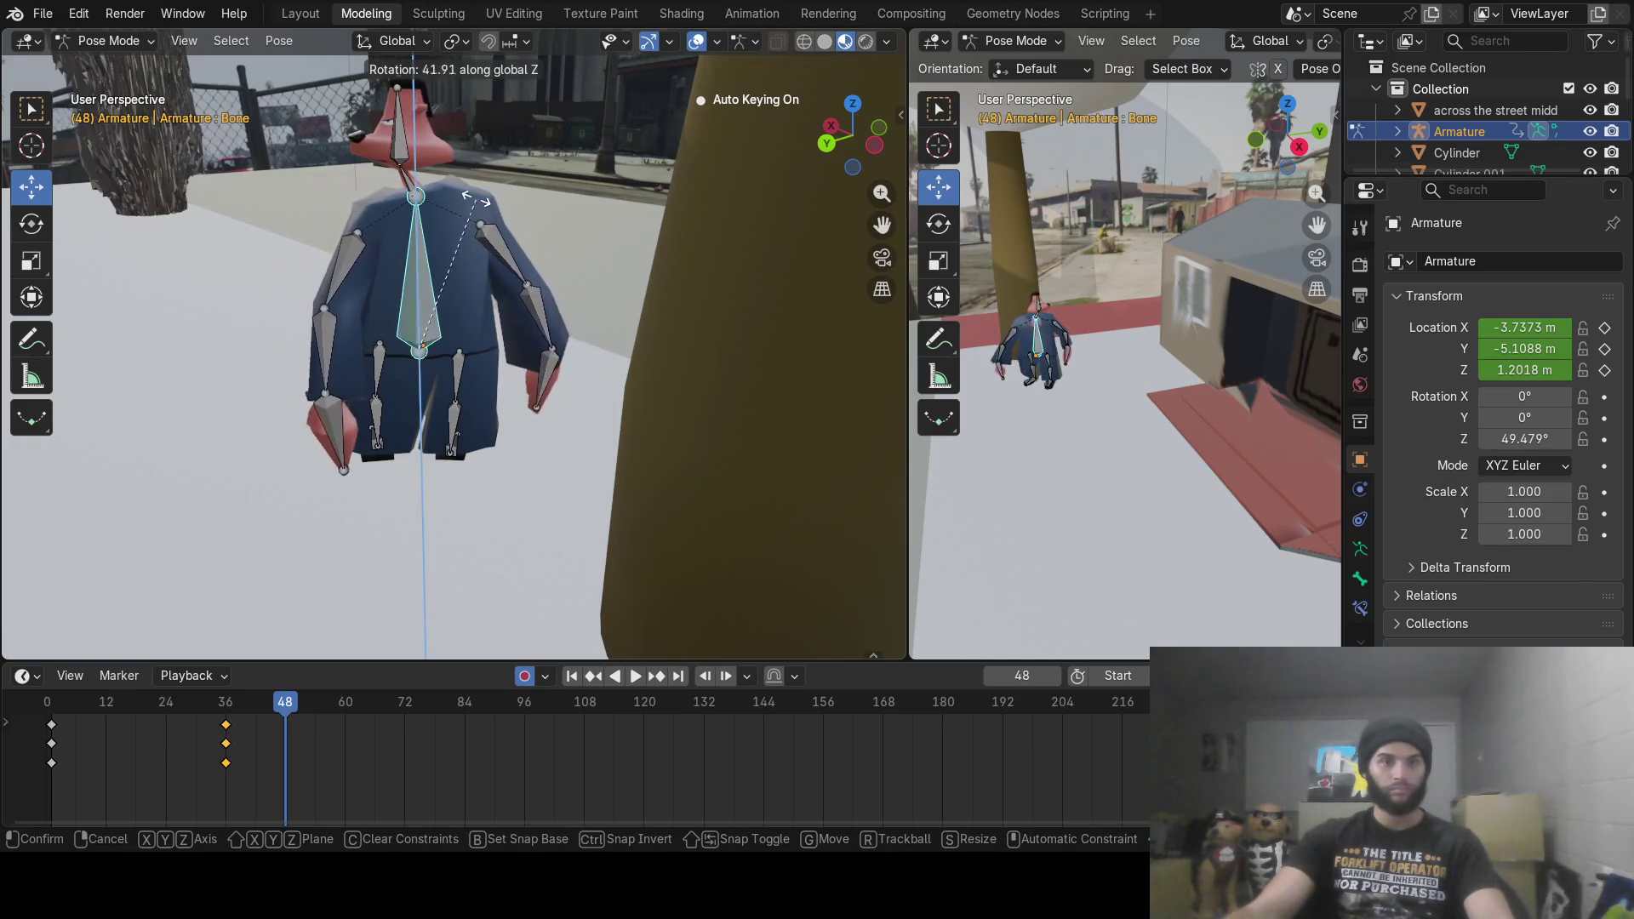
pyautogui.click(476, 216)
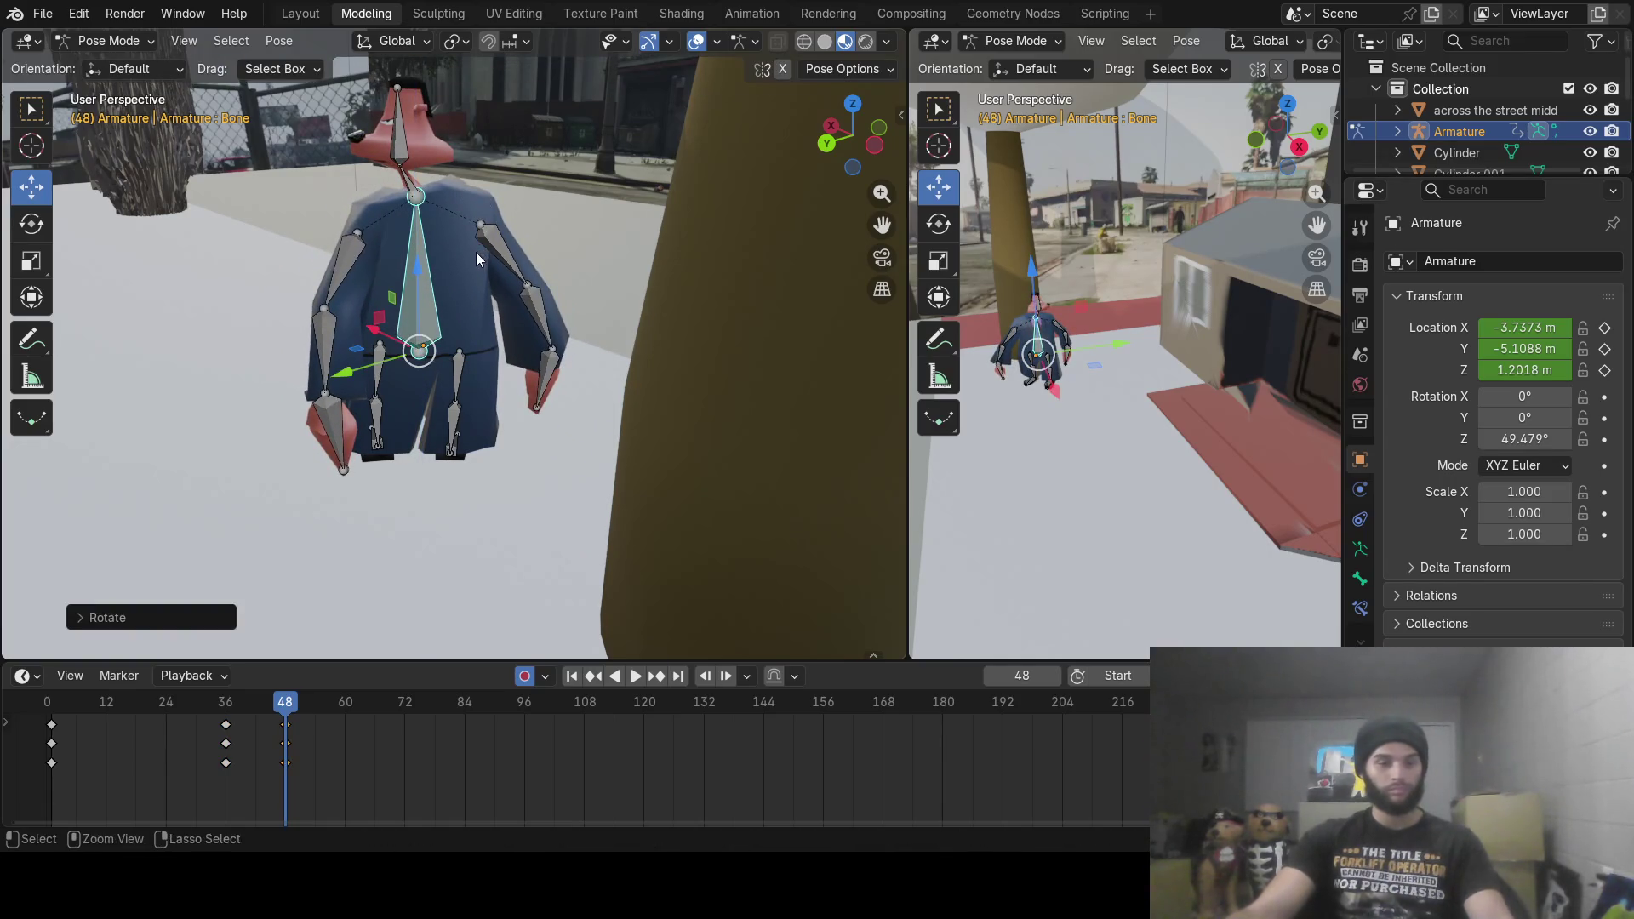
pyautogui.hotkey('ctrl', 'z')
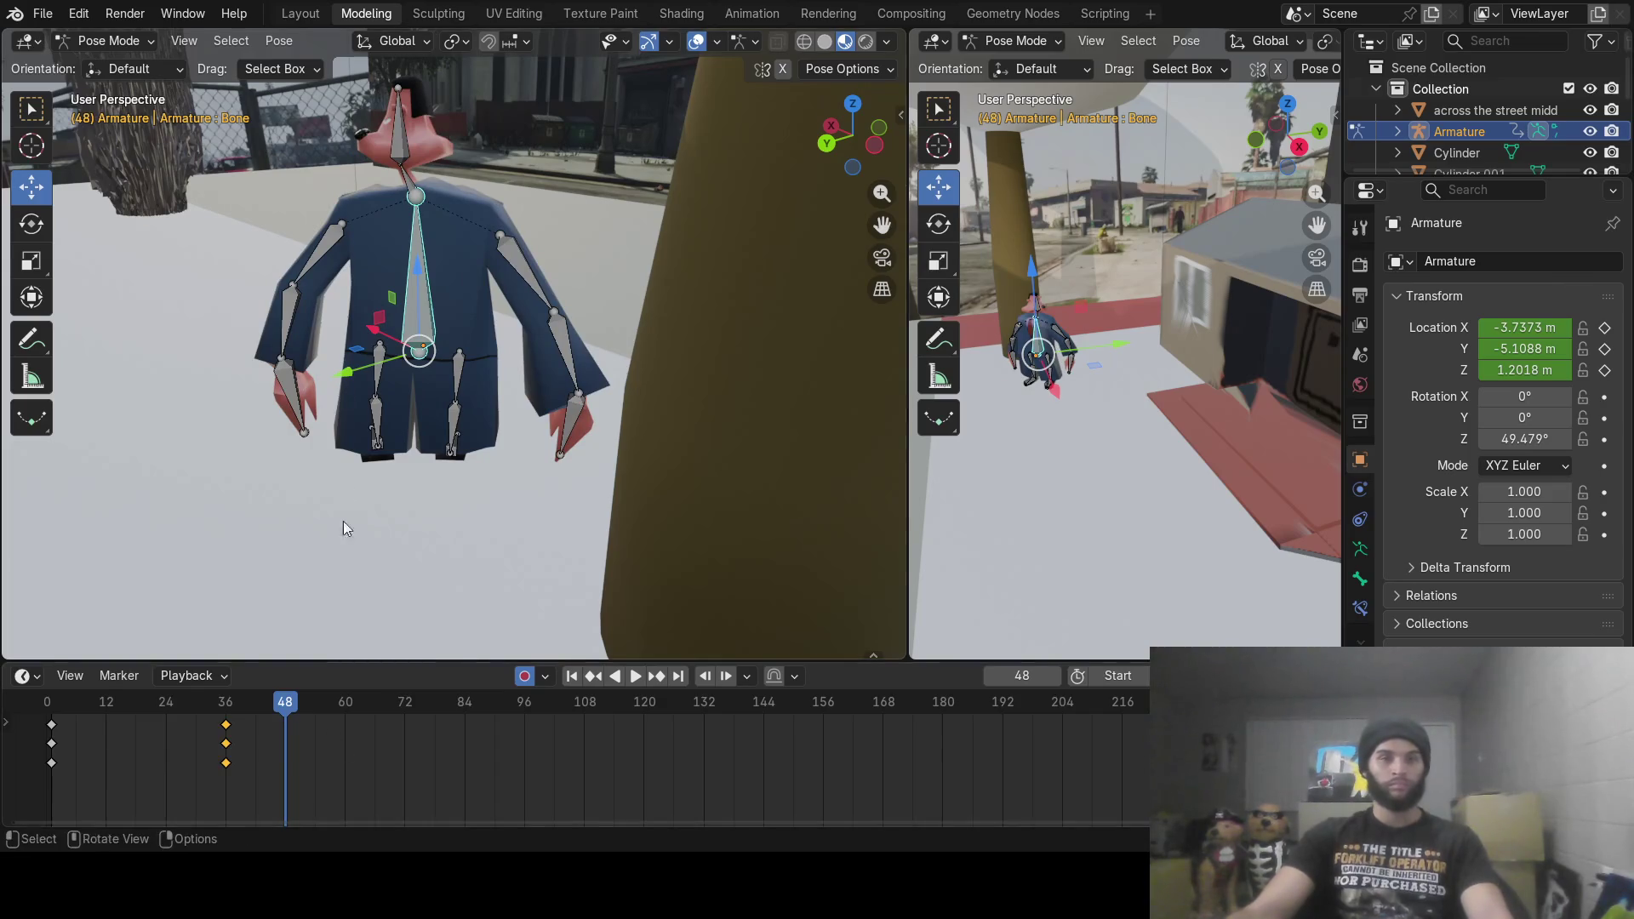
pyautogui.click(136, 39)
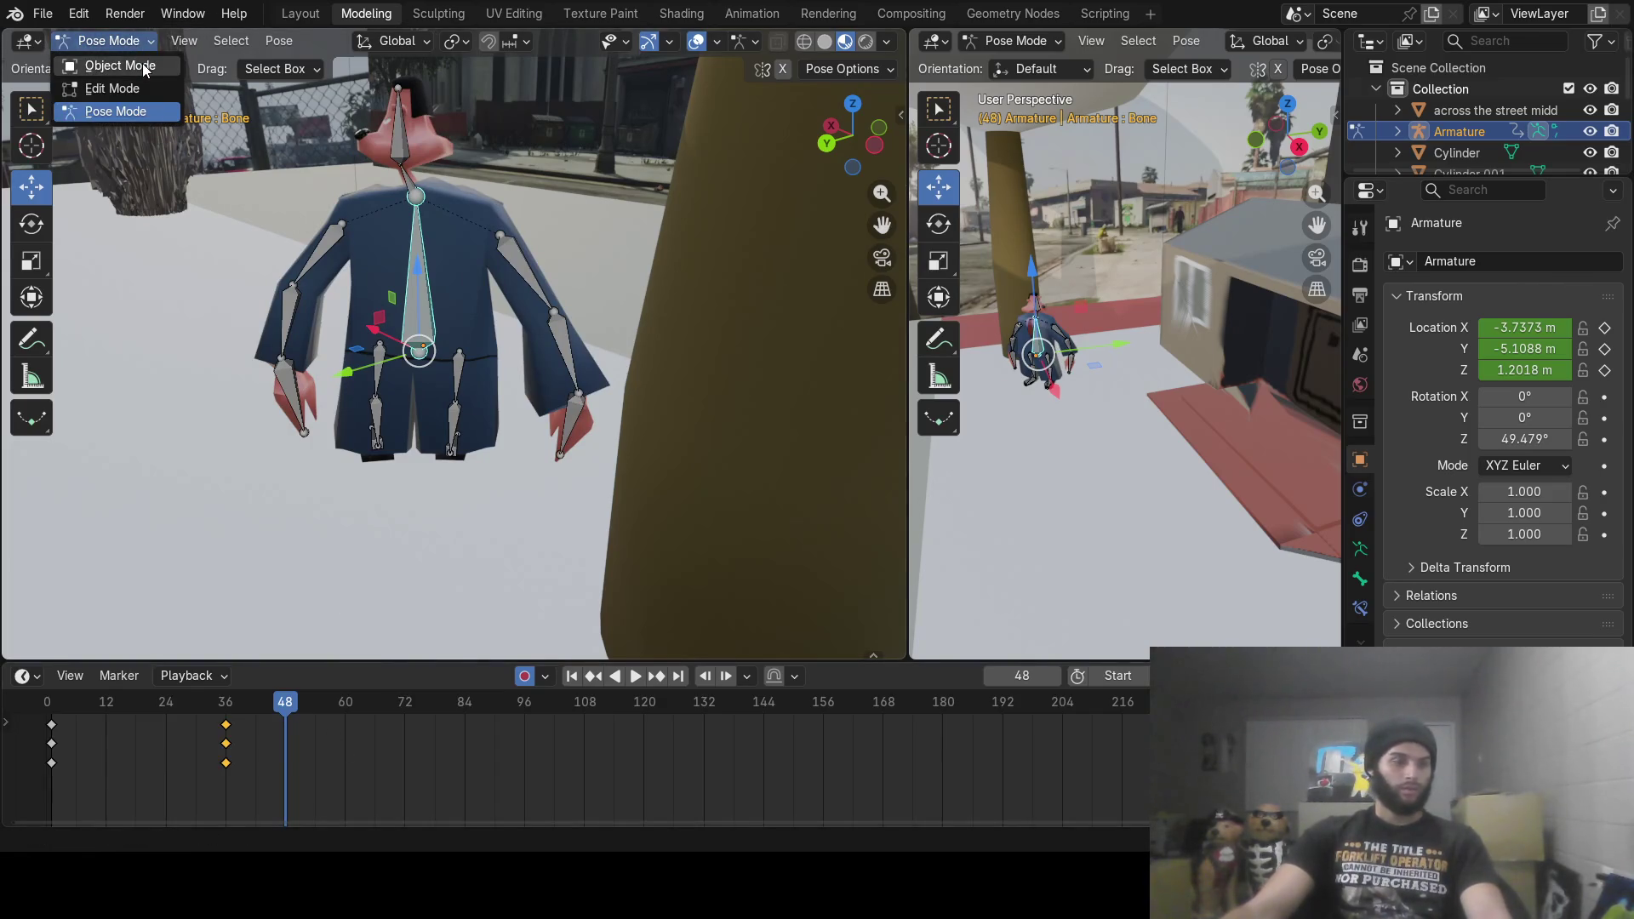
# Step: In Object Mode, turn the whole character about Z to face 117° at frame 48
pyautogui.click(141, 65)
pyautogui.moveTo(292, 695)
pyautogui.mouseDown()
pyautogui.moveTo(147, 700)
pyautogui.moveTo(230, 698)
pyautogui.mouseUp()
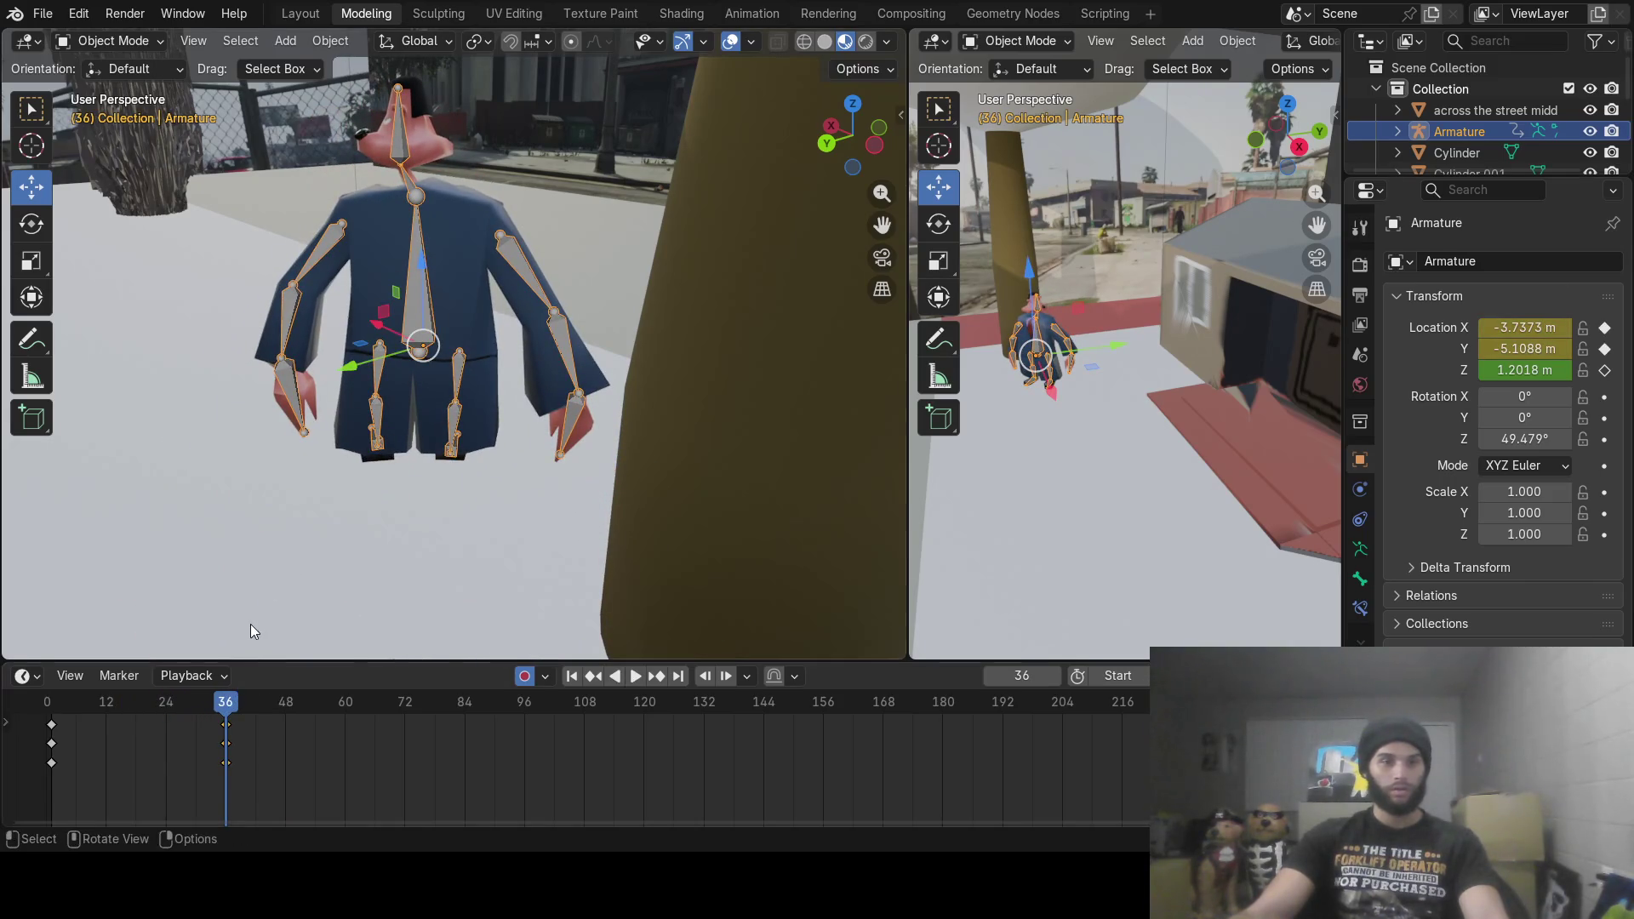
pyautogui.moveTo(254, 702); pyautogui.dragTo(285, 713)
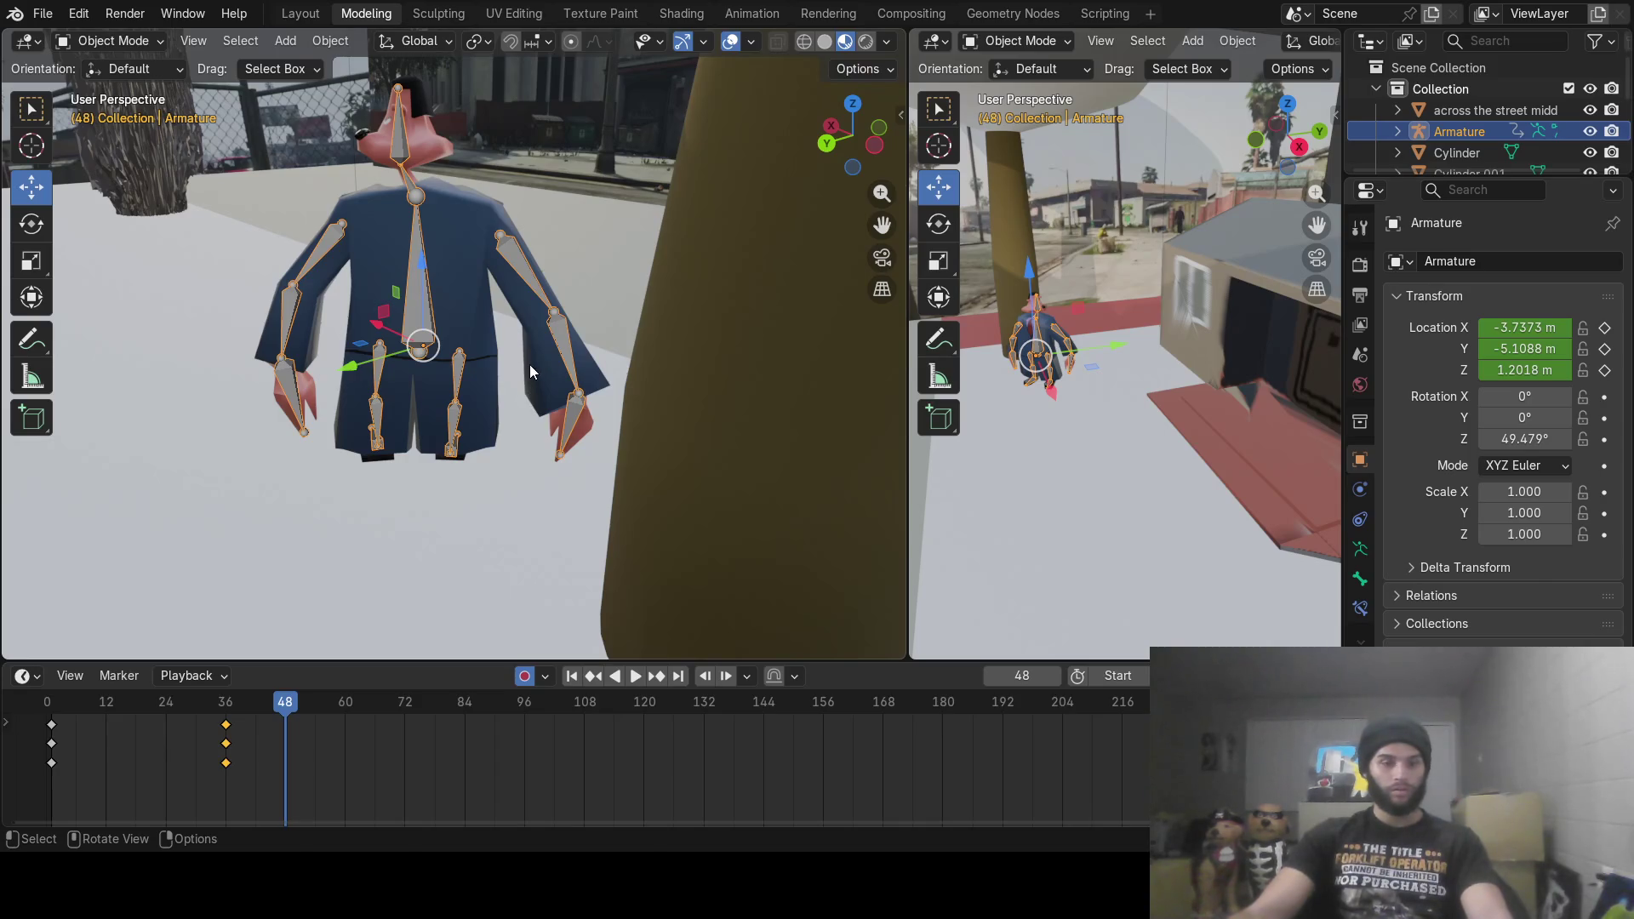
pyautogui.press('r')
pyautogui.press('z')
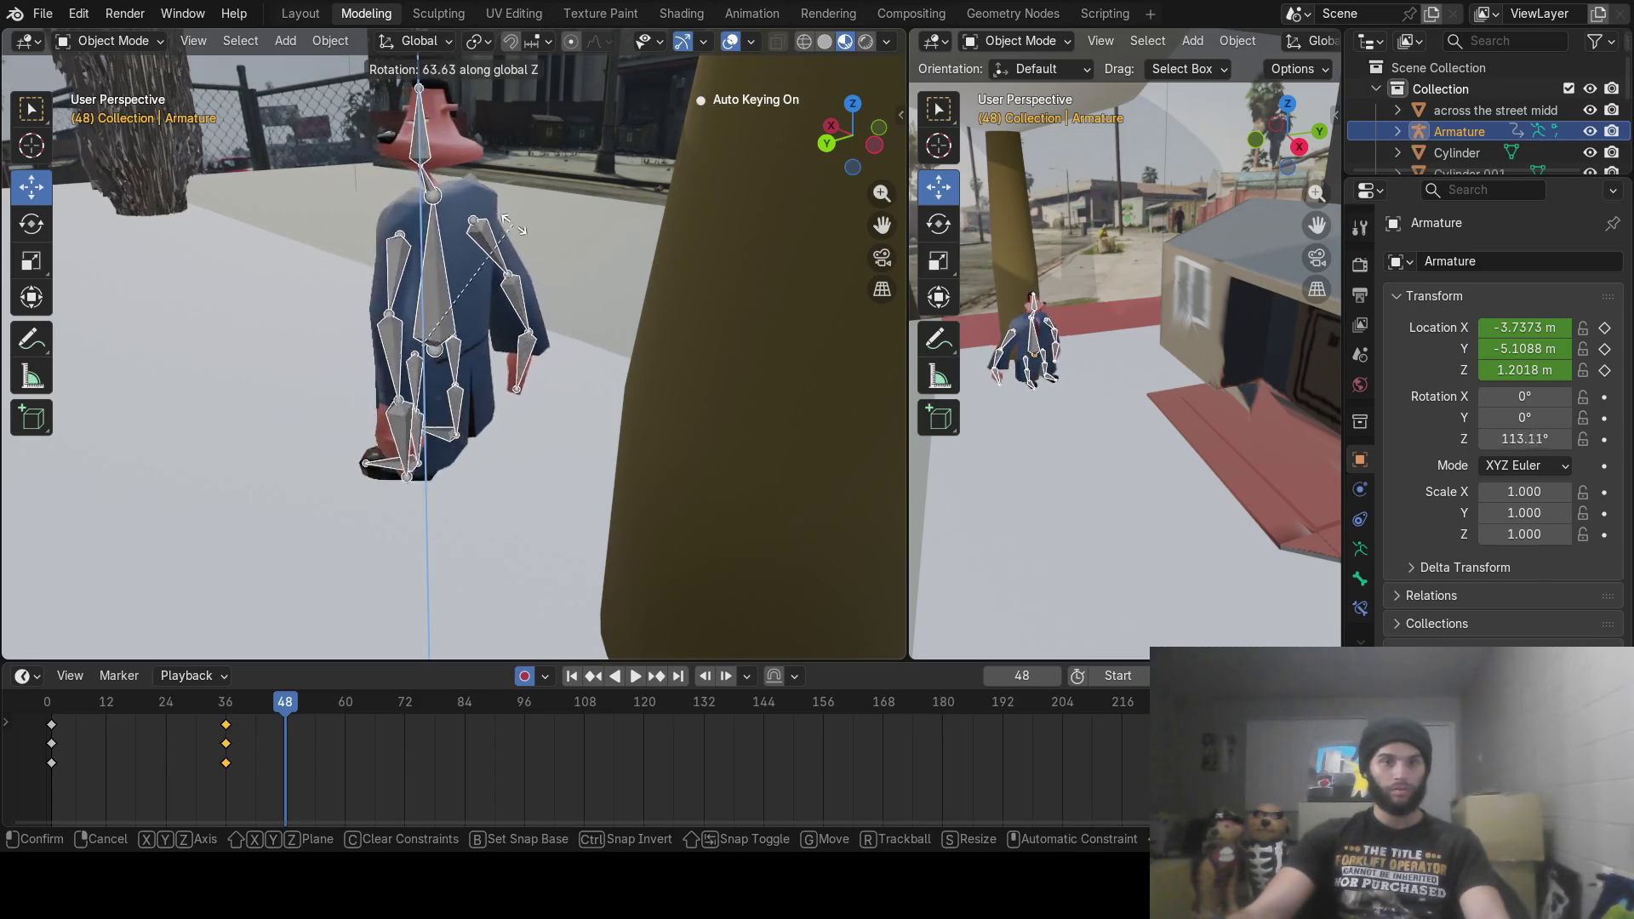
pyautogui.click(513, 223)
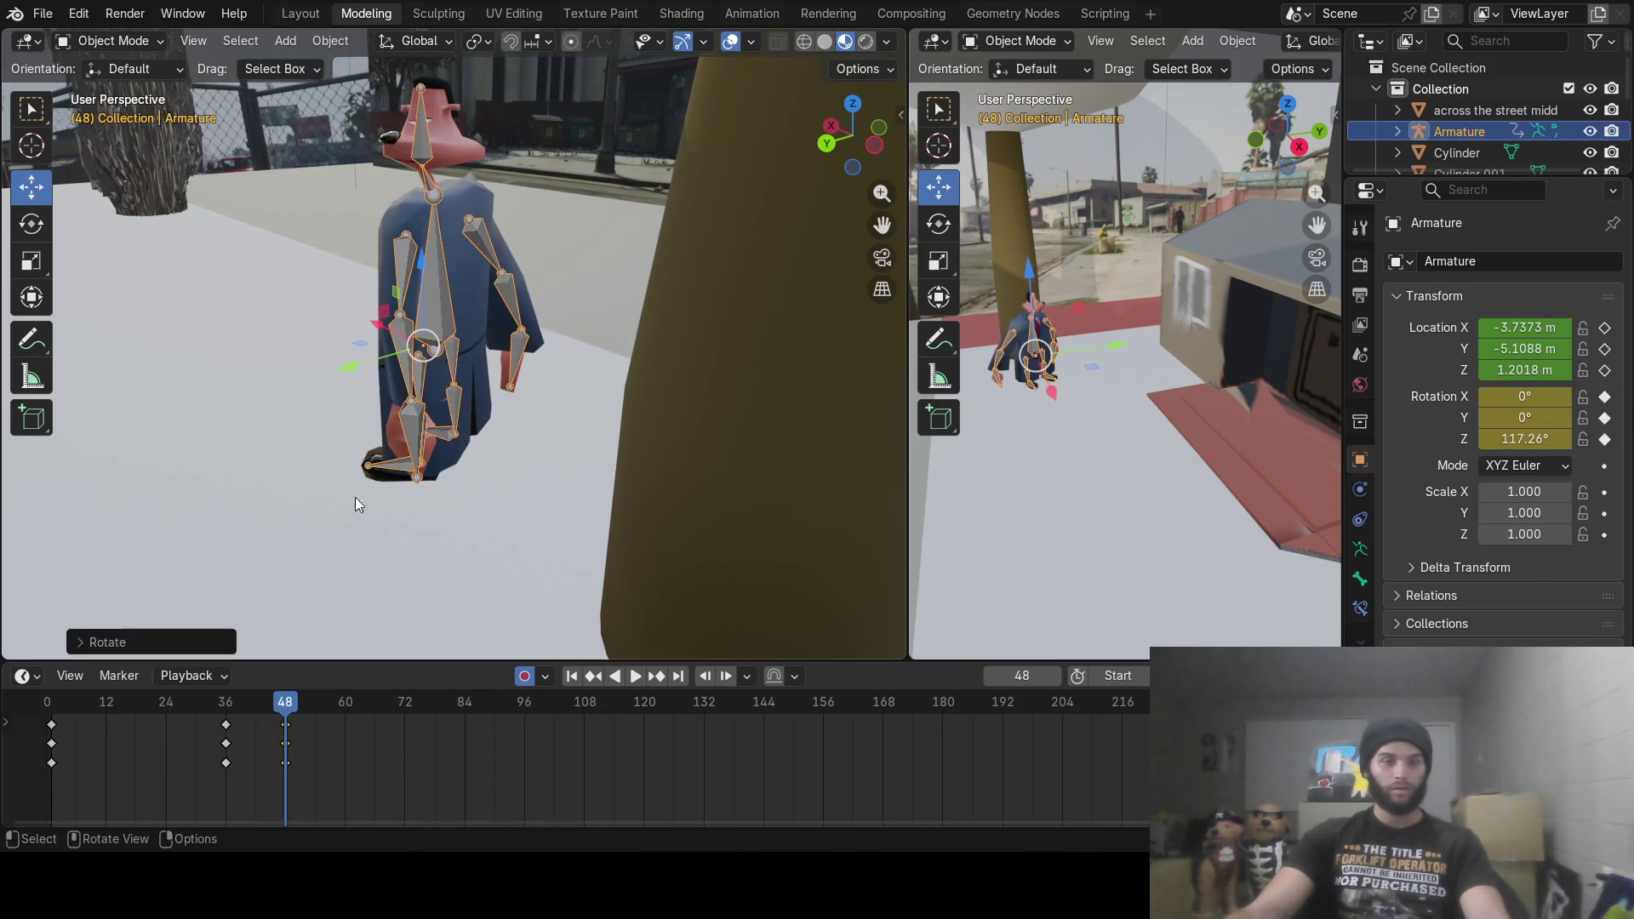
# Step: Return to Pose Mode and turn the head using the neck bone
pyautogui.click(120, 37)
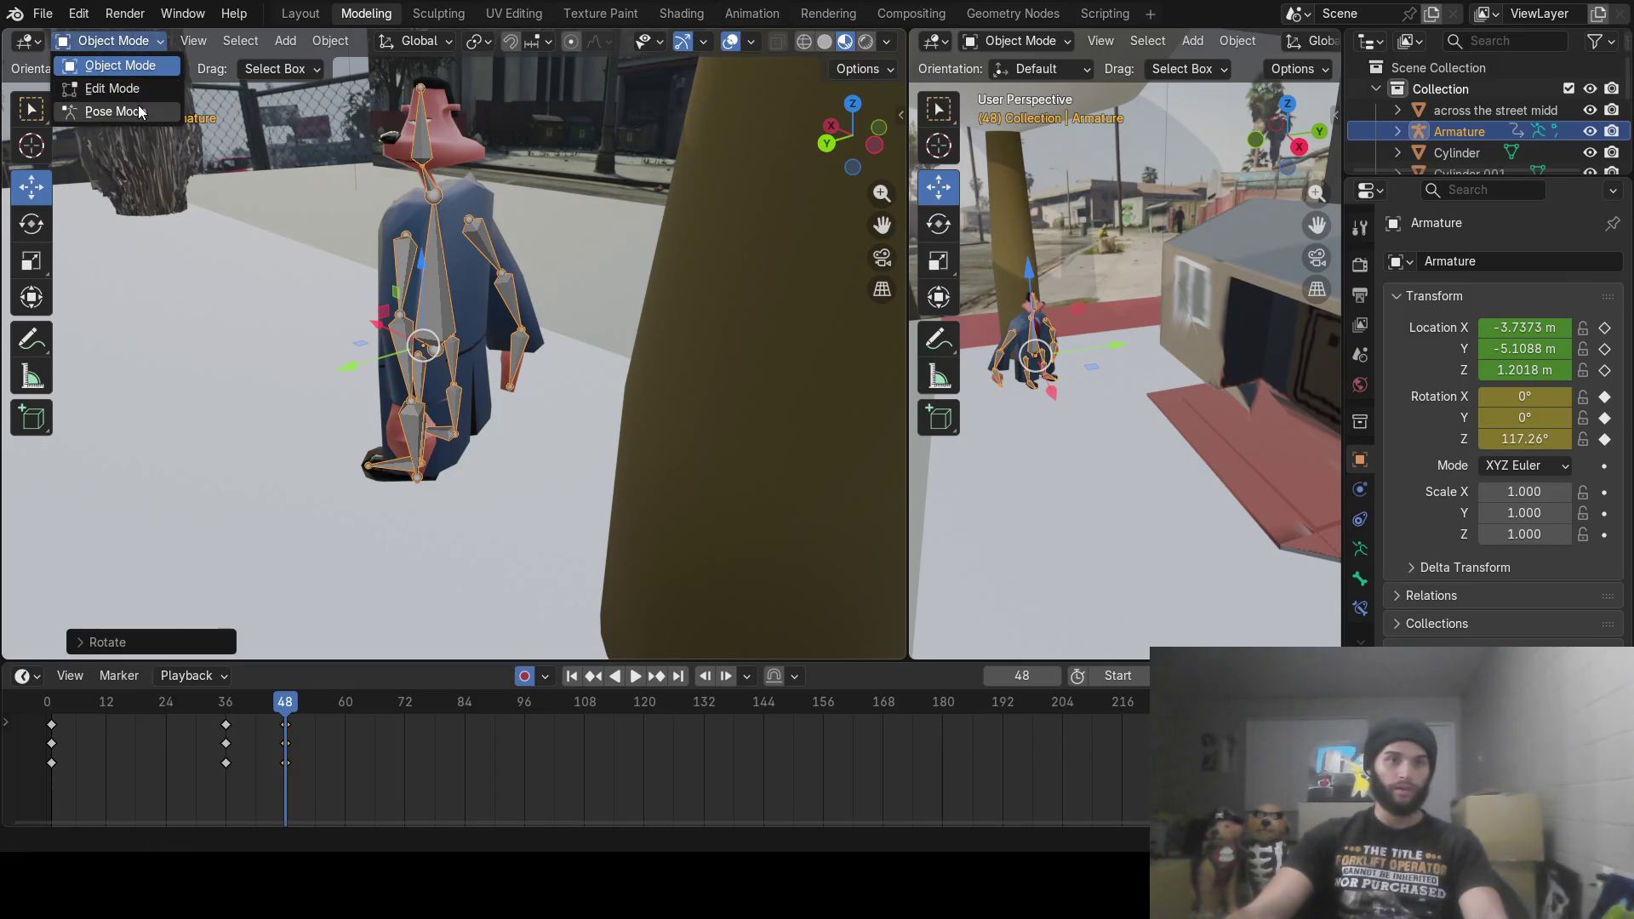
pyautogui.click(141, 112)
pyautogui.moveTo(417, 299)
pyautogui.mouseDown(button='middle')
pyautogui.moveTo(492, 288)
pyautogui.moveTo(480, 230)
pyautogui.moveTo(512, 267)
pyautogui.moveTo(550, 247)
pyautogui.mouseUp(button='middle')
pyautogui.click(427, 190)
pyautogui.press('r')
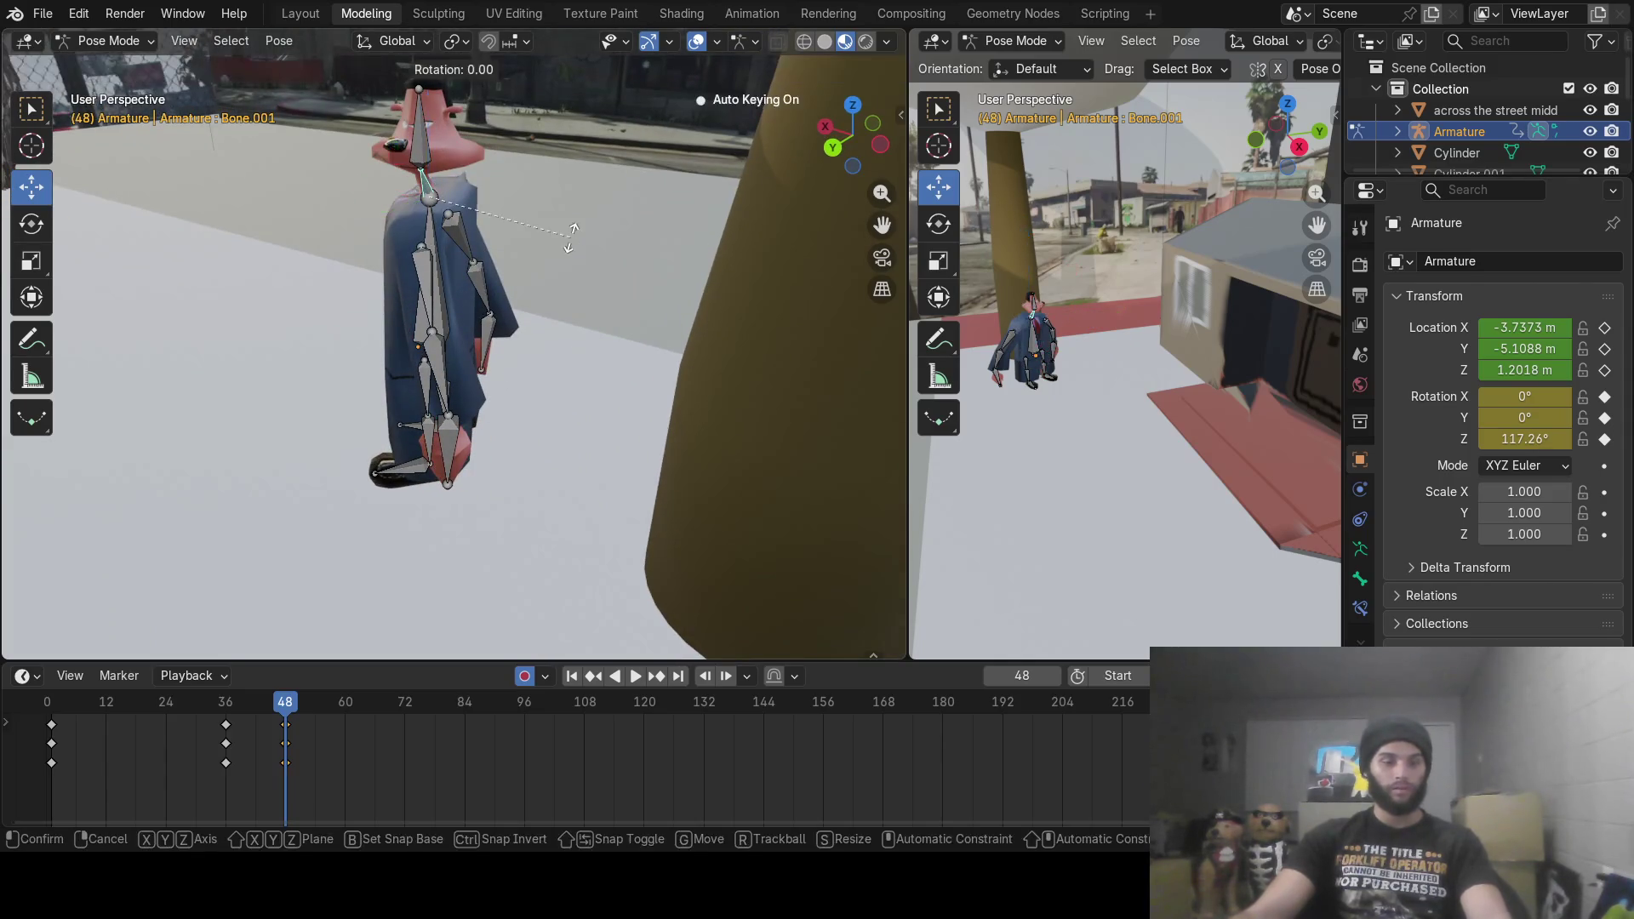
pyautogui.click(560, 354)
# Step: Play the animation and scrub back to about frame 28
pyautogui.moveTo(560, 354)
pyautogui.mouseDown(button='middle')
pyautogui.moveTo(479, 322)
pyautogui.moveTo(497, 333)
pyautogui.mouseUp(button='middle')
pyautogui.press('space')
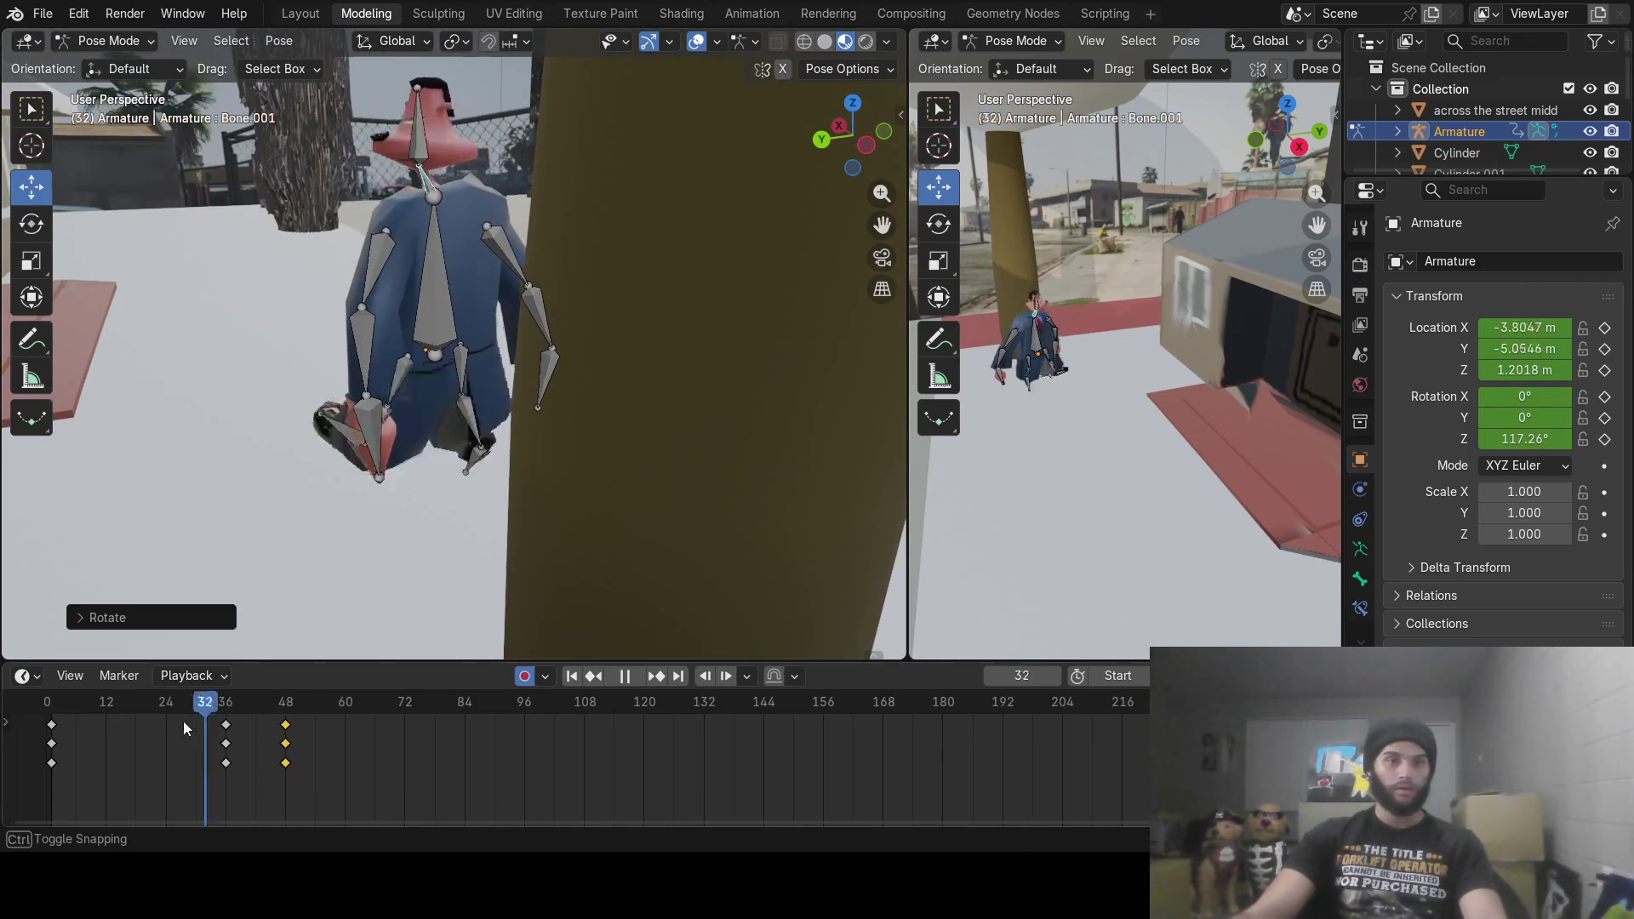
pyautogui.moveTo(82, 737); pyautogui.dragTo(226, 737)
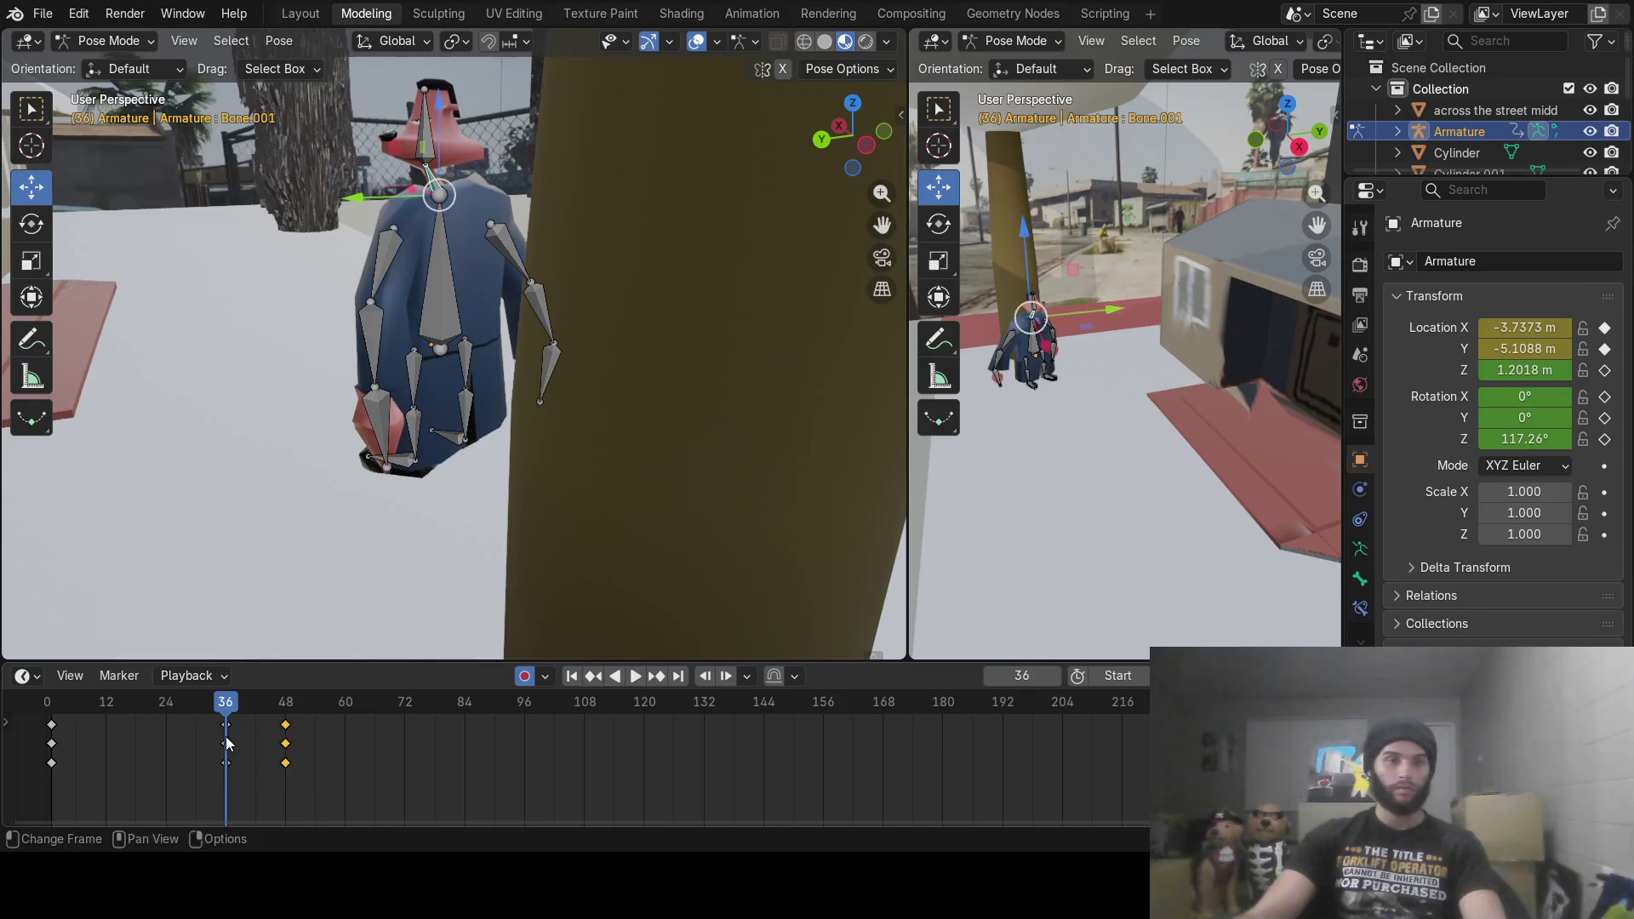
pyautogui.click(121, 41)
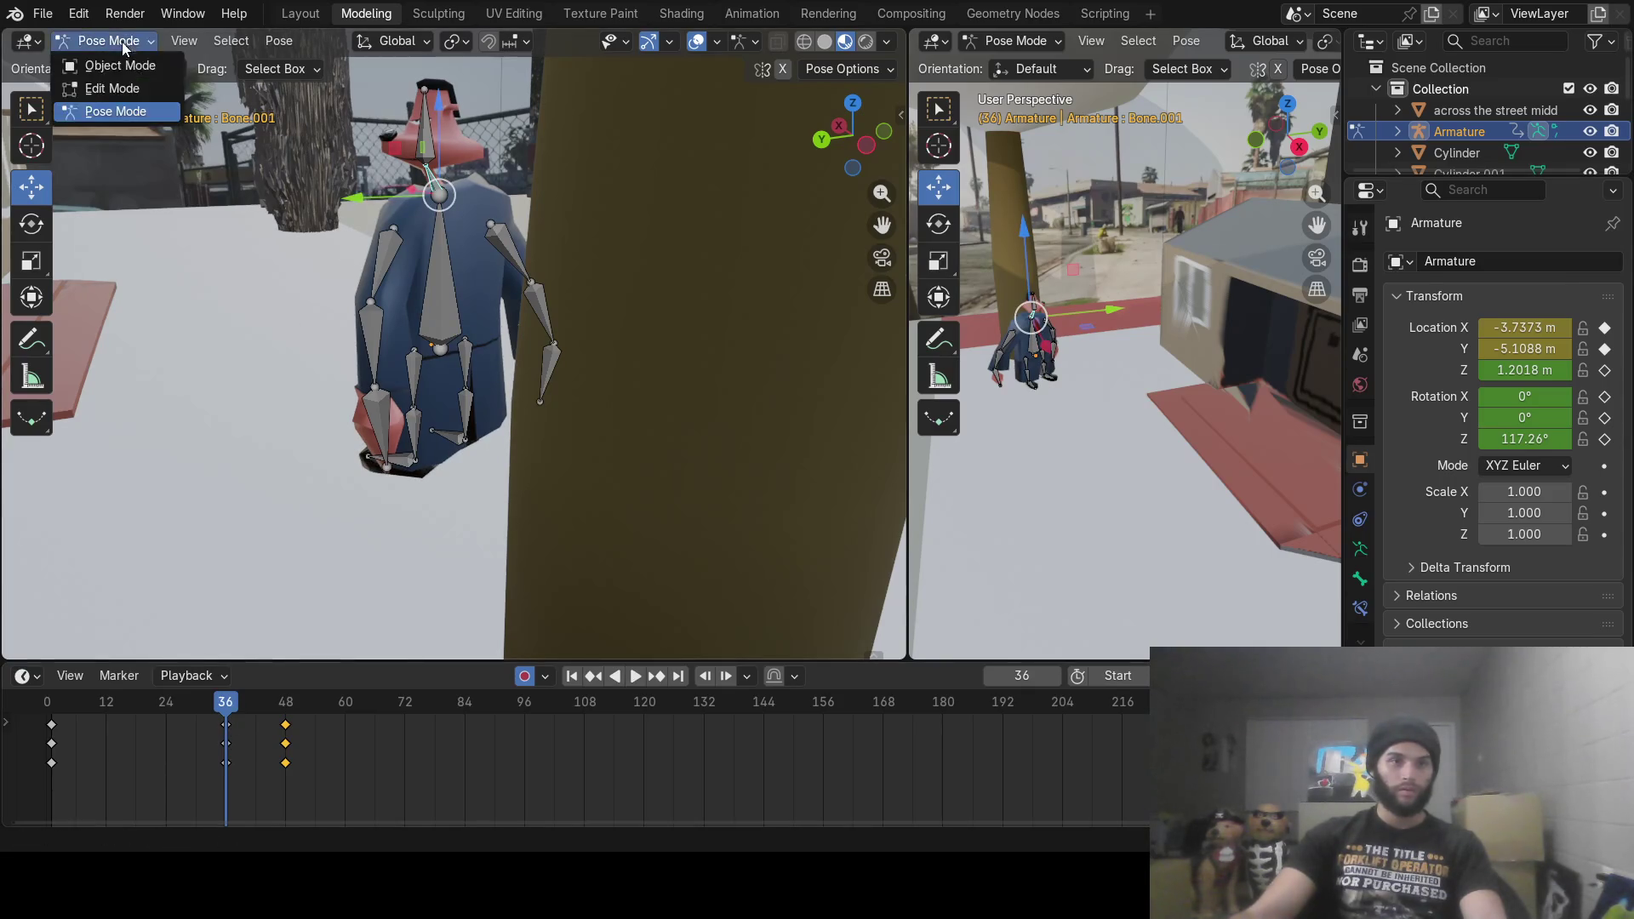
# Step: In Object Mode, rotate the rig about Z to a 45.474° heading, then scrub to frame 42
pyautogui.click(111, 66)
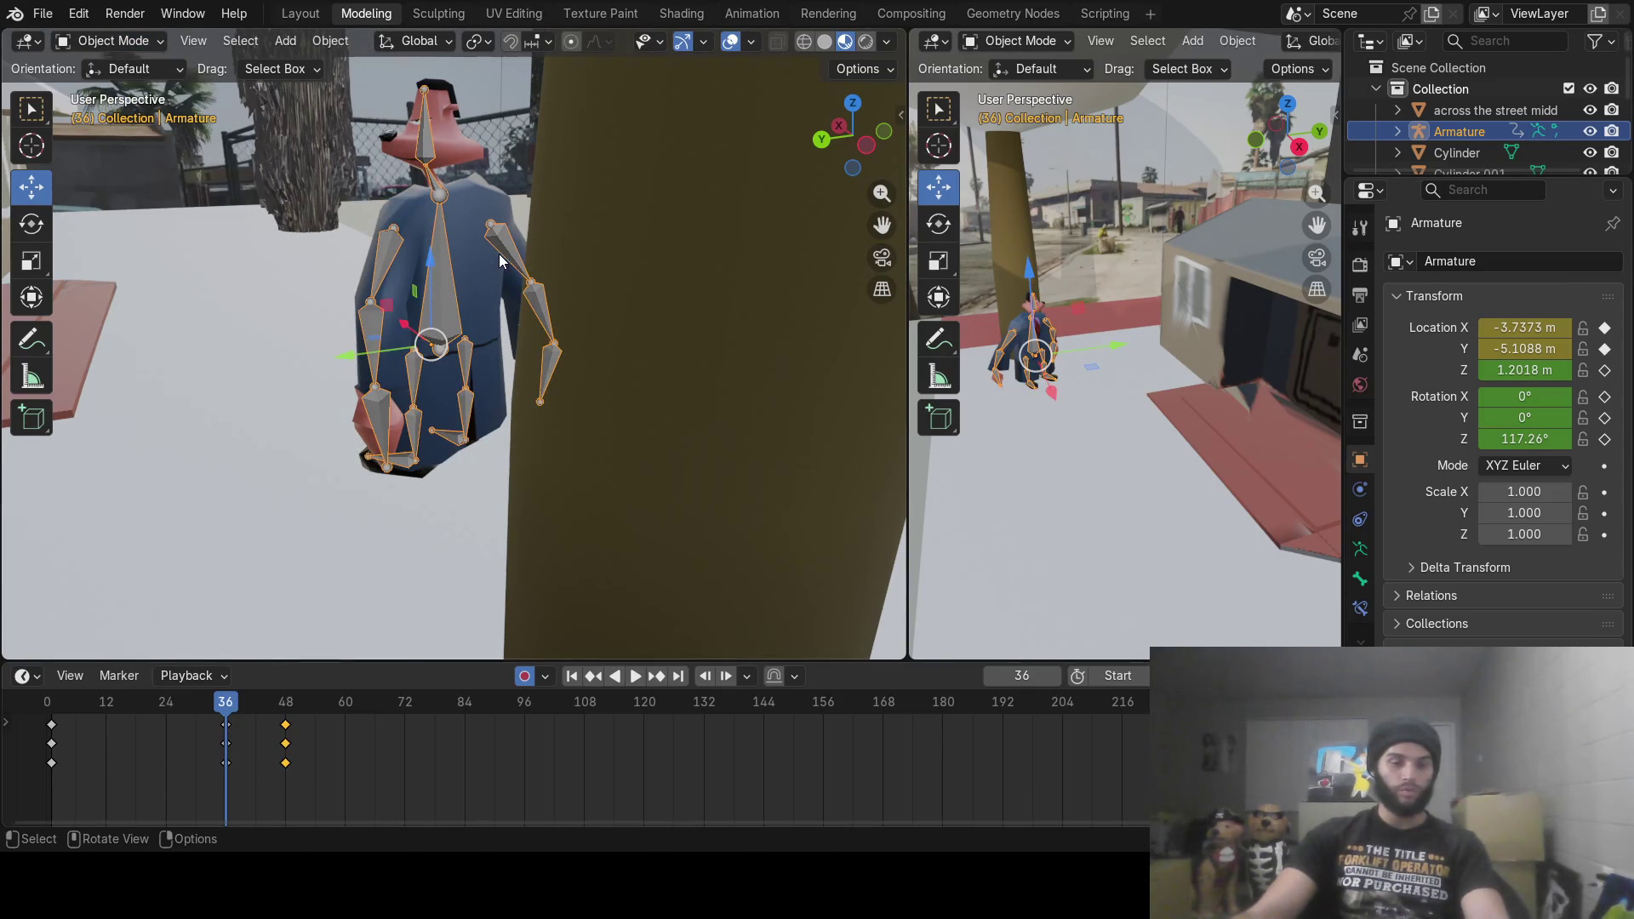
pyautogui.press('r')
pyautogui.press('z')
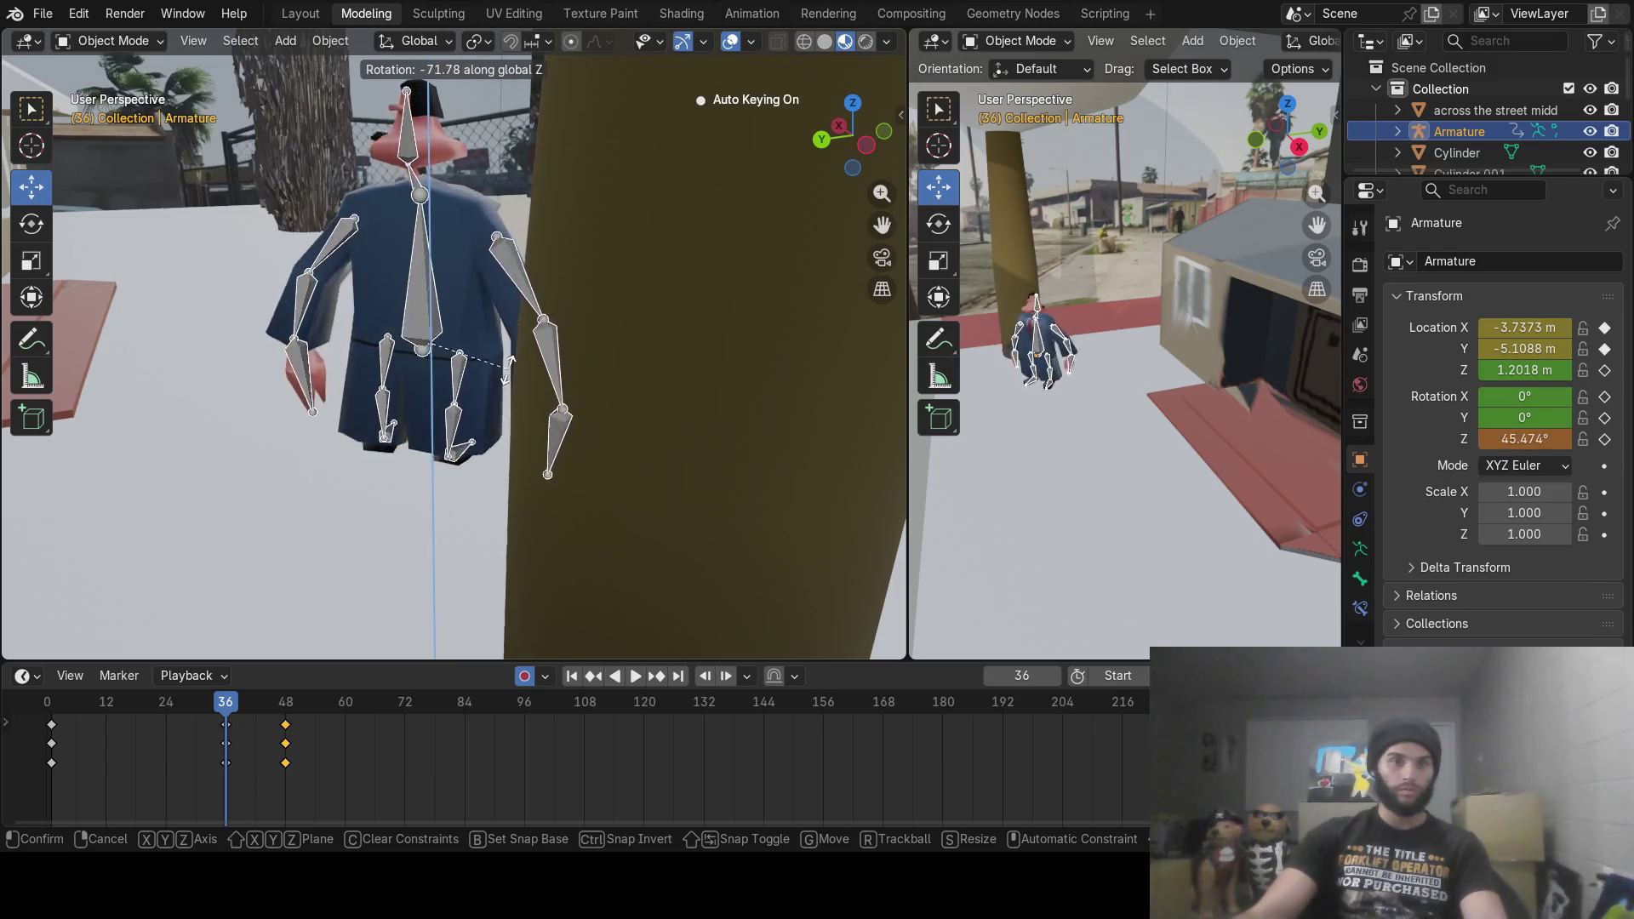
pyautogui.click(455, 427)
pyautogui.moveTo(66, 713); pyautogui.dragTo(708, 718)
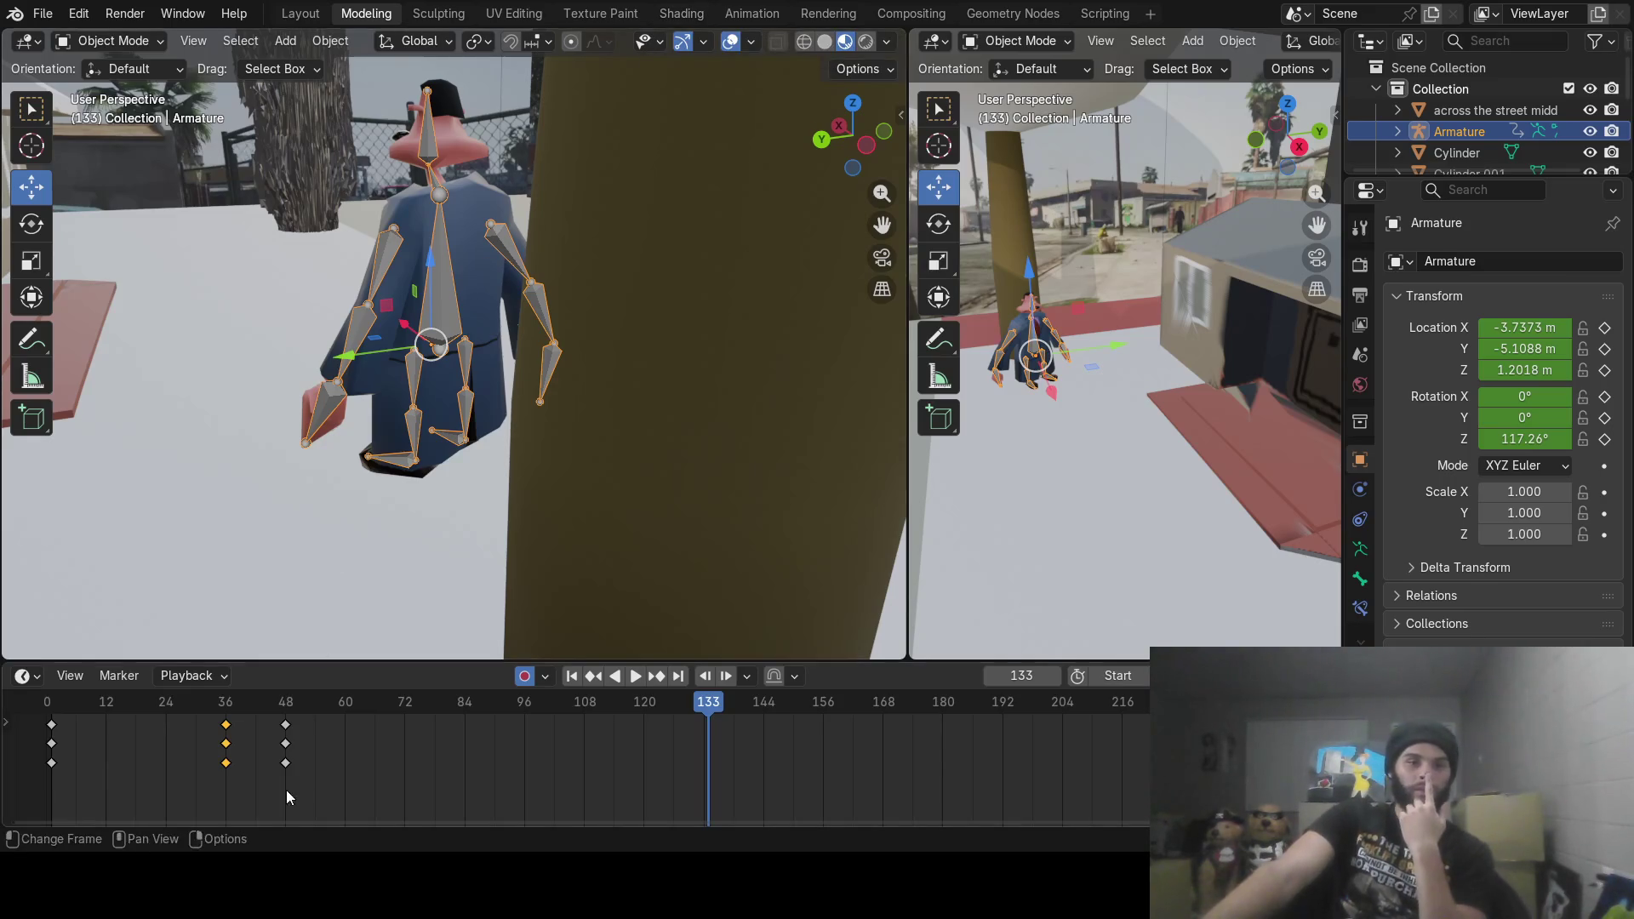
# Step: Key the rig's position and a 116.01° heading at frame 120
pyautogui.moveTo(272, 702)
pyautogui.mouseDown()
pyautogui.moveTo(678, 712)
pyautogui.moveTo(650, 706)
pyautogui.mouseUp()
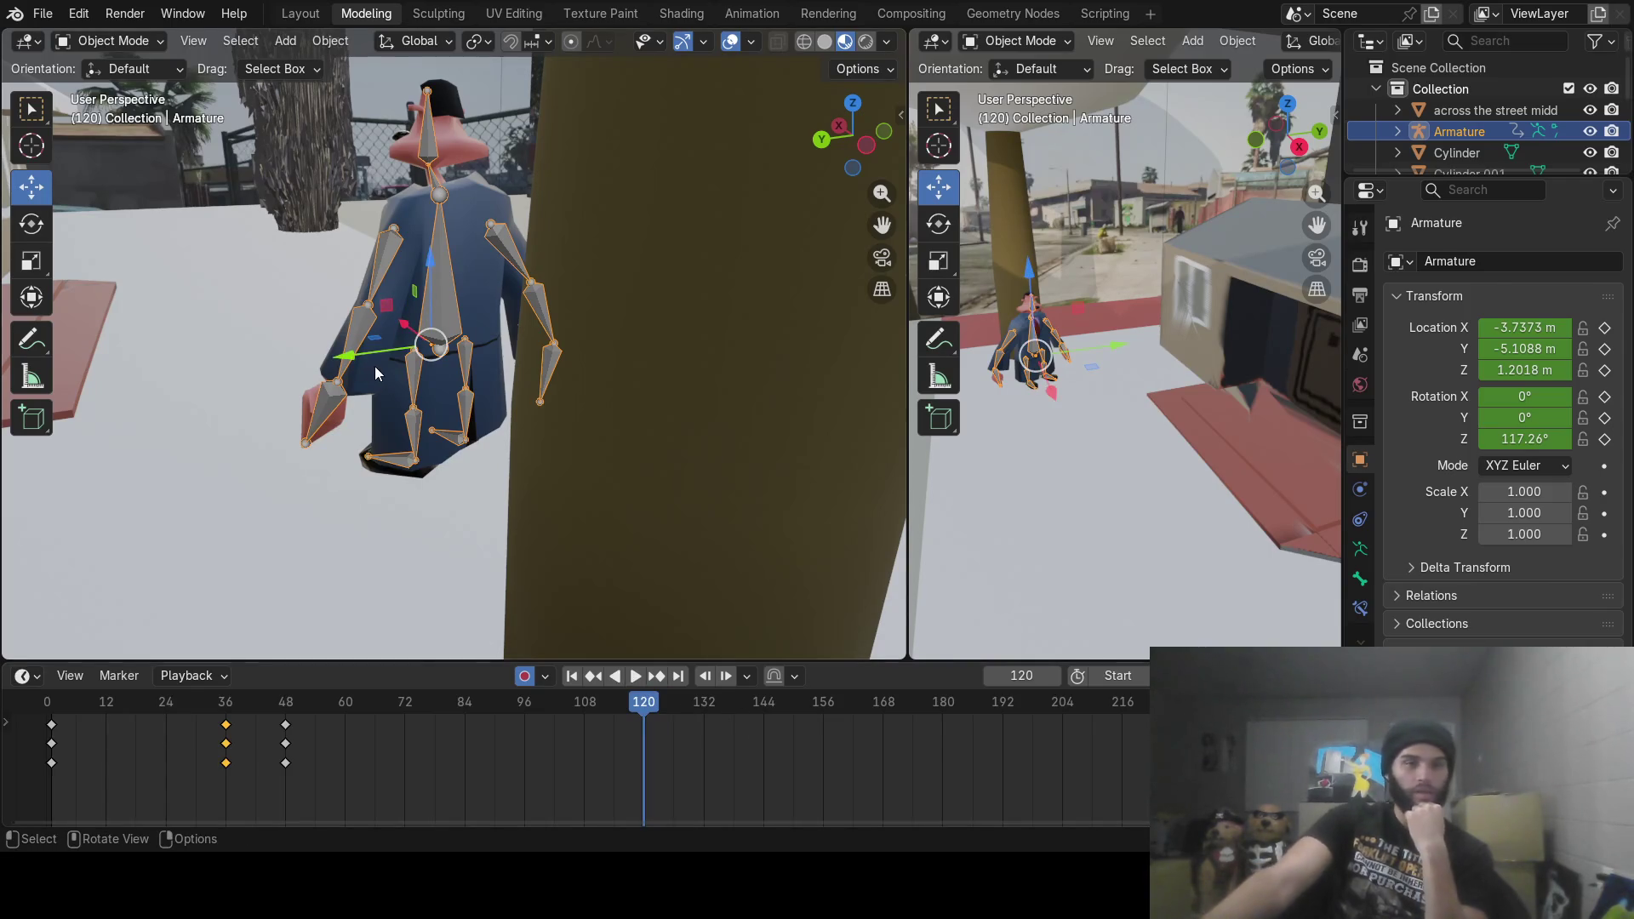
pyautogui.moveTo(707, 371); pyautogui.dragTo(766, 357, button='middle')
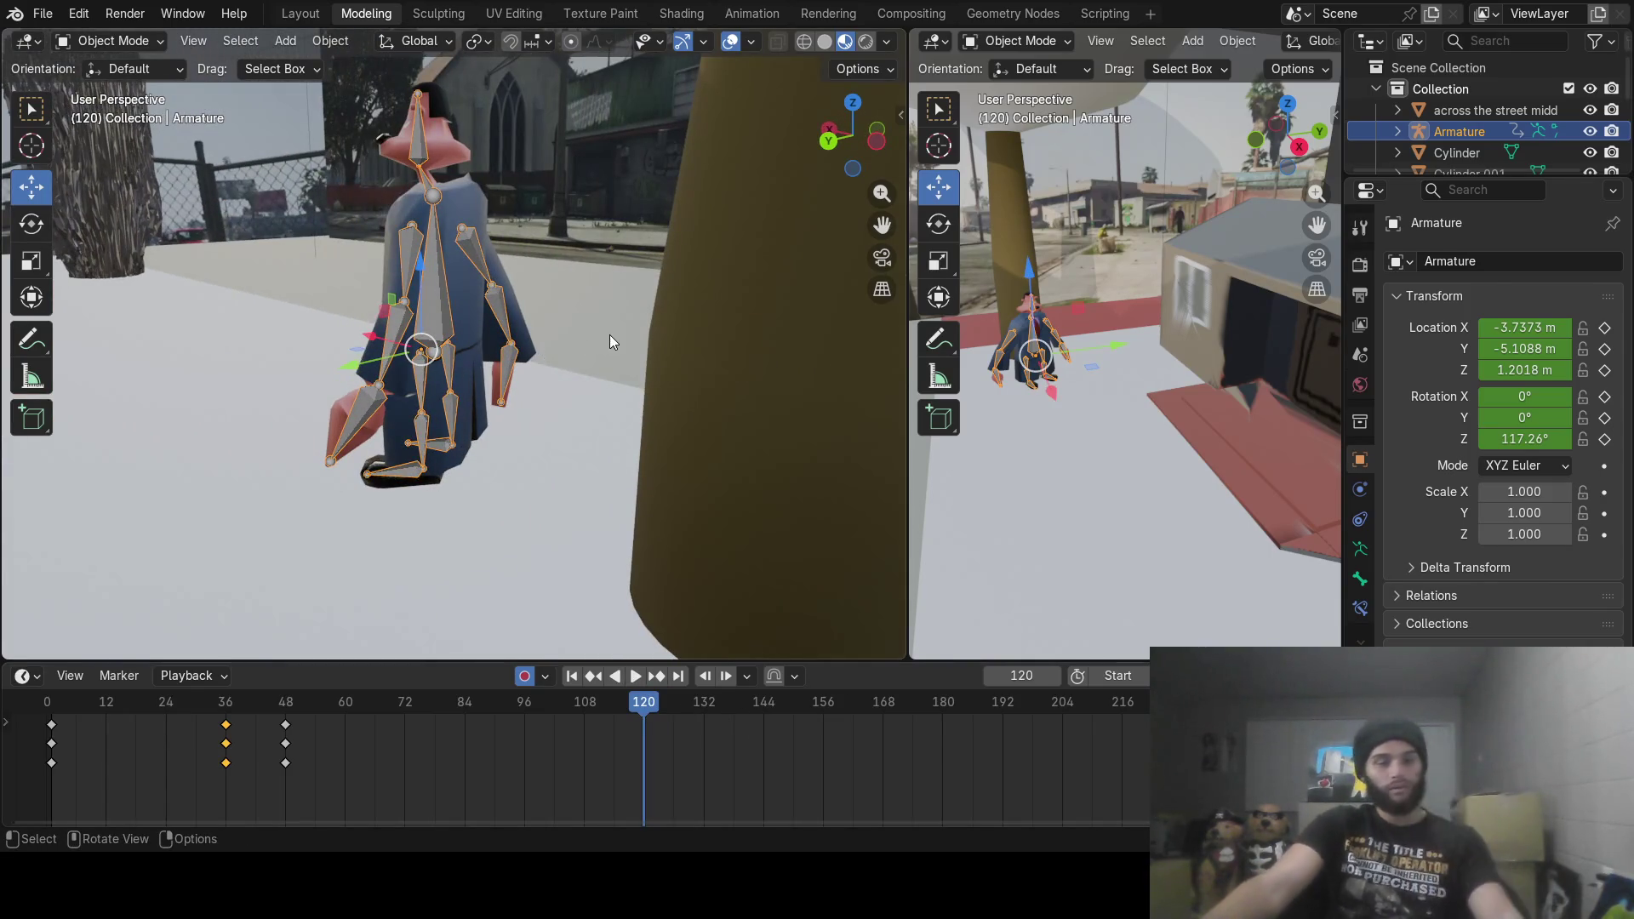
pyautogui.press('g')
pyautogui.click(572, 332)
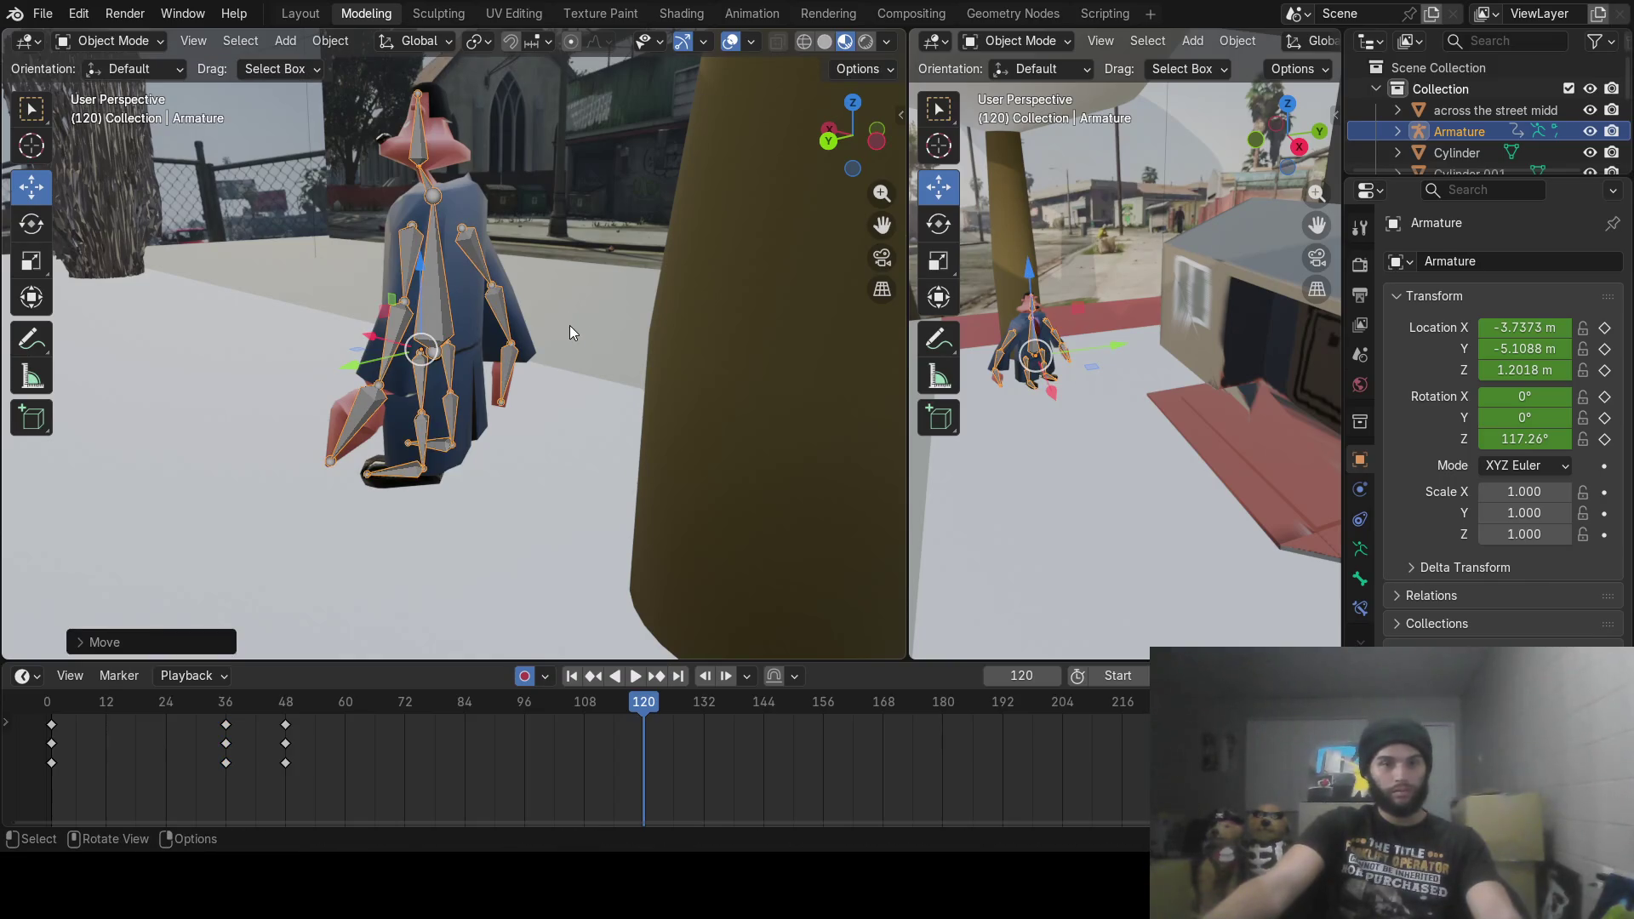
pyautogui.press('g')
pyautogui.click(588, 301)
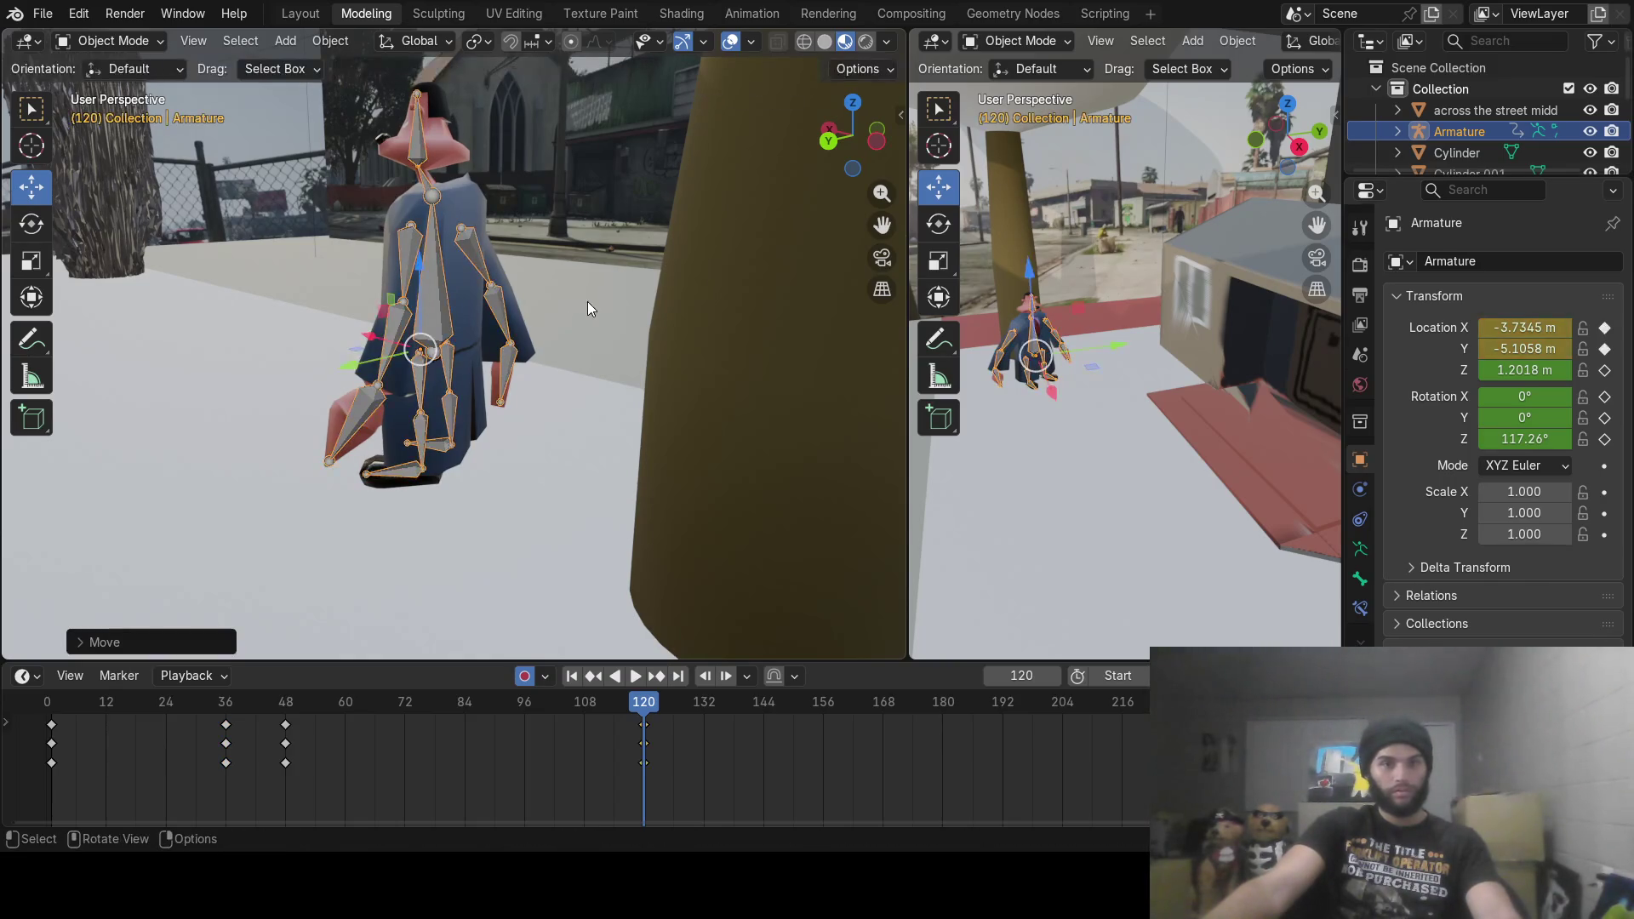
pyautogui.press('r')
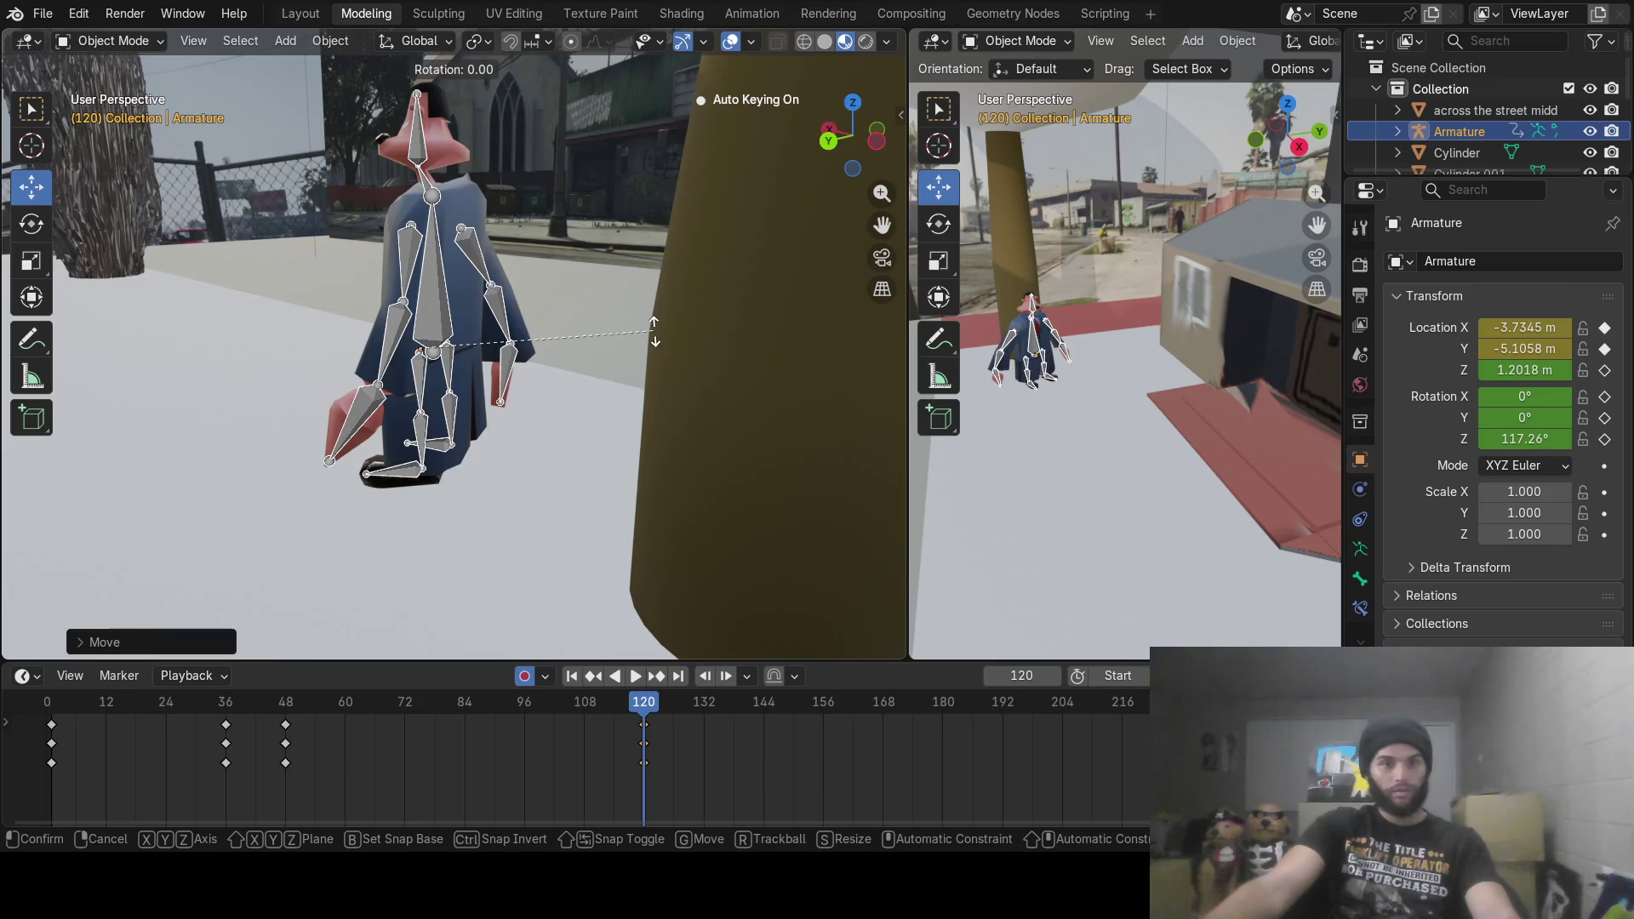
pyautogui.press('z')
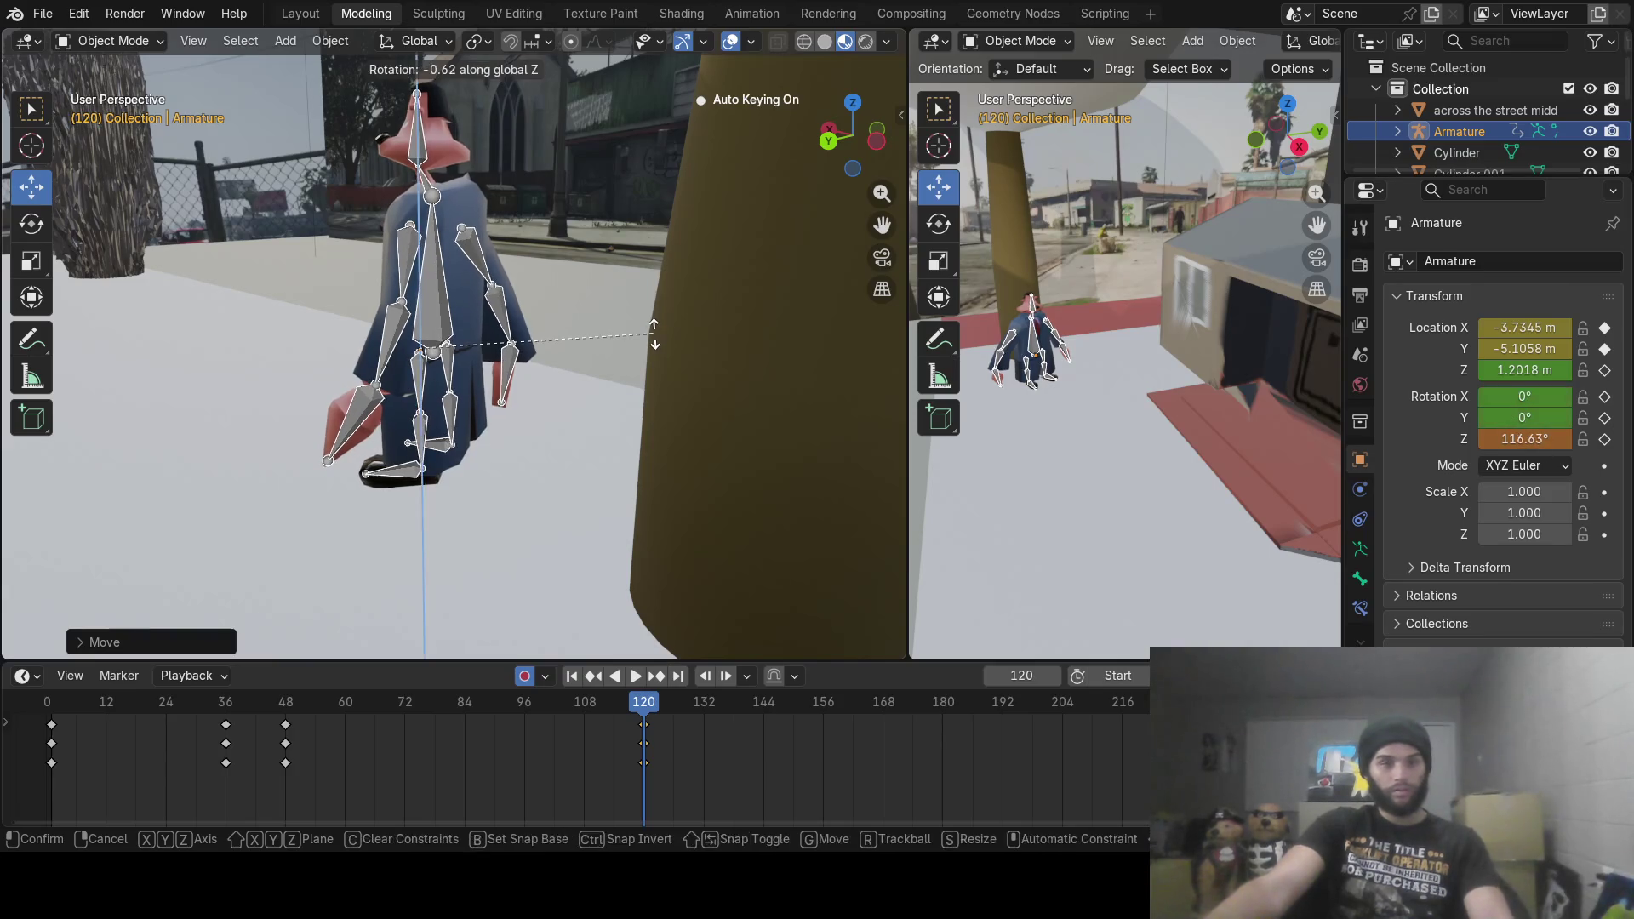
pyautogui.click(654, 337)
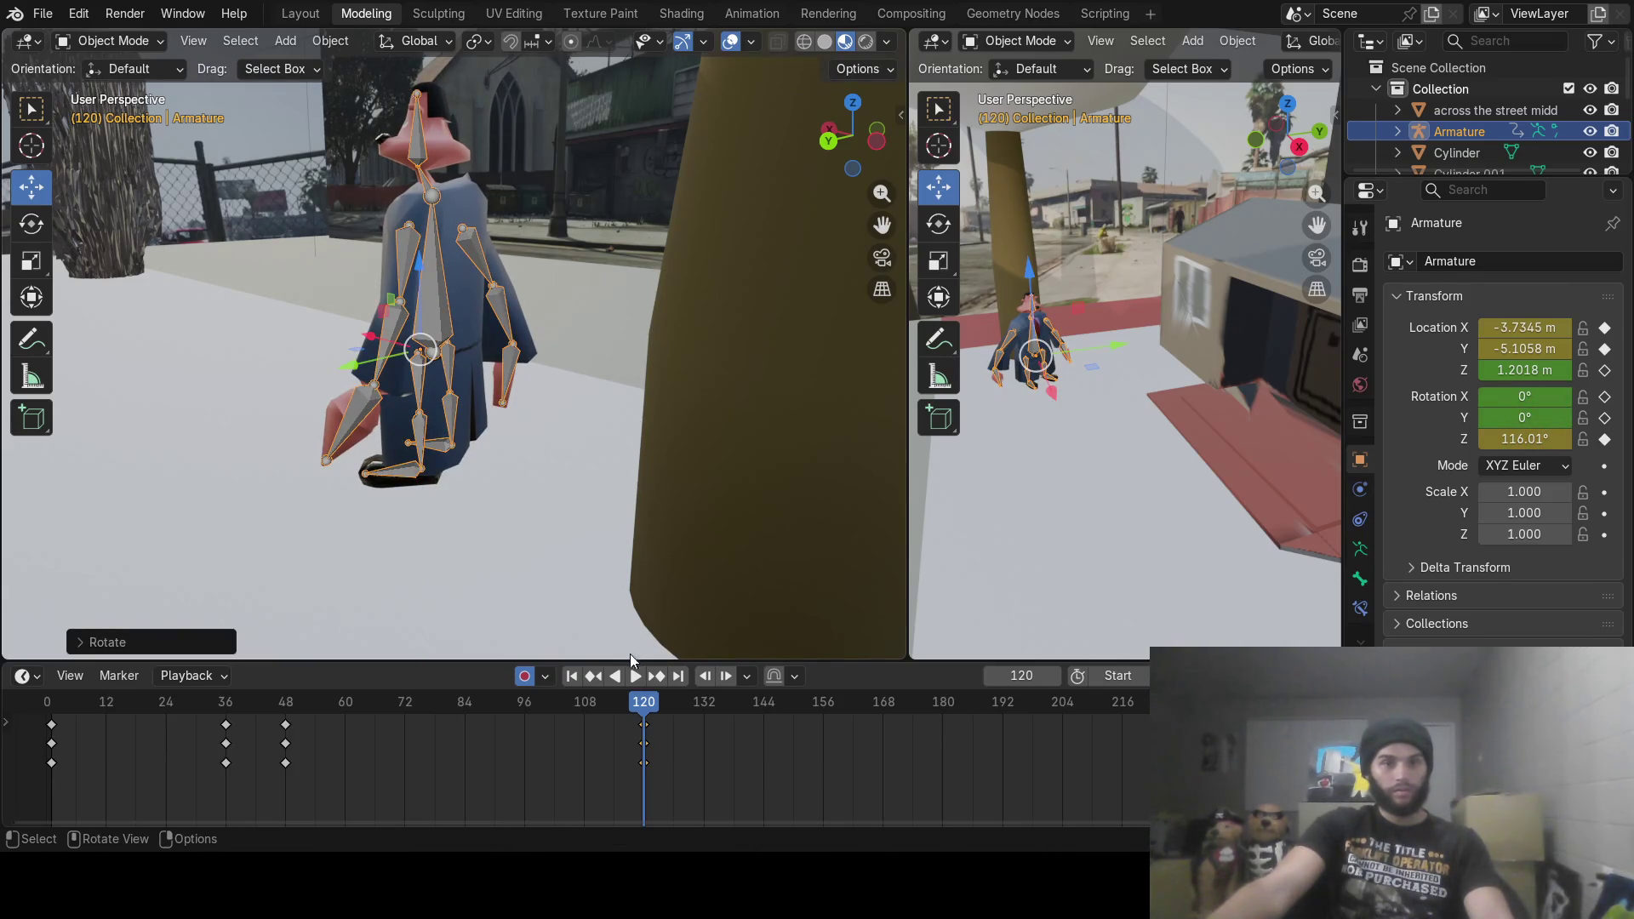
# Step: At frame 156, turn the rig to 39.817° and move it to X -1.3334 m, Y -6.6731 m
pyautogui.moveTo(640, 708)
pyautogui.mouseDown()
pyautogui.moveTo(547, 702)
pyautogui.moveTo(777, 700)
pyautogui.mouseUp()
pyautogui.moveTo(529, 370)
pyautogui.mouseDown(button='middle')
pyautogui.moveTo(623, 380)
pyautogui.moveTo(533, 405)
pyautogui.moveTo(564, 475)
pyautogui.moveTo(312, 393)
pyautogui.moveTo(284, 363)
pyautogui.moveTo(566, 383)
pyautogui.moveTo(673, 423)
pyautogui.moveTo(569, 466)
pyautogui.mouseUp(button='middle')
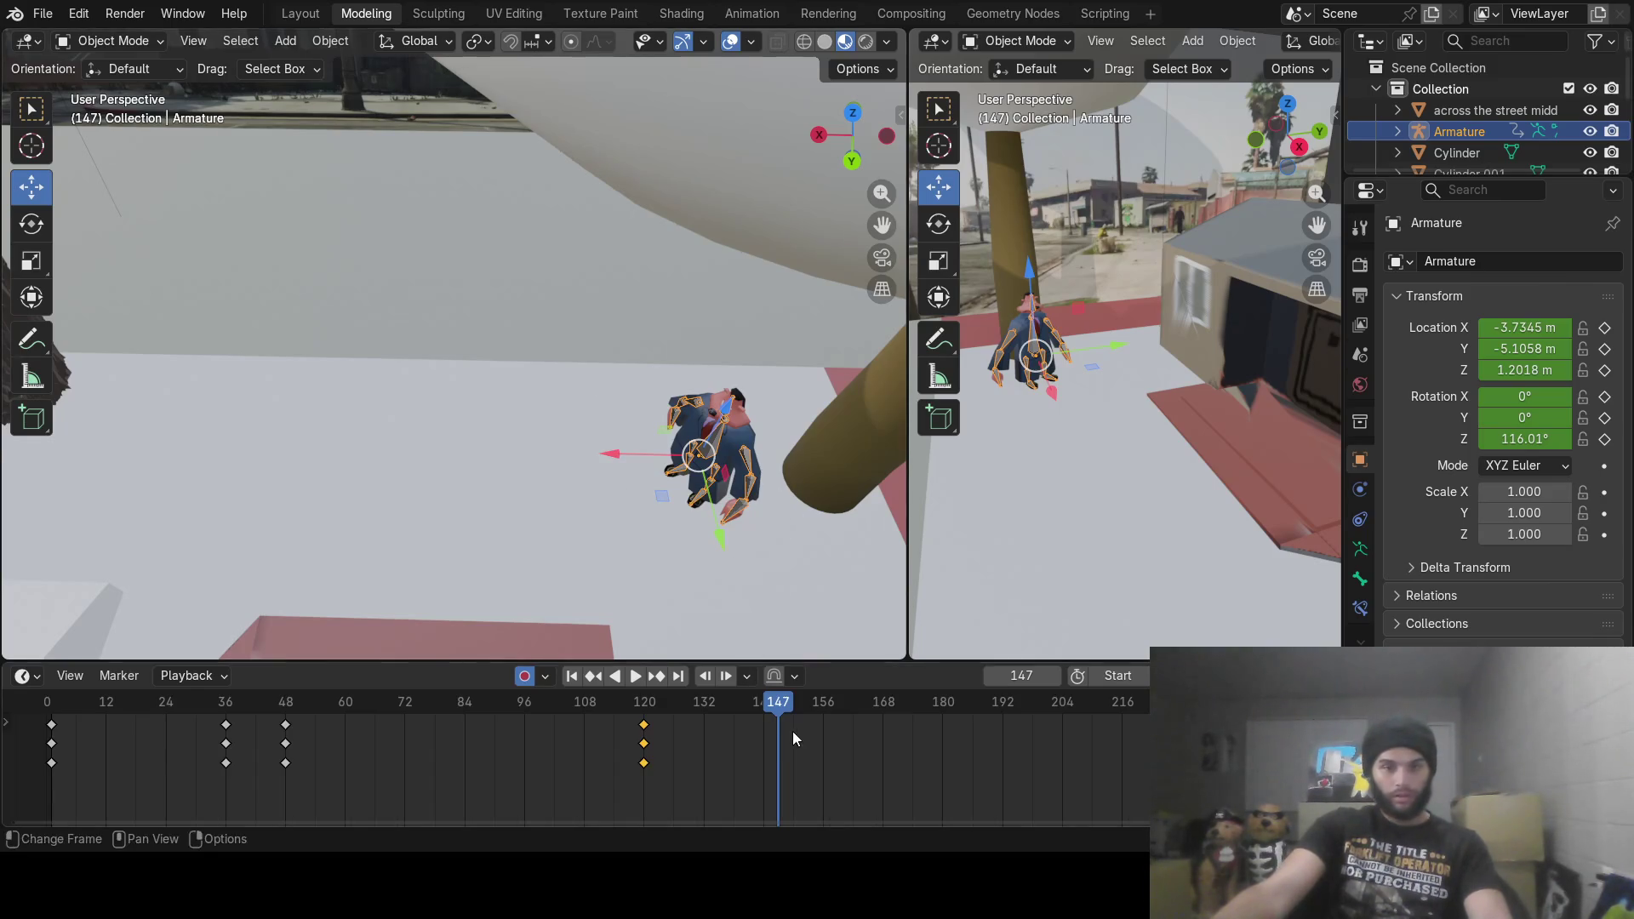
pyautogui.moveTo(758, 705)
pyautogui.mouseDown()
pyautogui.moveTo(647, 704)
pyautogui.moveTo(824, 702)
pyautogui.mouseUp()
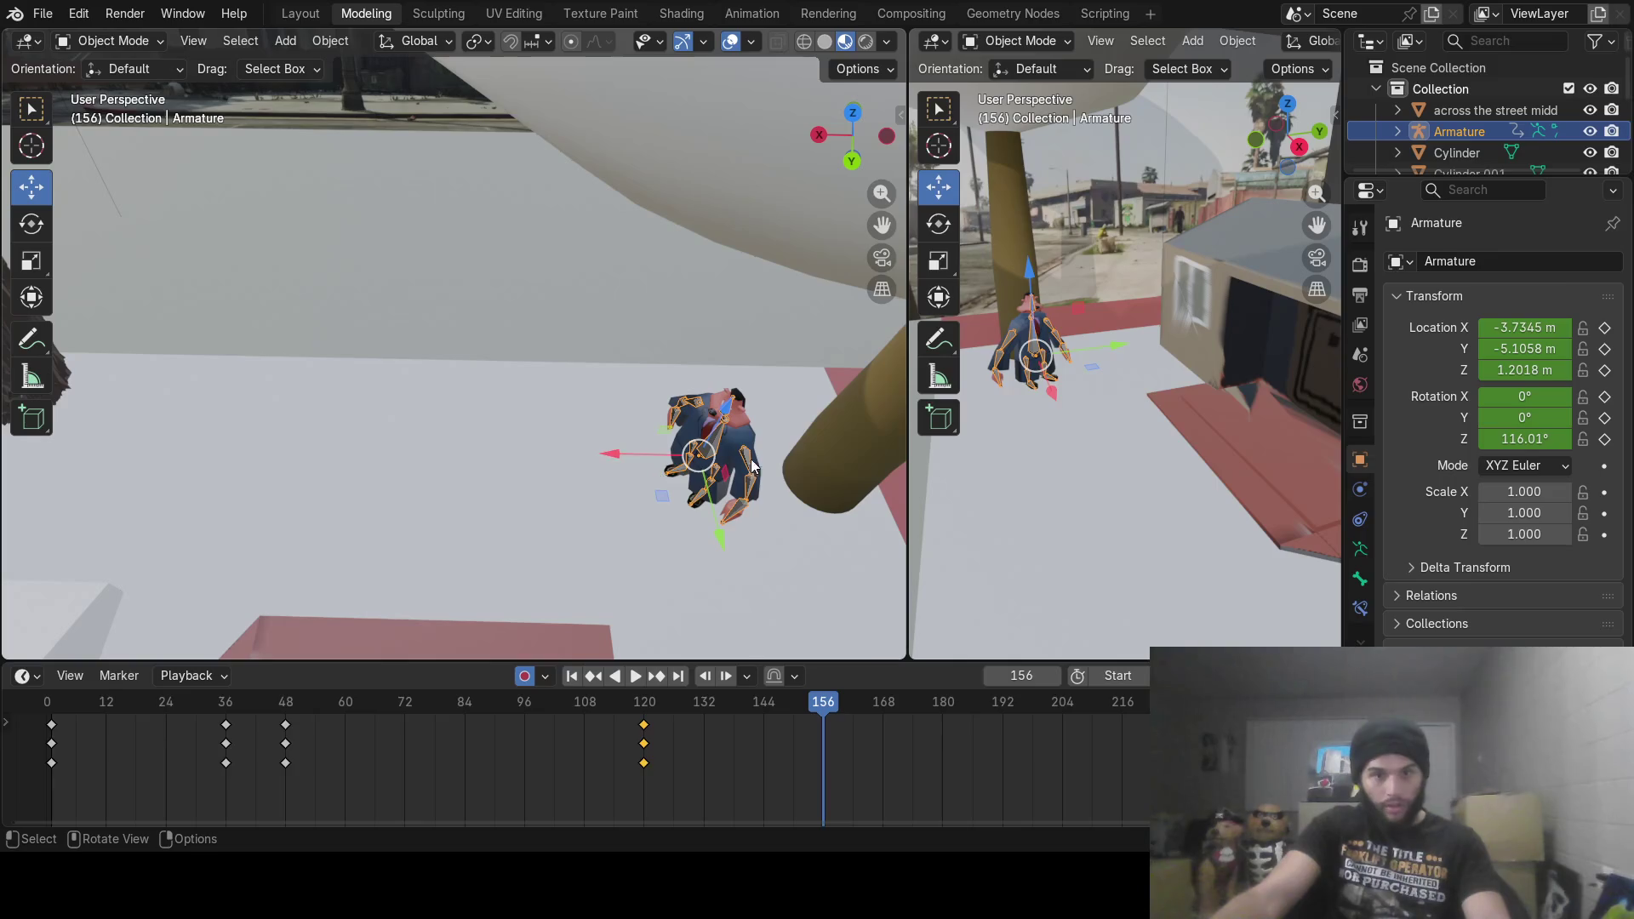
pyautogui.press('r')
pyautogui.press('z')
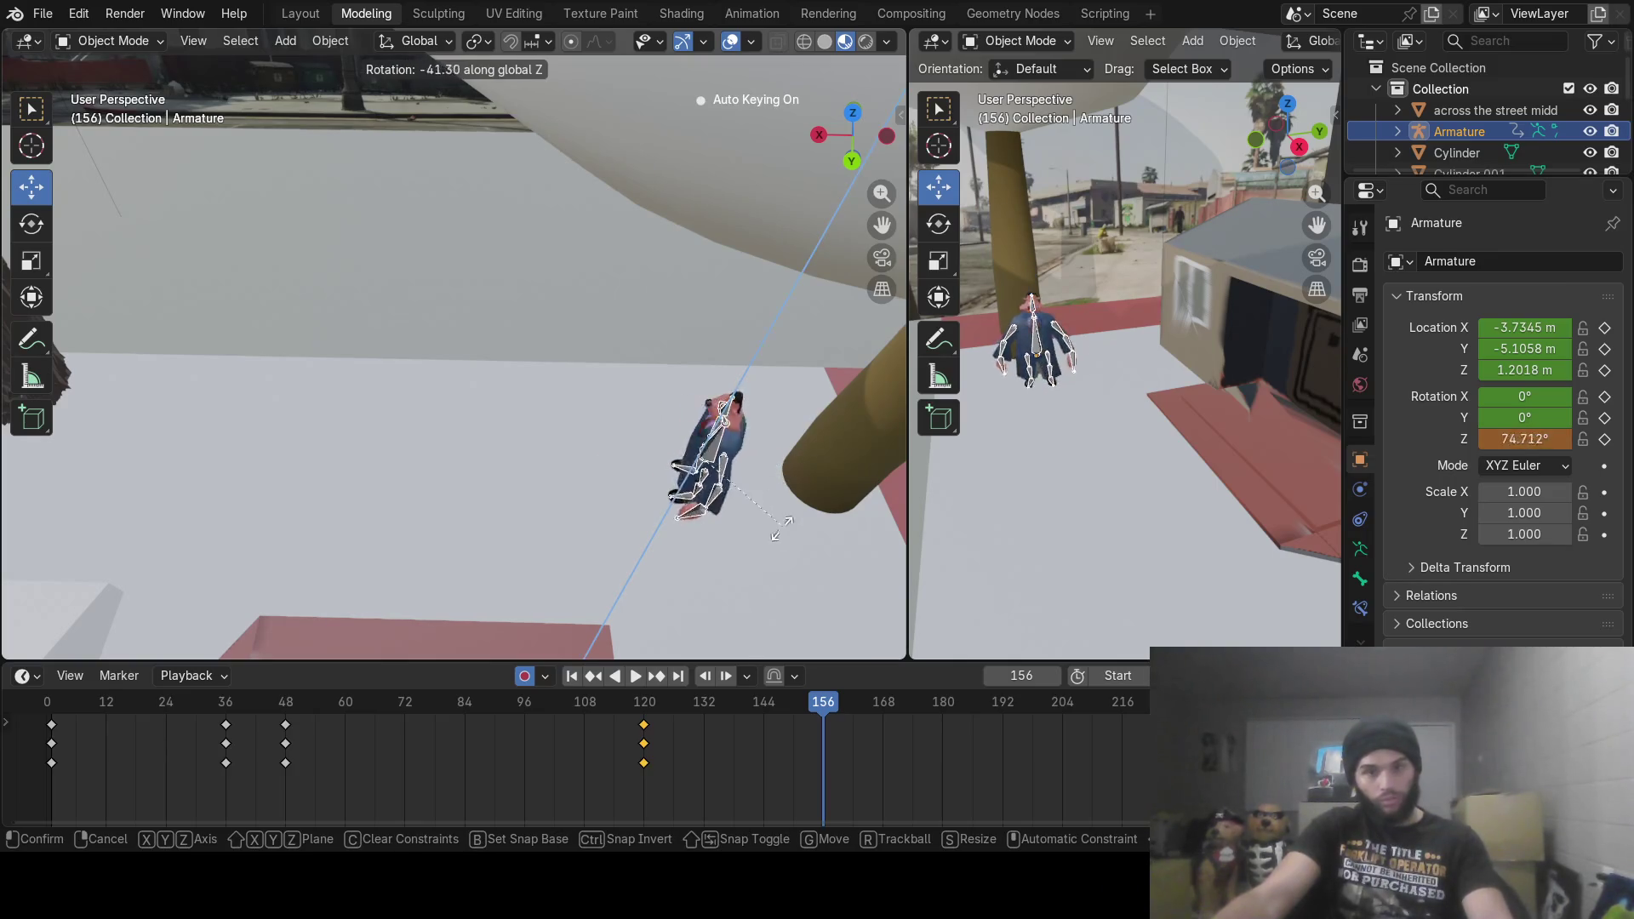
pyautogui.click(746, 613)
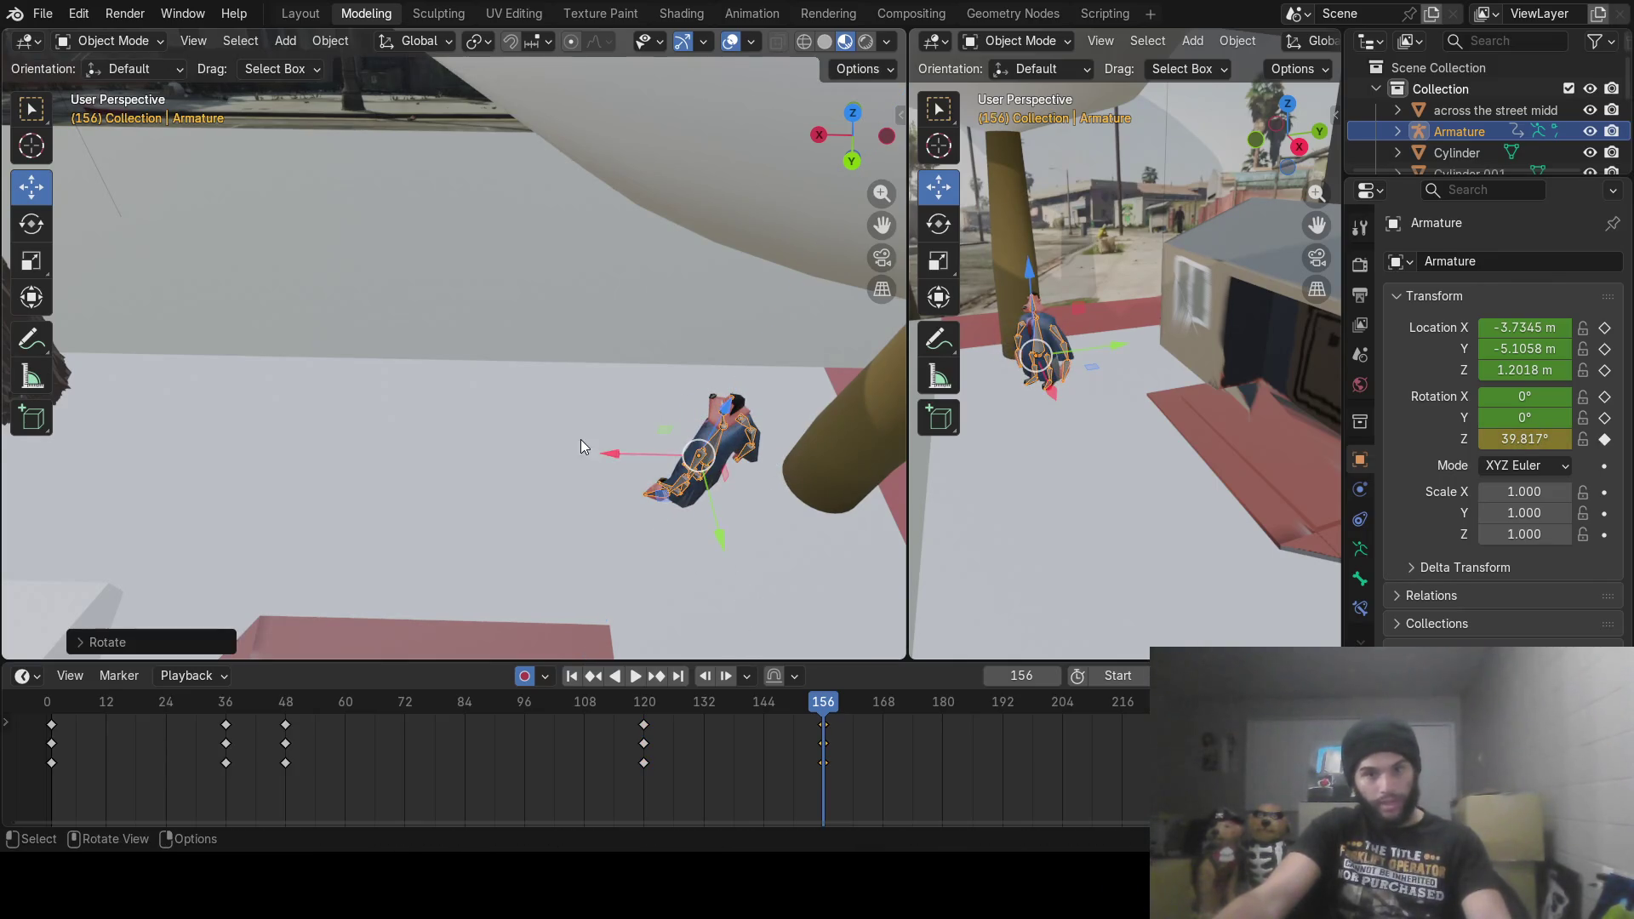
pyautogui.press('g')
pyautogui.press('x')
pyautogui.click(407, 457)
pyautogui.moveTo(493, 529); pyautogui.dragTo(492, 420)
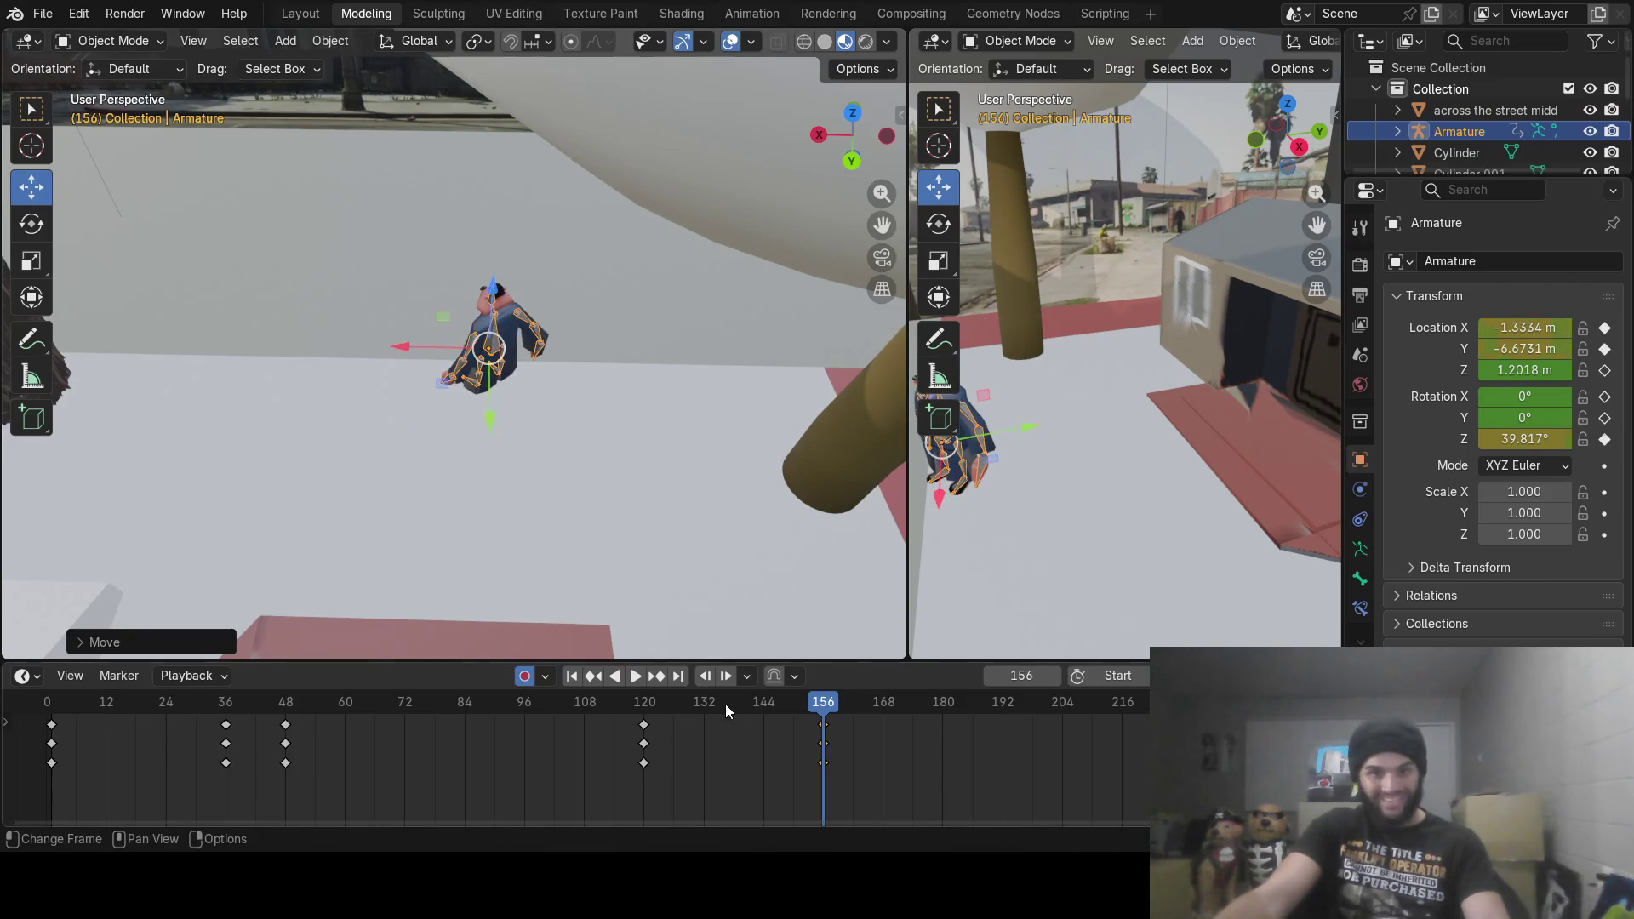
# Step: Preview the turn by playing and scrubbing, viewing the character at street level
pyautogui.press('space')
pyautogui.moveTo(746, 715)
pyautogui.mouseDown()
pyautogui.moveTo(787, 717)
pyautogui.moveTo(721, 720)
pyautogui.moveTo(821, 721)
pyautogui.mouseUp()
pyautogui.moveTo(596, 494)
pyautogui.mouseDown(button='middle')
pyautogui.moveTo(513, 405)
pyautogui.moveTo(682, 359)
pyautogui.moveTo(451, 398)
pyautogui.moveTo(452, 340)
pyautogui.mouseUp(button='middle')
pyautogui.scroll(5, 426, 386)
pyautogui.moveTo(523, 465)
pyautogui.mouseDown(button='middle')
pyautogui.moveTo(548, 405)
pyautogui.moveTo(481, 412)
pyautogui.moveTo(601, 395)
pyautogui.mouseUp(button='middle')
pyautogui.scroll(2, 541, 409)
pyautogui.click(129, 39)
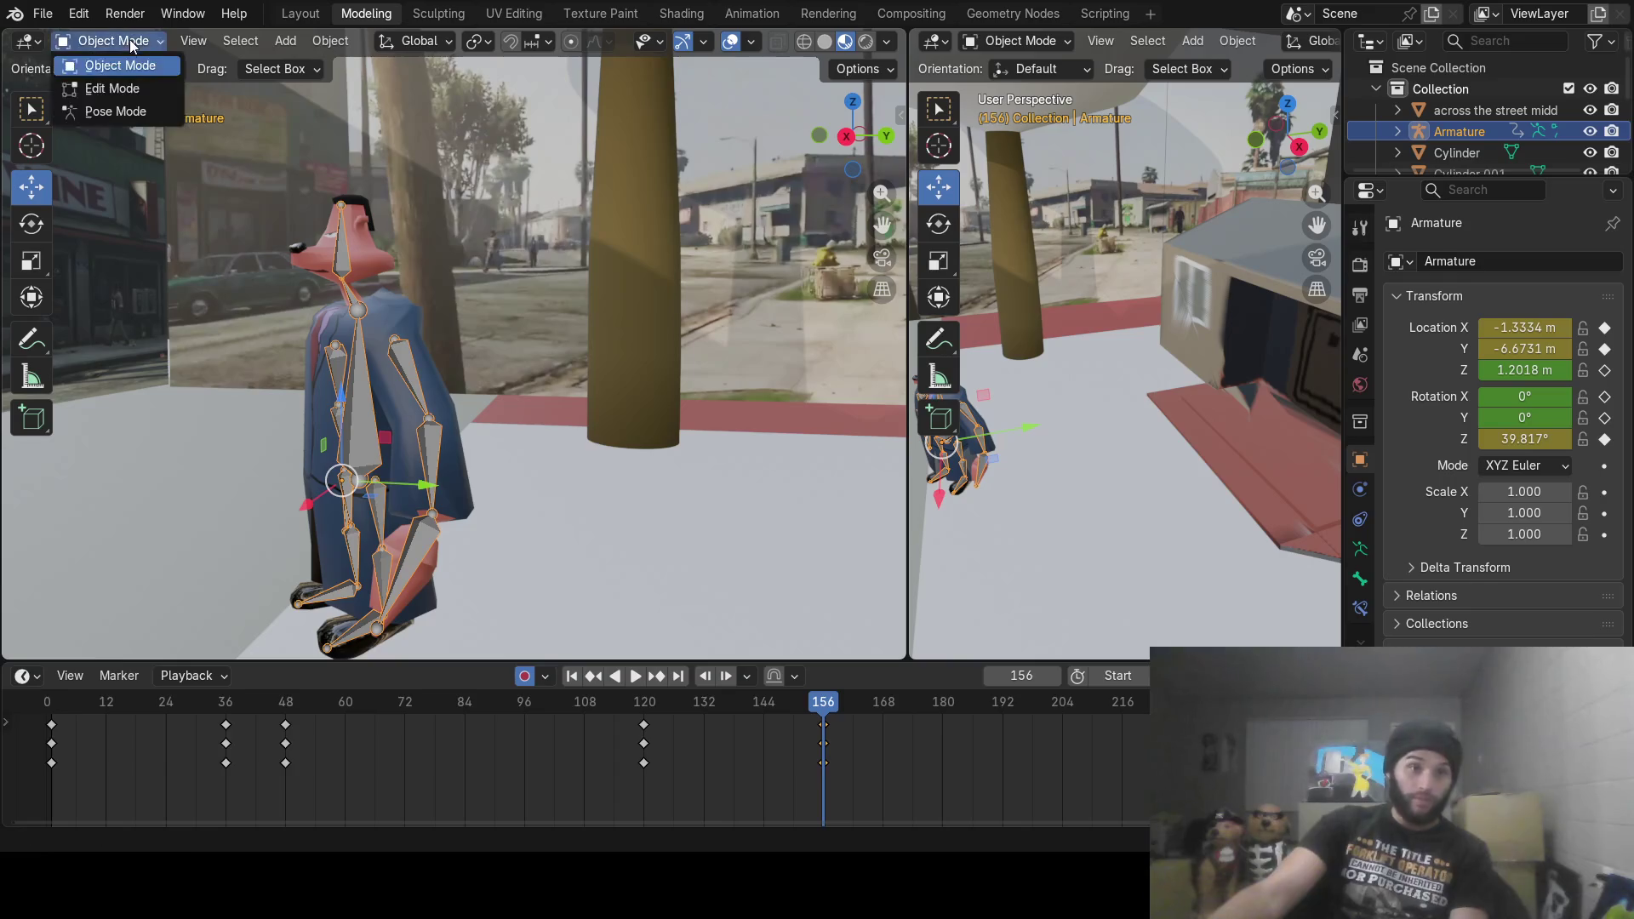
# Step: In Pose Mode, turn the neck bone about Z by 3.09° at frame 156
pyautogui.click(133, 112)
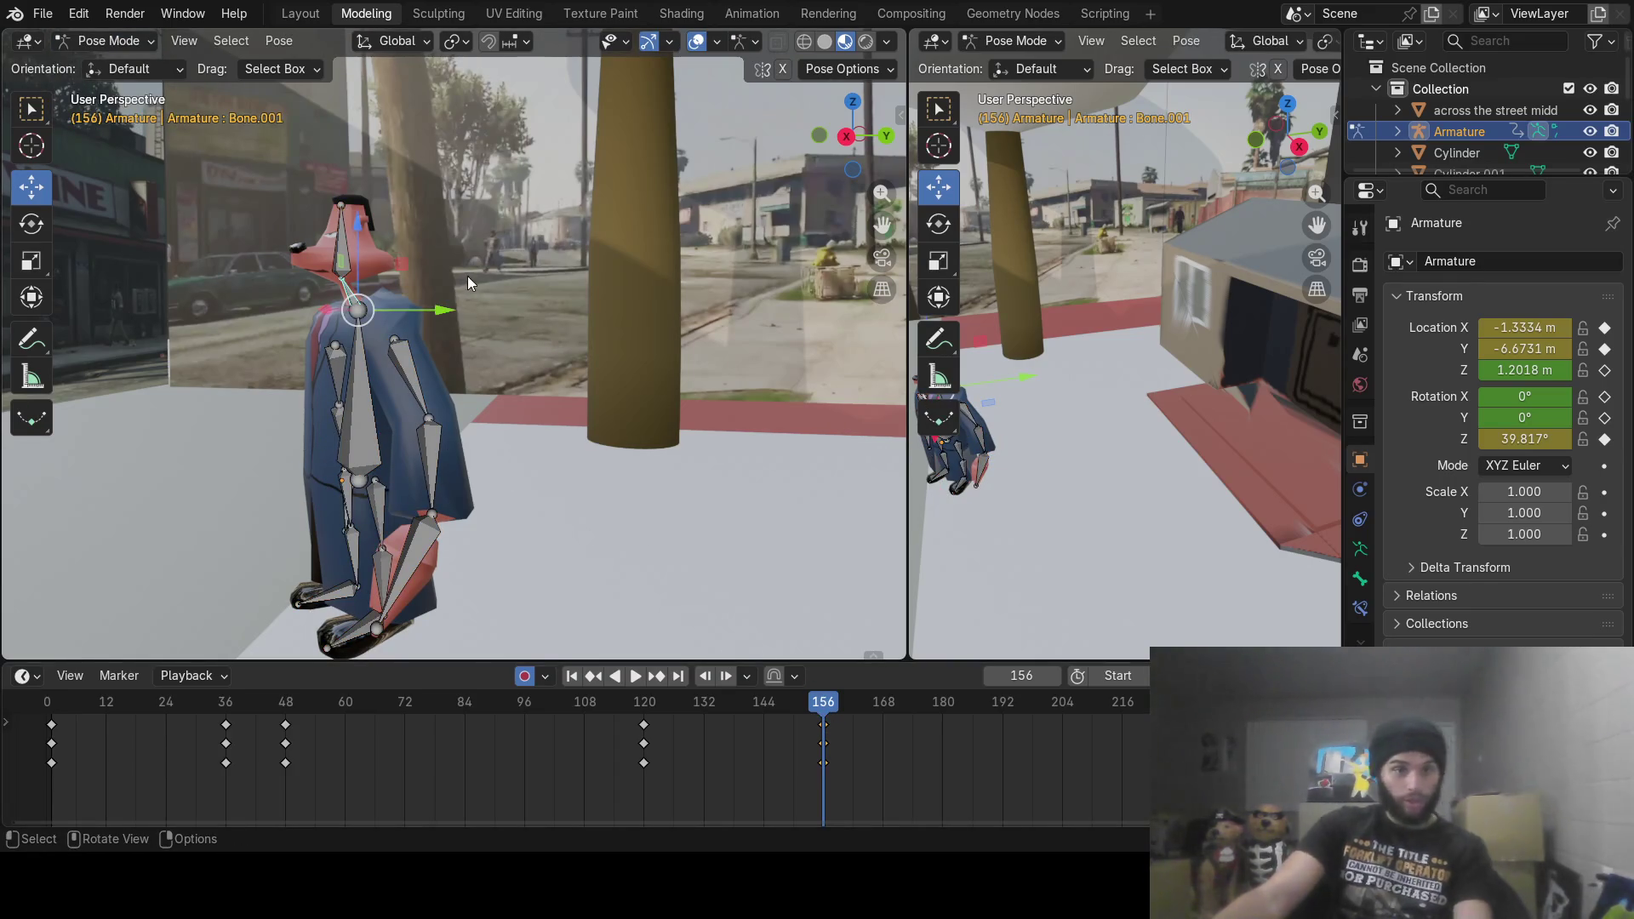
pyautogui.press('r')
pyautogui.press('z')
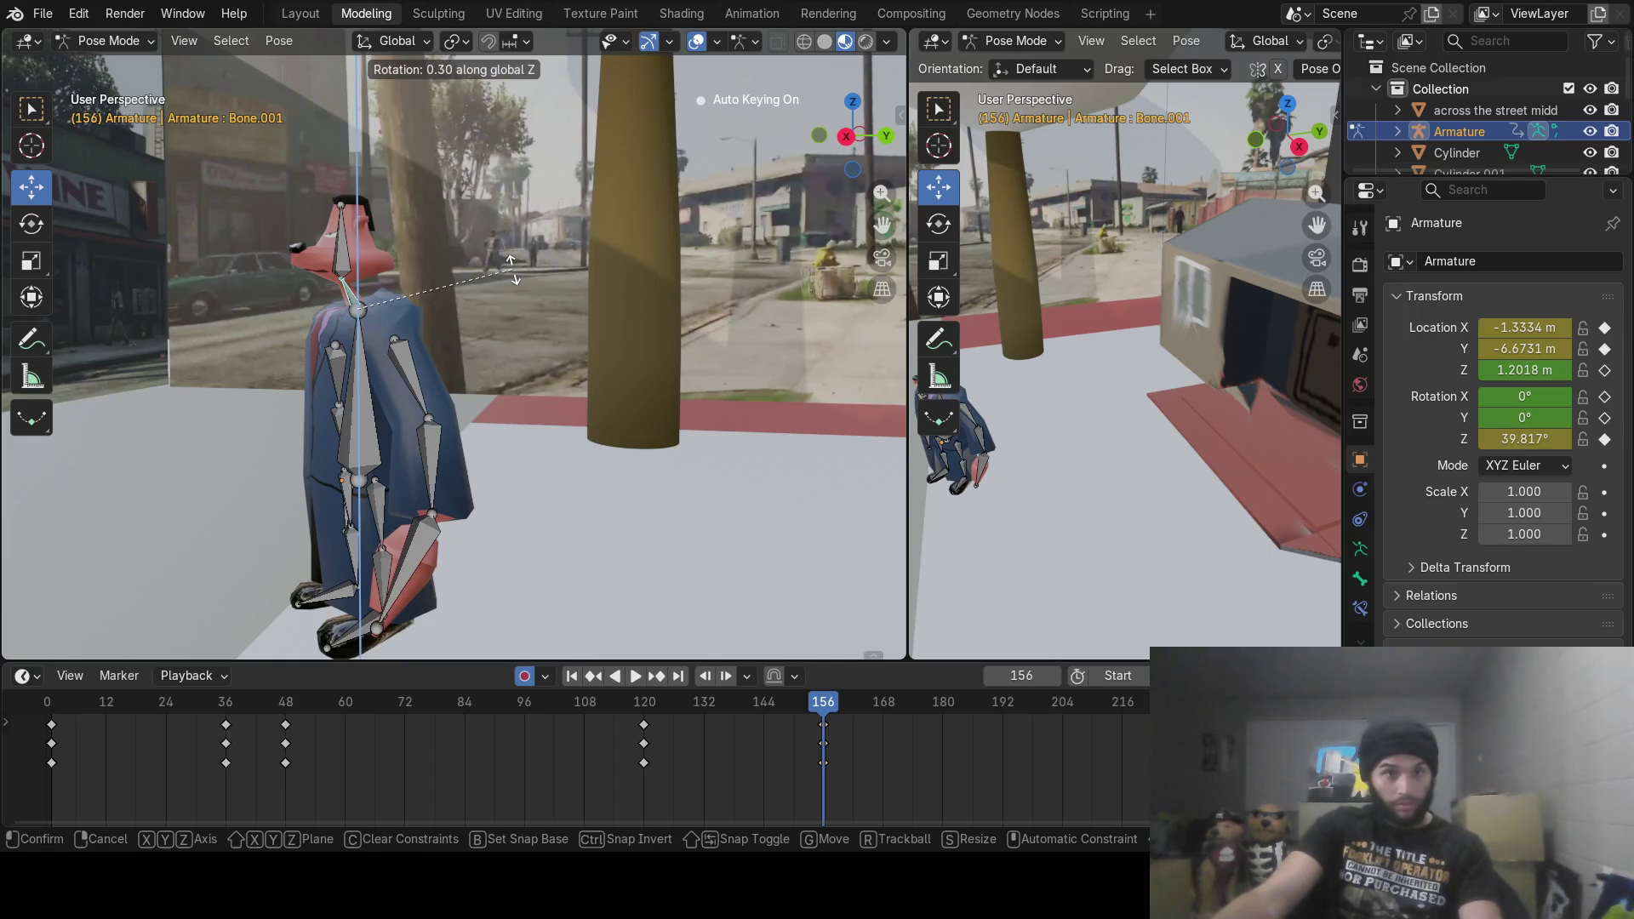
pyautogui.click(514, 272)
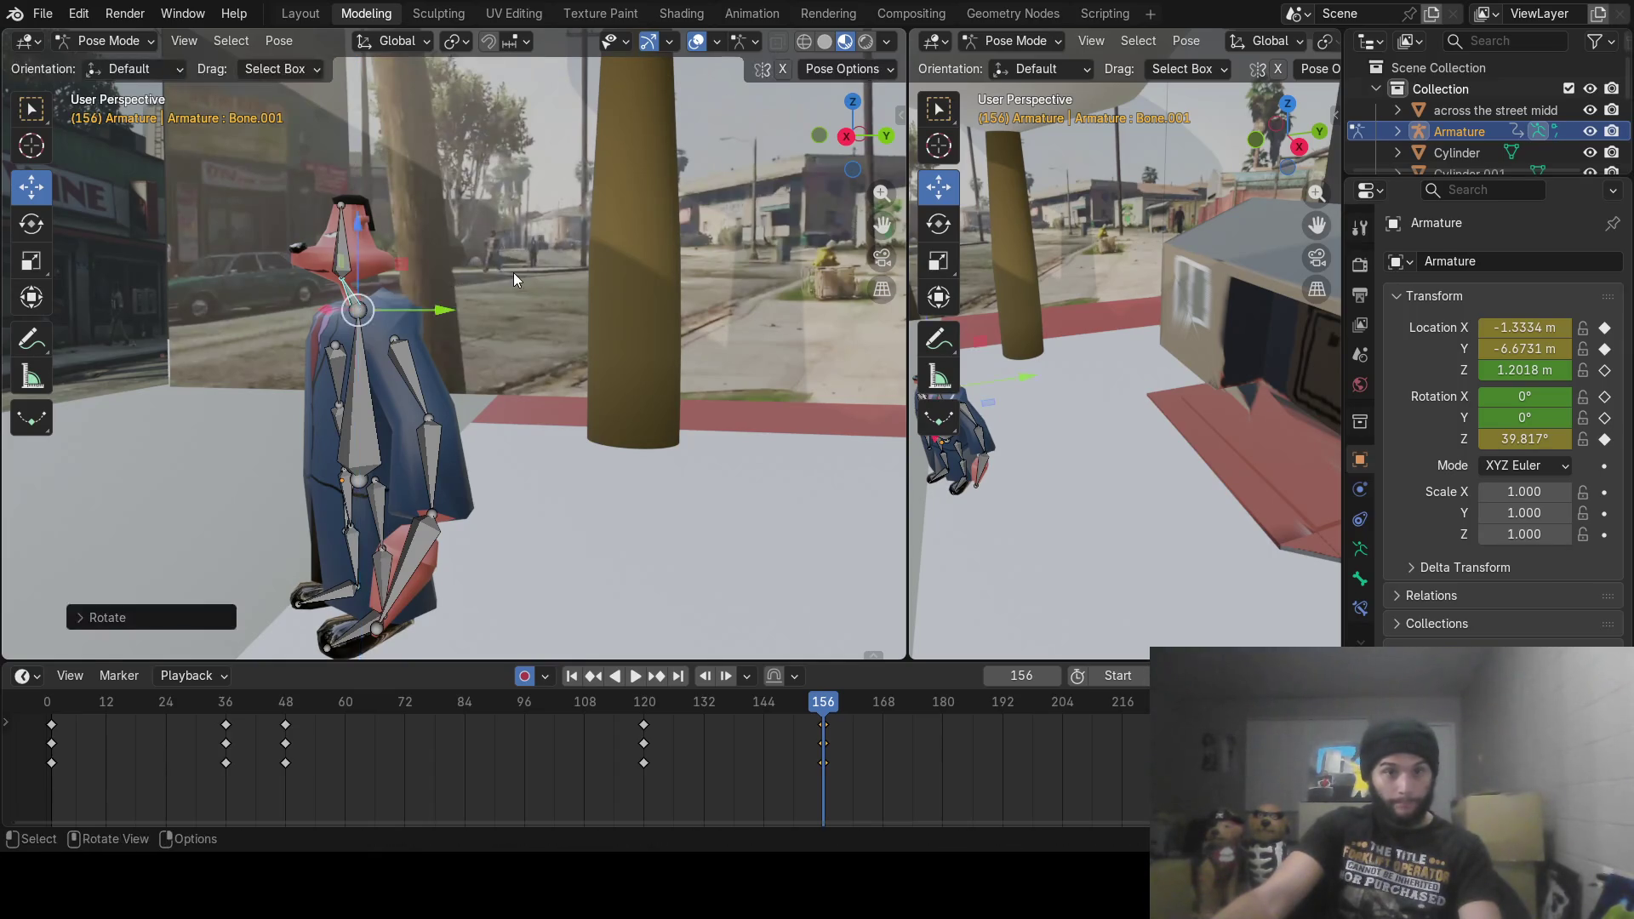
pyautogui.press('r')
pyautogui.press('z')
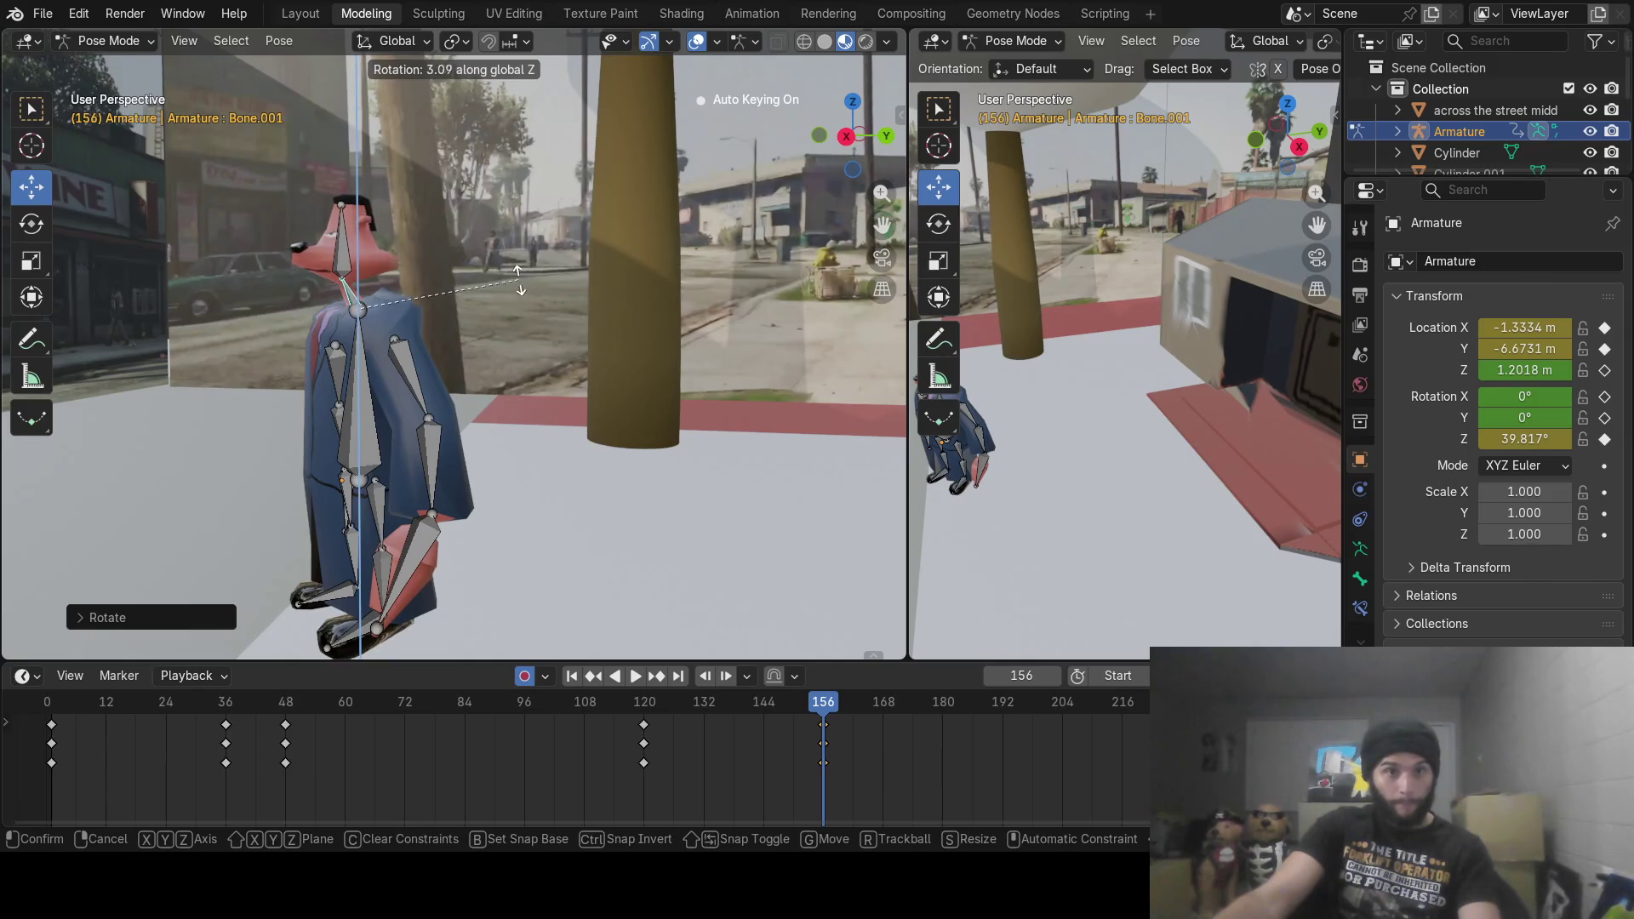
pyautogui.click(518, 280)
# Step: Turn the head further about Z at frame 168 and insert keyframes
pyautogui.moveTo(824, 707)
pyautogui.mouseDown()
pyautogui.moveTo(795, 711)
pyautogui.moveTo(883, 713)
pyautogui.mouseUp()
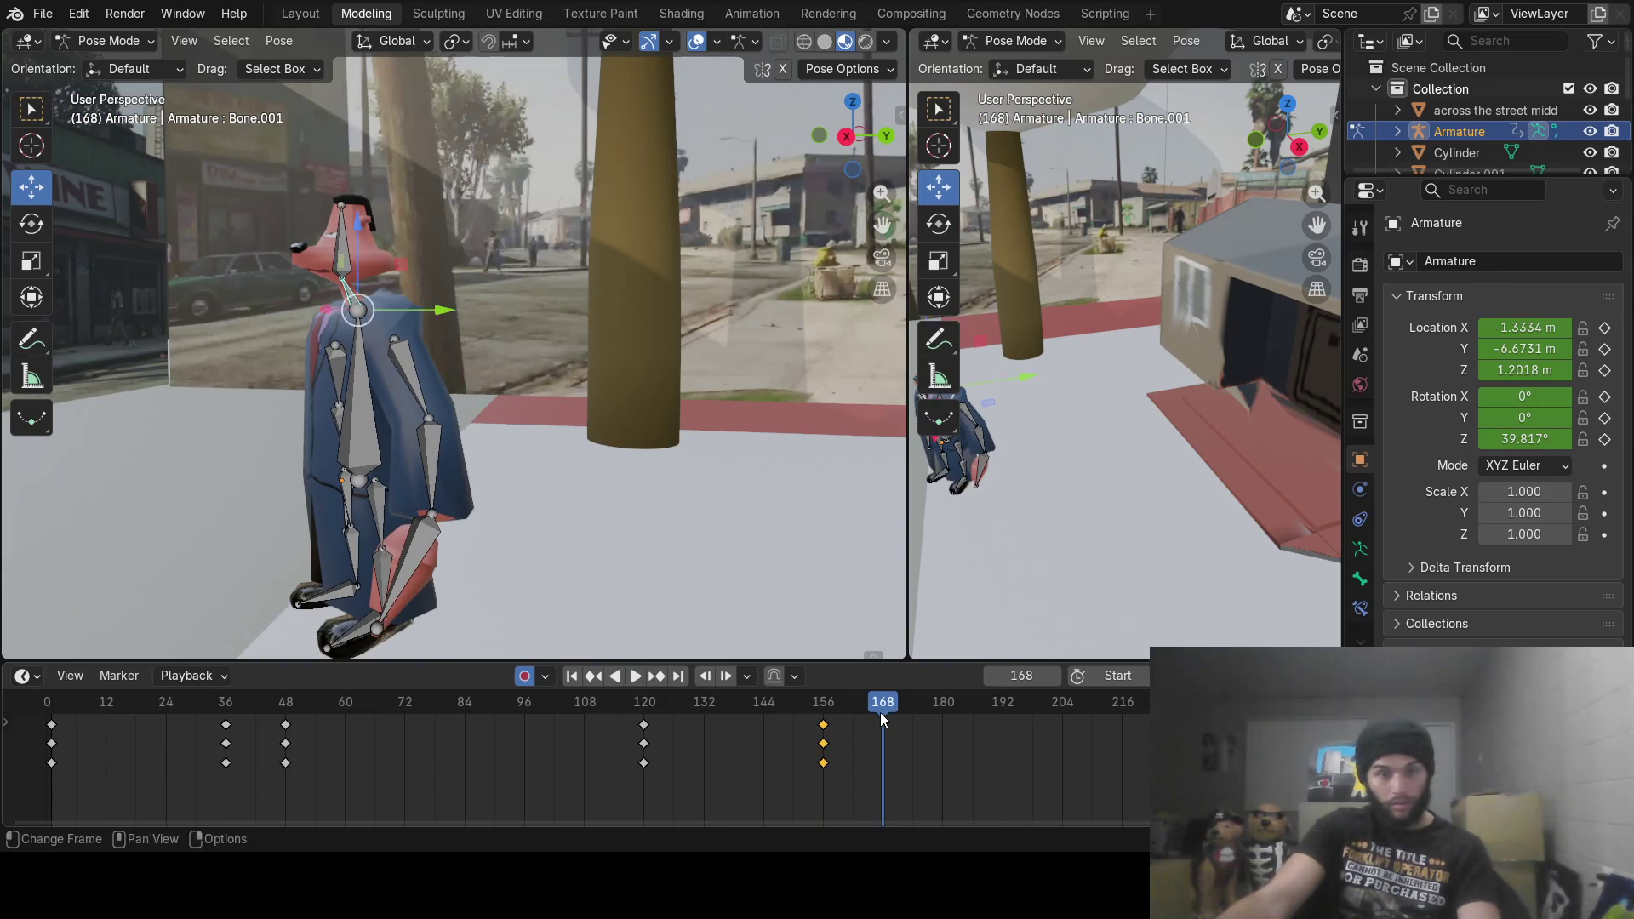
pyautogui.press('r')
pyautogui.press('z')
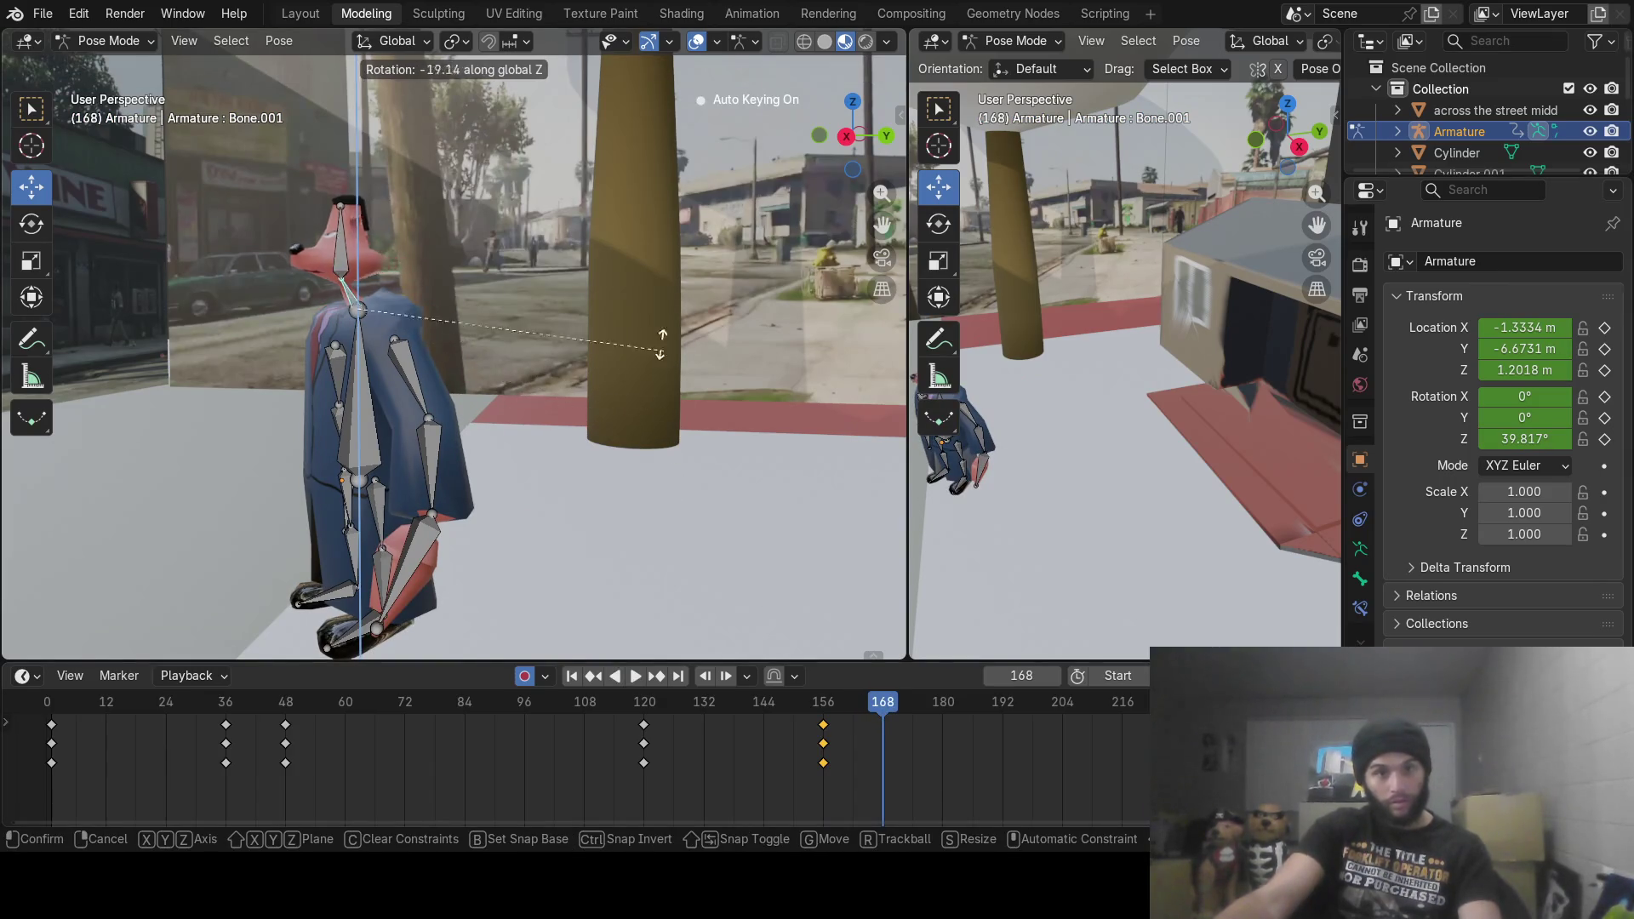
pyautogui.click(273, 508)
pyautogui.moveTo(350, 514)
pyautogui.mouseDown(button='middle')
pyautogui.moveTo(582, 500)
pyautogui.moveTo(597, 518)
pyautogui.mouseUp(button='middle')
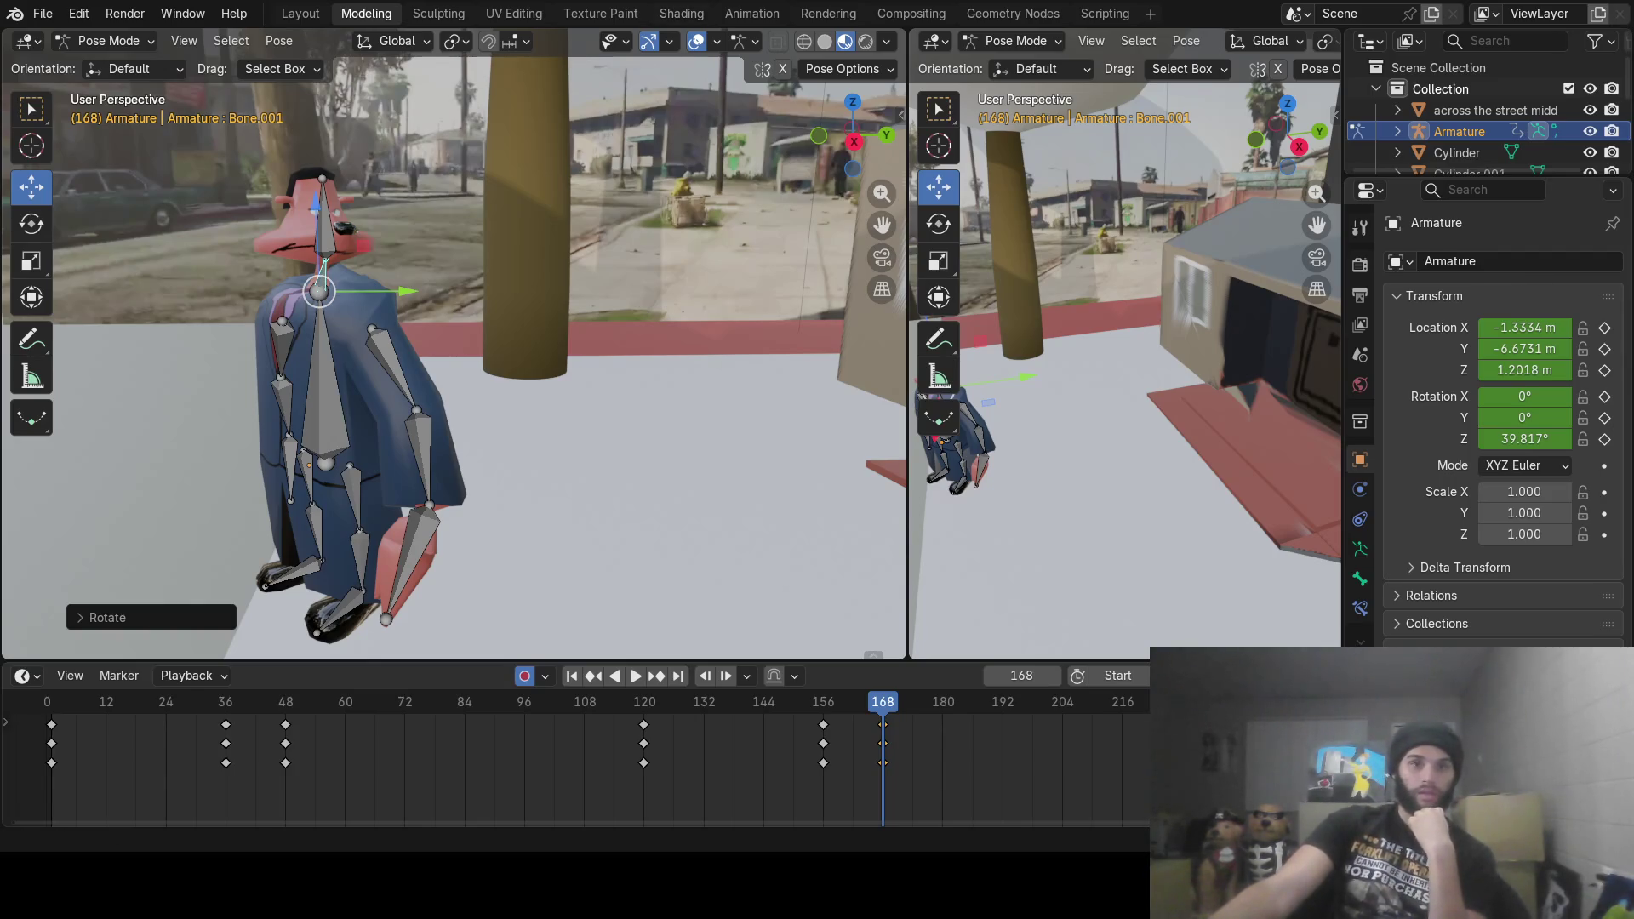
pyautogui.moveTo(441, 529)
pyautogui.mouseDown(button='middle')
pyautogui.moveTo(466, 492)
pyautogui.moveTo(542, 475)
pyautogui.moveTo(555, 442)
pyautogui.moveTo(657, 420)
pyautogui.mouseUp(button='middle')
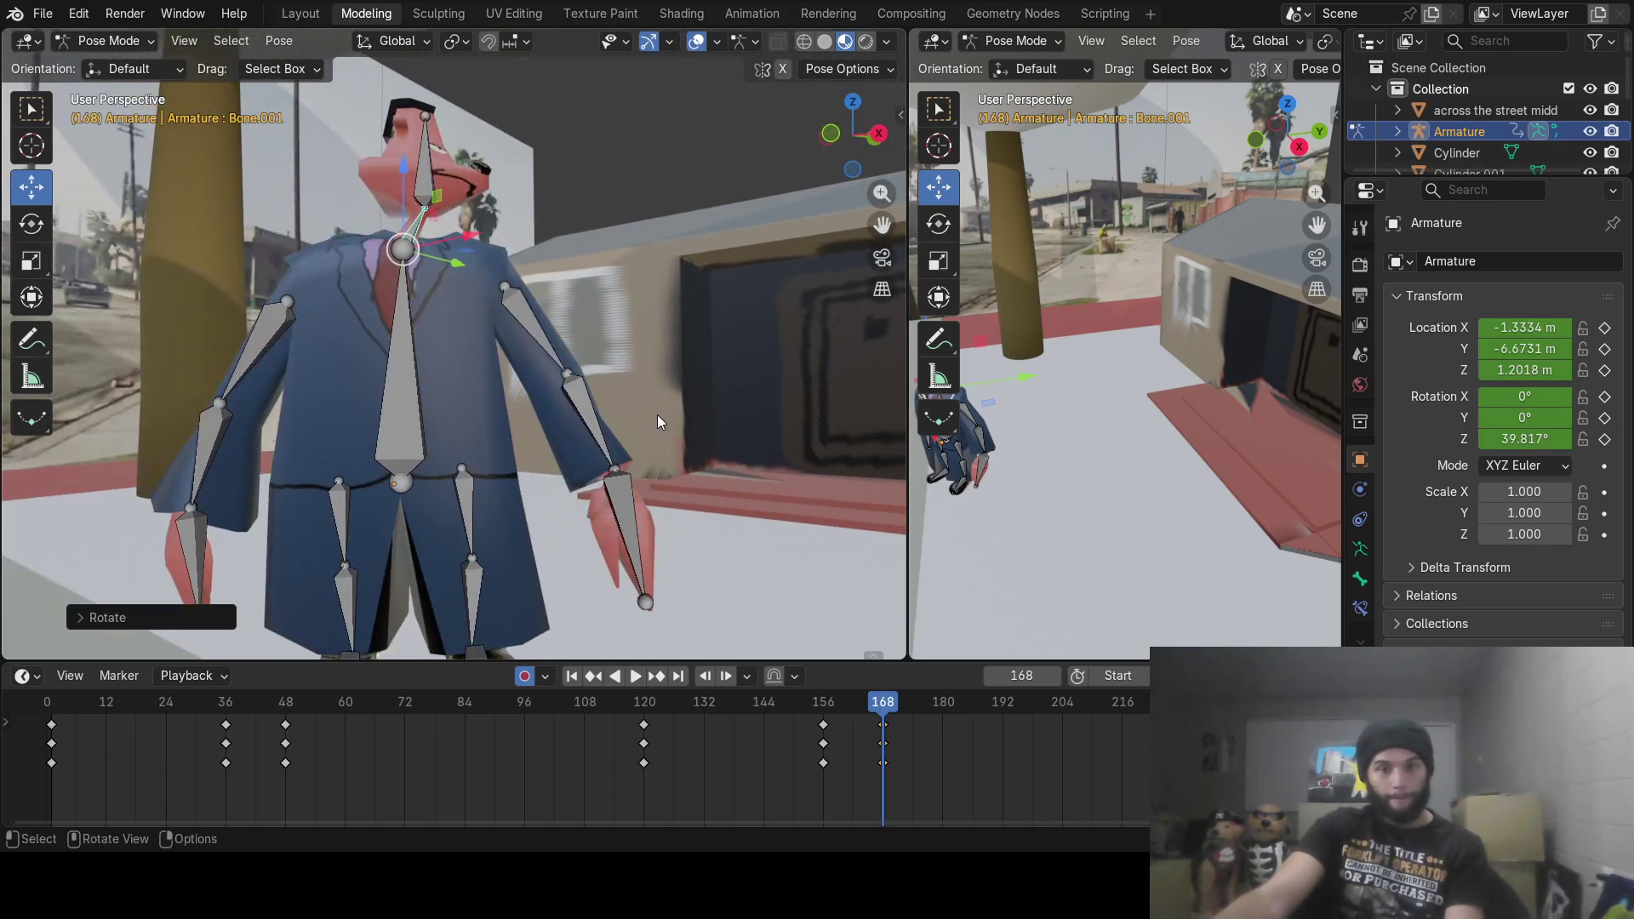
pyautogui.press('i')
pyautogui.moveTo(823, 719)
pyautogui.mouseDown()
pyautogui.moveTo(873, 719)
pyautogui.moveTo(764, 723)
pyautogui.moveTo(822, 725)
pyautogui.mouseUp()
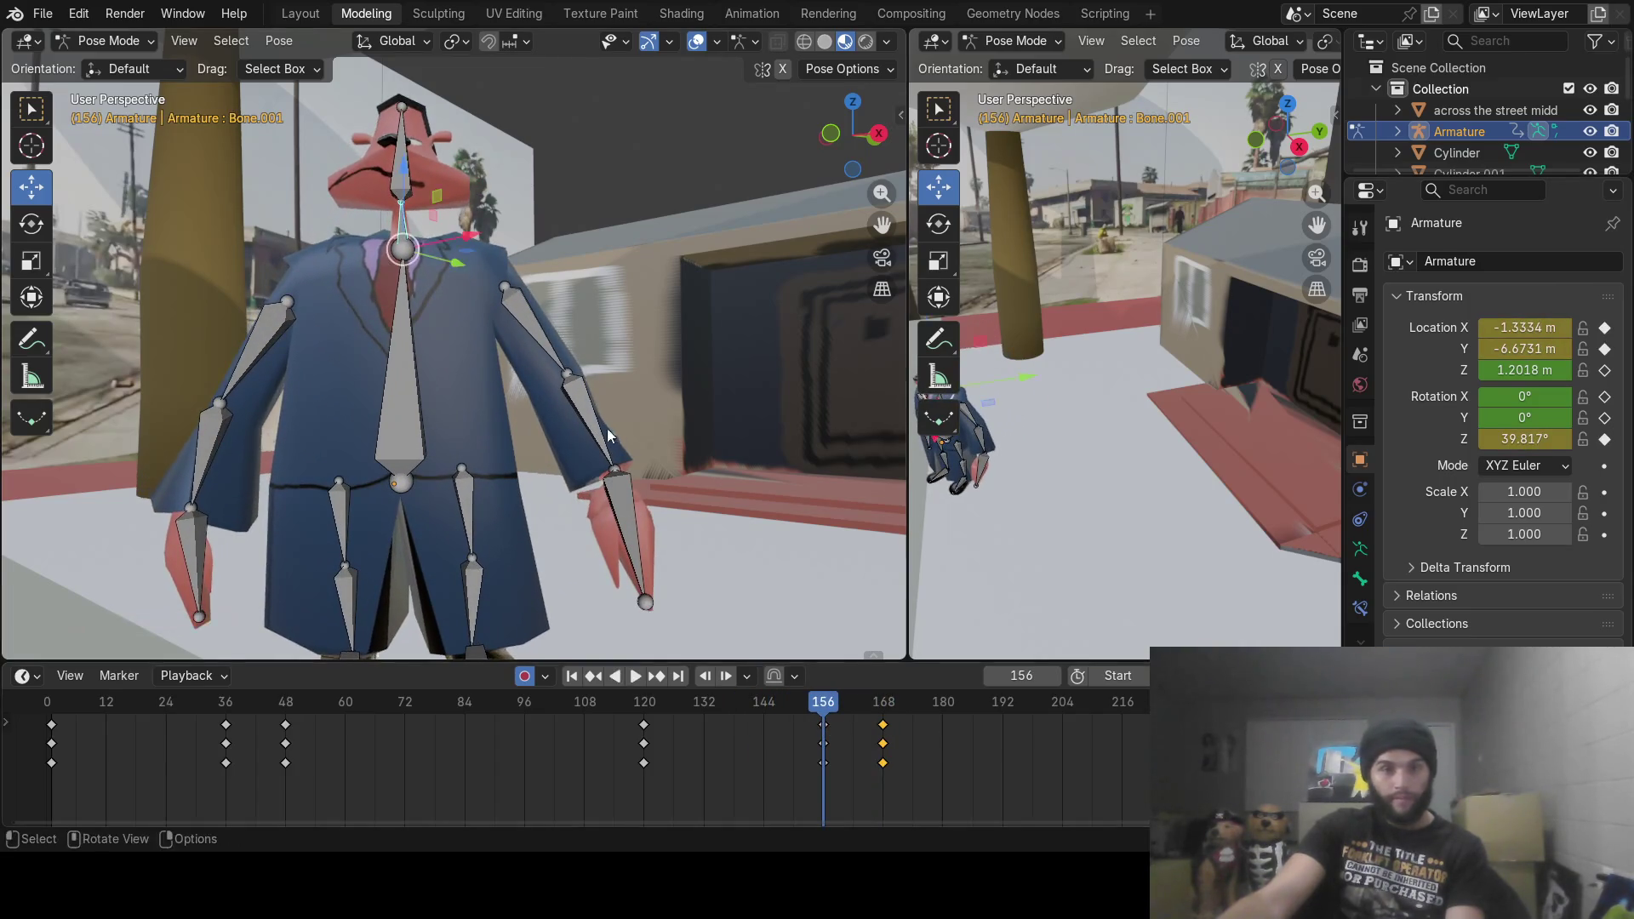
pyautogui.click(534, 326)
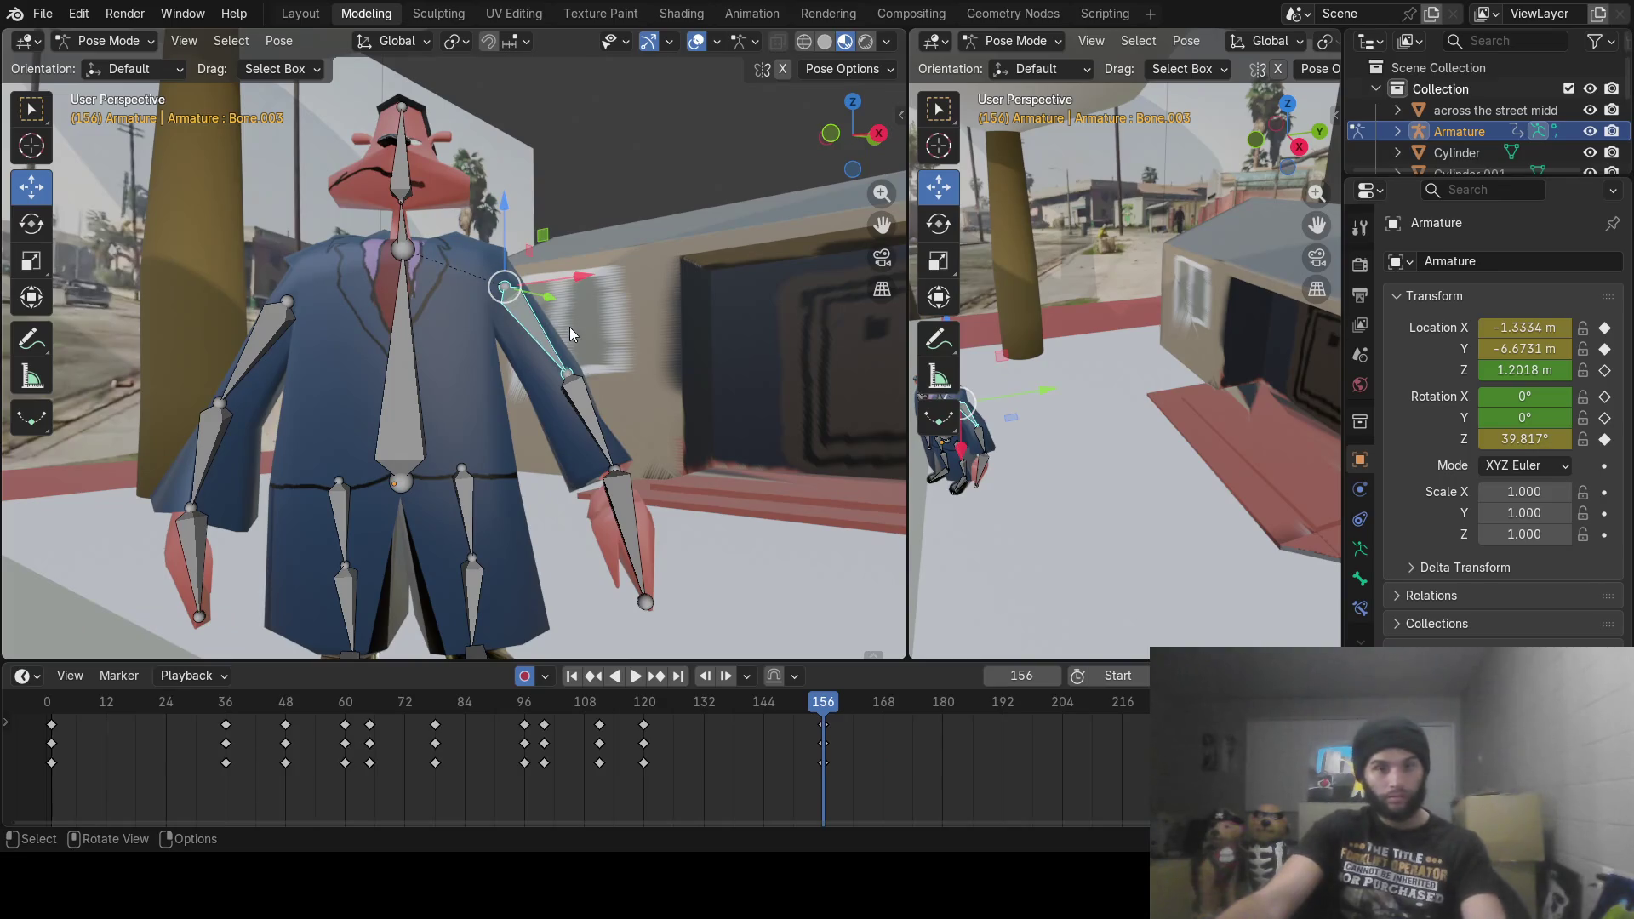
# Step: Slightly rotate the upper arm, forearm and hand bones
pyautogui.press('r')
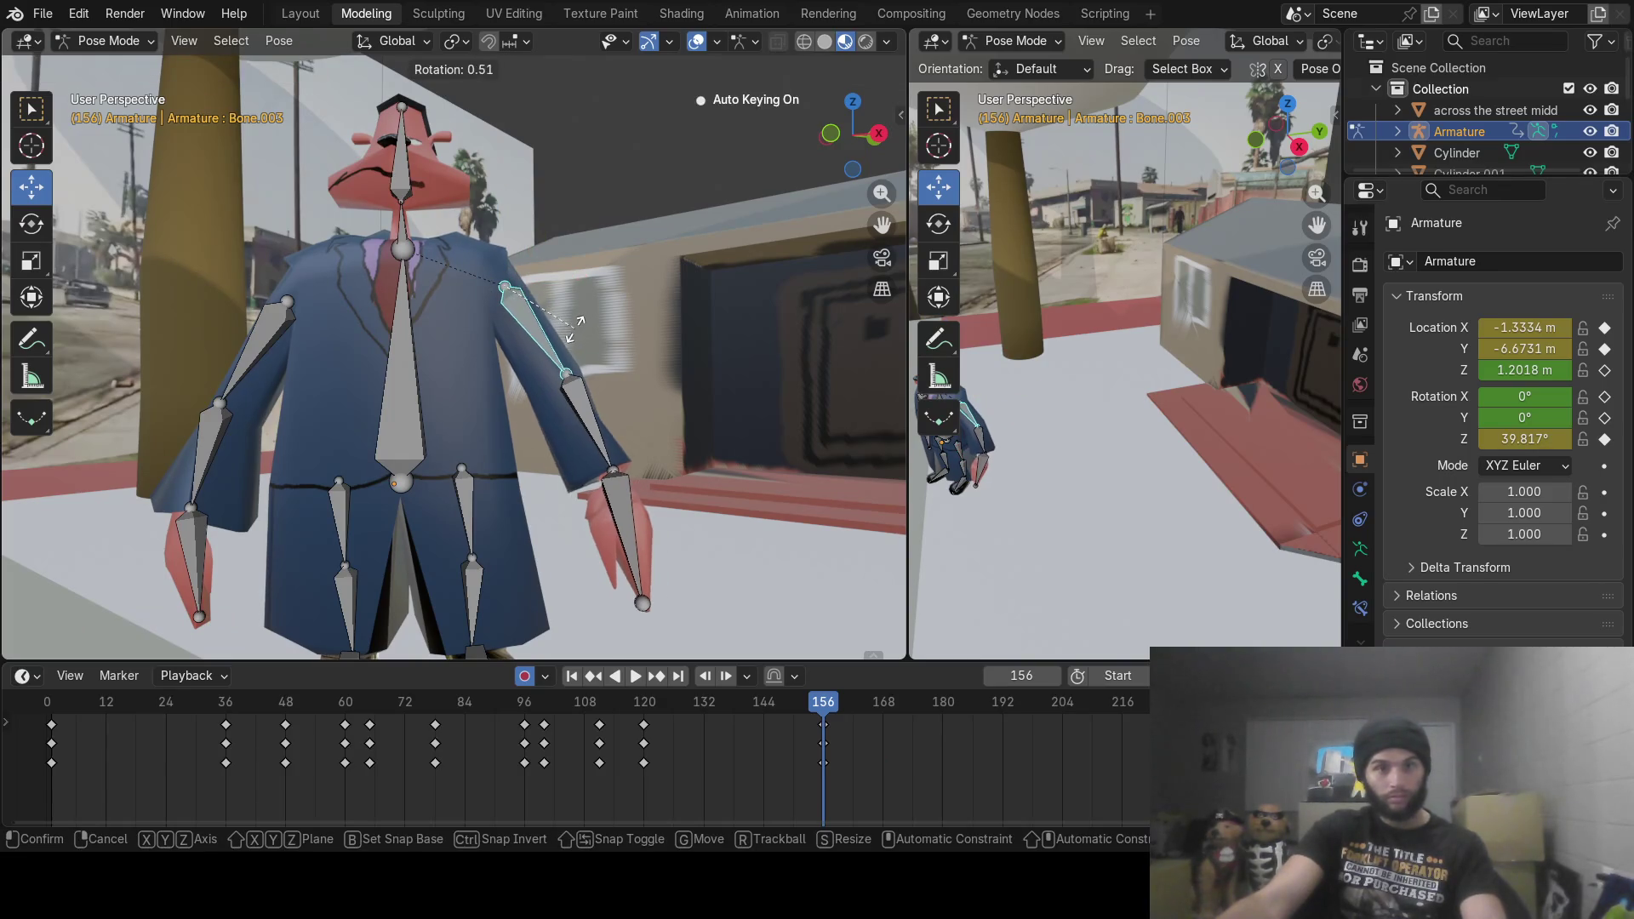
pyautogui.click(576, 334)
pyautogui.click(577, 391)
pyautogui.press('r')
pyautogui.click(617, 492)
pyautogui.click(624, 502)
pyautogui.press('r')
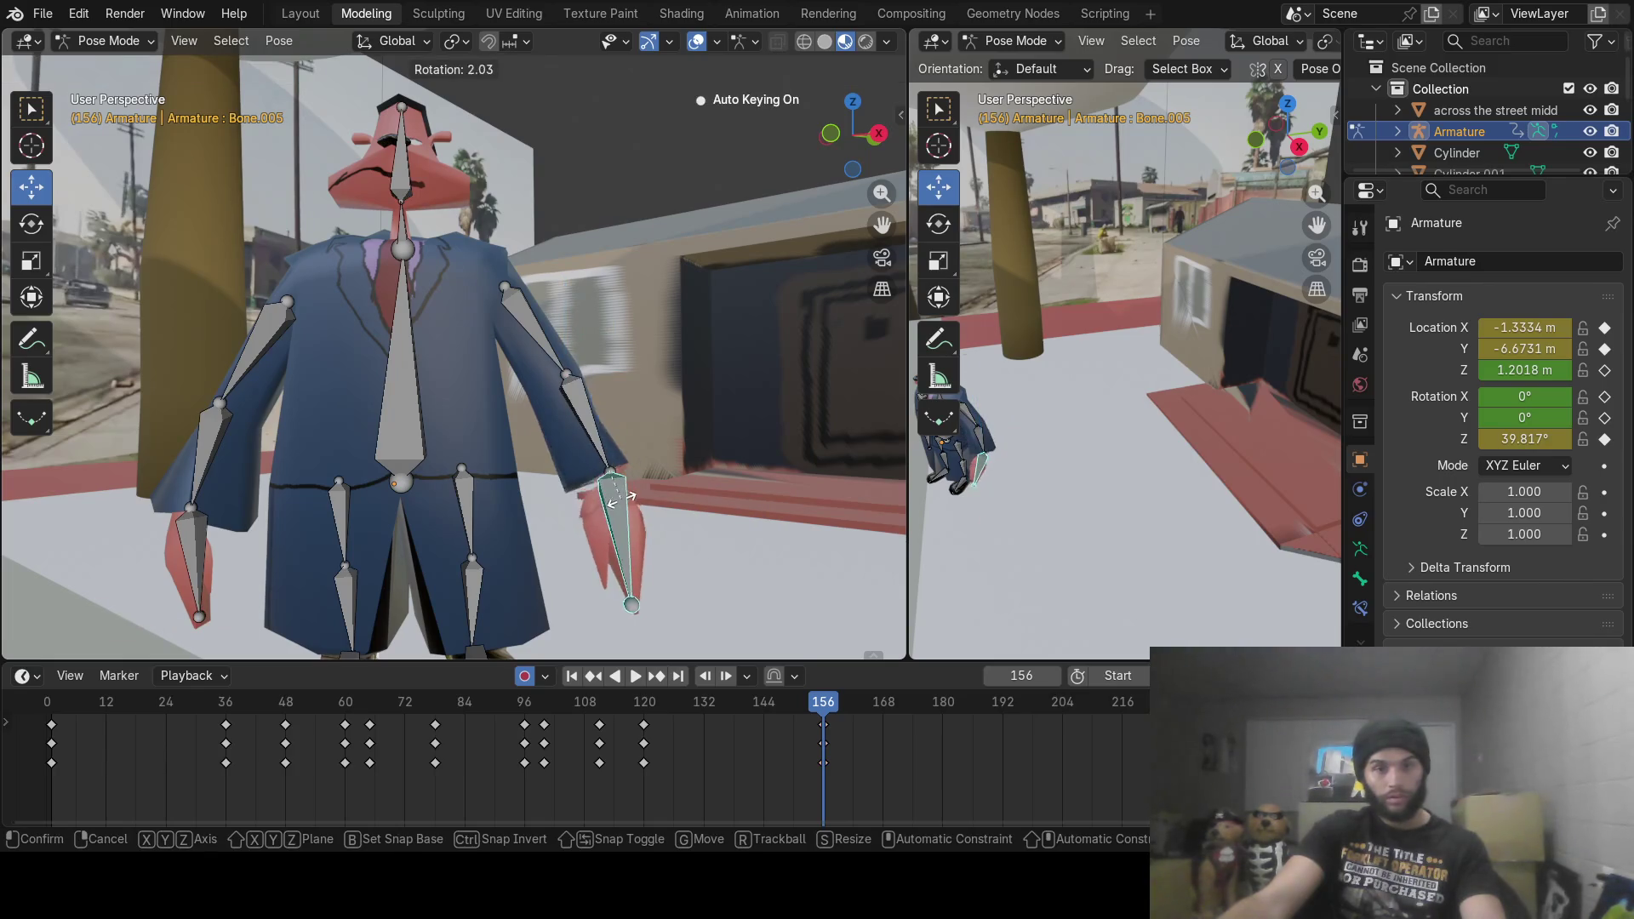
pyautogui.click(622, 499)
# Step: At frame 168, rotate the upper arm up and outward
pyautogui.moveTo(727, 550)
pyautogui.mouseDown(button='middle')
pyautogui.moveTo(742, 553)
pyautogui.moveTo(640, 583)
pyautogui.moveTo(656, 596)
pyautogui.mouseUp(button='middle')
pyautogui.moveTo(824, 706); pyautogui.dragTo(885, 710)
pyautogui.moveTo(587, 410); pyautogui.dragTo(738, 381, button='middle')
pyautogui.moveTo(601, 323)
pyautogui.mouseDown(button='middle')
pyautogui.moveTo(569, 342)
pyautogui.moveTo(532, 332)
pyautogui.moveTo(583, 344)
pyautogui.moveTo(585, 313)
pyautogui.mouseUp(button='middle')
pyautogui.click(532, 332)
pyautogui.press('r')
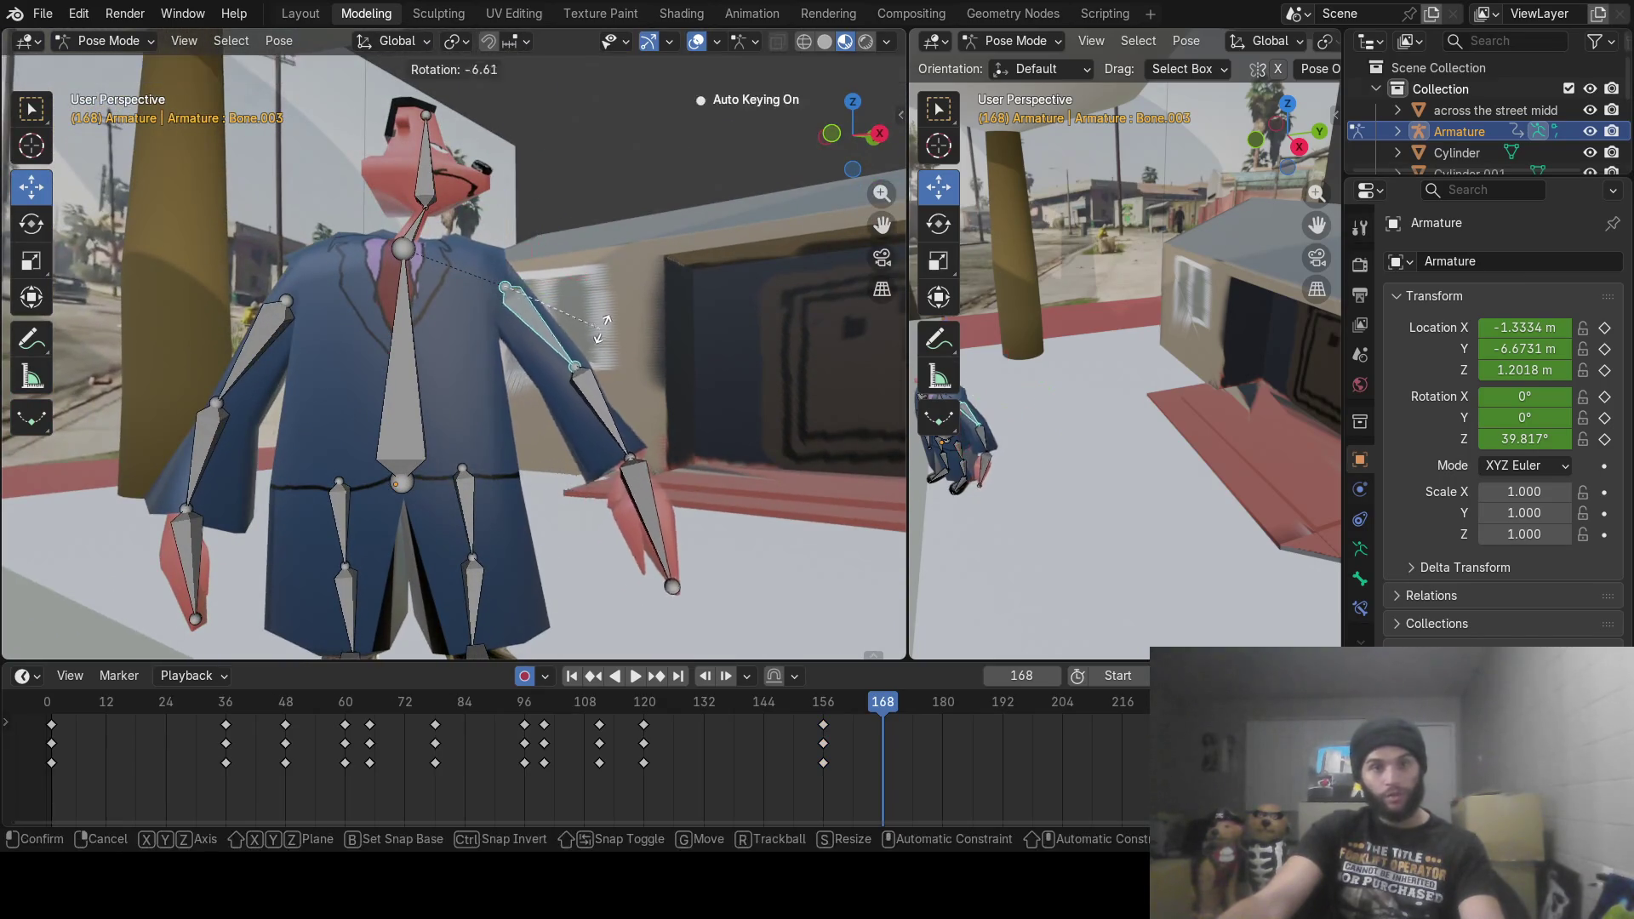
pyautogui.click(610, 331)
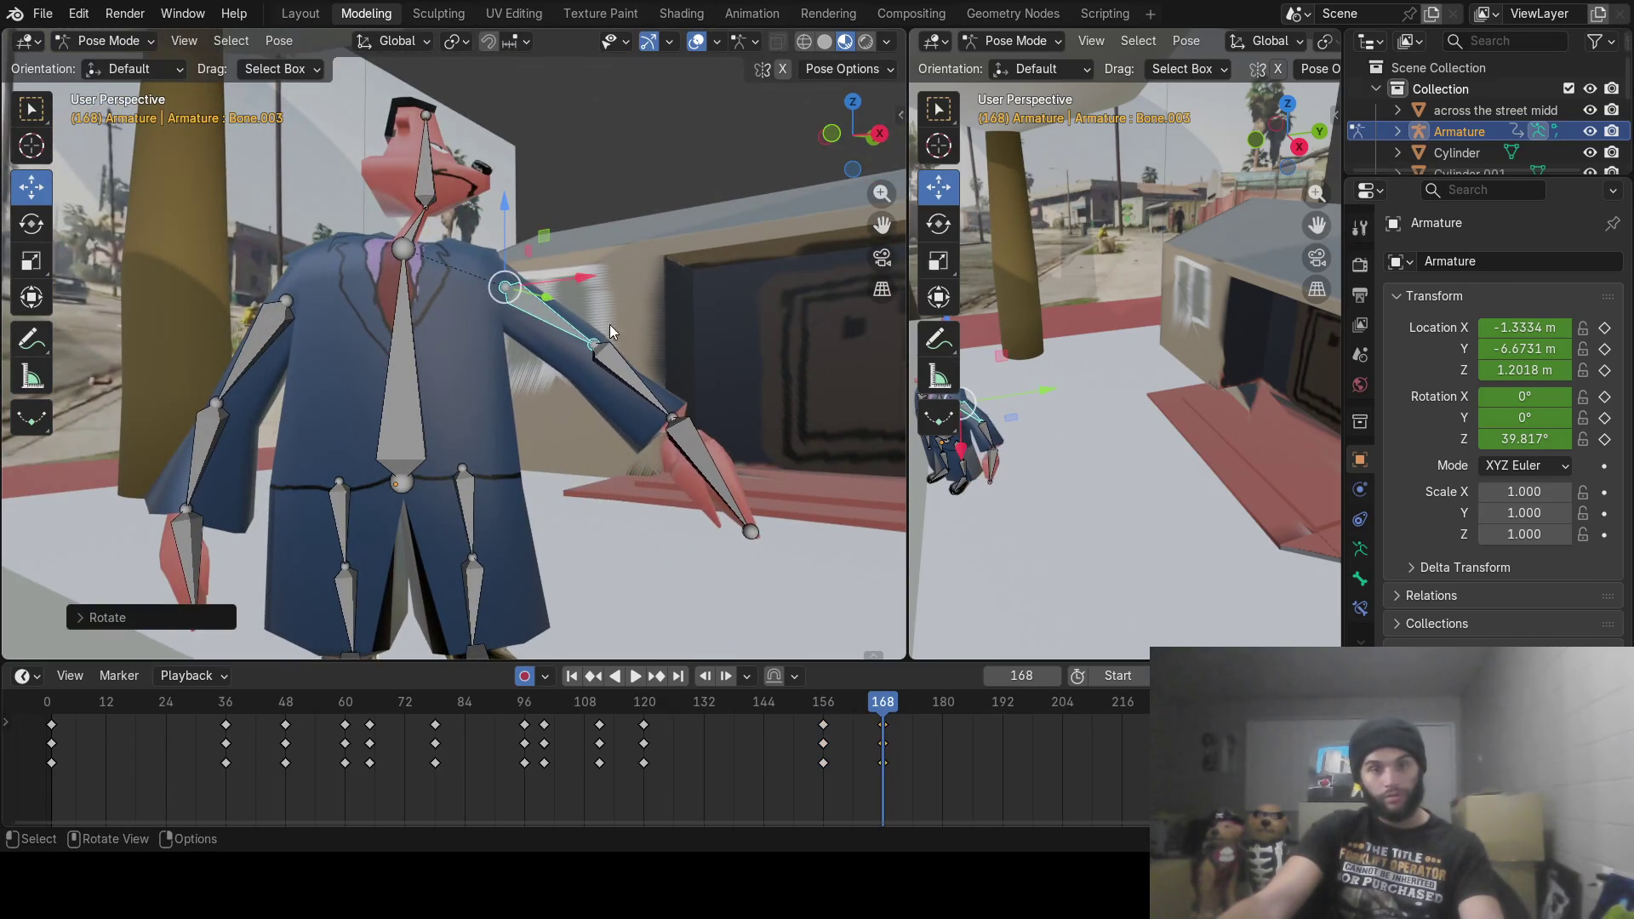
# Step: Rotate the forearm and hand outward at frame 168, then play through to frame 171
pyautogui.click(635, 387)
pyautogui.press('r')
pyautogui.click(772, 394)
pyautogui.moveTo(770, 391); pyautogui.dragTo(604, 432, button='middle')
pyautogui.click(605, 451)
pyautogui.press('r')
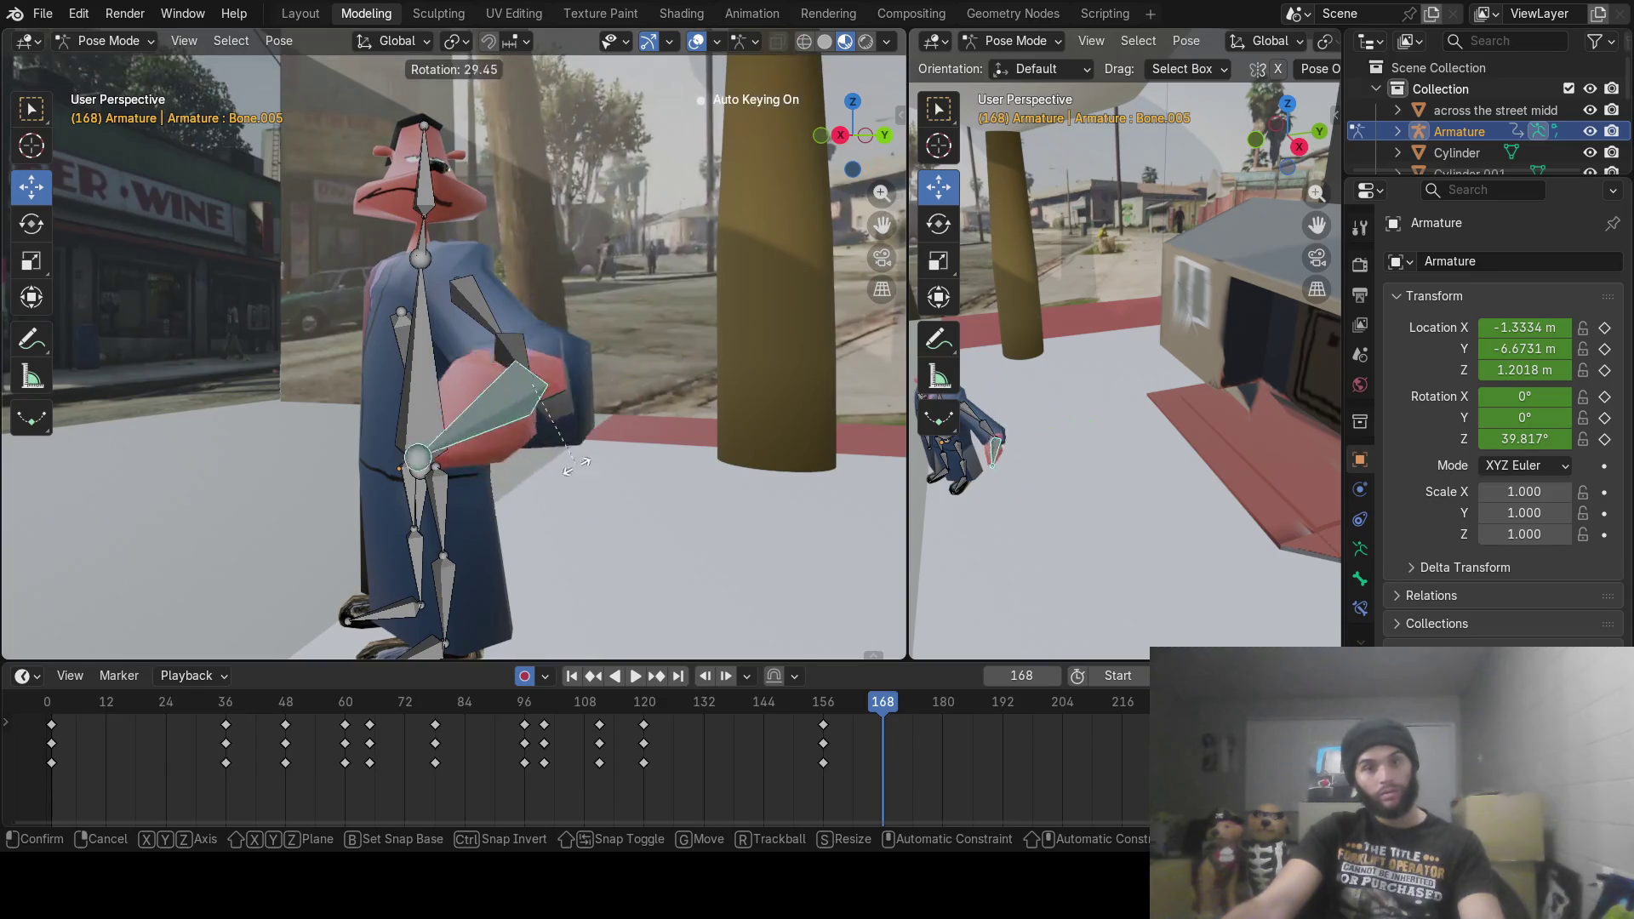
pyautogui.click(466, 332)
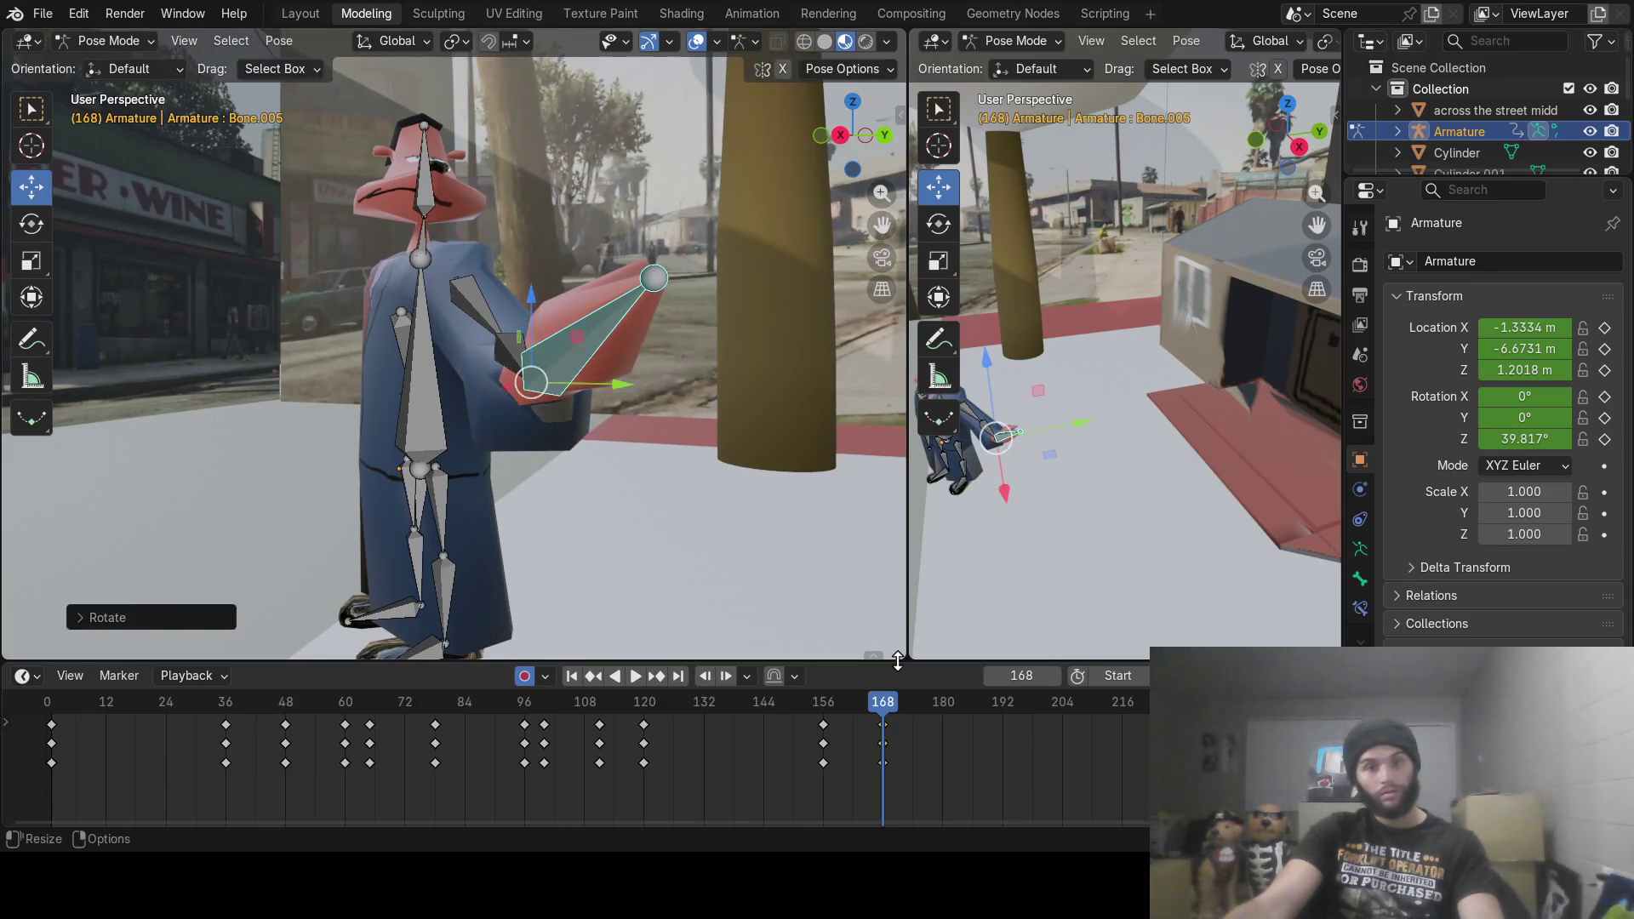
pyautogui.press('space')
pyautogui.moveTo(889, 714); pyautogui.dragTo(898, 715)
pyautogui.press('space')
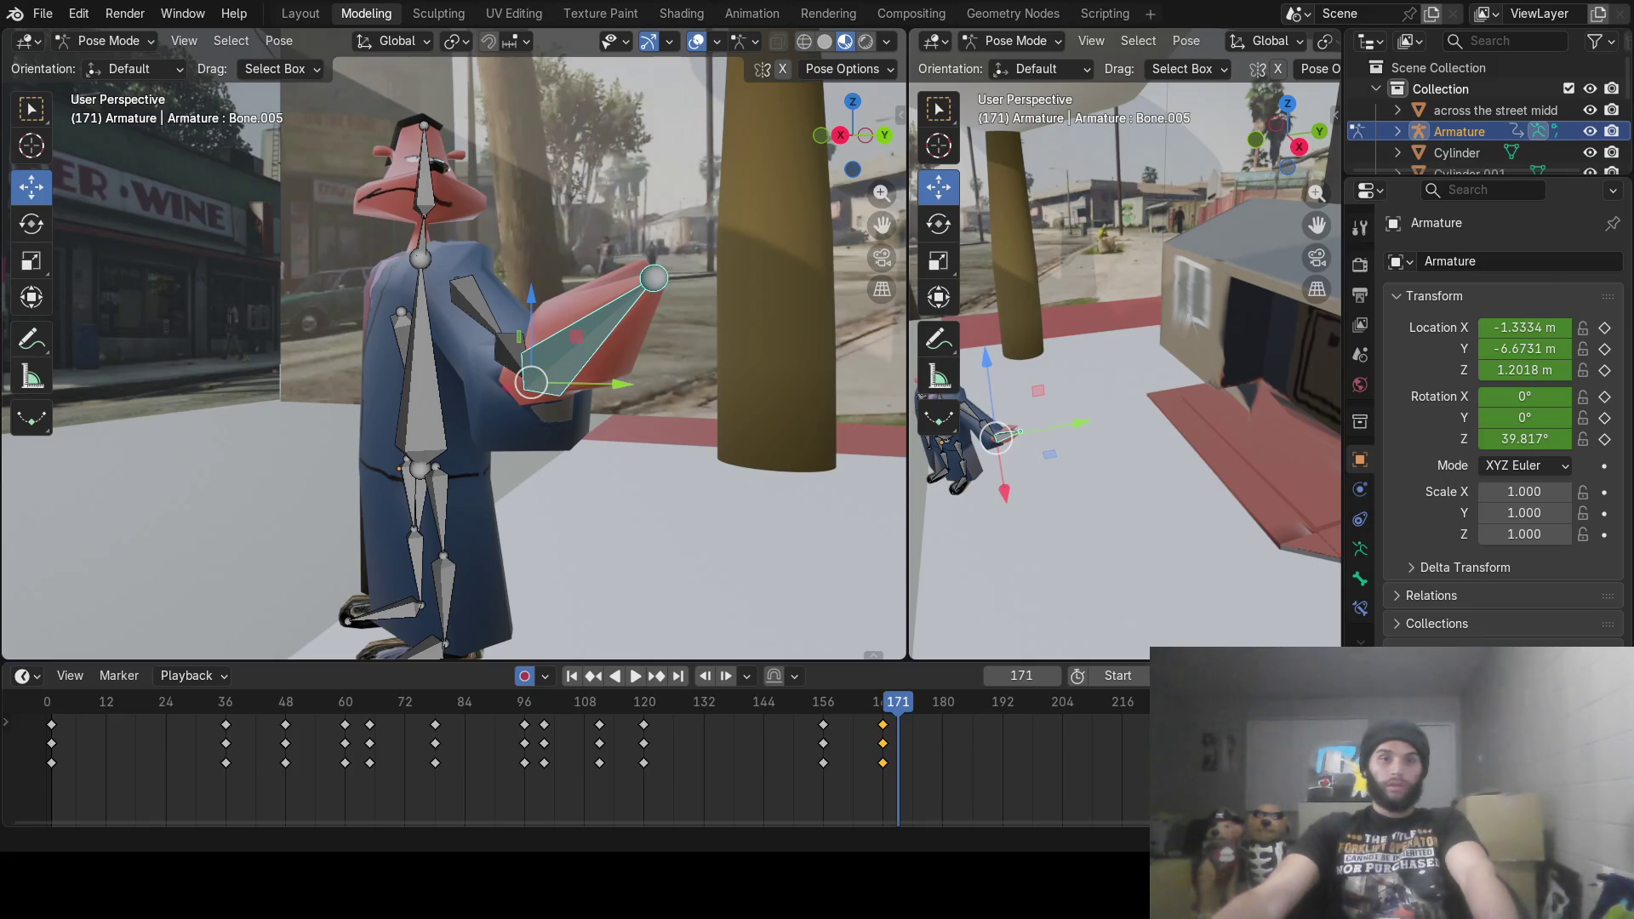
# Step: Set the frame to 192 and rotate the hand bone
pyautogui.press('space')
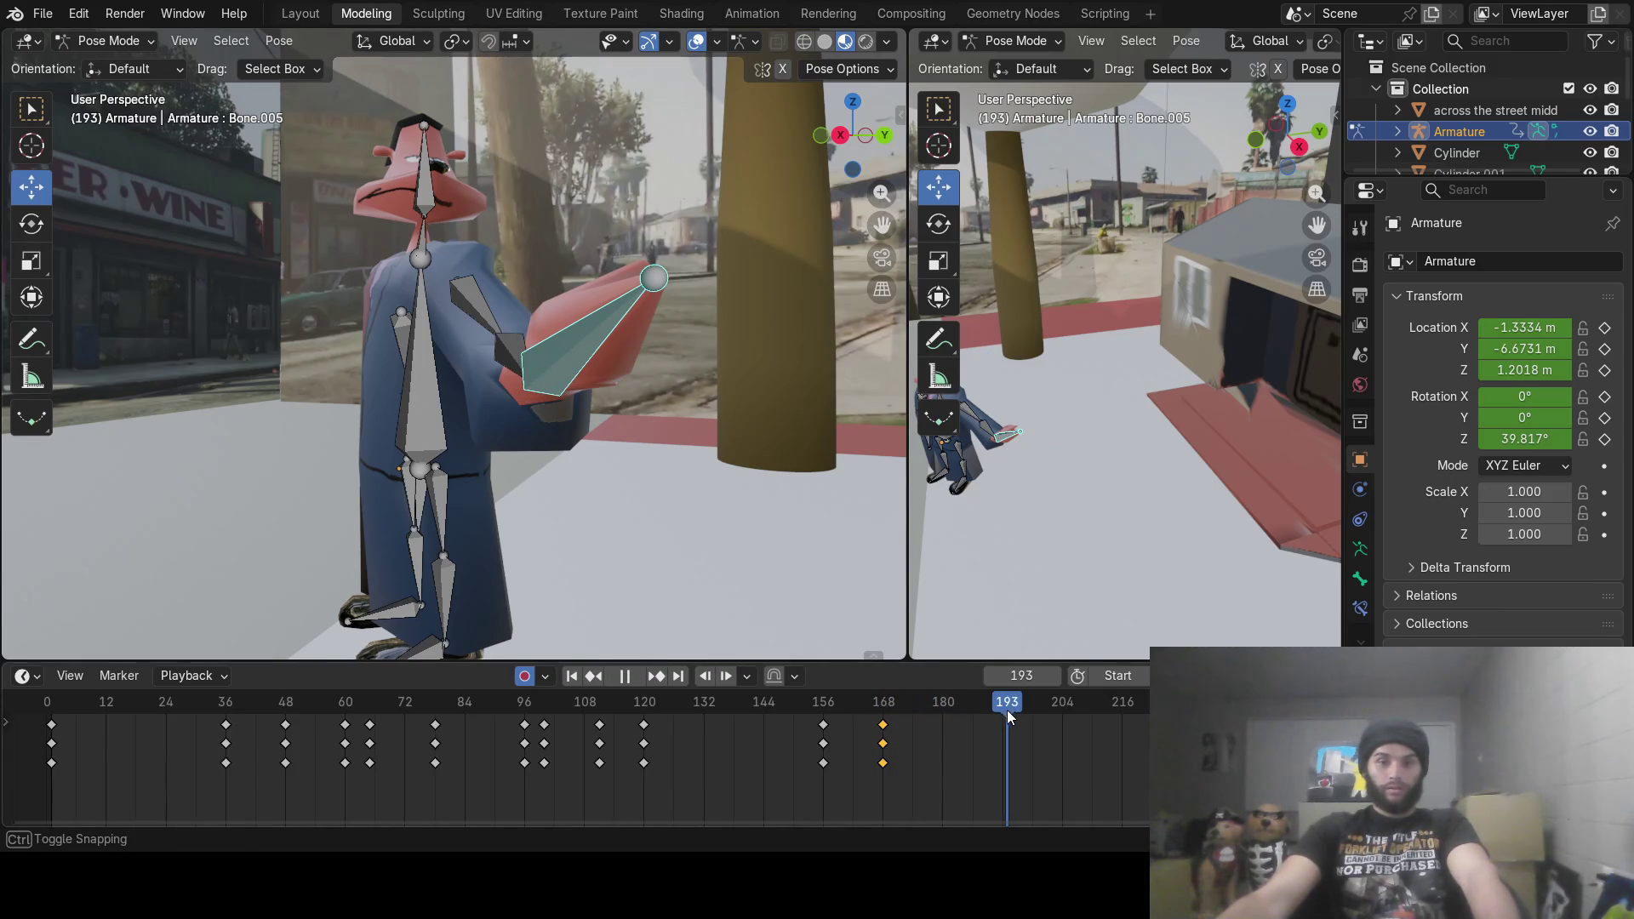
pyautogui.click(970, 711)
pyautogui.moveTo(970, 711)
pyautogui.mouseDown()
pyautogui.moveTo(917, 704)
pyautogui.moveTo(1004, 704)
pyautogui.mouseUp()
pyautogui.press('space')
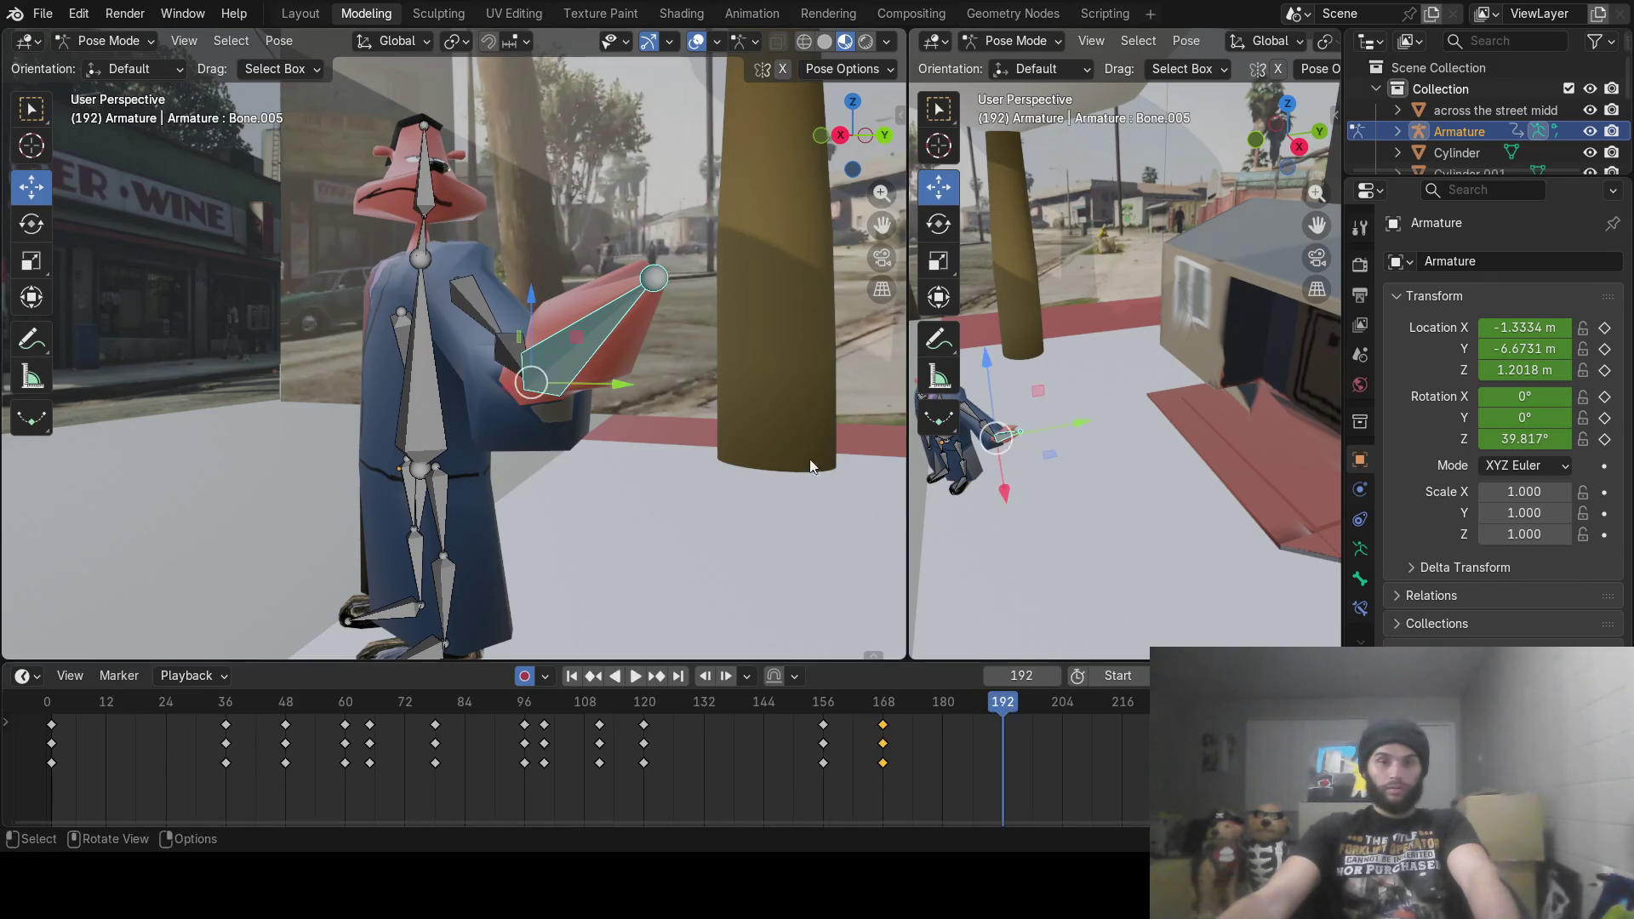
pyautogui.press('r')
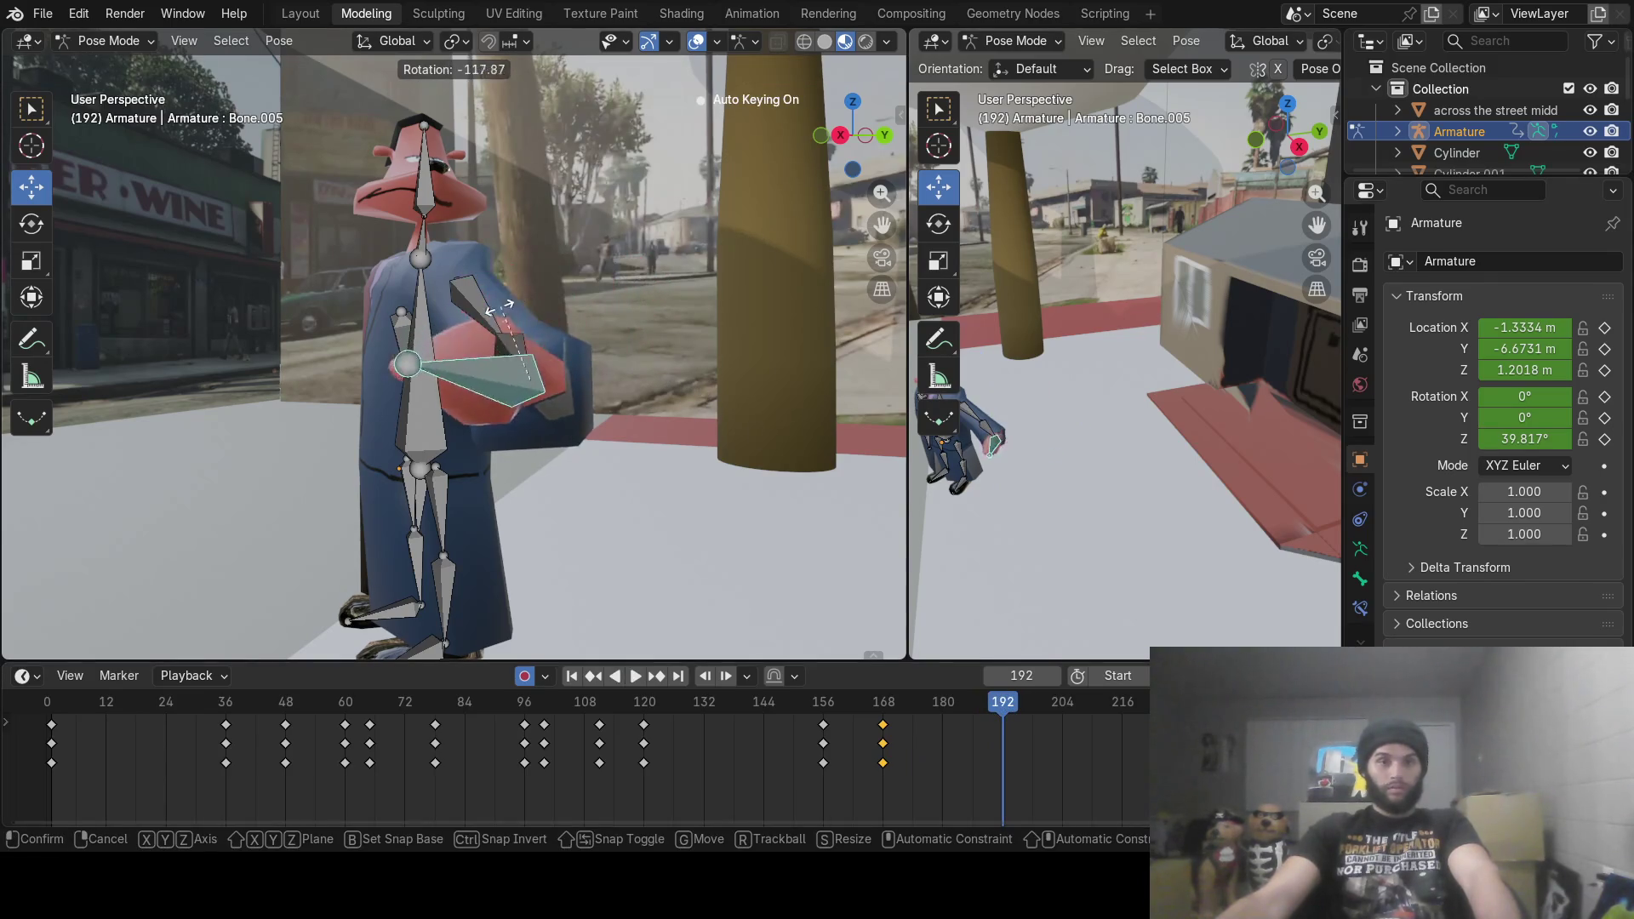
pyautogui.click(527, 362)
# Step: Lower the forearm and upper arm at frame 192, then scrub back to preview
pyautogui.click(515, 345)
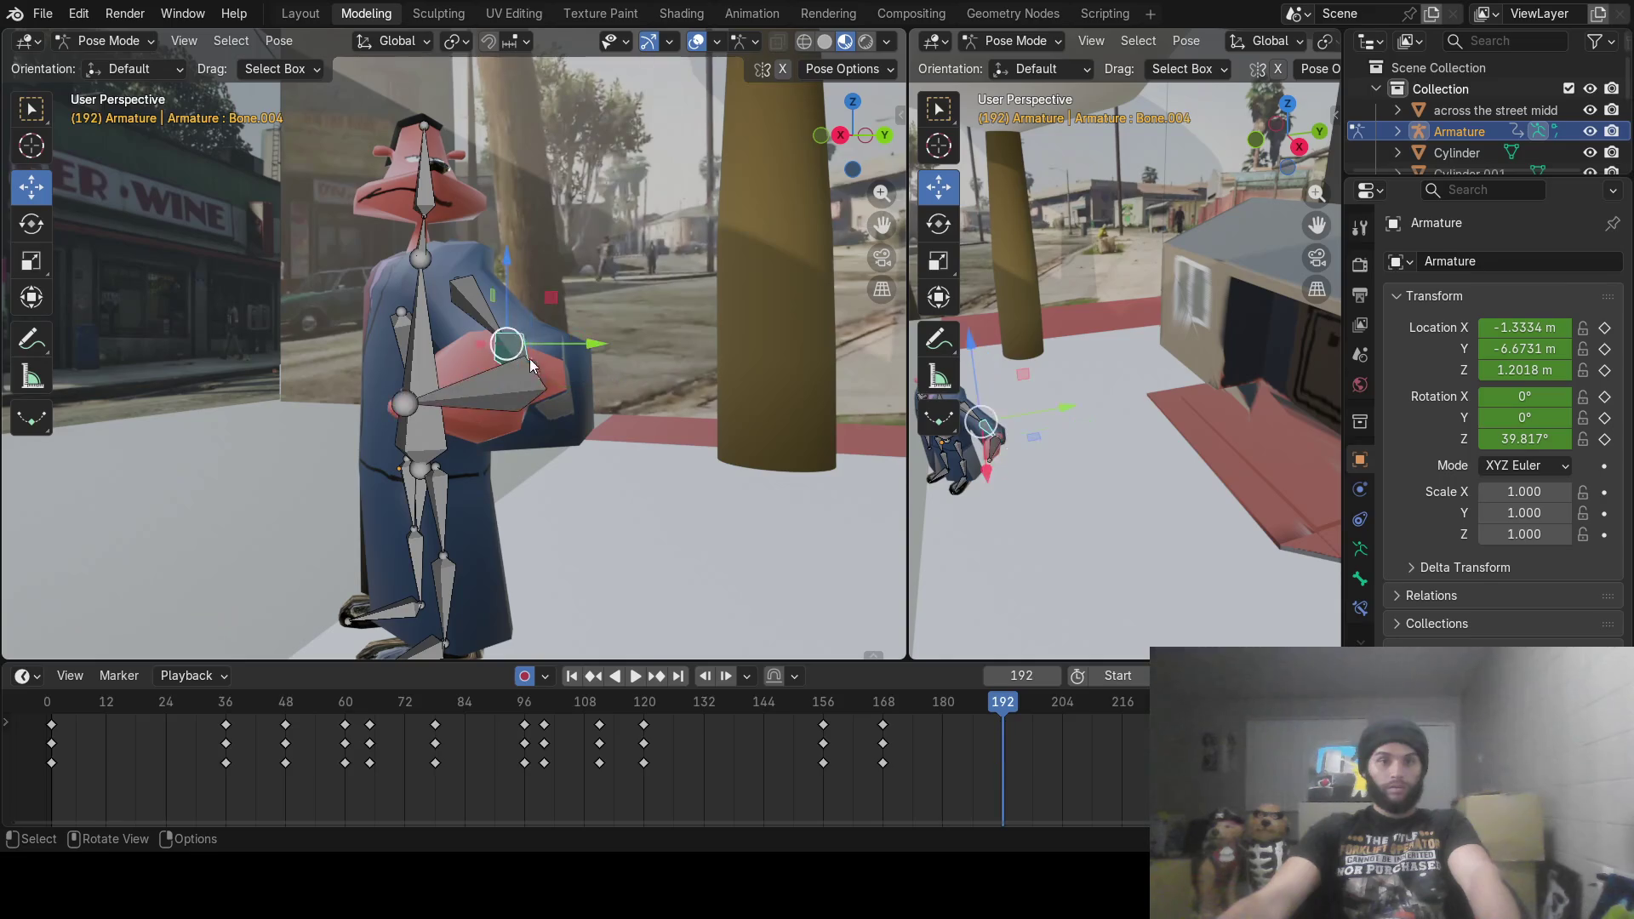
pyautogui.press('r')
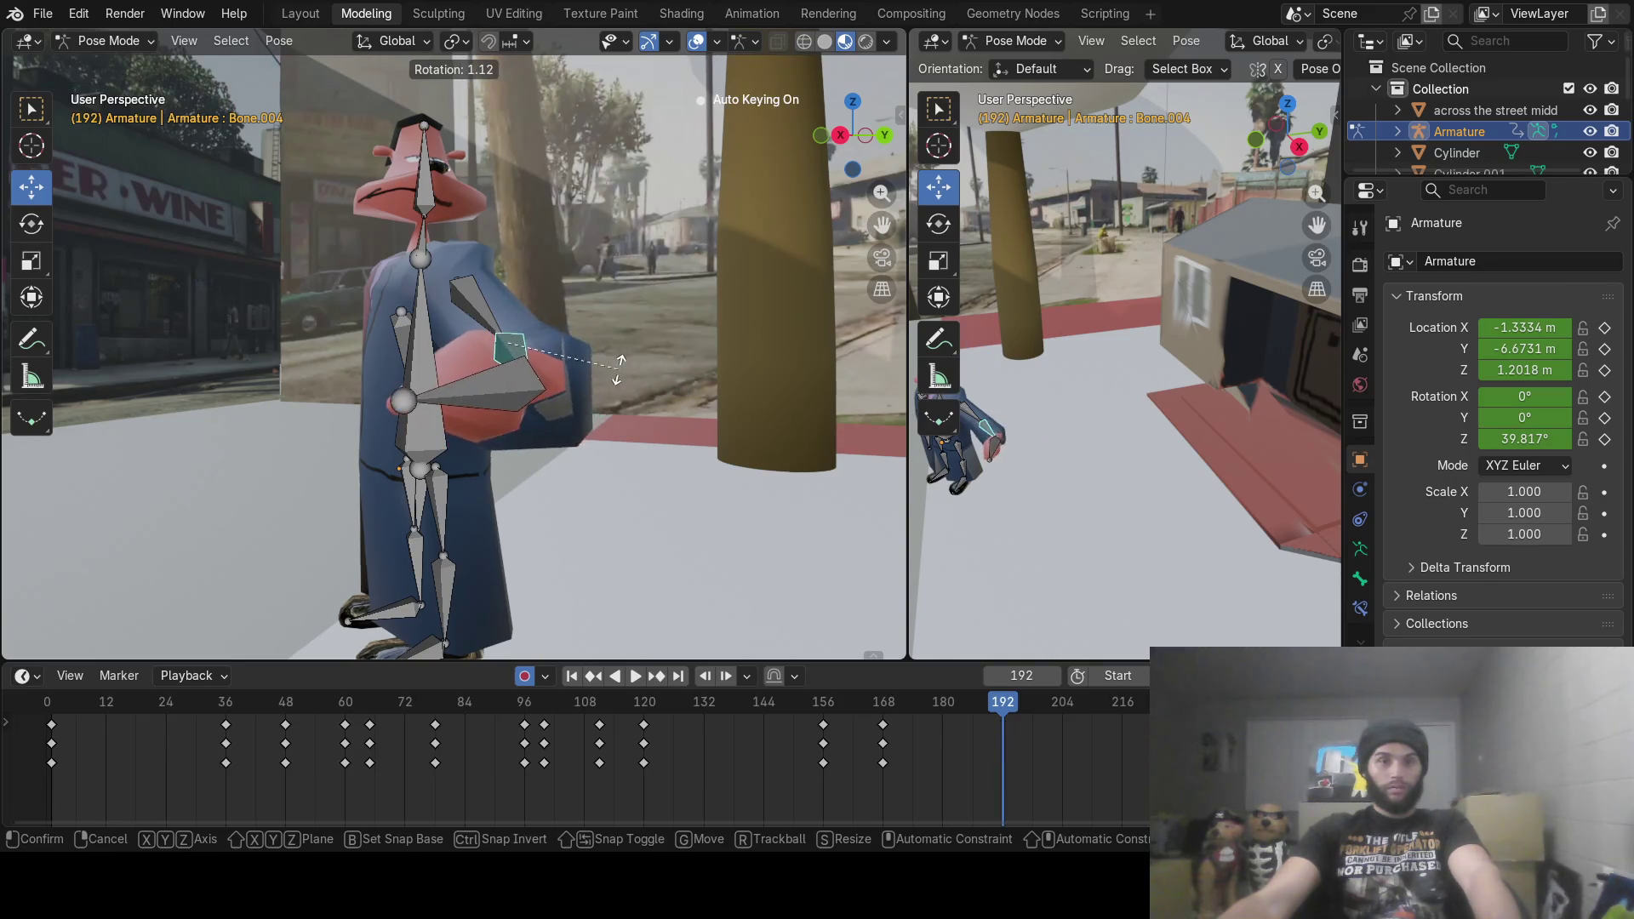
pyautogui.rightClick(615, 370)
pyautogui.moveTo(614, 370)
pyautogui.mouseDown(button='middle')
pyautogui.moveTo(564, 405)
pyautogui.moveTo(743, 404)
pyautogui.mouseUp(button='middle')
pyautogui.press('r')
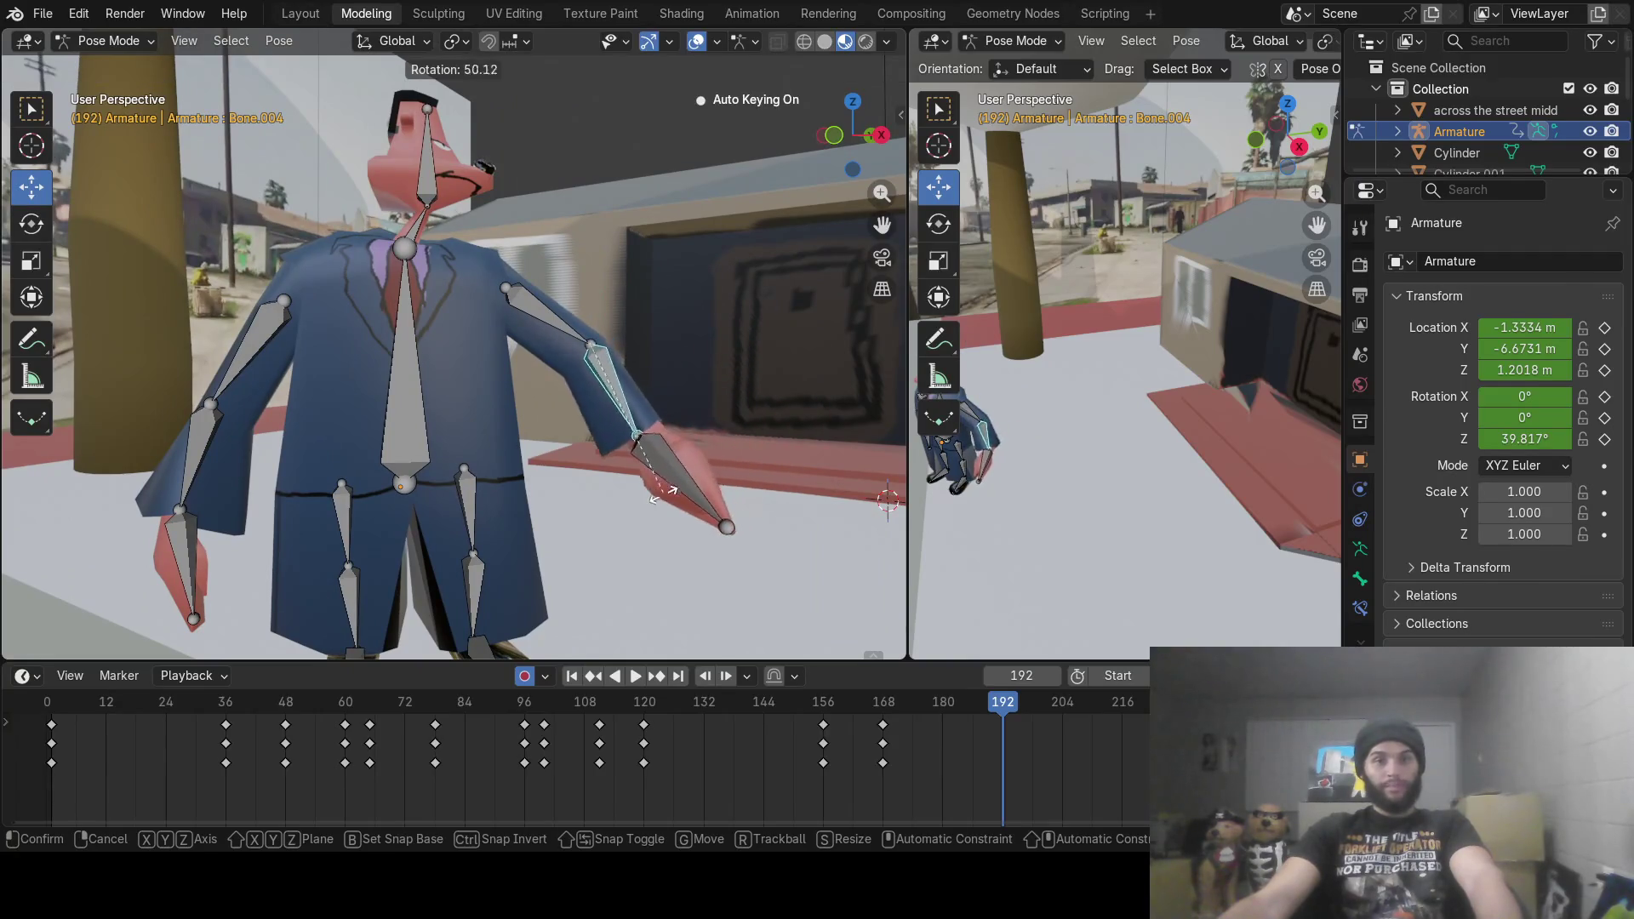
pyautogui.click(660, 502)
pyautogui.click(570, 340)
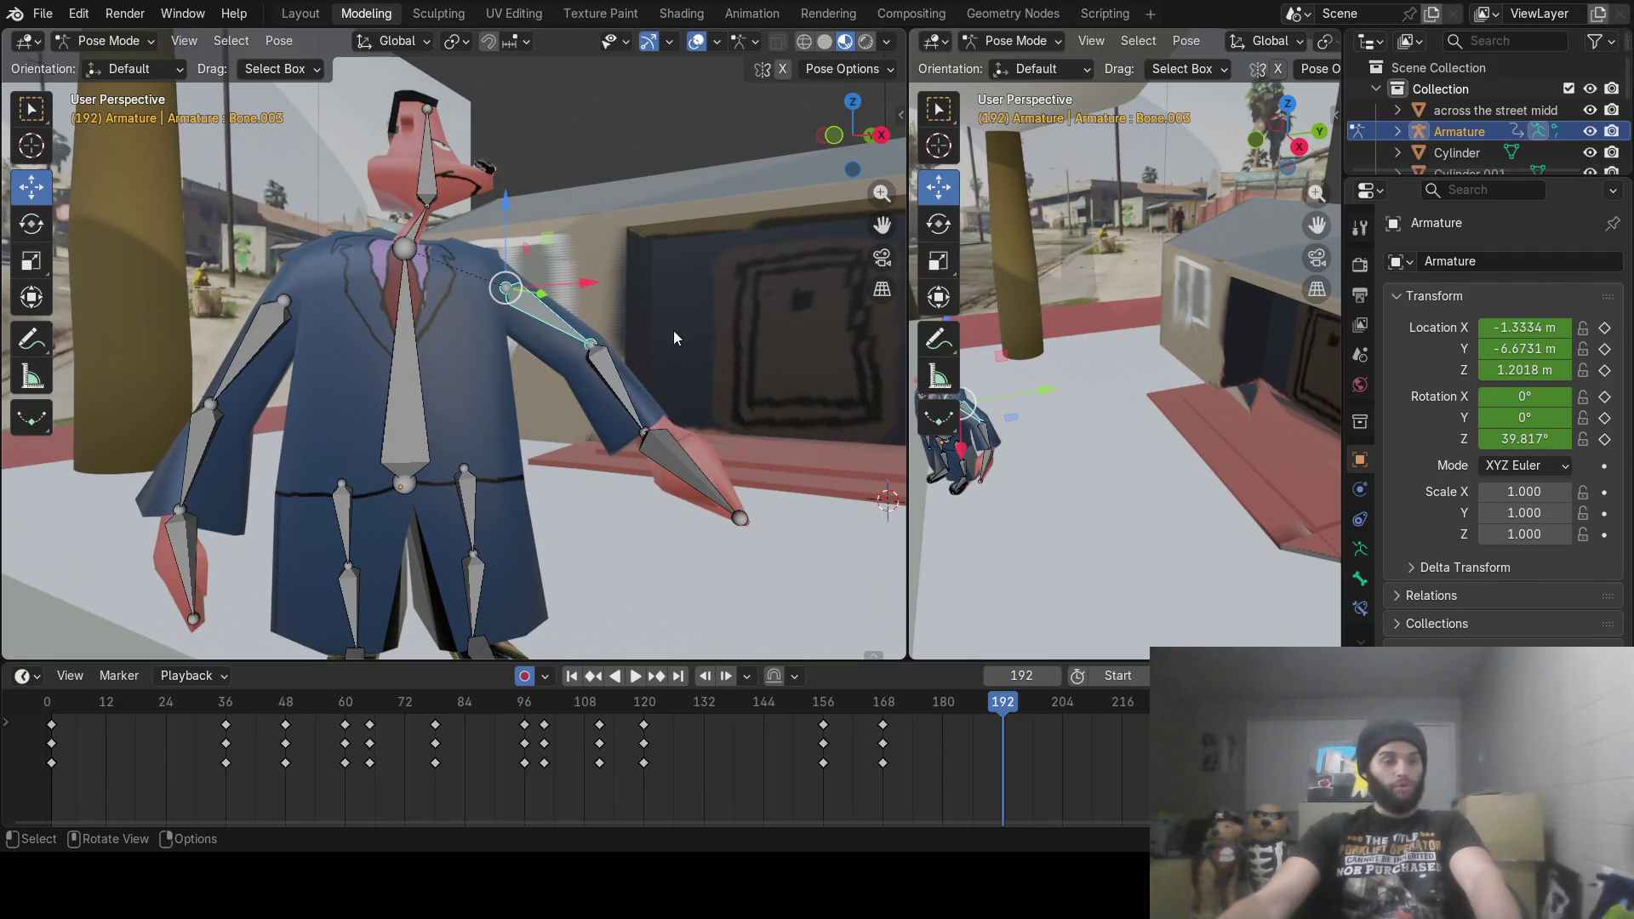
pyautogui.press('r')
pyautogui.click(675, 391)
pyautogui.moveTo(991, 699)
pyautogui.mouseDown()
pyautogui.moveTo(758, 701)
pyautogui.moveTo(993, 702)
pyautogui.moveTo(1004, 685)
pyautogui.mouseUp()
pyautogui.moveTo(638, 400)
pyautogui.mouseDown(button='middle')
pyautogui.moveTo(613, 384)
pyautogui.moveTo(497, 397)
pyautogui.moveTo(412, 437)
pyautogui.moveTo(601, 464)
pyautogui.mouseUp(button='middle')
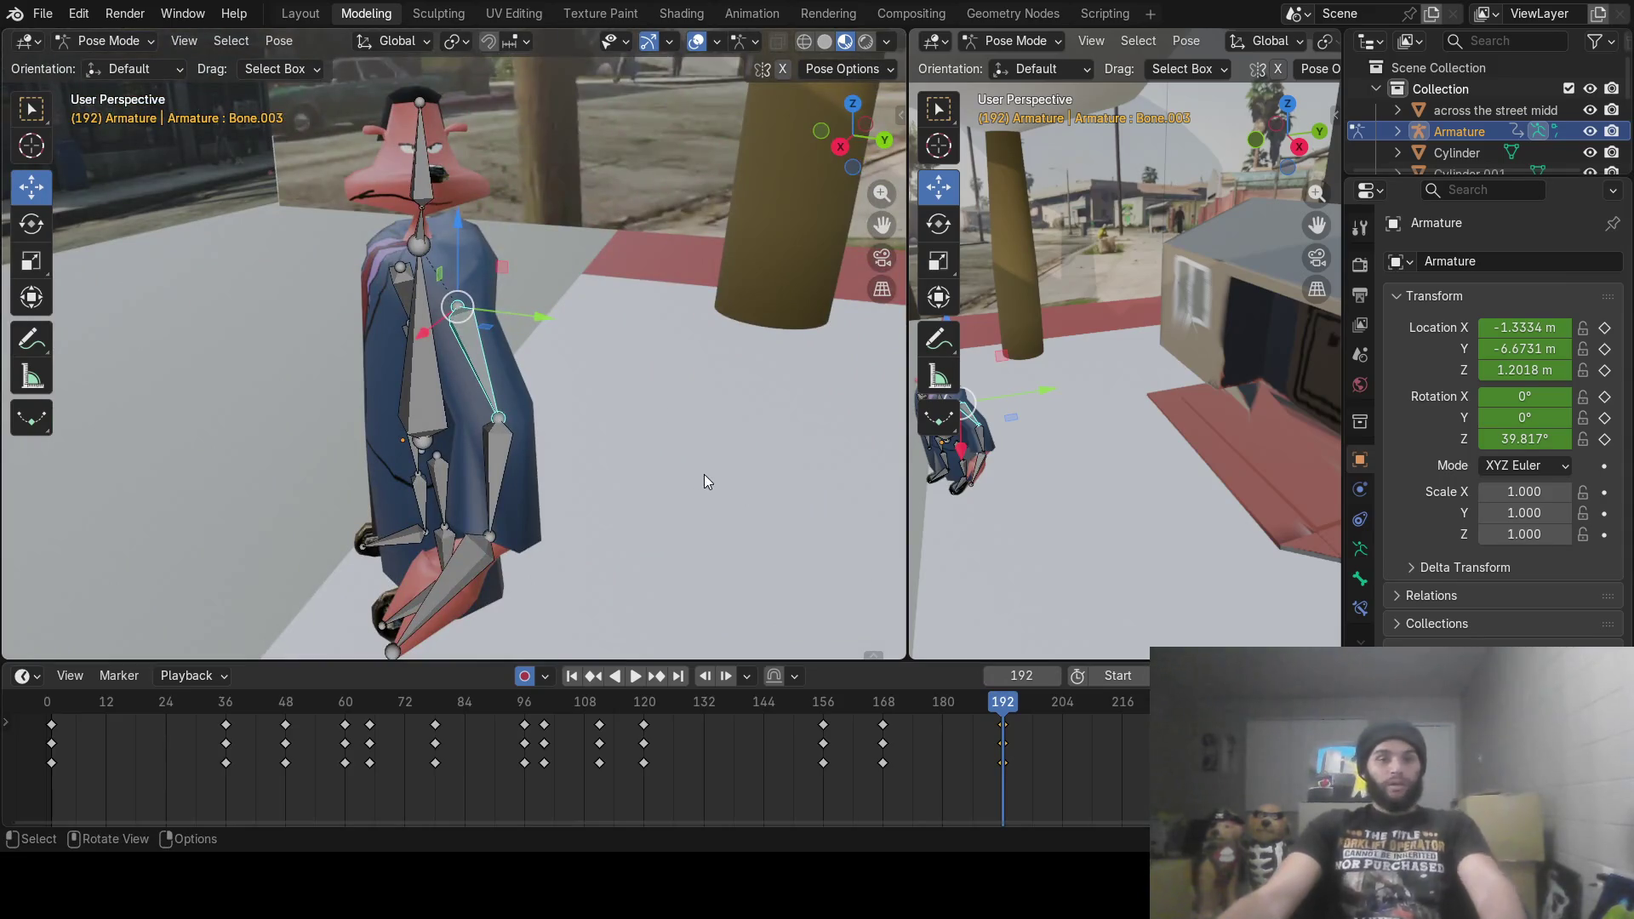
# Step: Zoom out and orbit behind the character, then scrub the timeline past frame 192 to 216
pyautogui.scroll(-3, 533, 374)
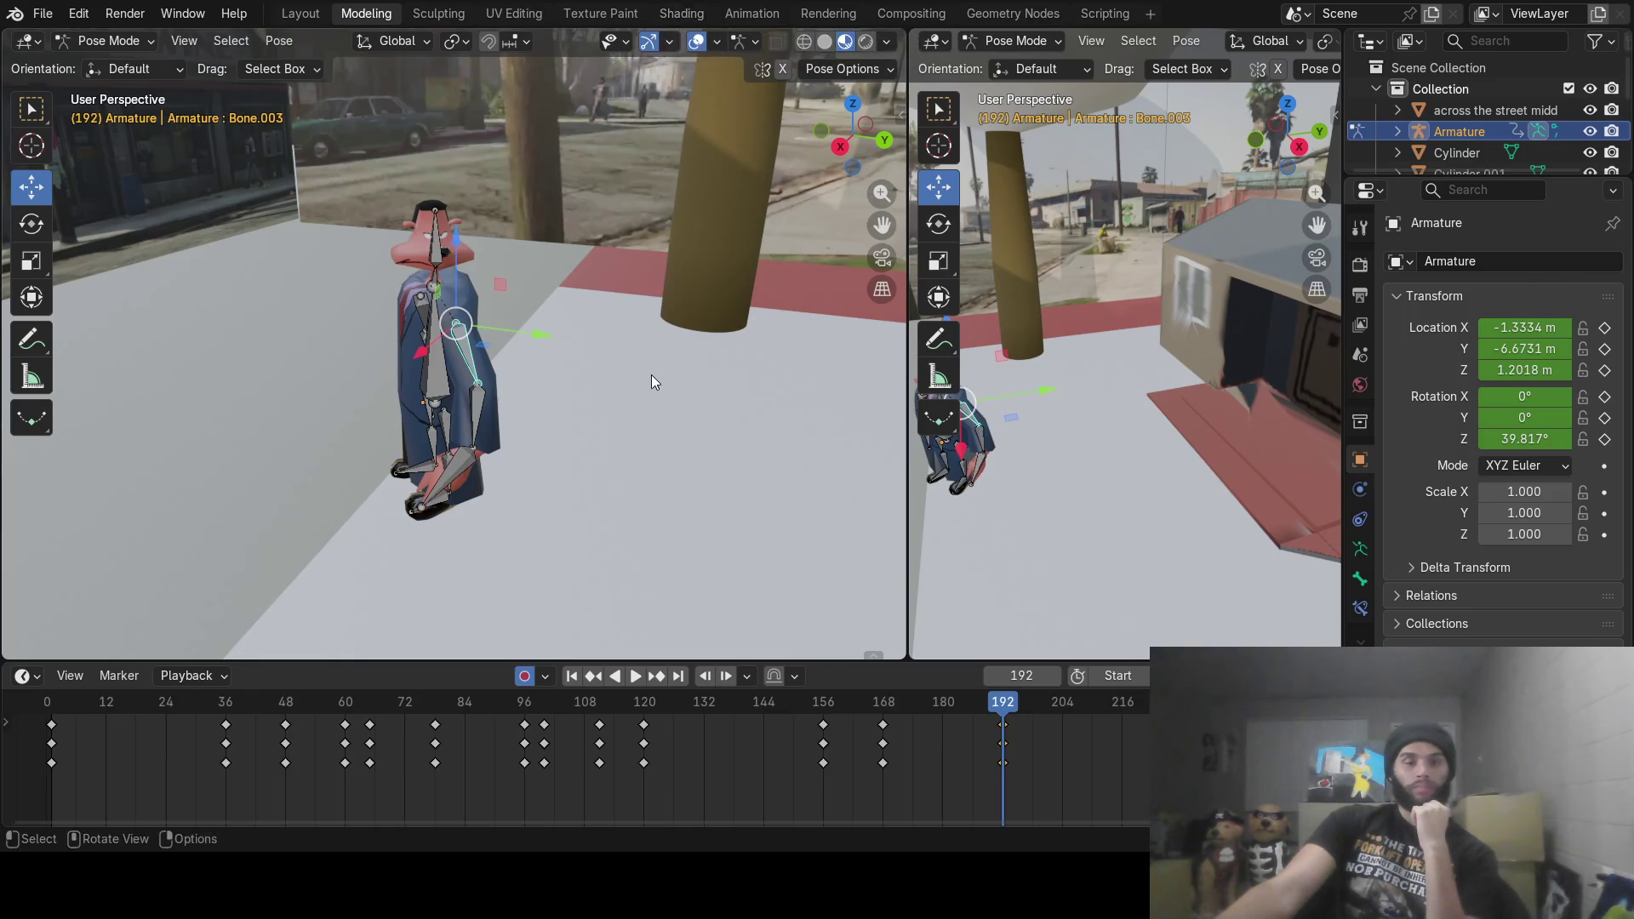
pyautogui.moveTo(652, 371)
pyautogui.mouseDown(button='middle')
pyautogui.moveTo(466, 386)
pyautogui.moveTo(950, 614)
pyautogui.mouseUp(button='middle')
pyautogui.moveTo(1003, 725)
pyautogui.mouseDown()
pyautogui.moveTo(809, 728)
pyautogui.moveTo(1125, 728)
pyautogui.mouseUp()
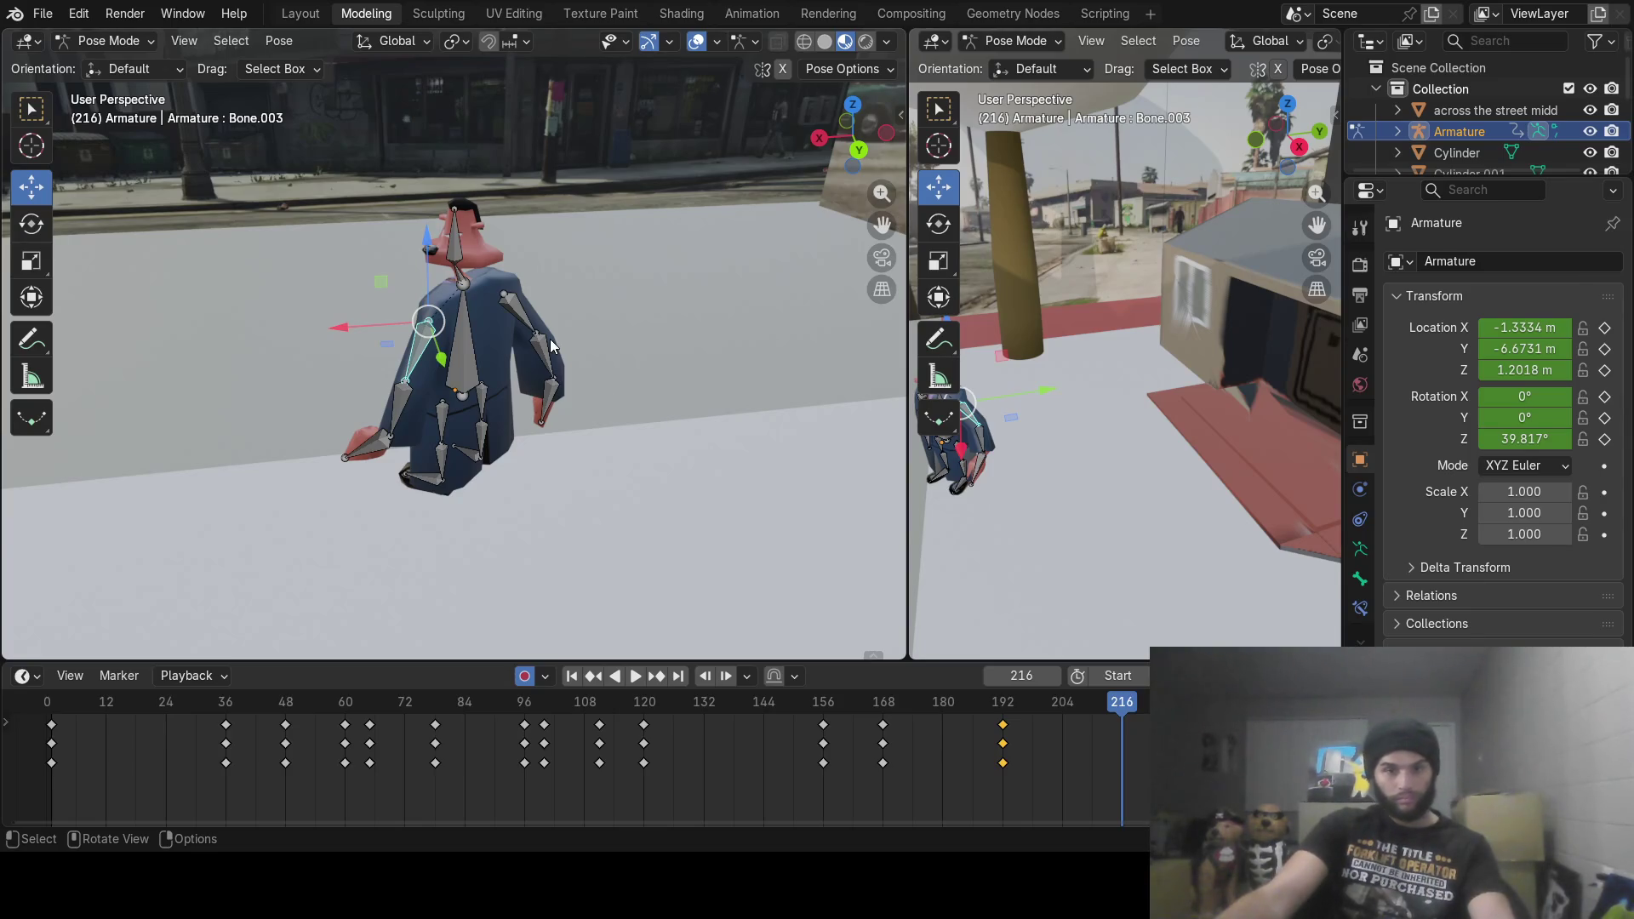
# Step: At frame 216, rotate the upper arm, forearm and hand, then lean the torso via the spine bone
pyautogui.press('r')
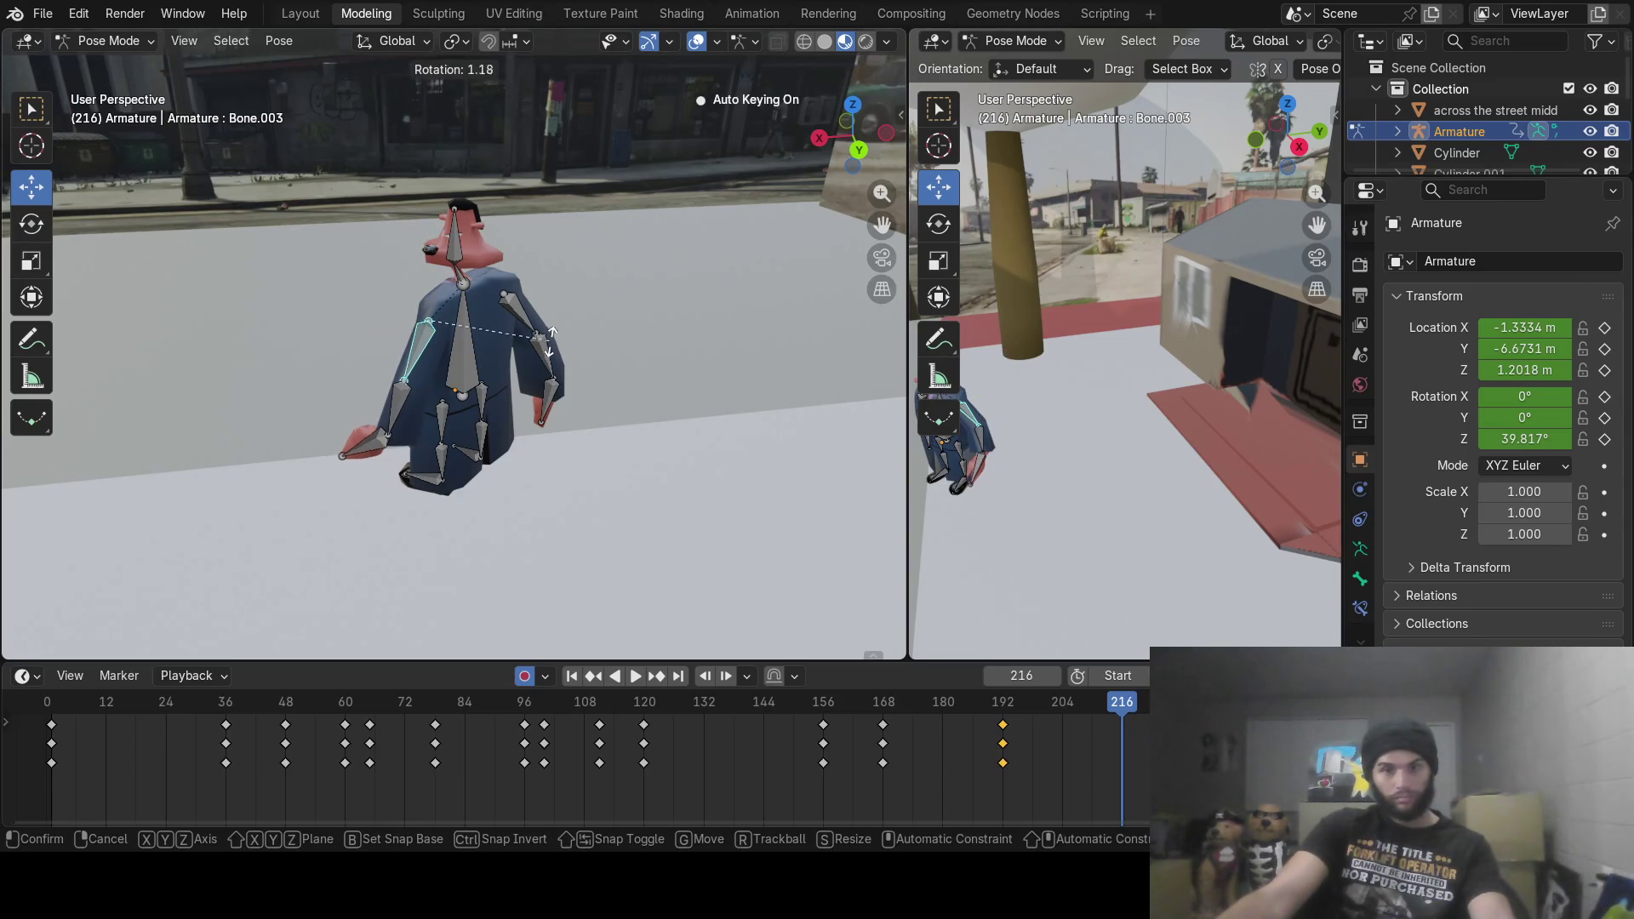
pyautogui.click(481, 395)
pyautogui.click(399, 407)
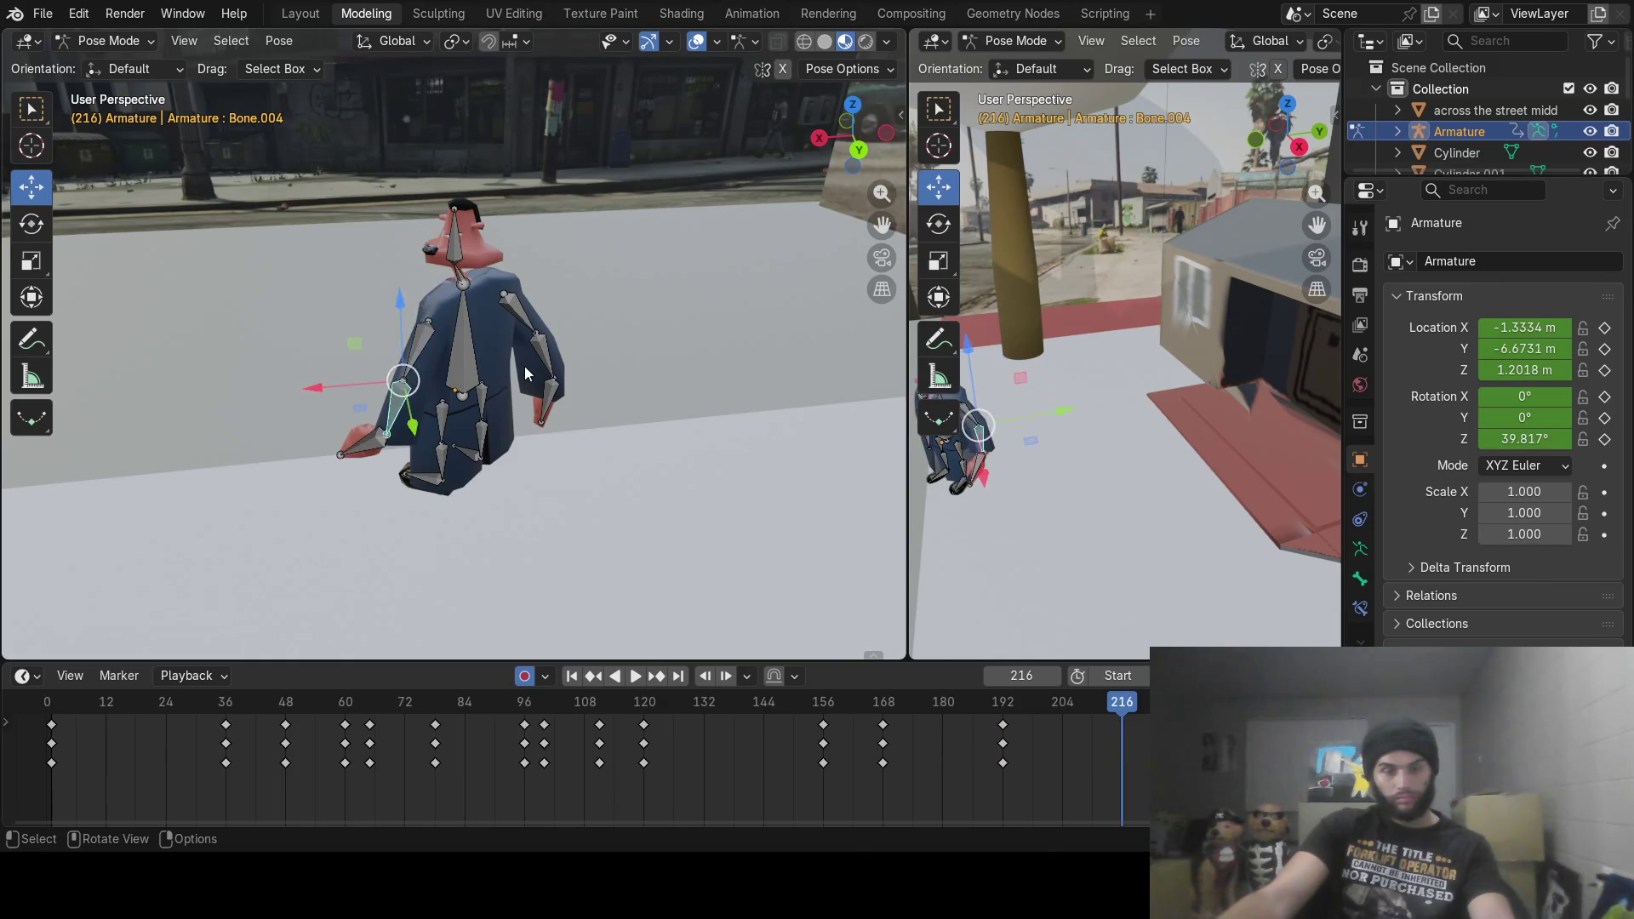
pyautogui.press('r')
pyautogui.click(517, 379)
pyautogui.click(378, 438)
pyautogui.press('r')
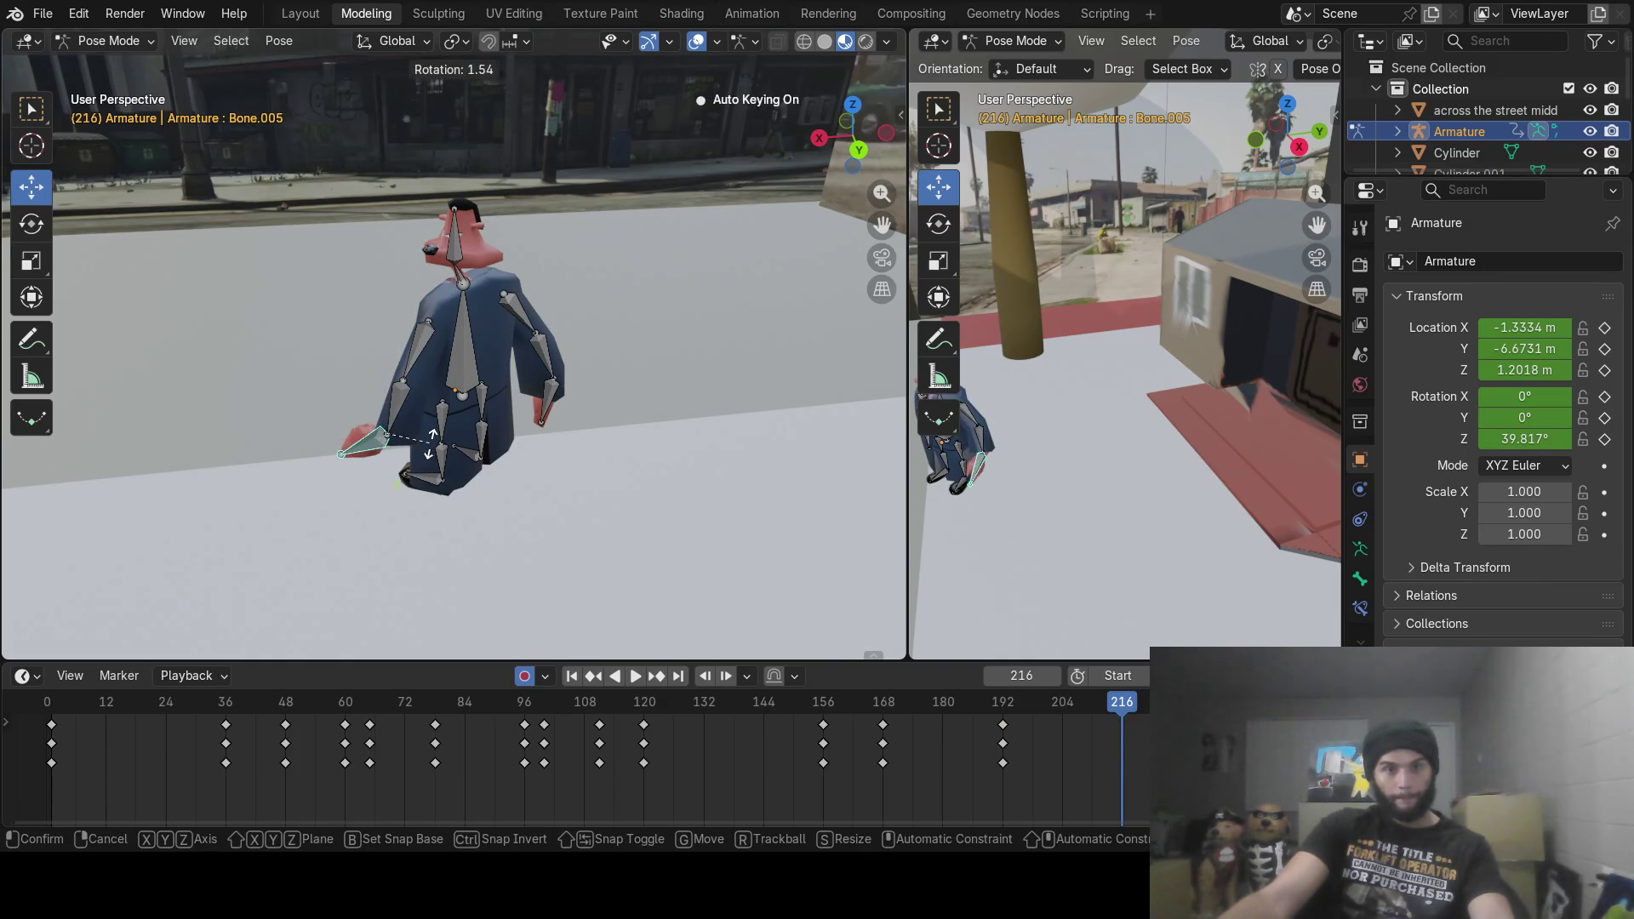
pyautogui.click(430, 444)
pyautogui.click(479, 379)
pyautogui.press('r')
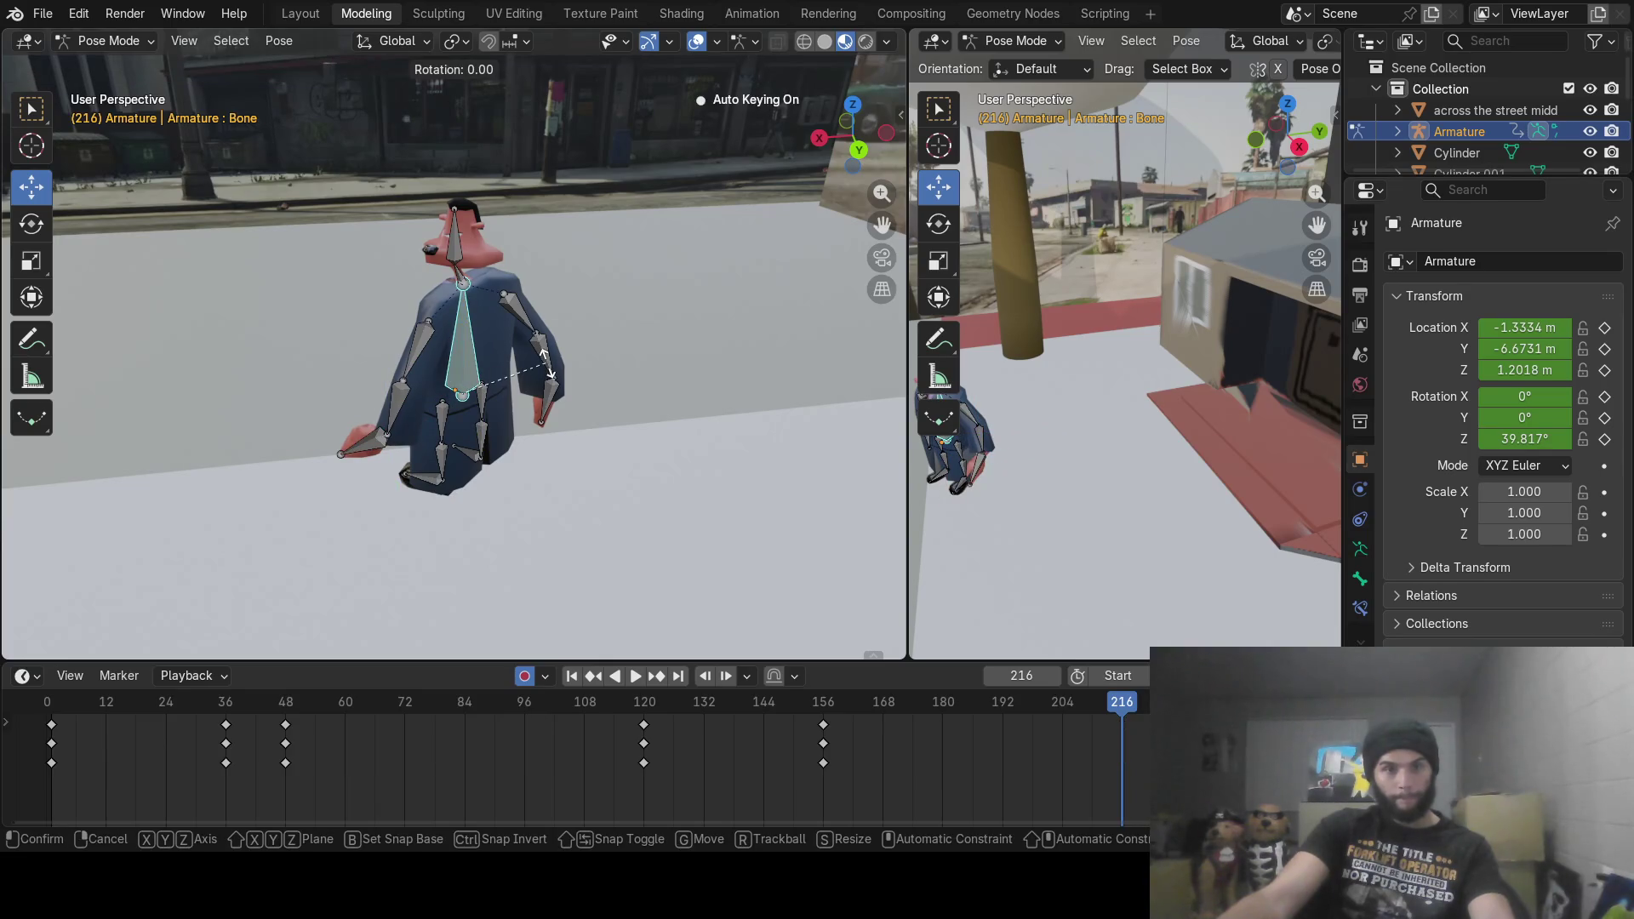
pyautogui.click(466, 407)
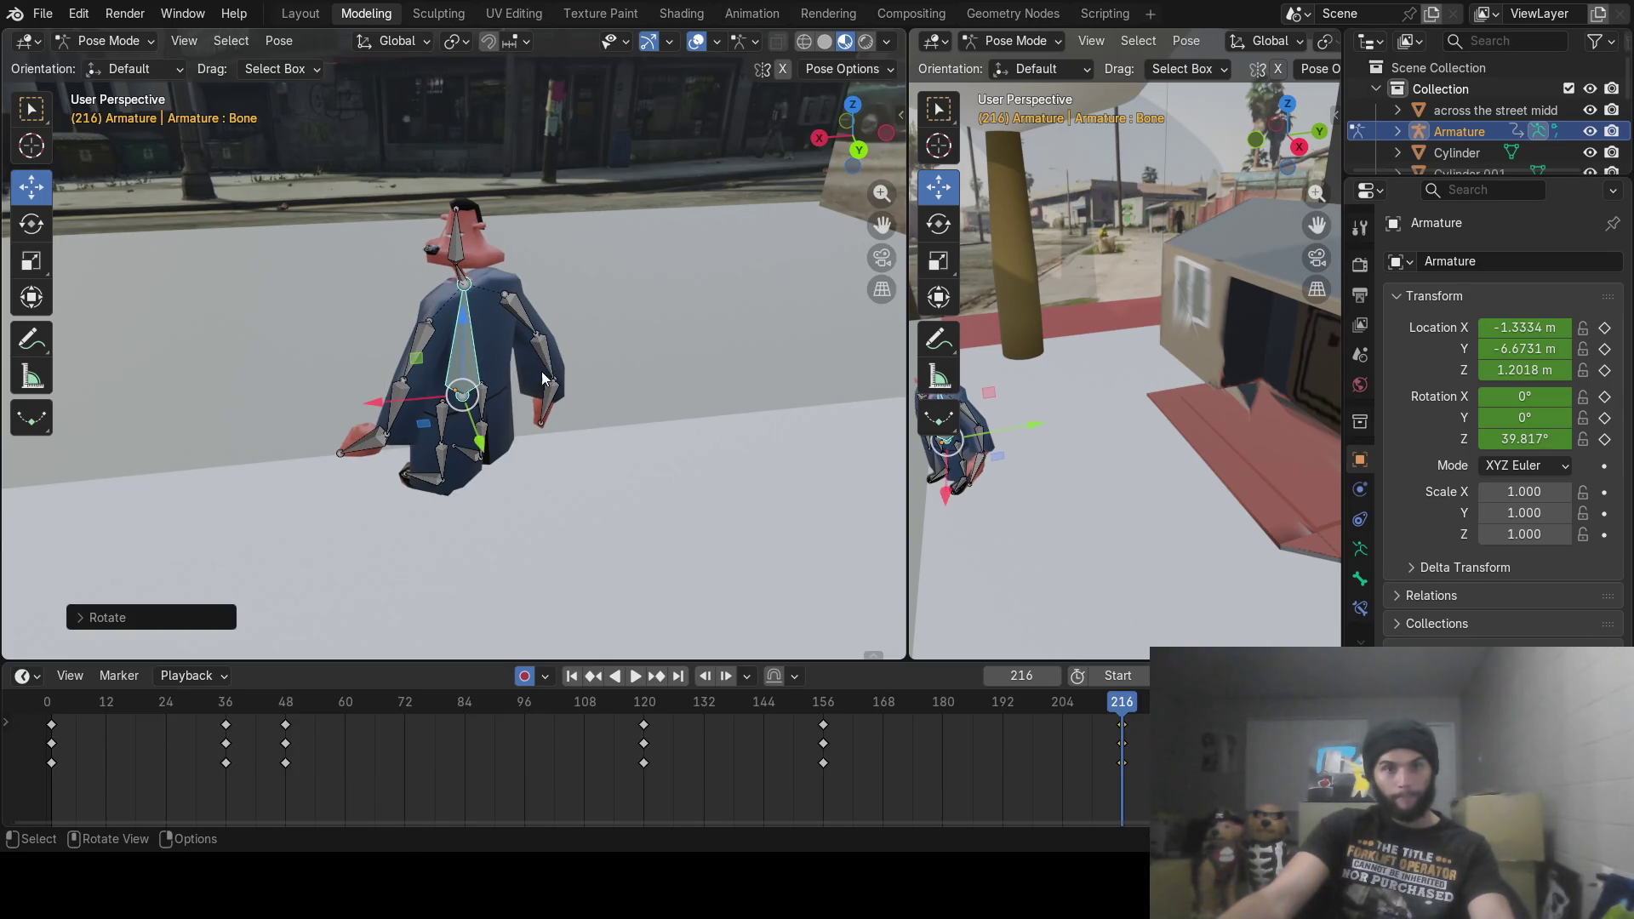
# Step: Pose one leg by rotating Bone.009, Bone.011 and foot bone Bone.013
pyautogui.click(445, 427)
pyautogui.press('r')
pyautogui.click(551, 422)
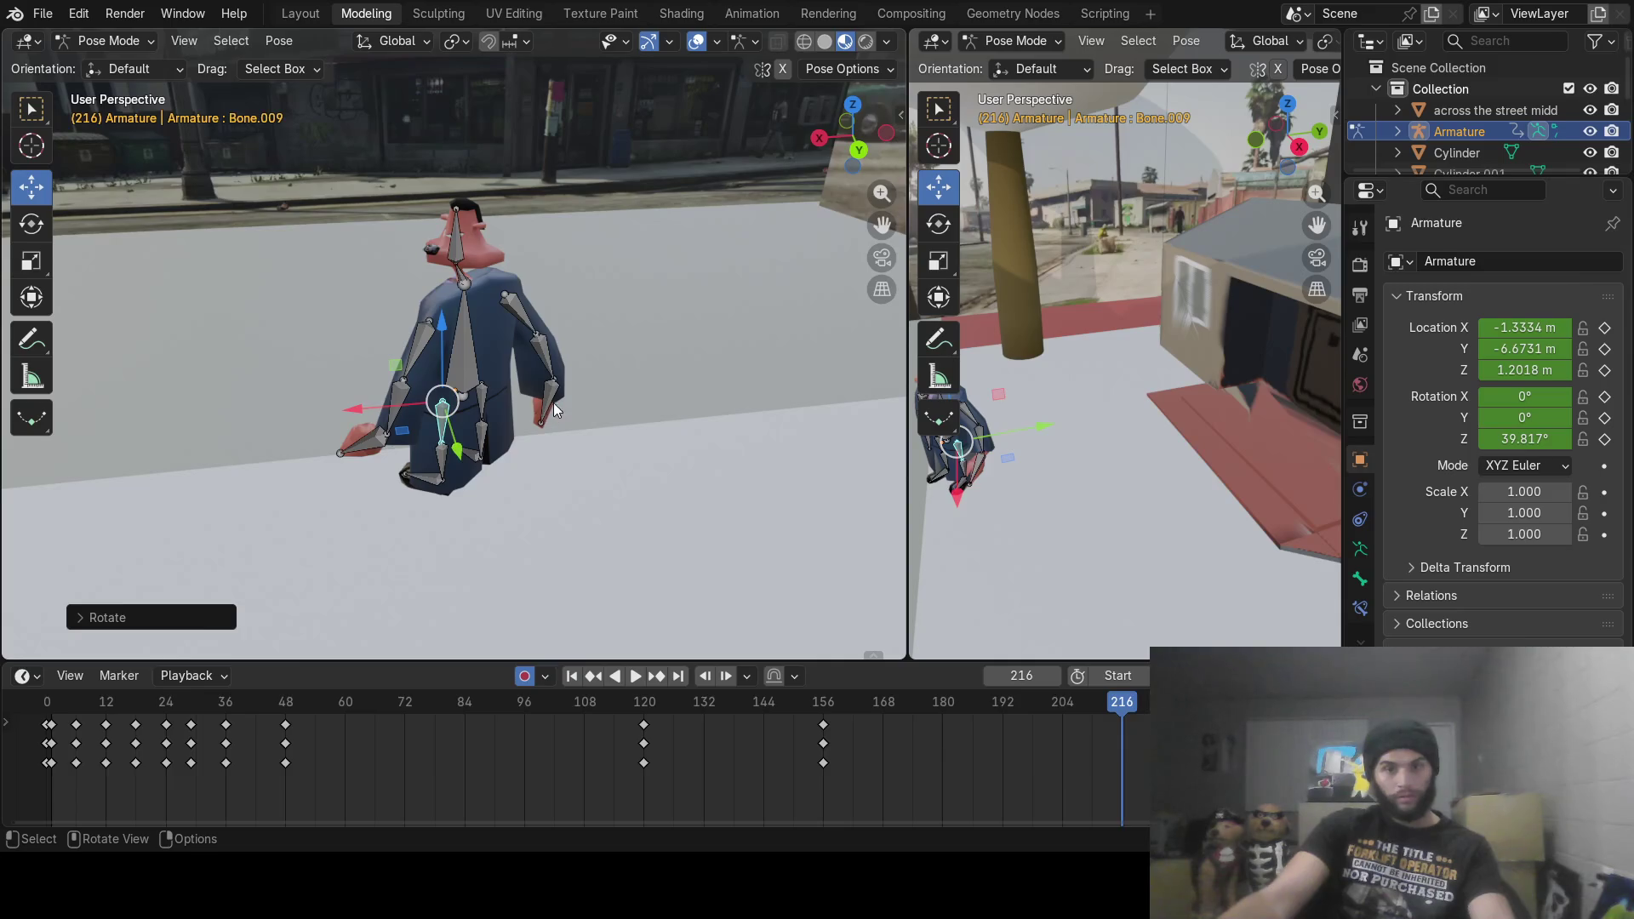
pyautogui.press('r')
pyautogui.click(560, 405)
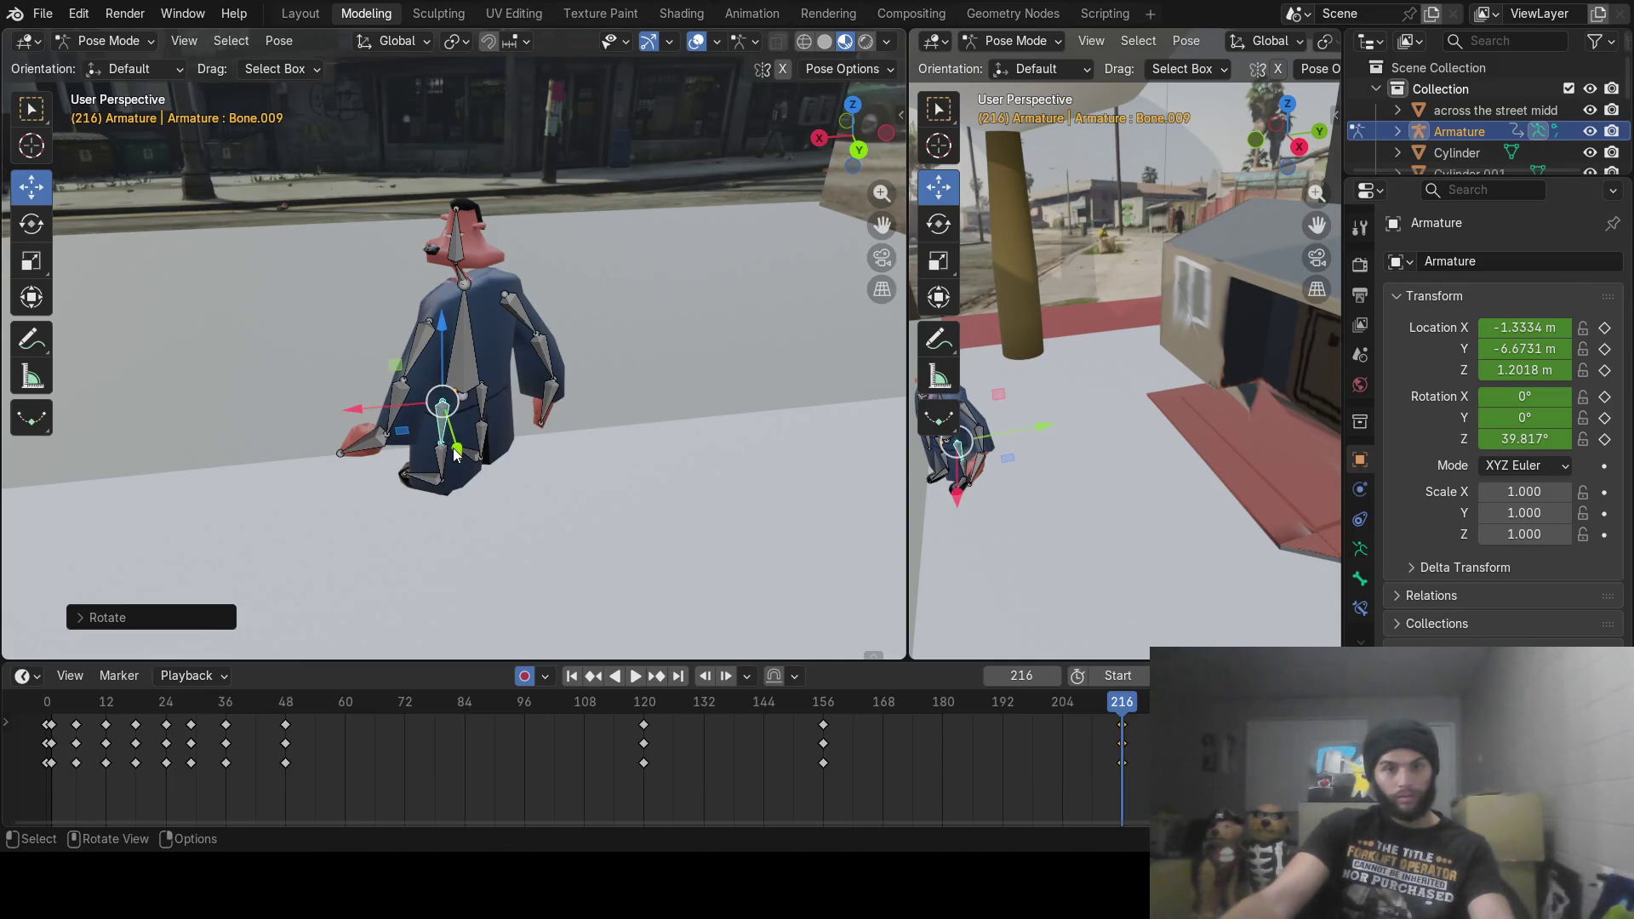
pyautogui.click(448, 458)
pyautogui.press('r')
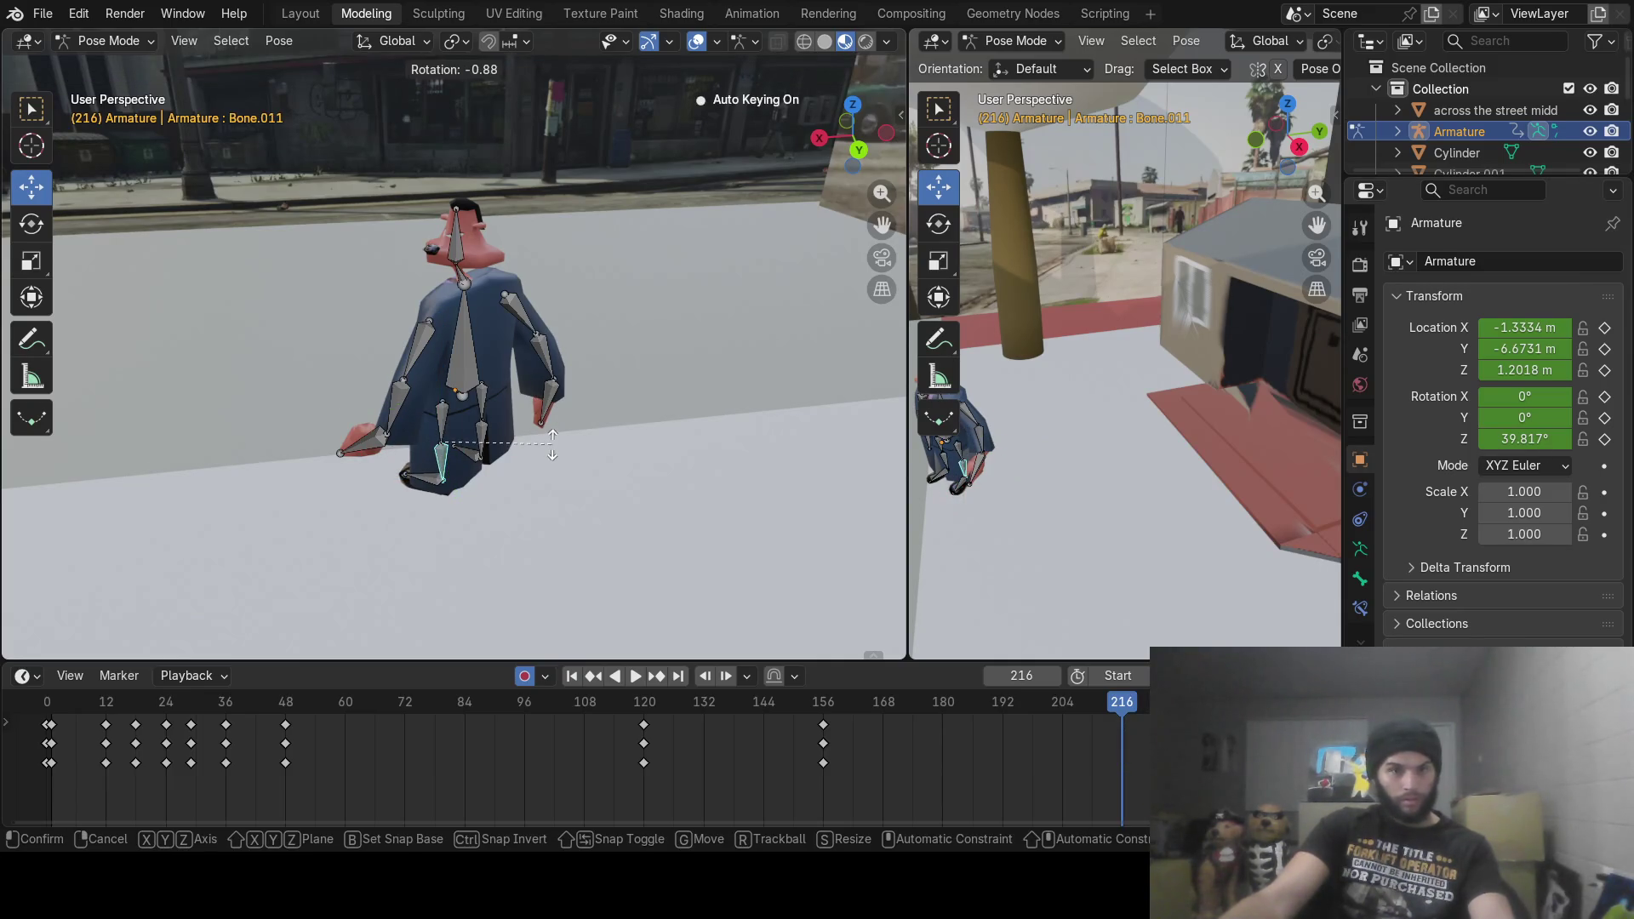
pyautogui.click(551, 451)
pyautogui.click(434, 477)
pyautogui.press('r')
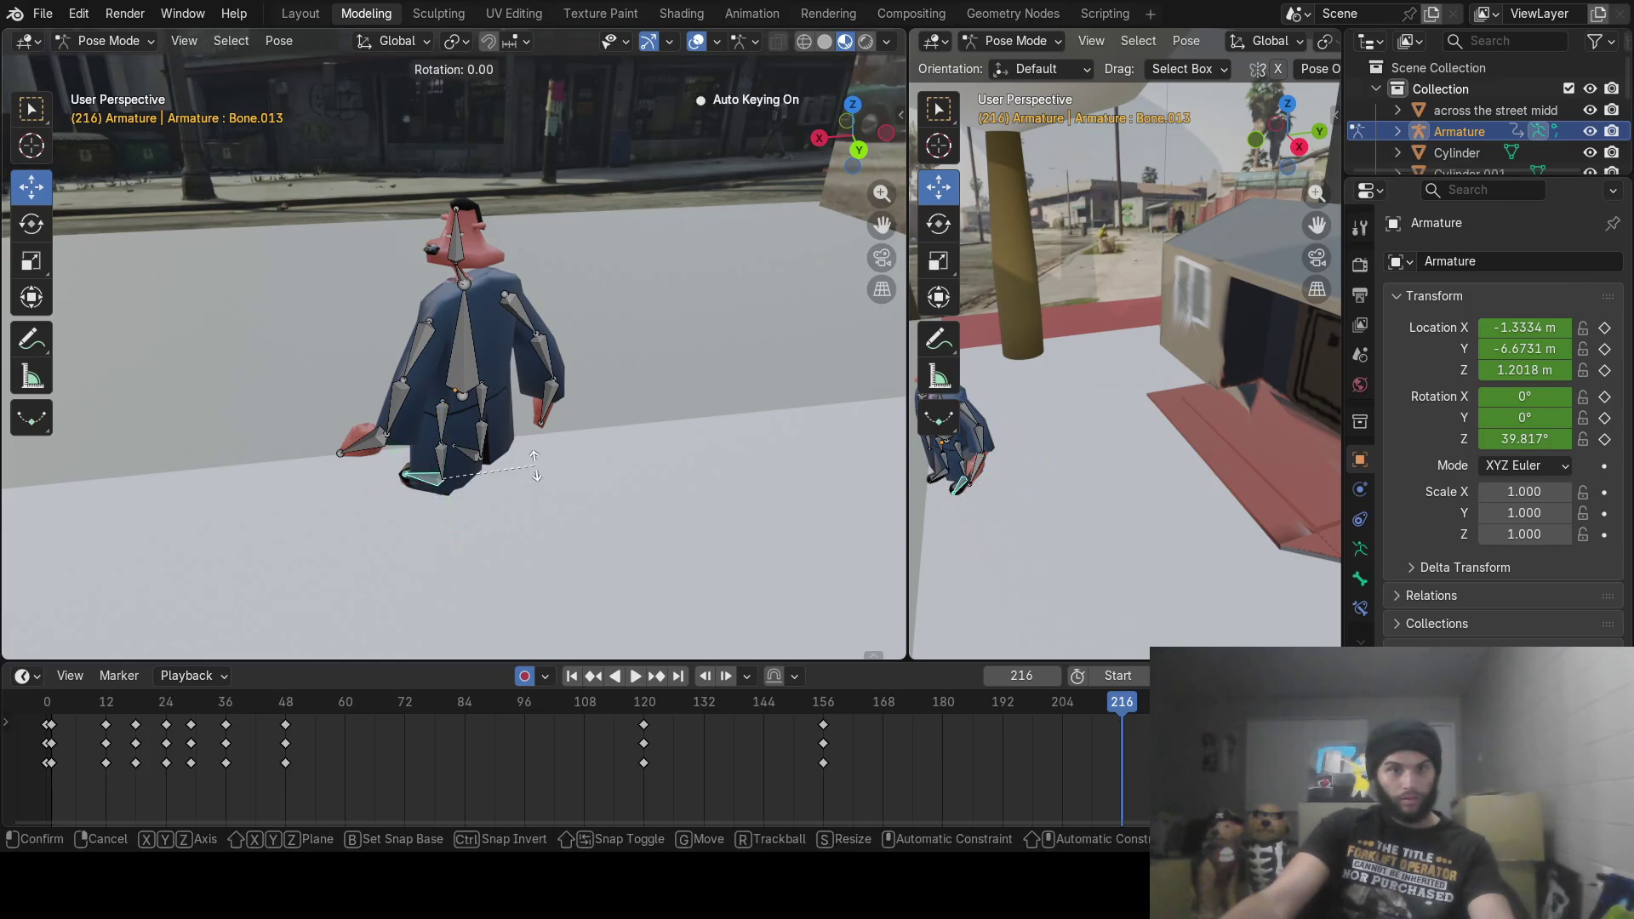
pyautogui.click(534, 466)
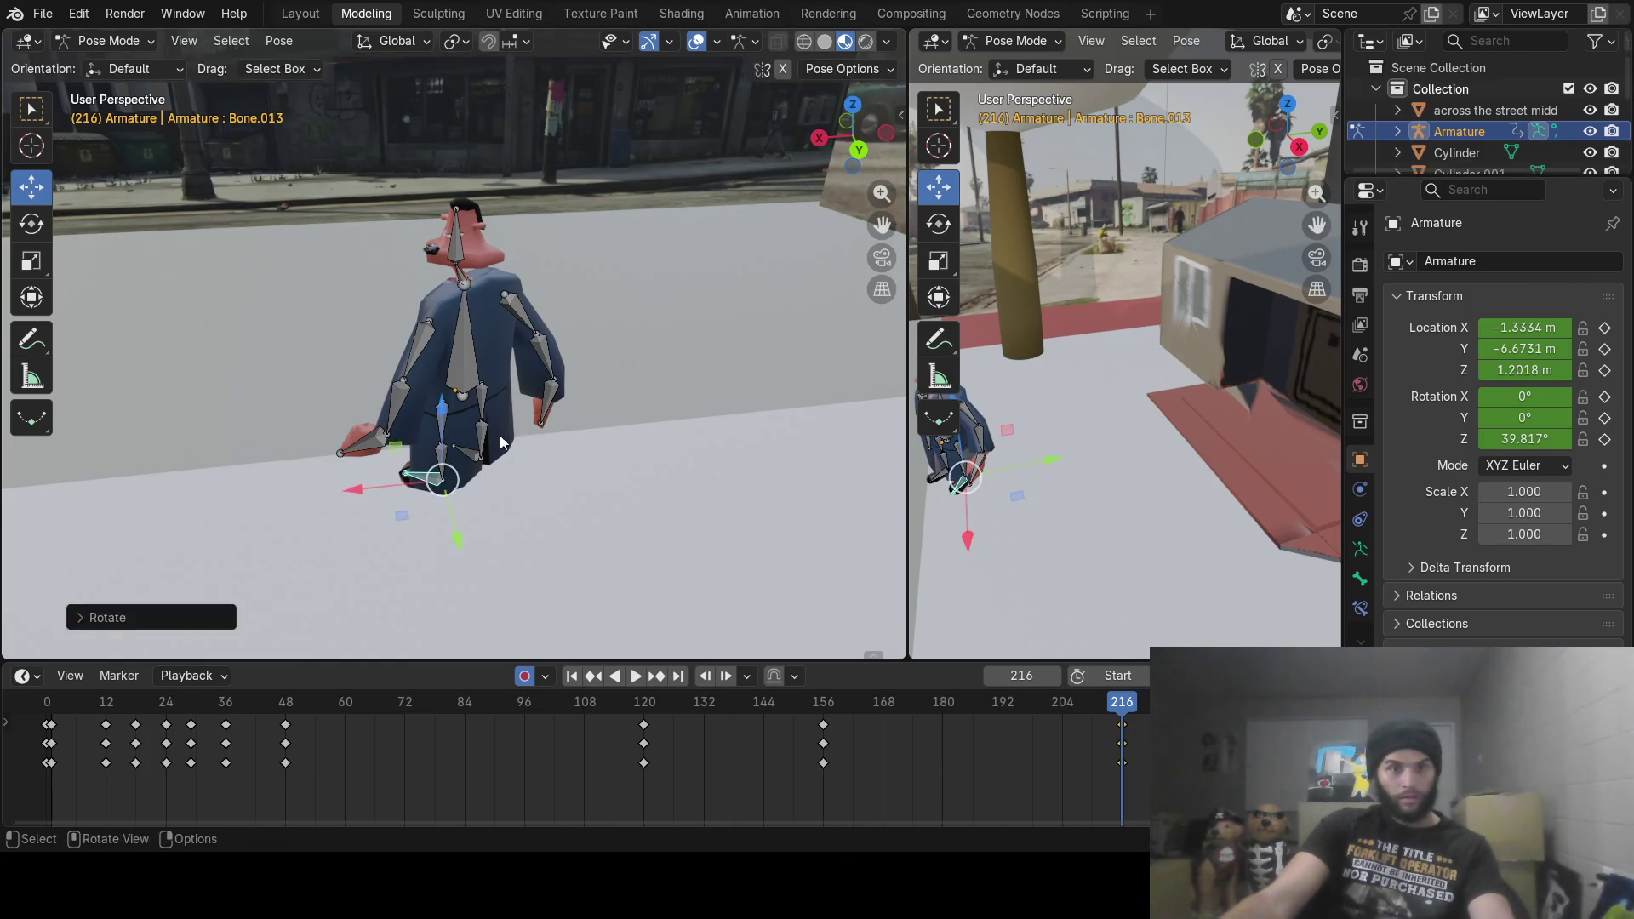
# Step: Pose the other leg by rotating Bone.014, Bone.012 and Bone.010
pyautogui.click(474, 462)
pyautogui.press('r')
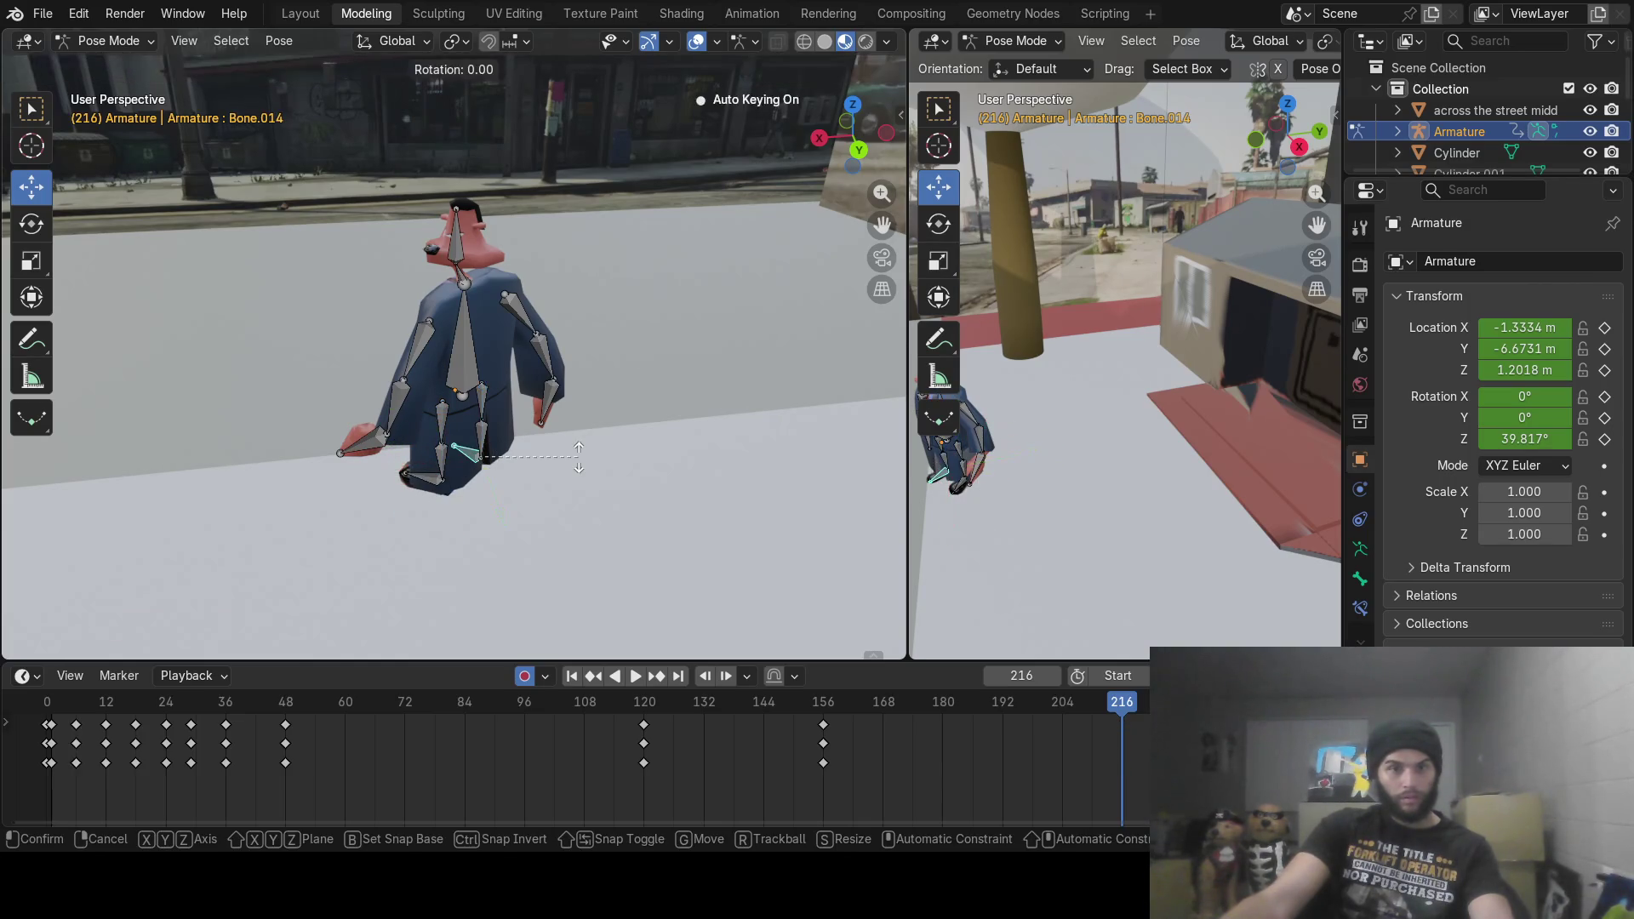
pyautogui.click(577, 460)
pyautogui.click(482, 438)
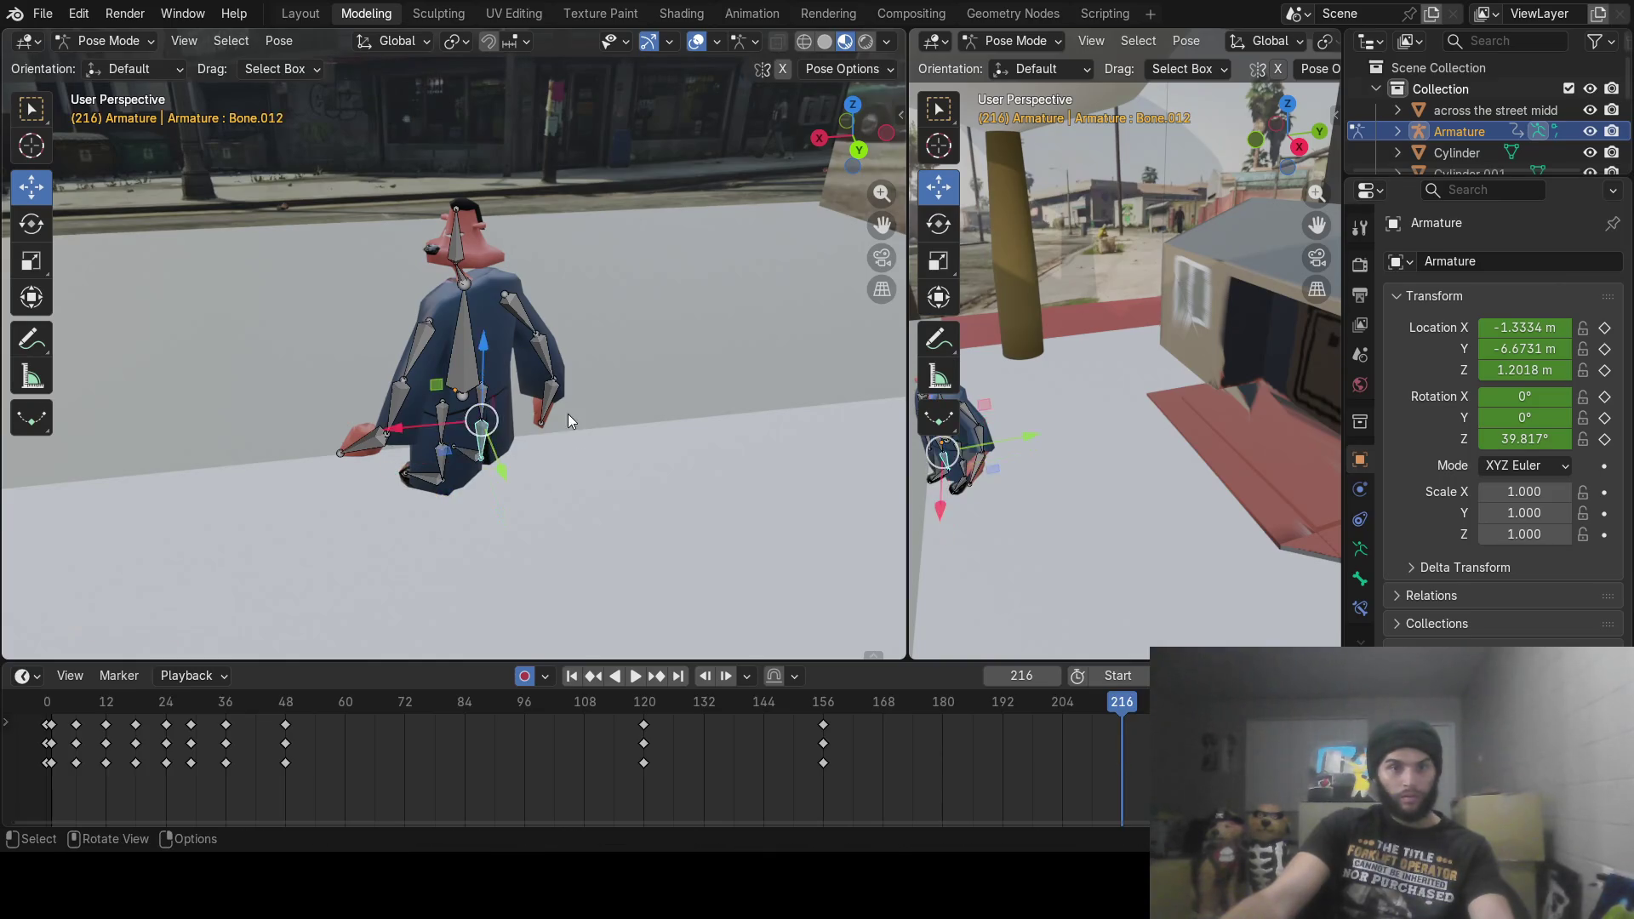
pyautogui.press('r')
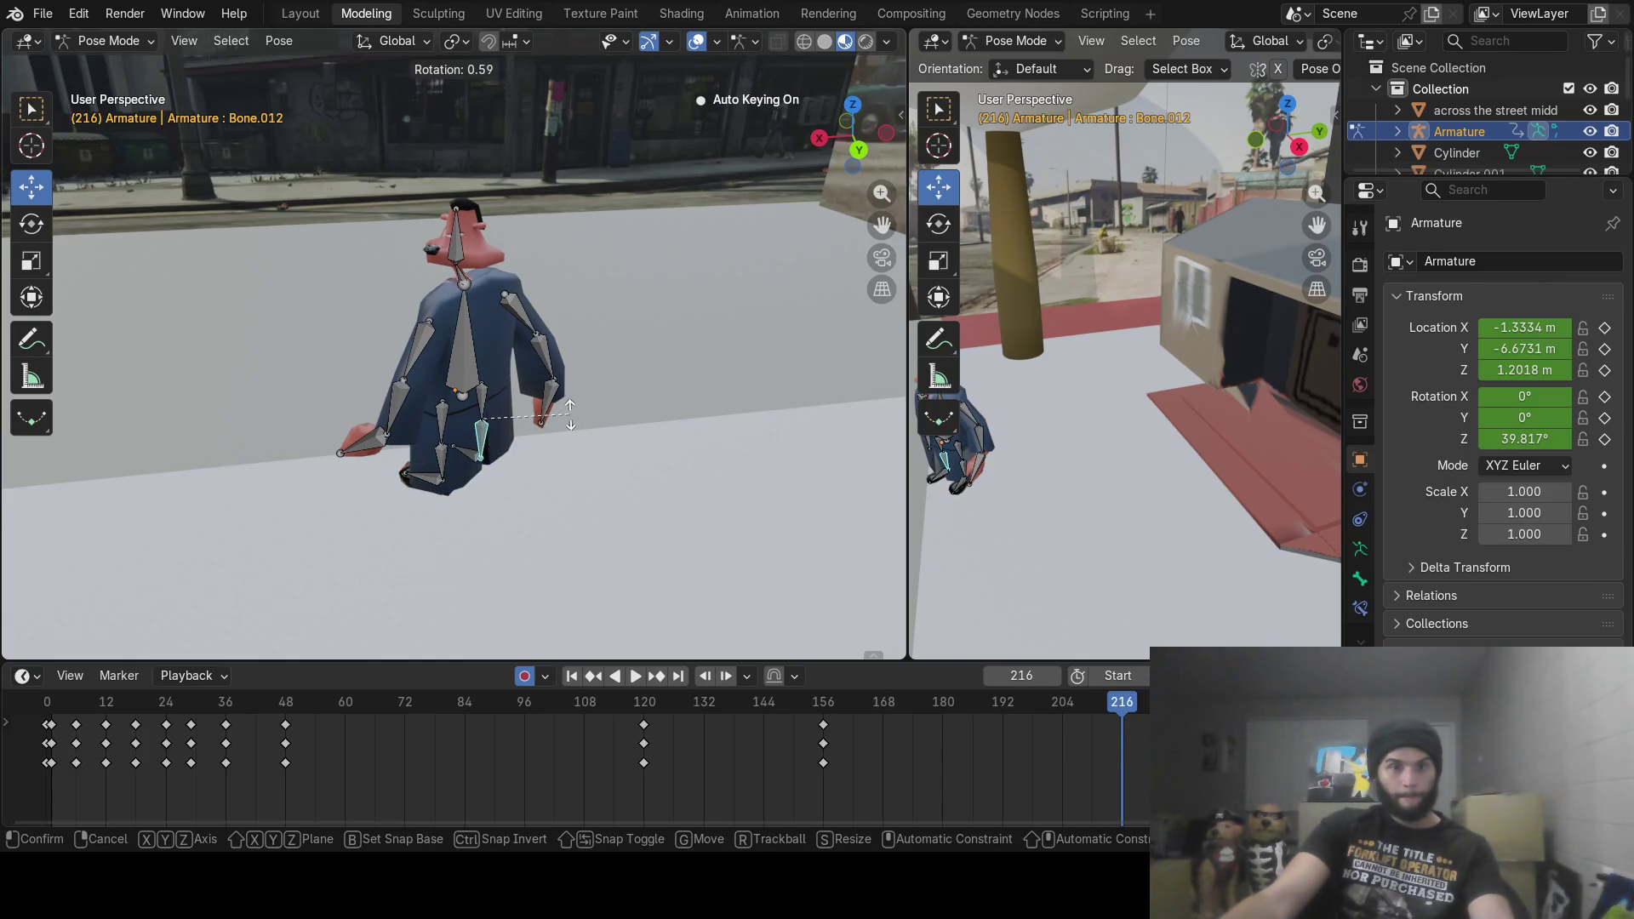
pyautogui.click(569, 416)
pyautogui.click(480, 393)
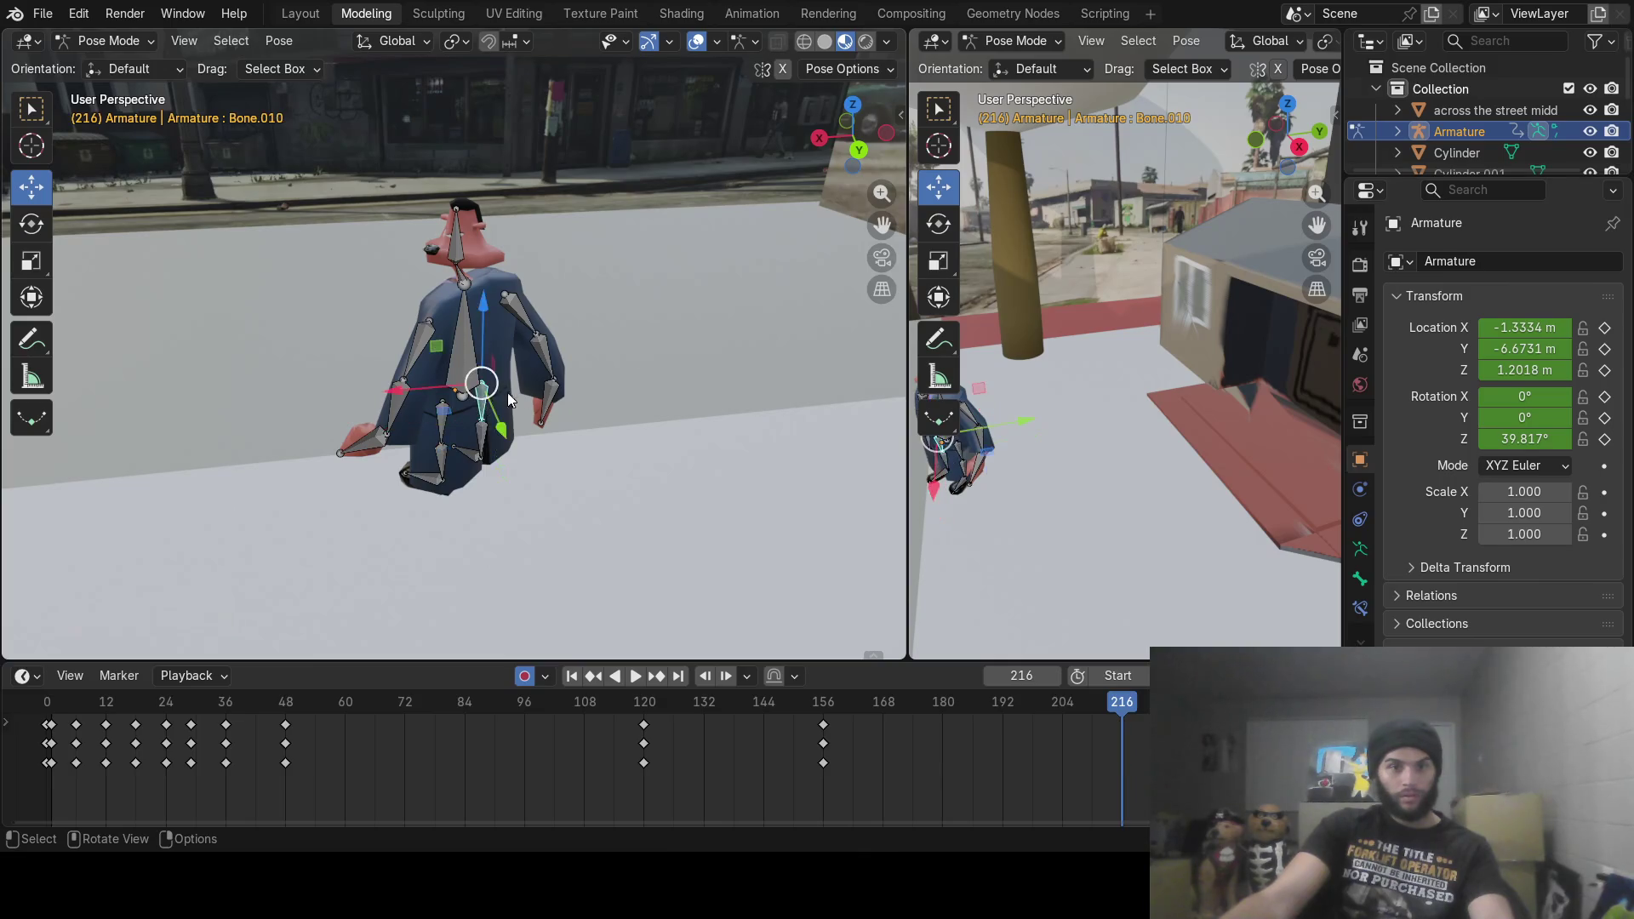
pyautogui.press('r')
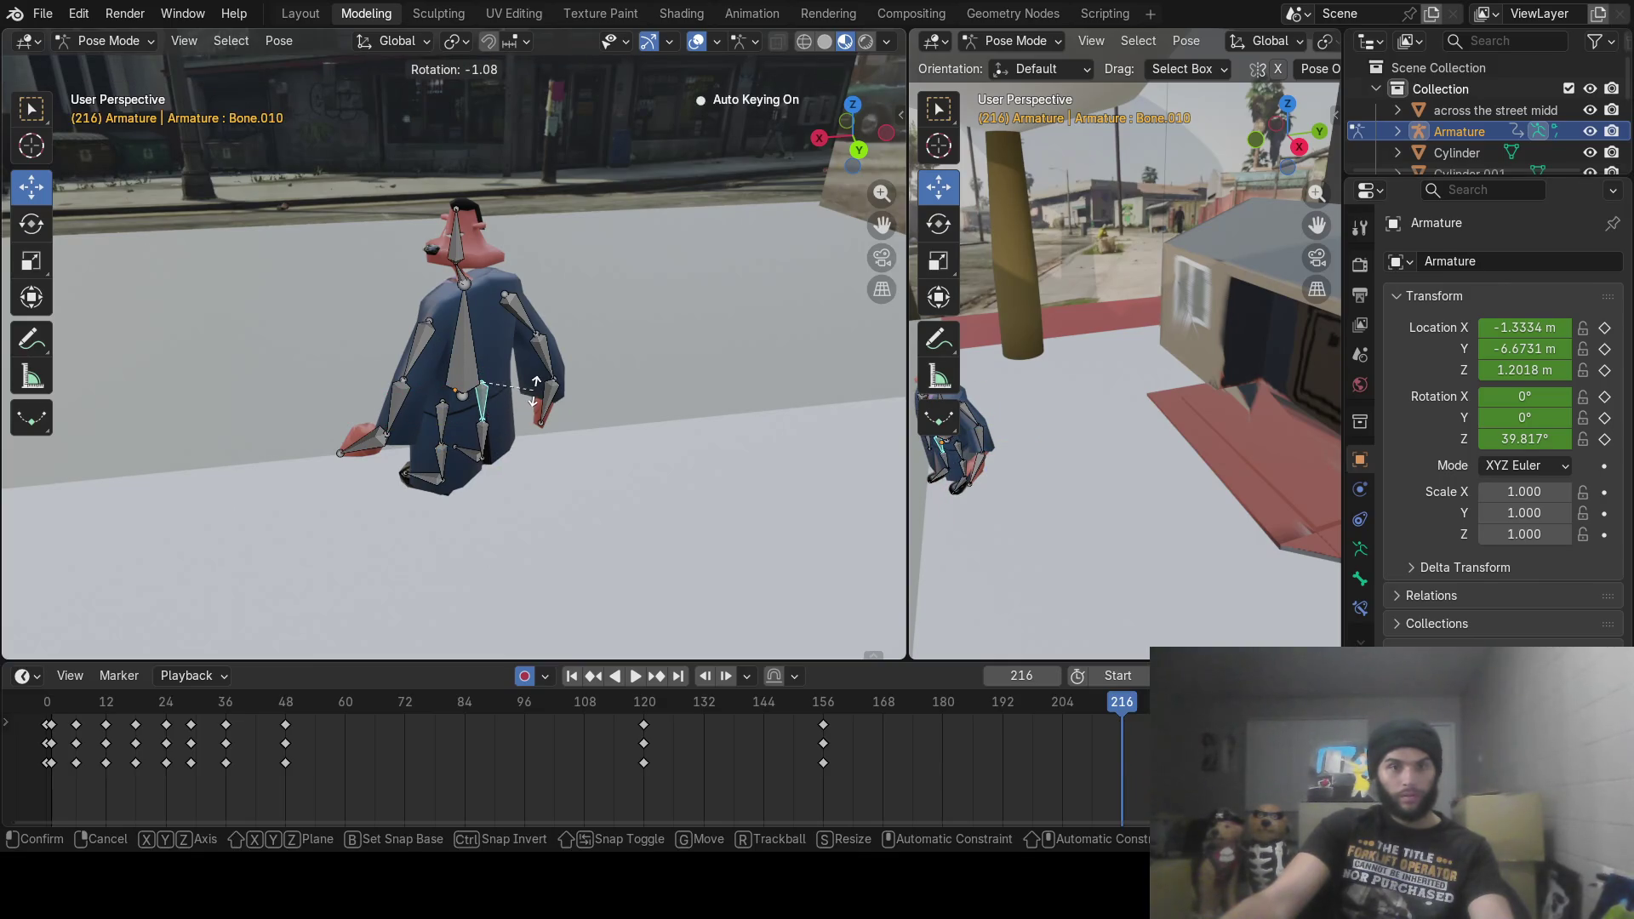
pyautogui.click(513, 391)
# Step: Rotate neck bone Bone.001, abandoning the attempted head bone rotation
pyautogui.click(470, 375)
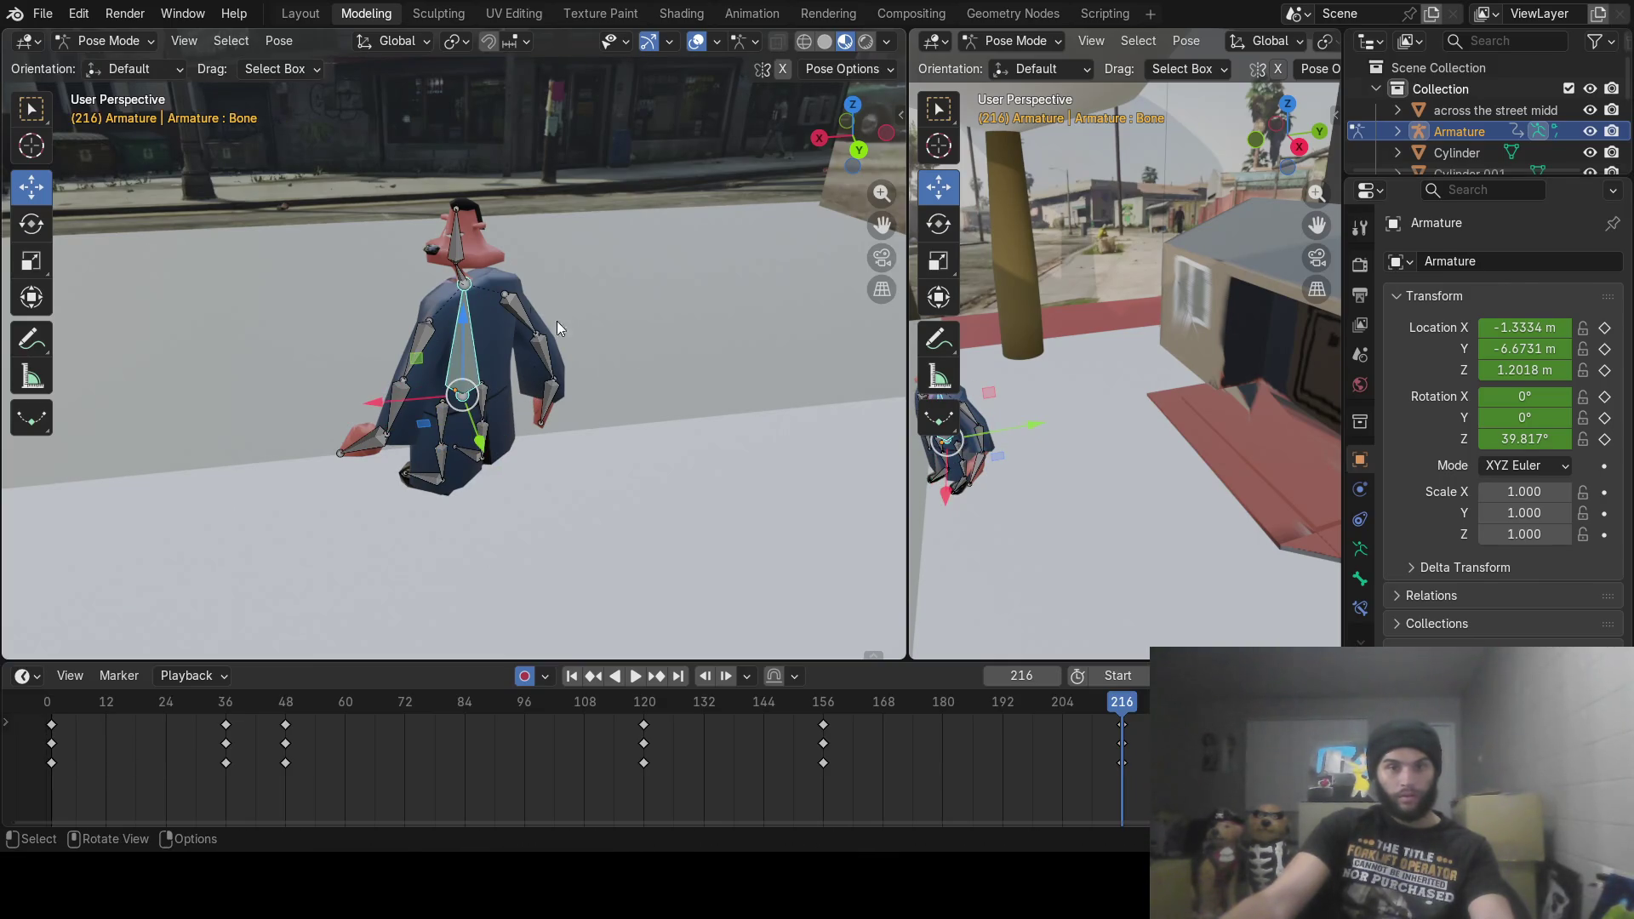
pyautogui.click(465, 285)
pyautogui.press('r')
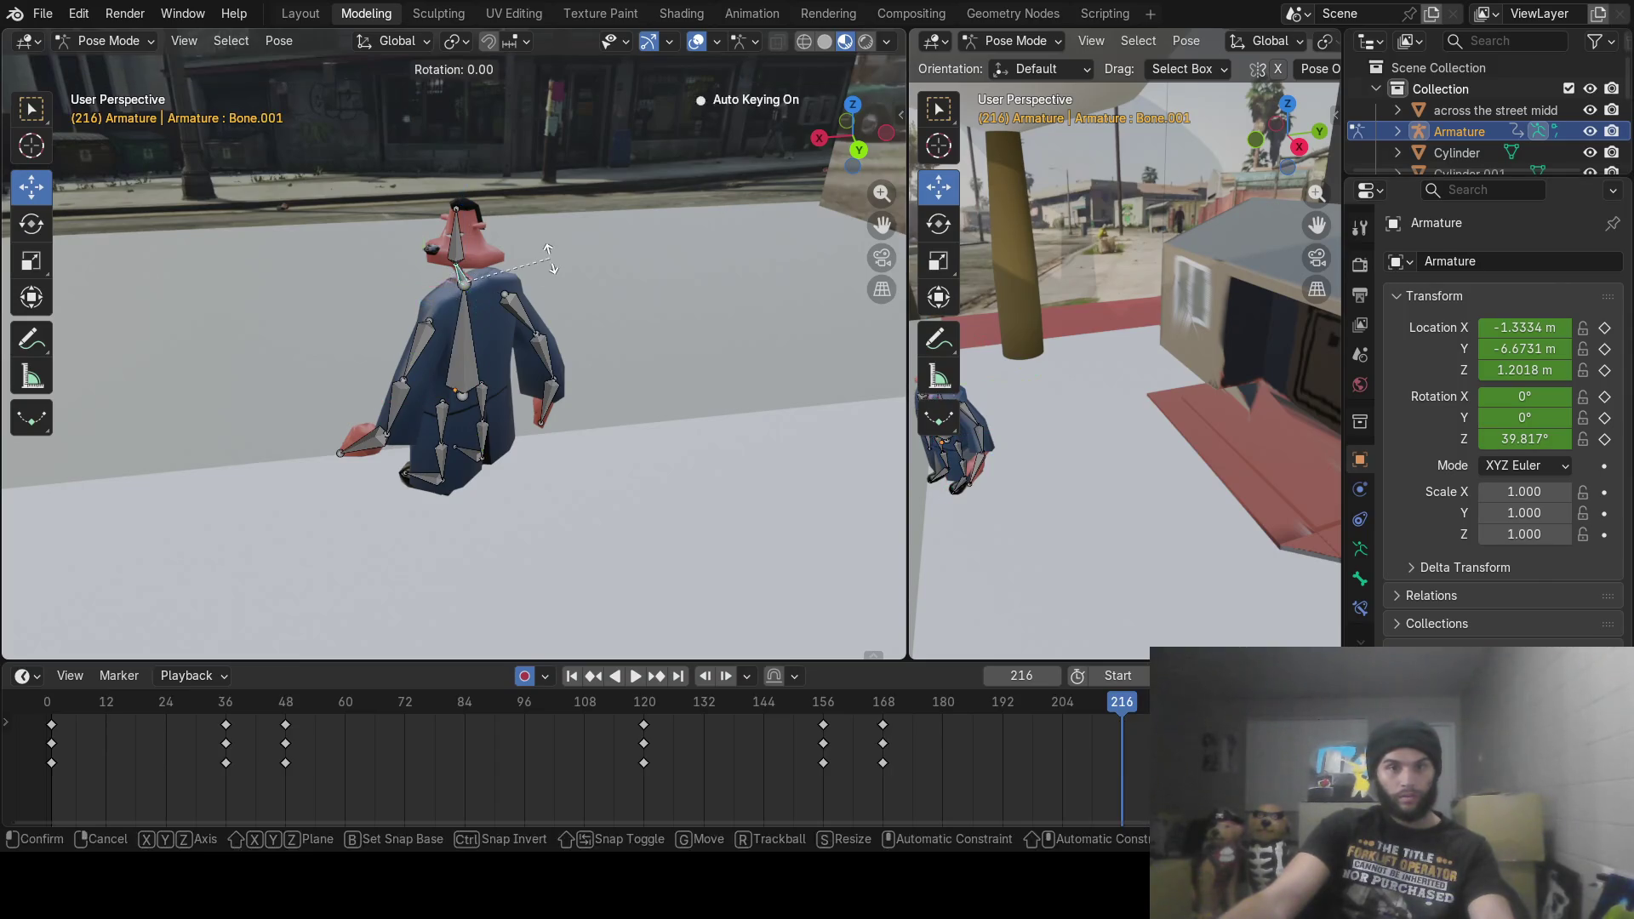
pyautogui.click(553, 265)
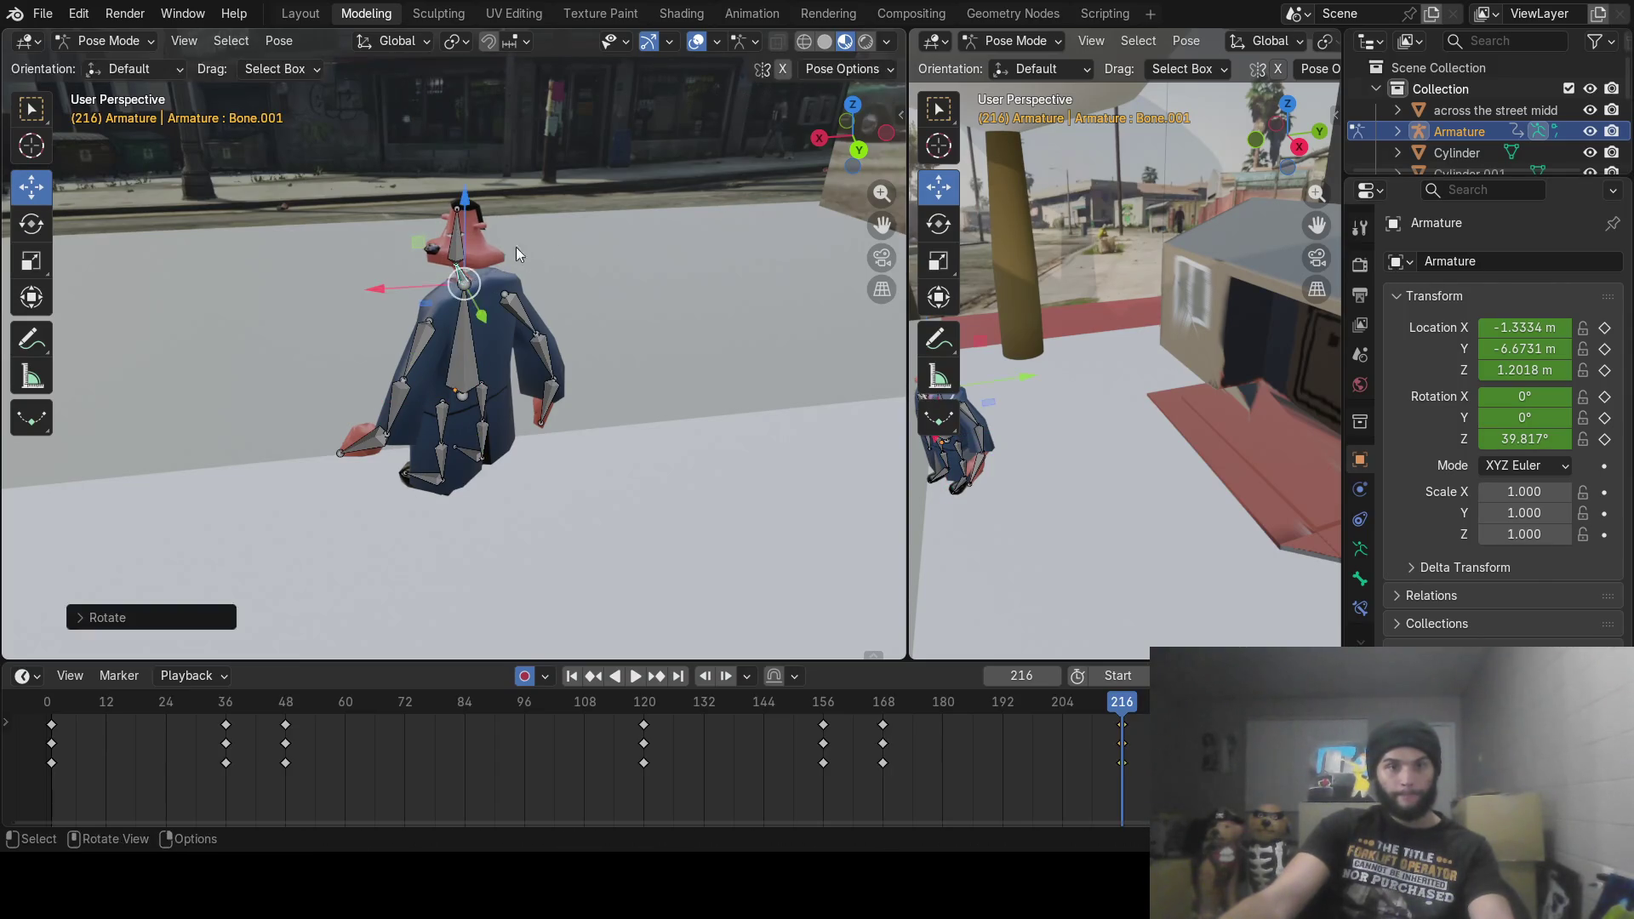
pyautogui.click(455, 252)
pyautogui.press('r')
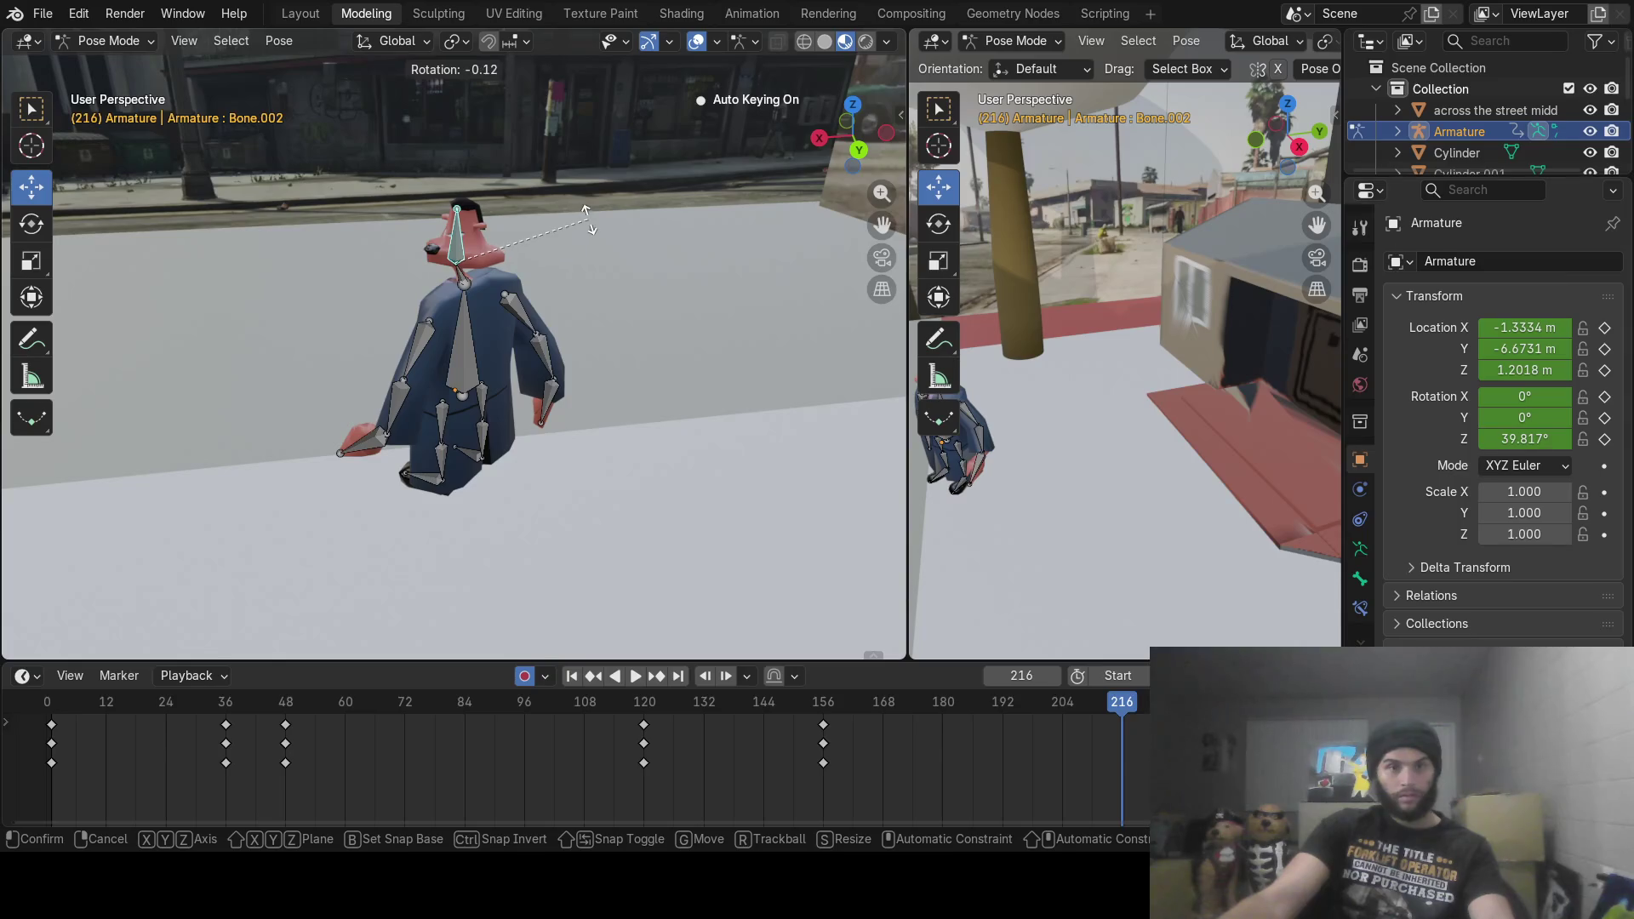
pyautogui.rightClick(587, 230)
# Step: Bend the other arm at shoulder, elbow and wrist, preview around frame 207, then step to 217
pyautogui.click(521, 311)
pyautogui.press('r')
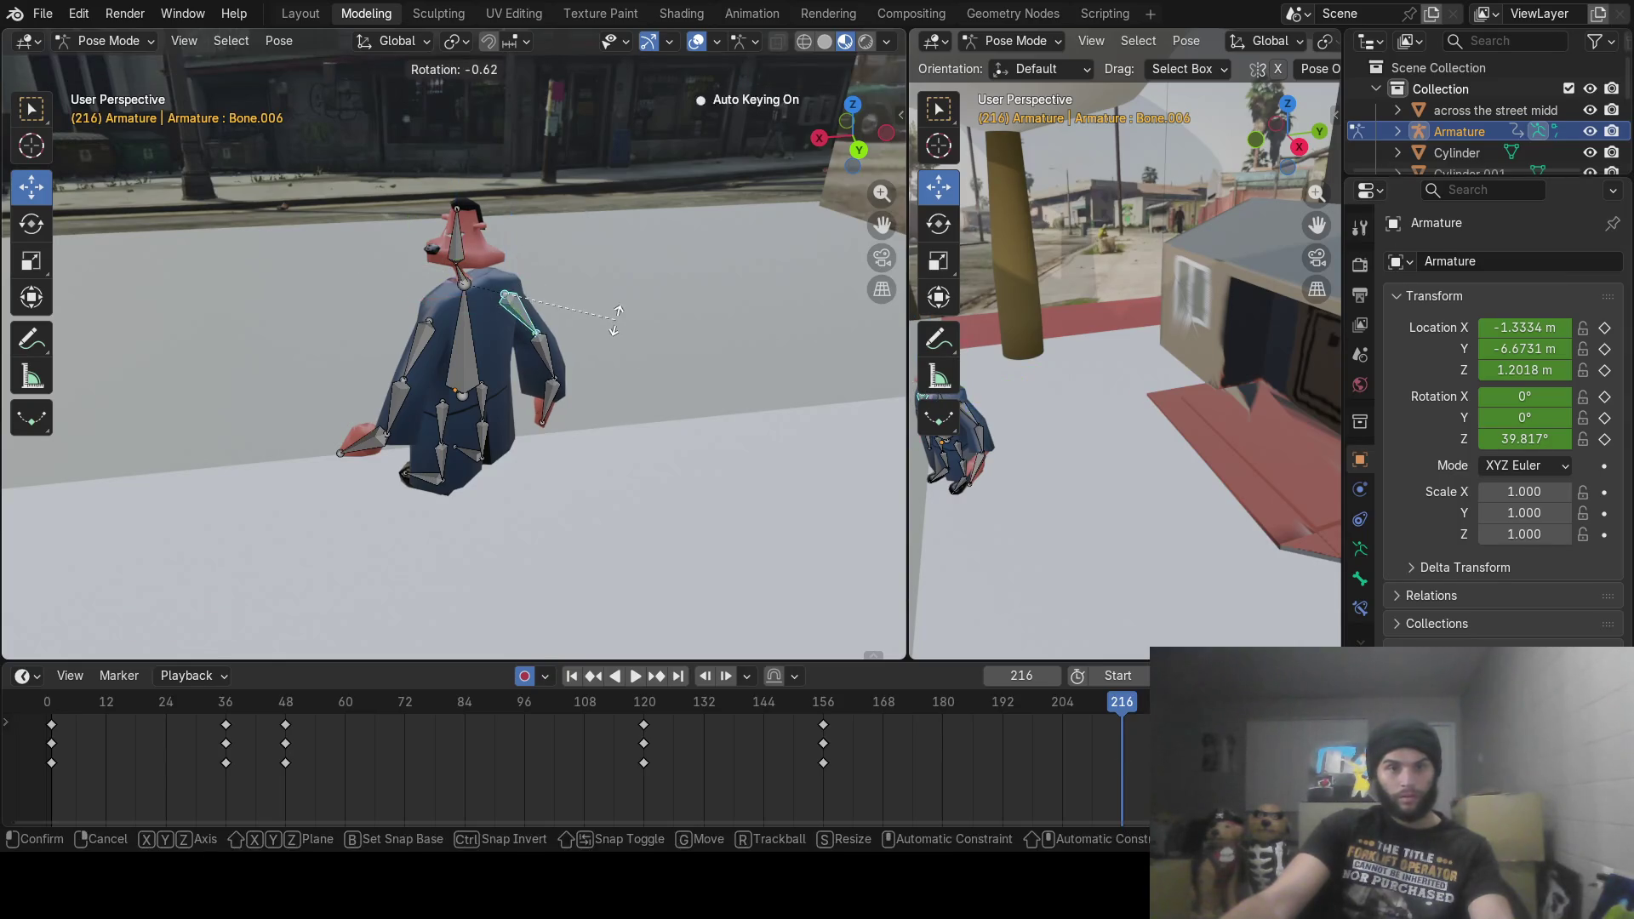
pyautogui.click(608, 335)
pyautogui.click(549, 366)
pyautogui.press('r')
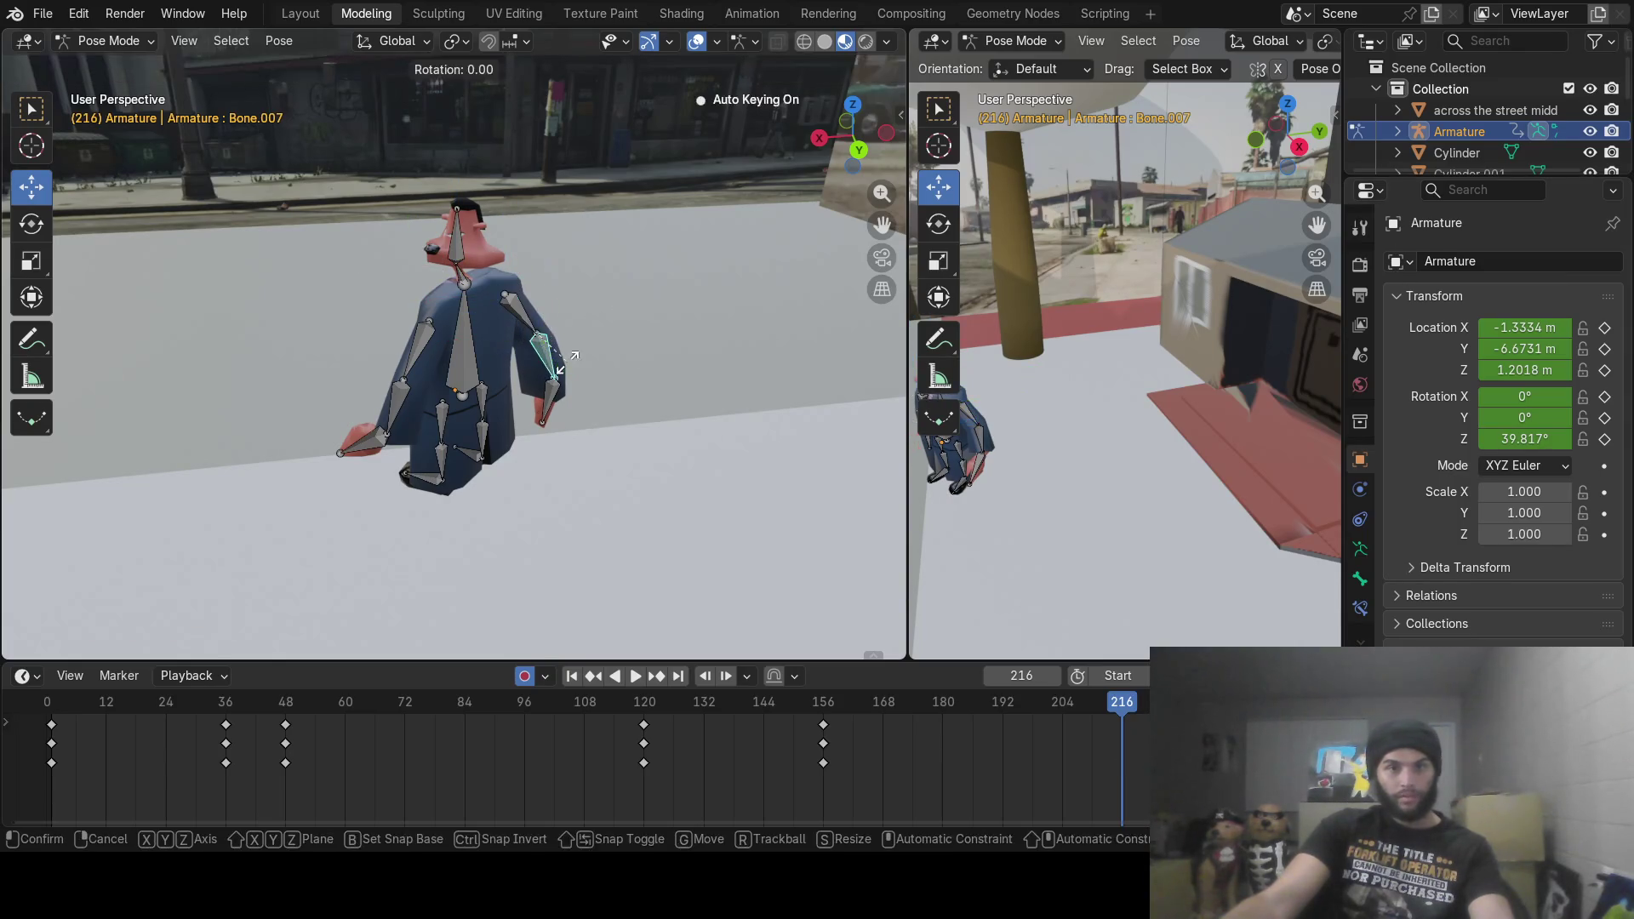
pyautogui.click(554, 394)
pyautogui.click(554, 395)
pyautogui.press('r')
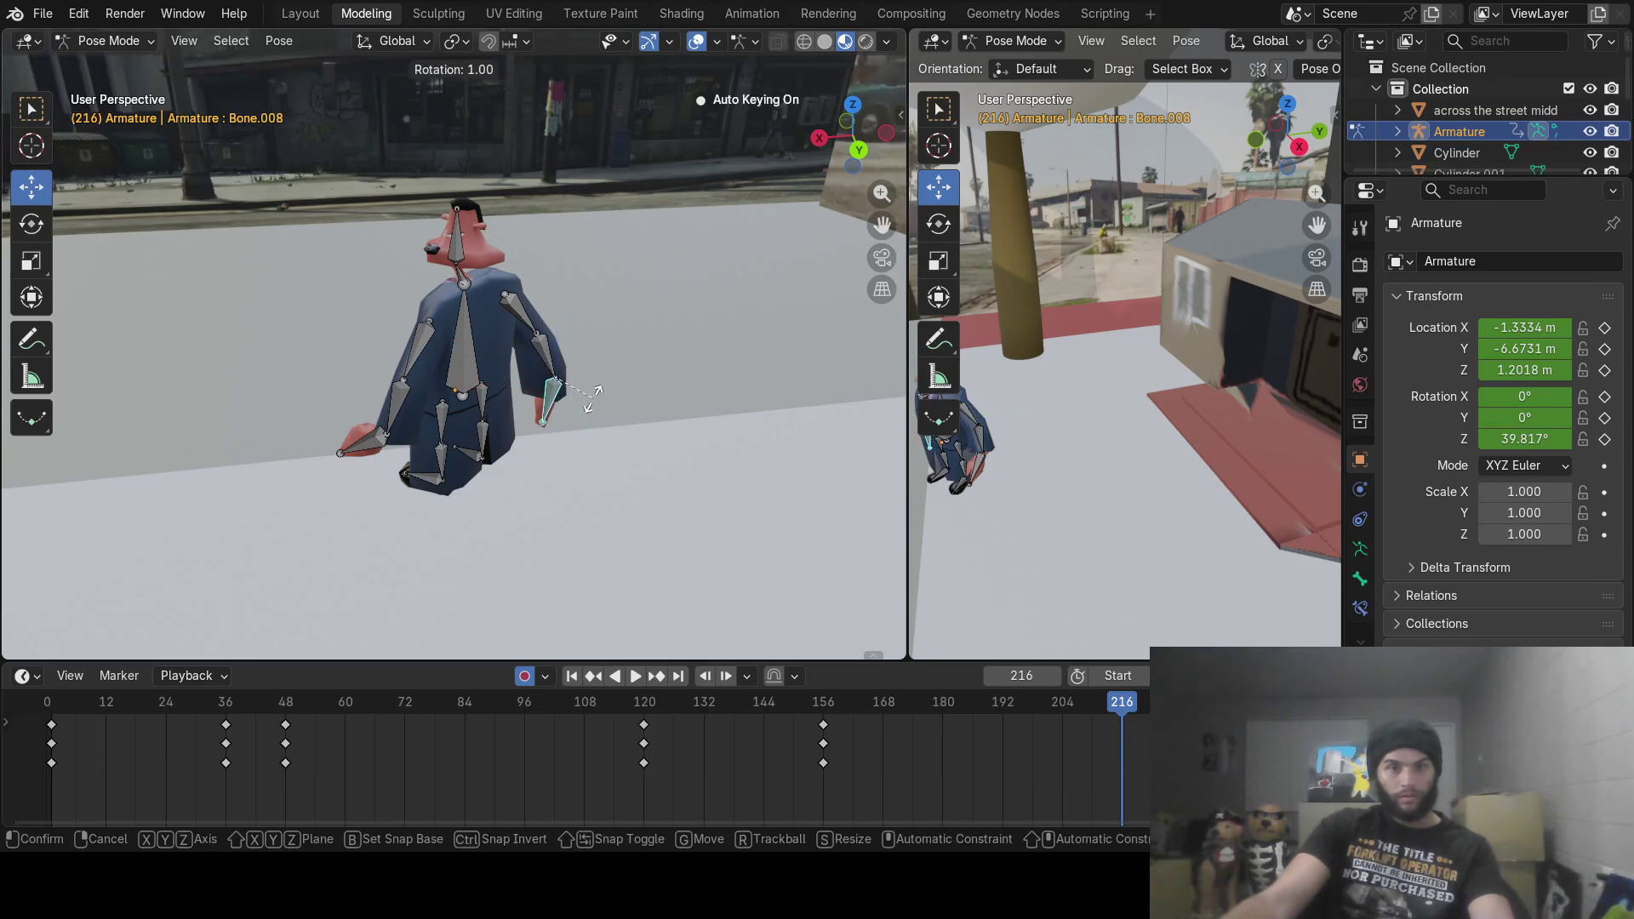
pyautogui.click(597, 405)
pyautogui.moveTo(1063, 700)
pyautogui.mouseDown()
pyautogui.moveTo(868, 699)
pyautogui.moveTo(1123, 700)
pyautogui.mouseUp()
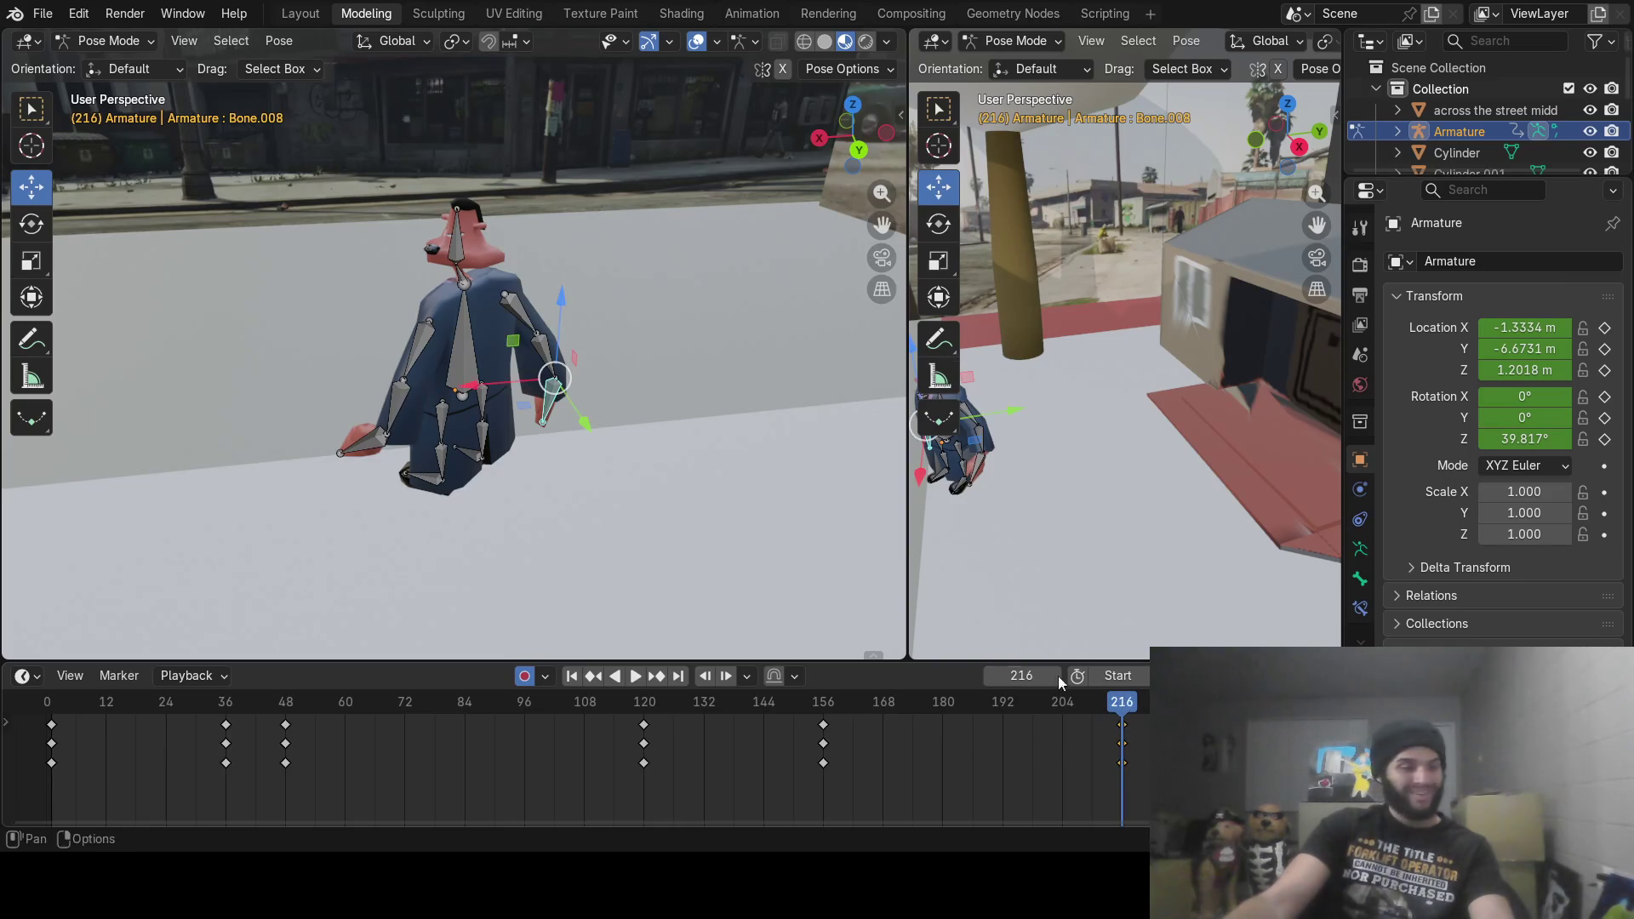
pyautogui.click(1055, 681)
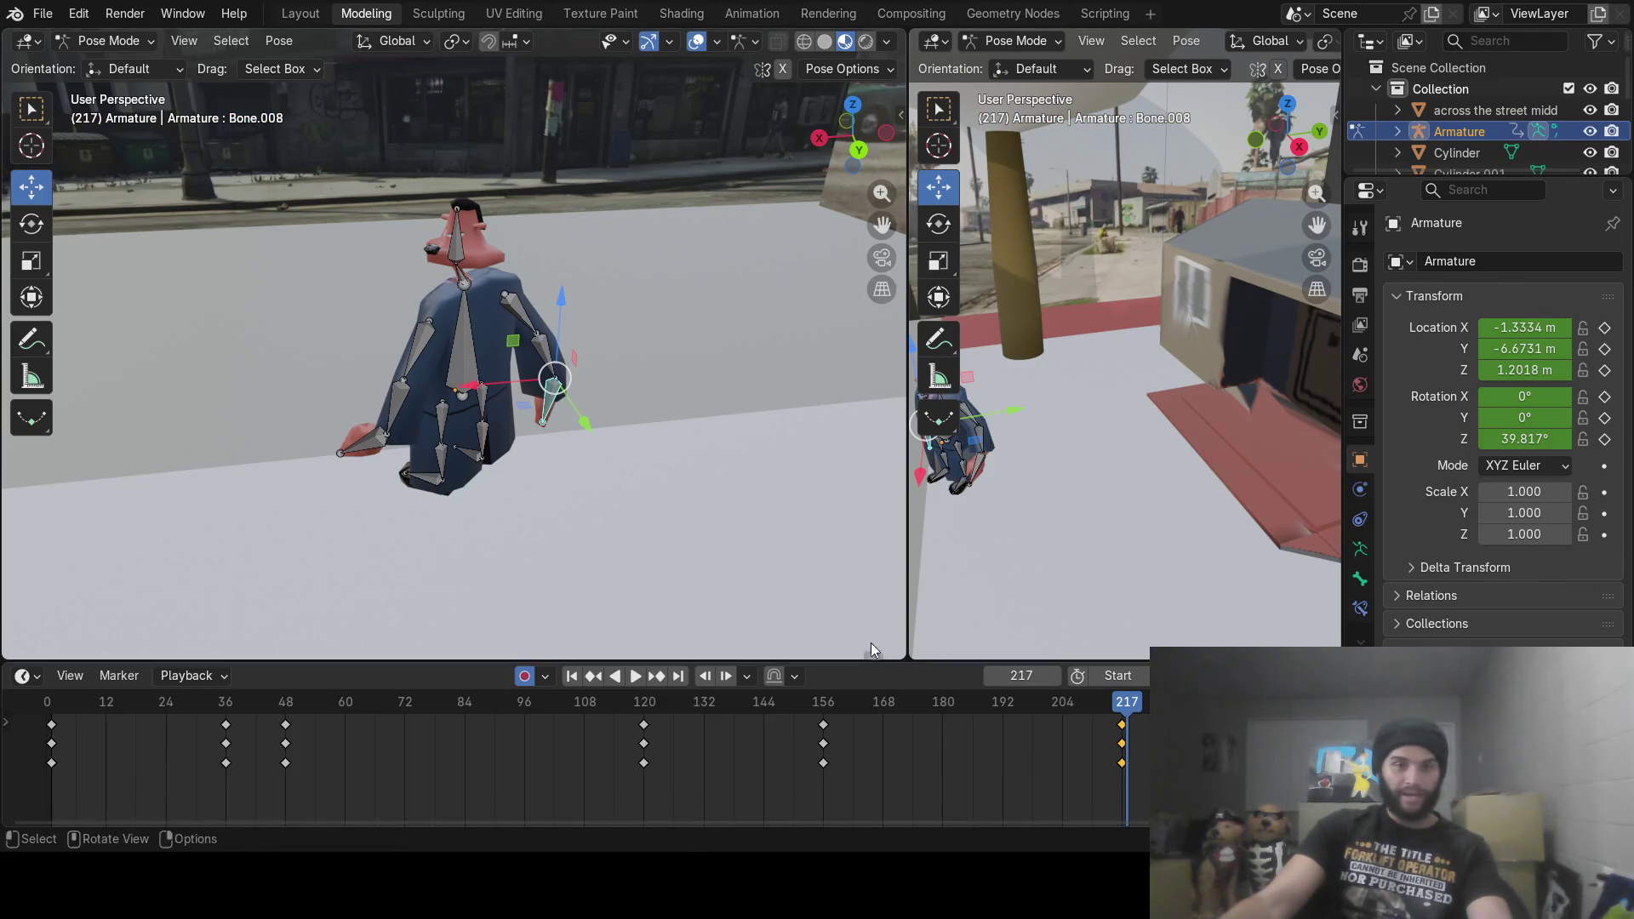
pyautogui.click(465, 345)
pyautogui.press('r')
pyautogui.press('z')
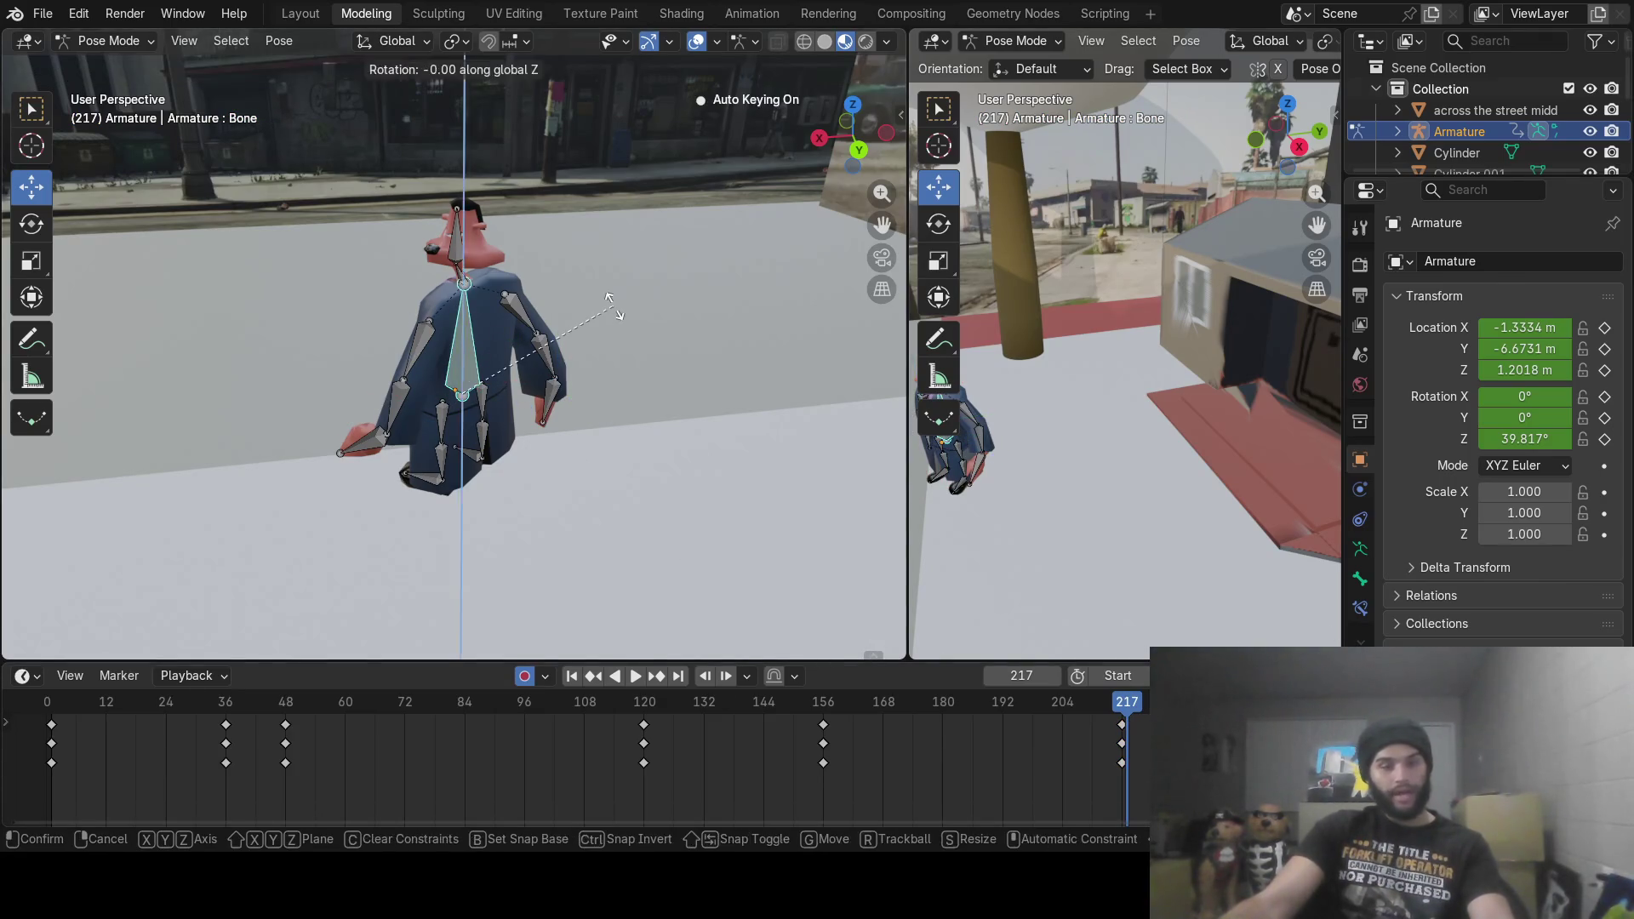
pyautogui.press('Escape')
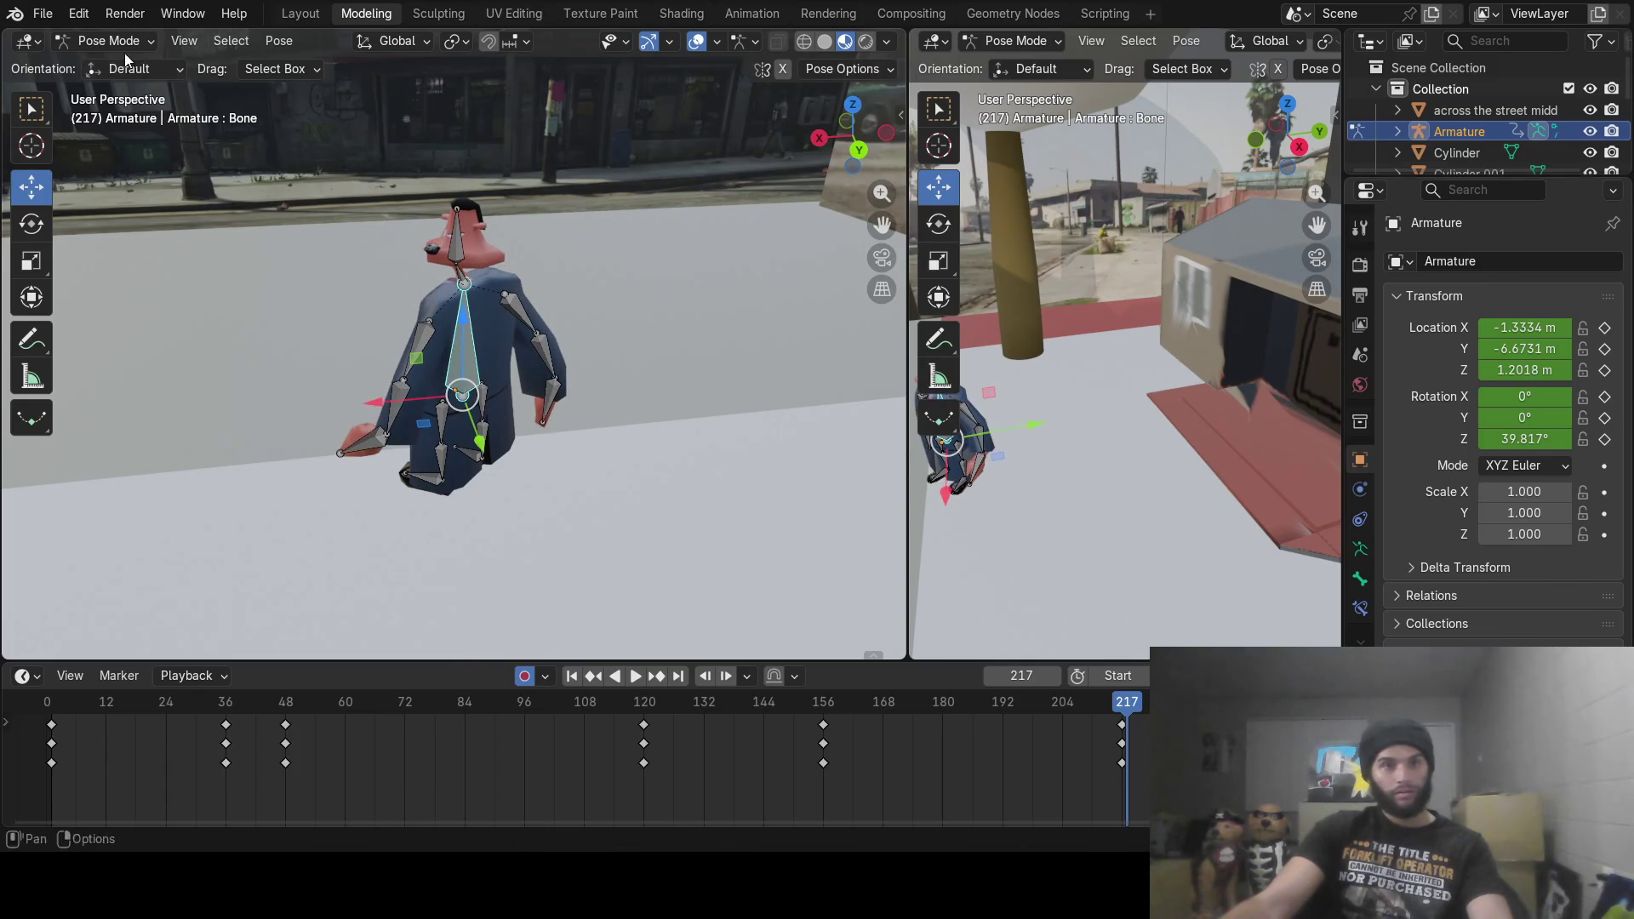
pyautogui.click(1121, 701)
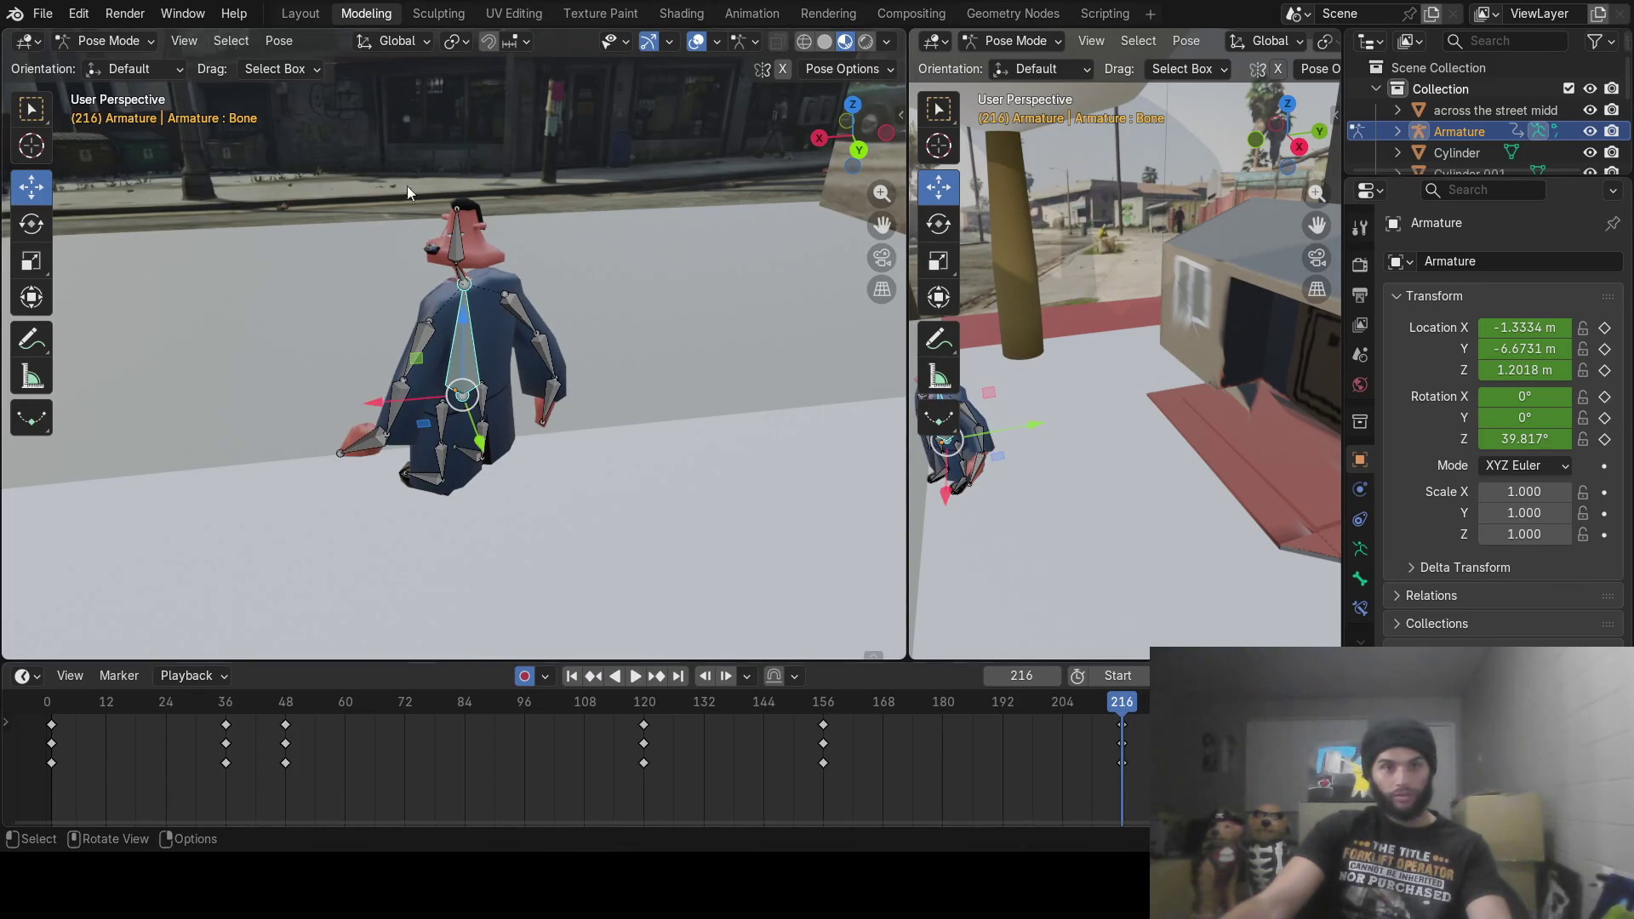
pyautogui.click(111, 41)
# Step: In Object Mode, turn the armature about Z to 41.224° and key it at frame 216
pyautogui.click(119, 65)
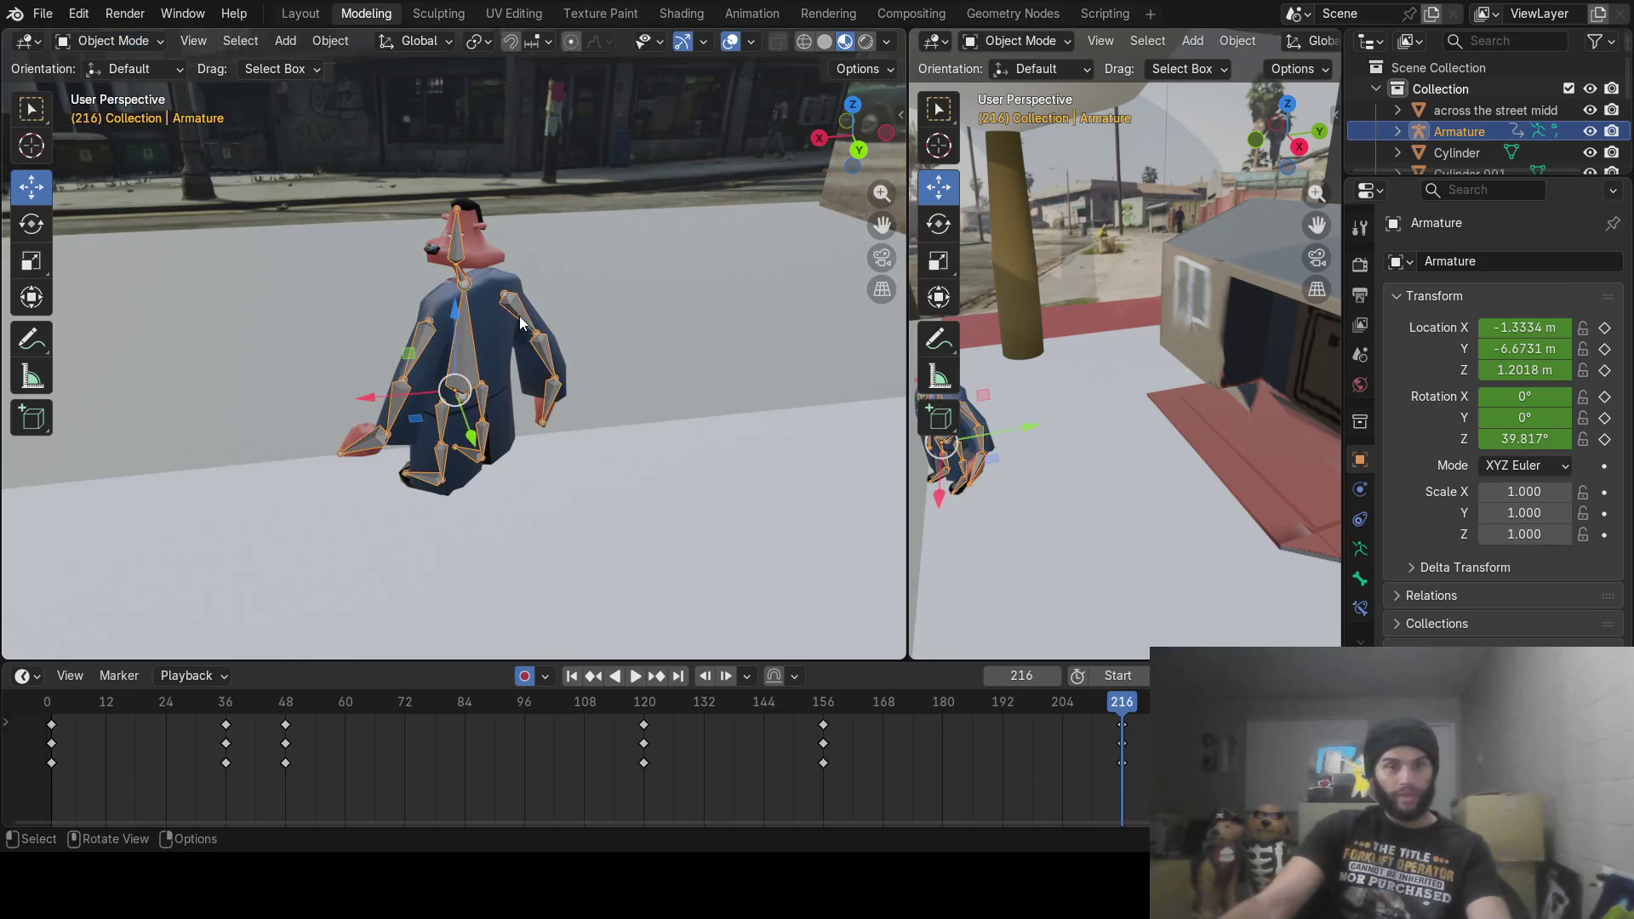
pyautogui.press('r')
pyautogui.press('z')
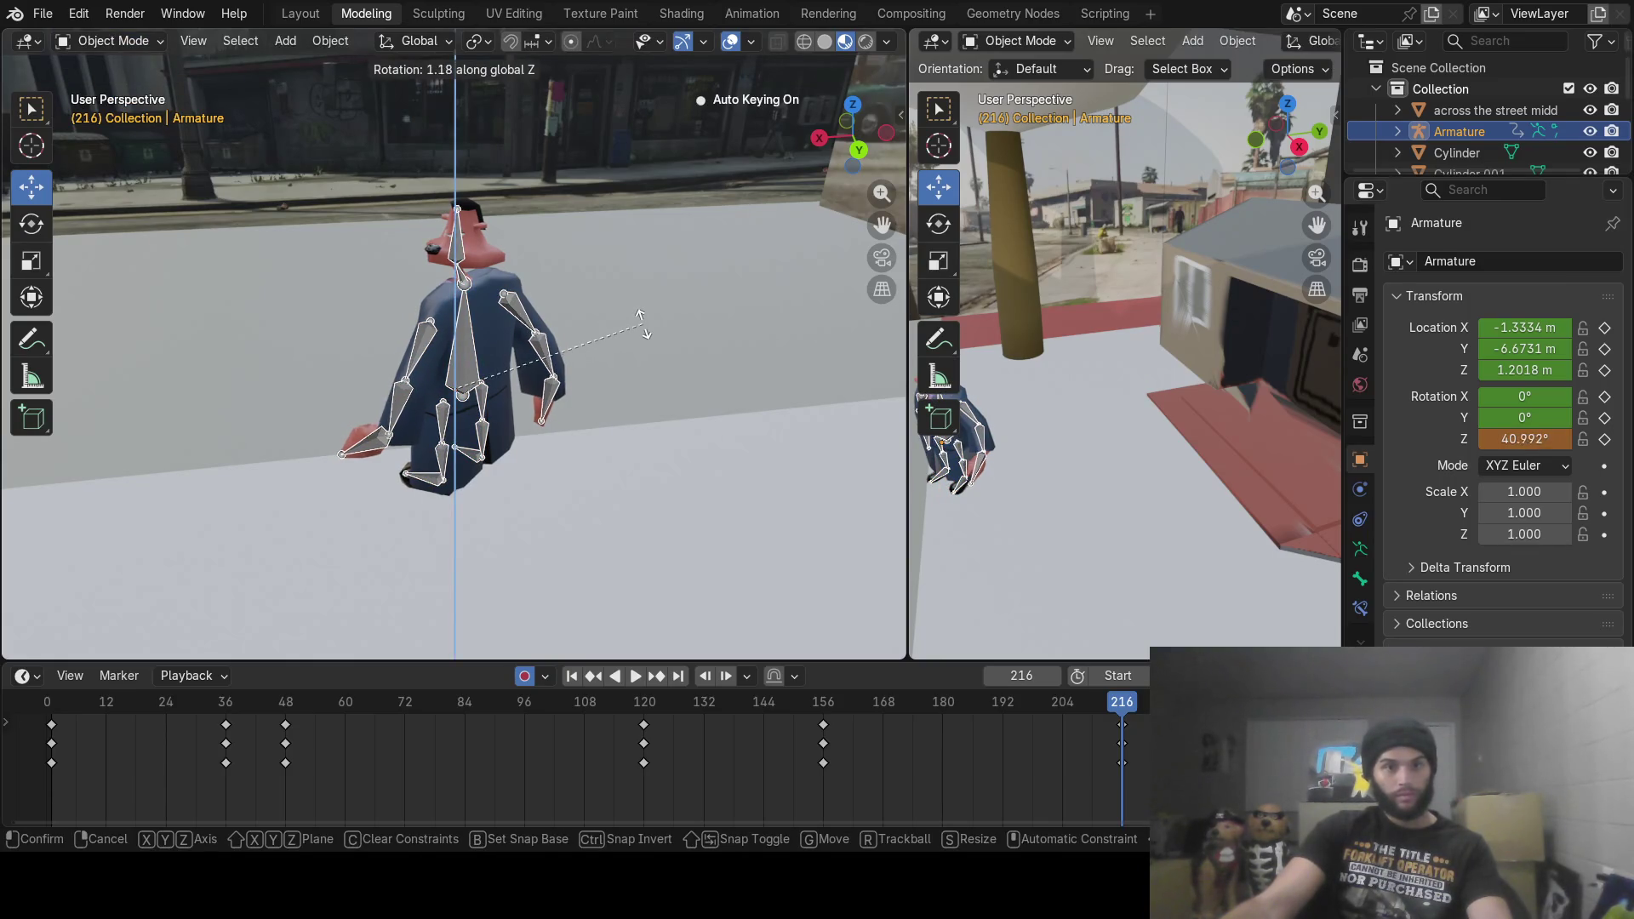
pyautogui.click(649, 372)
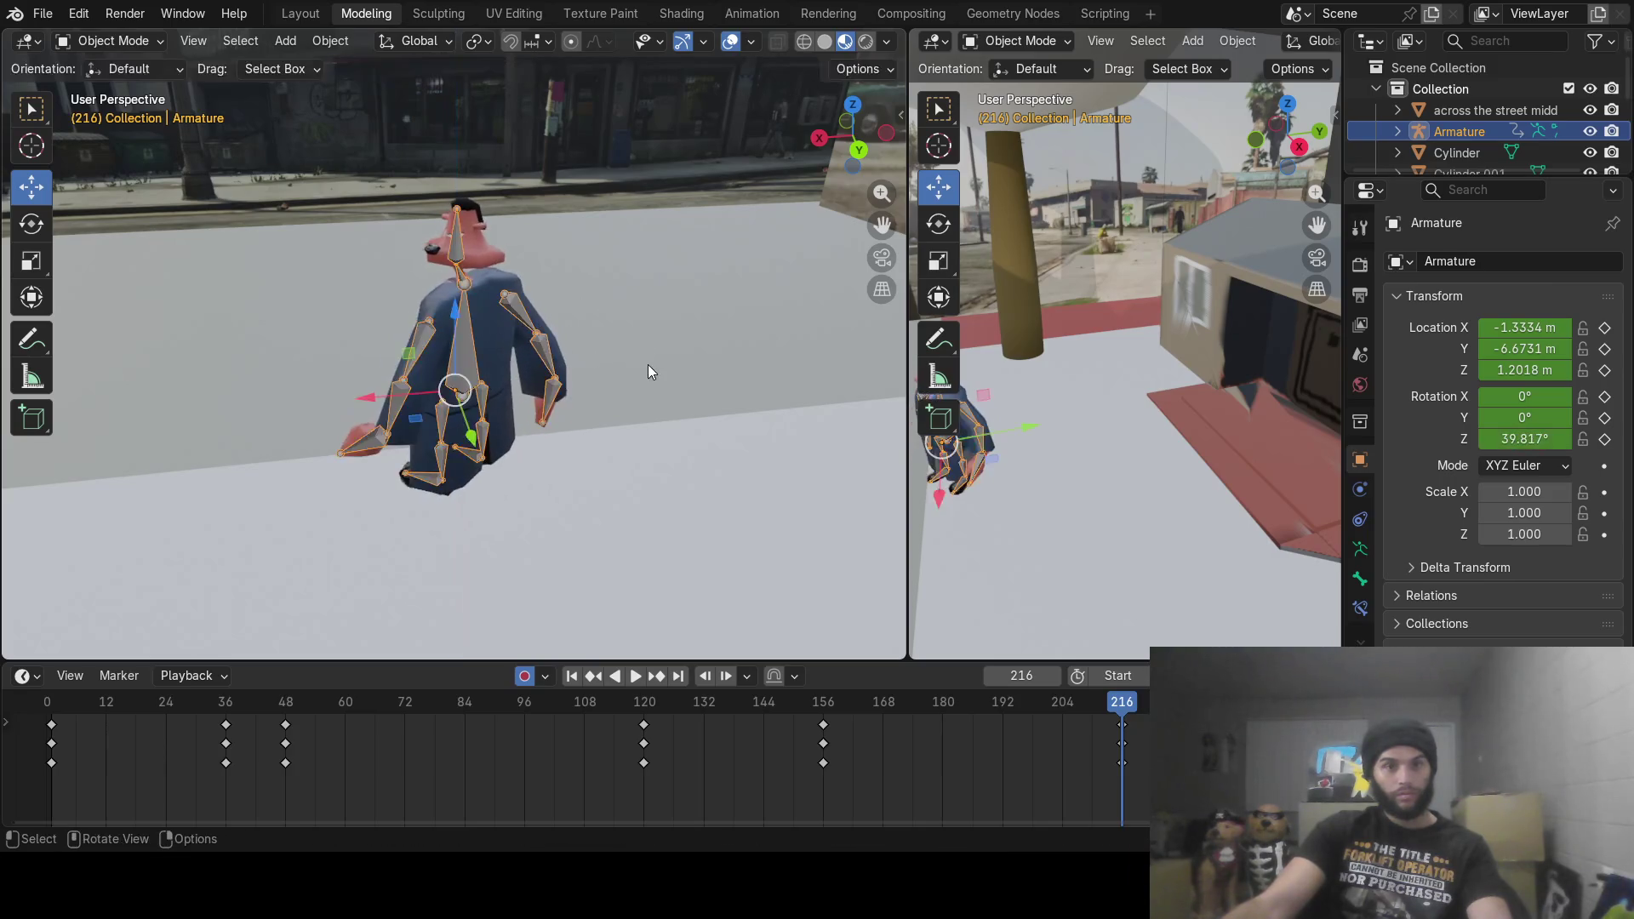
pyautogui.press('r')
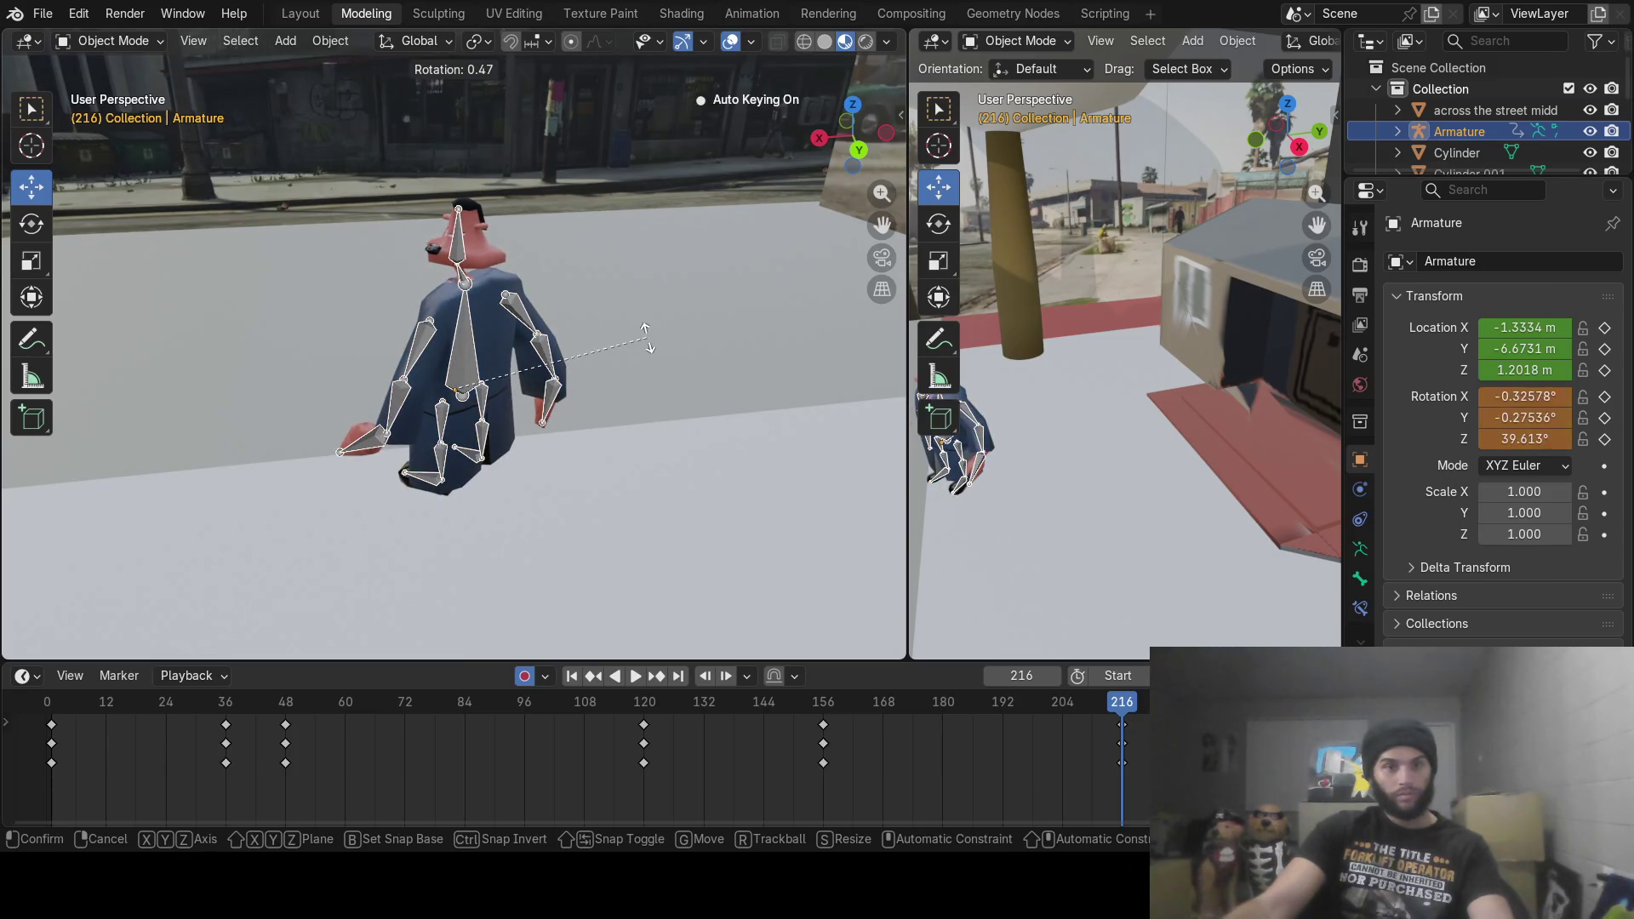
pyautogui.press('z')
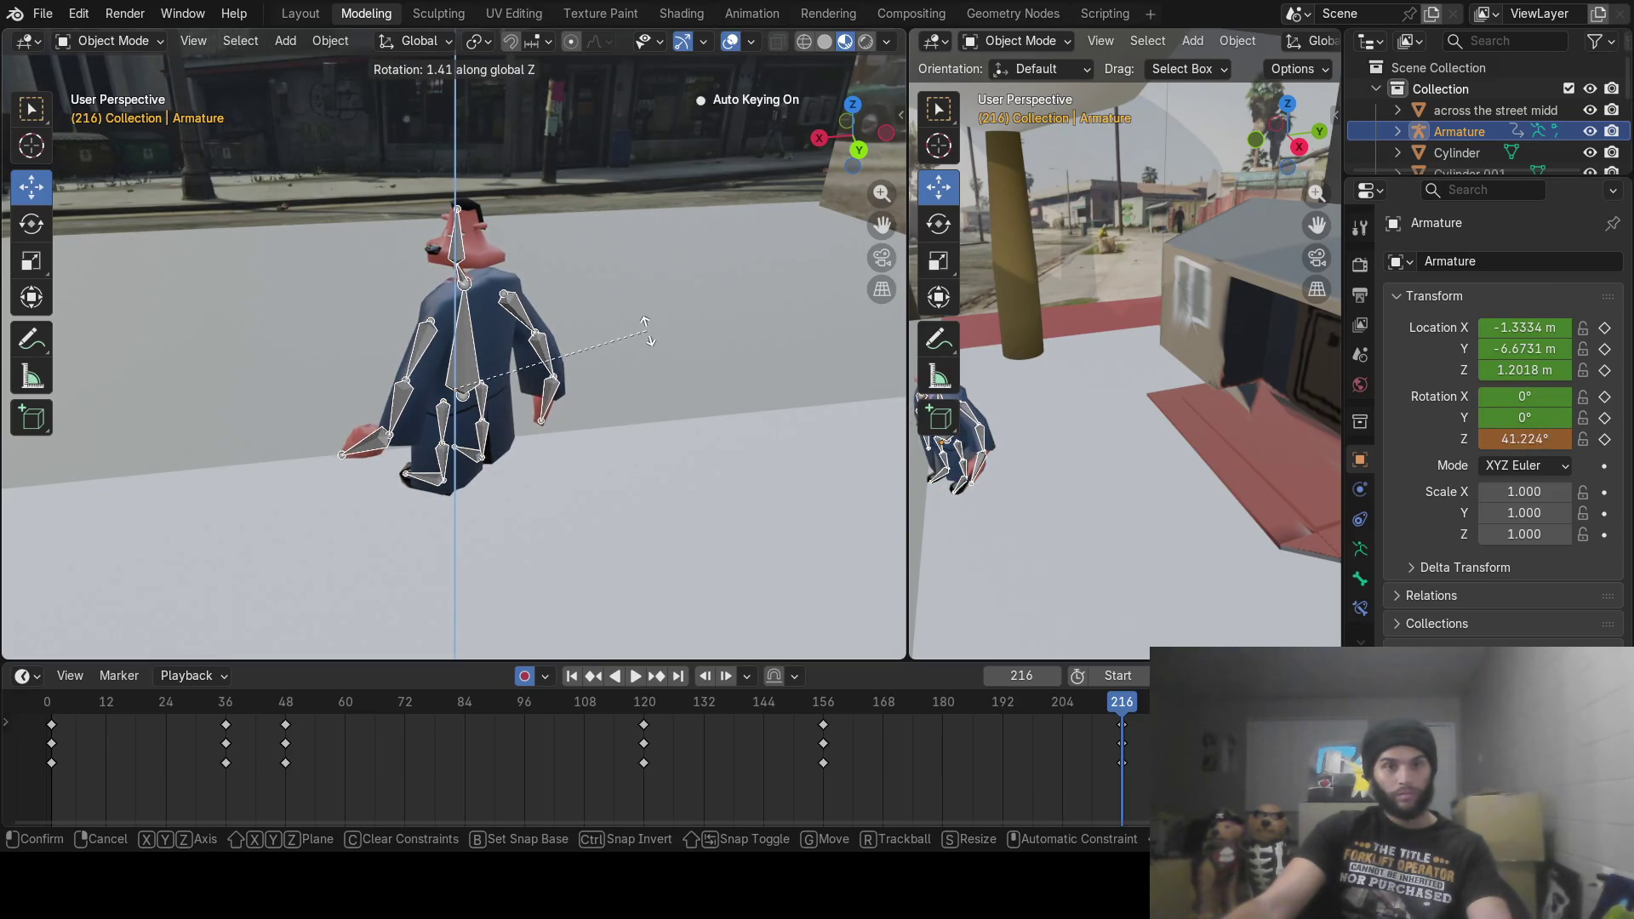
pyautogui.click(646, 334)
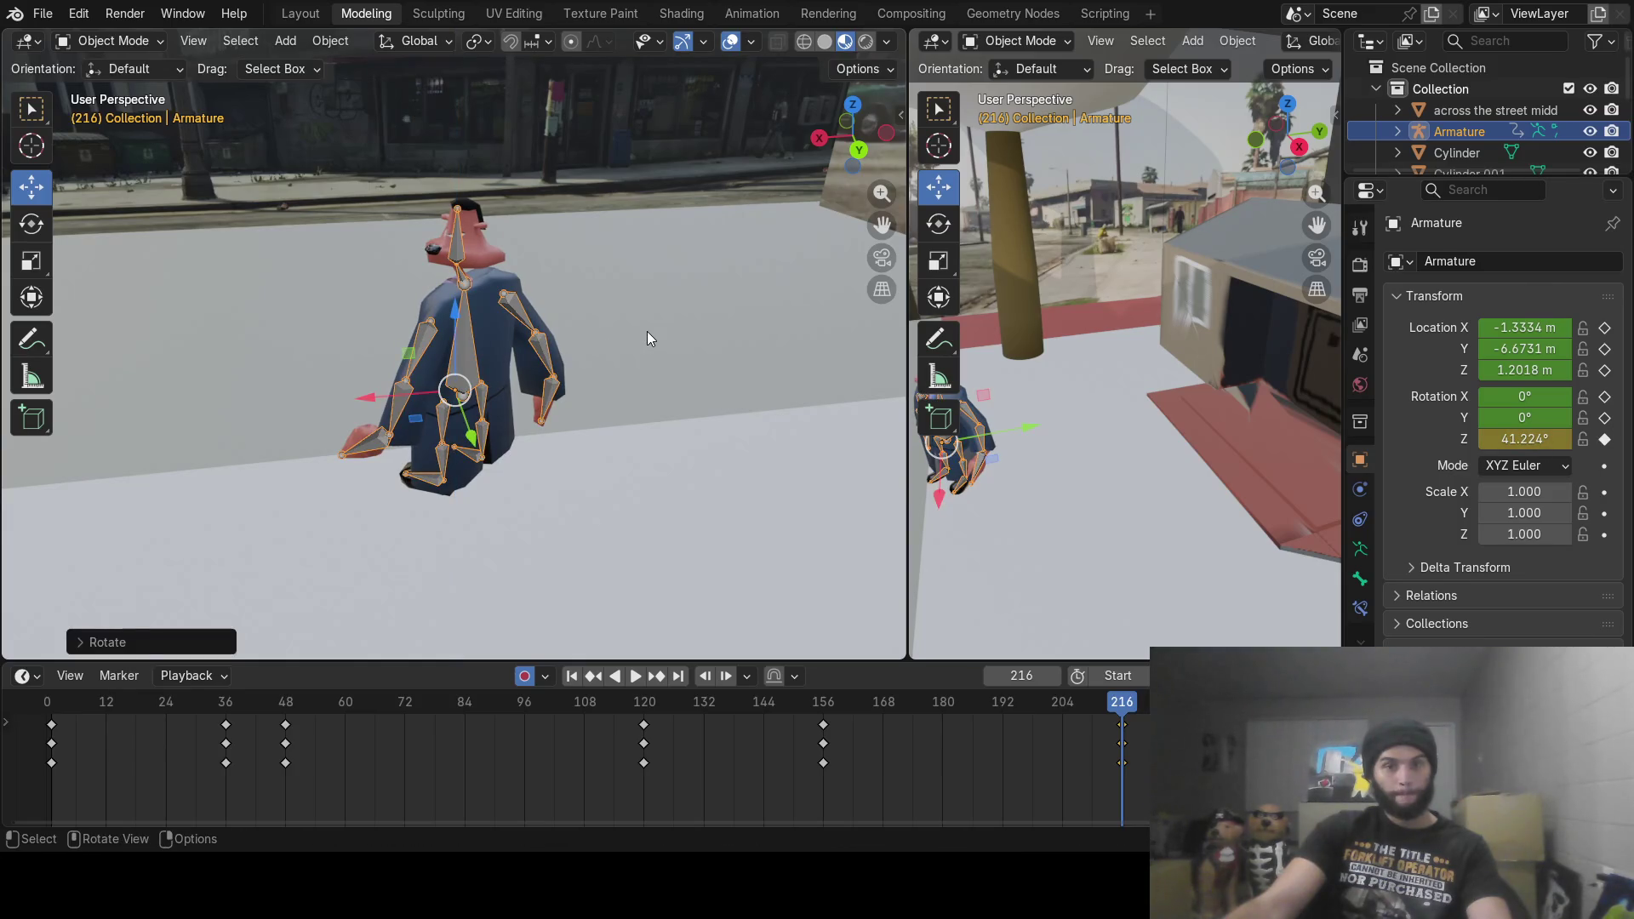
# Step: At frame 217, spin the armature about Z so it faces -140.14°
pyautogui.click(1056, 675)
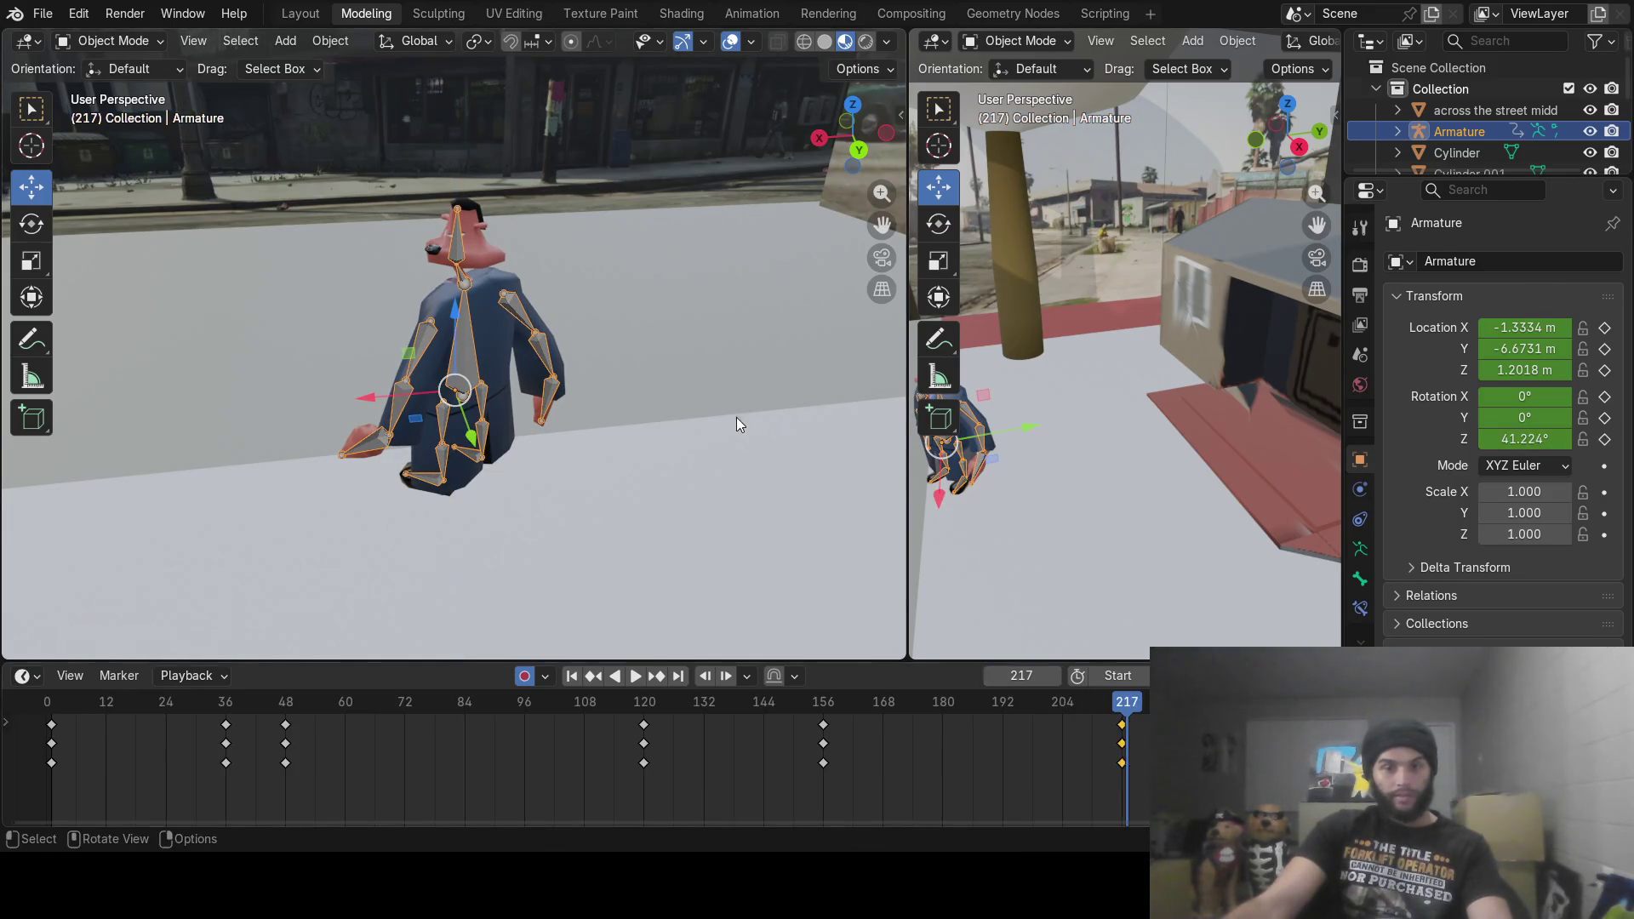
pyautogui.press('r')
pyautogui.press('z')
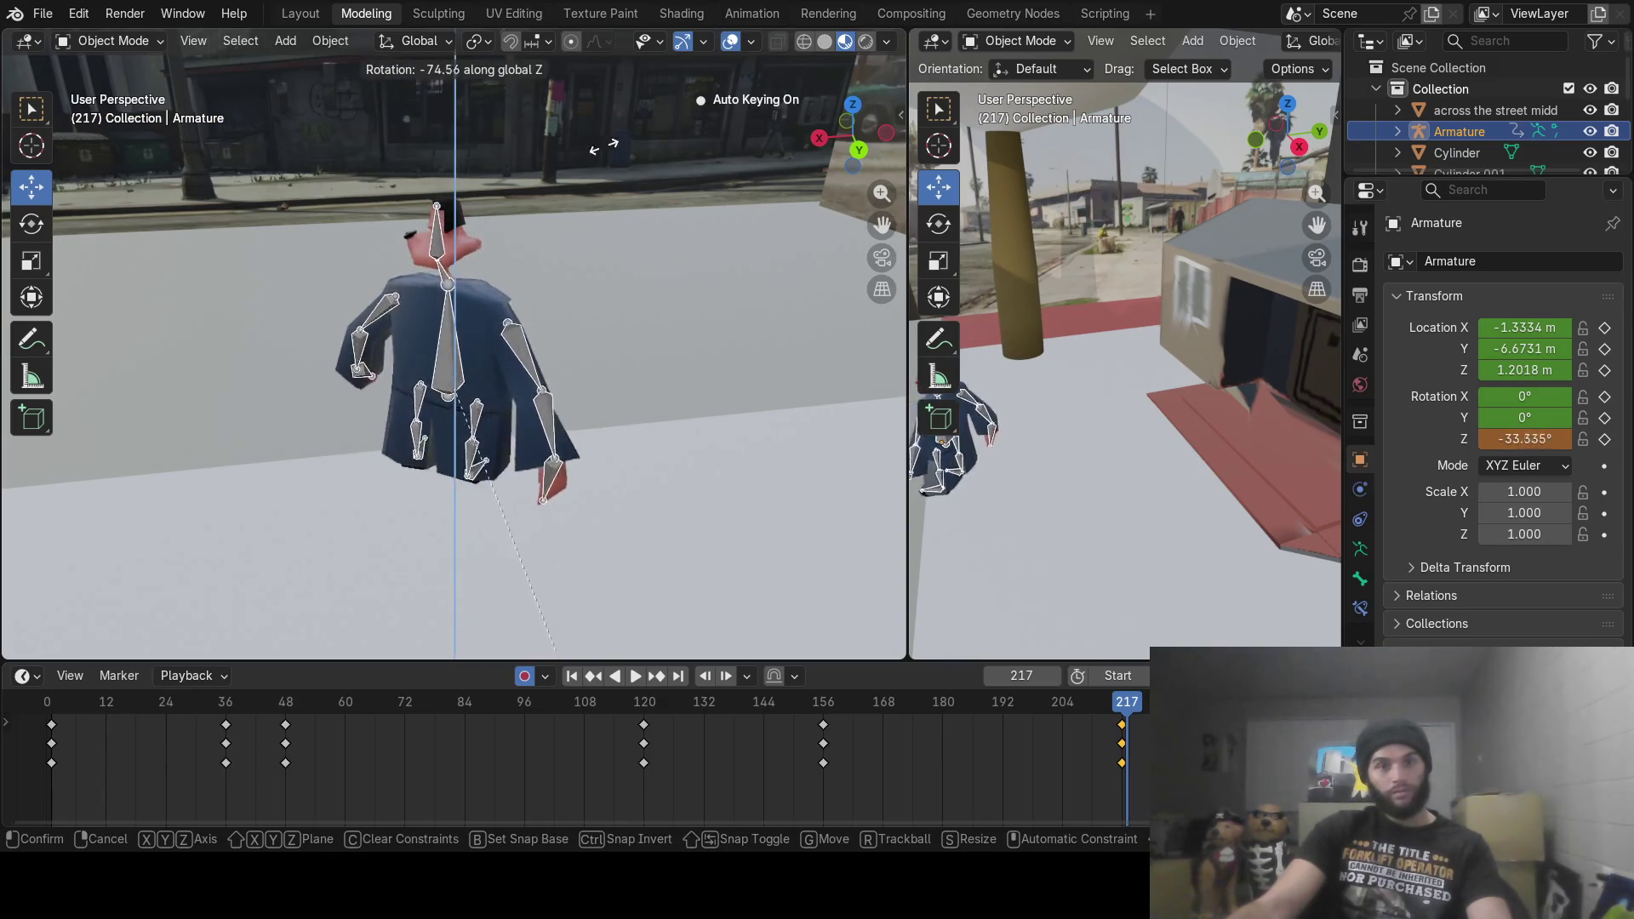
pyautogui.click(603, 243)
pyautogui.press('r')
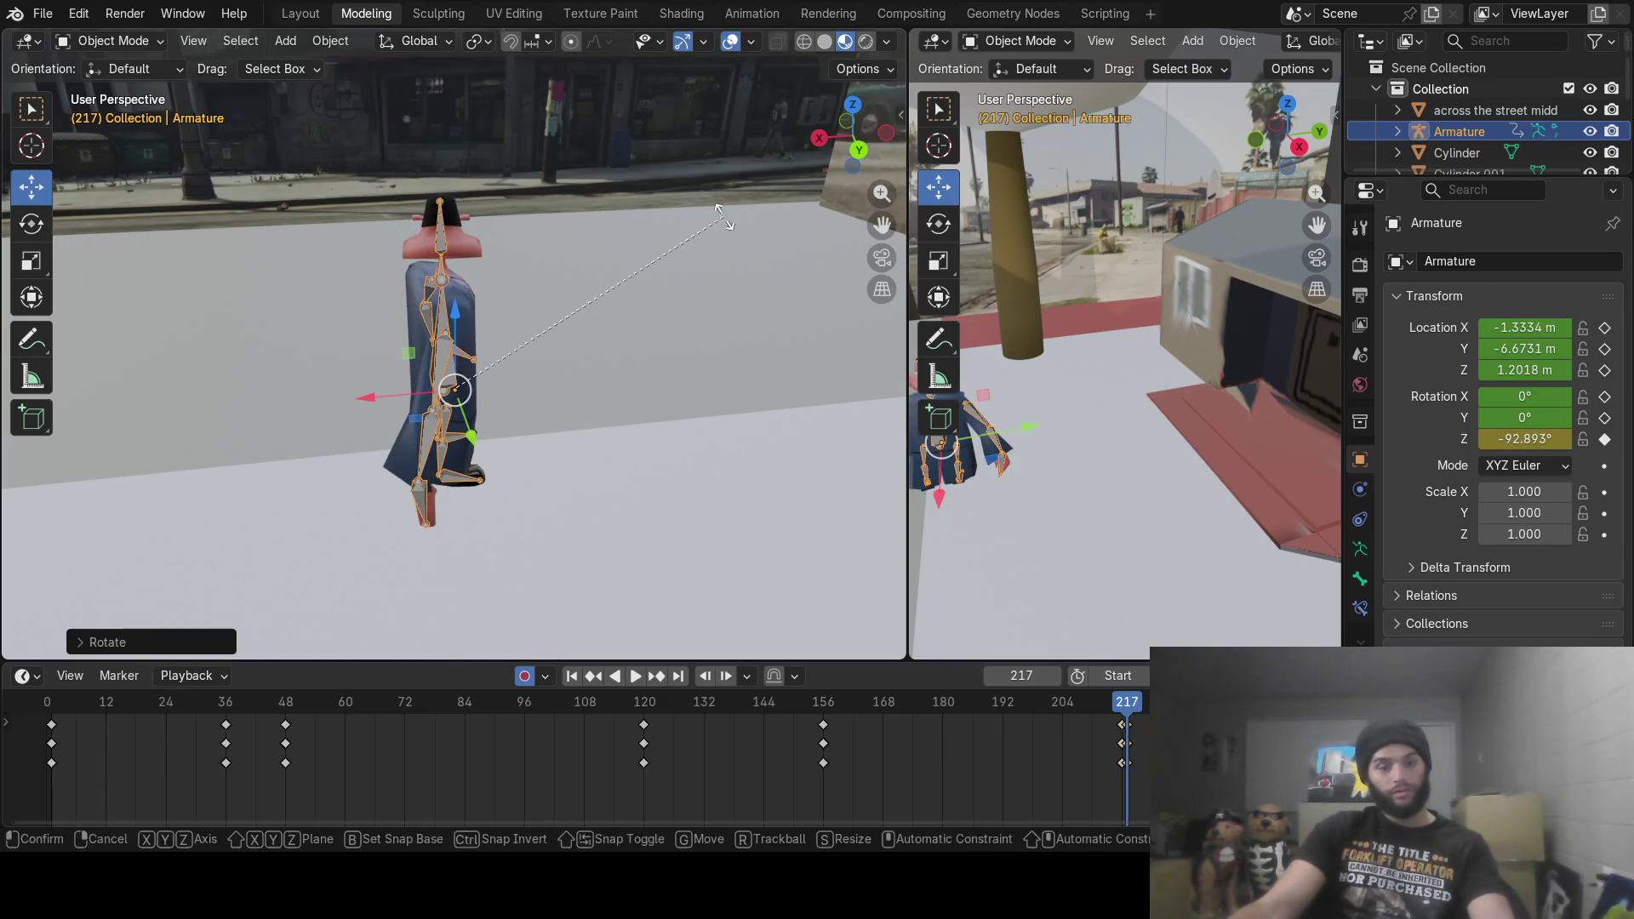
pyautogui.press('z')
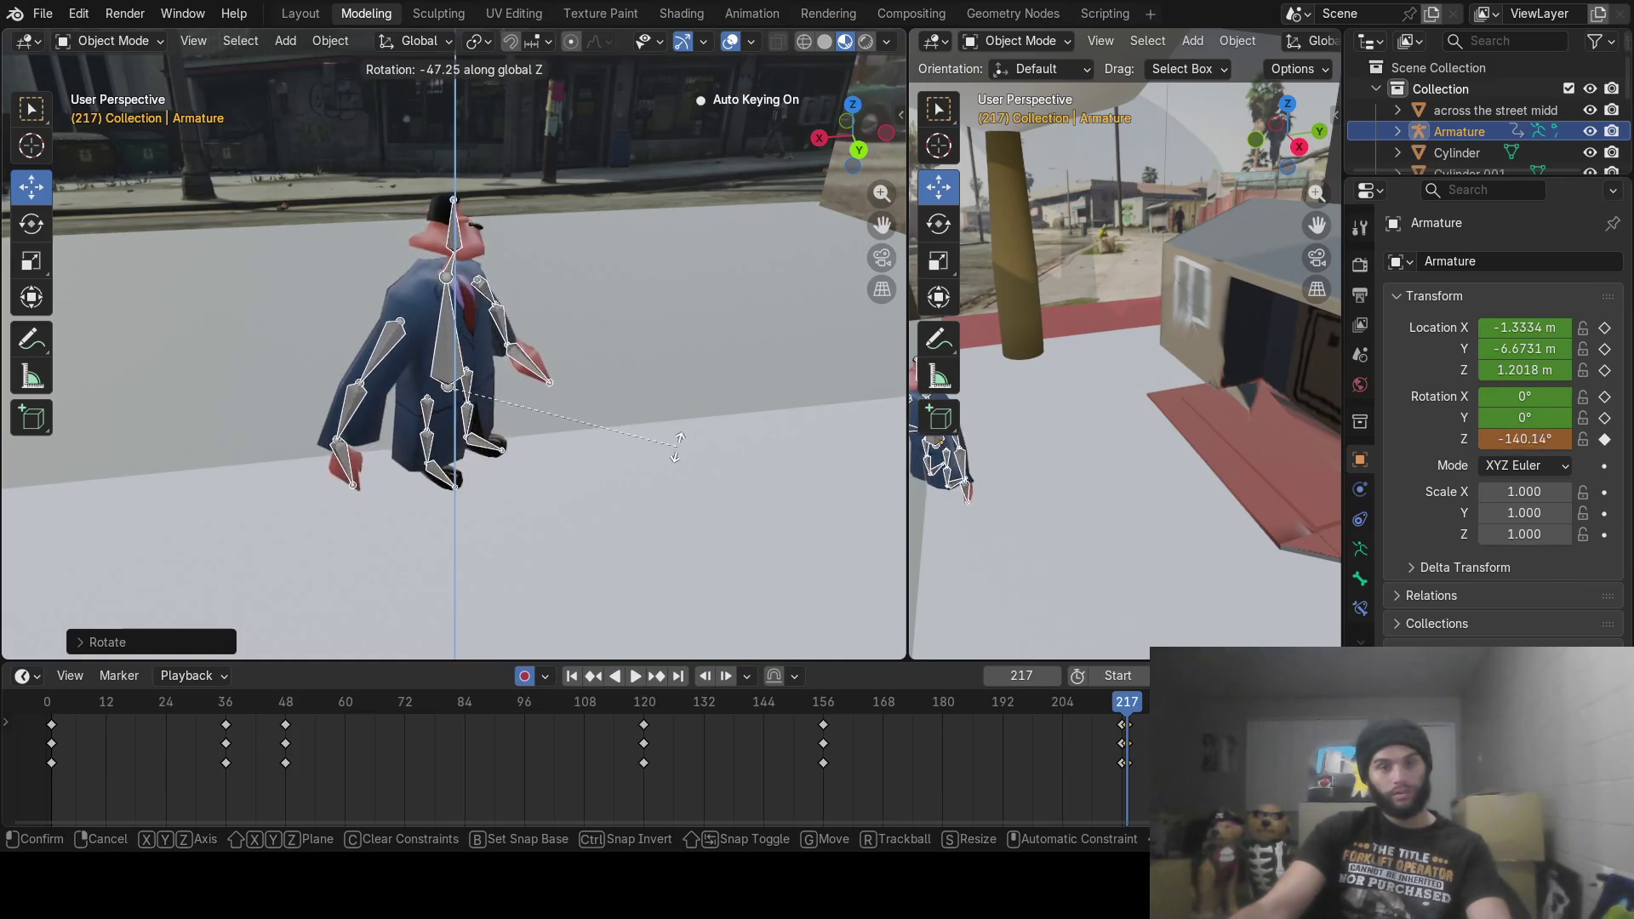
pyautogui.press('Escape')
# Step: Play back the turn, then orbit and zoom to view the character from the front
pyautogui.press('space')
pyautogui.moveTo(1127, 723)
pyautogui.mouseDown()
pyautogui.moveTo(1058, 723)
pyautogui.moveTo(1141, 726)
pyautogui.moveTo(1126, 726)
pyautogui.mouseUp()
pyautogui.press('space')
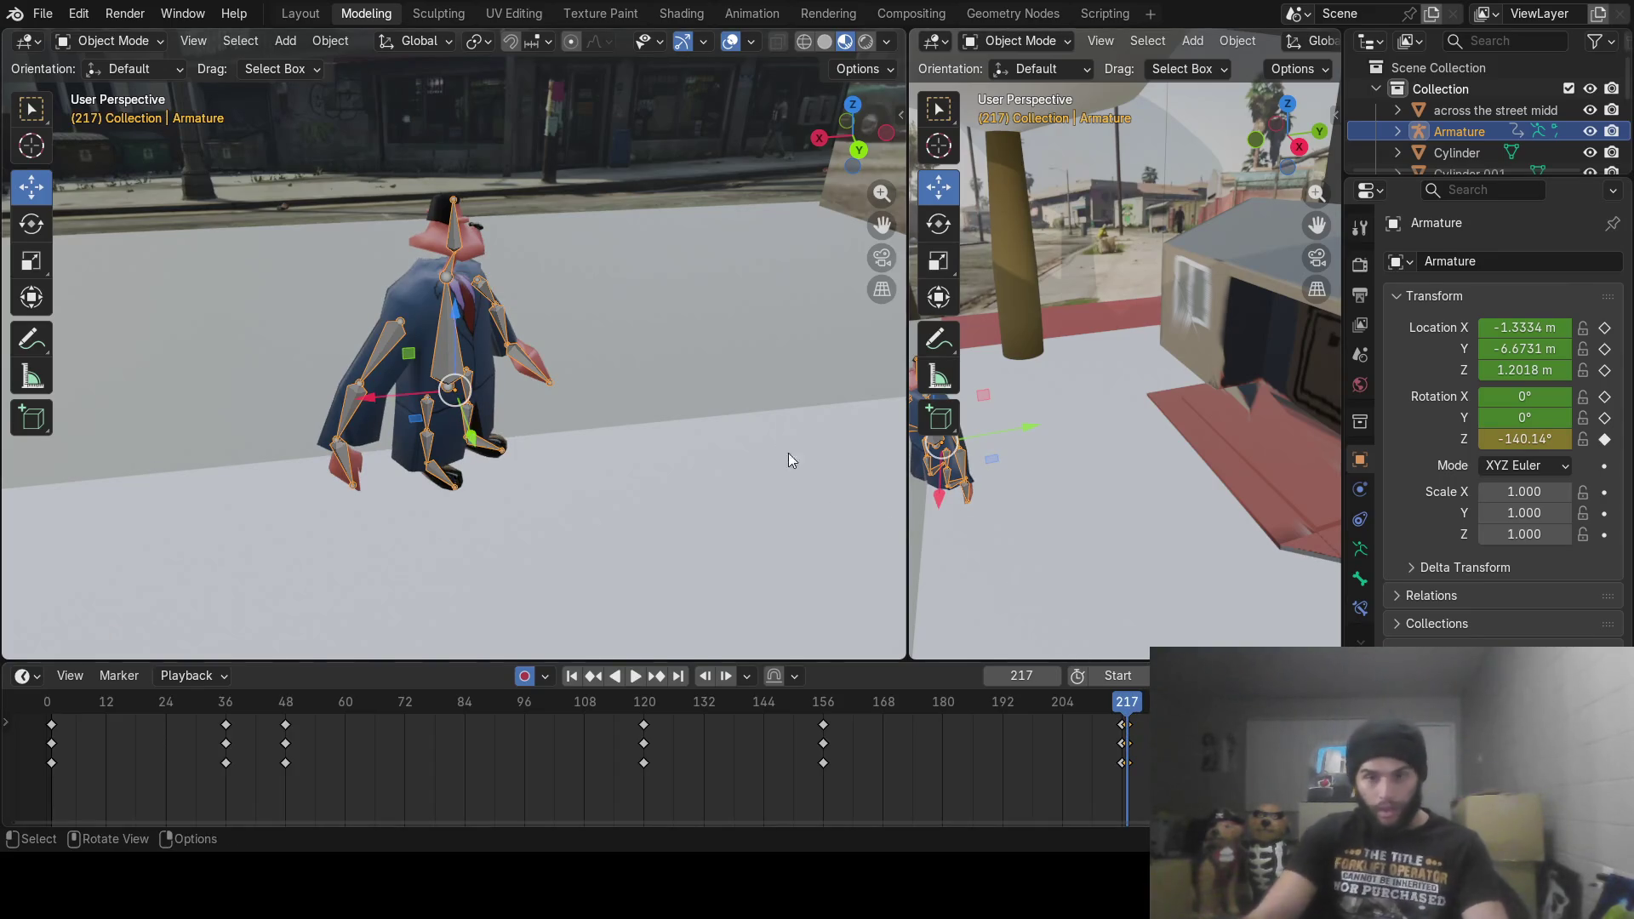
pyautogui.moveTo(606, 315)
pyautogui.mouseDown(button='middle')
pyautogui.moveTo(492, 313)
pyautogui.moveTo(517, 315)
pyautogui.moveTo(519, 287)
pyautogui.mouseUp(button='middle')
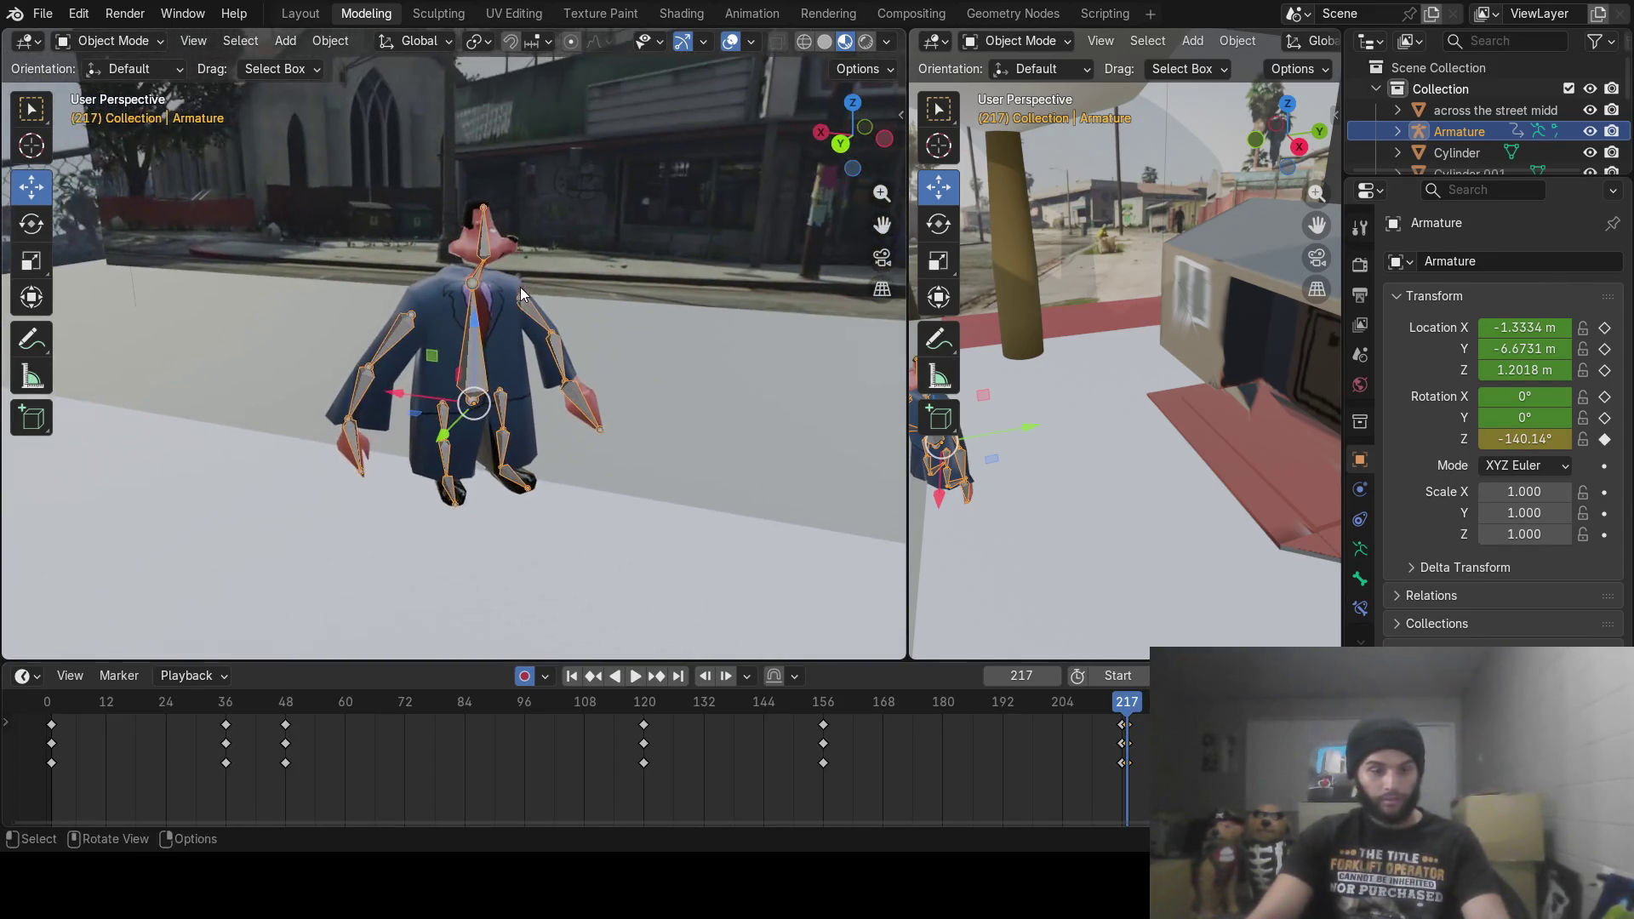
pyautogui.moveTo(518, 431)
pyautogui.mouseDown(button='middle')
pyautogui.moveTo(536, 394)
pyautogui.moveTo(517, 344)
pyautogui.moveTo(531, 371)
pyautogui.mouseUp(button='middle')
pyautogui.scroll(3, 530, 367)
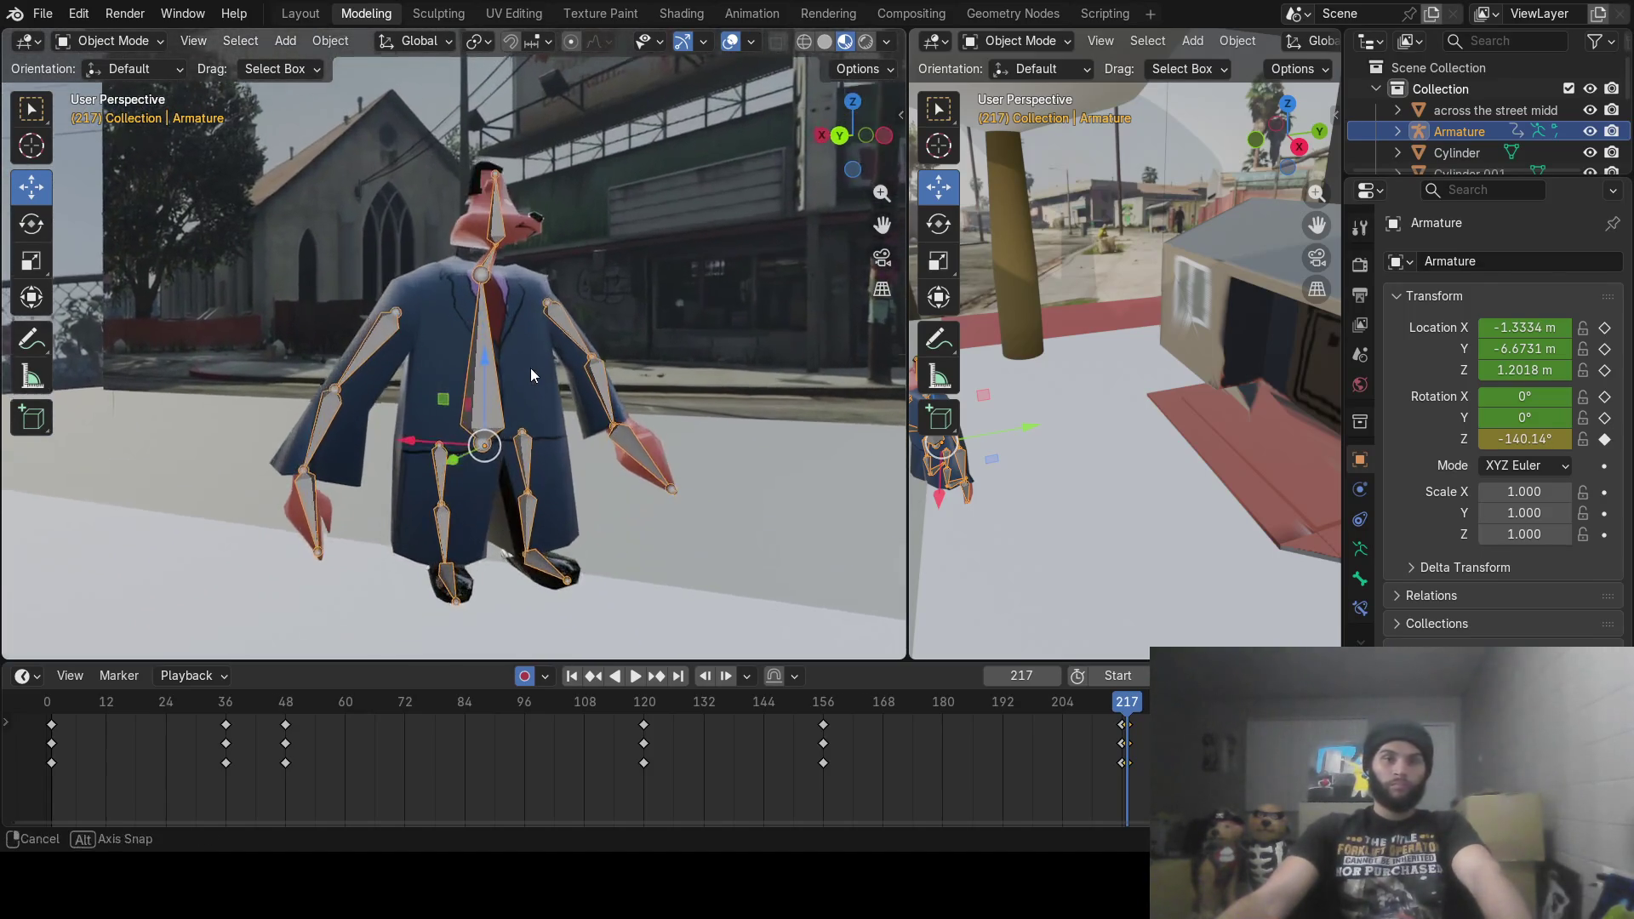
pyautogui.click(128, 43)
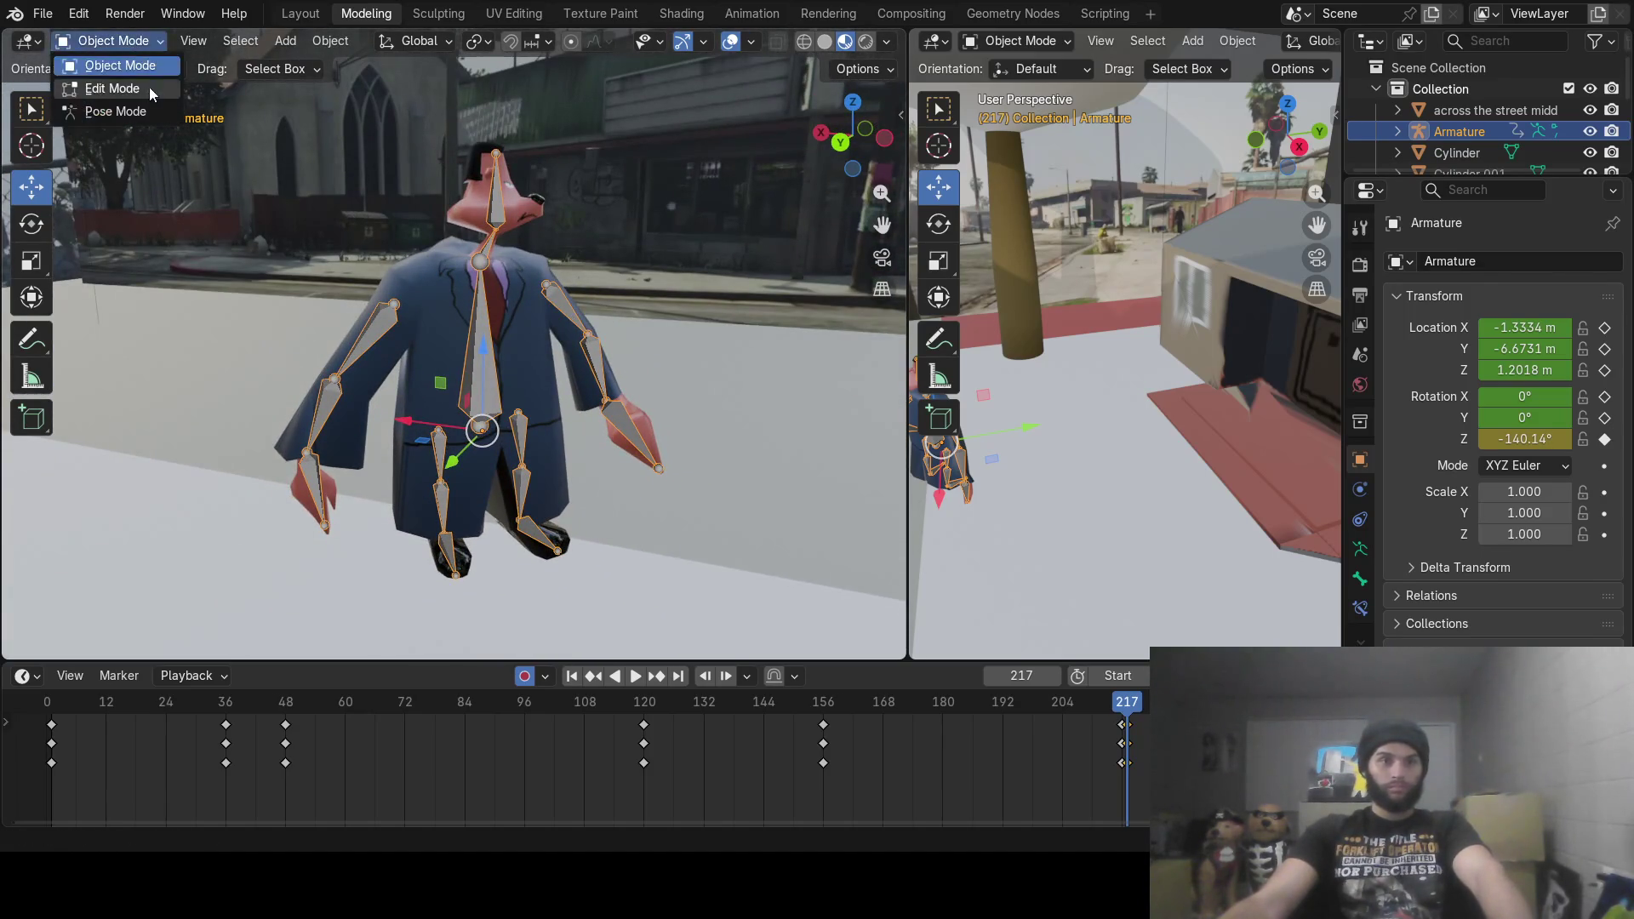
# Step: In Pose Mode, turn neck bone Bone.001 about Z at frame 217, then play the animation back
pyautogui.click(147, 114)
pyautogui.click(481, 239)
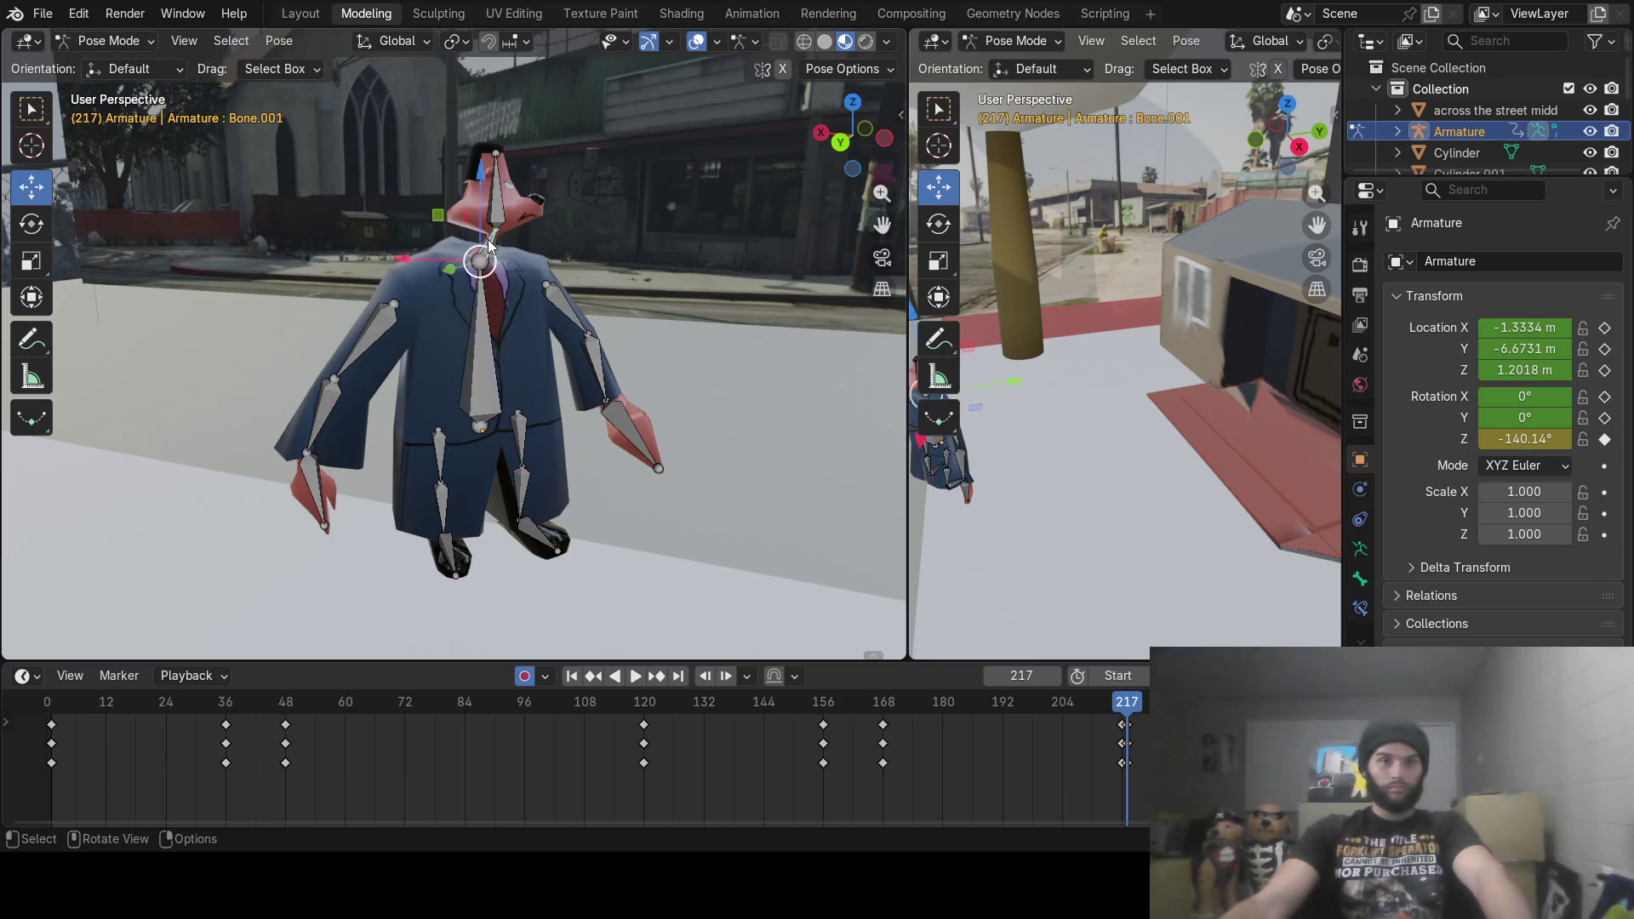
pyautogui.press('r')
pyautogui.press('z')
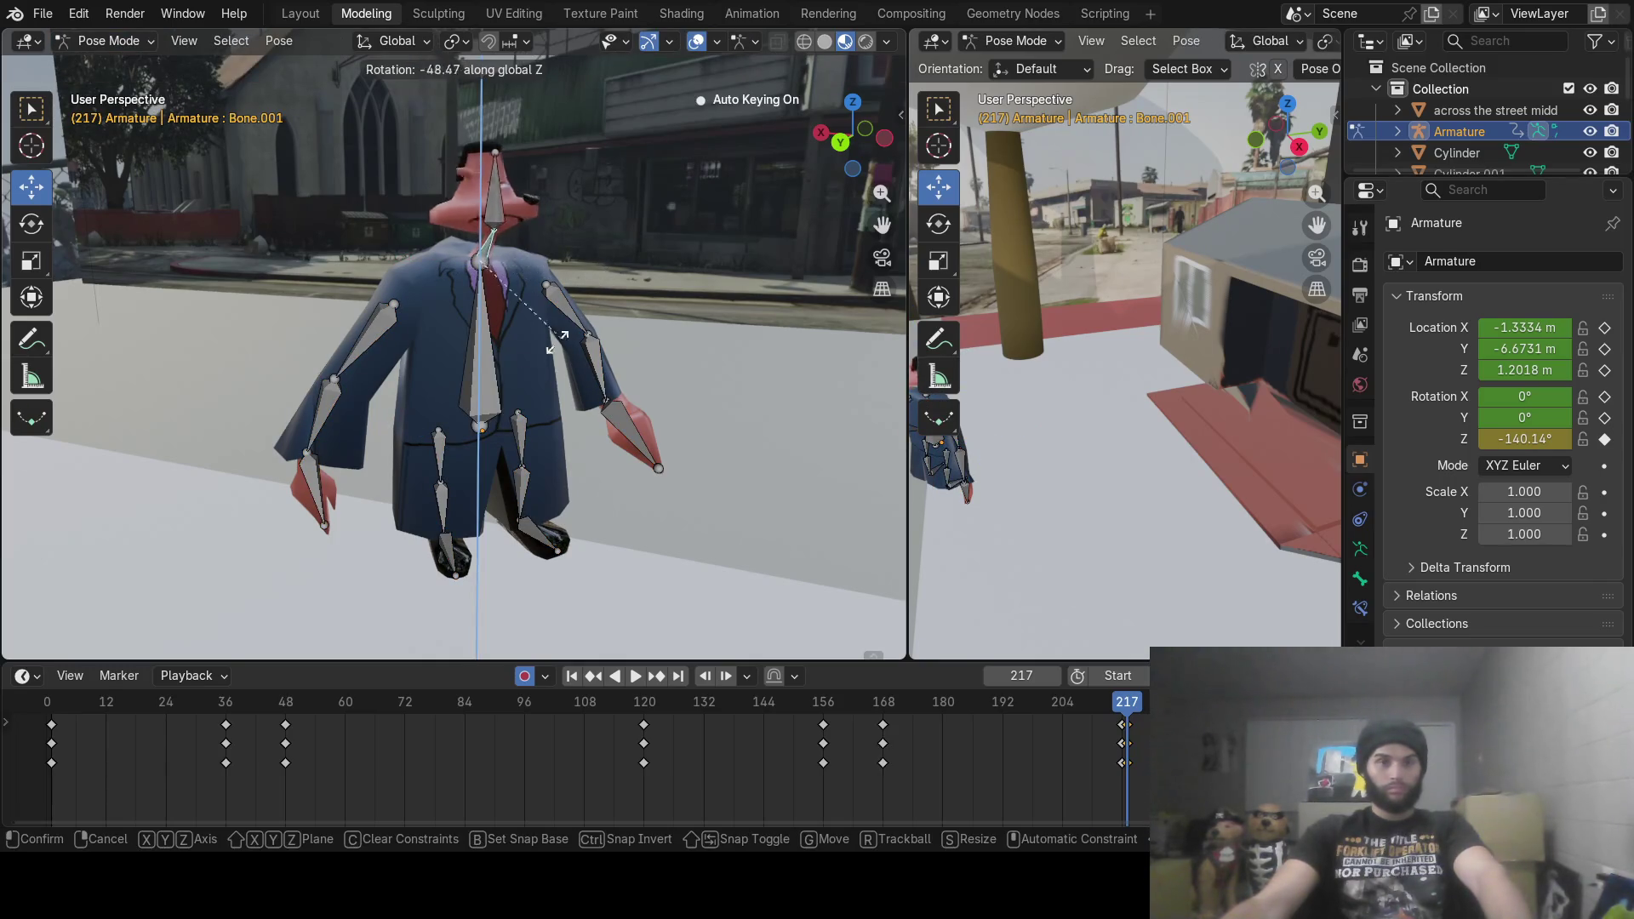
pyautogui.click(406, 393)
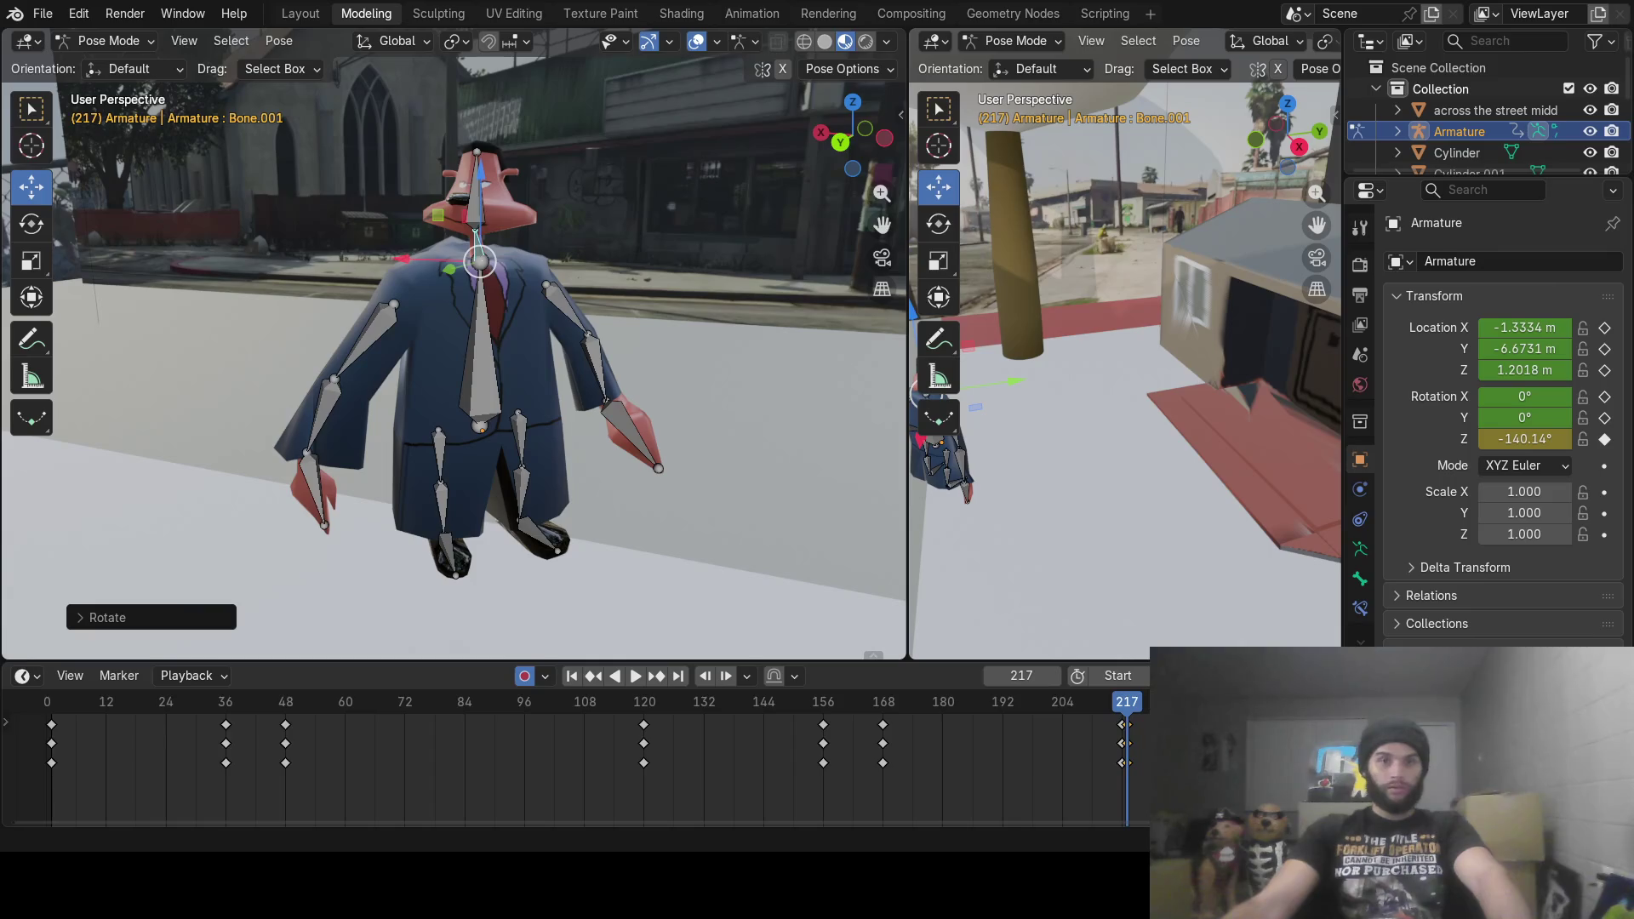
pyautogui.press('space')
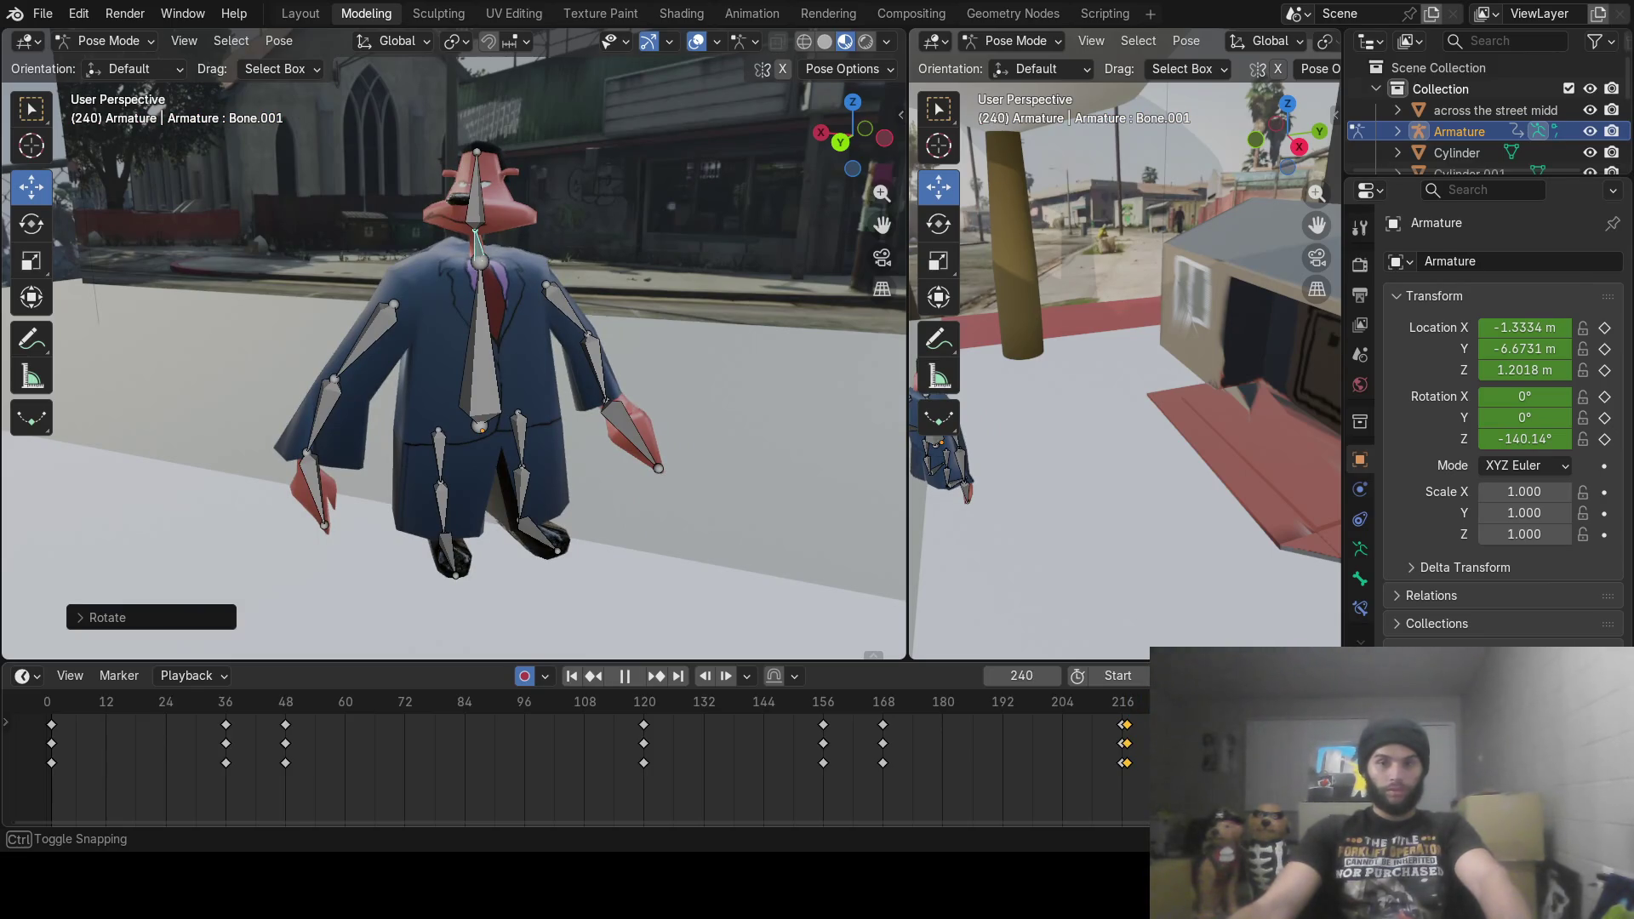
pyautogui.press('space')
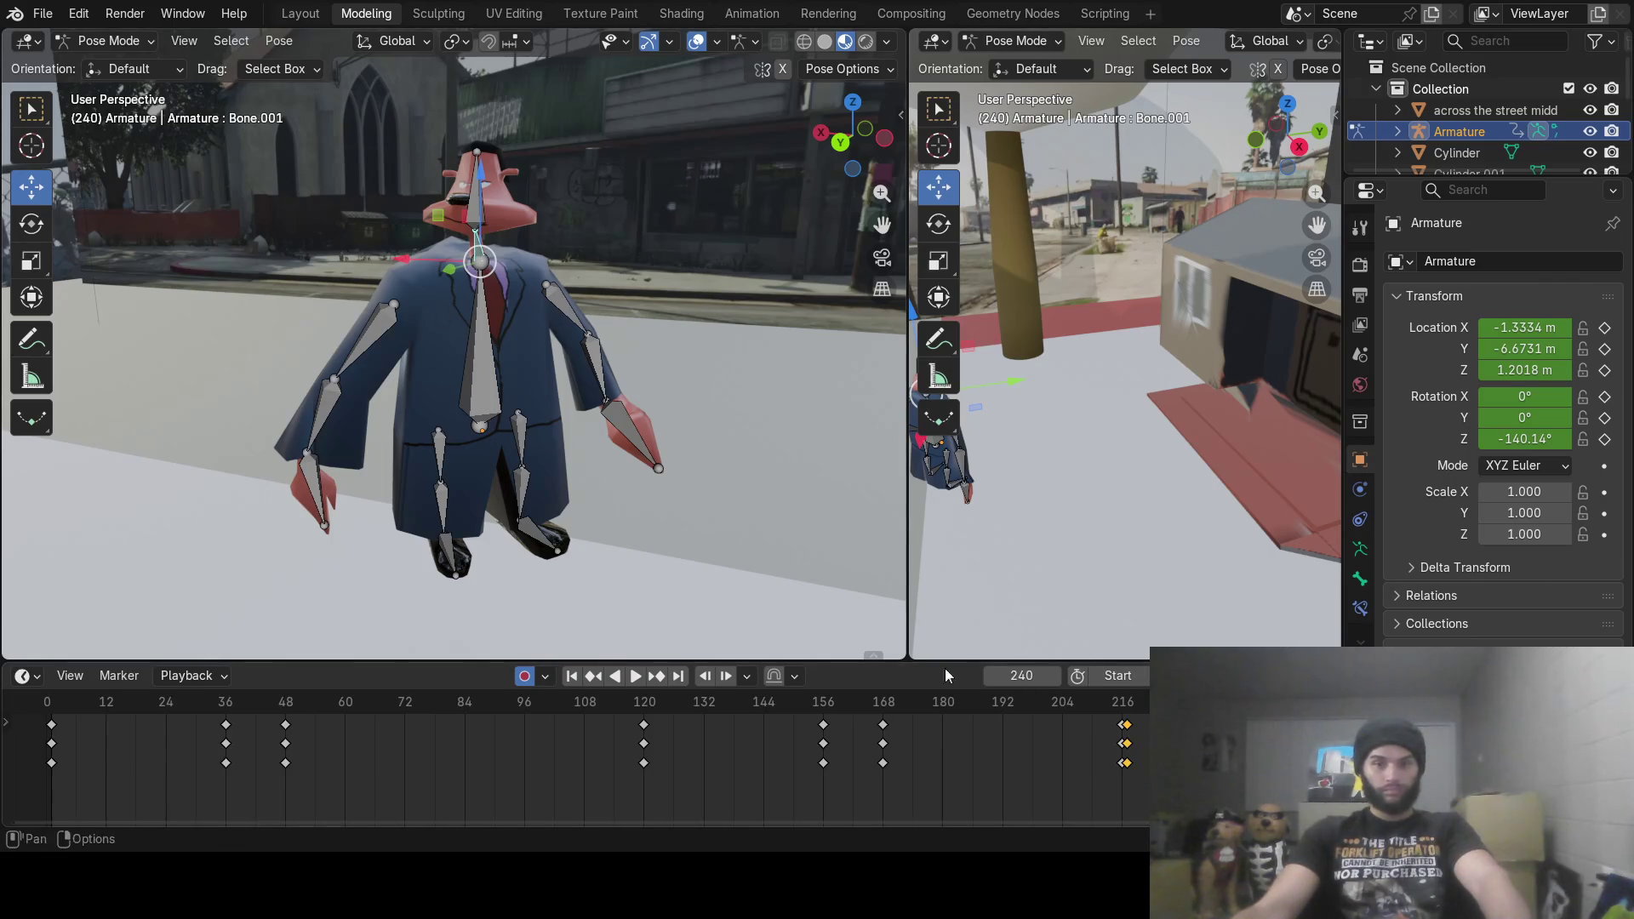
pyautogui.moveTo(452, 400)
pyautogui.mouseDown(button='middle')
pyautogui.moveTo(461, 379)
pyautogui.moveTo(435, 339)
pyautogui.moveTo(513, 383)
pyautogui.moveTo(634, 362)
pyautogui.moveTo(497, 385)
pyautogui.mouseUp(button='middle')
# Step: Try a spine lean and undo it, then swing the upper arm forward
pyautogui.click(414, 405)
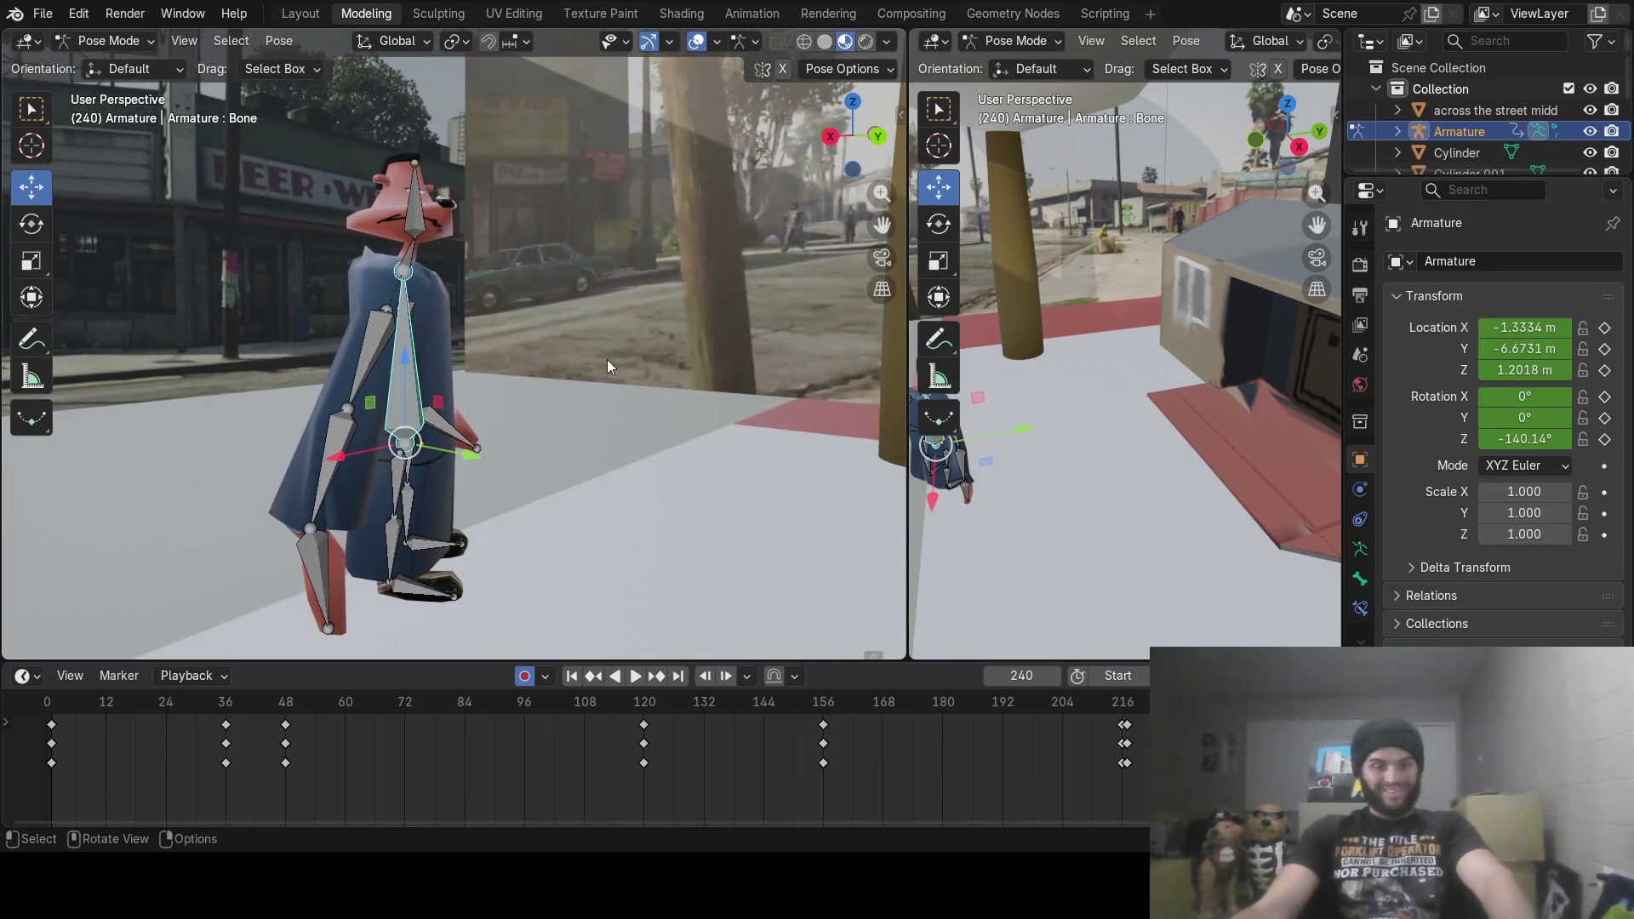
pyautogui.moveTo(611, 354); pyautogui.dragTo(626, 344, button='middle')
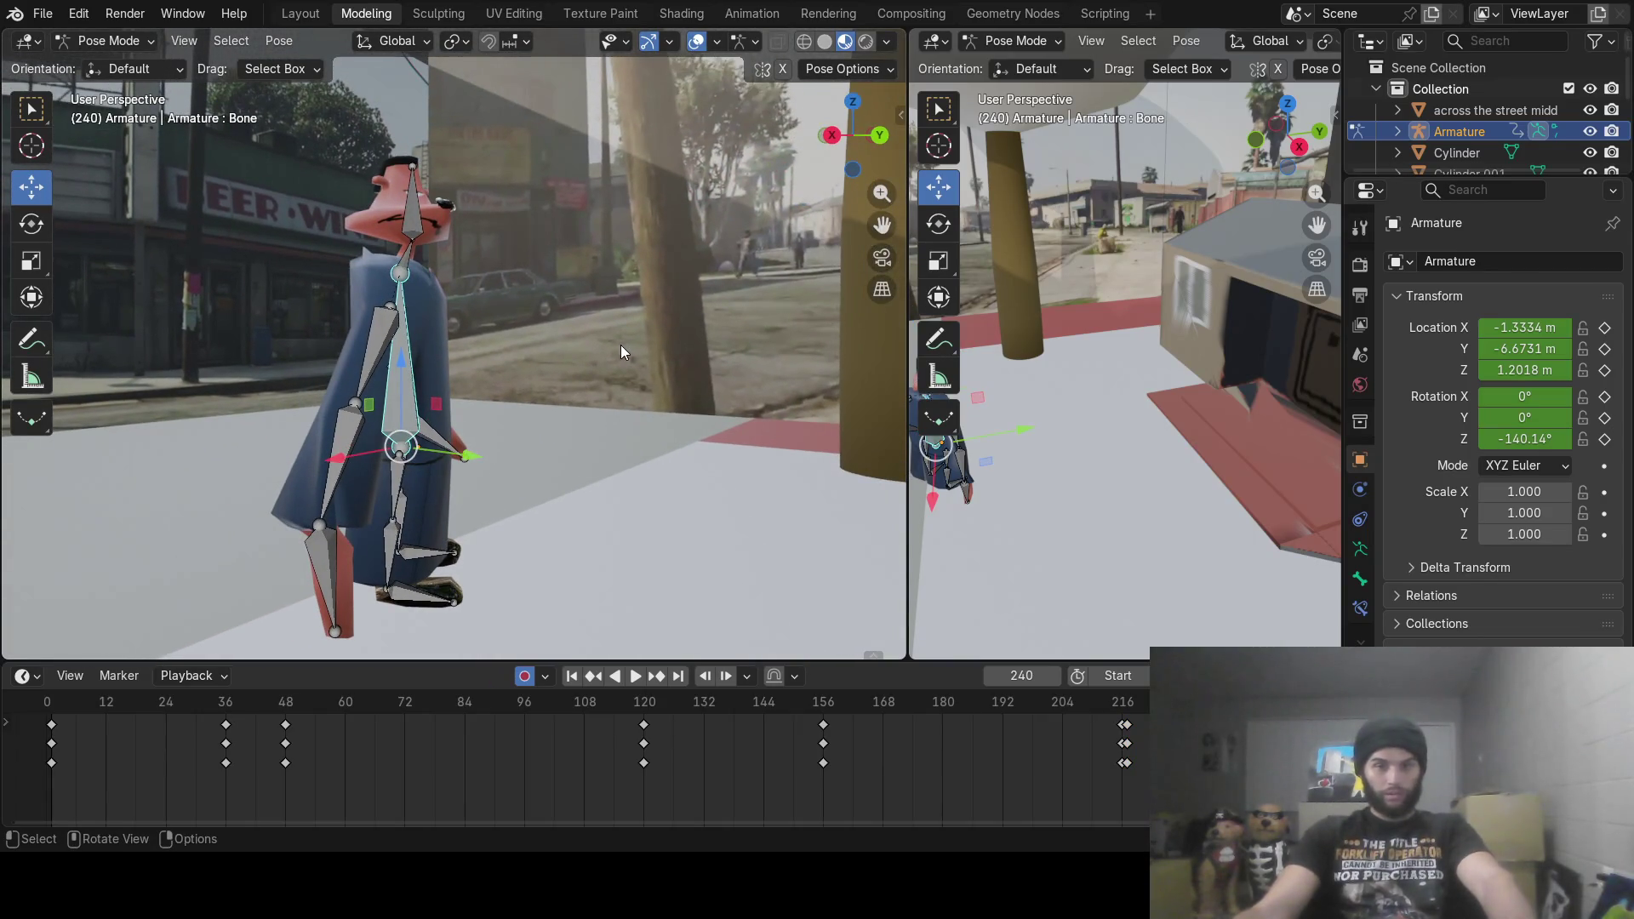
pyautogui.press('r')
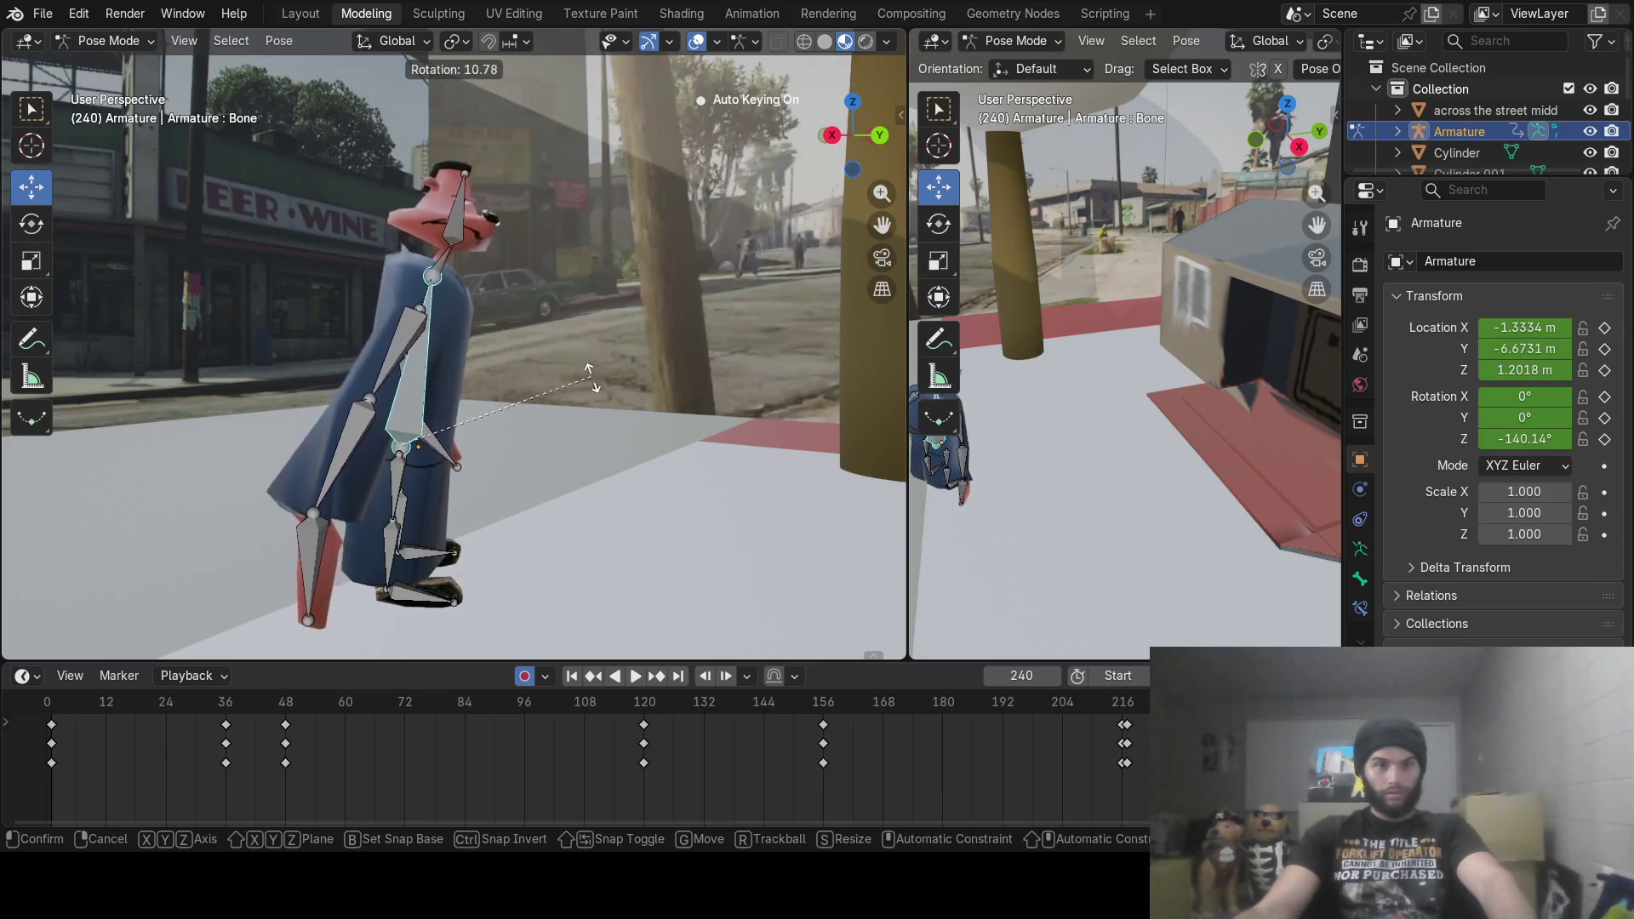
pyautogui.click(524, 364)
pyautogui.hotkey('ctrl', 'z')
pyautogui.hotkey('ctrl', 'z')
pyautogui.hotkey('ctrl', 'z')
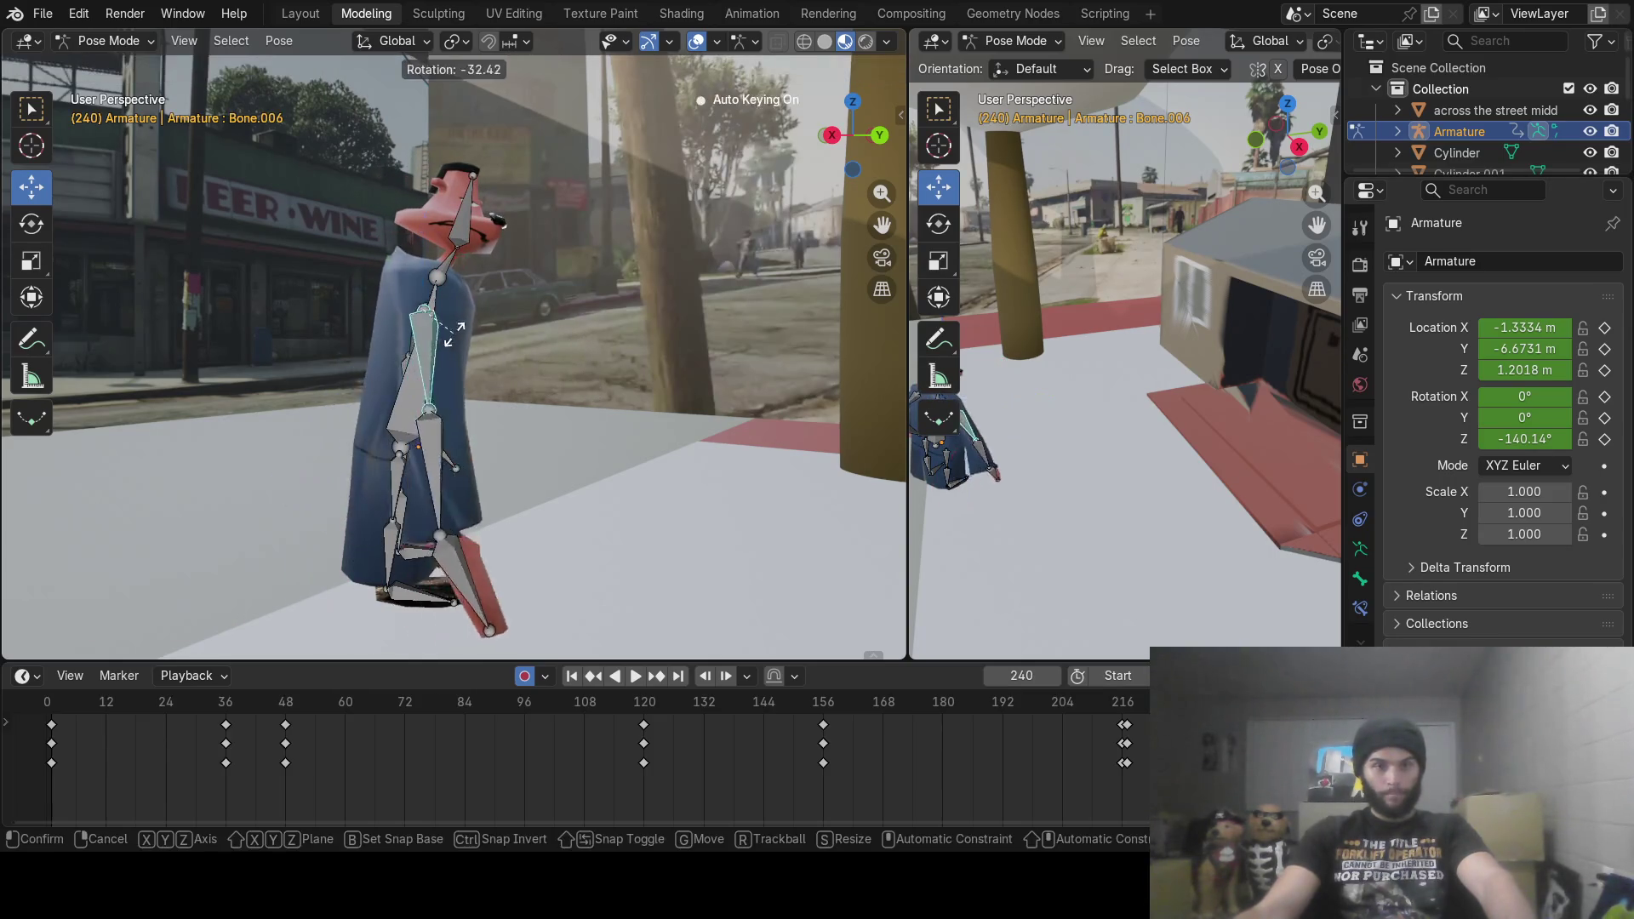
pyautogui.click(452, 435)
pyautogui.moveTo(556, 401)
pyautogui.mouseDown(button='middle')
pyautogui.moveTo(485, 405)
pyautogui.moveTo(480, 325)
pyautogui.mouseUp(button='middle')
pyautogui.click(482, 325)
pyautogui.moveTo(573, 343); pyautogui.dragTo(628, 340, button='middle')
pyautogui.press('r')
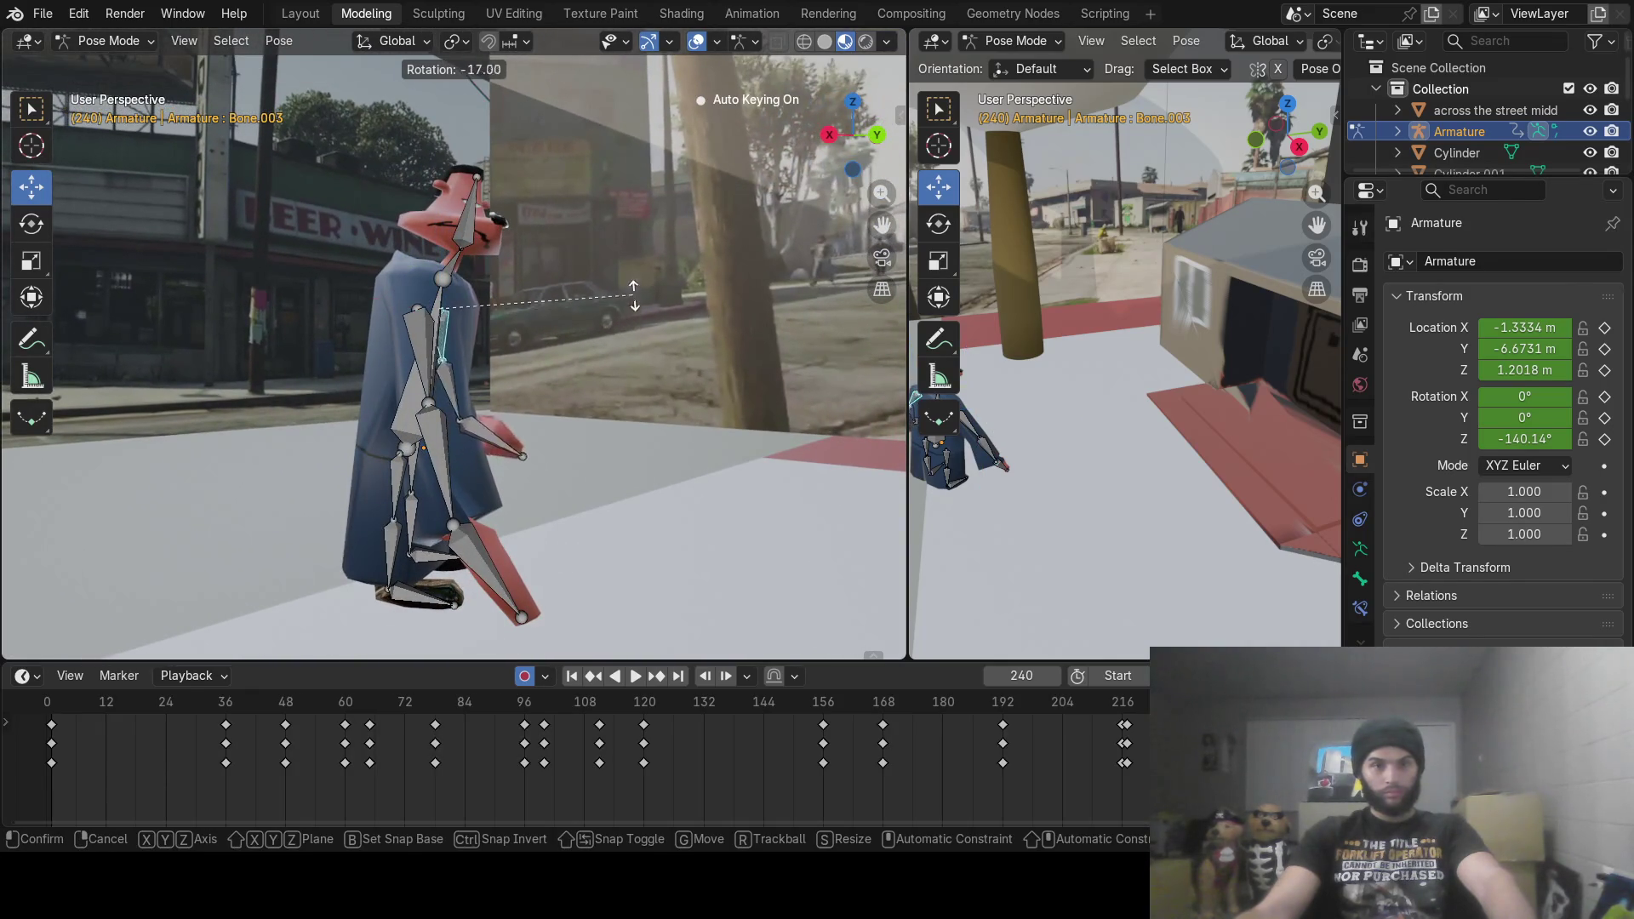
pyautogui.click(618, 290)
# Step: Swing the forearm in toward the body and rotate hand bone Bone.008
pyautogui.moveTo(618, 296)
pyautogui.mouseDown(button='middle')
pyautogui.moveTo(366, 335)
pyautogui.moveTo(334, 416)
pyautogui.moveTo(483, 397)
pyautogui.mouseUp(button='middle')
pyautogui.click(334, 415)
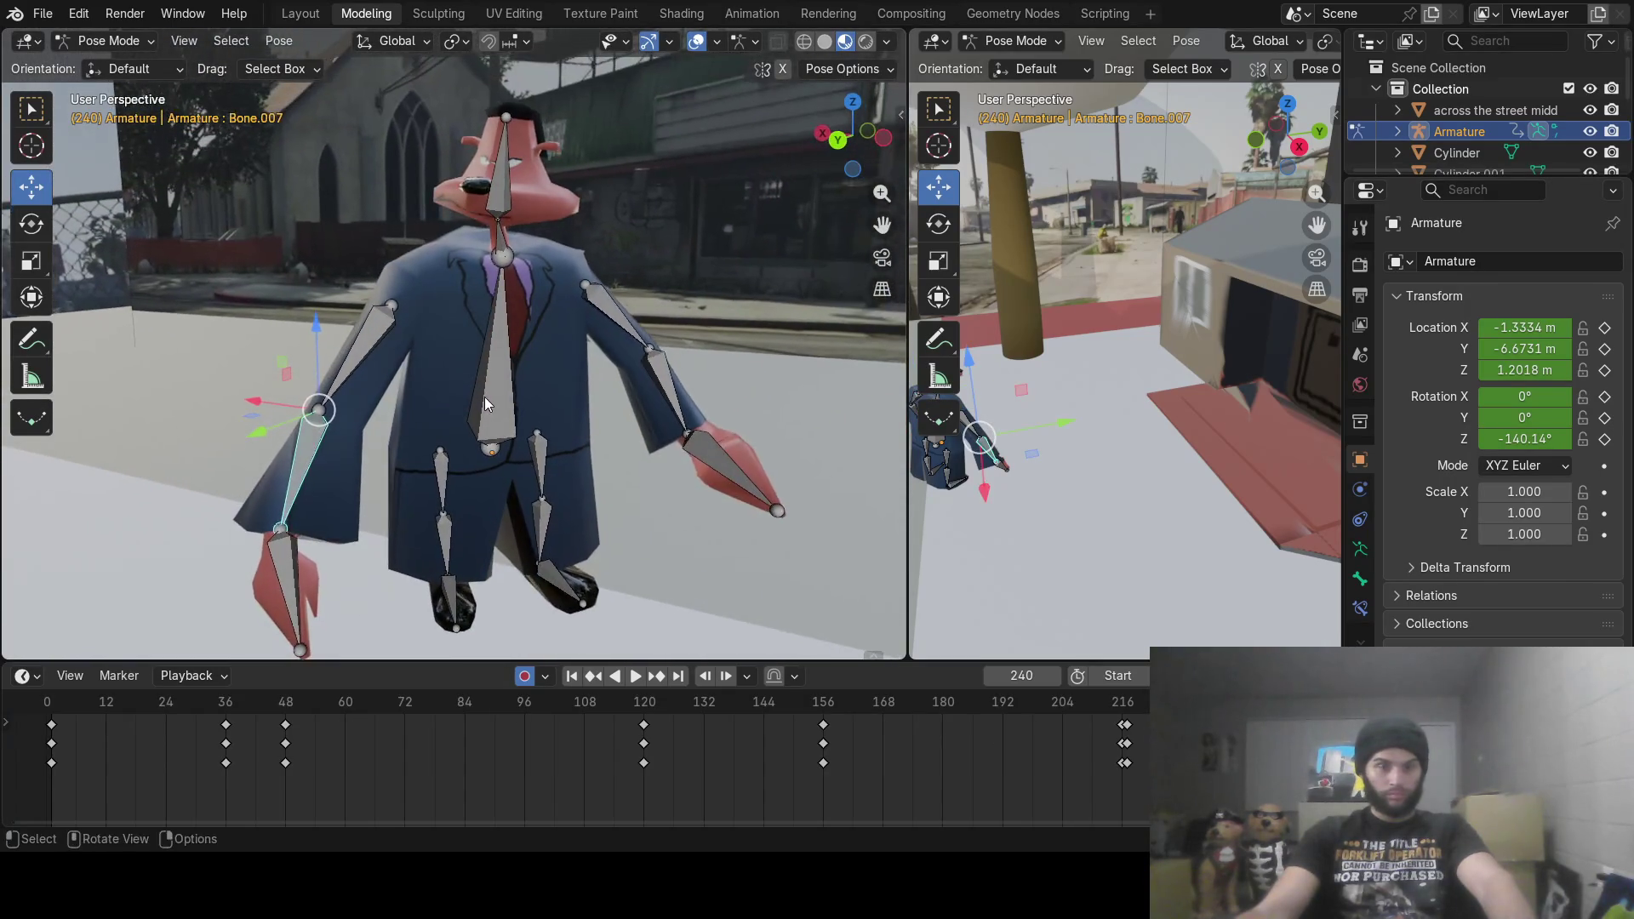
pyautogui.press('r')
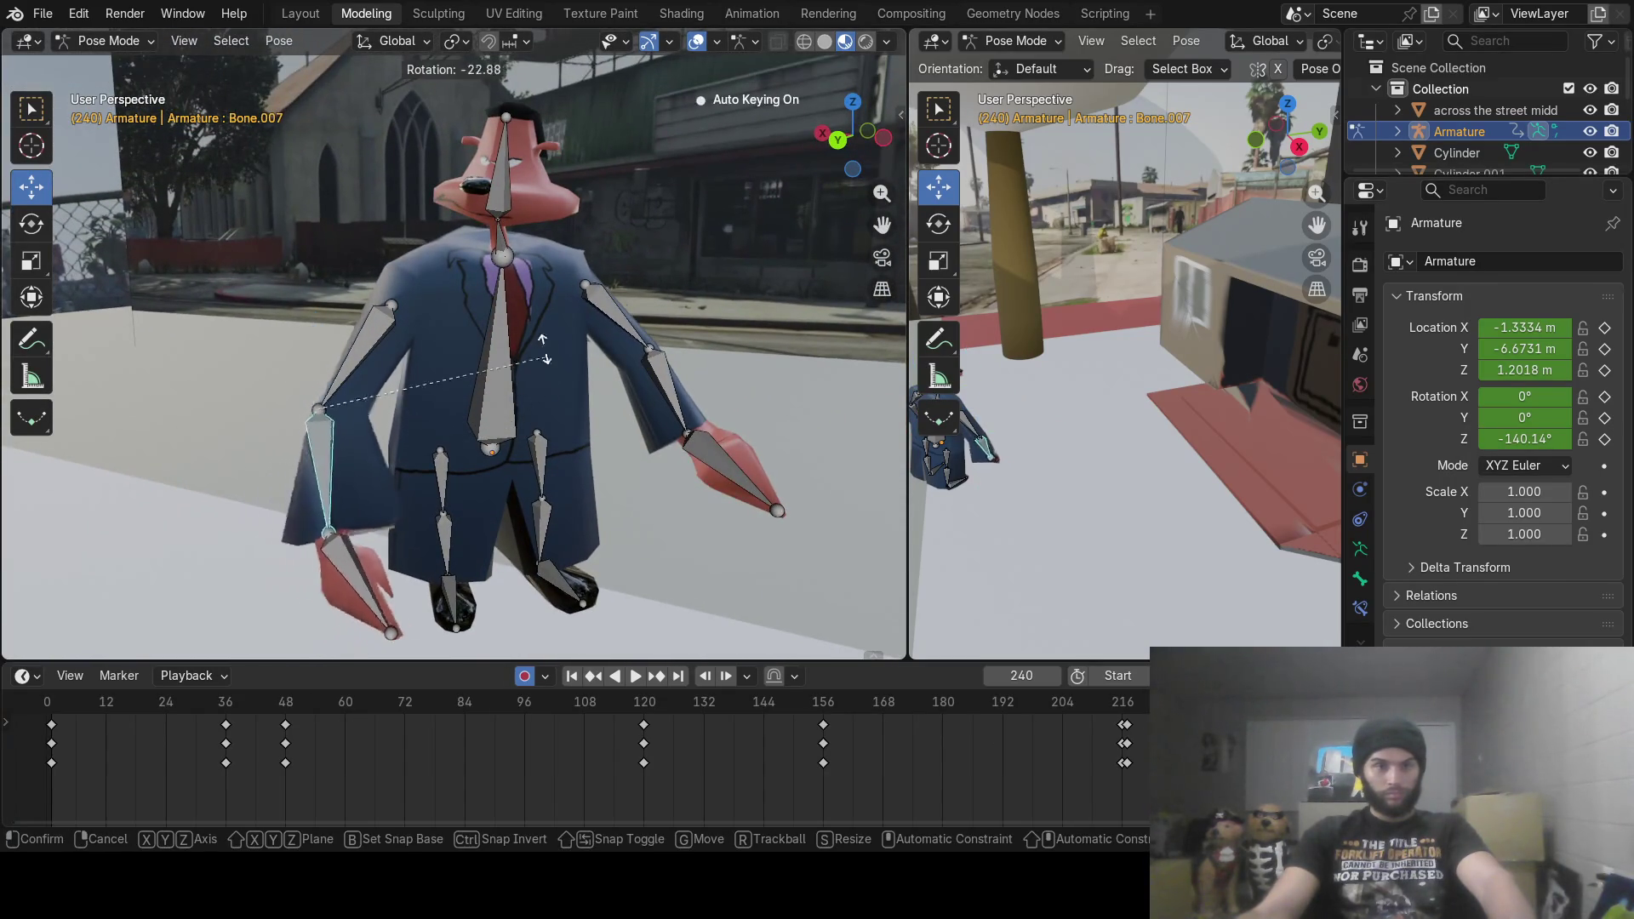
pyautogui.click(472, 234)
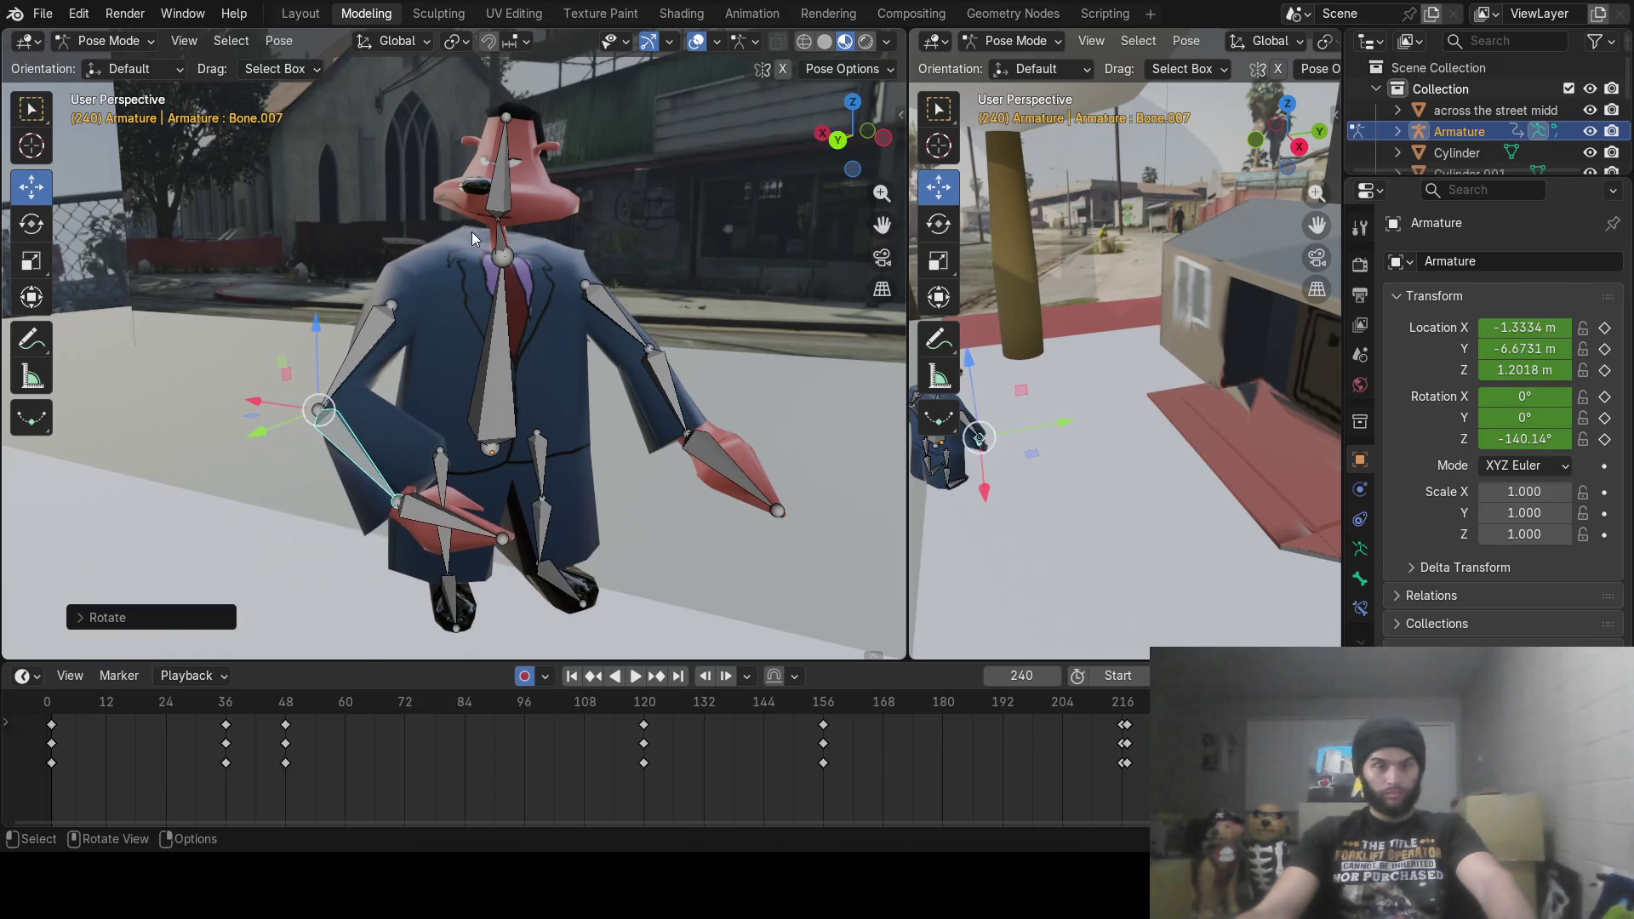
pyautogui.click(448, 509)
pyautogui.press('r')
pyautogui.click(589, 477)
# Step: Swing the other upper arm and forearm Bone.004 in toward the body
pyautogui.moveTo(589, 476); pyautogui.dragTo(718, 427, button='middle')
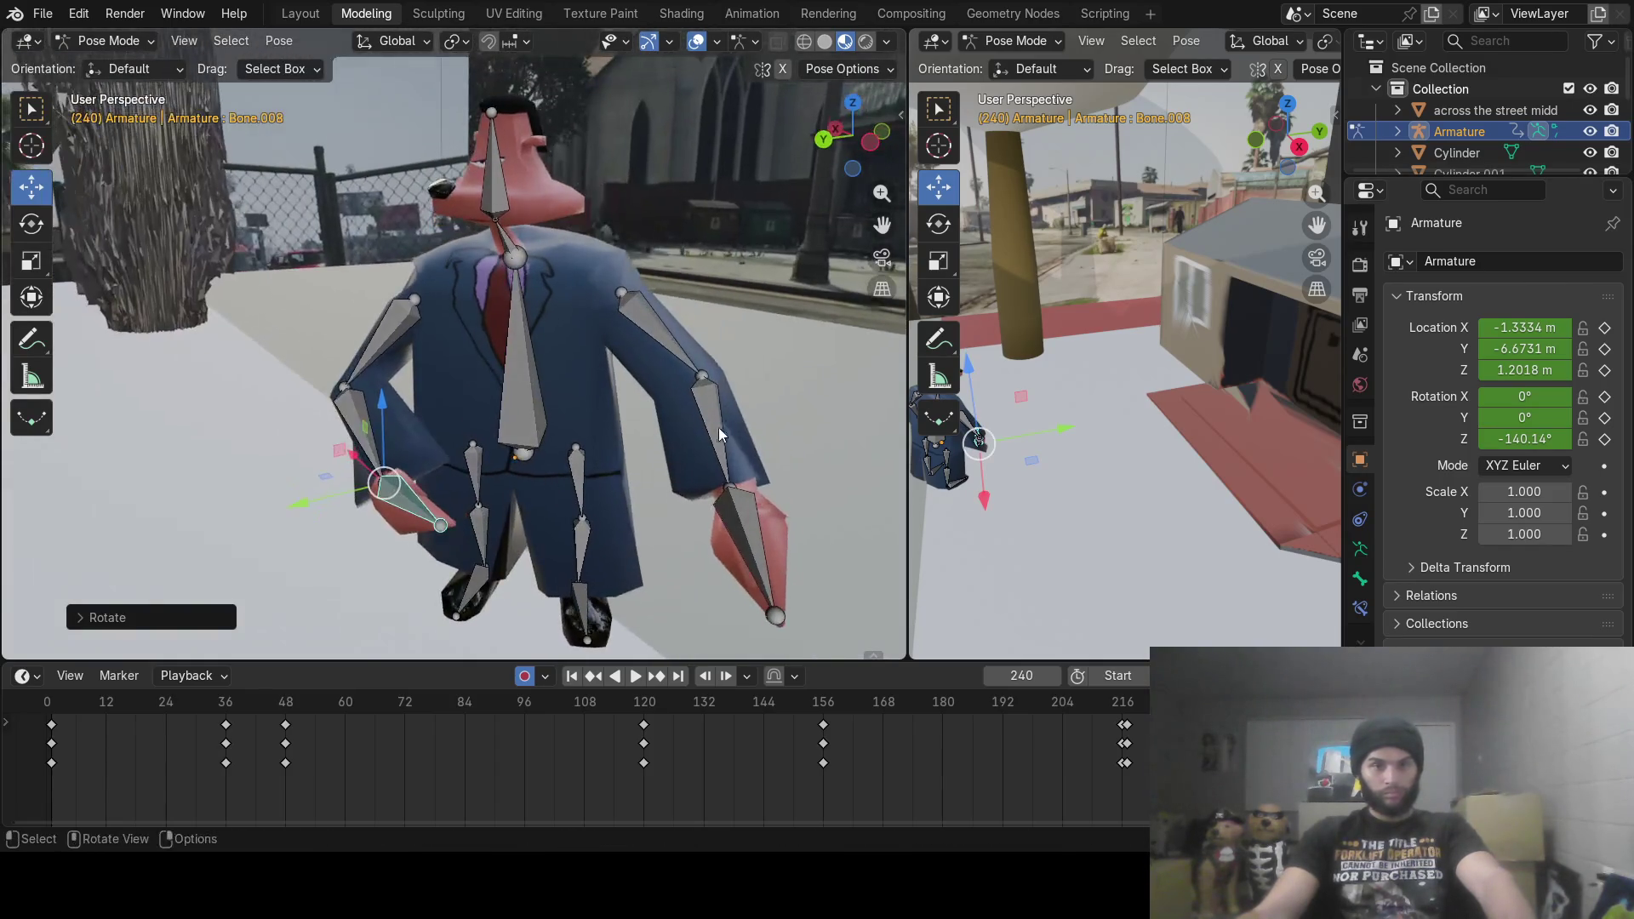
pyautogui.click(665, 338)
pyautogui.press('r')
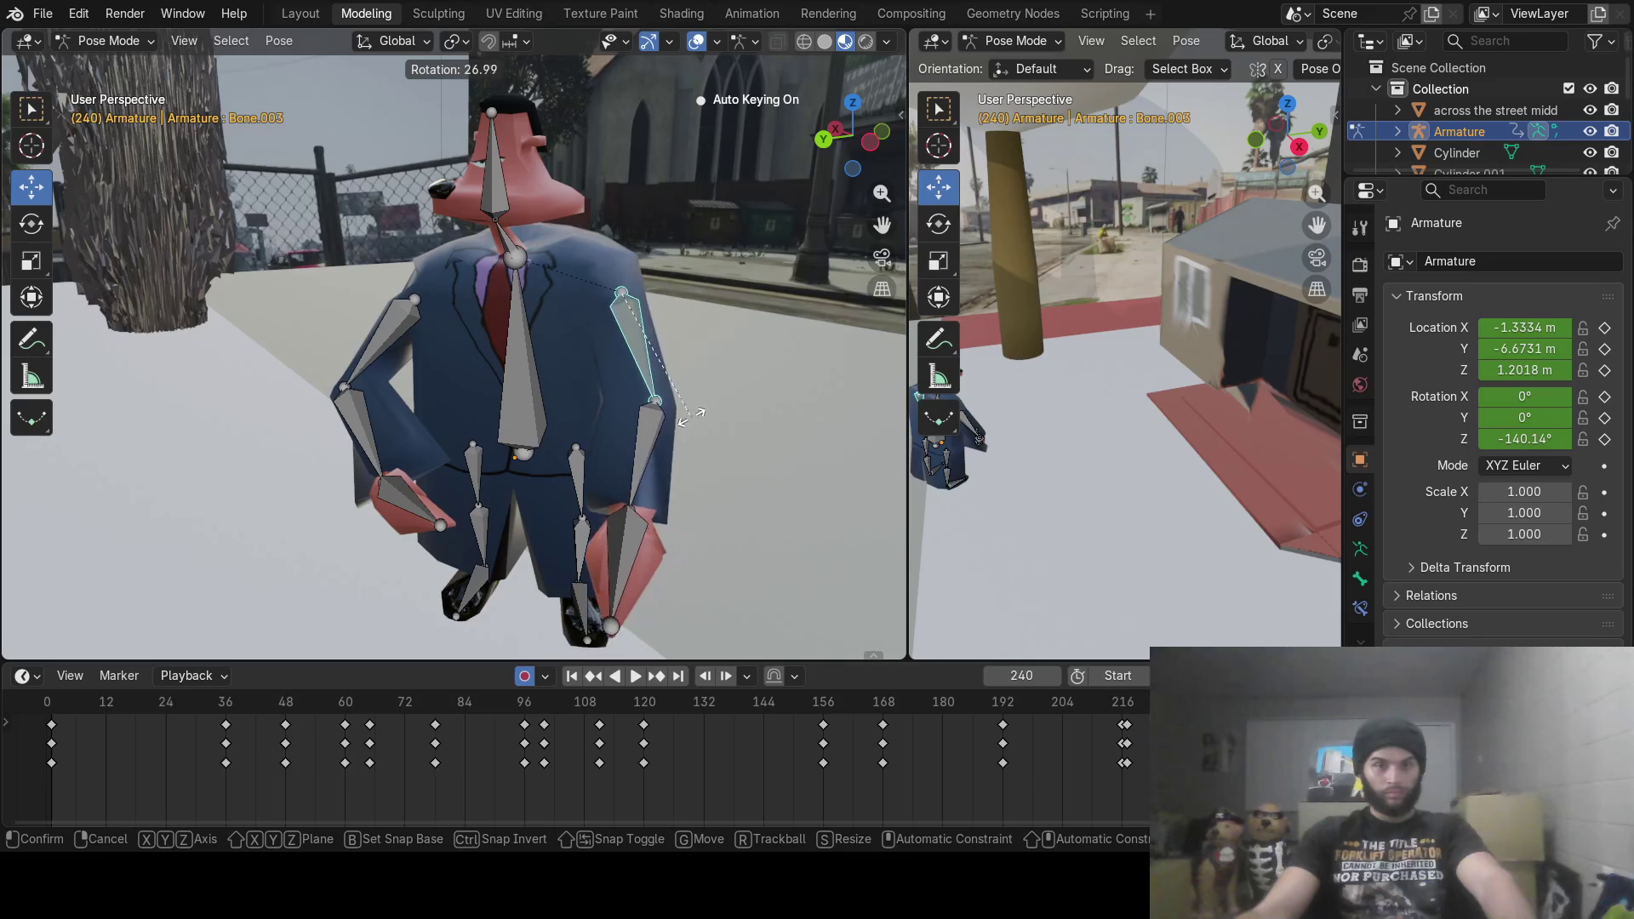
pyautogui.click(691, 417)
pyautogui.click(686, 444)
pyautogui.press('r')
pyautogui.click(614, 529)
# Step: Rotate hand bone Bone.005 toward the front of the waist, then play back to check both arms
pyautogui.click(614, 529)
pyautogui.moveTo(683, 513)
pyautogui.mouseDown(button='middle')
pyautogui.moveTo(748, 500)
pyautogui.moveTo(729, 458)
pyautogui.mouseUp(button='middle')
pyautogui.press('r')
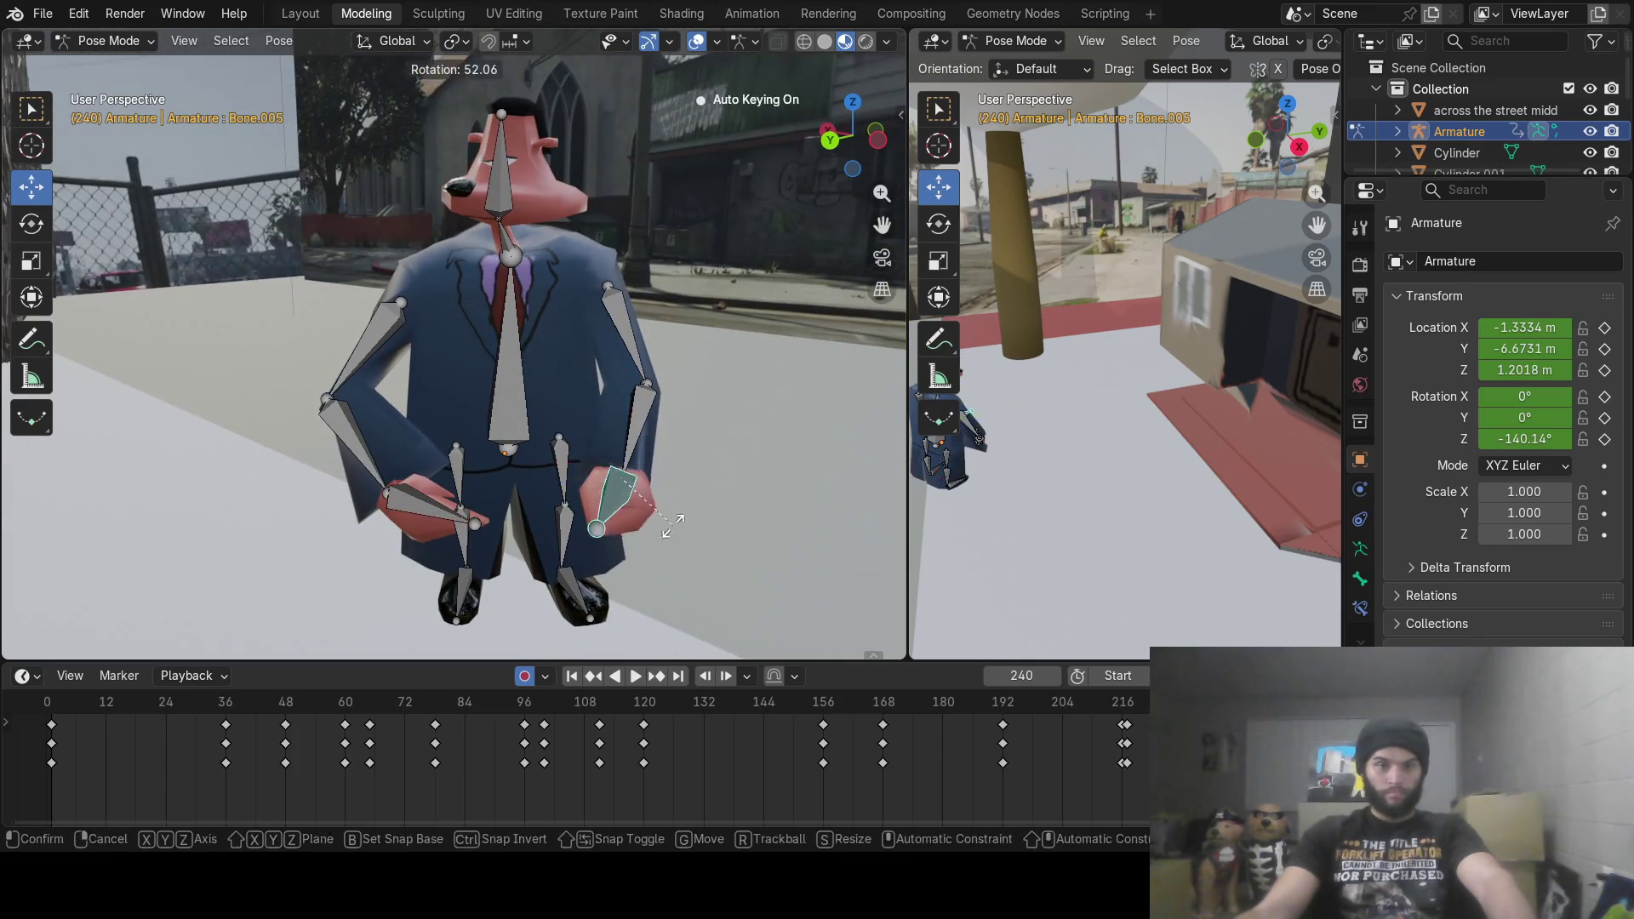
pyautogui.click(673, 524)
pyautogui.moveTo(672, 524)
pyautogui.mouseDown(button='middle')
pyautogui.moveTo(660, 595)
pyautogui.moveTo(671, 565)
pyautogui.moveTo(539, 375)
pyautogui.moveTo(591, 217)
pyautogui.moveTo(608, 312)
pyautogui.mouseUp(button='middle')
pyautogui.press('r')
pyautogui.click(611, 543)
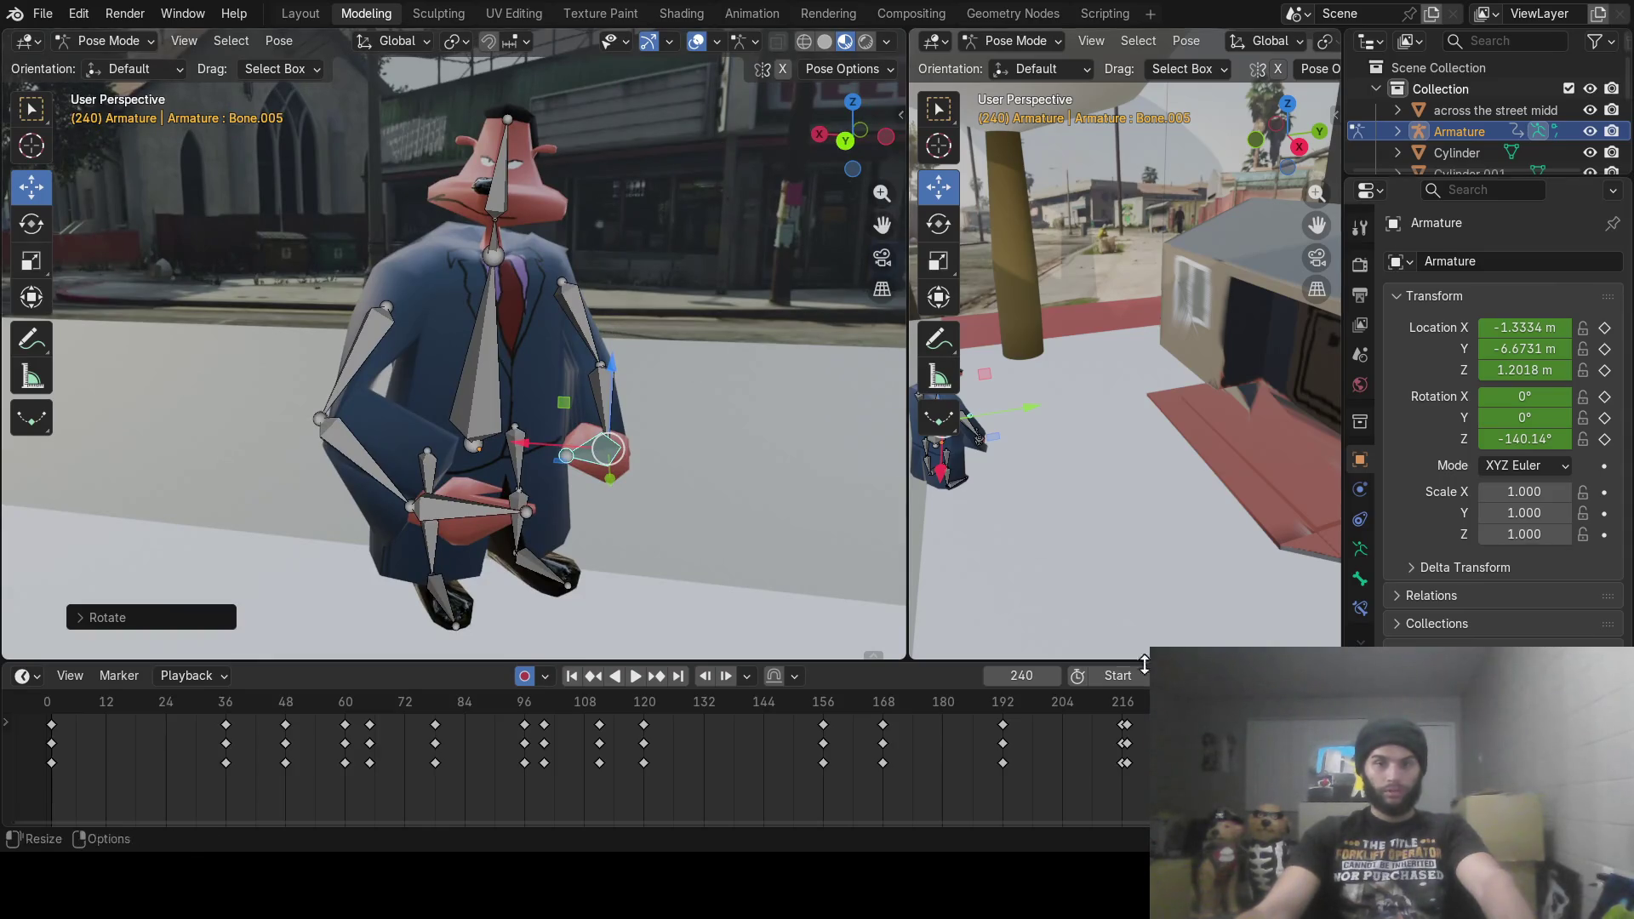
pyautogui.press('space')
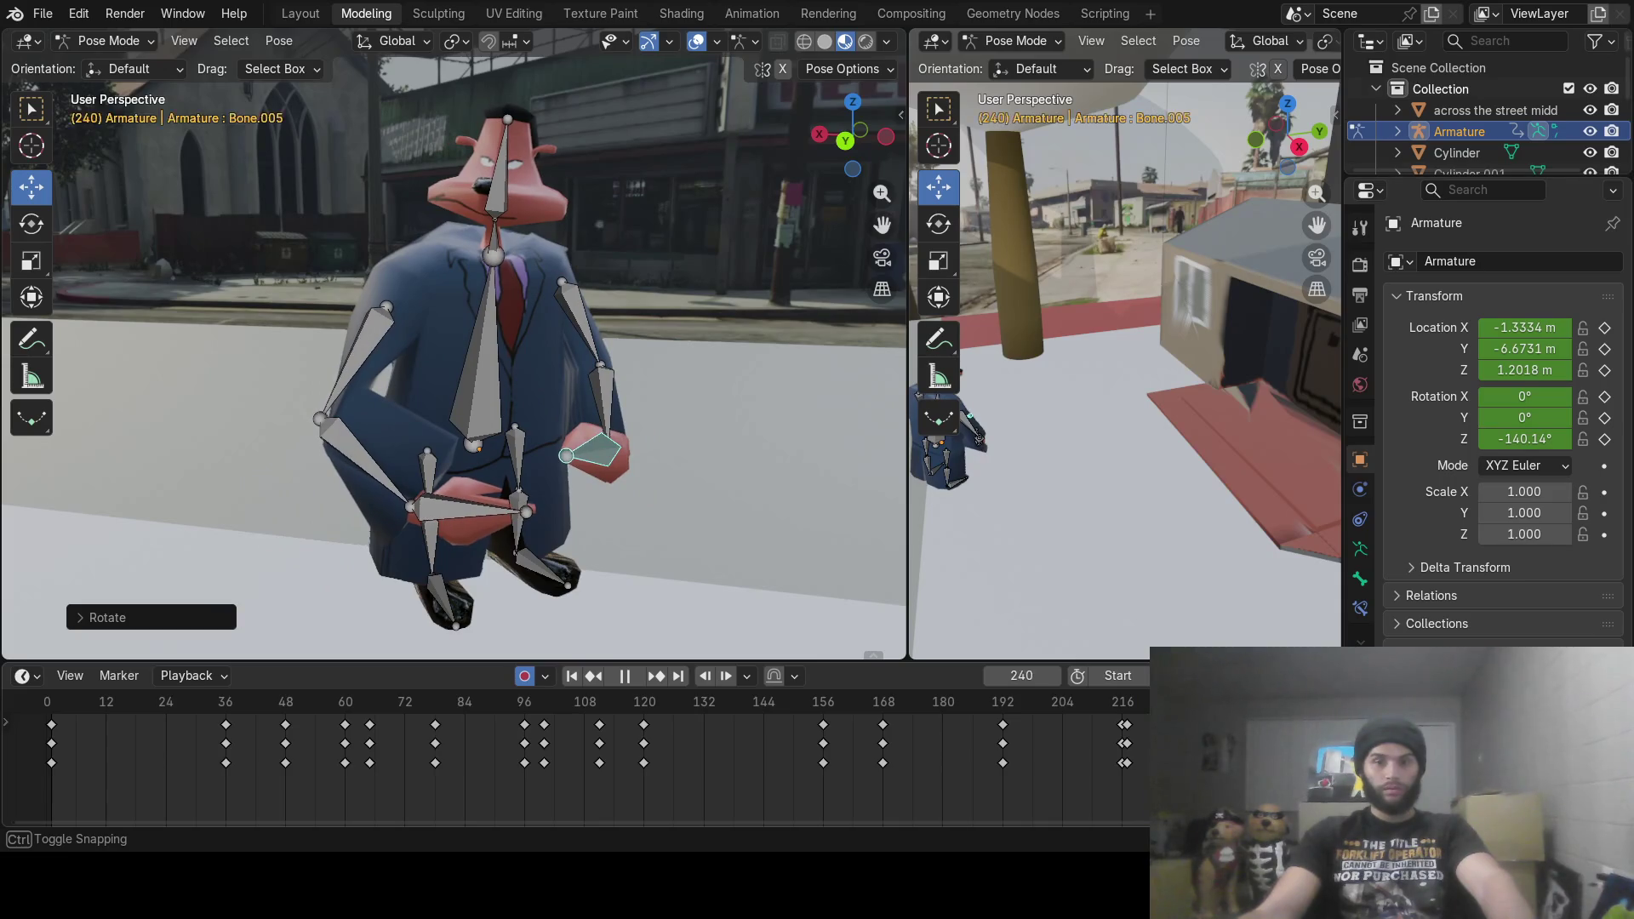
pyautogui.press('space')
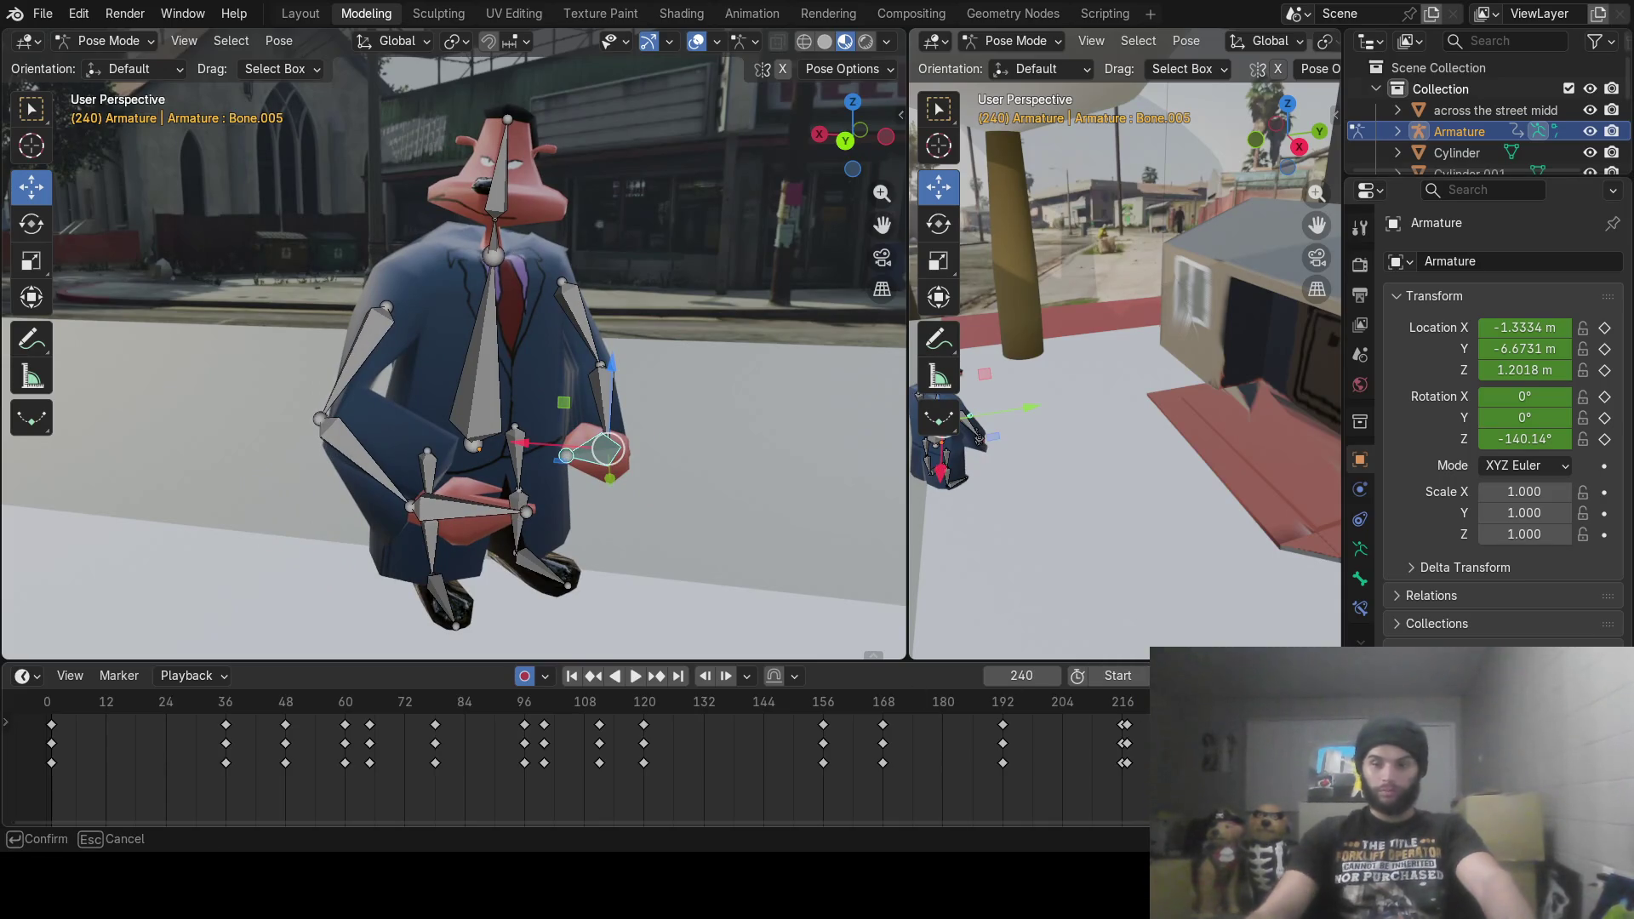
# Step: Adjust the timeline, orbit to a rear view of the legs, and return to frame 240
pyautogui.moveTo(587, 817); pyautogui.dragTo(857, 824)
pyautogui.moveTo(678, 706)
pyautogui.mouseDown()
pyautogui.moveTo(642, 709)
pyautogui.moveTo(704, 715)
pyautogui.mouseUp()
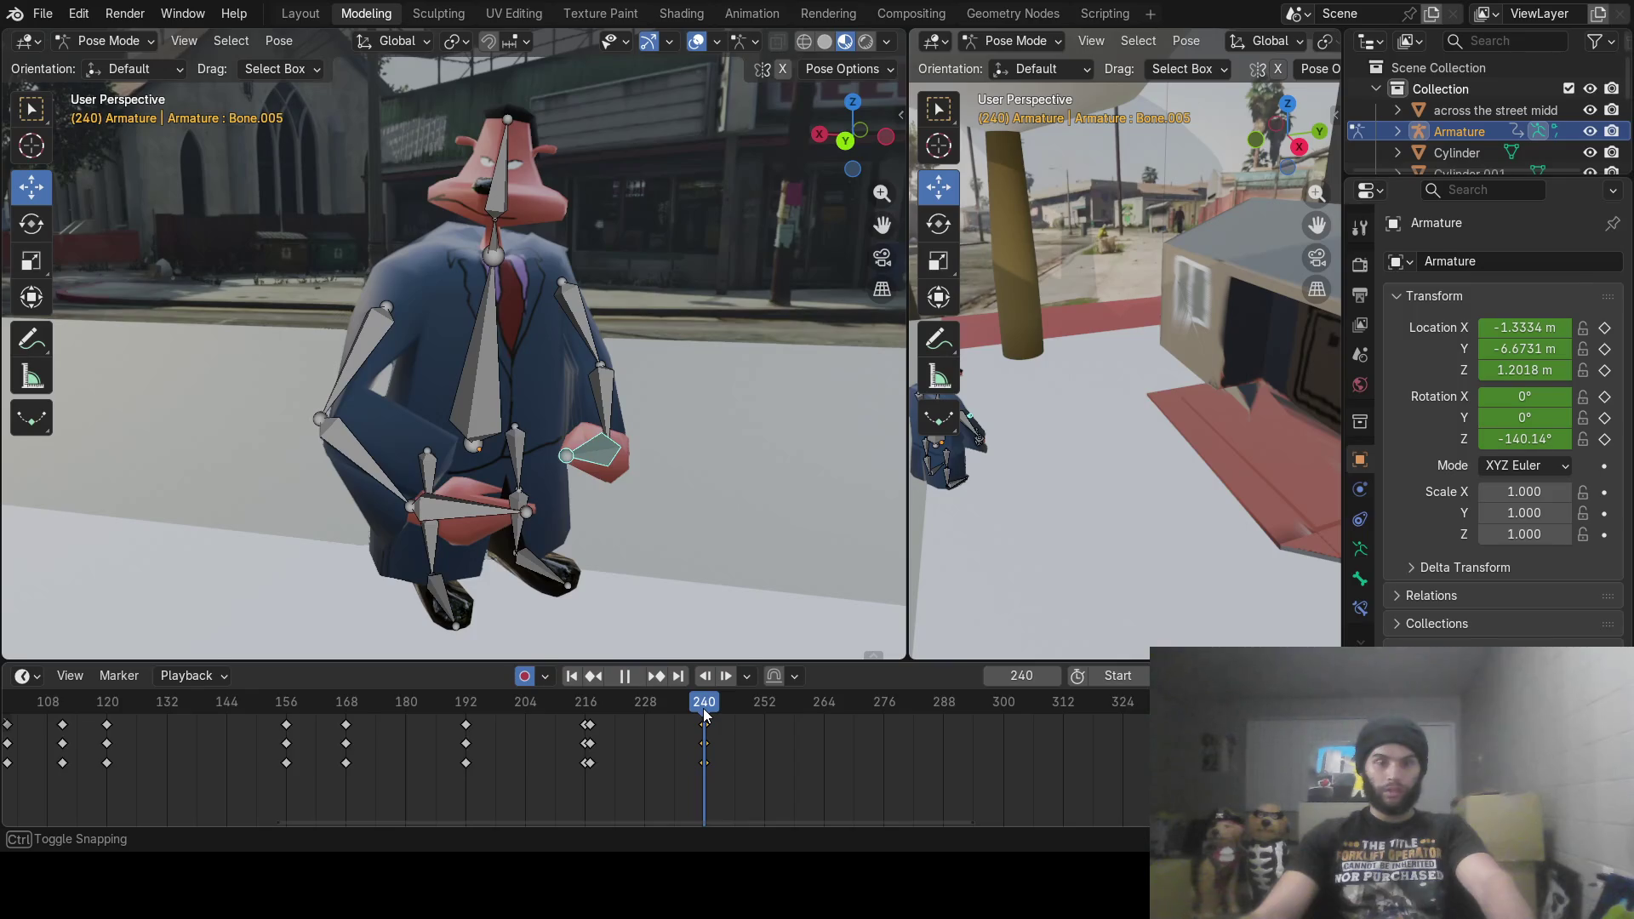
pyautogui.moveTo(704, 709); pyautogui.dragTo(763, 718)
pyautogui.moveTo(483, 419); pyautogui.dragTo(737, 329, button='middle')
pyautogui.moveTo(586, 487)
pyautogui.mouseDown(button='middle')
pyautogui.moveTo(615, 391)
pyautogui.moveTo(601, 463)
pyautogui.moveTo(530, 499)
pyautogui.moveTo(560, 229)
pyautogui.moveTo(548, 289)
pyautogui.moveTo(453, 282)
pyautogui.mouseUp(button='middle')
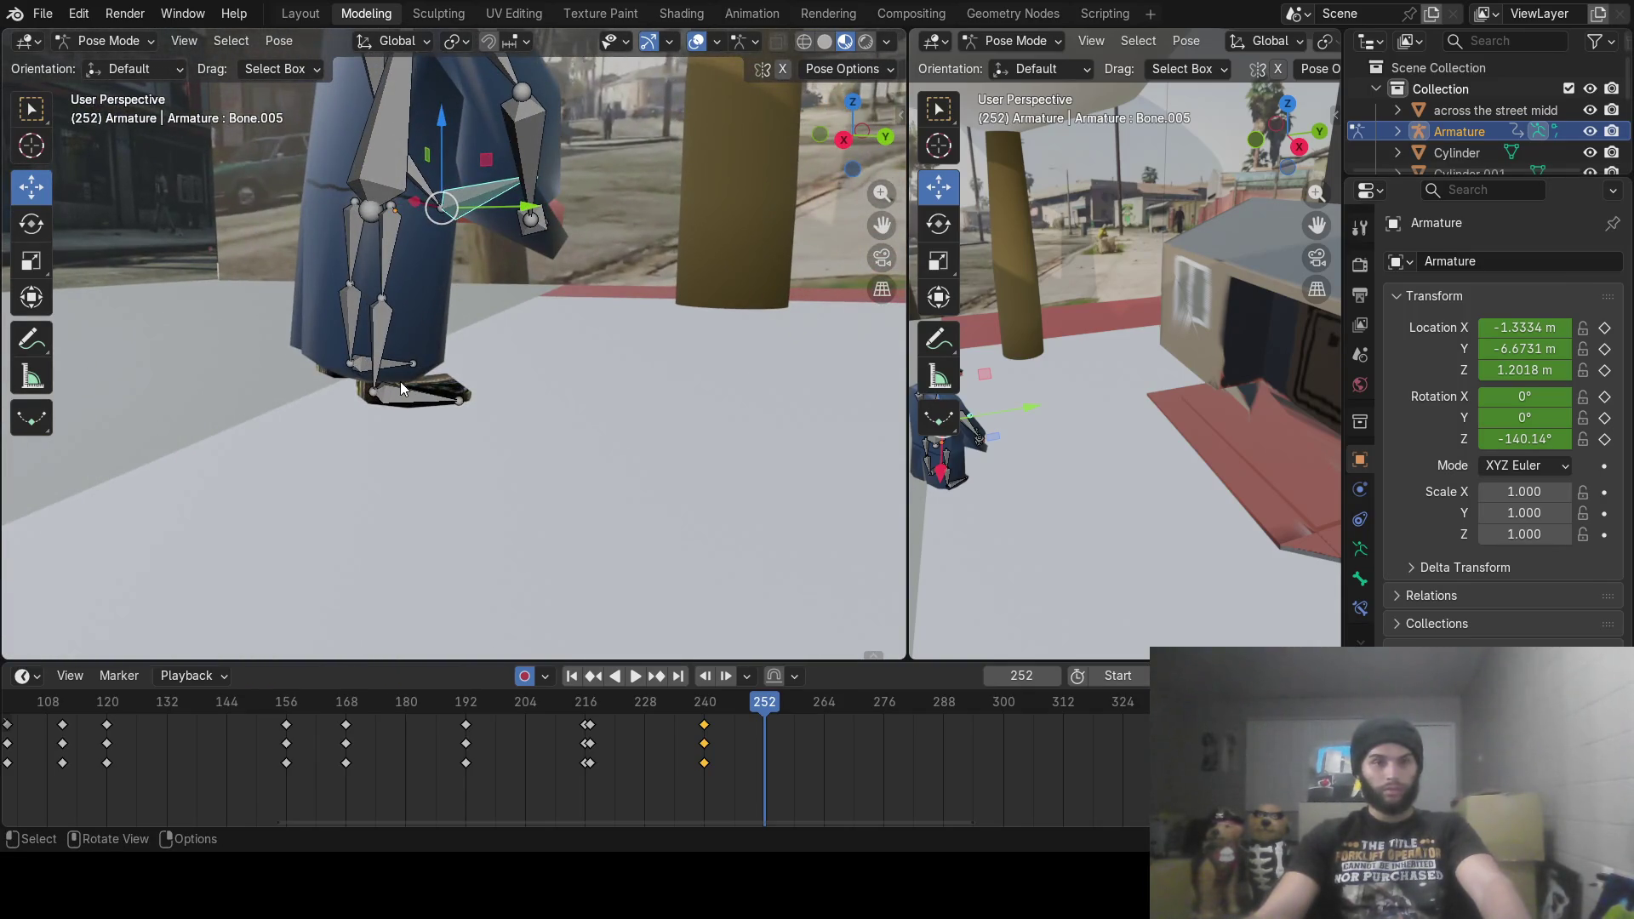
pyautogui.moveTo(723, 706)
pyautogui.mouseDown()
pyautogui.moveTo(635, 701)
pyautogui.moveTo(705, 700)
pyautogui.mouseUp()
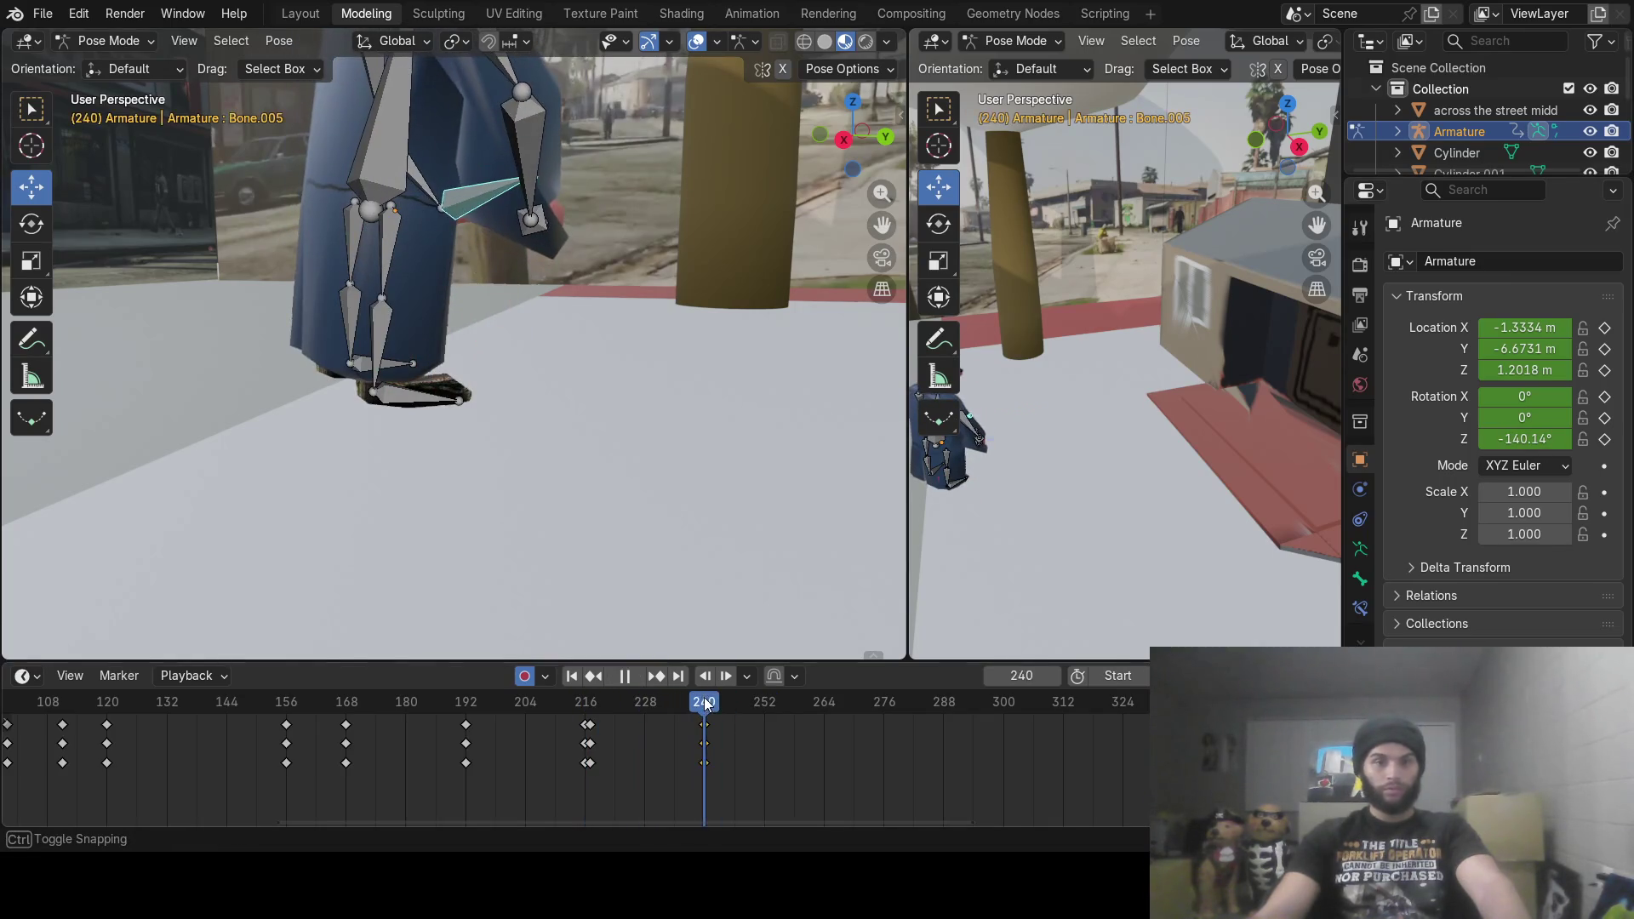
# Step: Key one leg at frame 240 by rotating thigh Bone.010, shin Bone.012 and foot Bone.014
pyautogui.click(390, 227)
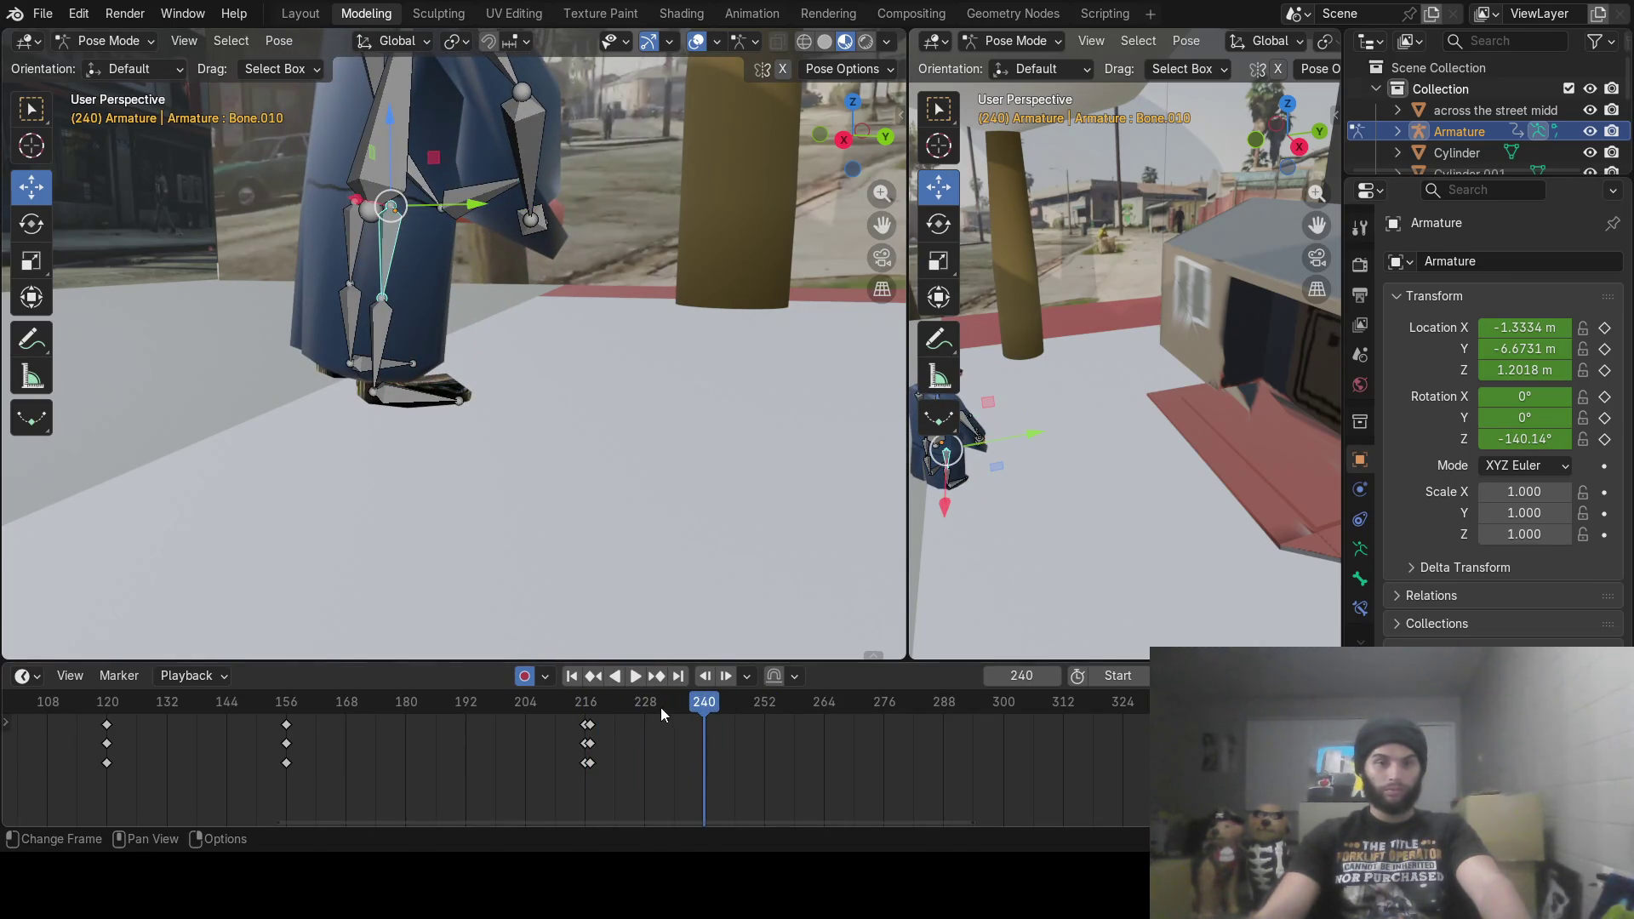
pyautogui.press('r')
pyautogui.click(557, 293)
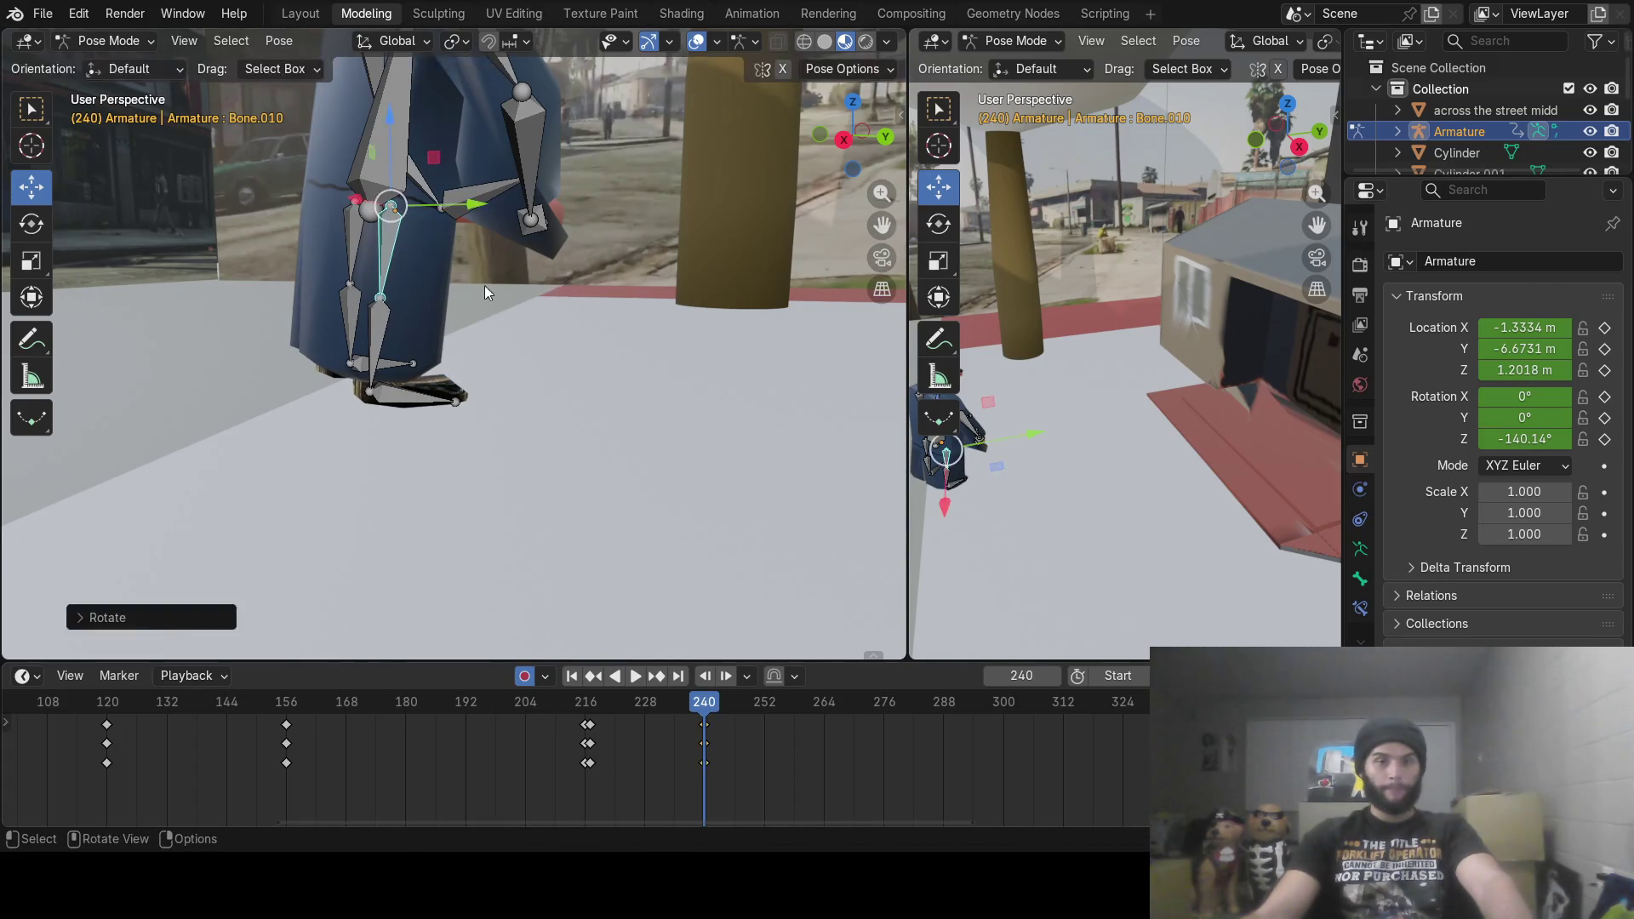
pyautogui.click(380, 328)
pyautogui.press('r')
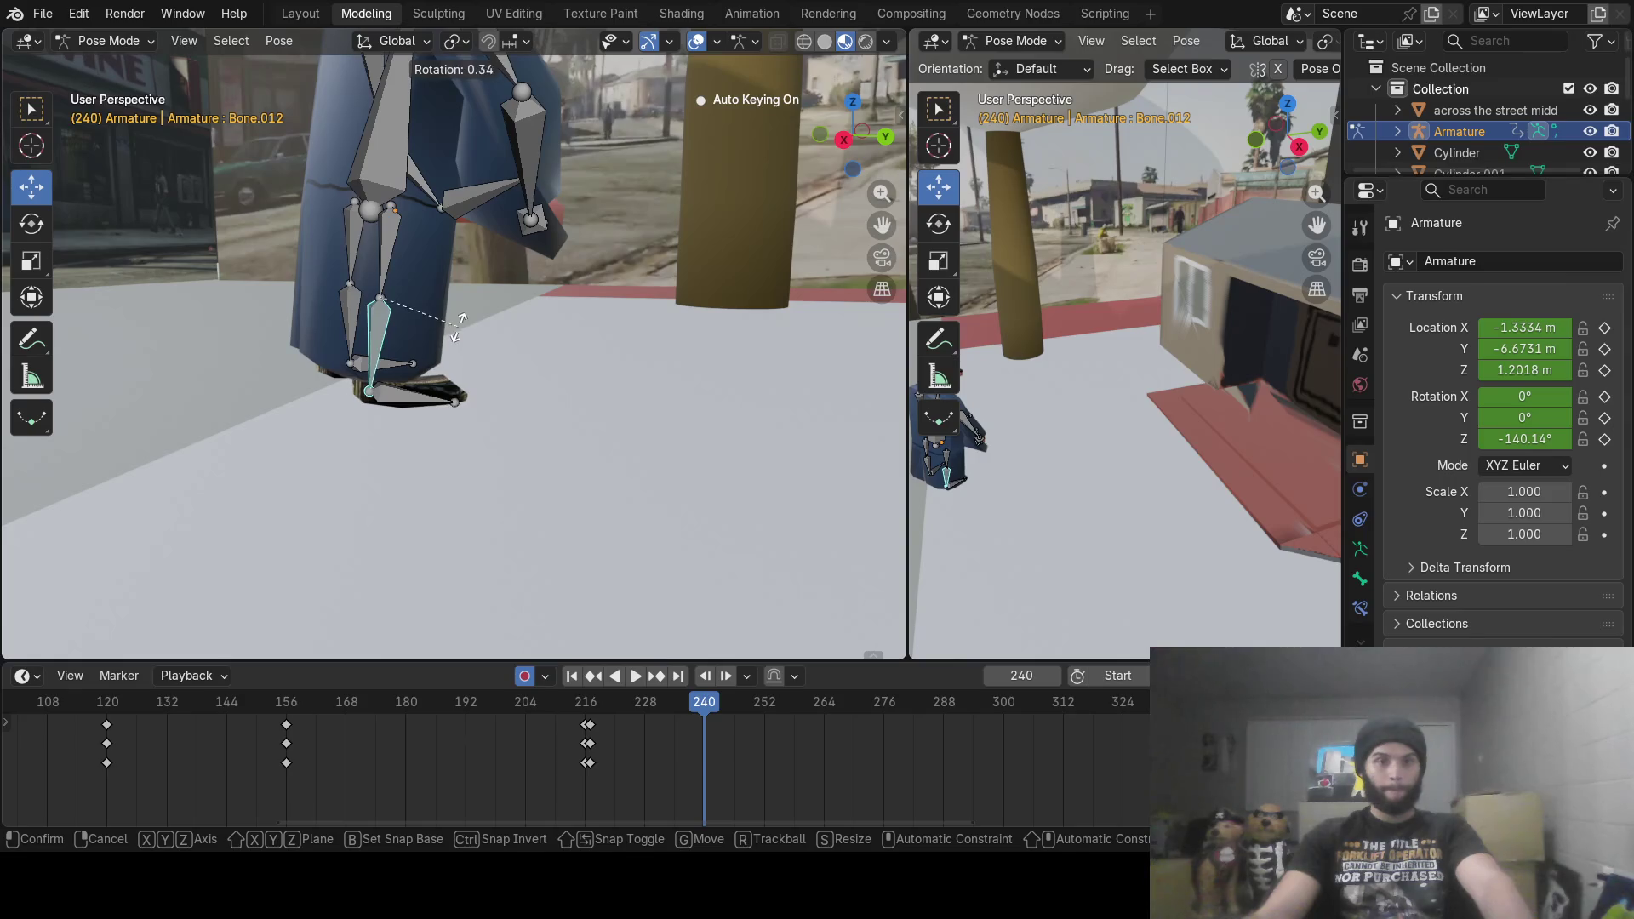
pyautogui.click(458, 325)
pyautogui.click(460, 404)
pyautogui.press('r')
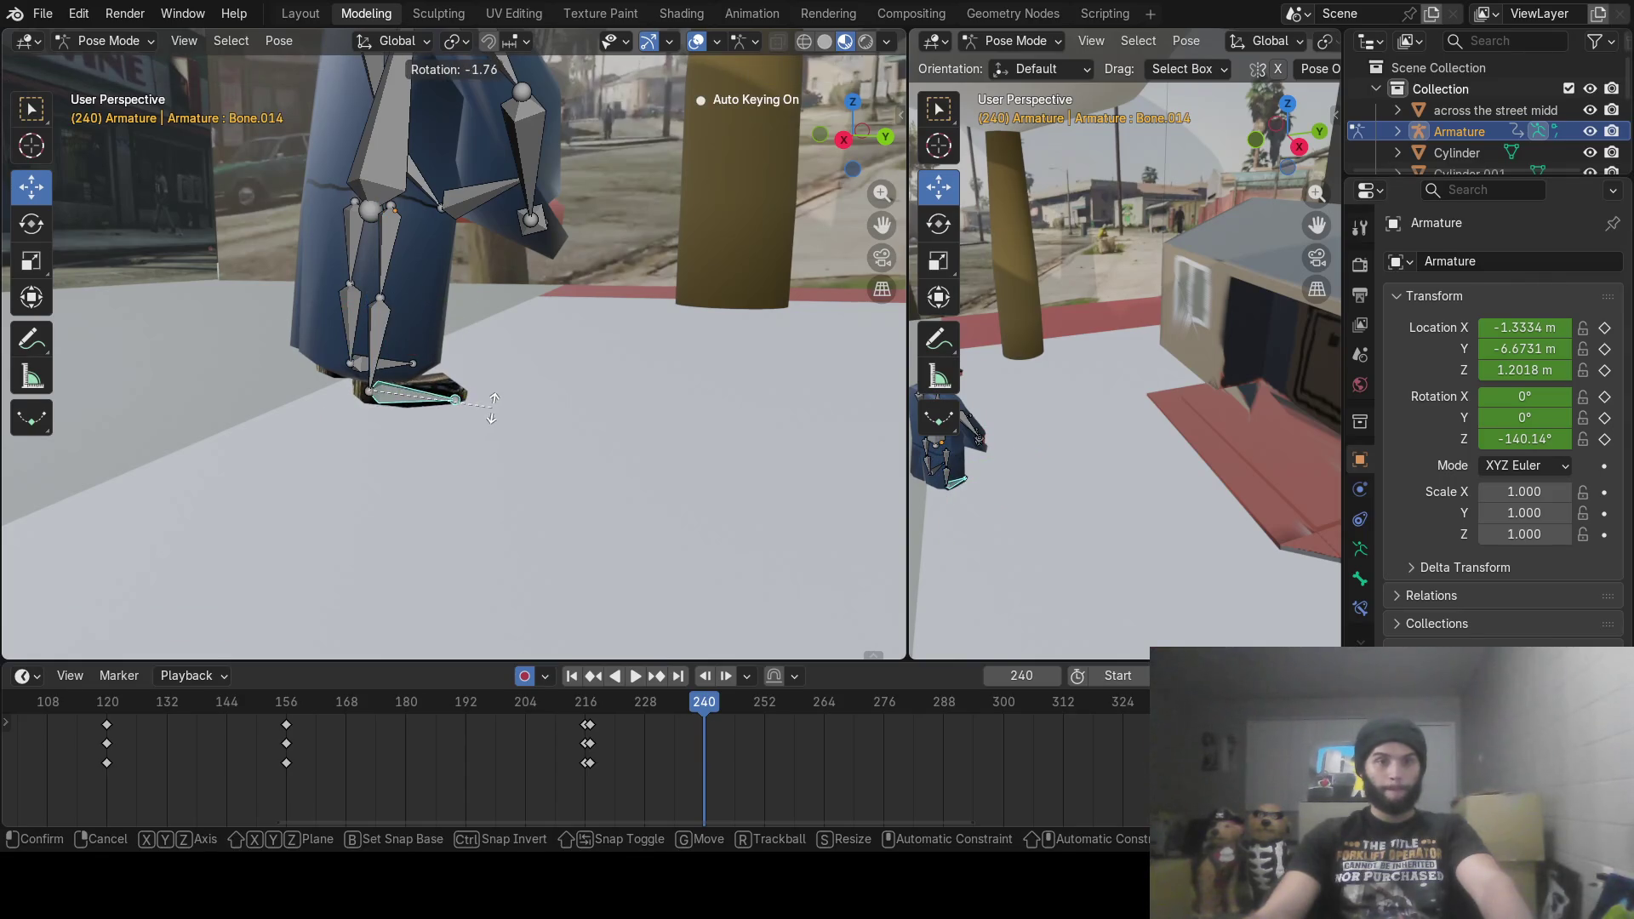
pyautogui.click(491, 407)
# Step: Rotate the other thigh Bone.009, its shin and foot Bone.013, then advance to frame 247
pyautogui.click(350, 243)
pyautogui.press('r')
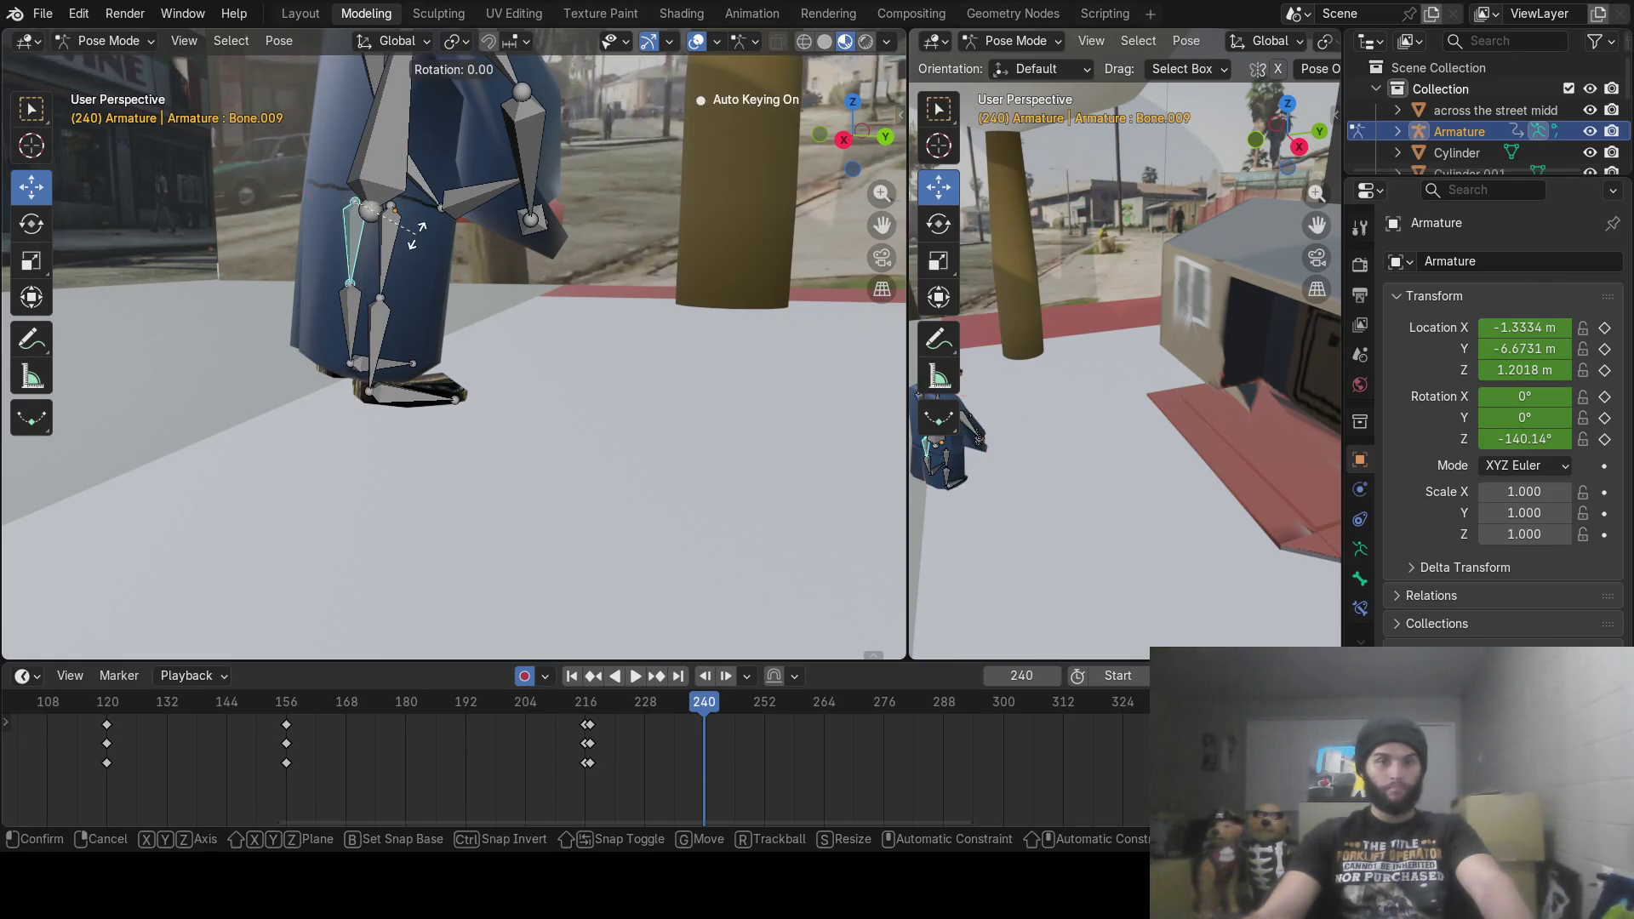
pyautogui.click(417, 244)
pyautogui.click(358, 306)
pyautogui.press('r')
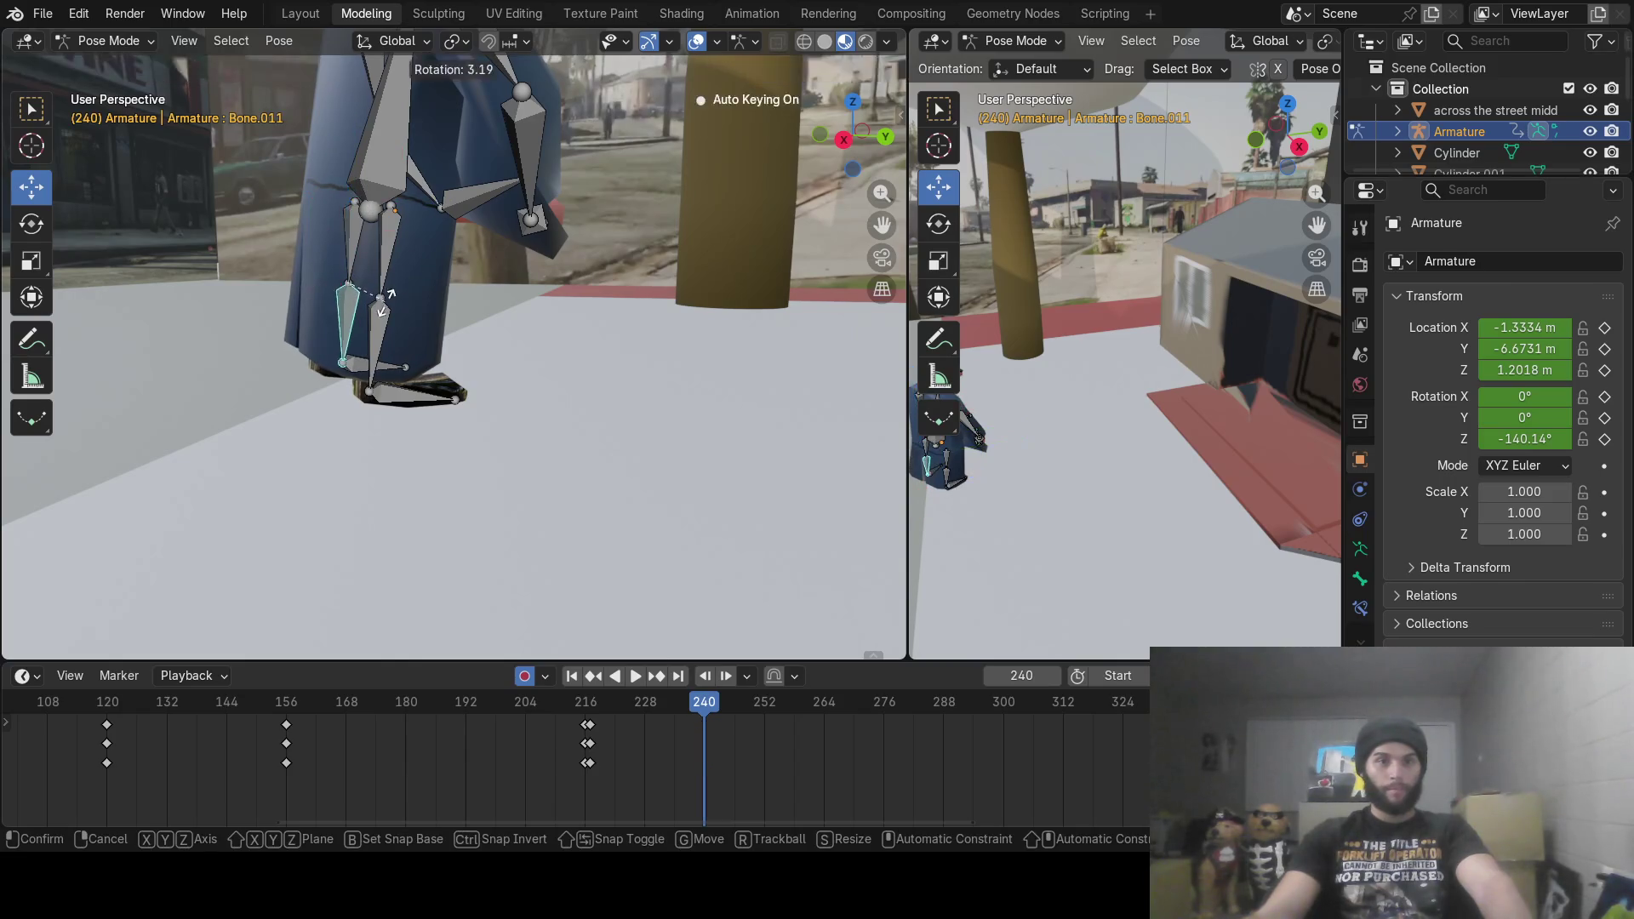
pyautogui.click(384, 319)
pyautogui.click(435, 366)
pyautogui.press('r')
pyautogui.click(438, 356)
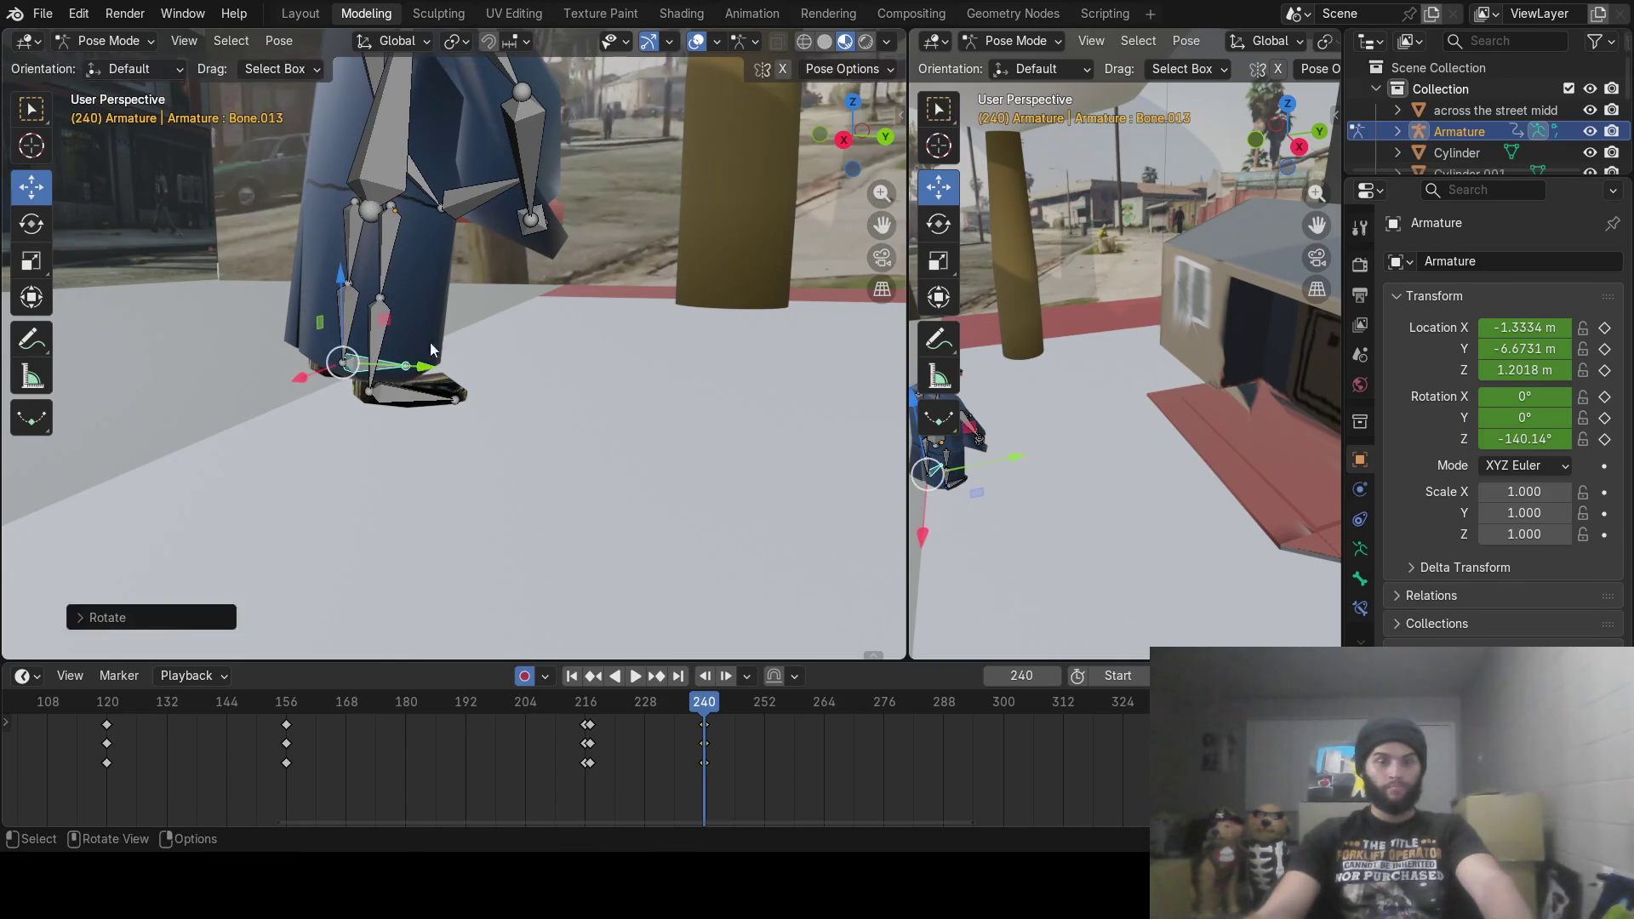
pyautogui.moveTo(697, 706)
pyautogui.mouseDown()
pyautogui.moveTo(760, 708)
pyautogui.moveTo(738, 707)
pyautogui.mouseUp()
# Step: At frame 247, rotate thigh Bone.010, shin Bone.012 and foot Bone.014 into a forward step
pyautogui.click(405, 238)
pyautogui.moveTo(410, 238); pyautogui.dragTo(386, 231, button='middle')
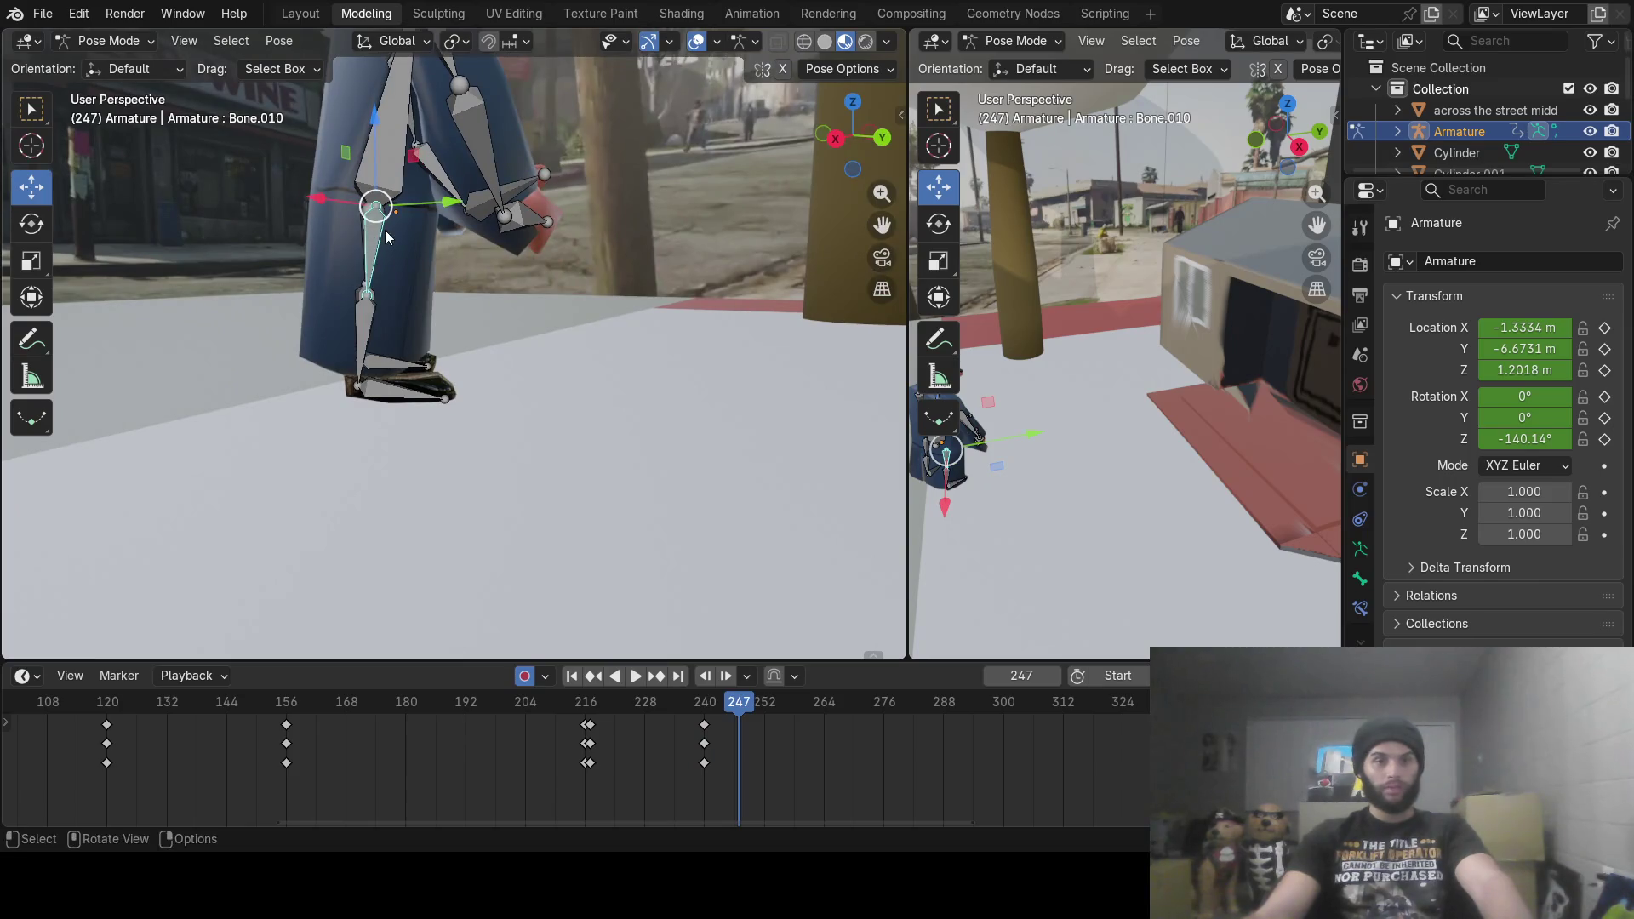
pyautogui.press('r')
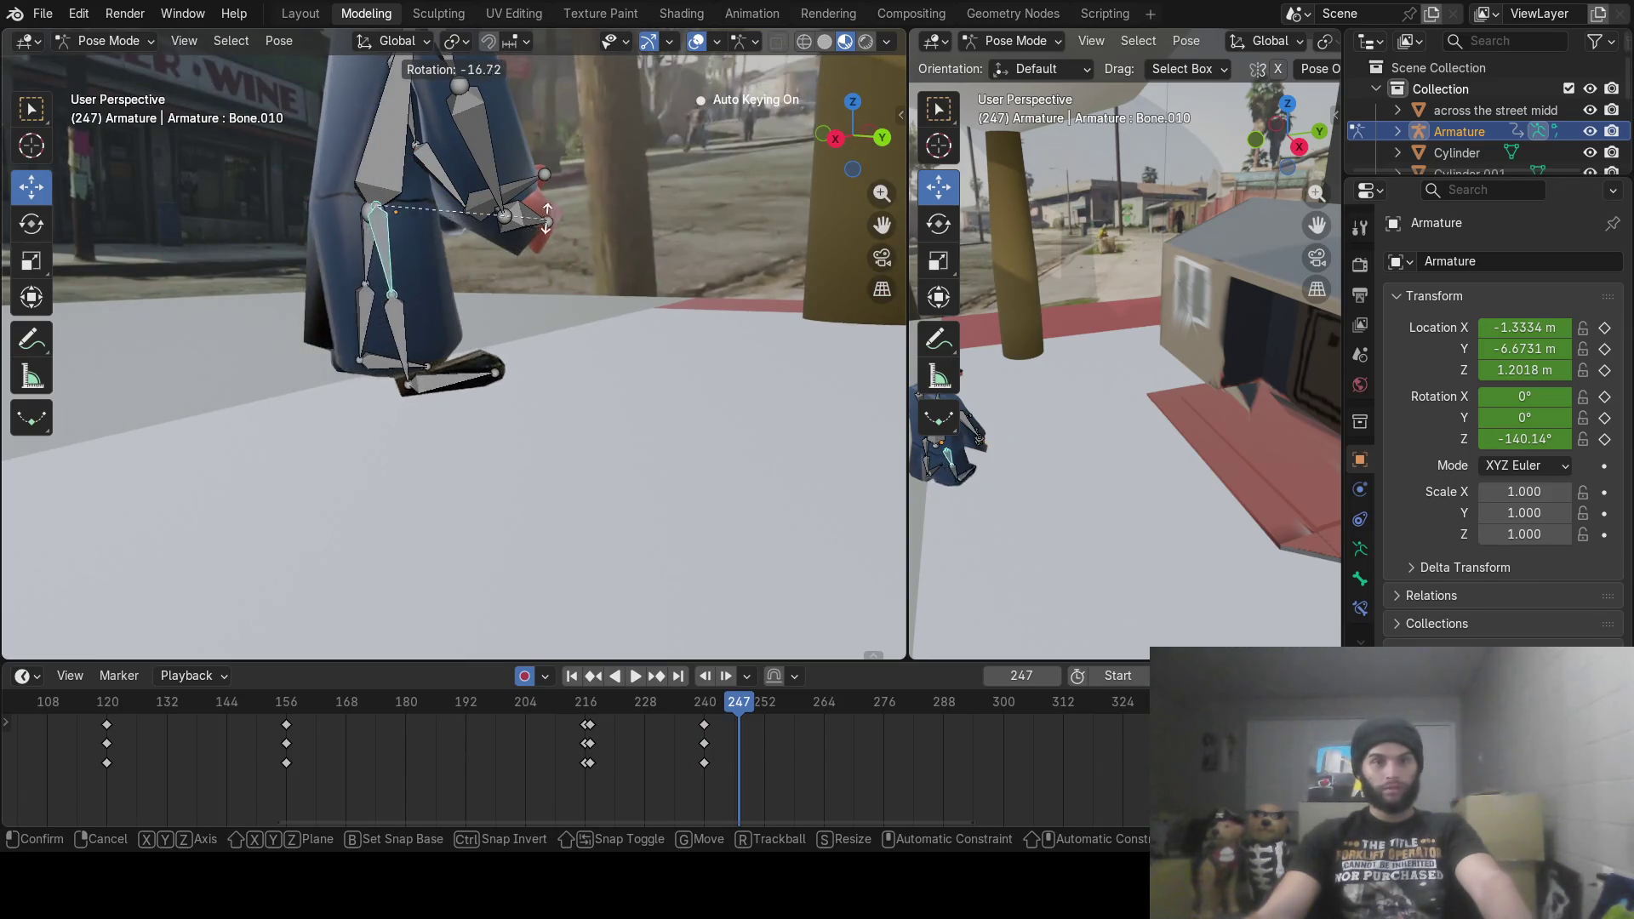
pyautogui.click(455, 345)
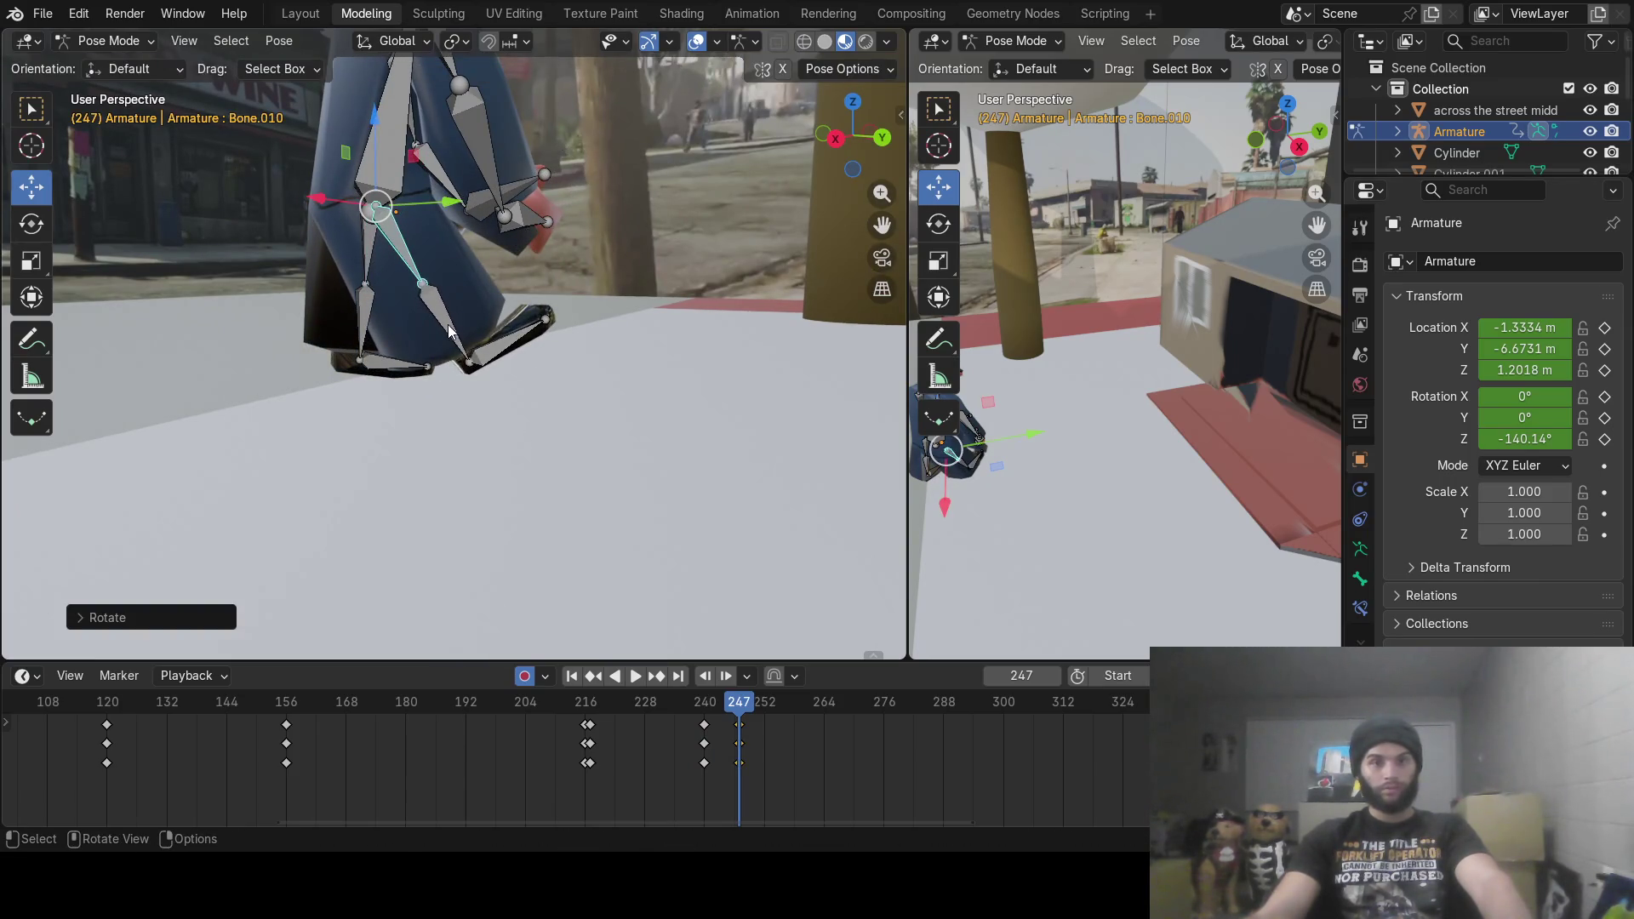
pyautogui.click(450, 330)
pyautogui.press('r')
pyautogui.click(462, 420)
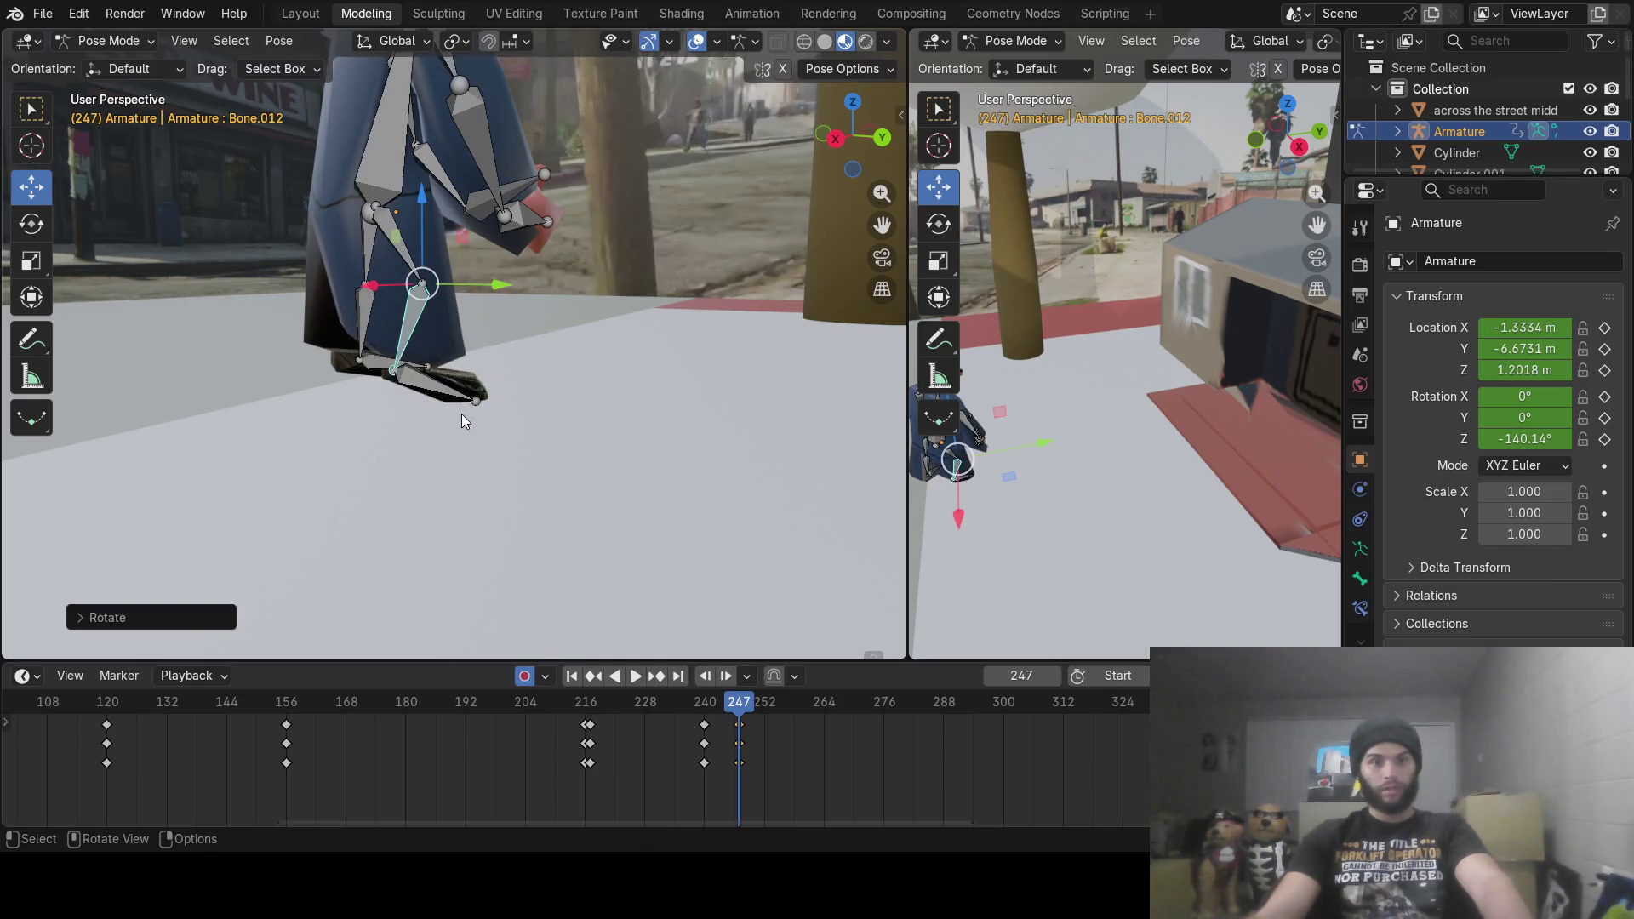
pyautogui.click(426, 384)
pyautogui.press('r')
pyautogui.click(449, 373)
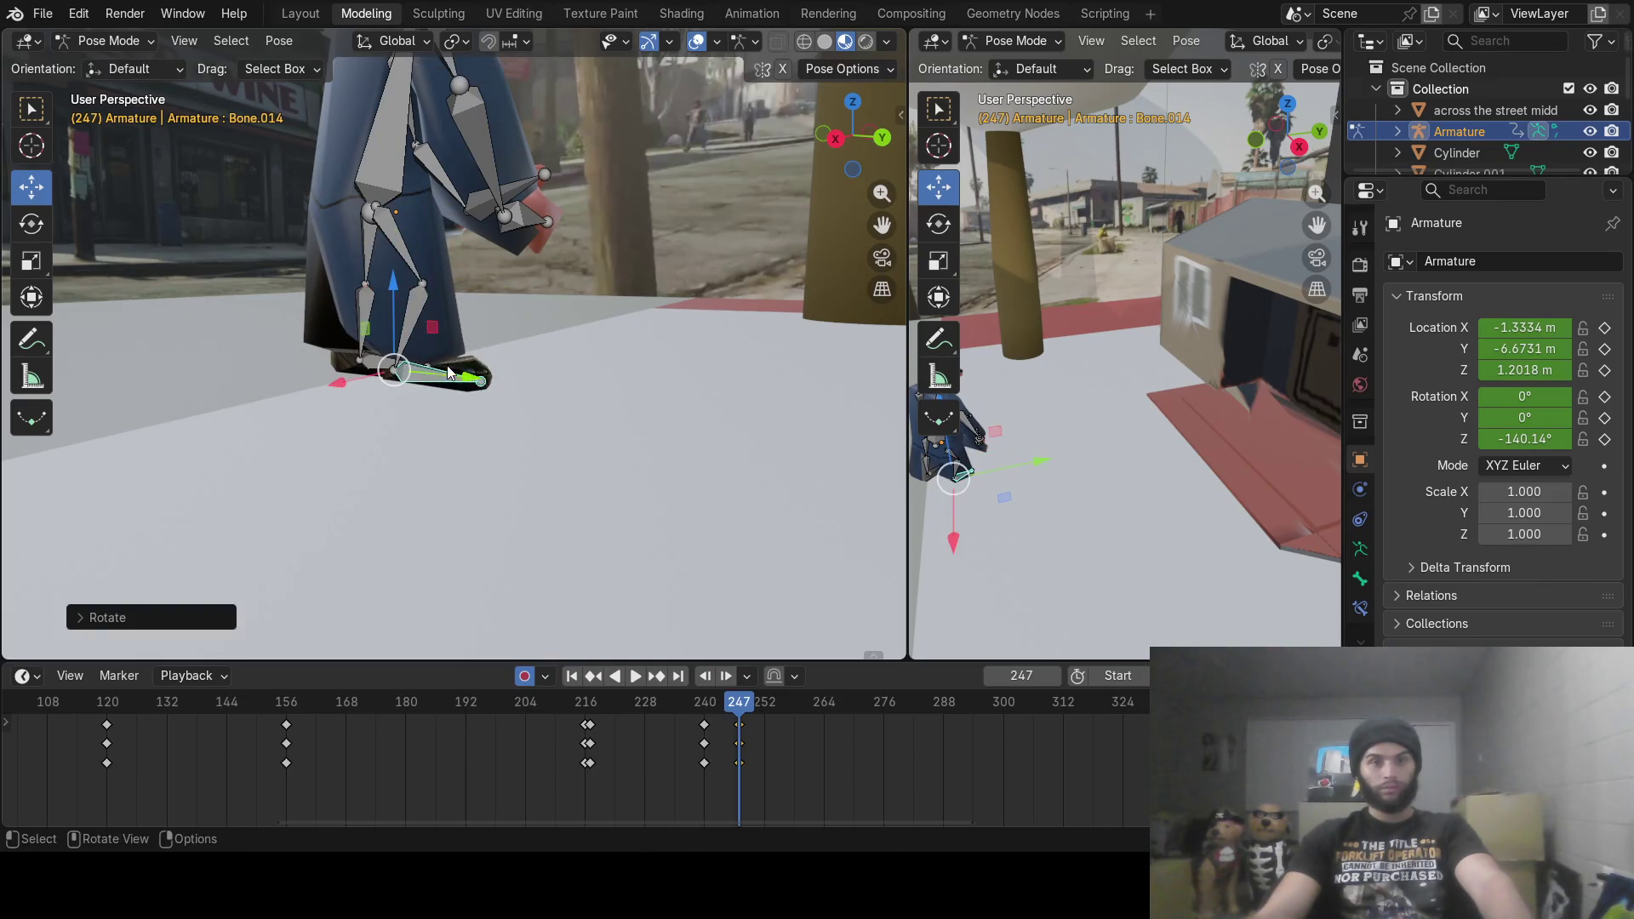
# Step: Bend the other leg back with thigh Bone.009 and lay foot Bone.013 flat
pyautogui.click(361, 253)
pyautogui.press('r')
pyautogui.click(356, 374)
pyautogui.click(357, 373)
pyautogui.press('r')
pyautogui.click(404, 331)
# Step: Play the animation from frame 240 to check the mid-step pose
pyautogui.moveTo(404, 330); pyautogui.dragTo(493, 352, button='middle')
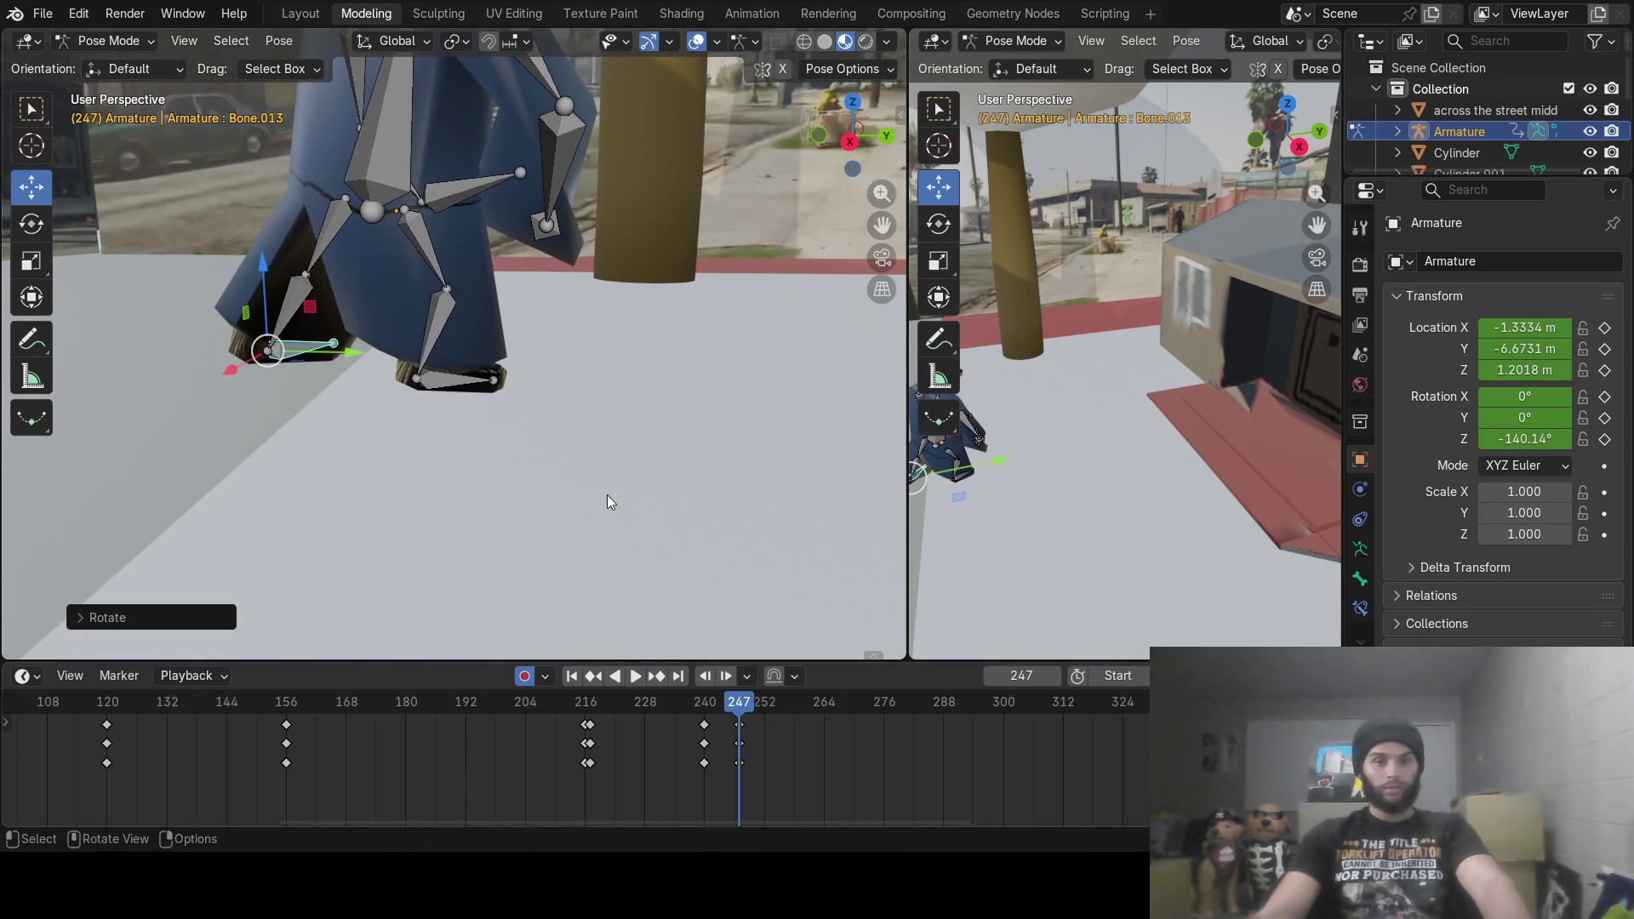
pyautogui.scroll(-3, 527, 422)
pyautogui.click(704, 703)
pyautogui.press('space')
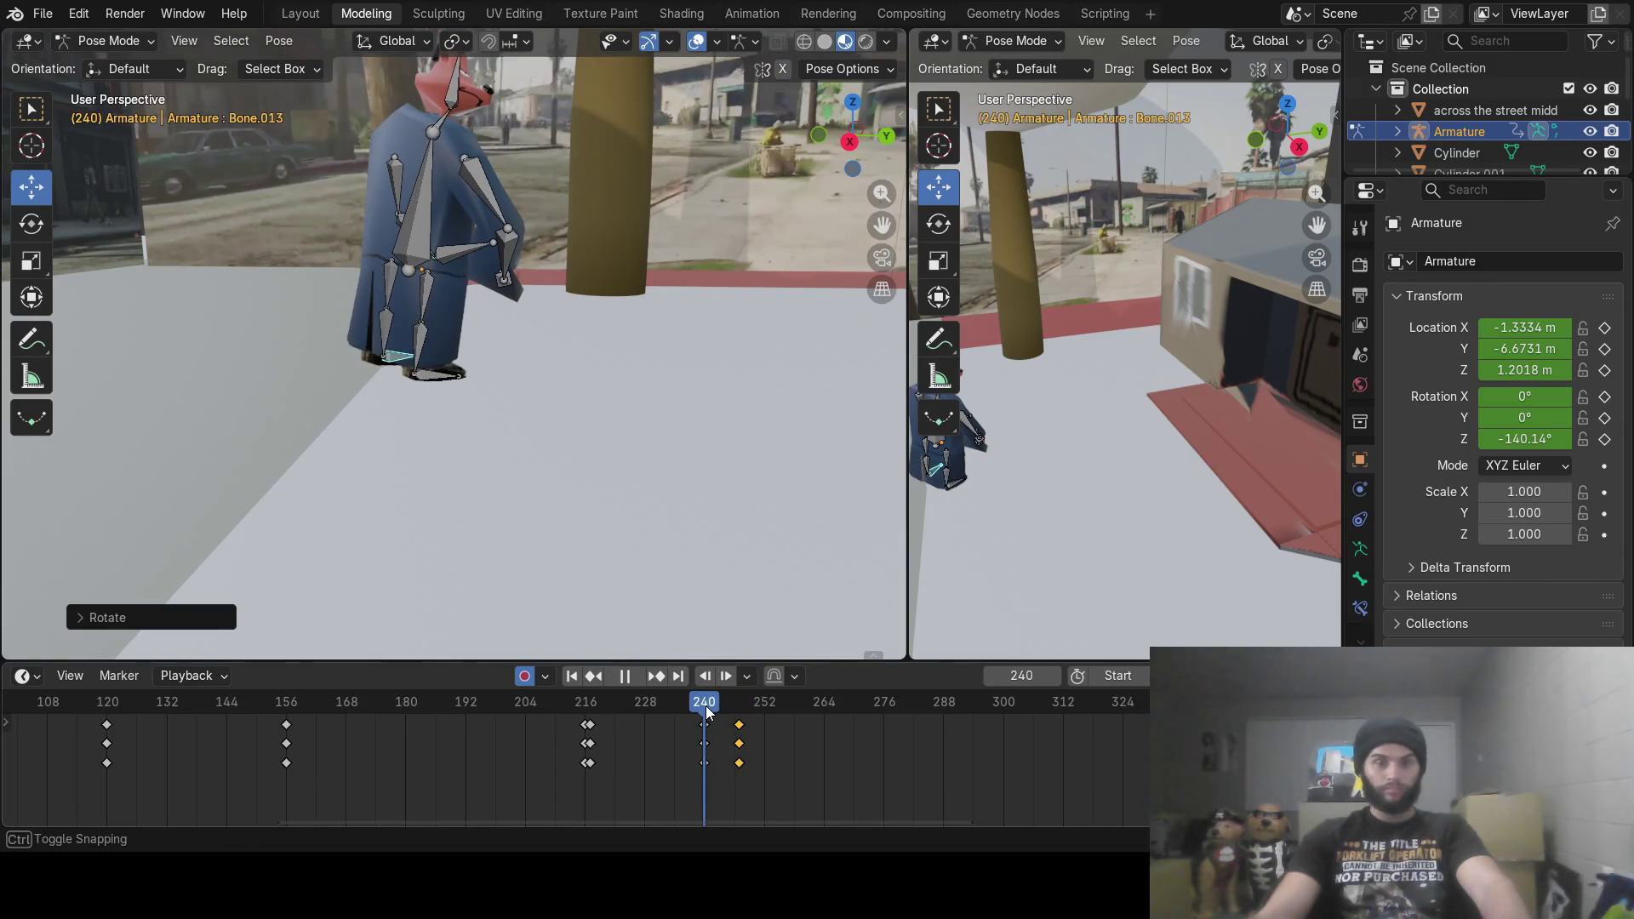
pyautogui.press('Escape')
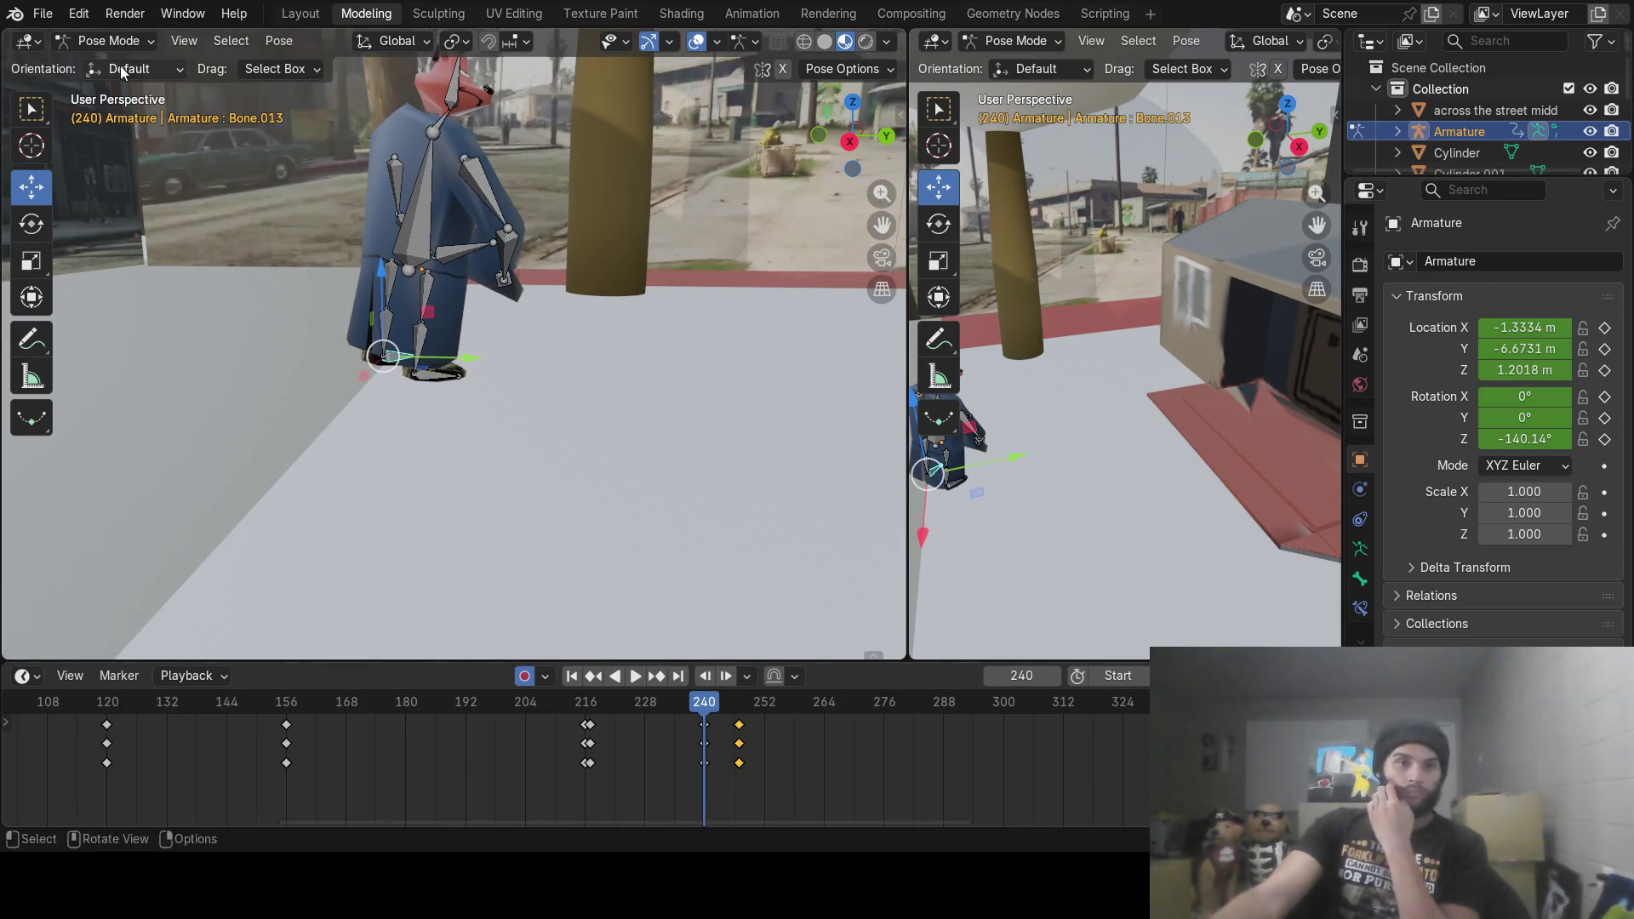
# Step: Switch to Object Mode and scrub the timeline around frames 221–245
pyautogui.click(109, 41)
pyautogui.click(120, 61)
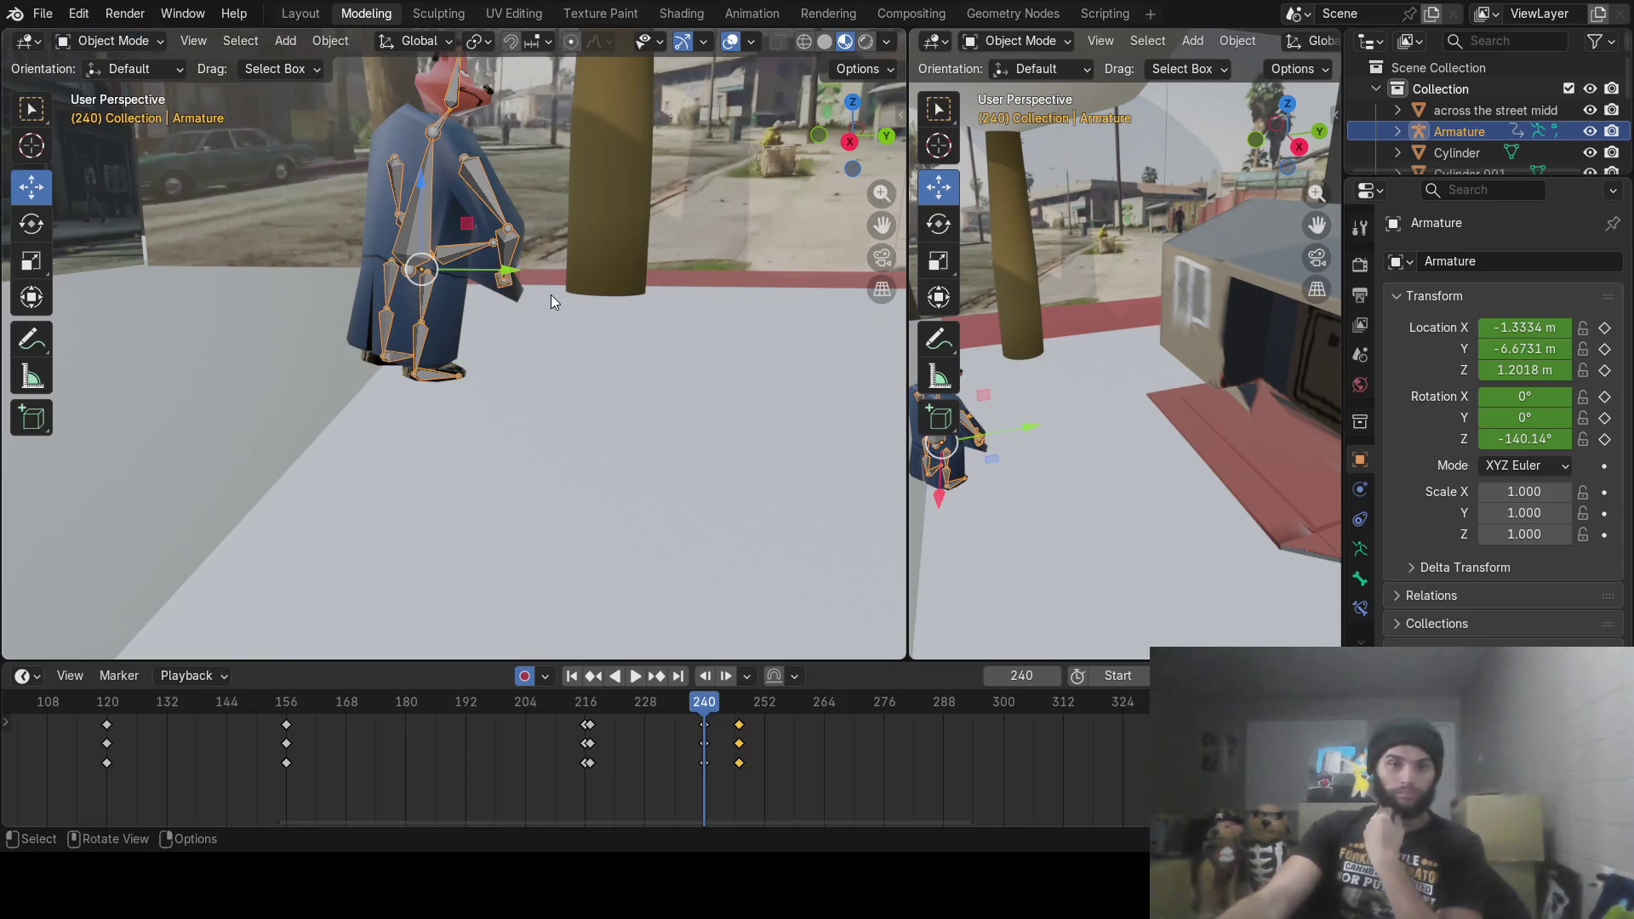
pyautogui.moveTo(702, 729)
pyautogui.mouseDown()
pyautogui.moveTo(666, 714)
pyautogui.moveTo(705, 708)
pyautogui.mouseUp()
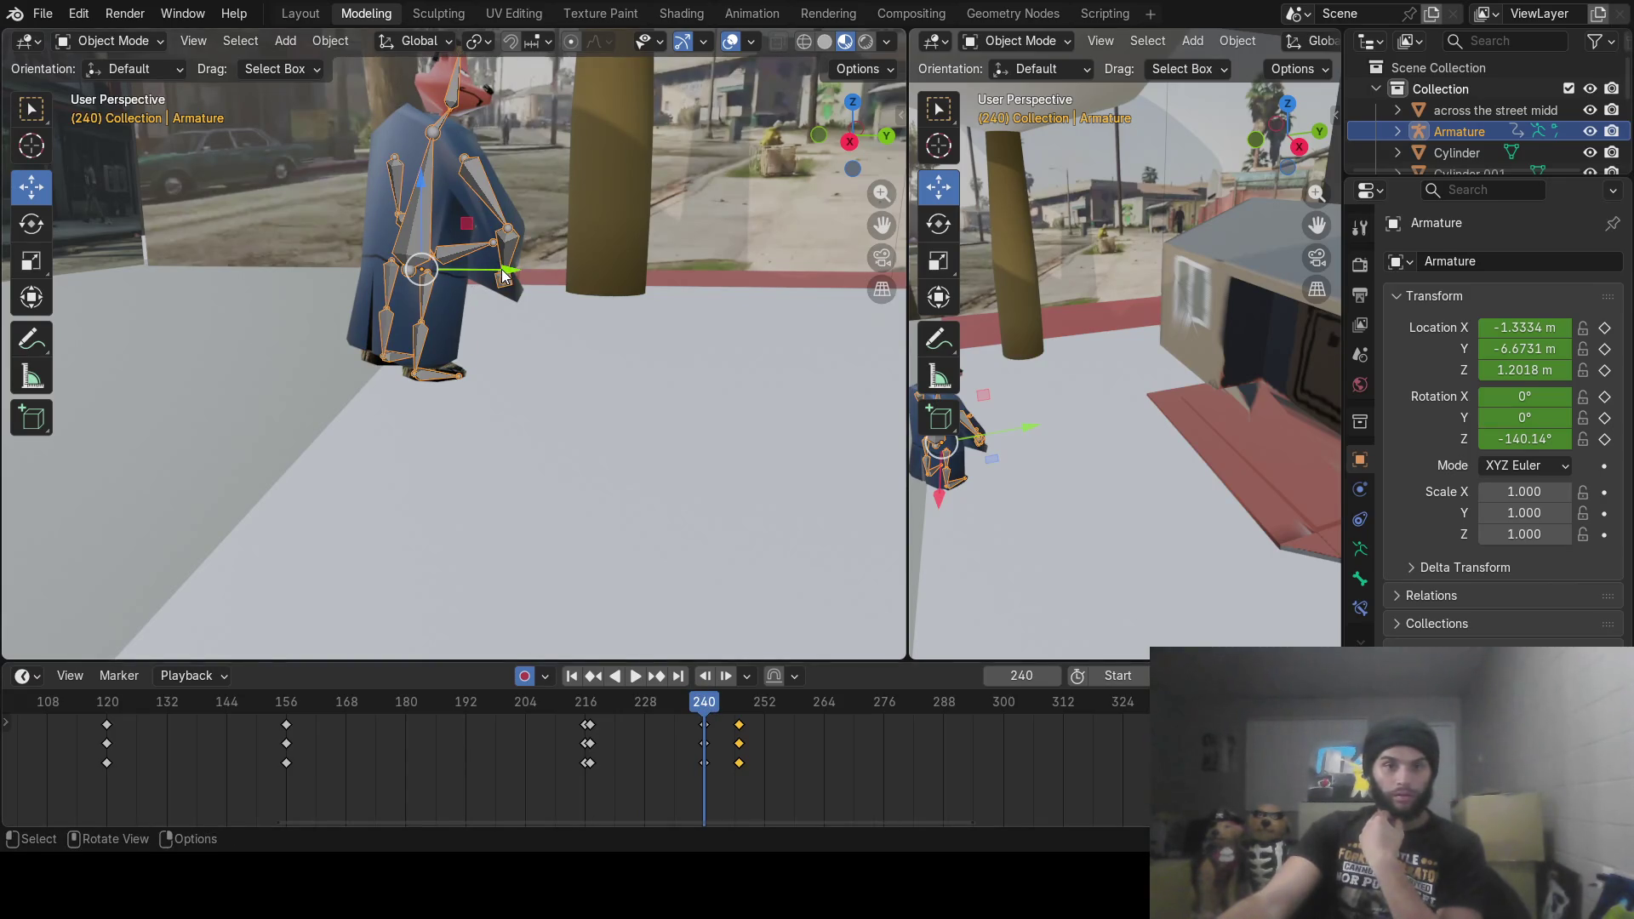
pyautogui.moveTo(506, 276); pyautogui.dragTo(505, 276)
pyautogui.moveTo(708, 719)
pyautogui.mouseDown()
pyautogui.moveTo(673, 708)
pyautogui.moveTo(739, 717)
pyautogui.mouseUp()
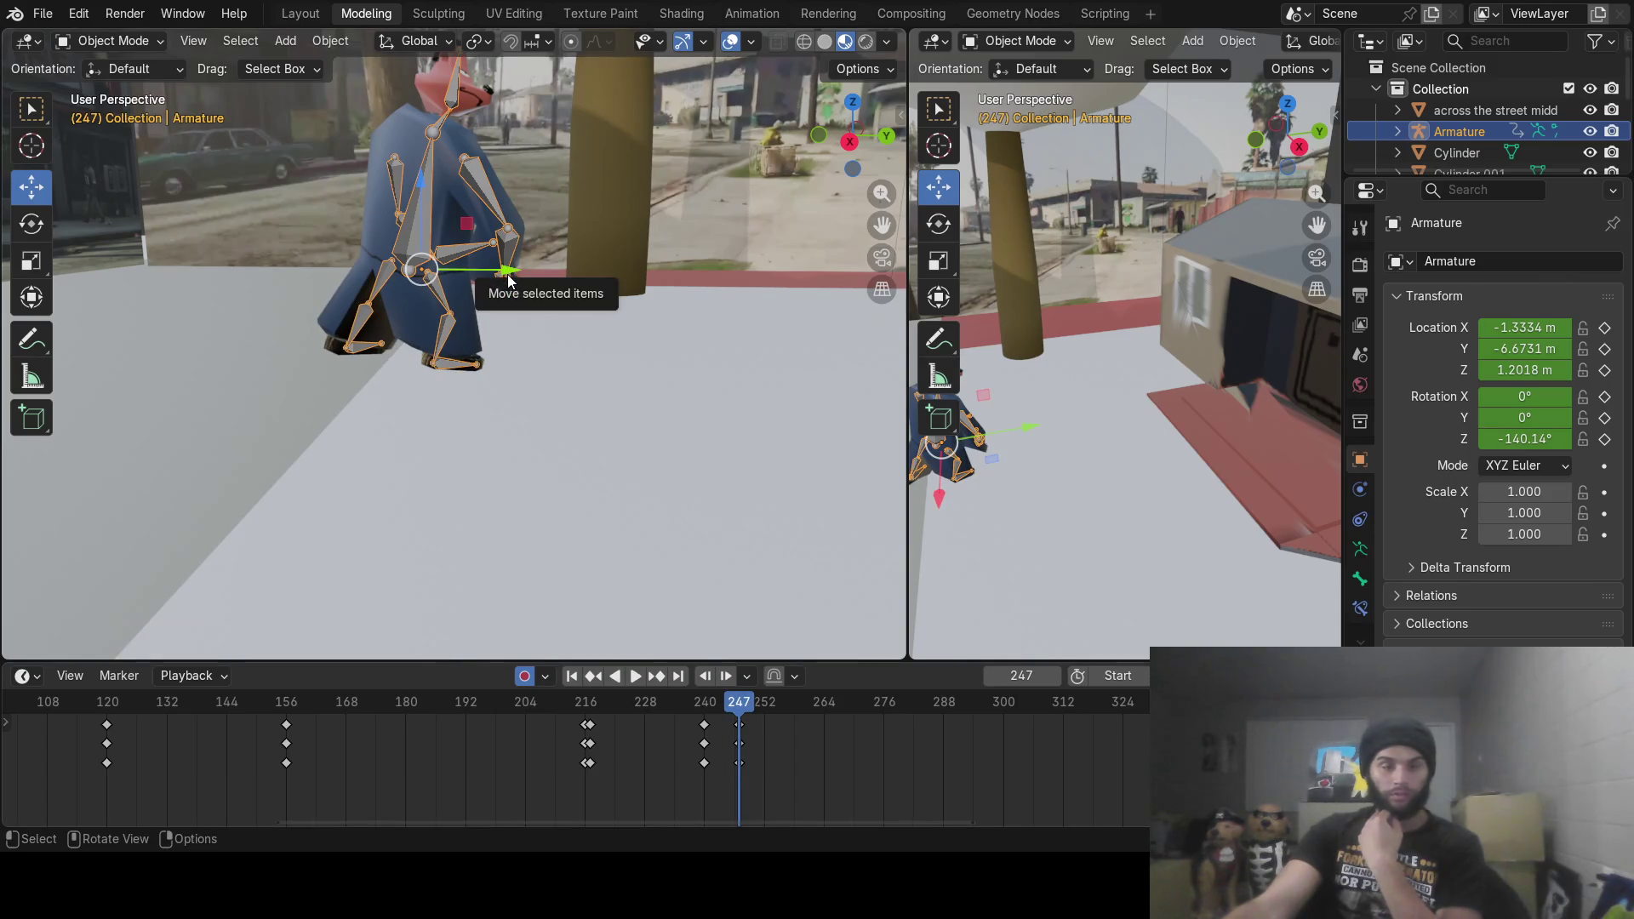
# Step: Slide the armature along Y, undo that move, and re-nudge it at frame 240
pyautogui.moveTo(575, 294)
pyautogui.mouseDown(button='middle')
pyautogui.moveTo(470, 387)
pyautogui.moveTo(543, 303)
pyautogui.moveTo(509, 262)
pyautogui.moveTo(507, 390)
pyautogui.moveTo(500, 325)
pyautogui.mouseUp(button='middle')
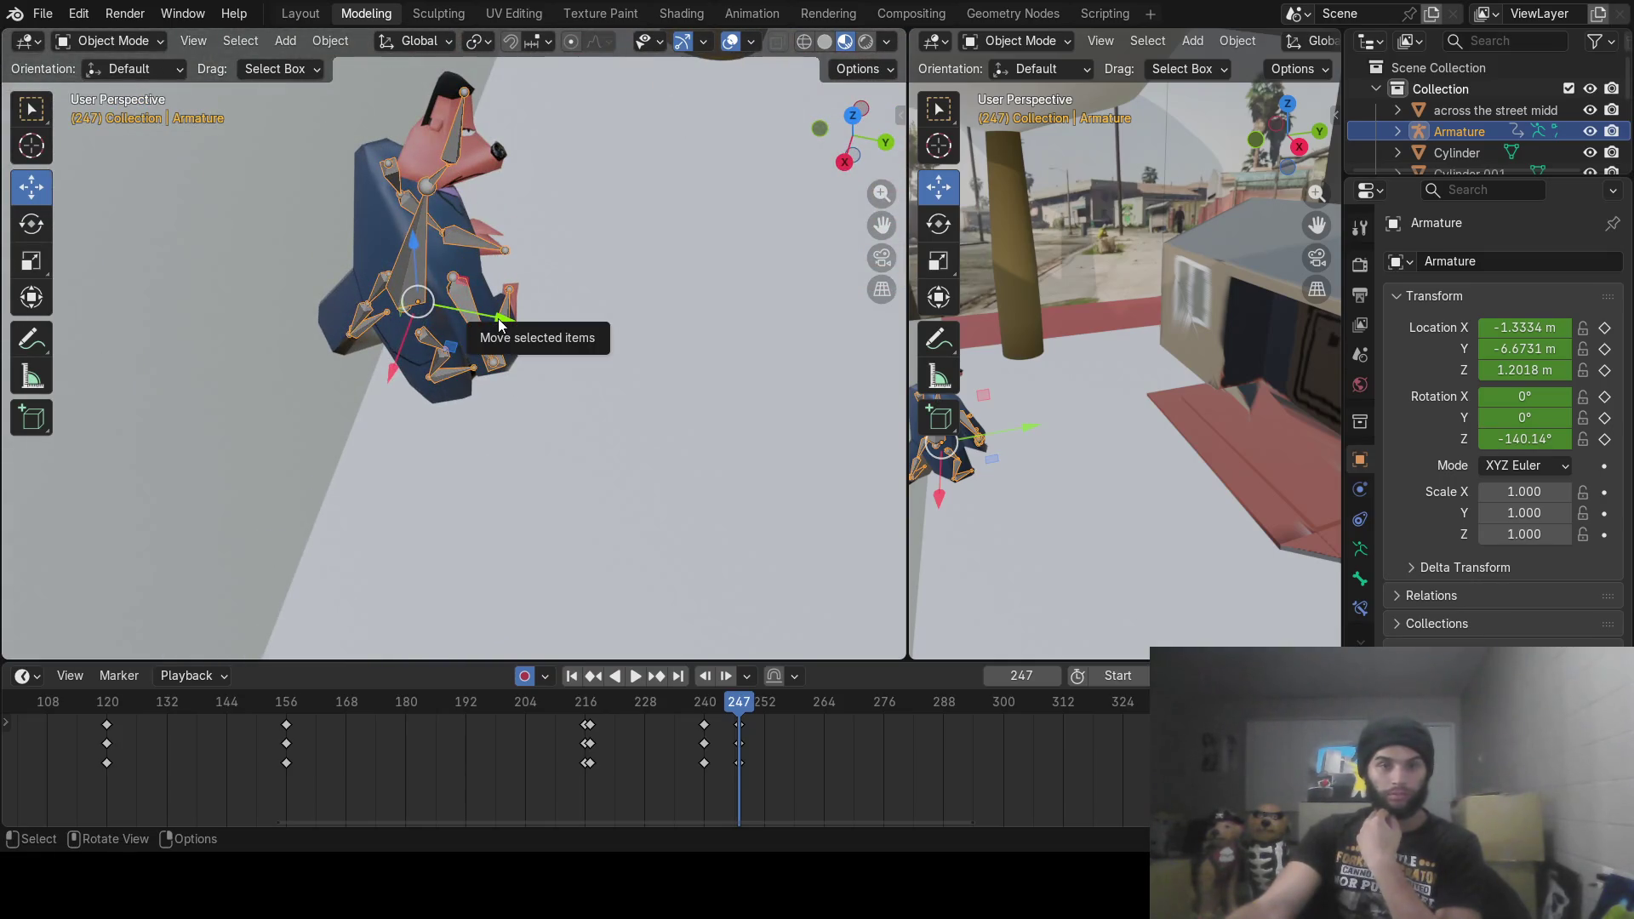
pyautogui.moveTo(502, 322); pyautogui.dragTo(625, 531)
pyautogui.moveTo(716, 721)
pyautogui.mouseDown()
pyautogui.moveTo(666, 712)
pyautogui.moveTo(536, 764)
pyautogui.moveTo(747, 761)
pyautogui.moveTo(704, 768)
pyautogui.mouseUp()
pyautogui.press('Up')
pyautogui.hotkey('ctrl', 'z')
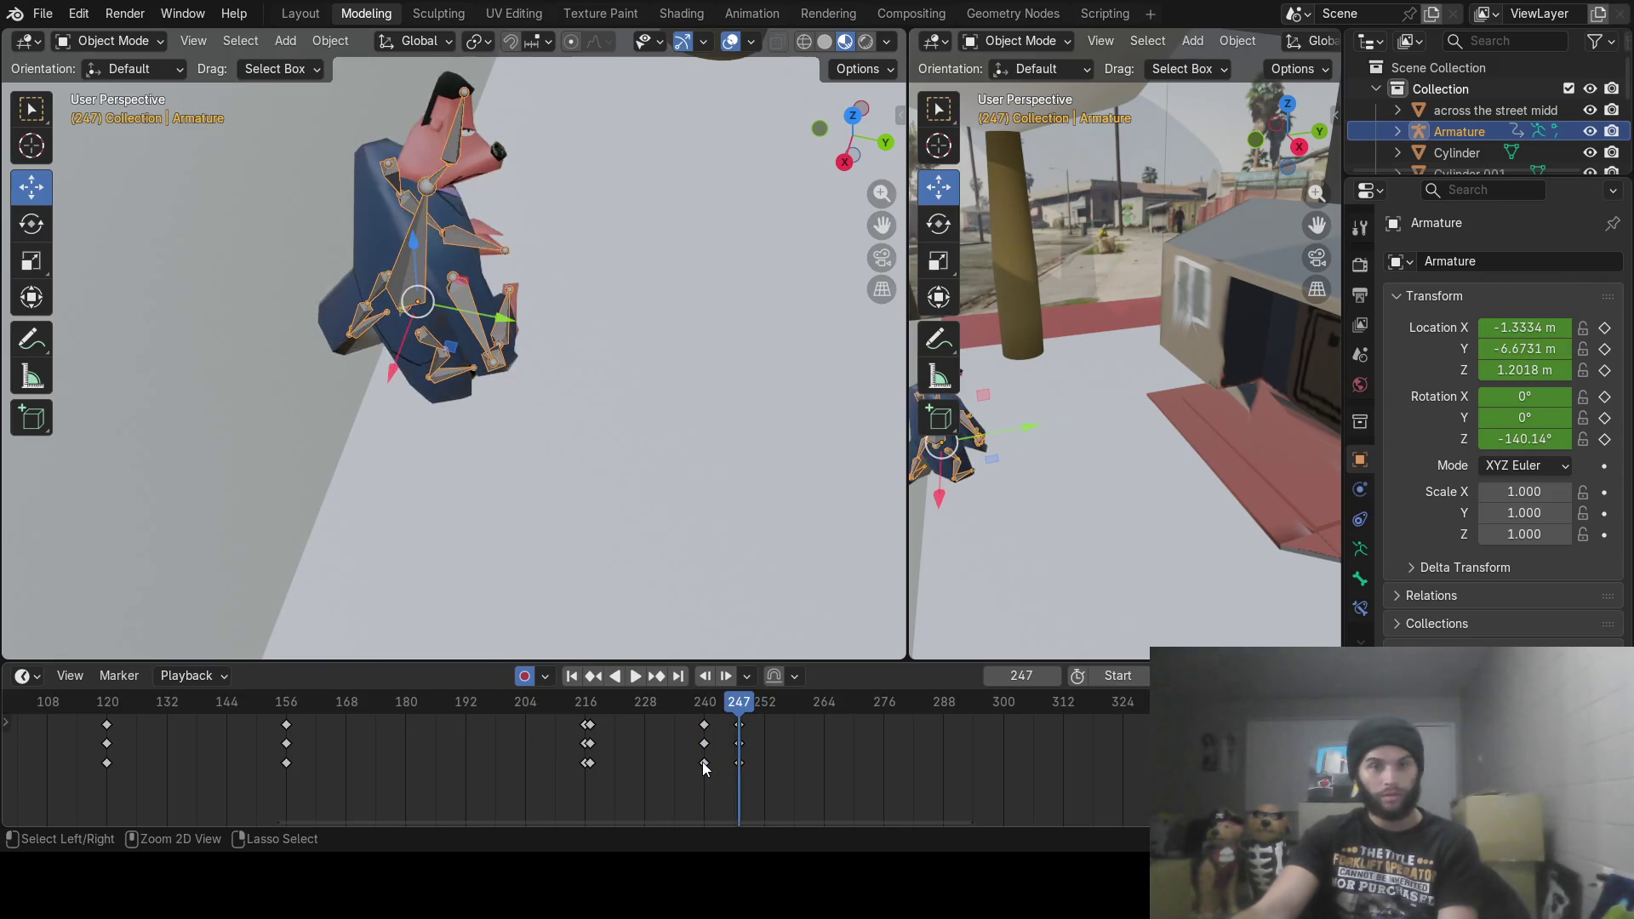
pyautogui.moveTo(704, 709); pyautogui.dragTo(705, 706)
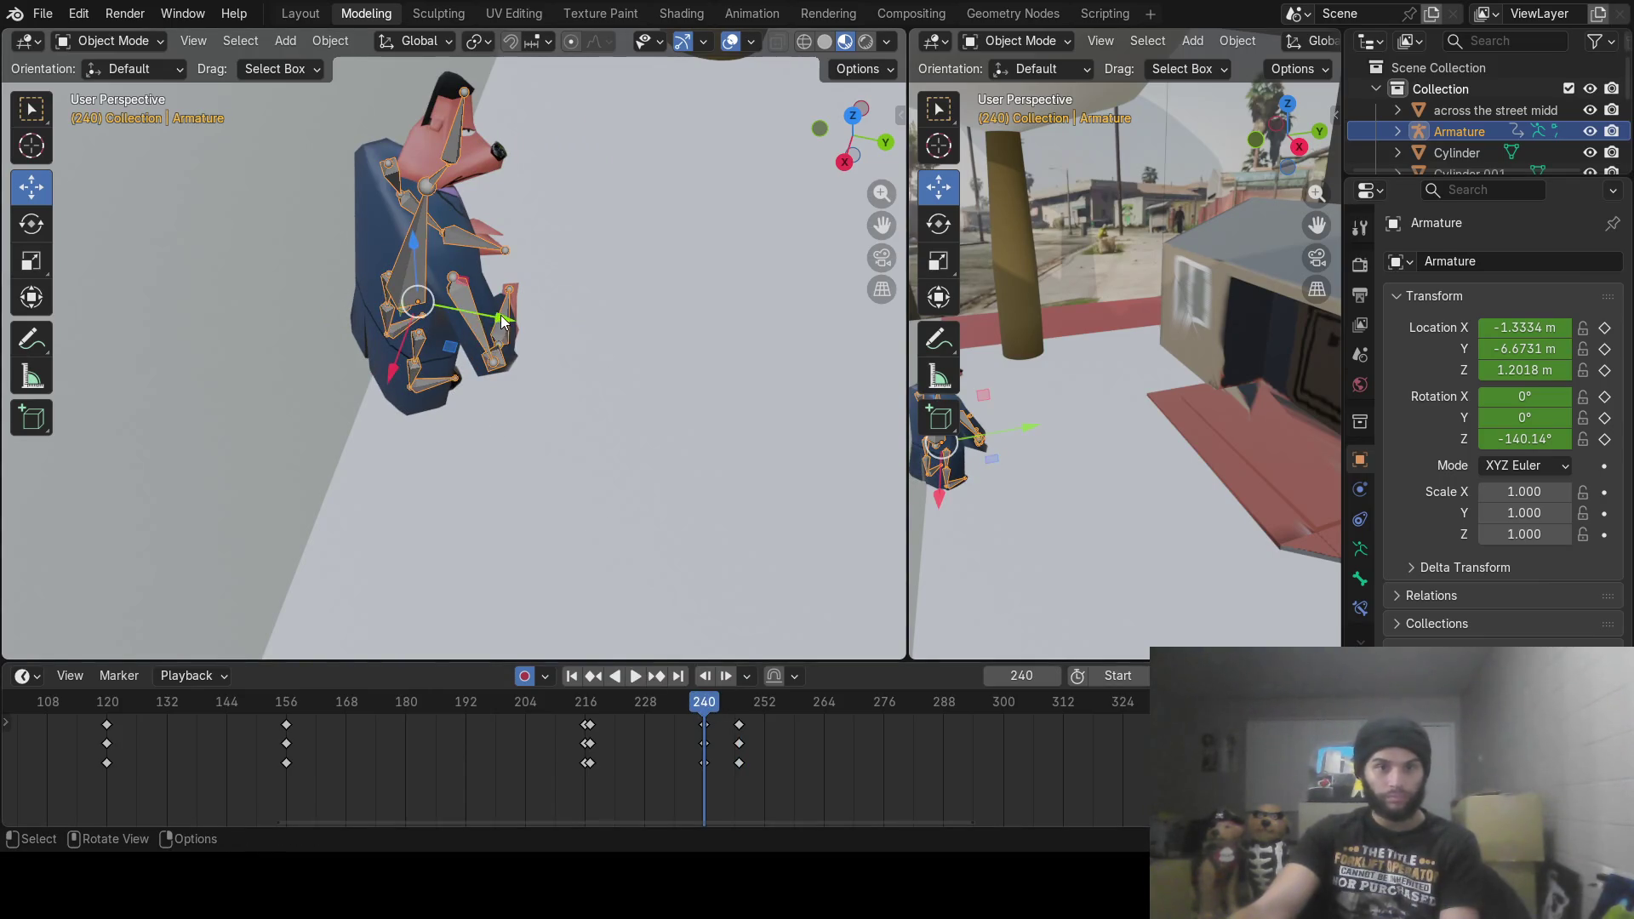
pyautogui.moveTo(501, 315); pyautogui.dragTo(501, 325)
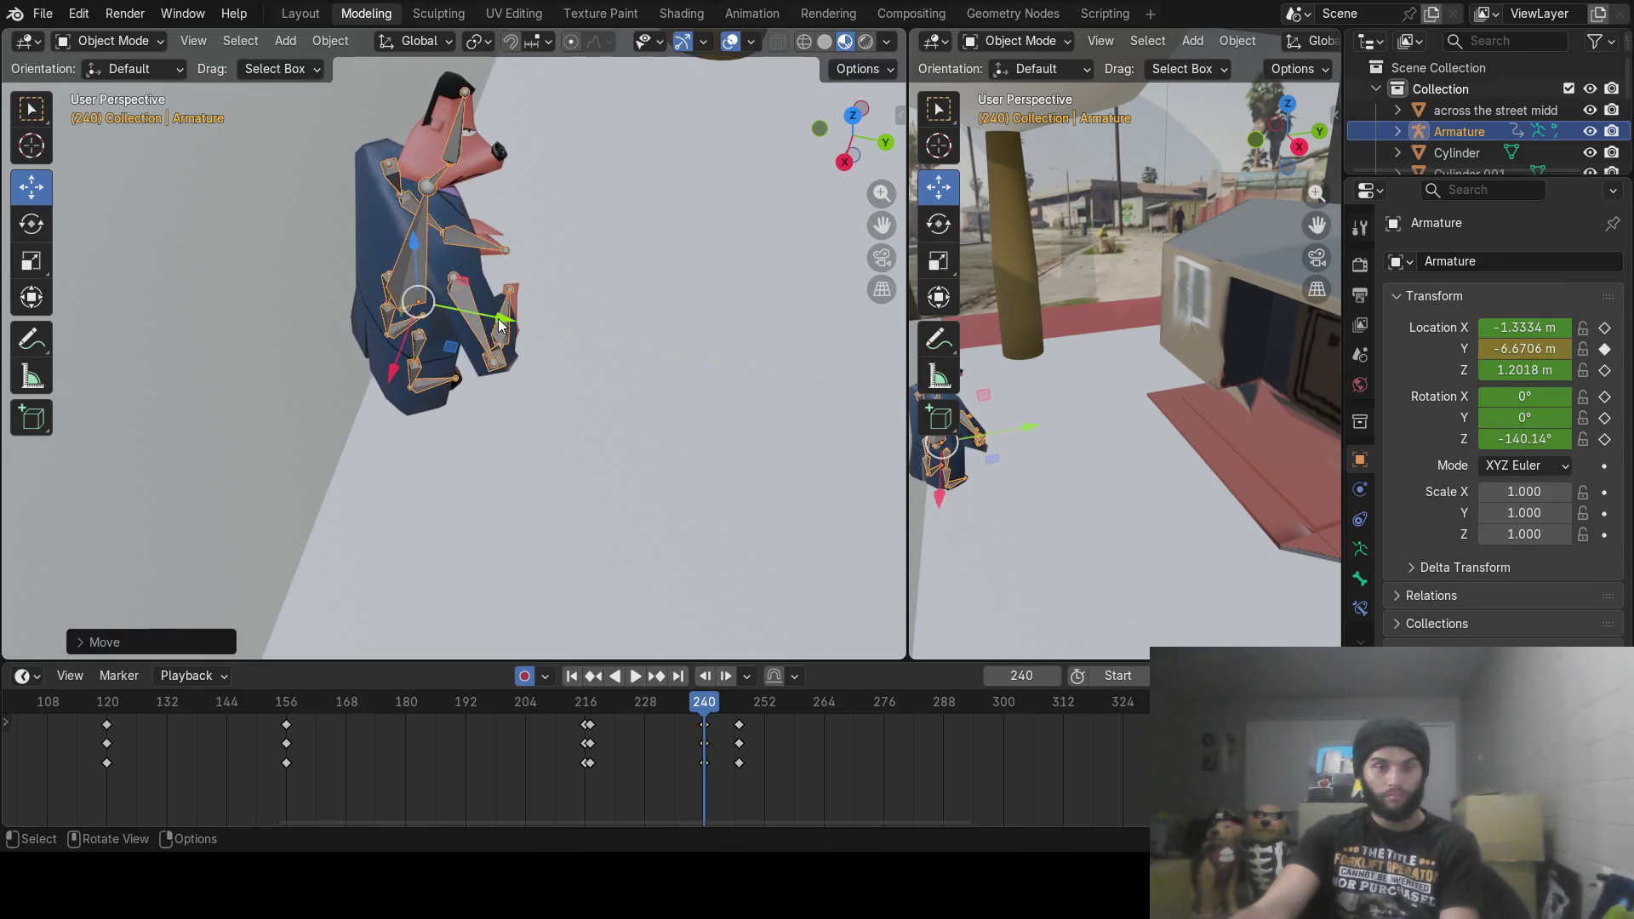
# Step: Move the armature forward along Y to -6.369 m, review the walk, and settle on frame 258
pyautogui.moveTo(681, 712)
pyautogui.mouseDown()
pyautogui.moveTo(595, 712)
pyautogui.moveTo(740, 711)
pyautogui.mouseUp()
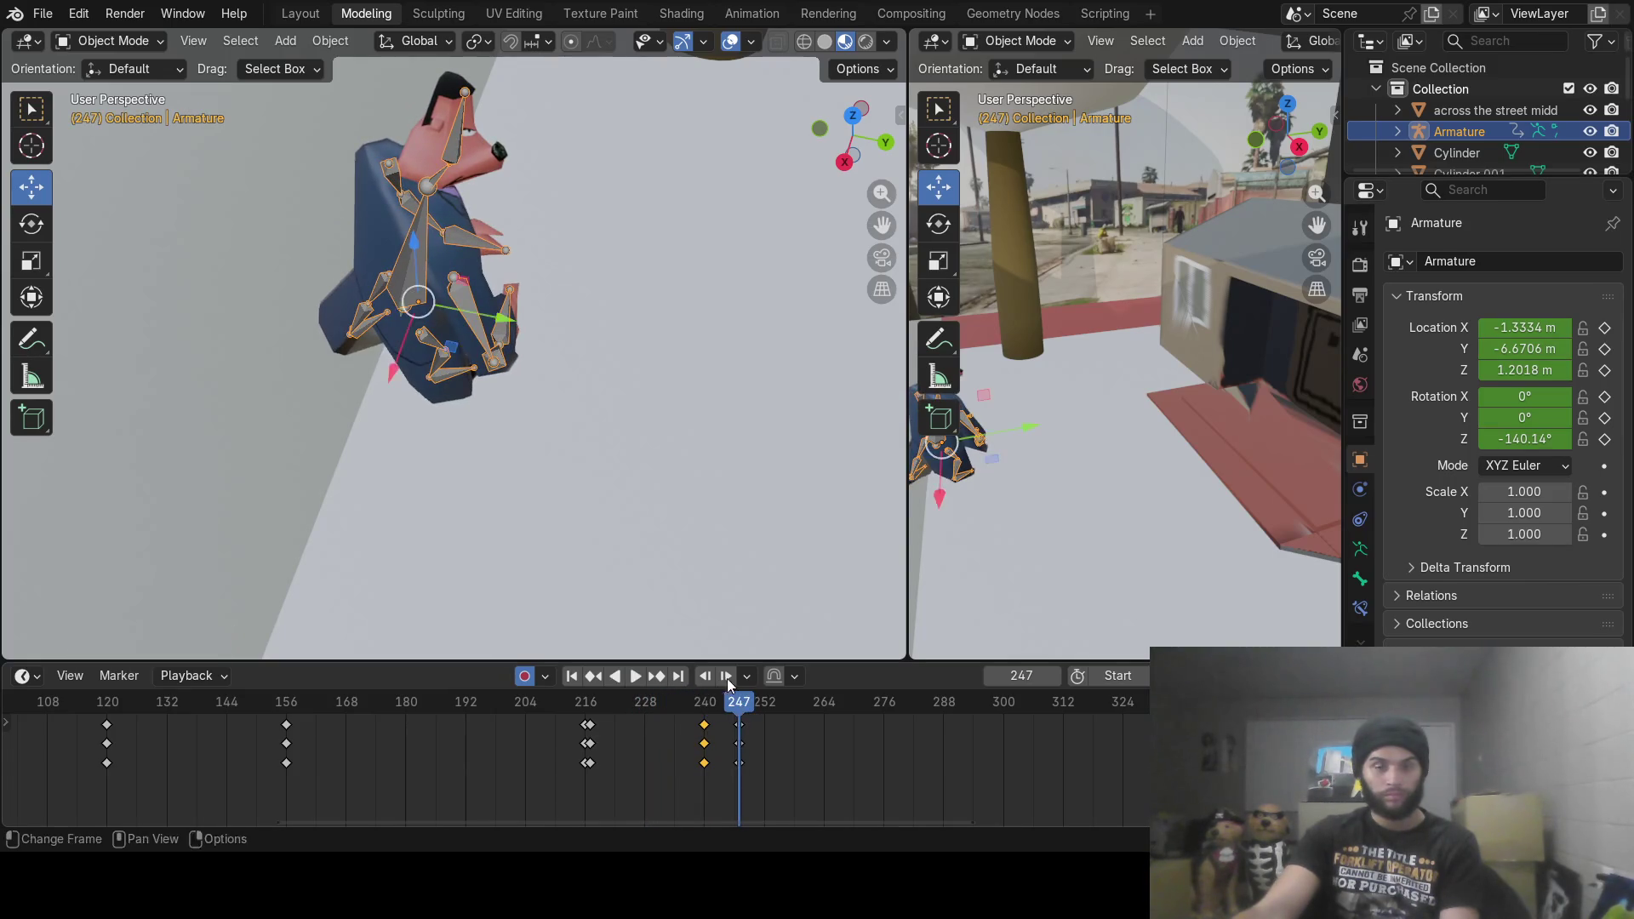
pyautogui.moveTo(500, 321); pyautogui.dragTo(559, 334)
pyautogui.moveTo(715, 722)
pyautogui.mouseDown()
pyautogui.moveTo(669, 722)
pyautogui.moveTo(748, 723)
pyautogui.moveTo(641, 723)
pyautogui.moveTo(822, 739)
pyautogui.mouseUp()
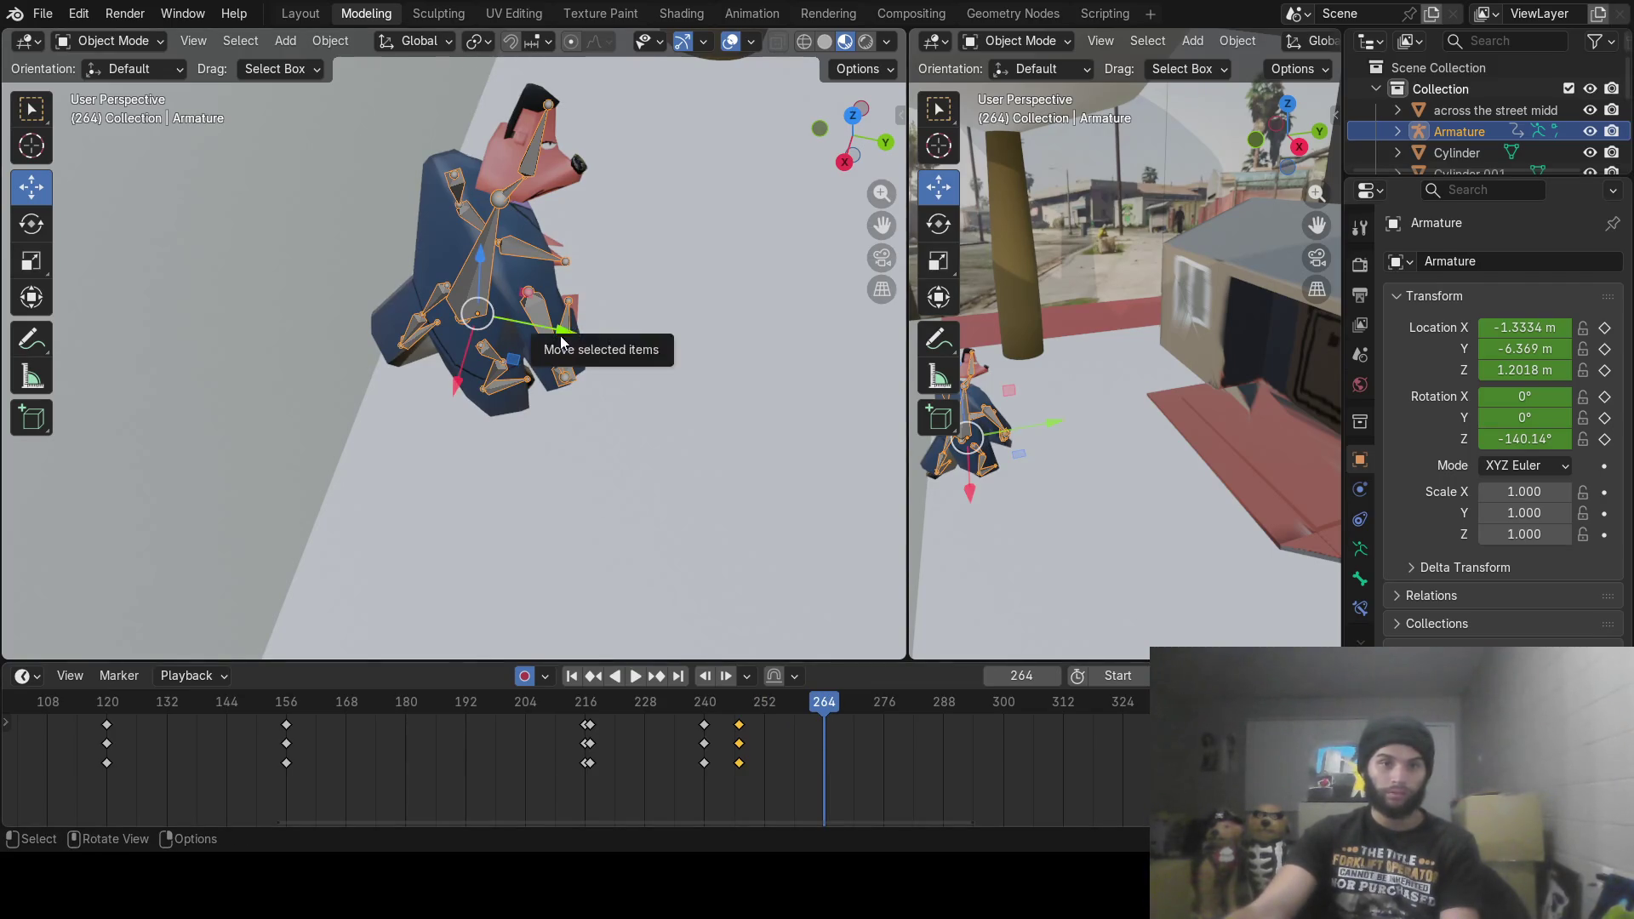
pyautogui.moveTo(750, 712)
pyautogui.mouseDown()
pyautogui.moveTo(694, 713)
pyautogui.moveTo(793, 733)
pyautogui.moveTo(774, 734)
pyautogui.mouseUp()
pyautogui.moveTo(699, 724)
pyautogui.mouseDown()
pyautogui.moveTo(820, 749)
pyautogui.moveTo(794, 741)
pyautogui.mouseUp()
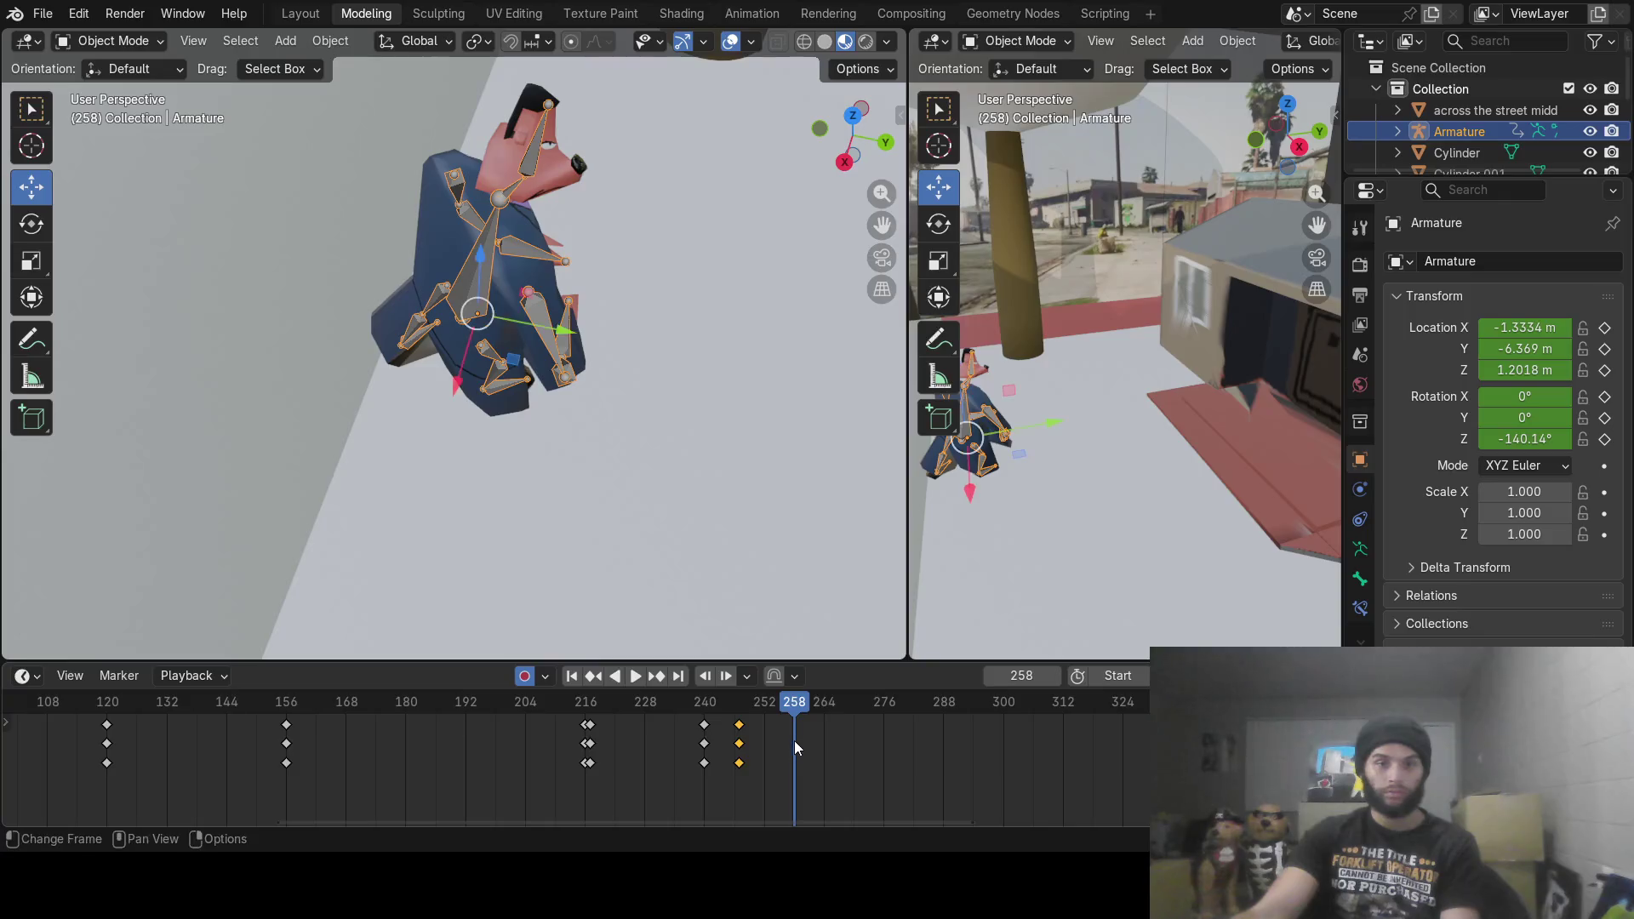
pyautogui.moveTo(684, 330)
pyautogui.mouseDown(button='middle')
pyautogui.moveTo(406, 196)
pyautogui.moveTo(361, 195)
pyautogui.moveTo(534, 230)
pyautogui.moveTo(626, 219)
pyautogui.moveTo(514, 214)
pyautogui.mouseUp(button='middle')
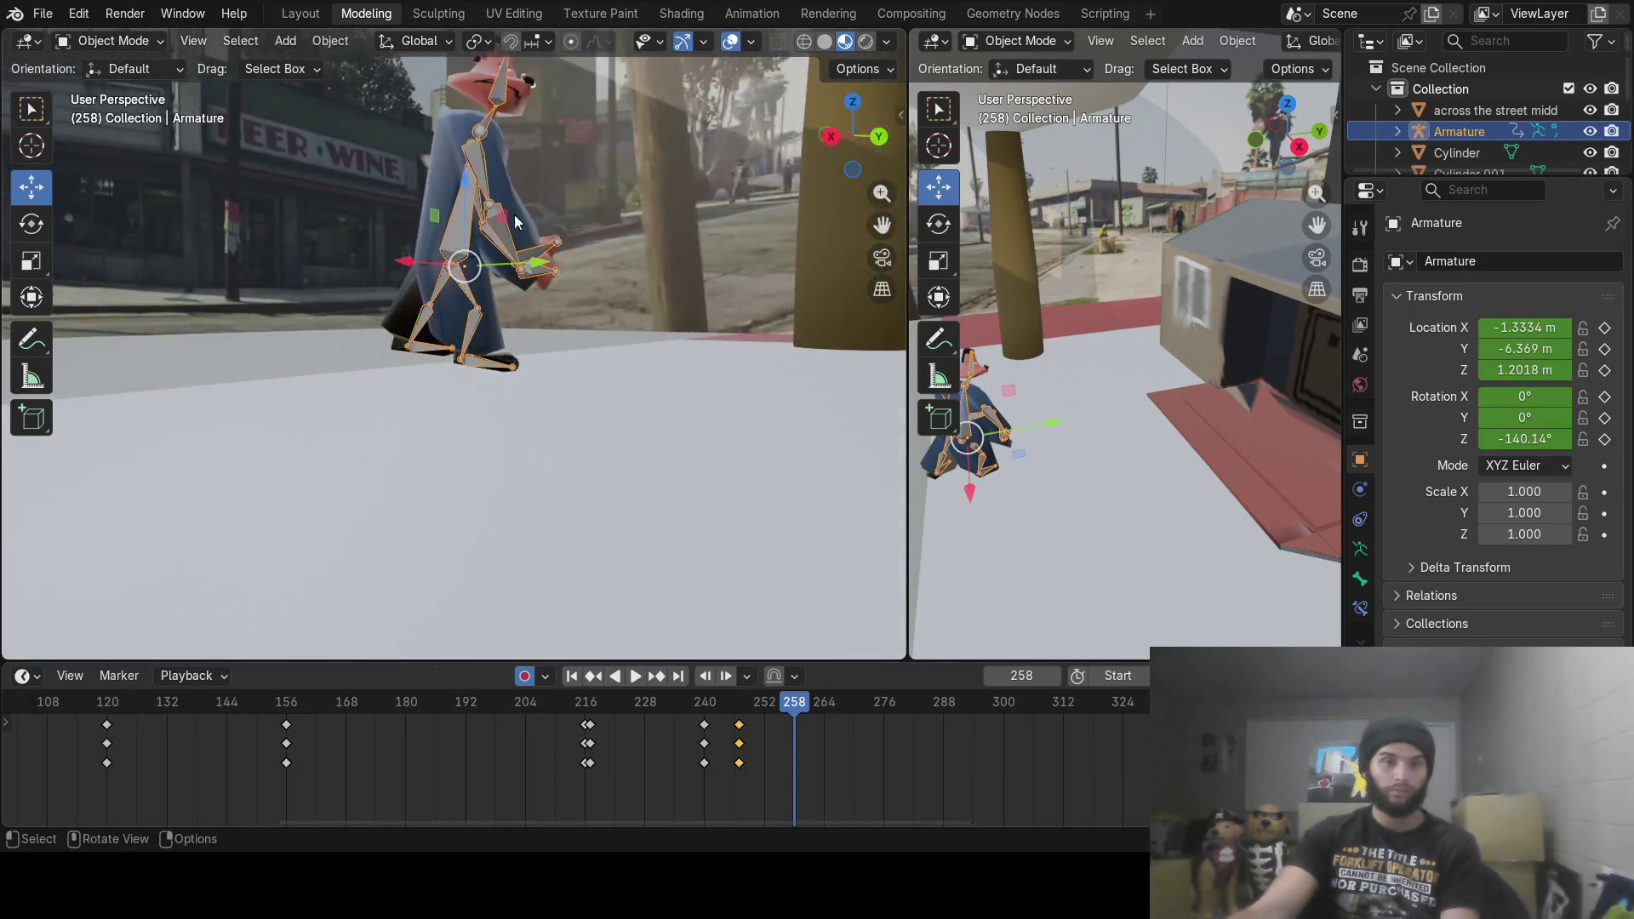
pyautogui.click(136, 44)
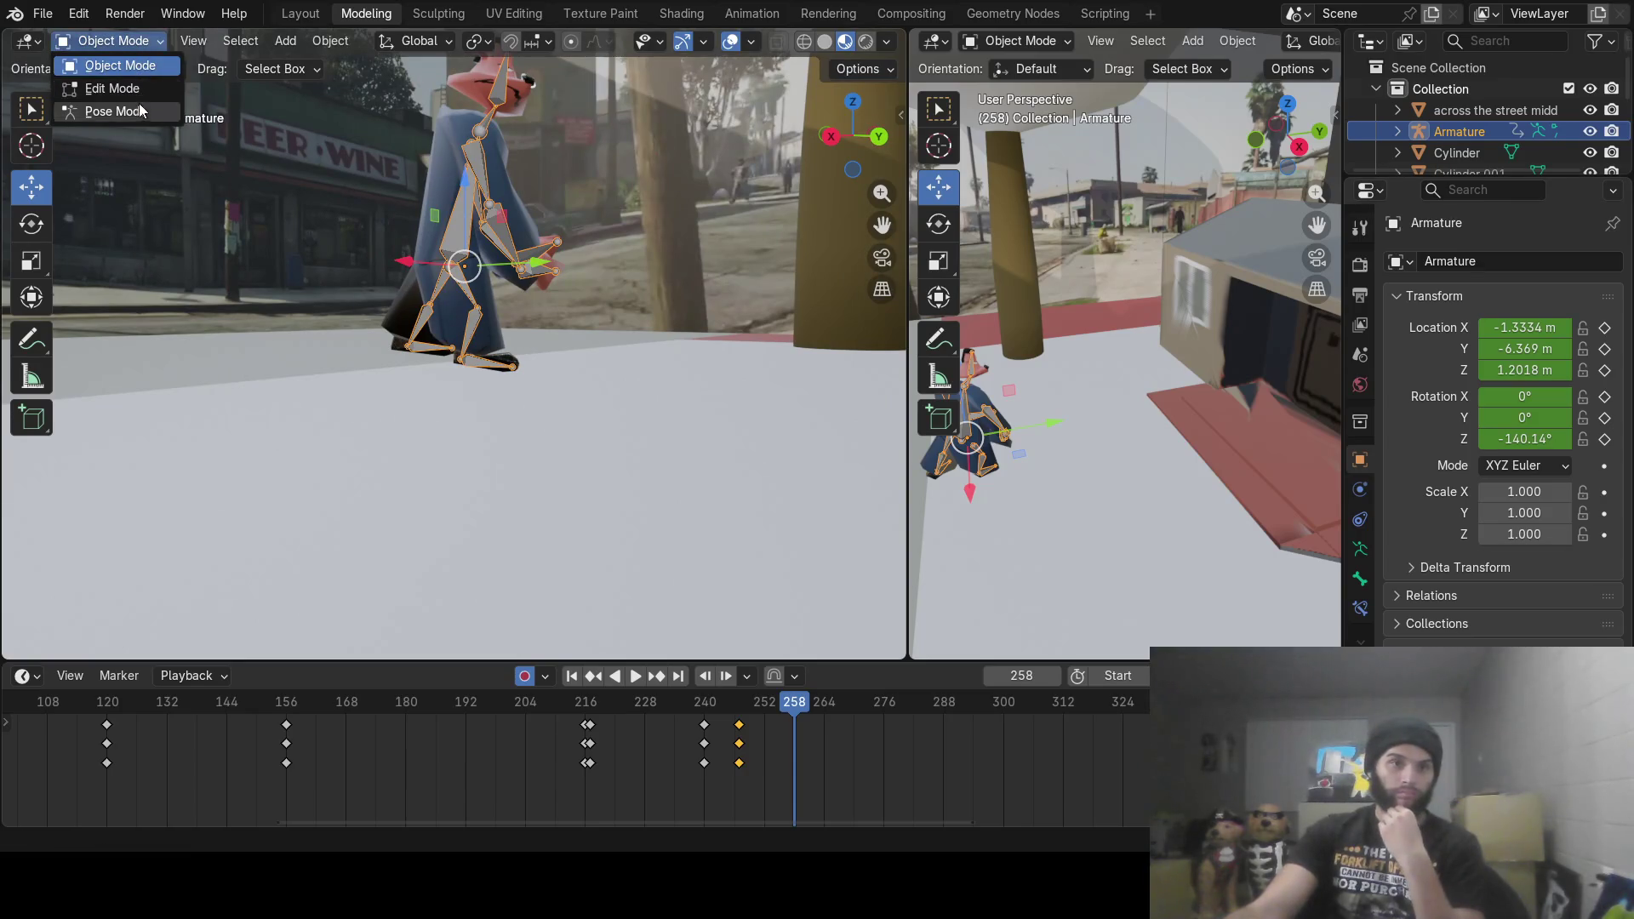
# Step: Switch to Pose Mode and rotate the selected foot bone at frame 258
pyautogui.click(139, 104)
pyautogui.scroll(3, 543, 335)
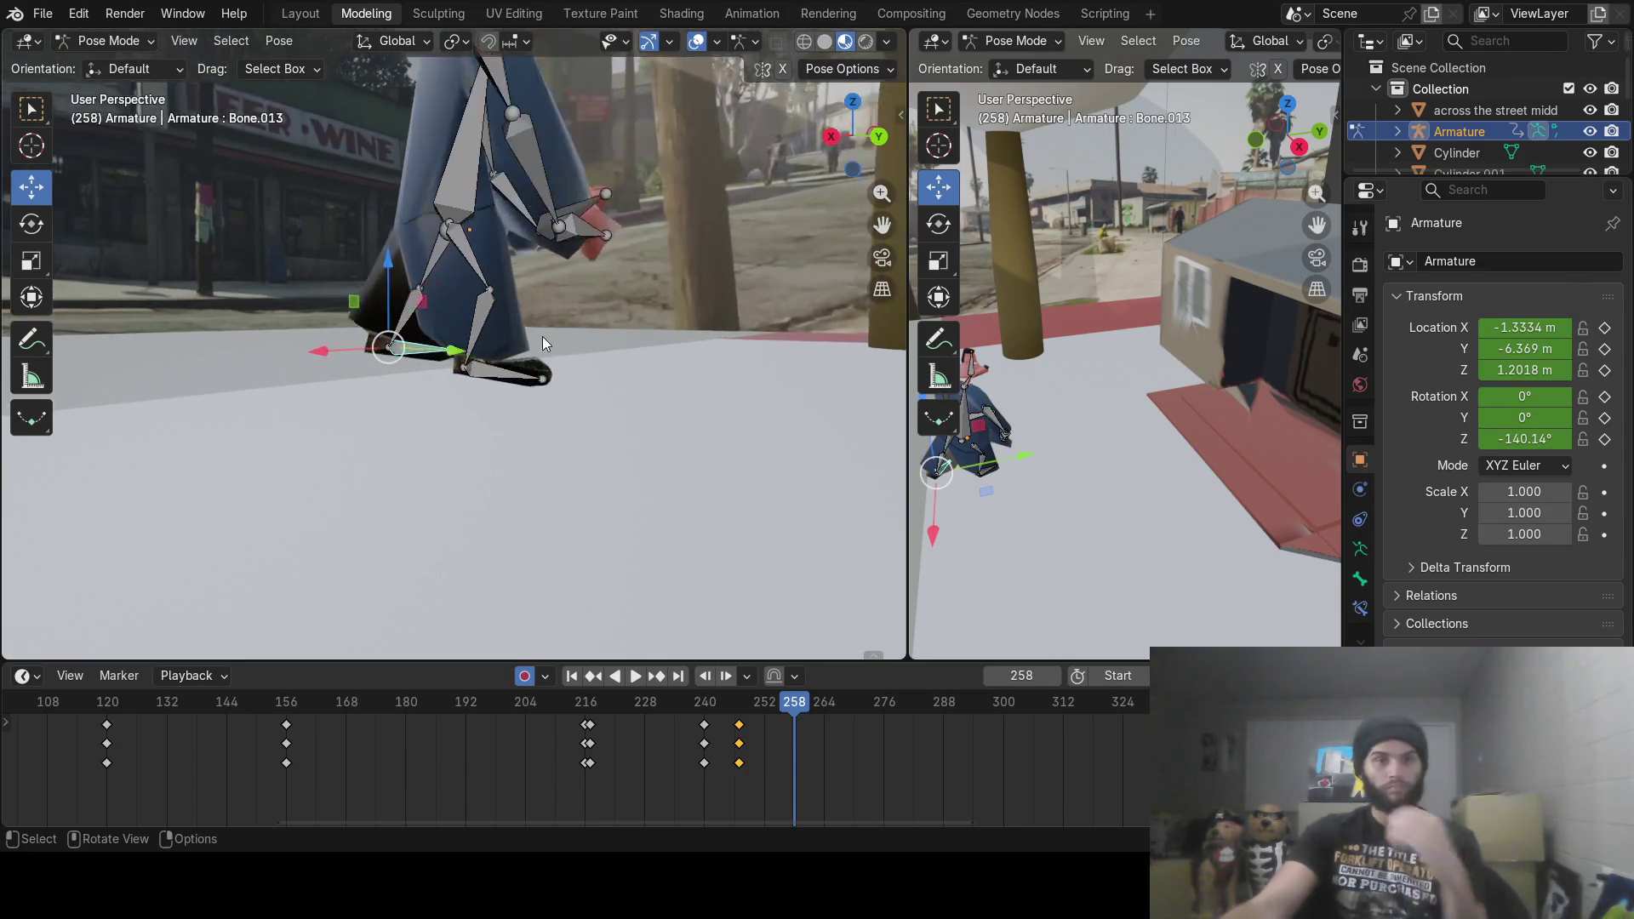
pyautogui.scroll(3, 536, 329)
pyautogui.scroll(-4, 555, 340)
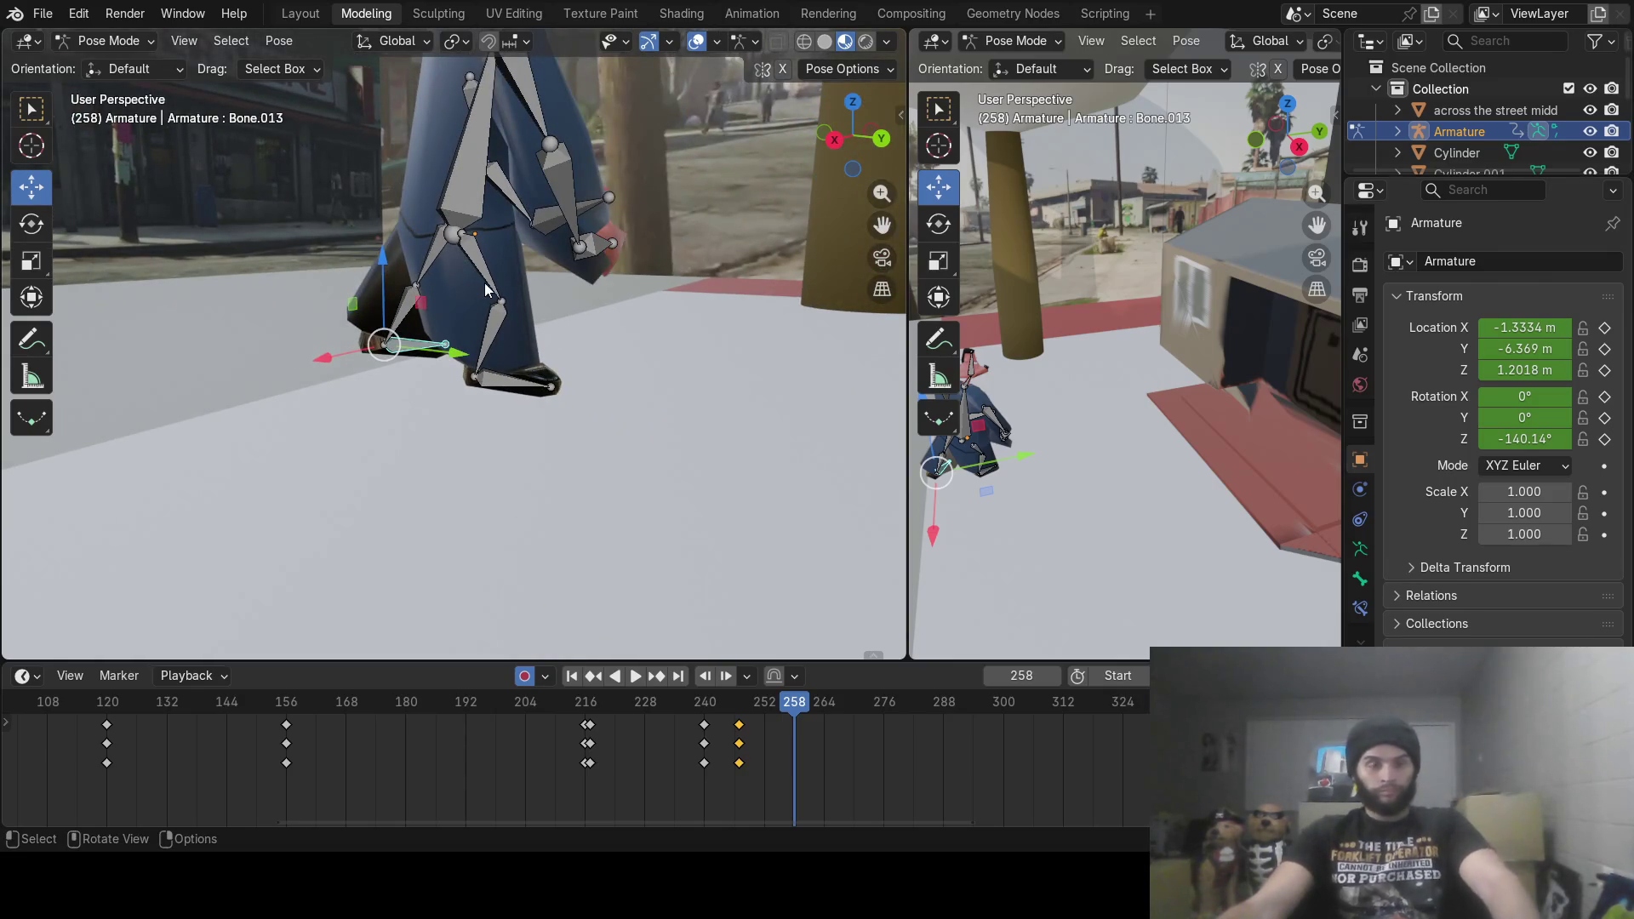
pyautogui.press('r')
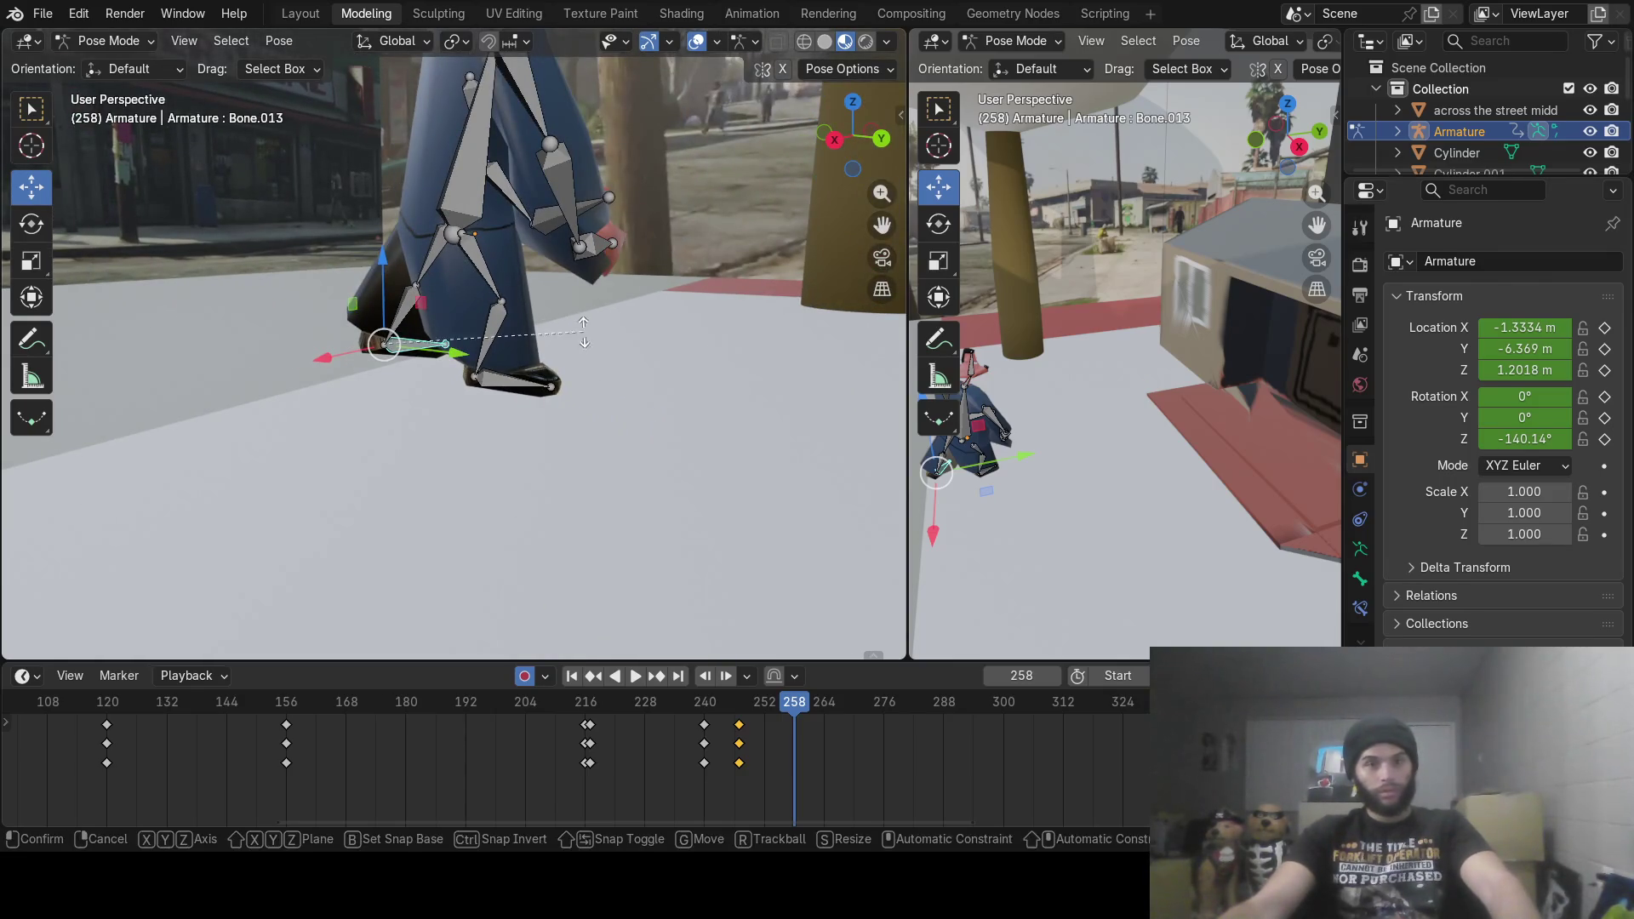
pyautogui.click(559, 369)
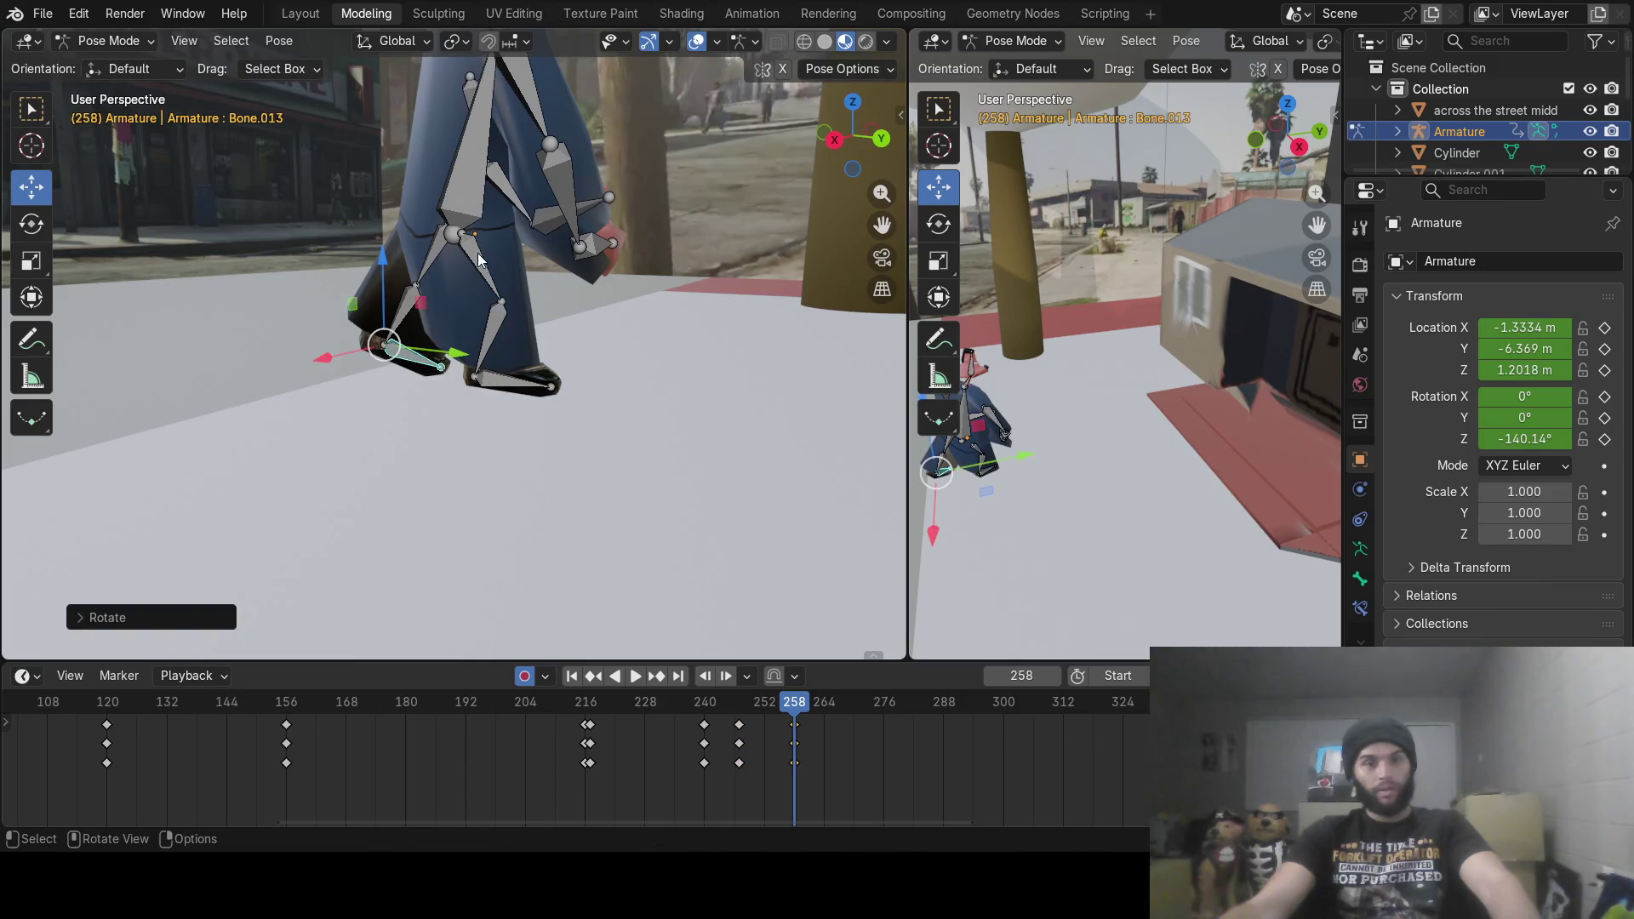
# Step: Rotate shin Bone.012 and foot Bone.014 to bring that foot back under the body
pyautogui.click(493, 339)
pyautogui.press('r')
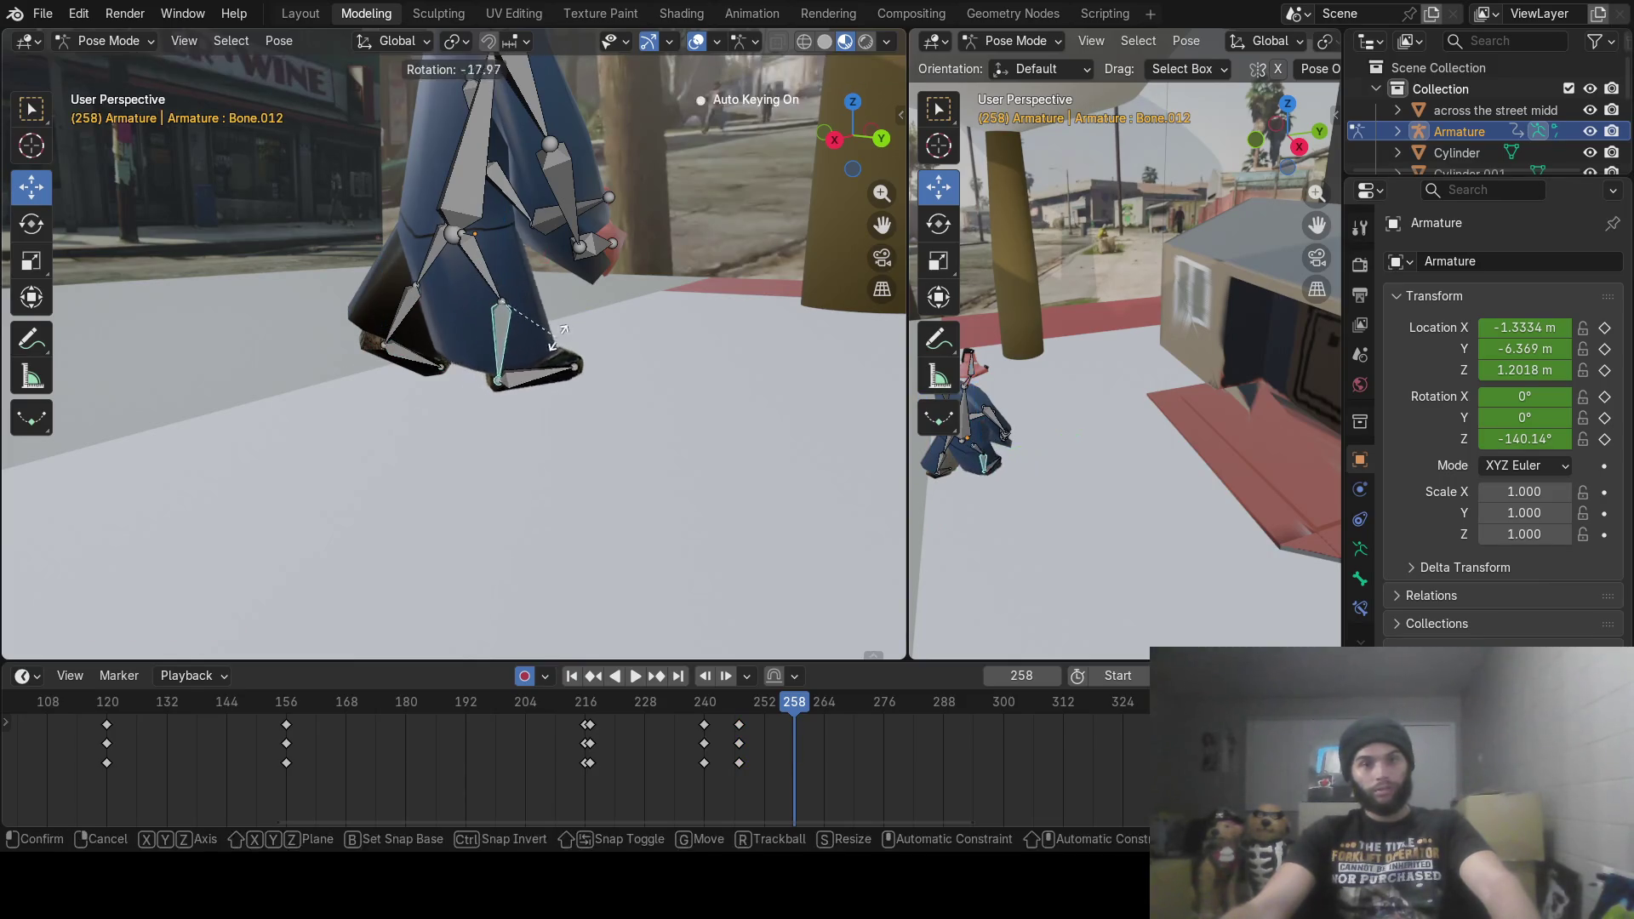
pyautogui.click(586, 302)
pyautogui.click(584, 349)
pyautogui.press('r')
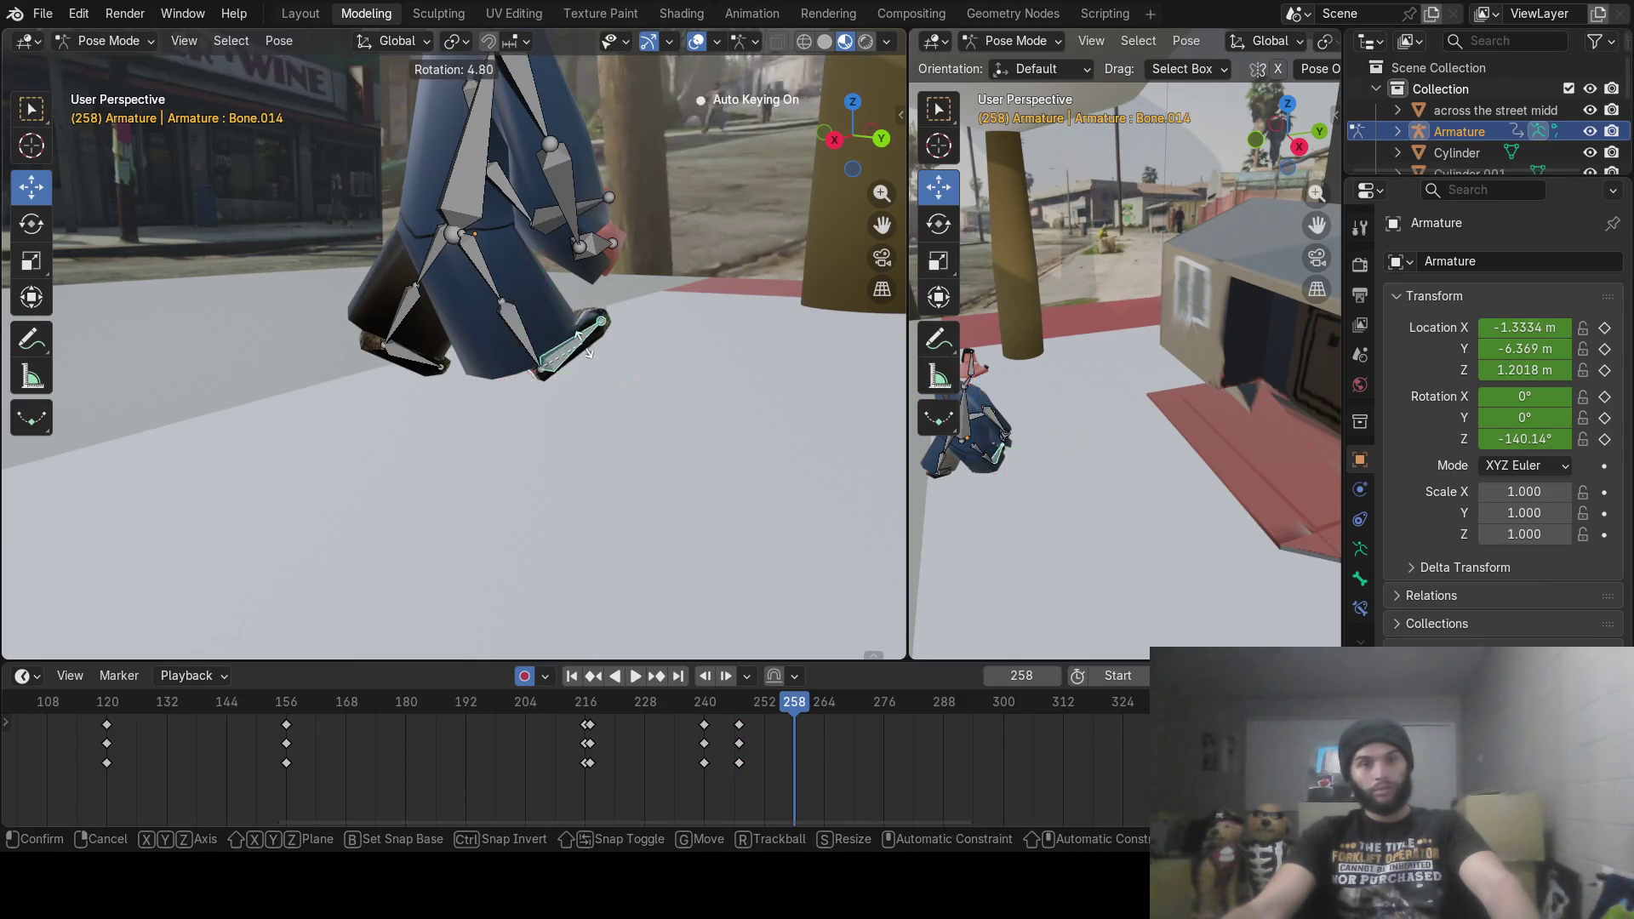
pyautogui.click(582, 353)
# Step: Swing the other leg by rotating shin Bone.010 and leg Bone.009
pyautogui.click(471, 279)
pyautogui.press('r')
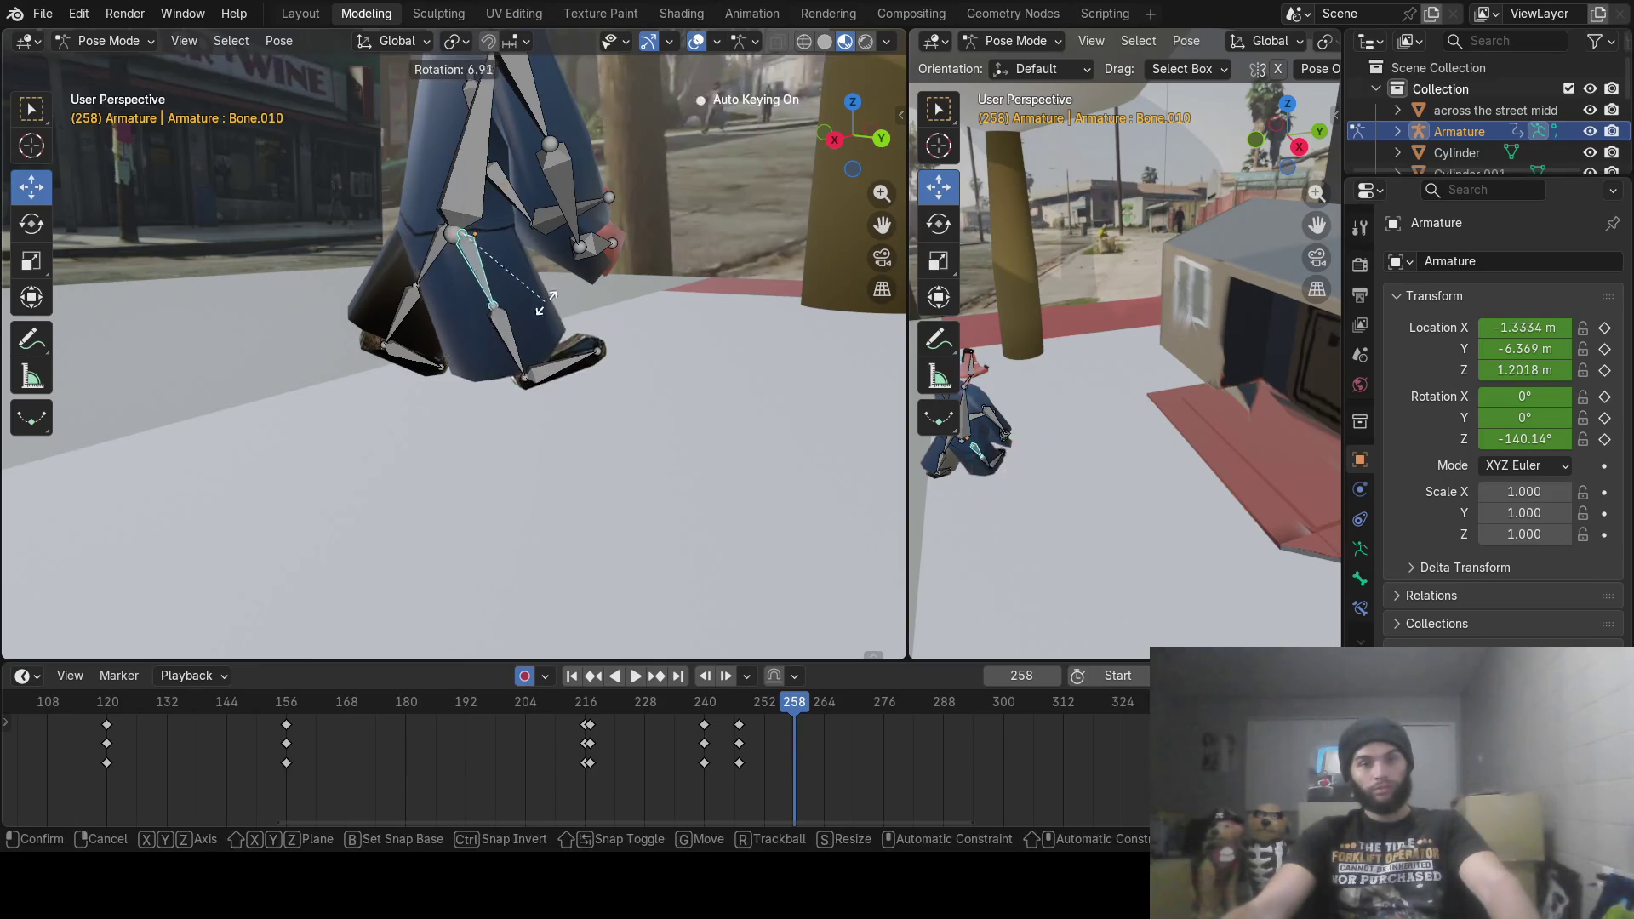
pyautogui.click(490, 352)
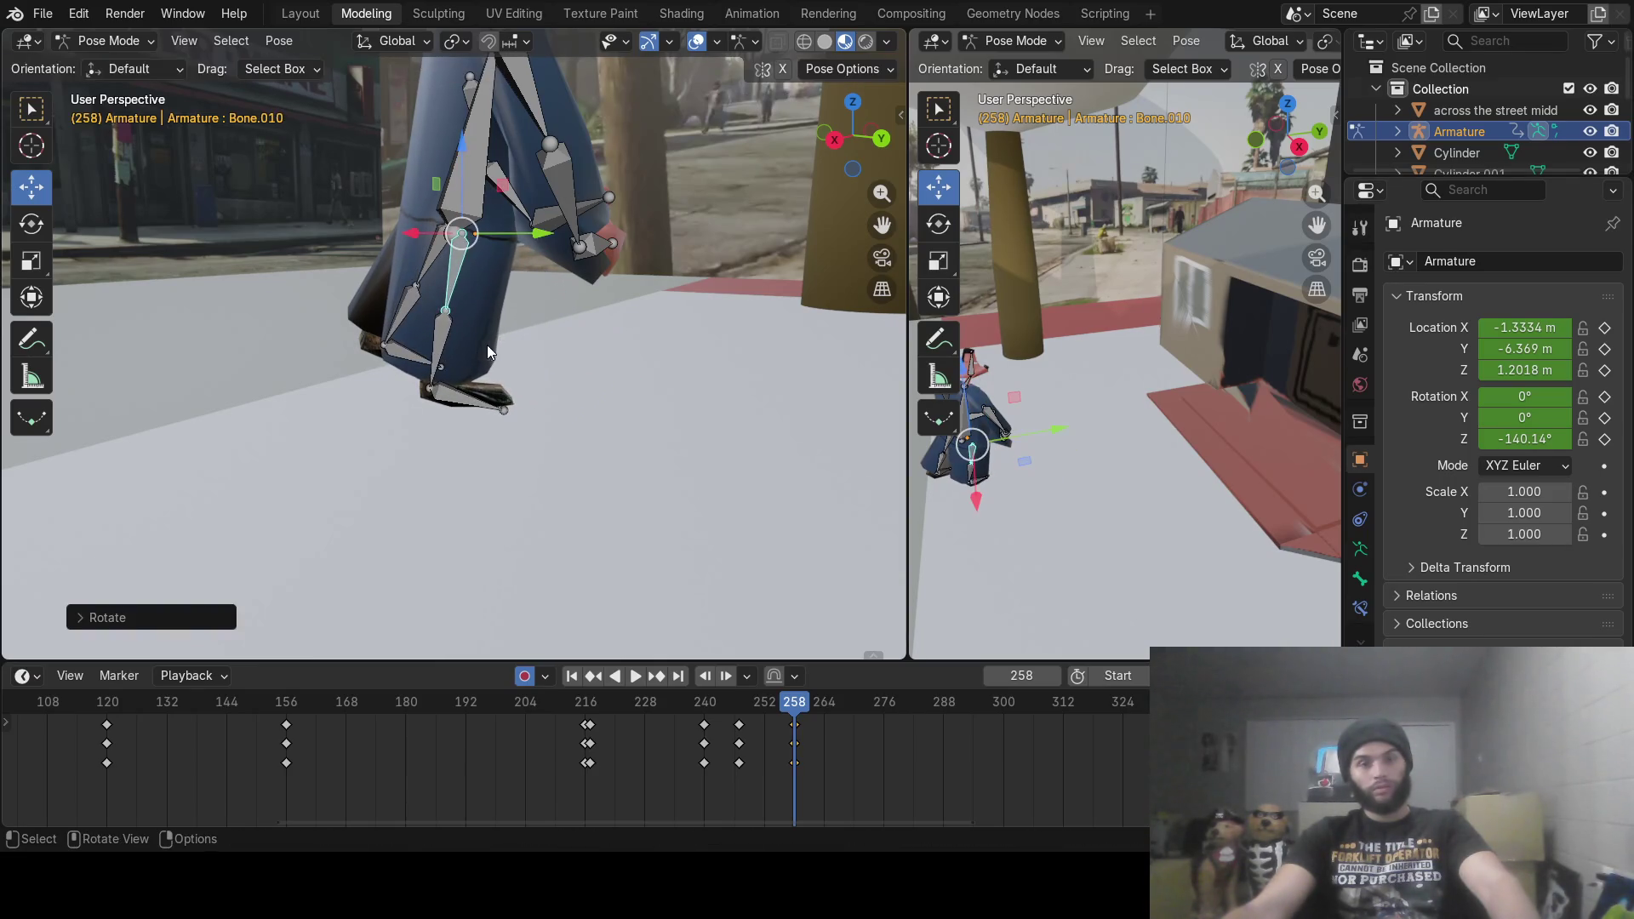
pyautogui.click(432, 263)
pyautogui.press('r')
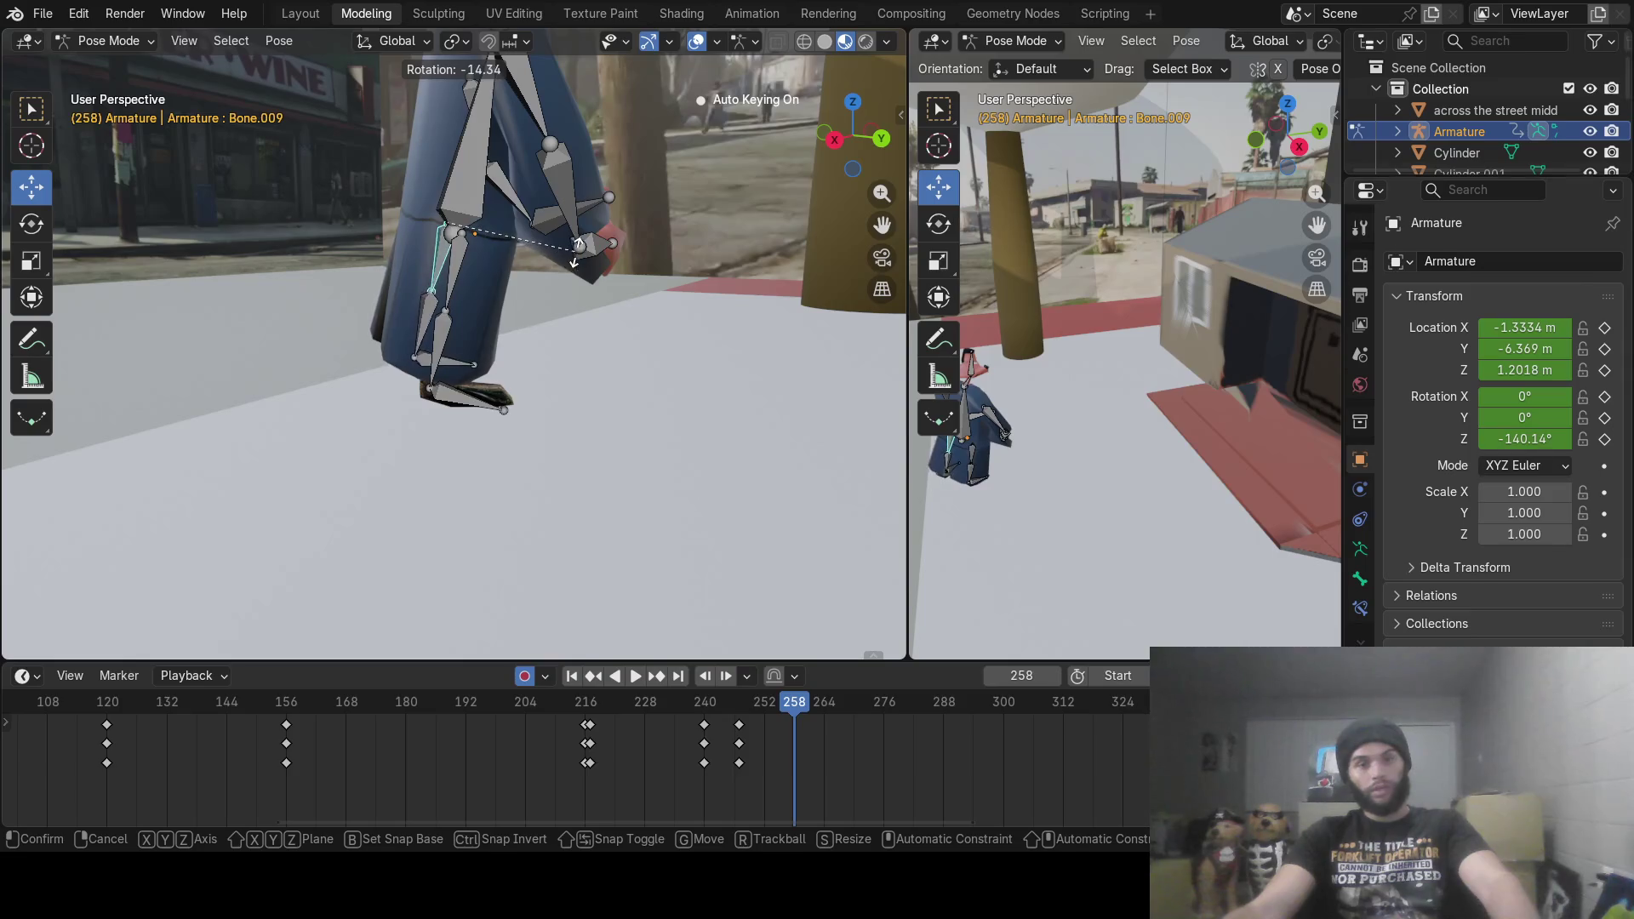
pyautogui.click(578, 253)
pyautogui.moveTo(587, 264); pyautogui.dragTo(625, 301, button='middle')
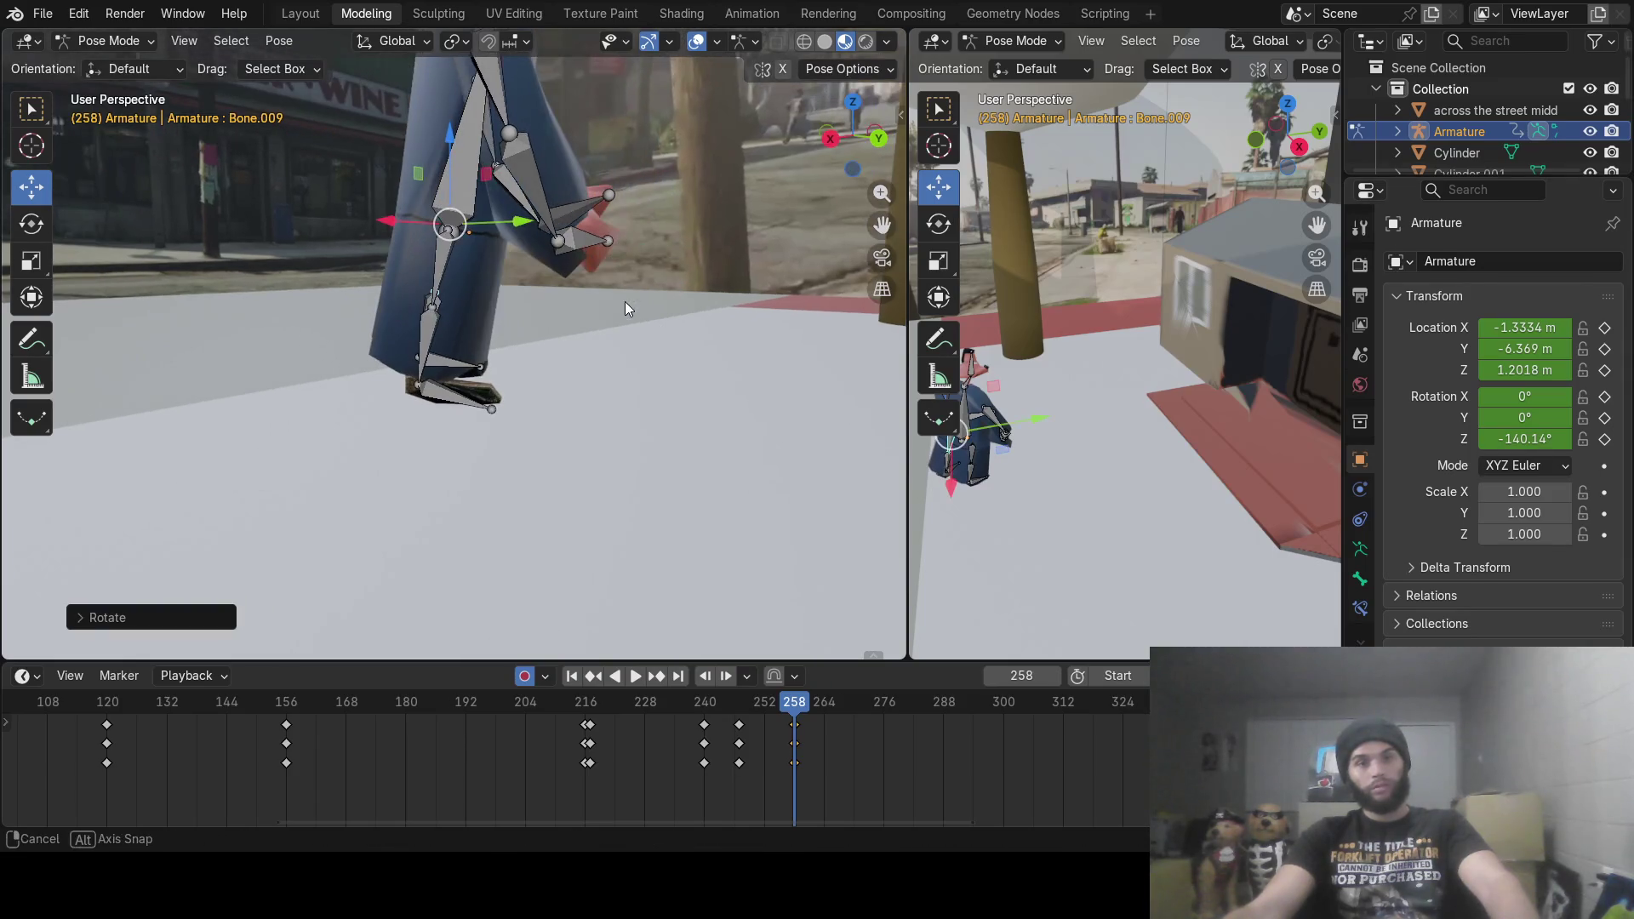
# Step: Rotate the upper leg bone further into the stride
pyautogui.click(474, 211)
pyautogui.moveTo(614, 271)
pyautogui.mouseDown(button='middle')
pyautogui.moveTo(635, 290)
pyautogui.moveTo(620, 295)
pyautogui.mouseUp(button='middle')
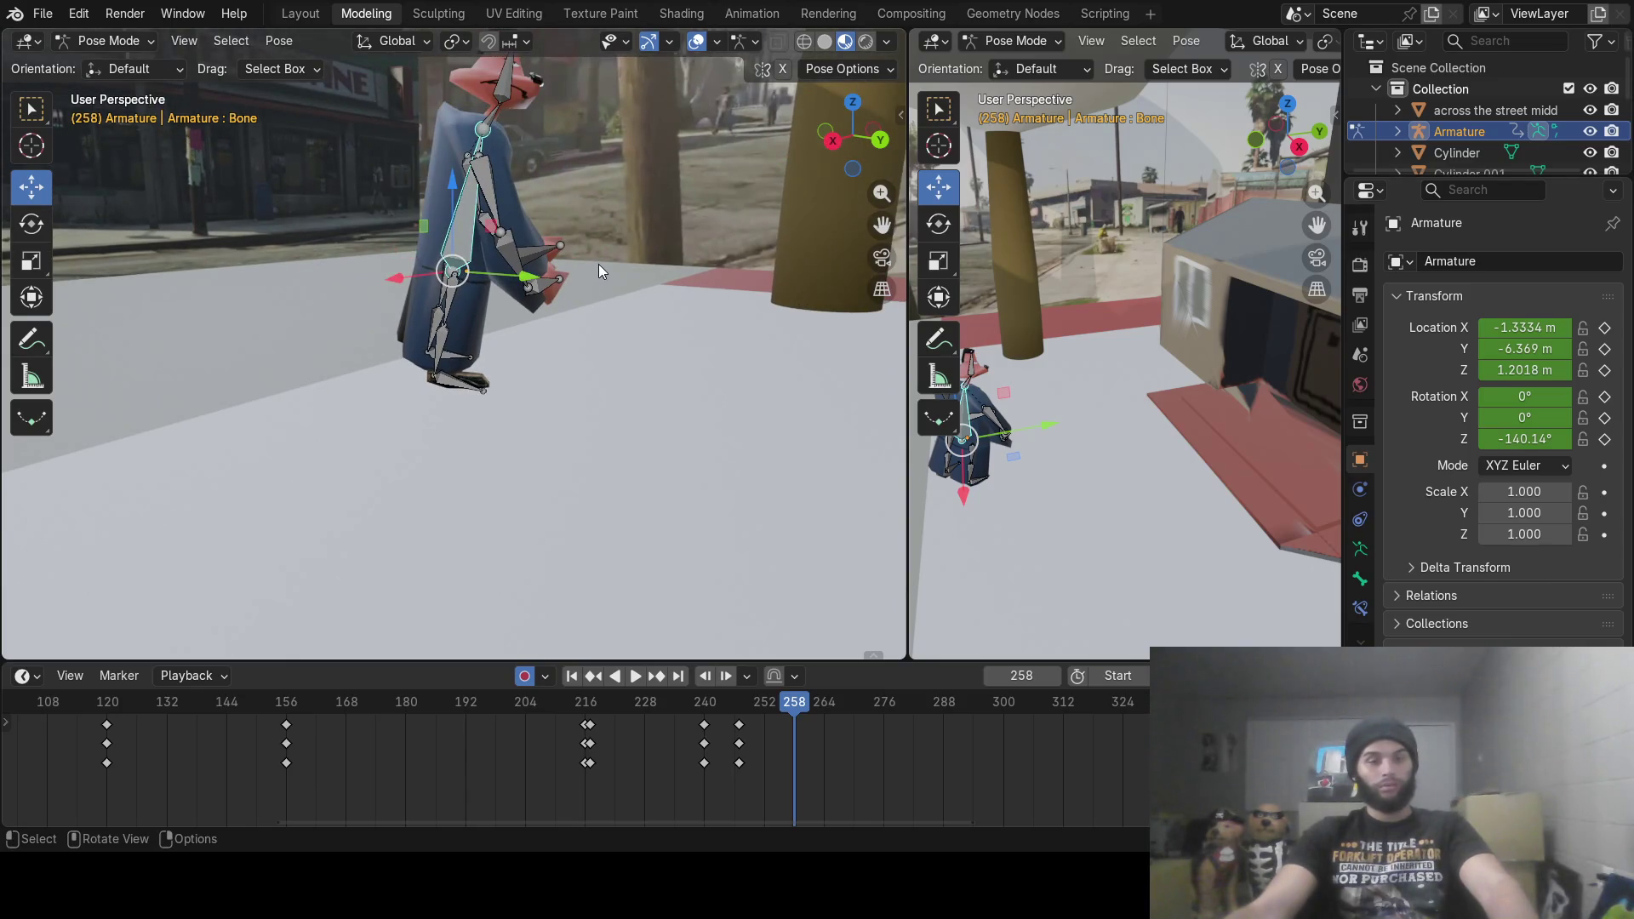
pyautogui.press('r')
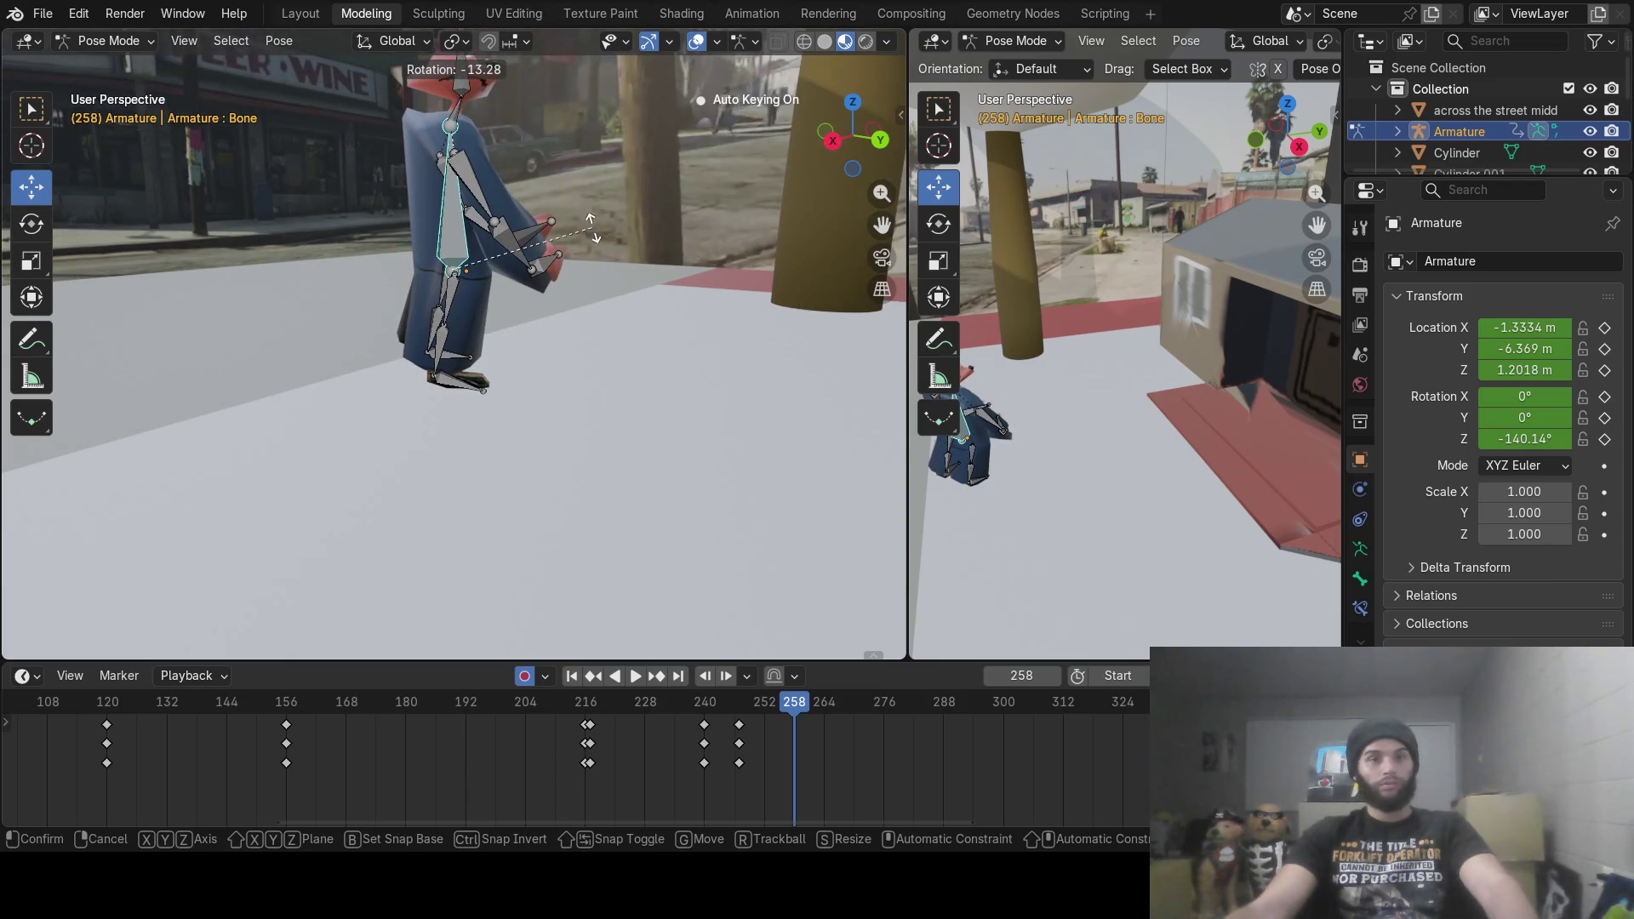
pyautogui.click(593, 226)
# Step: Refine the shin Bone.010 and leg Bone.009 rotations for the stride
pyautogui.click(455, 296)
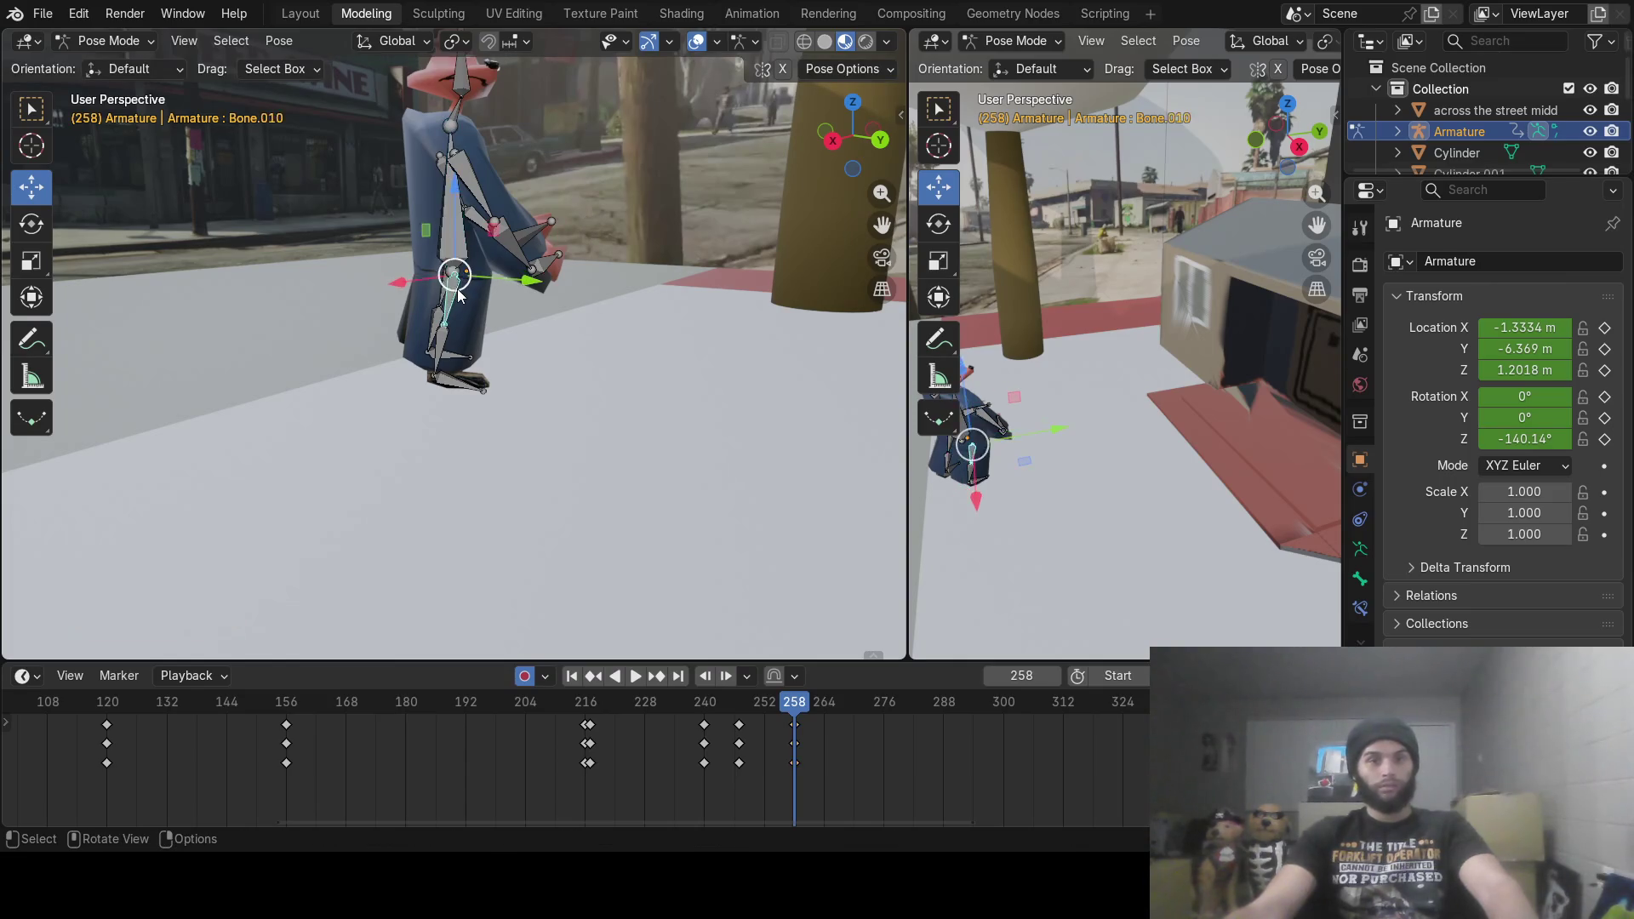
pyautogui.scroll(5, 455, 295)
pyautogui.moveTo(455, 295); pyautogui.dragTo(428, 293, button='middle')
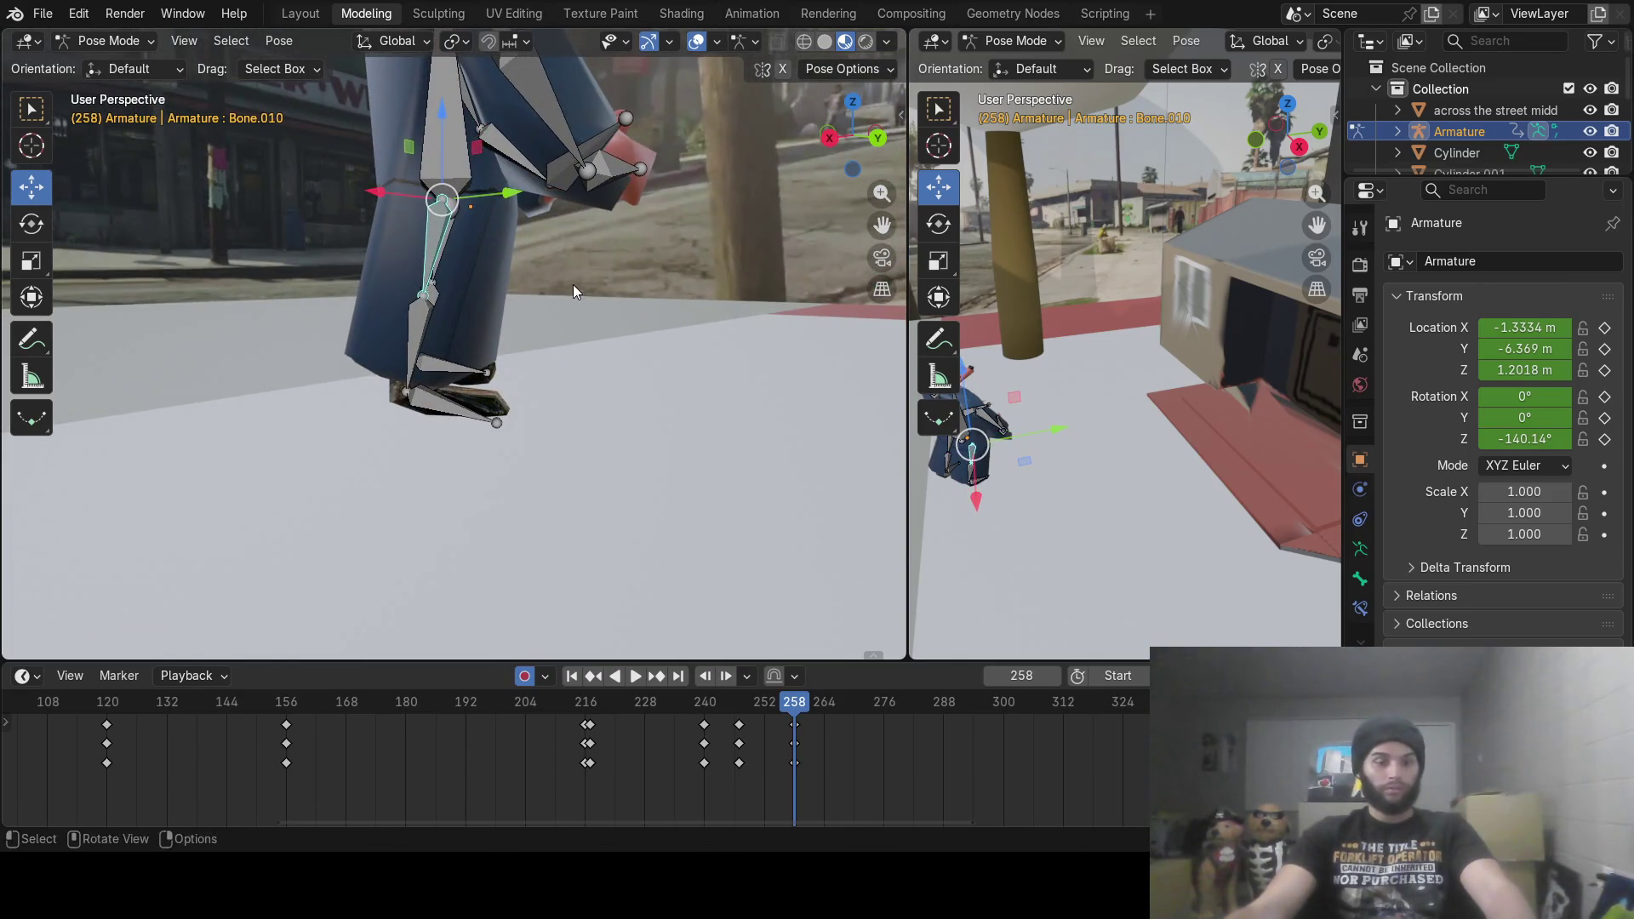
pyautogui.press('r')
pyautogui.click(591, 255)
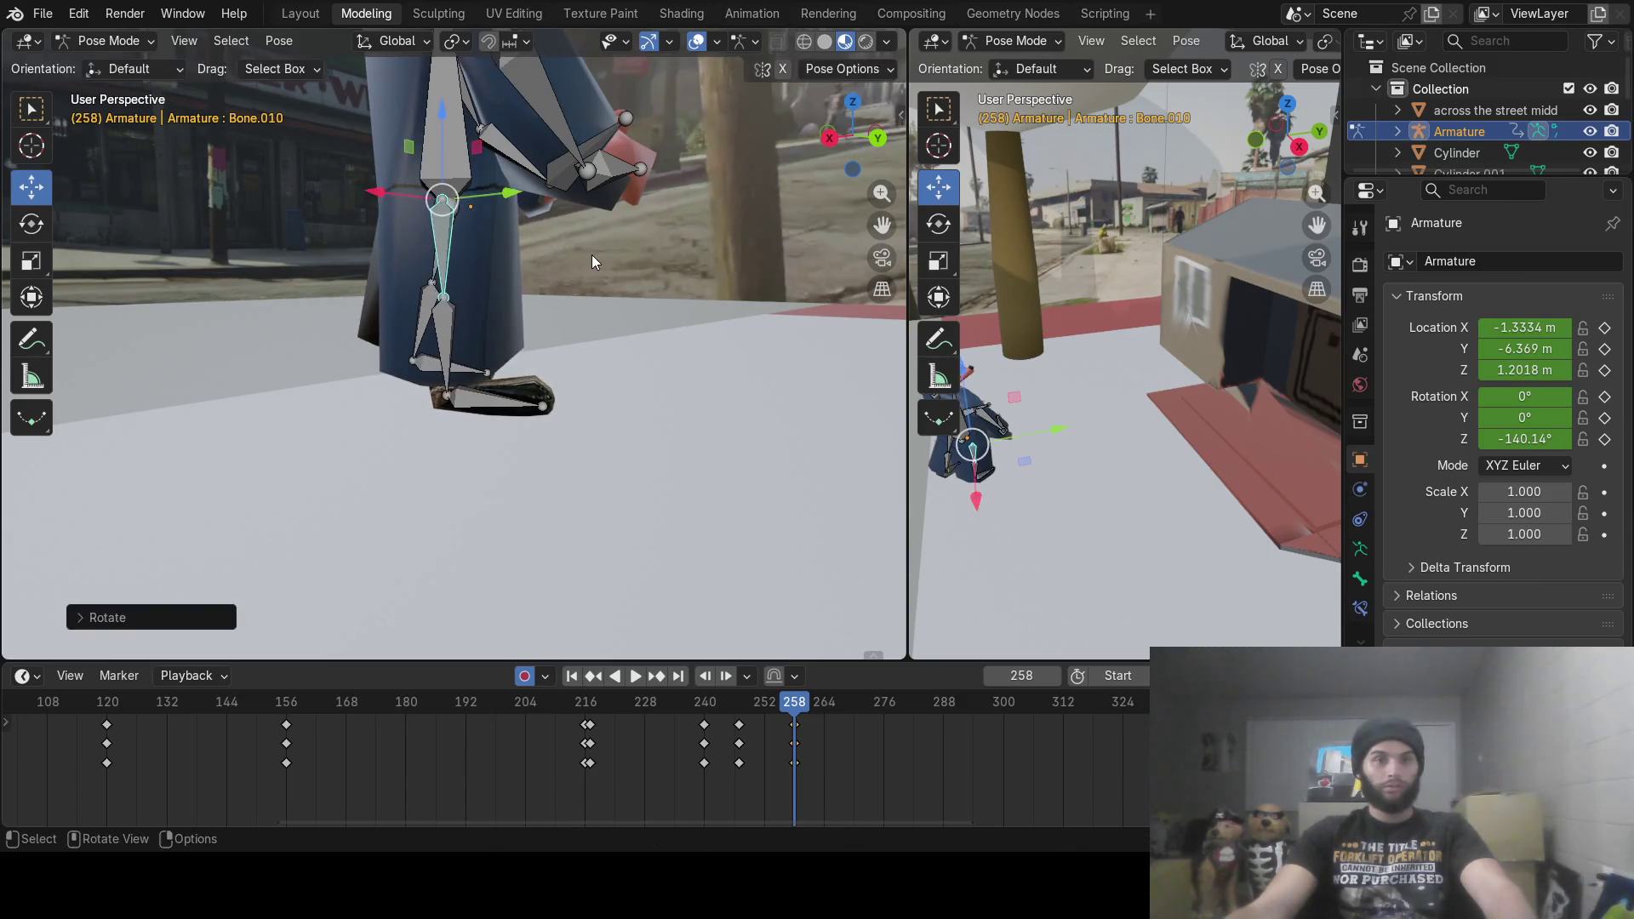
pyautogui.click(436, 274)
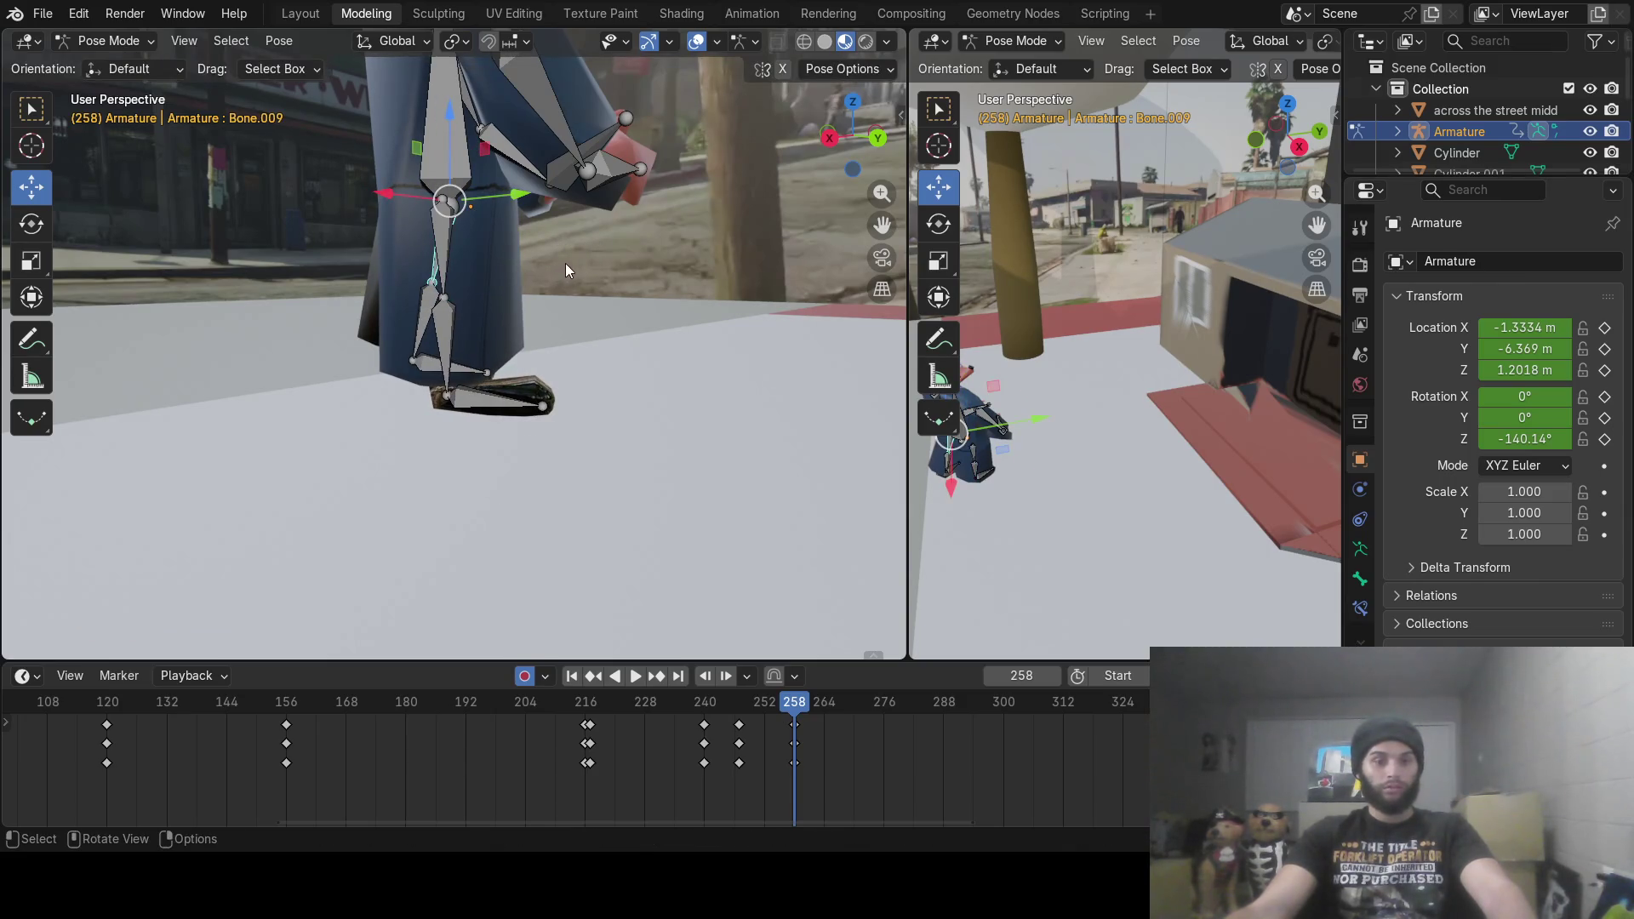
pyautogui.press('r')
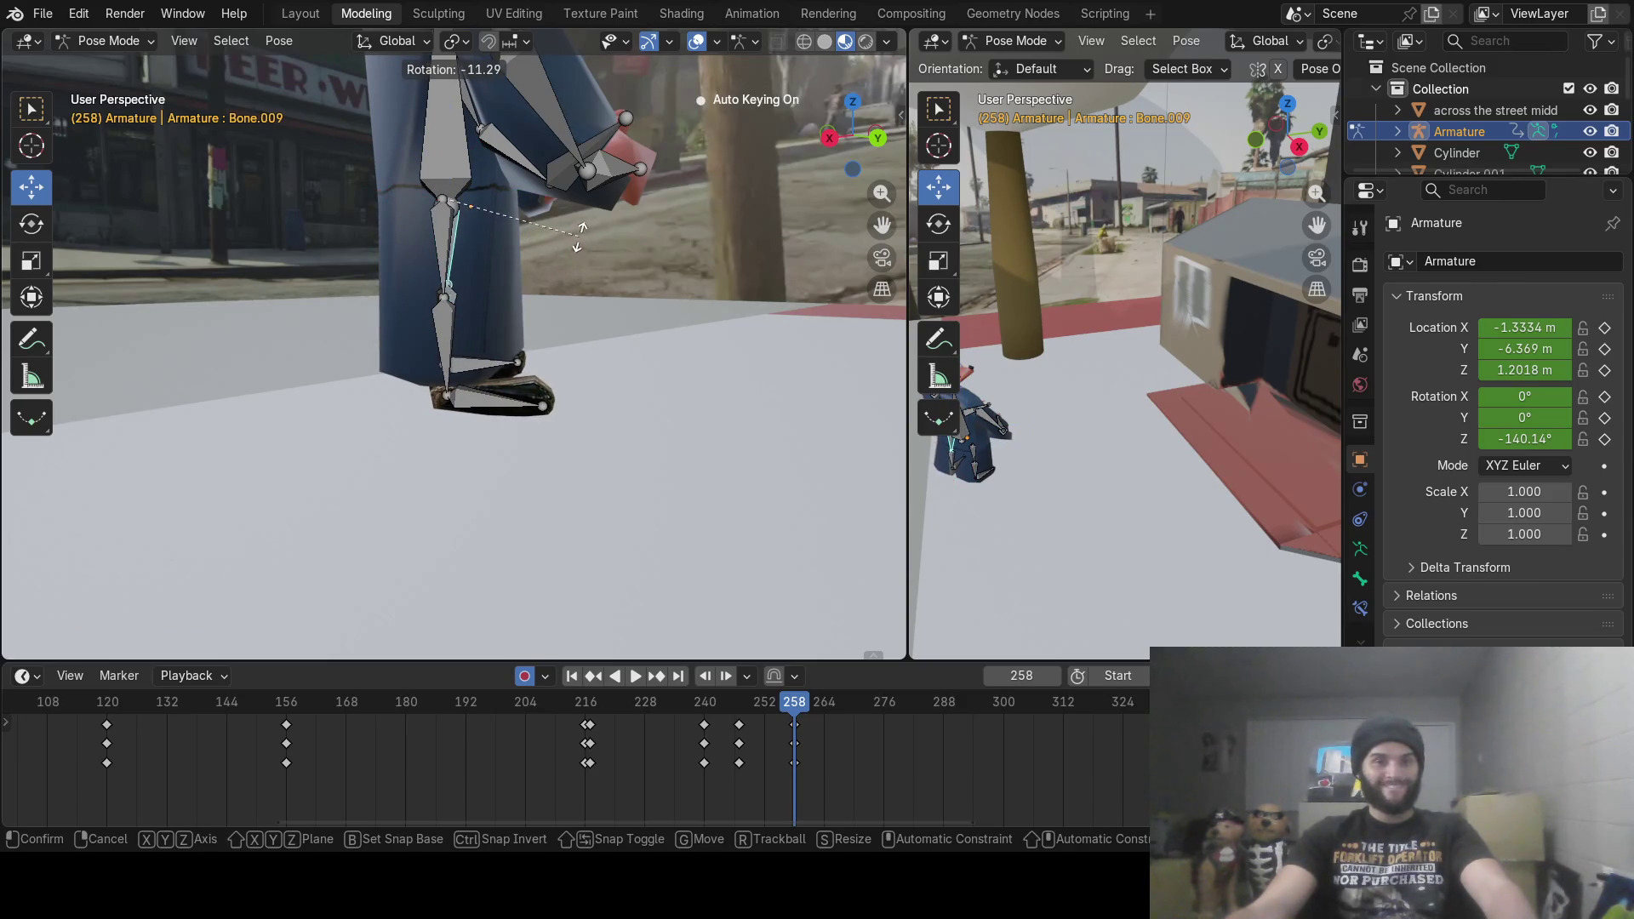
pyautogui.click(587, 242)
pyautogui.moveTo(642, 270)
pyautogui.mouseDown(button='middle')
pyautogui.moveTo(560, 309)
pyautogui.moveTo(597, 320)
pyautogui.moveTo(444, 344)
pyautogui.mouseUp(button='middle')
pyautogui.scroll(-3, 555, 308)
pyautogui.click(327, 263)
# Step: Swing left forearm Bone.007 and right forearm Bone.004 outward and down
pyautogui.press('r')
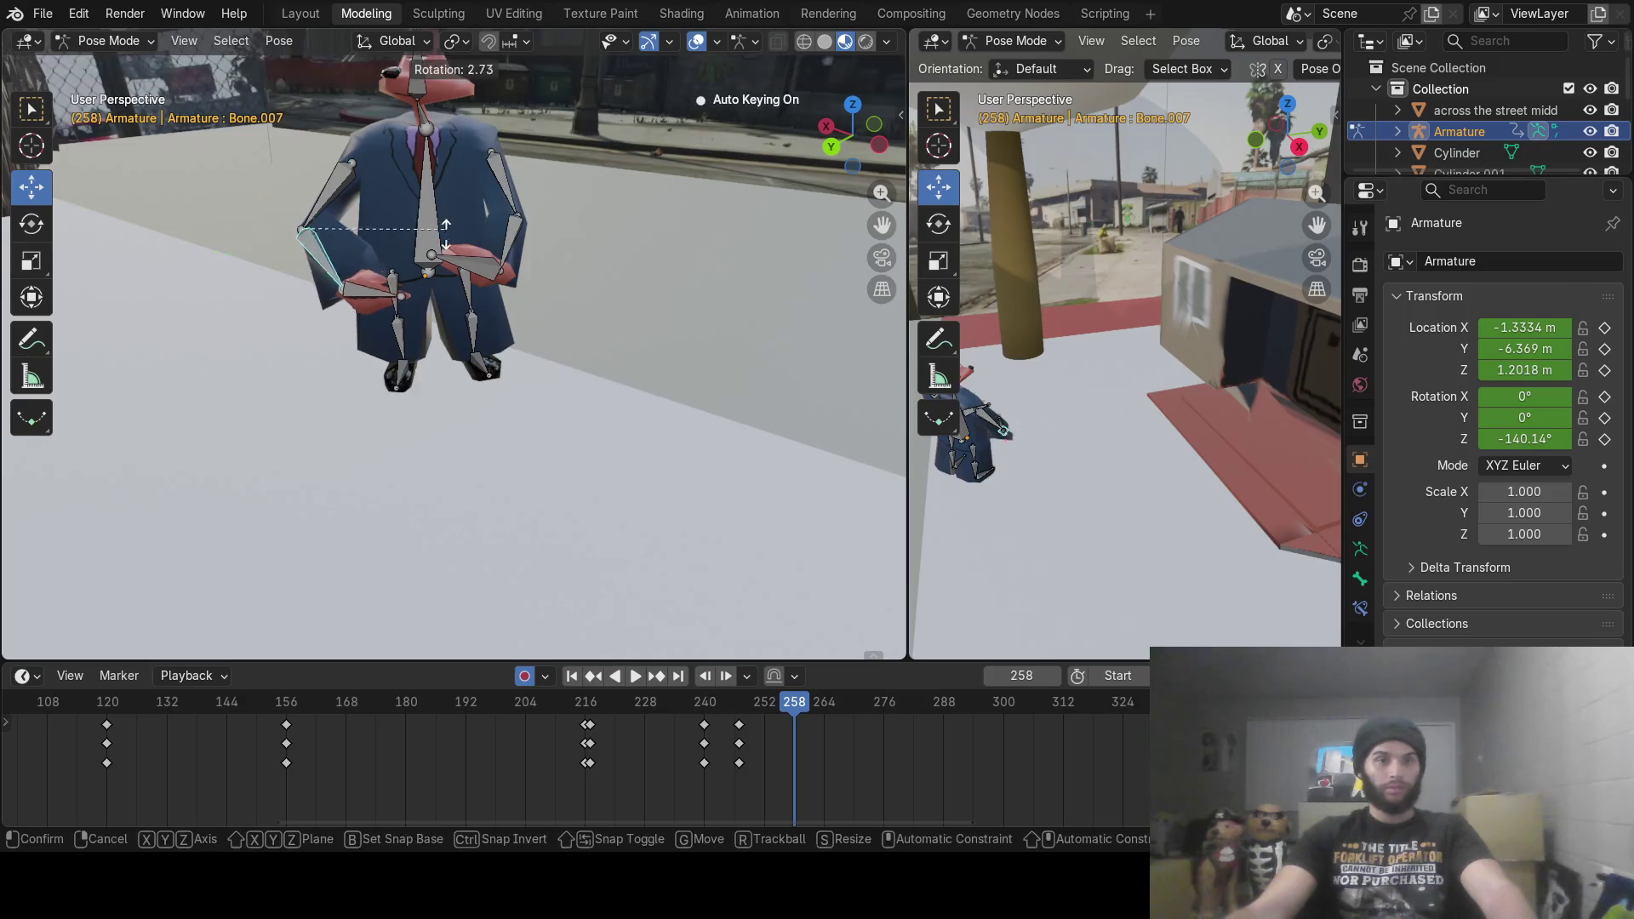
pyautogui.click(360, 338)
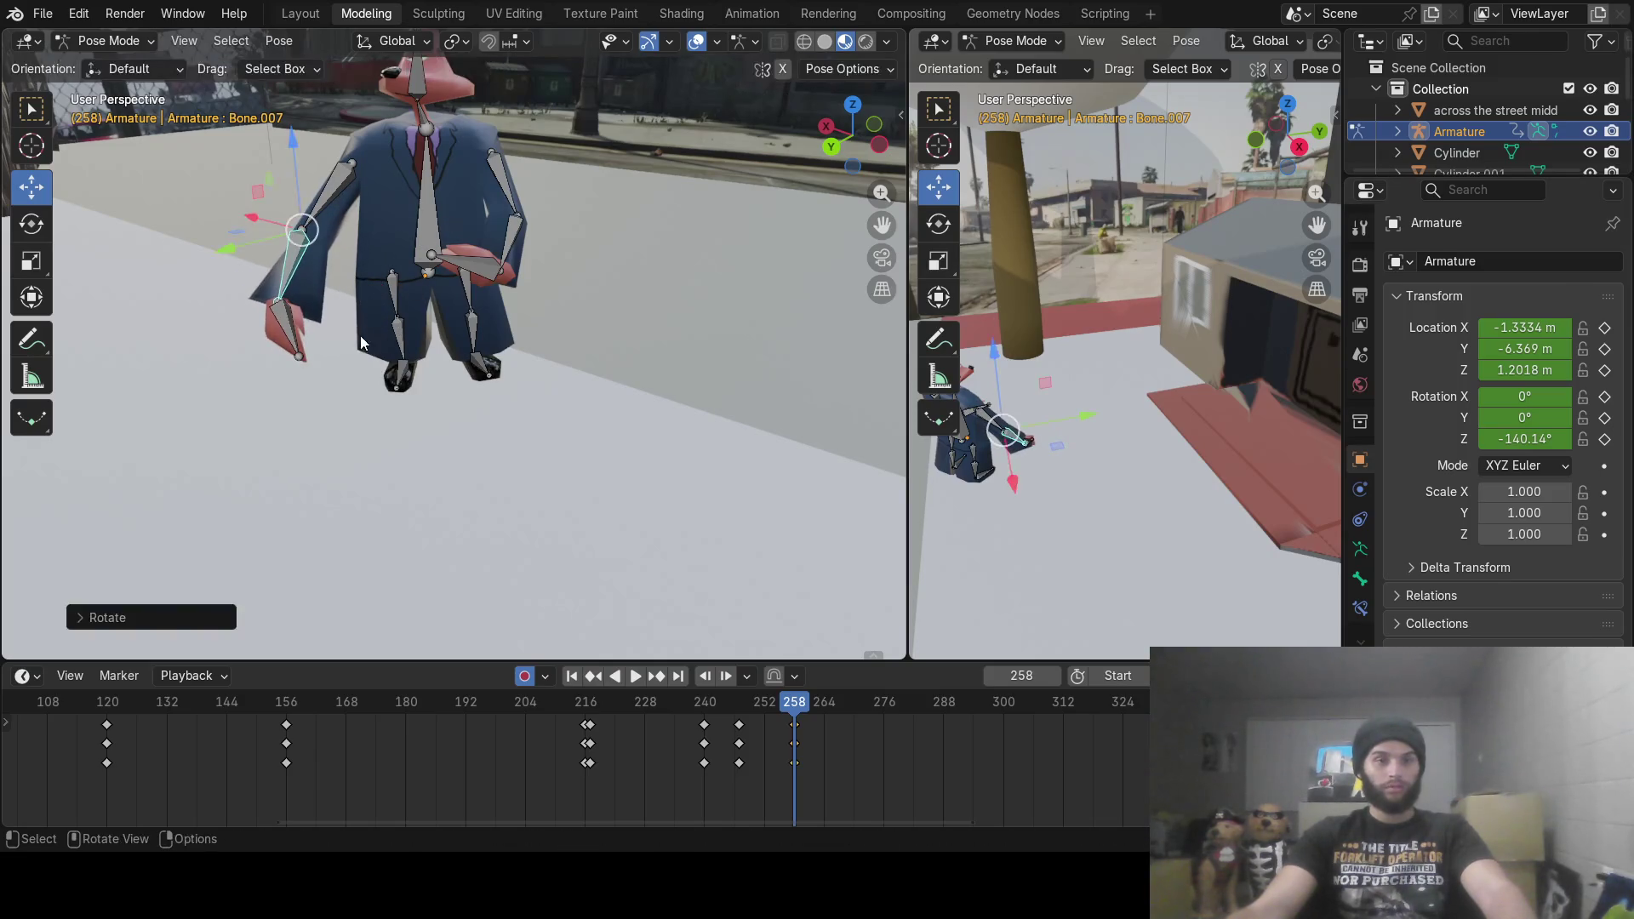
pyautogui.click(514, 243)
pyautogui.press('r')
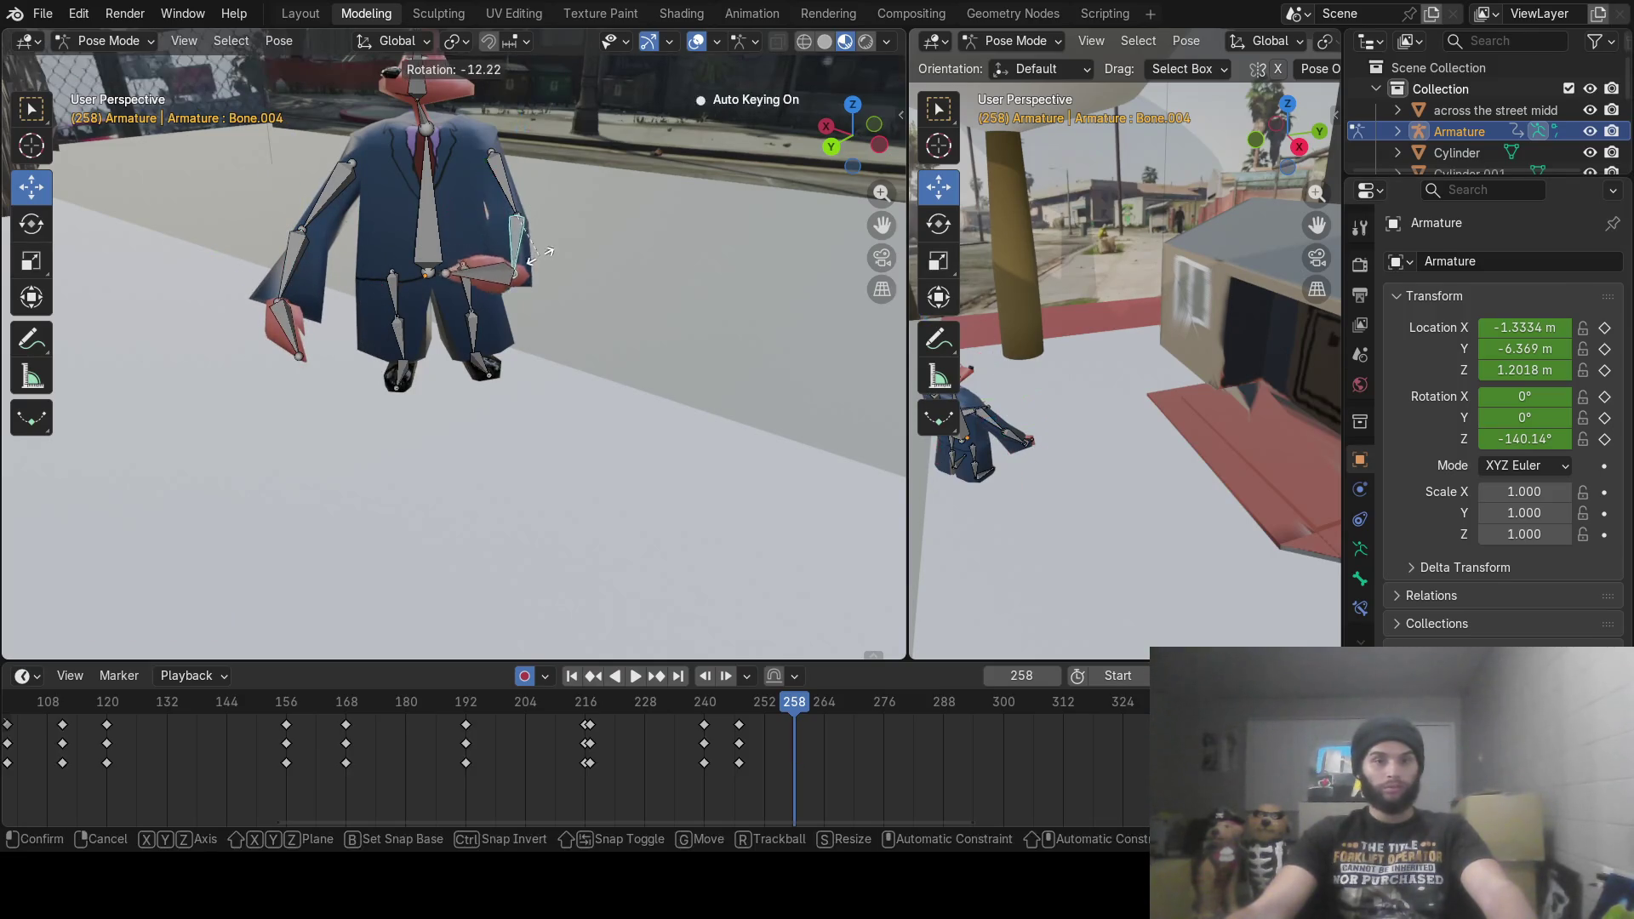
pyautogui.click(569, 248)
# Step: Rotate hand Bone.005 and tilt foot Bone.008 downward
pyautogui.click(526, 283)
pyautogui.moveTo(528, 286)
pyautogui.mouseDown(button='middle')
pyautogui.moveTo(509, 432)
pyautogui.moveTo(476, 376)
pyautogui.moveTo(356, 271)
pyautogui.mouseUp(button='middle')
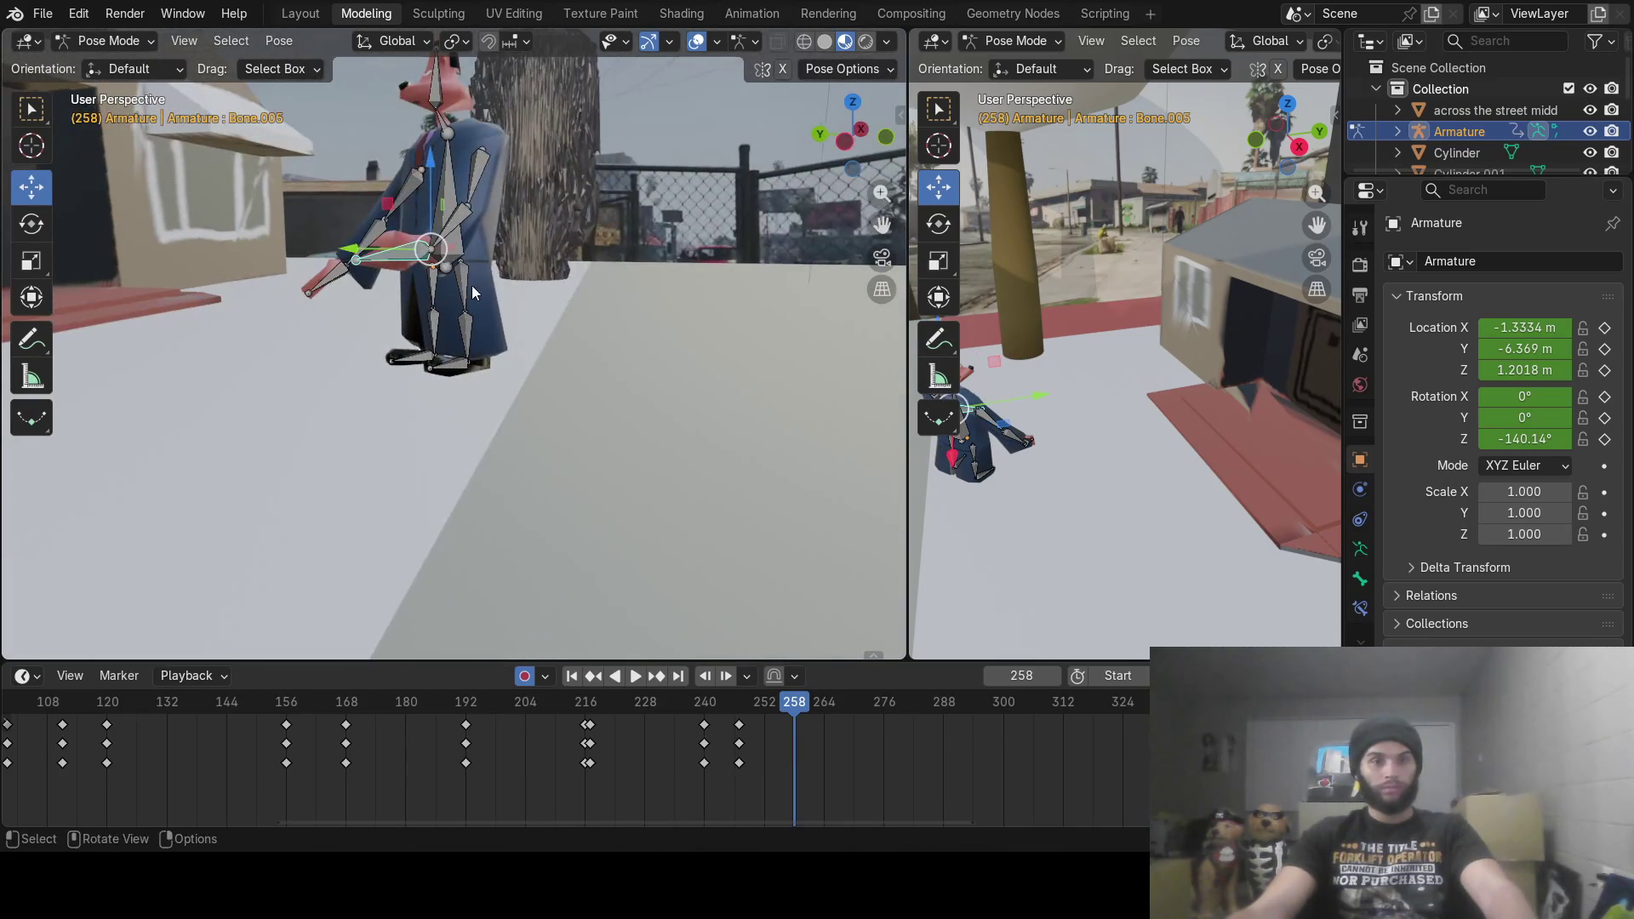
pyautogui.press('r')
pyautogui.click(471, 263)
pyautogui.moveTo(471, 262)
pyautogui.mouseDown(button='middle')
pyautogui.moveTo(523, 282)
pyautogui.moveTo(652, 287)
pyautogui.mouseUp(button='middle')
pyautogui.moveTo(385, 325); pyautogui.dragTo(505, 388, button='middle')
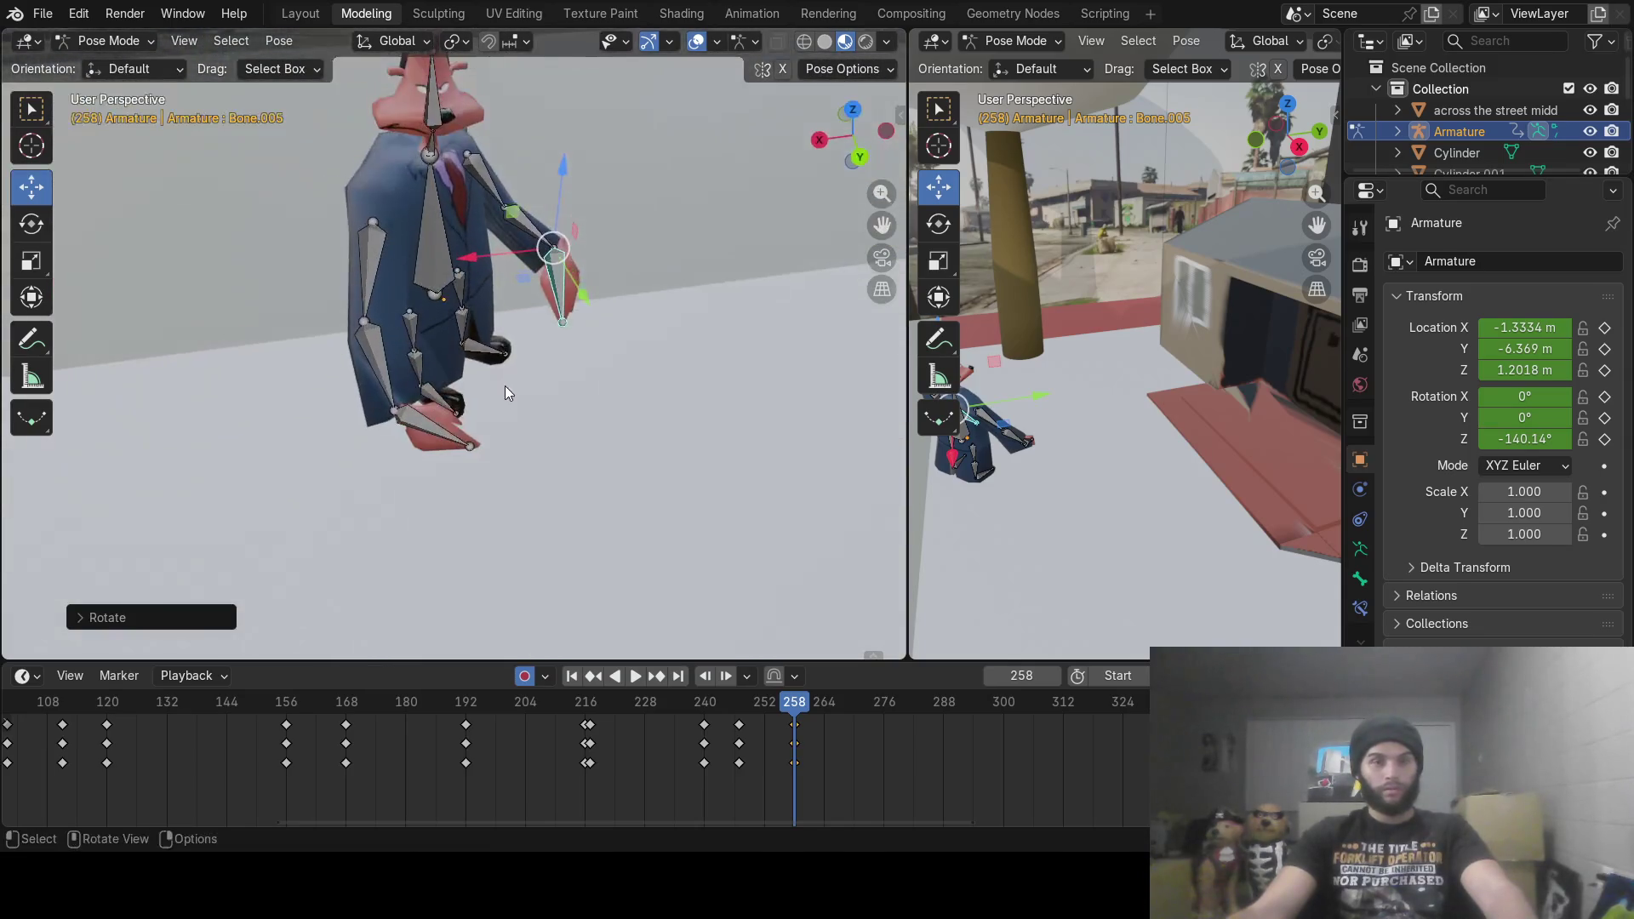
pyautogui.click(422, 420)
pyautogui.press('r')
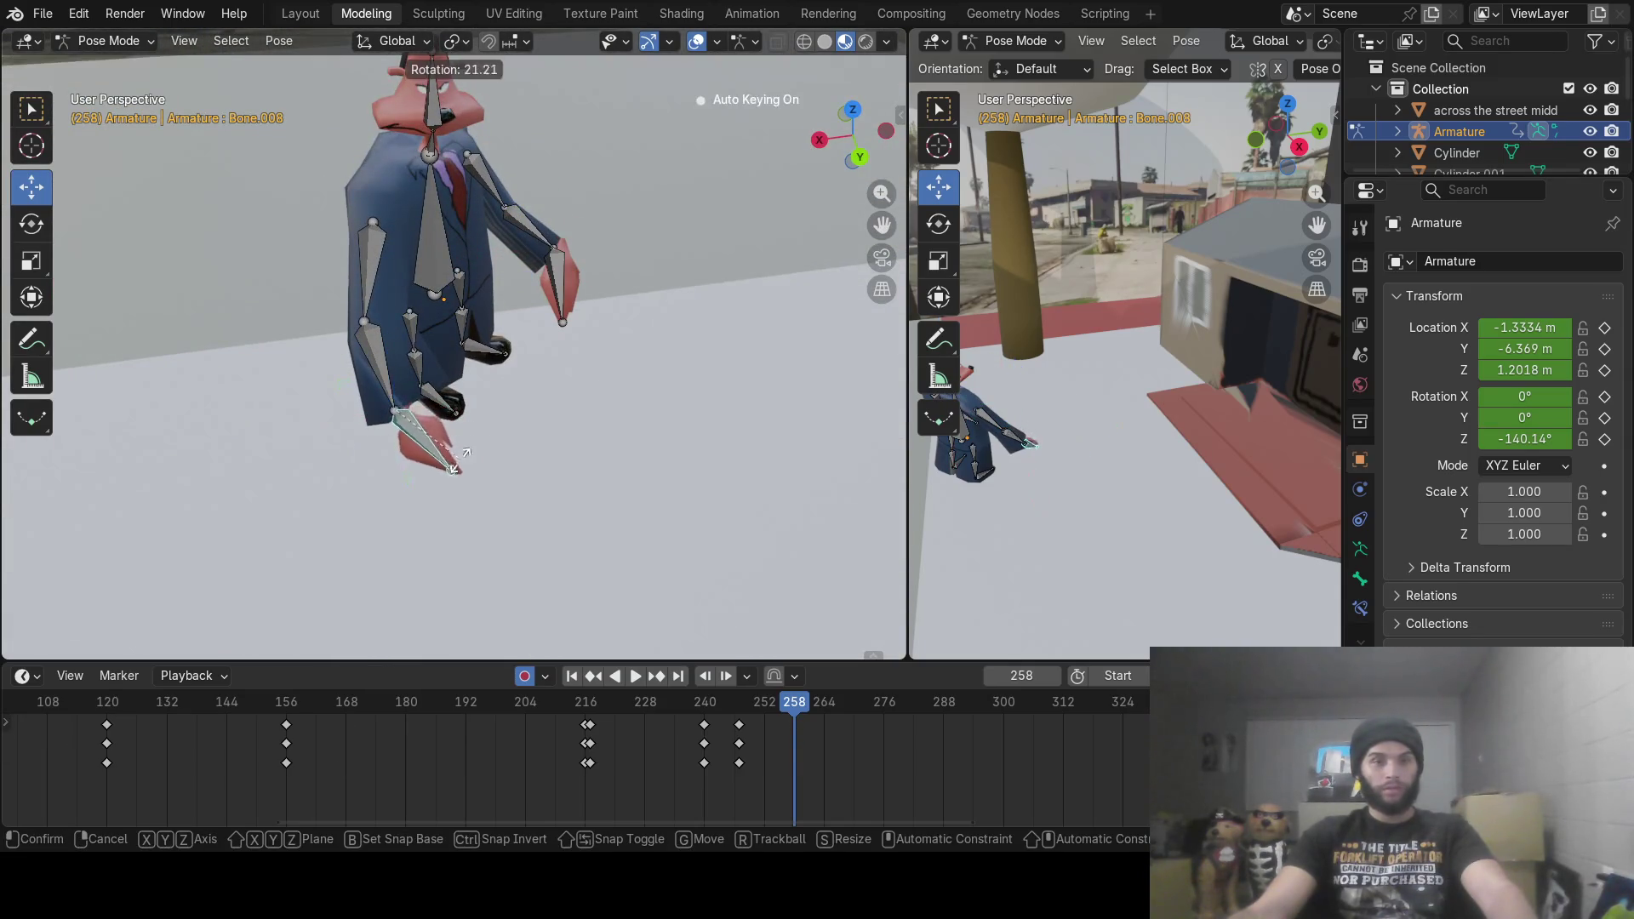
pyautogui.click(439, 404)
# Step: Scrub the timeline and recentre the view to review the frame 258 pose
pyautogui.moveTo(439, 404)
pyautogui.mouseDown(button='middle')
pyautogui.moveTo(772, 316)
pyautogui.moveTo(692, 605)
pyautogui.mouseUp(button='middle')
pyautogui.moveTo(713, 709)
pyautogui.mouseDown()
pyautogui.moveTo(565, 712)
pyautogui.moveTo(781, 715)
pyautogui.moveTo(560, 718)
pyautogui.moveTo(806, 720)
pyautogui.moveTo(667, 720)
pyautogui.moveTo(793, 719)
pyautogui.mouseUp()
pyautogui.moveTo(528, 439); pyautogui.dragTo(693, 400, button='middle')
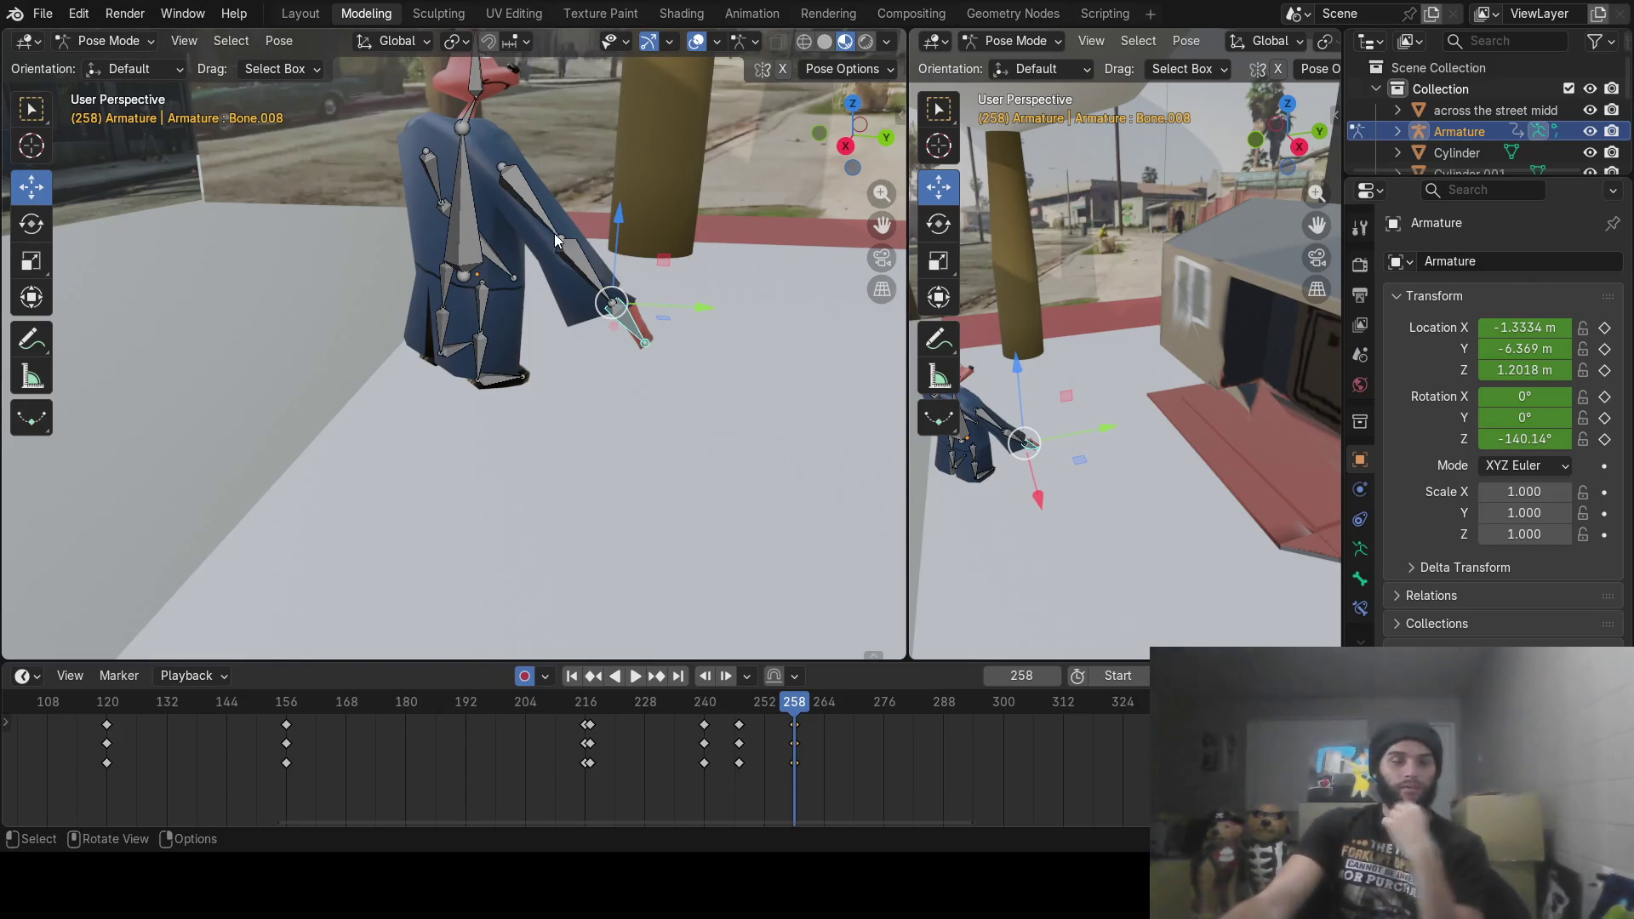
pyautogui.keyDown('shift'); pyautogui.moveTo(555, 239); pyautogui.dragTo(538, 333, button='middle'); pyautogui.keyUp('shift')
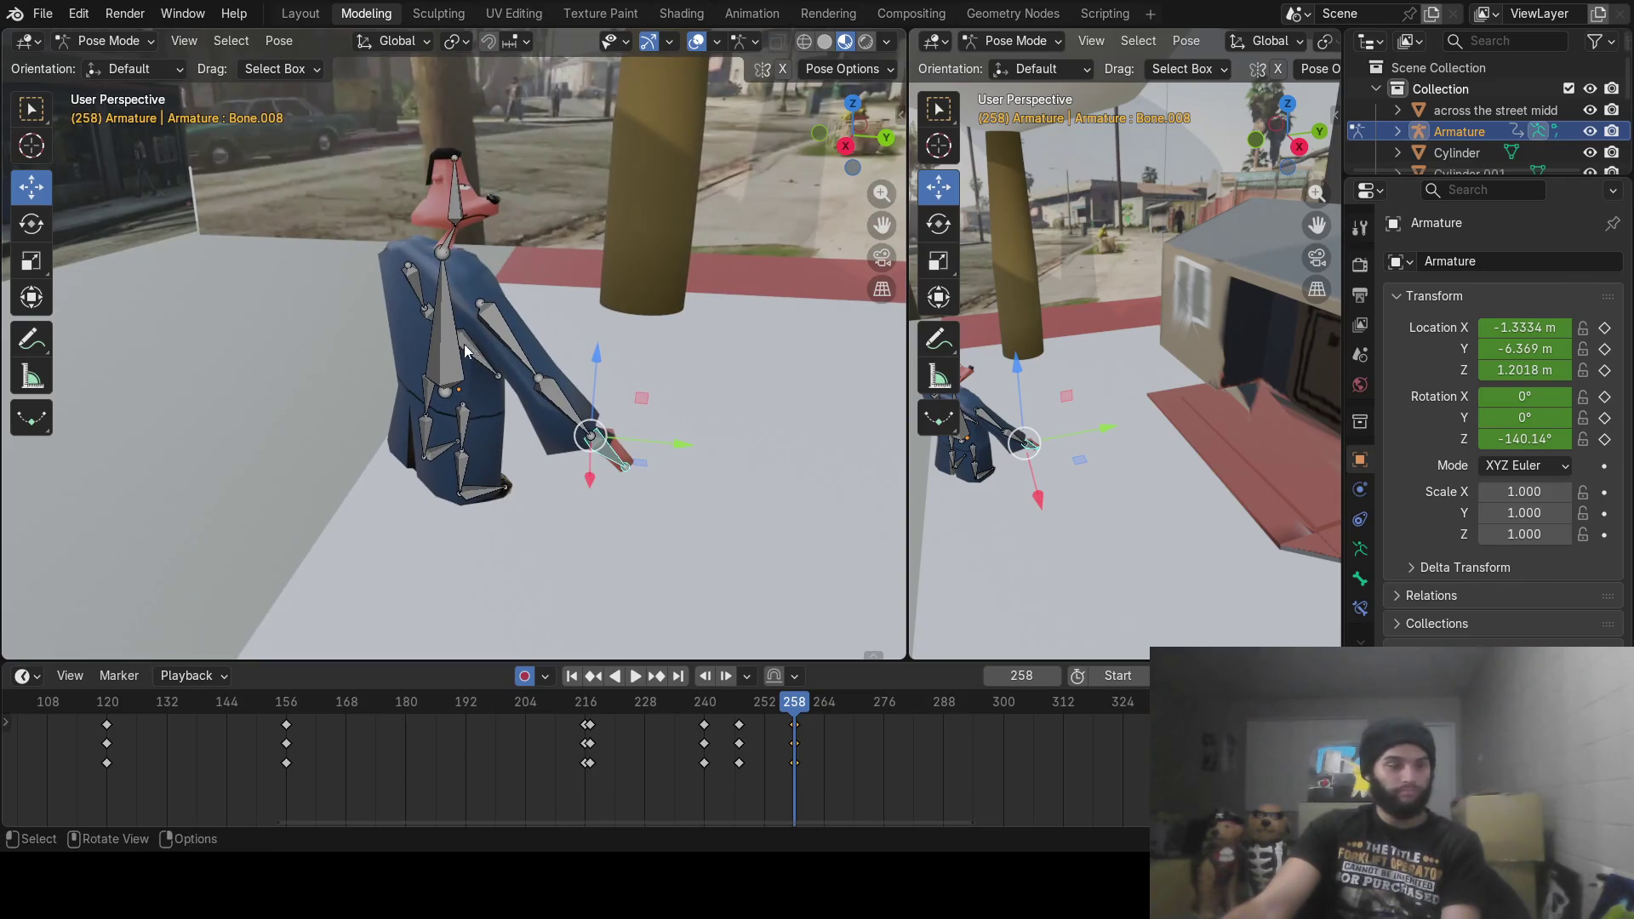
pyautogui.click(99, 39)
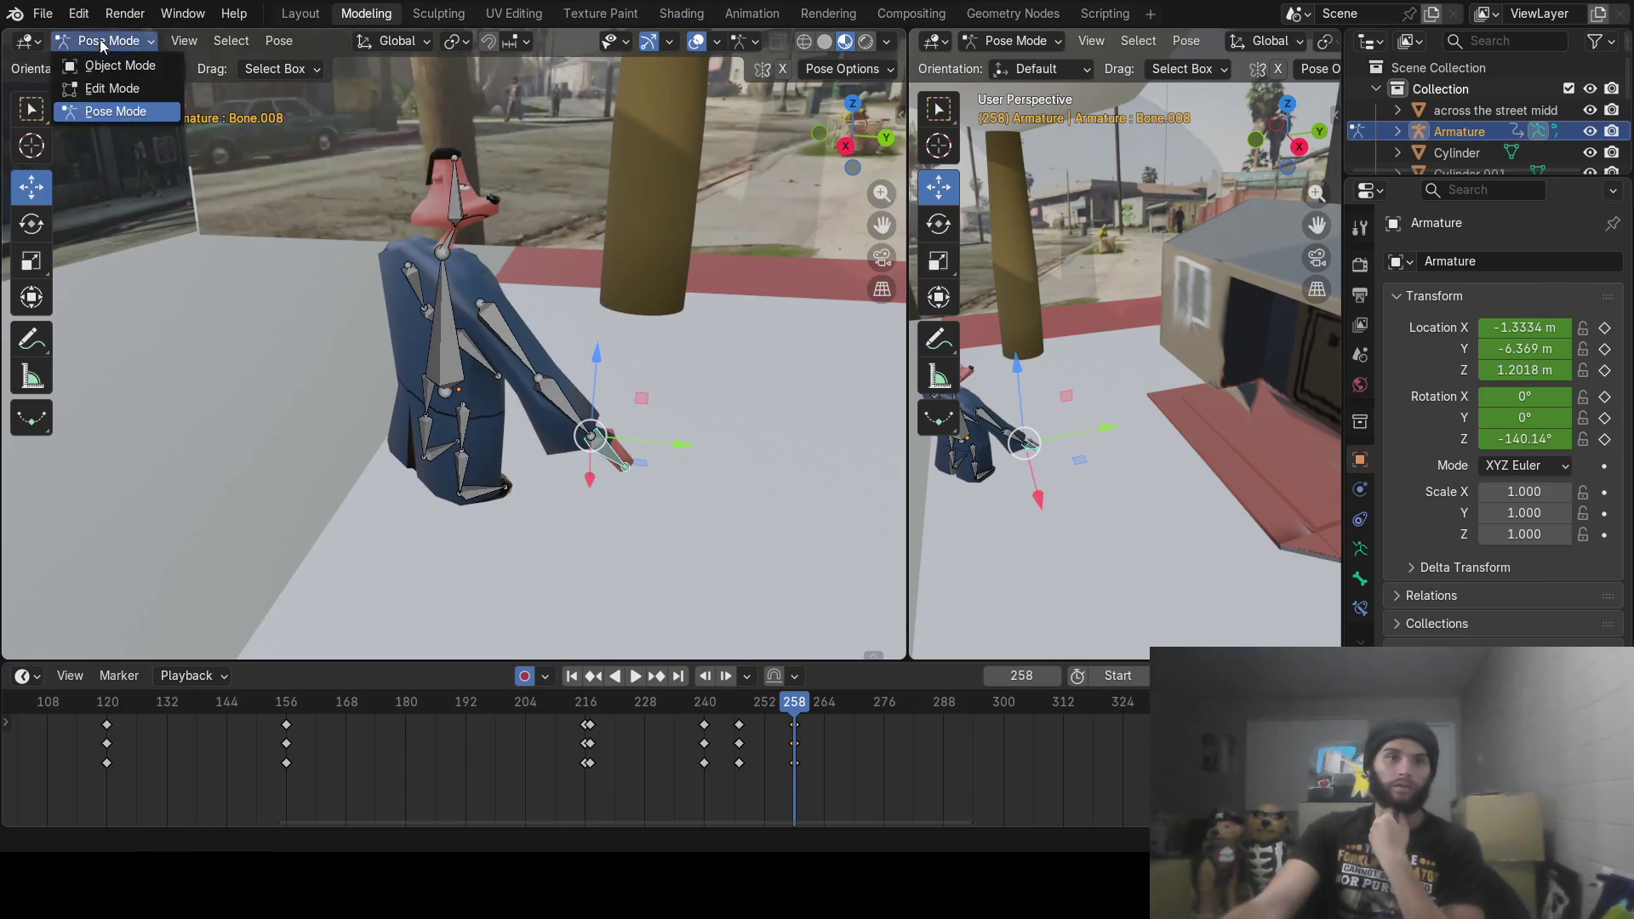
# Step: In Object Mode, key the armature at Y -6.5565 m on frame 258 and review playback
pyautogui.click(112, 63)
pyautogui.moveTo(737, 696)
pyautogui.mouseDown()
pyautogui.moveTo(681, 703)
pyautogui.moveTo(794, 717)
pyautogui.mouseUp()
pyautogui.moveTo(547, 396); pyautogui.dragTo(511, 400)
pyautogui.press('space')
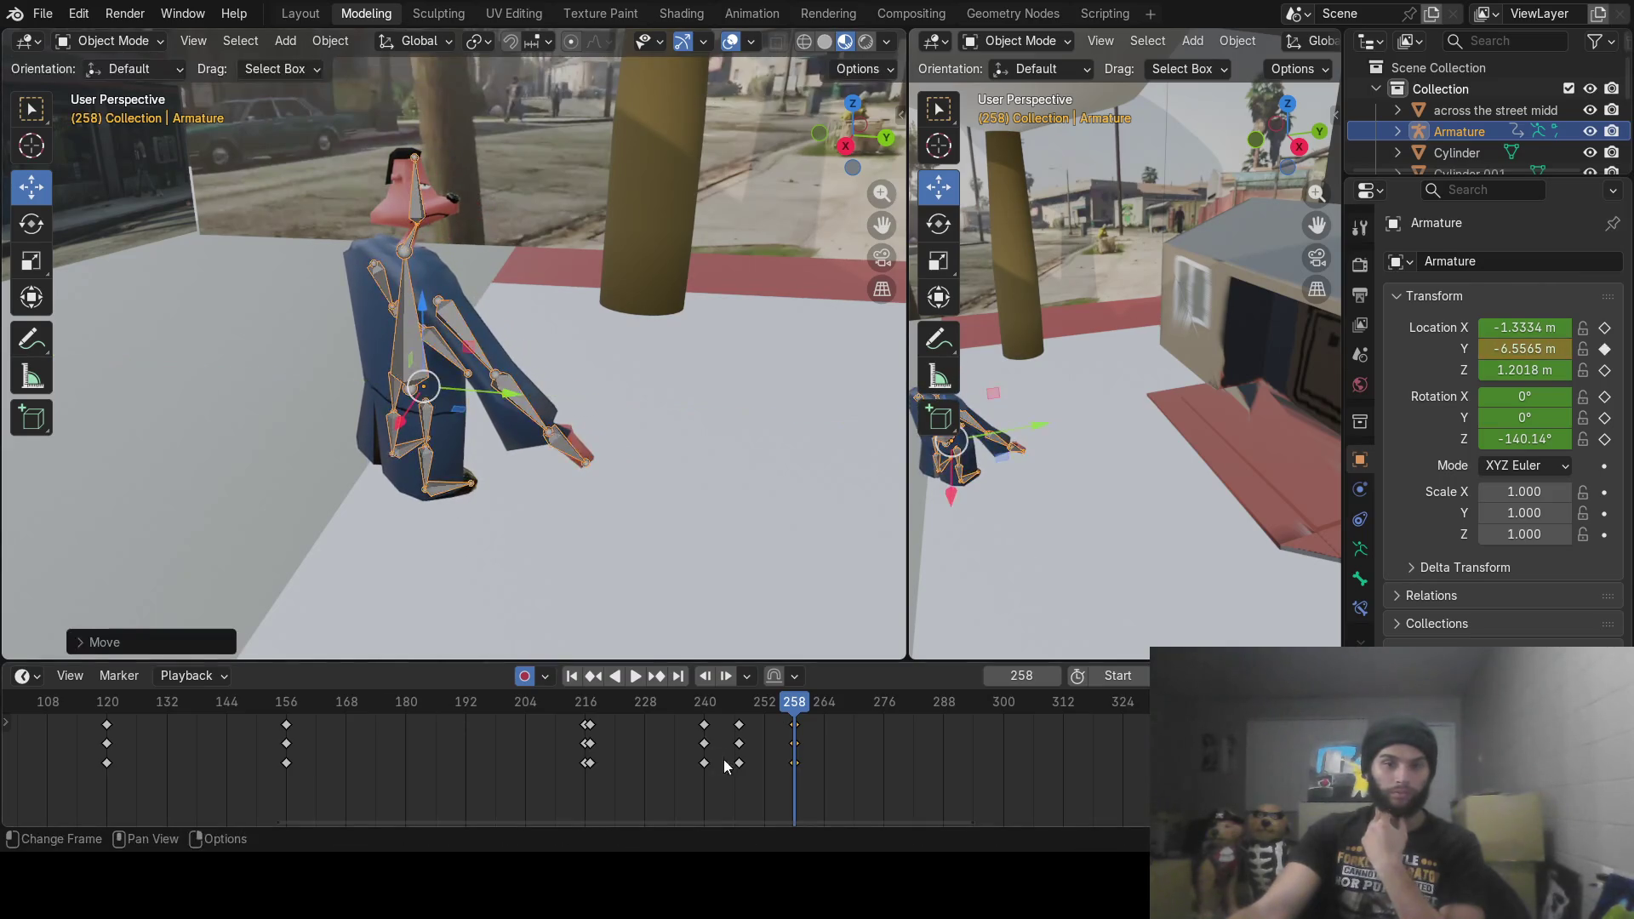
pyautogui.moveTo(772, 715)
pyautogui.mouseDown()
pyautogui.moveTo(794, 715)
pyautogui.moveTo(703, 717)
pyautogui.moveTo(794, 724)
pyautogui.mouseUp()
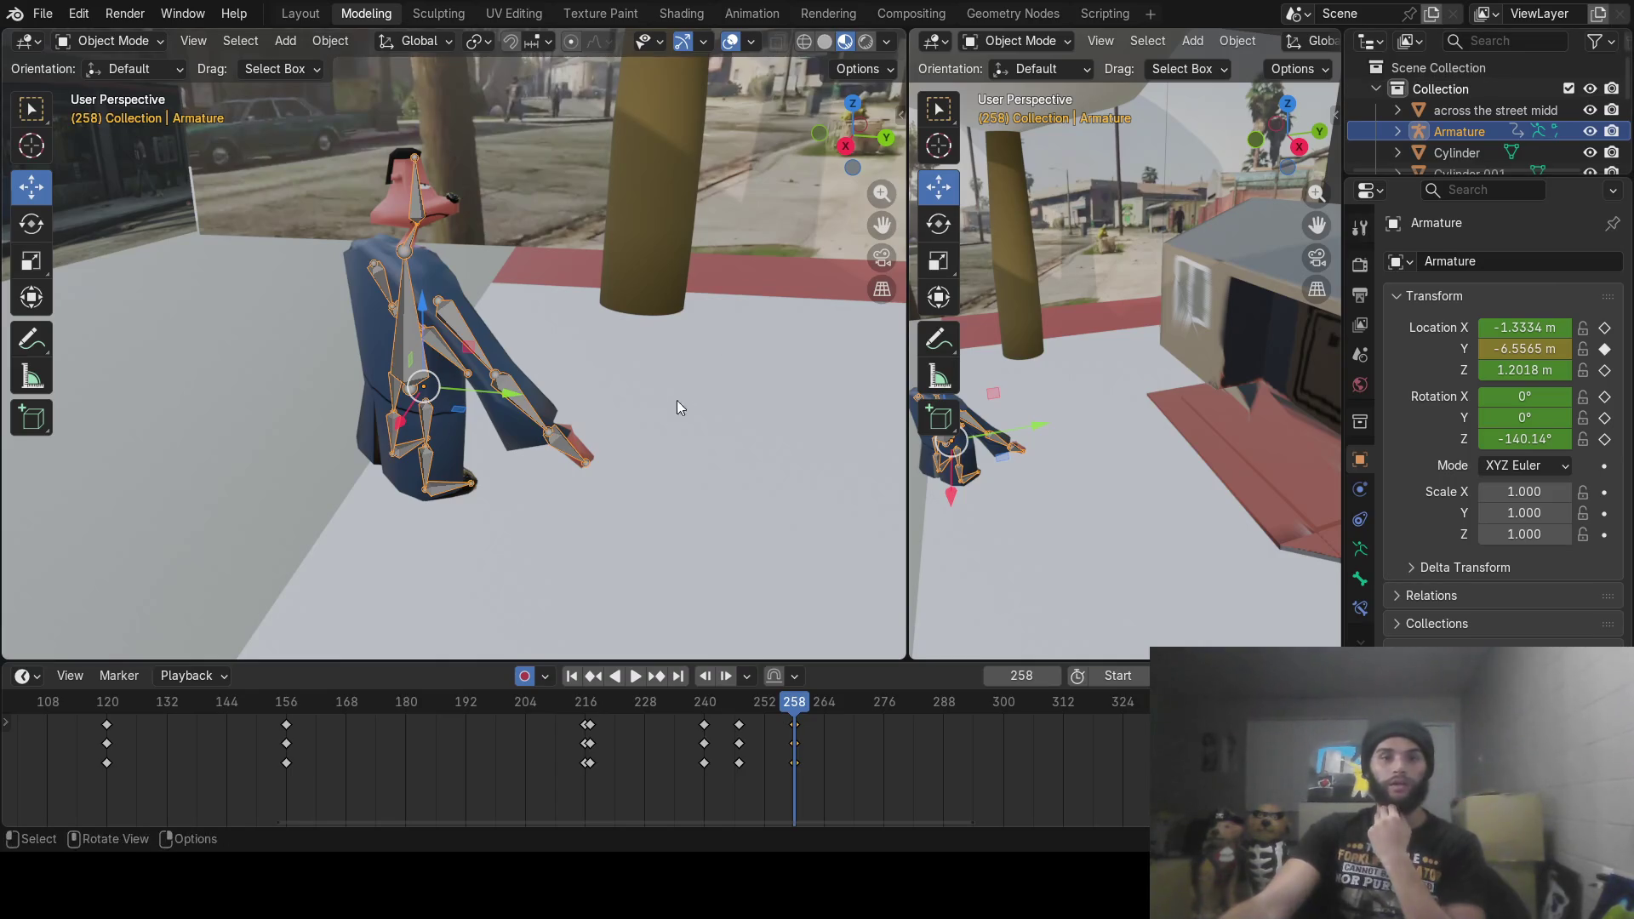
pyautogui.moveTo(662, 406)
pyautogui.mouseDown(button='middle')
pyautogui.moveTo(513, 412)
pyautogui.moveTo(579, 498)
pyautogui.mouseUp(button='middle')
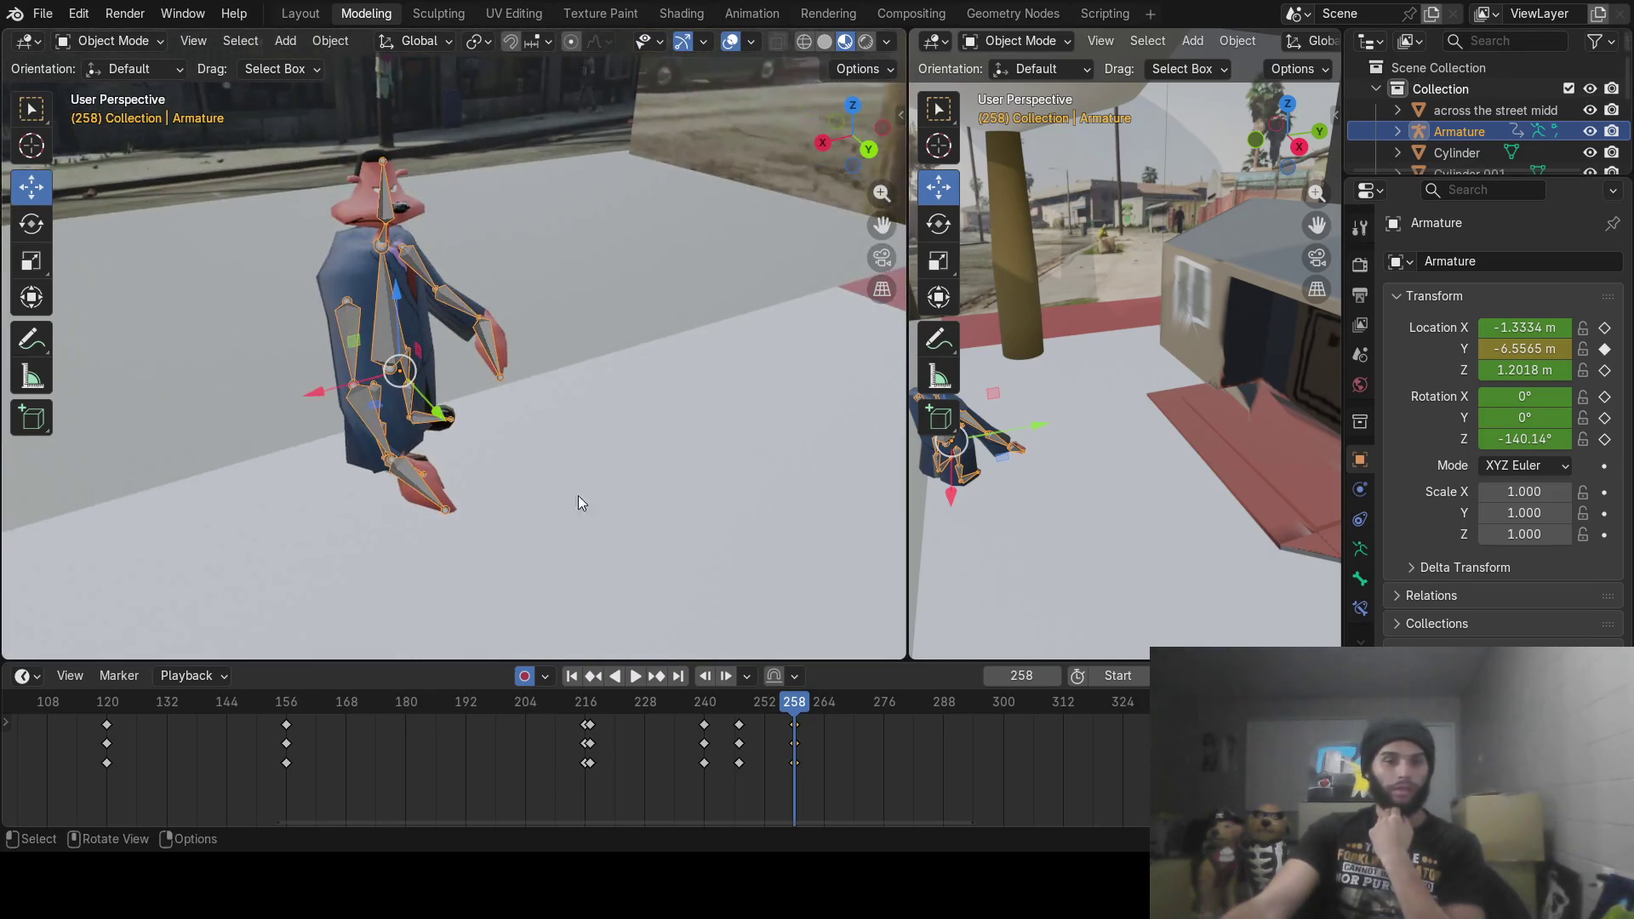
pyautogui.moveTo(776, 728)
pyautogui.mouseDown()
pyautogui.moveTo(715, 723)
pyautogui.moveTo(795, 700)
pyautogui.mouseUp()
pyautogui.moveTo(655, 390); pyautogui.dragTo(638, 358, button='middle')
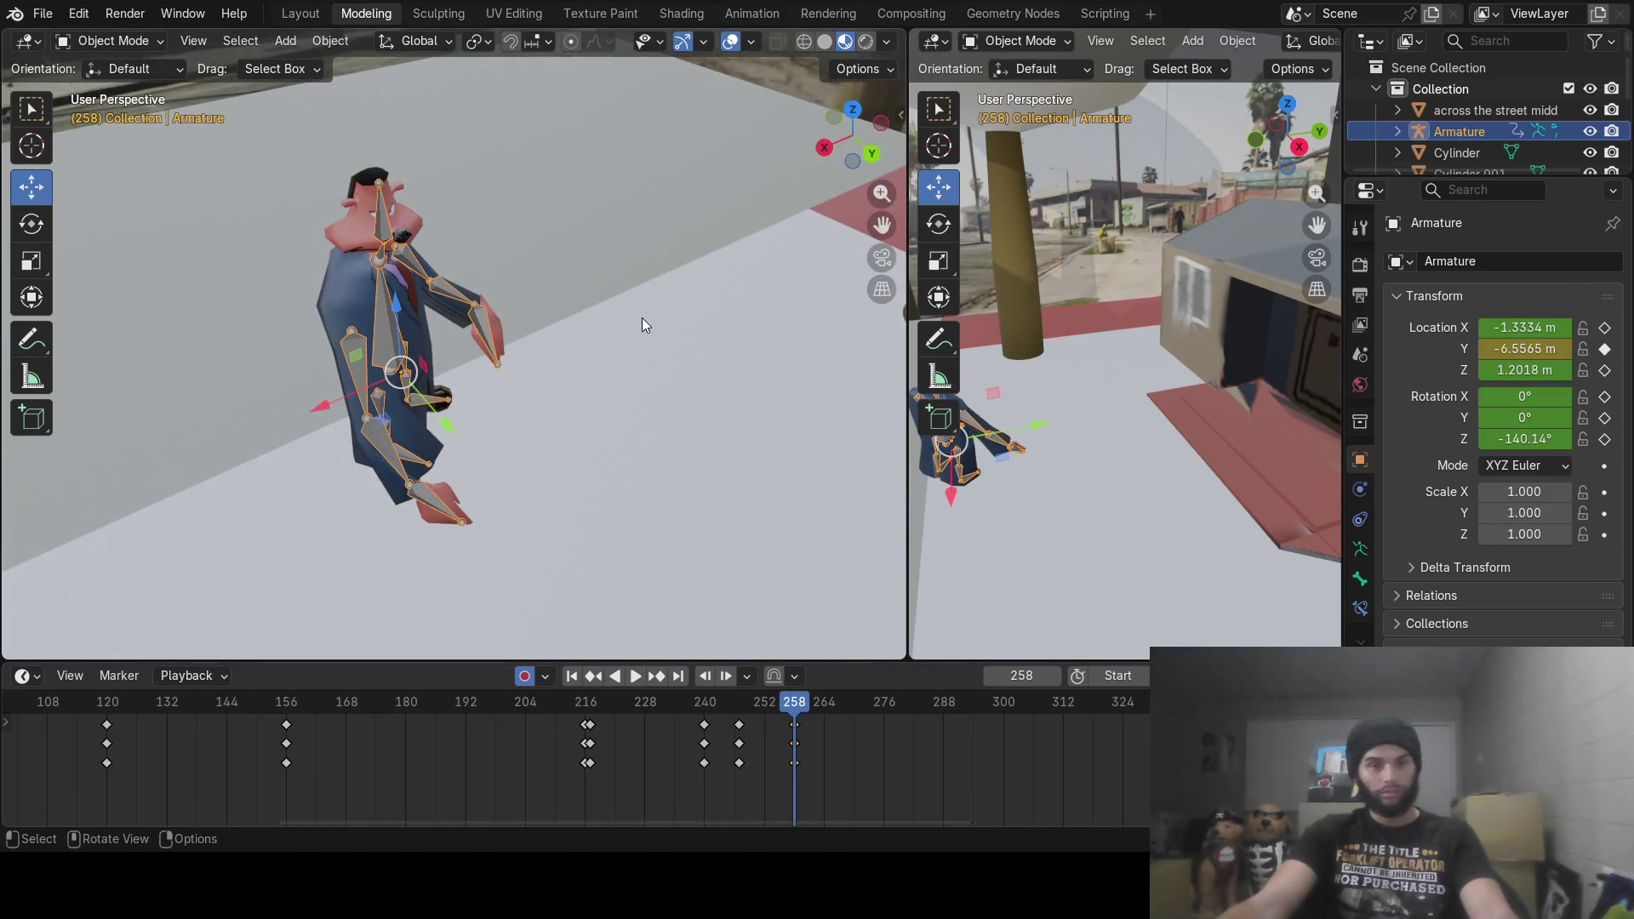
# Step: Turn the armature slightly about Z at frame 258 and preview the turn
pyautogui.press('r')
pyautogui.press('z')
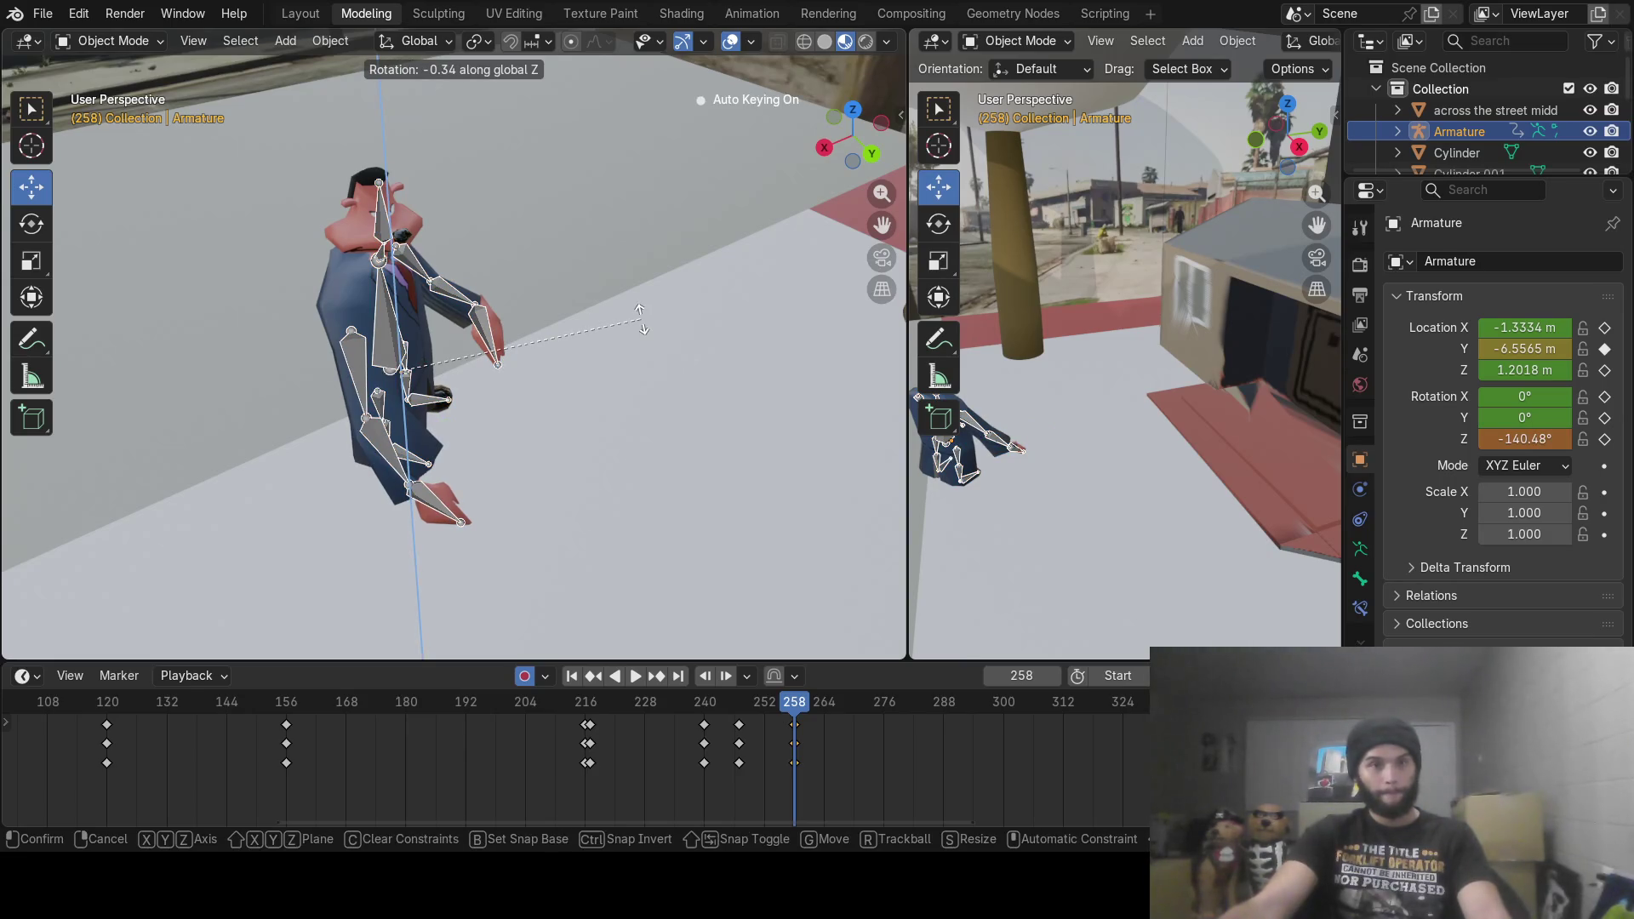
pyautogui.click(641, 319)
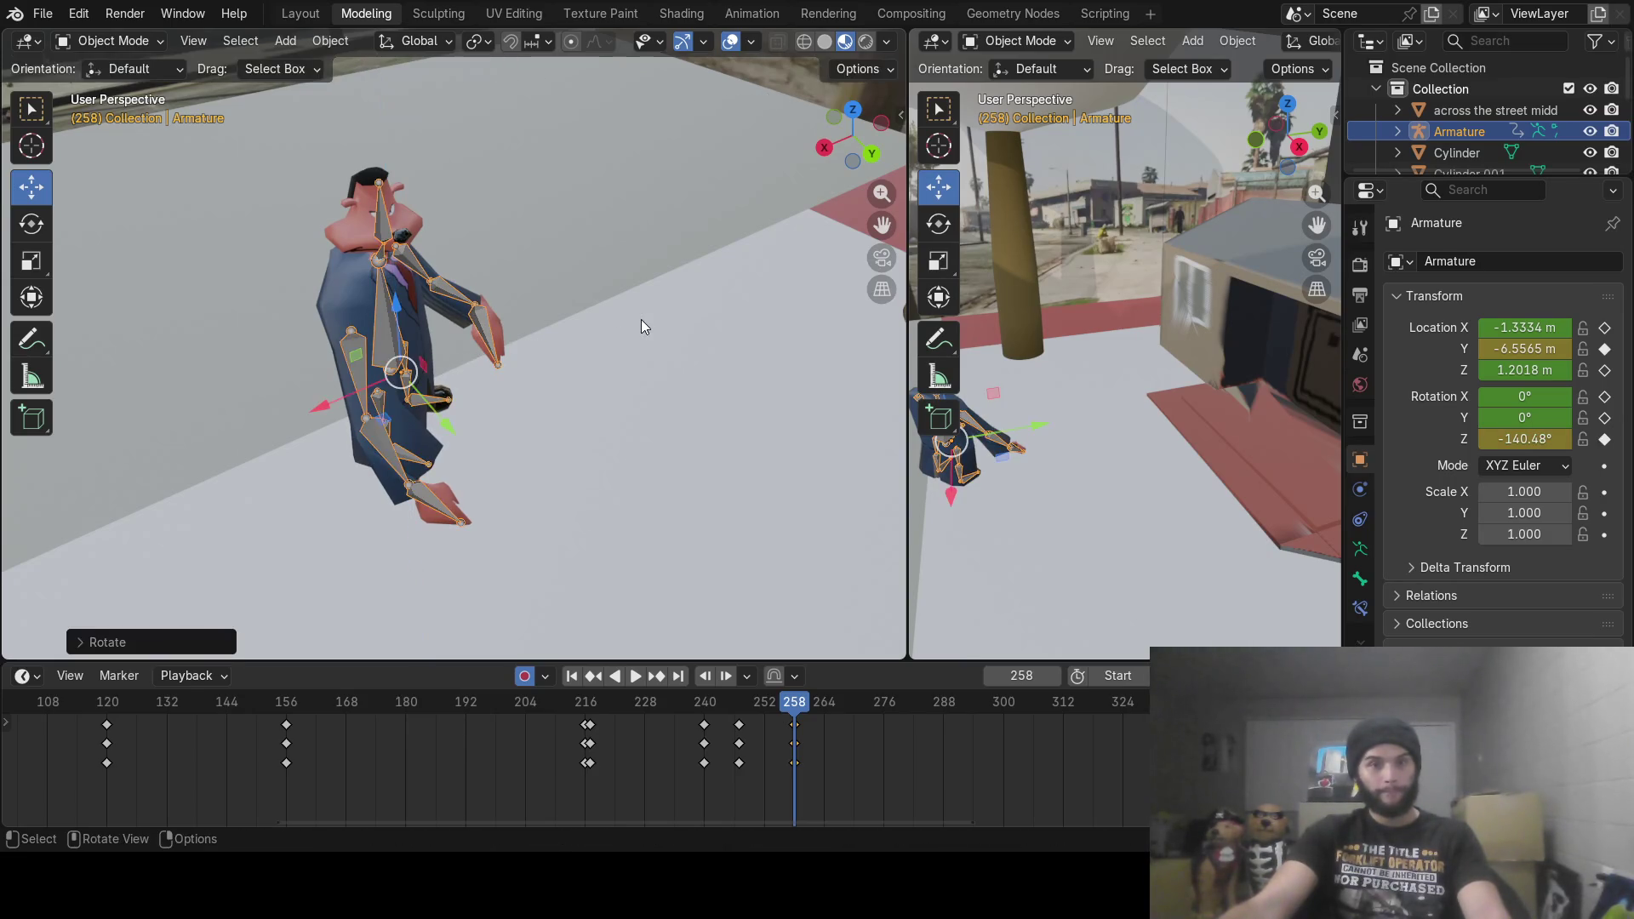
pyautogui.press('space')
# Step: At frame 270, rotate the armature about Z to a -20.235° heading and review
pyautogui.click(795, 711)
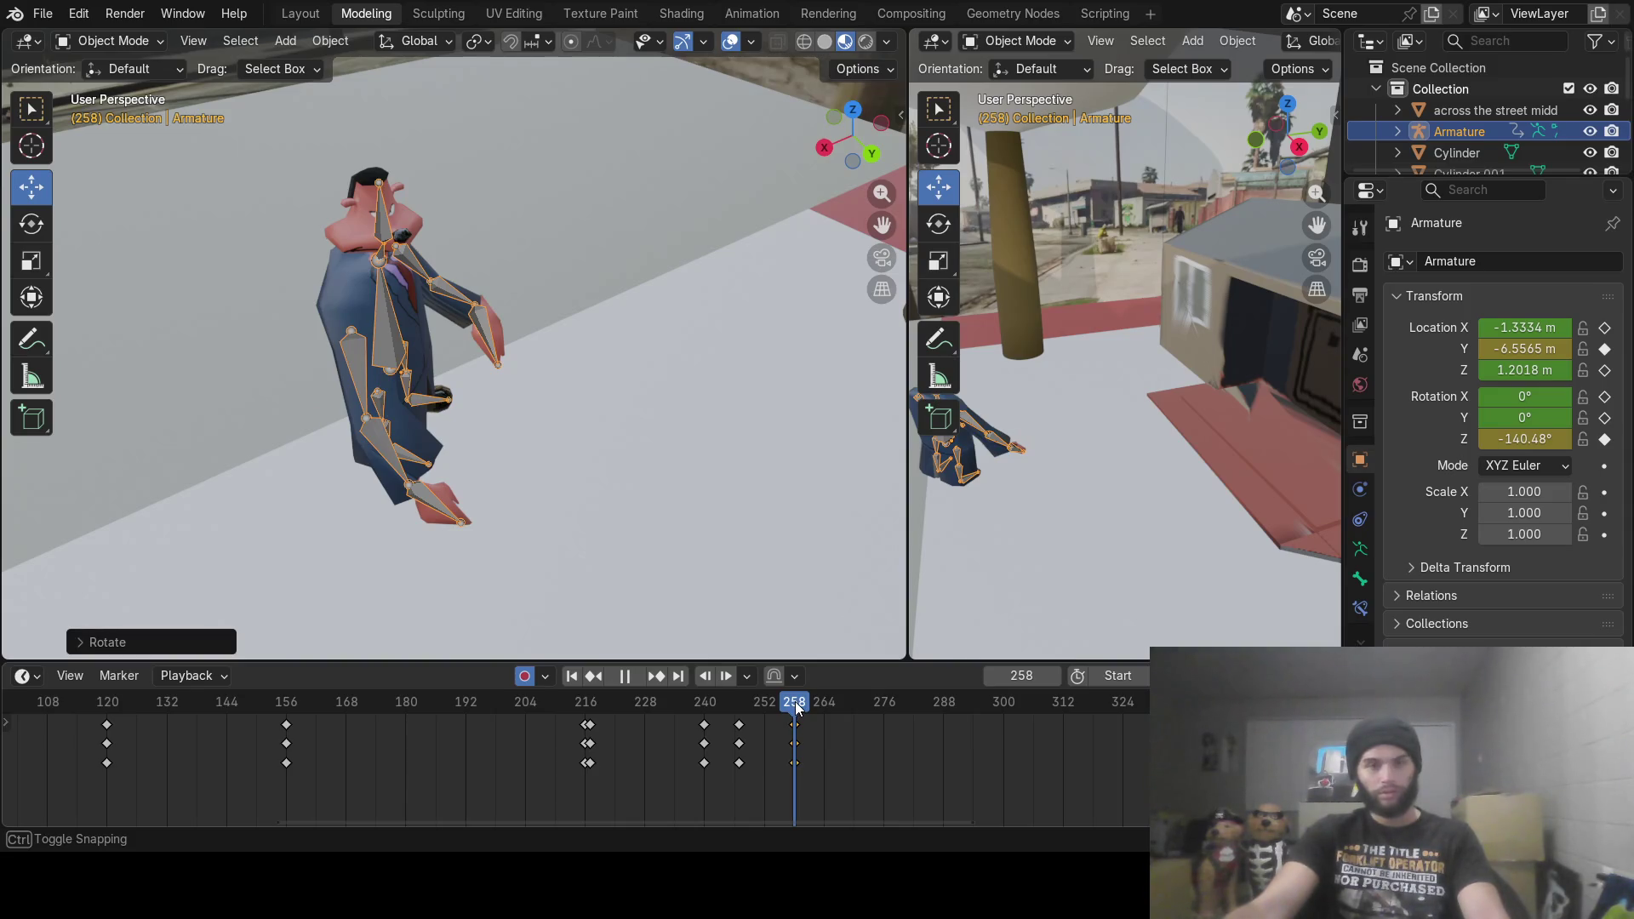
pyautogui.moveTo(796, 703)
pyautogui.mouseDown()
pyautogui.moveTo(876, 707)
pyautogui.moveTo(851, 713)
pyautogui.mouseUp()
pyautogui.press('r')
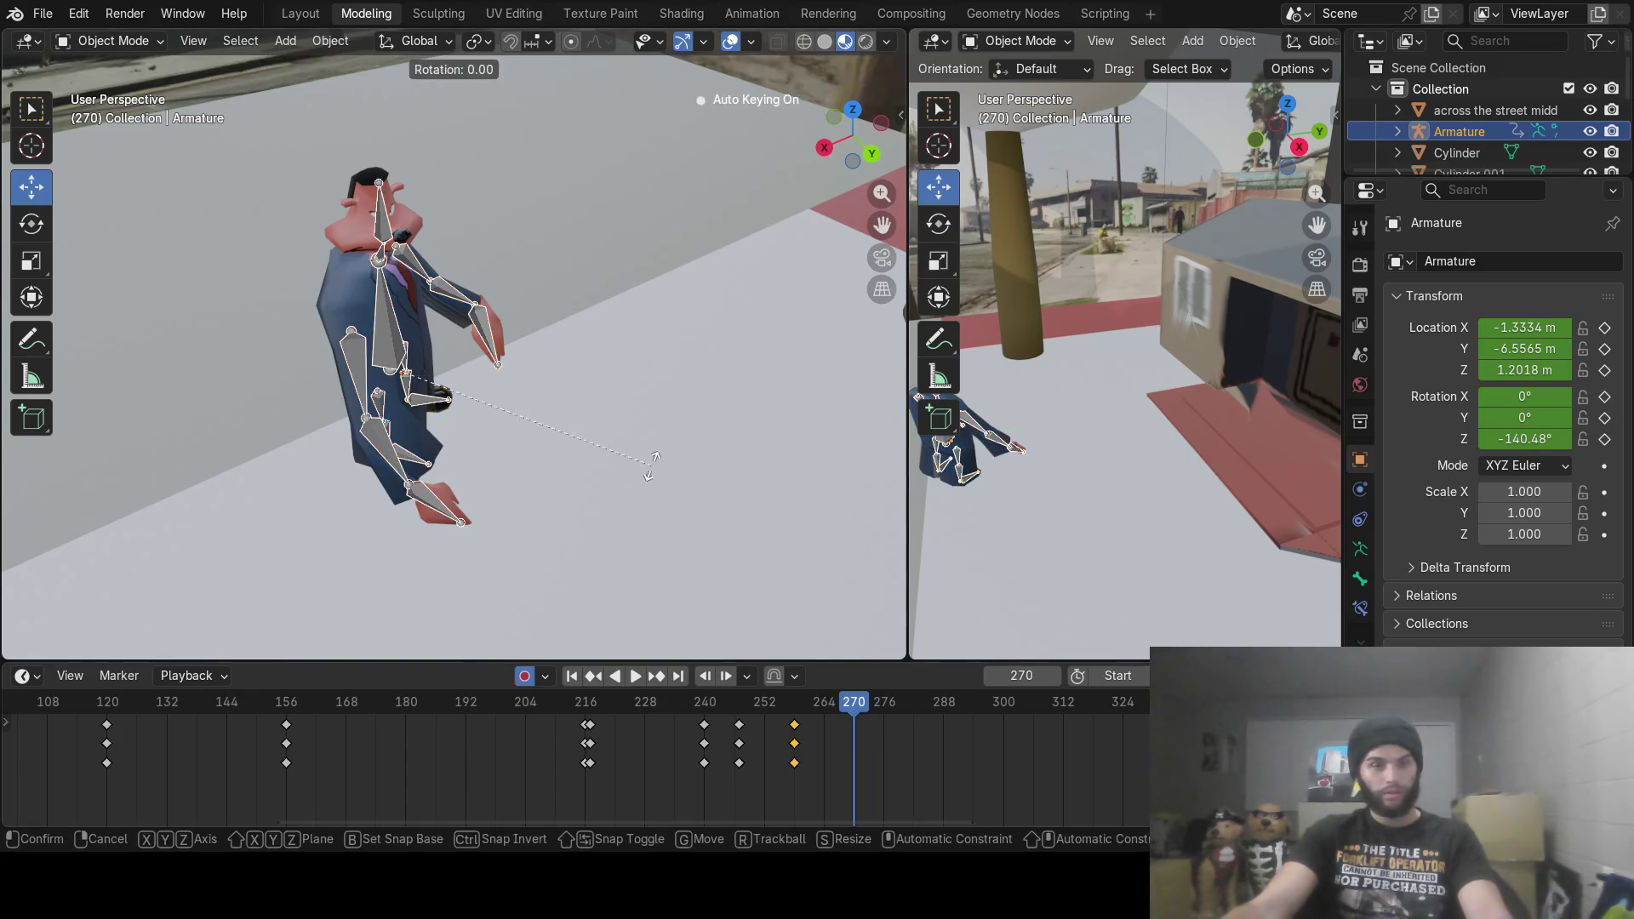
pyautogui.press('z')
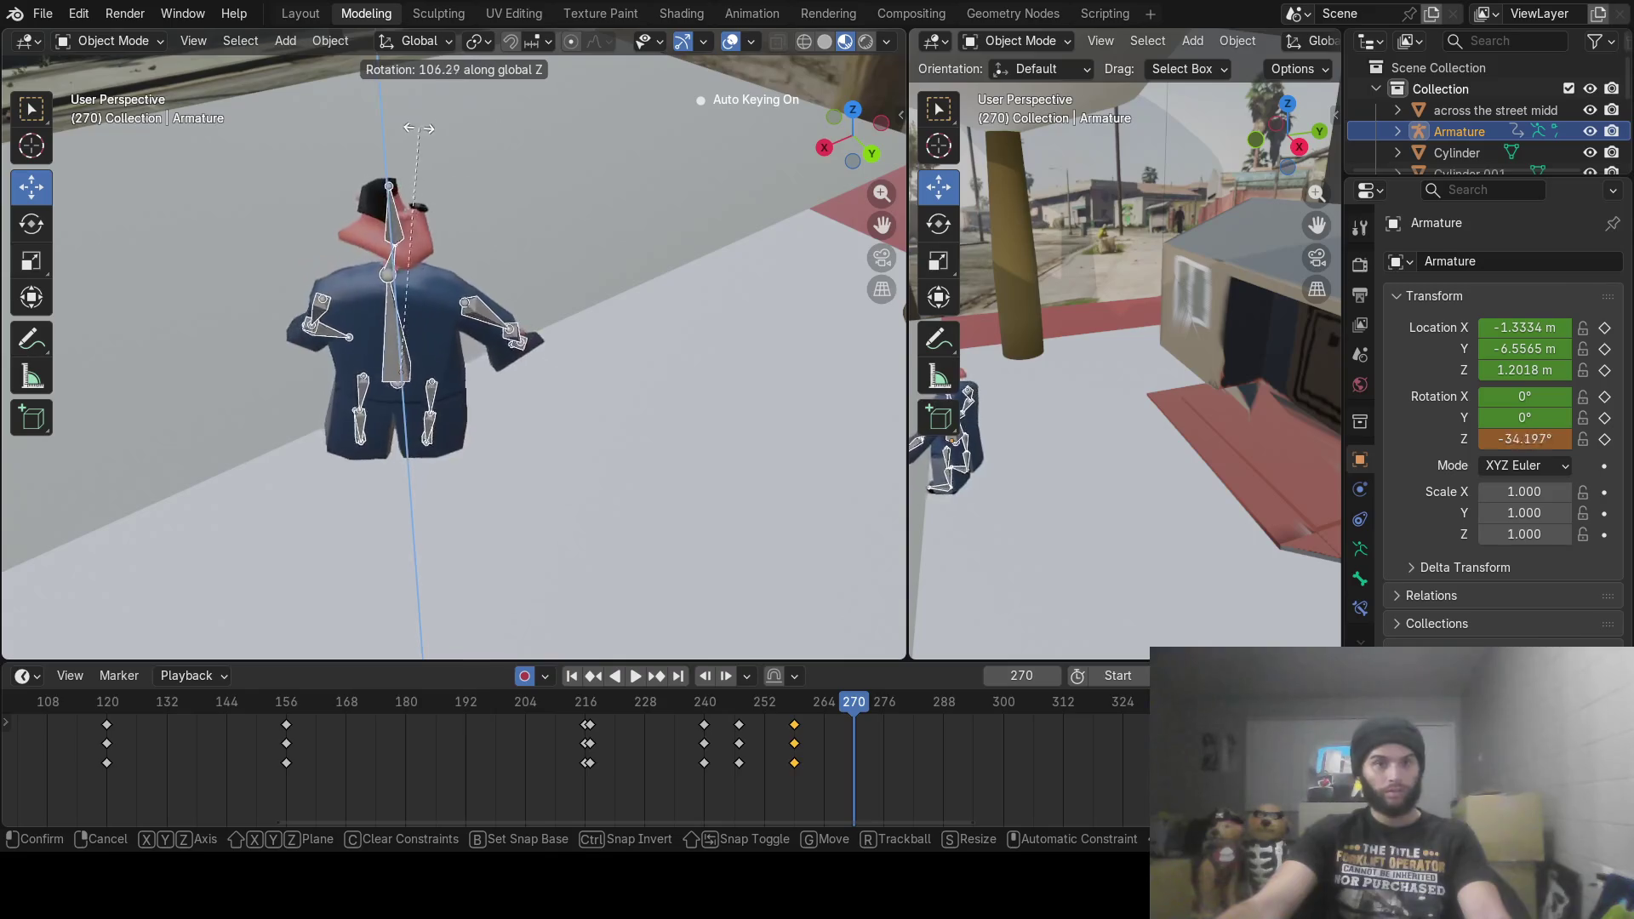
pyautogui.click(364, 148)
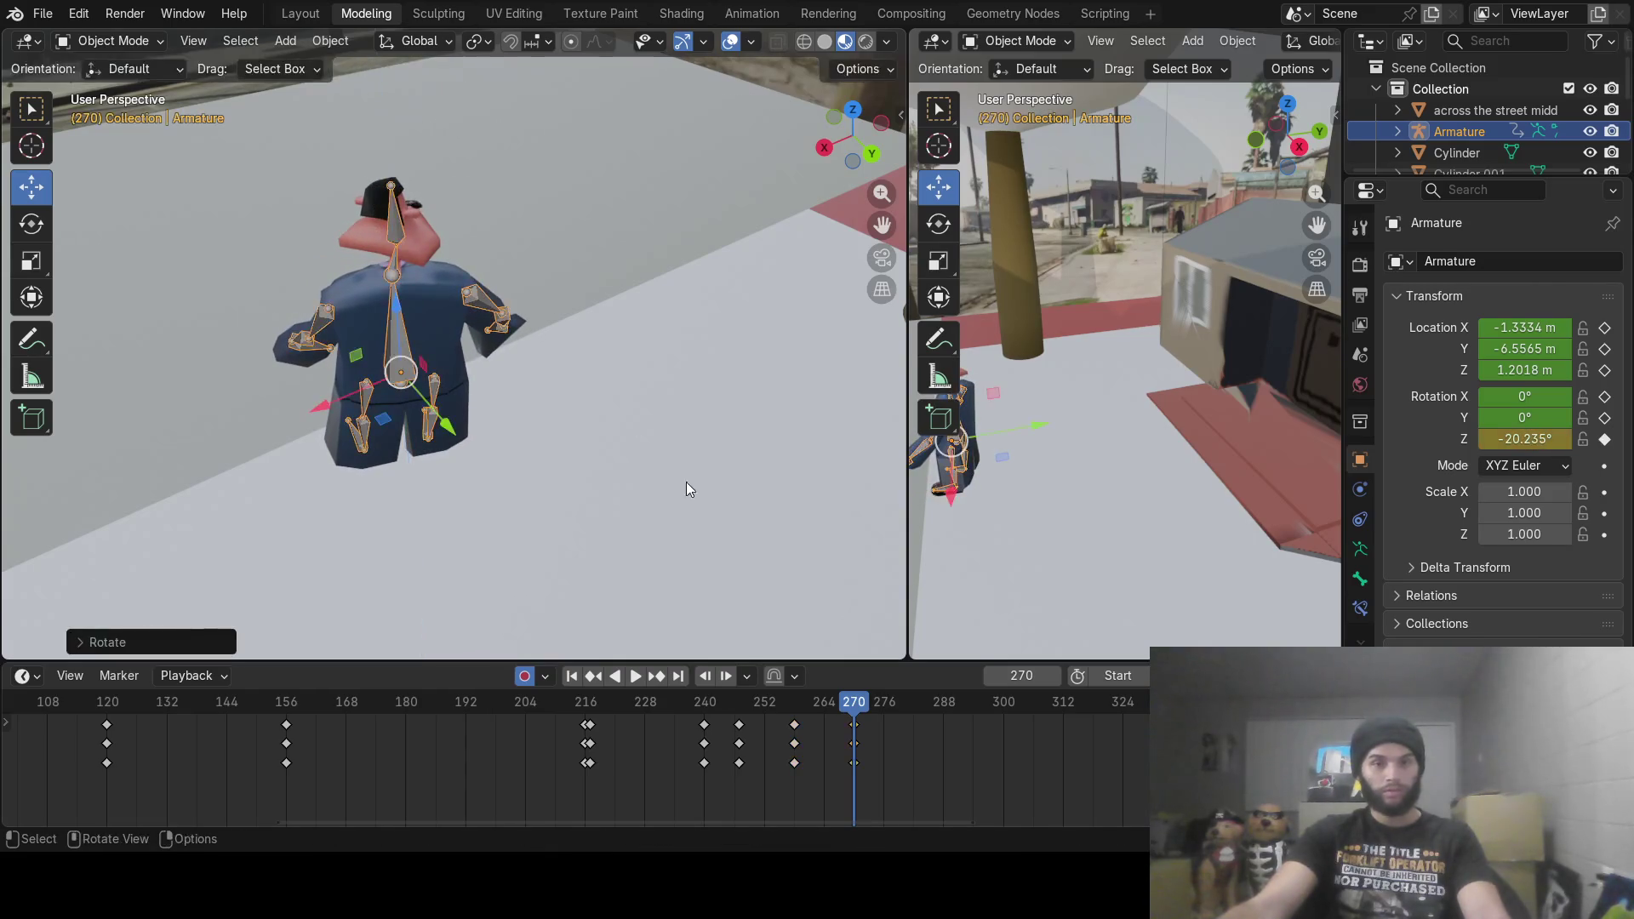
pyautogui.moveTo(853, 713)
pyautogui.mouseDown()
pyautogui.moveTo(731, 713)
pyautogui.moveTo(1065, 742)
pyautogui.mouseUp()
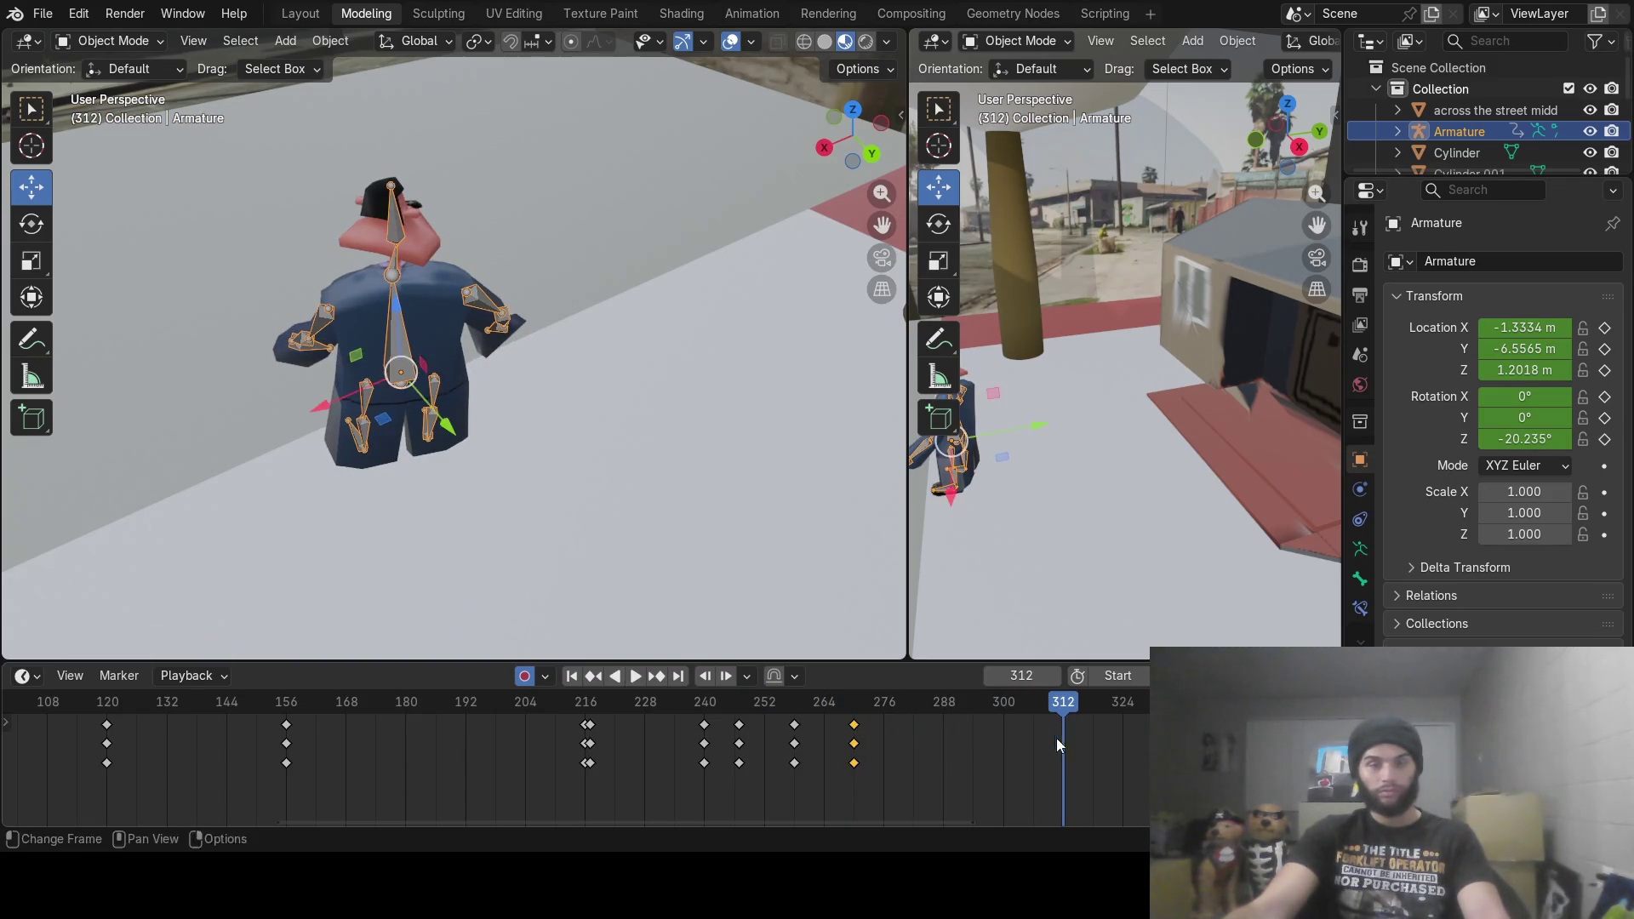
# Step: At frame 312, drag the armature along Y to -11.943 m and review from street level
pyautogui.moveTo(499, 297)
pyautogui.mouseDown(button='middle')
pyautogui.moveTo(415, 276)
pyautogui.moveTo(446, 257)
pyautogui.moveTo(228, 228)
pyautogui.moveTo(350, 334)
pyautogui.moveTo(441, 458)
pyautogui.moveTo(474, 398)
pyautogui.mouseUp(button='middle')
pyautogui.scroll(-3, 455, 330)
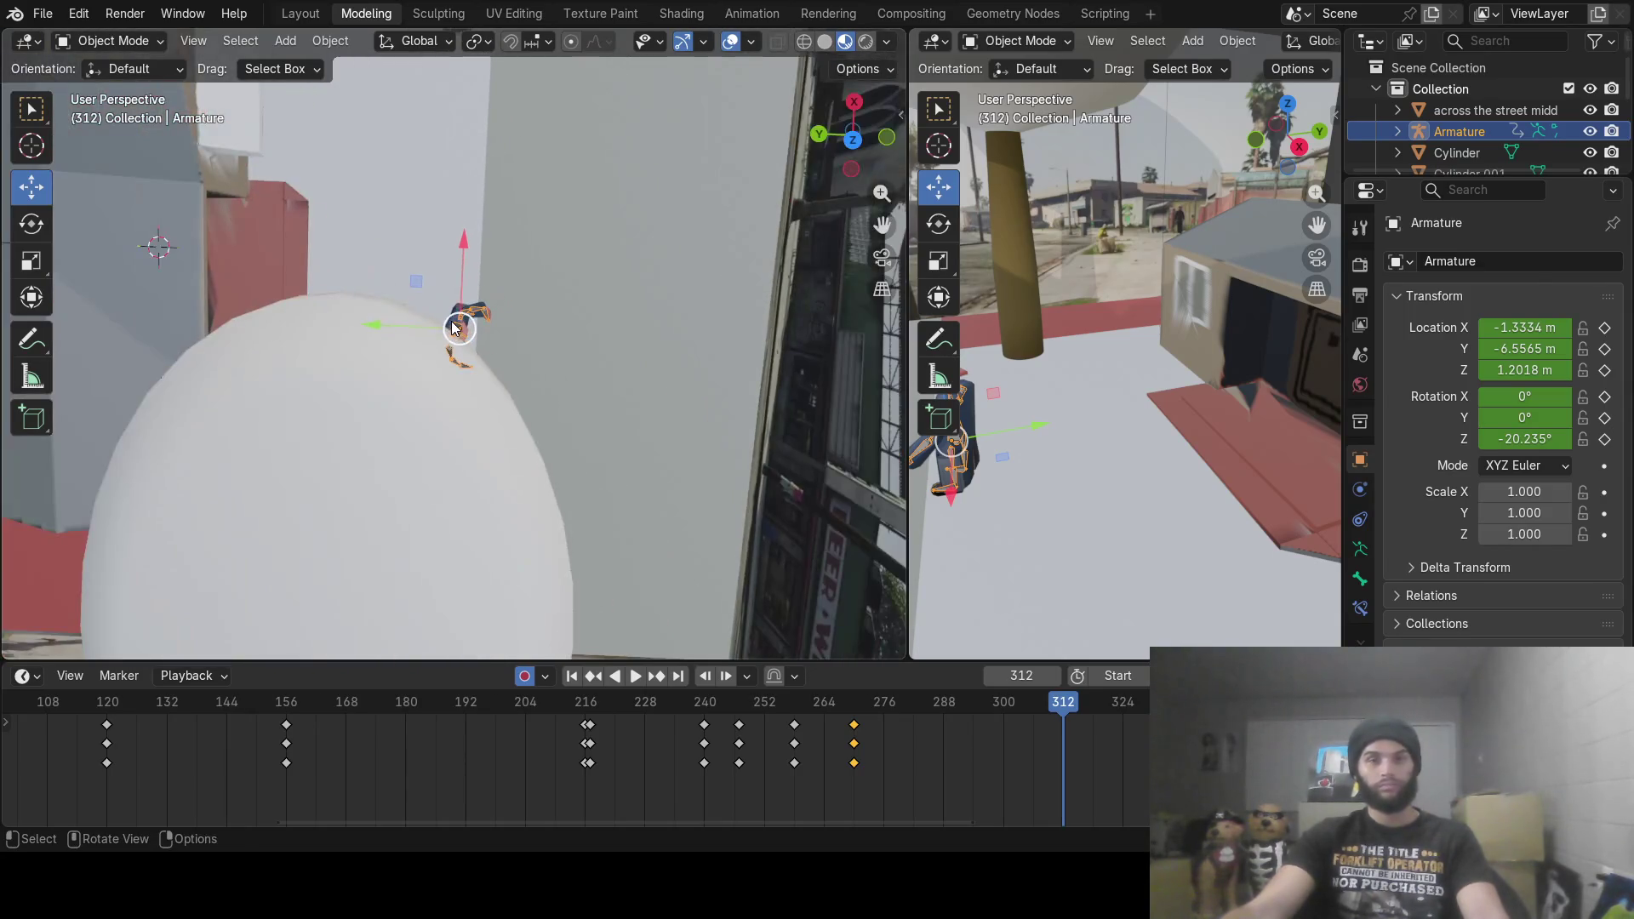
pyautogui.moveTo(371, 328); pyautogui.dragTo(651, 349)
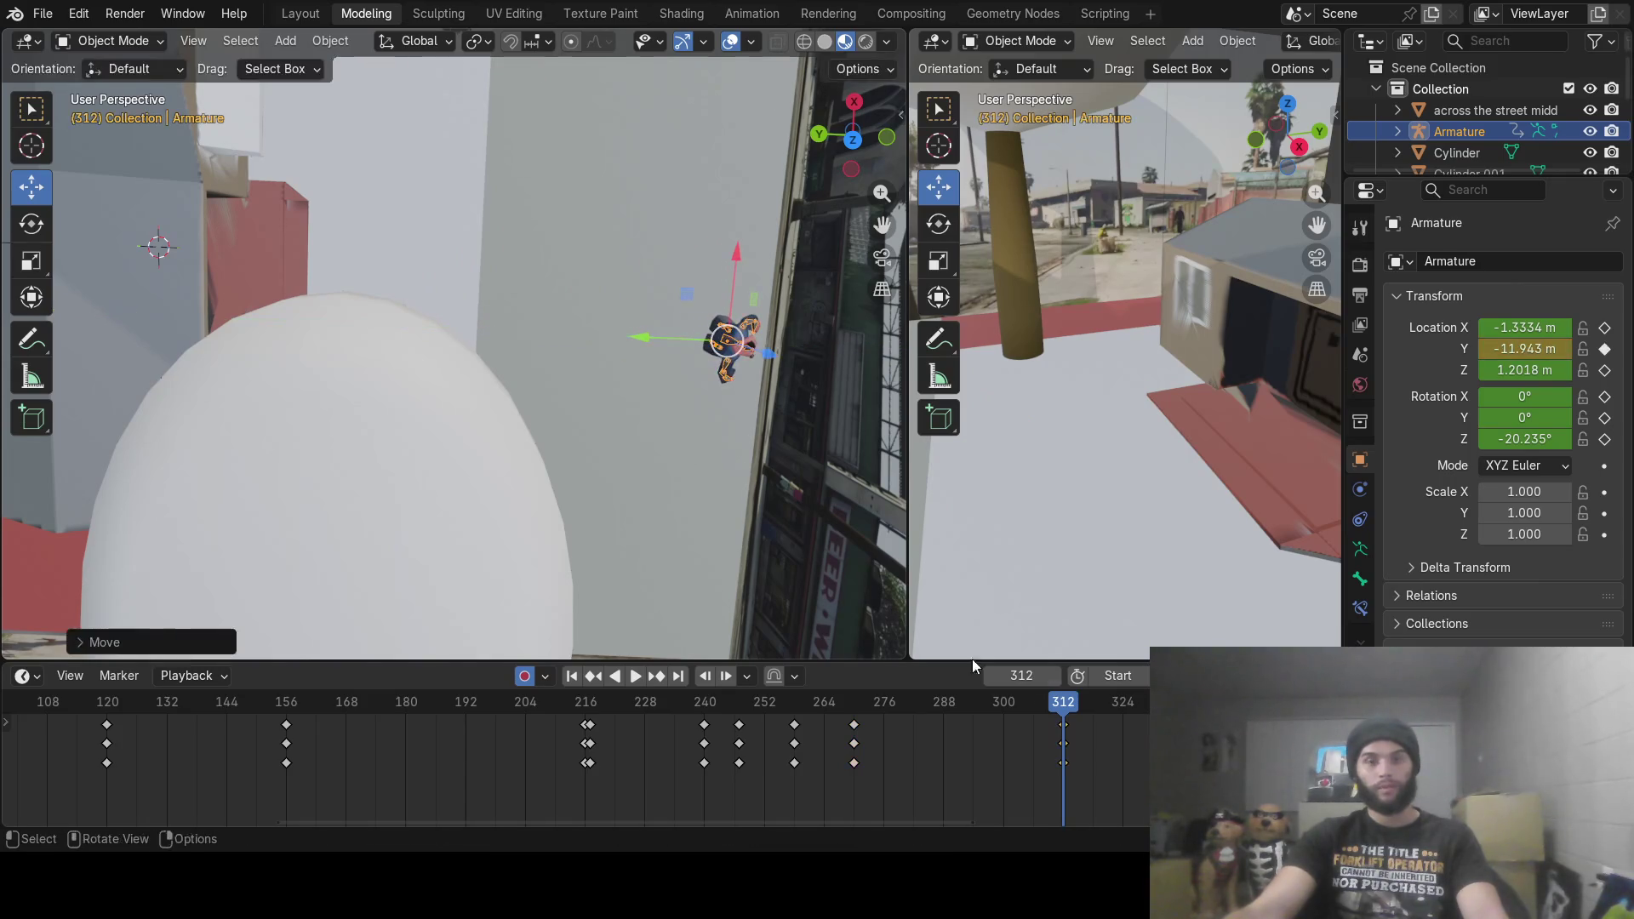
pyautogui.moveTo(1023, 713)
pyautogui.mouseDown()
pyautogui.moveTo(686, 719)
pyautogui.moveTo(886, 737)
pyautogui.moveTo(855, 737)
pyautogui.mouseUp()
pyautogui.moveTo(606, 539)
pyautogui.mouseDown(button='middle')
pyautogui.moveTo(575, 332)
pyautogui.moveTo(519, 303)
pyautogui.moveTo(621, 309)
pyautogui.moveTo(621, 332)
pyautogui.mouseUp(button='middle')
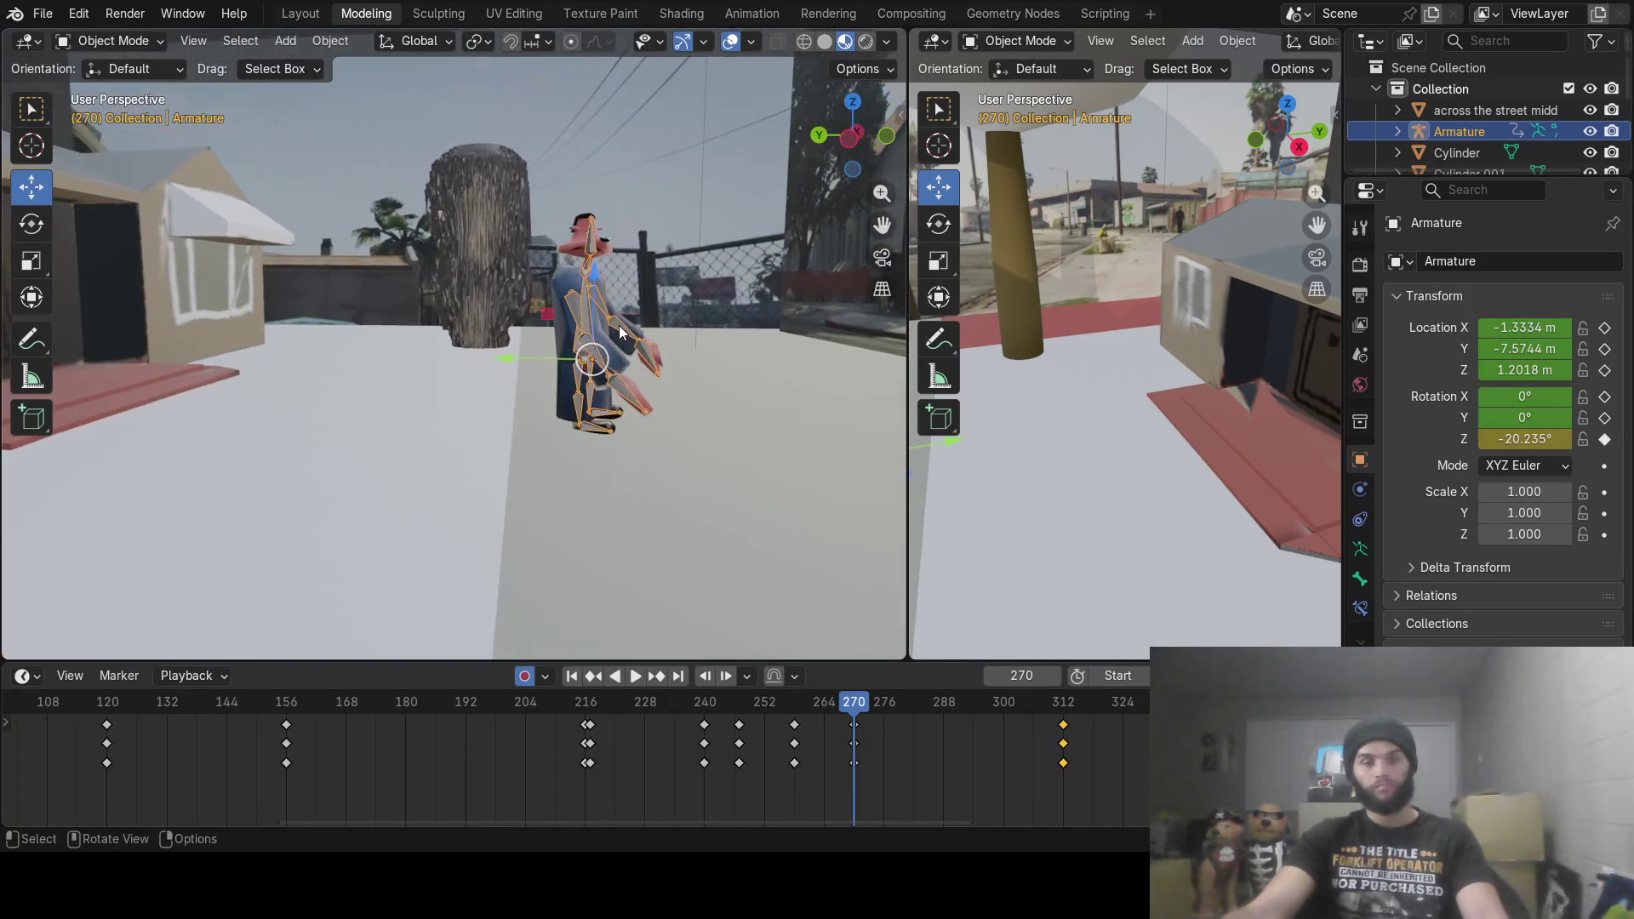
pyautogui.scroll(3, 609, 417)
pyautogui.moveTo(609, 417)
pyautogui.mouseDown(button='middle')
pyautogui.moveTo(414, 421)
pyautogui.moveTo(594, 365)
pyautogui.mouseUp(button='middle')
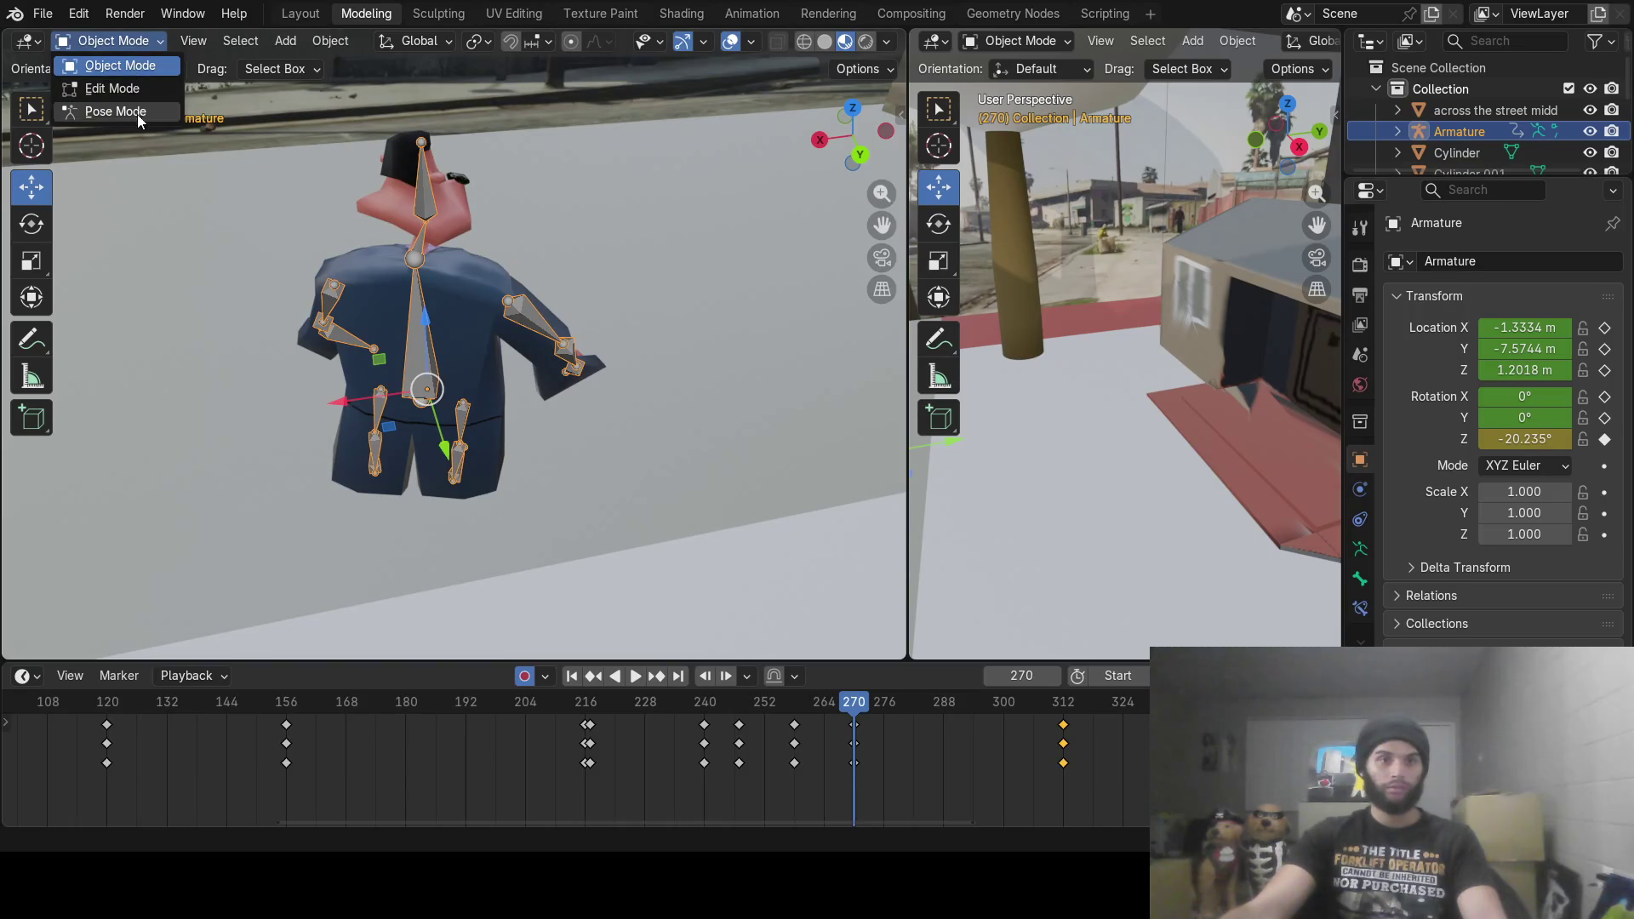
# Step: Switch to Pose Mode and twist upper-body Bone.001 about Z at frame 270
pyautogui.click(138, 111)
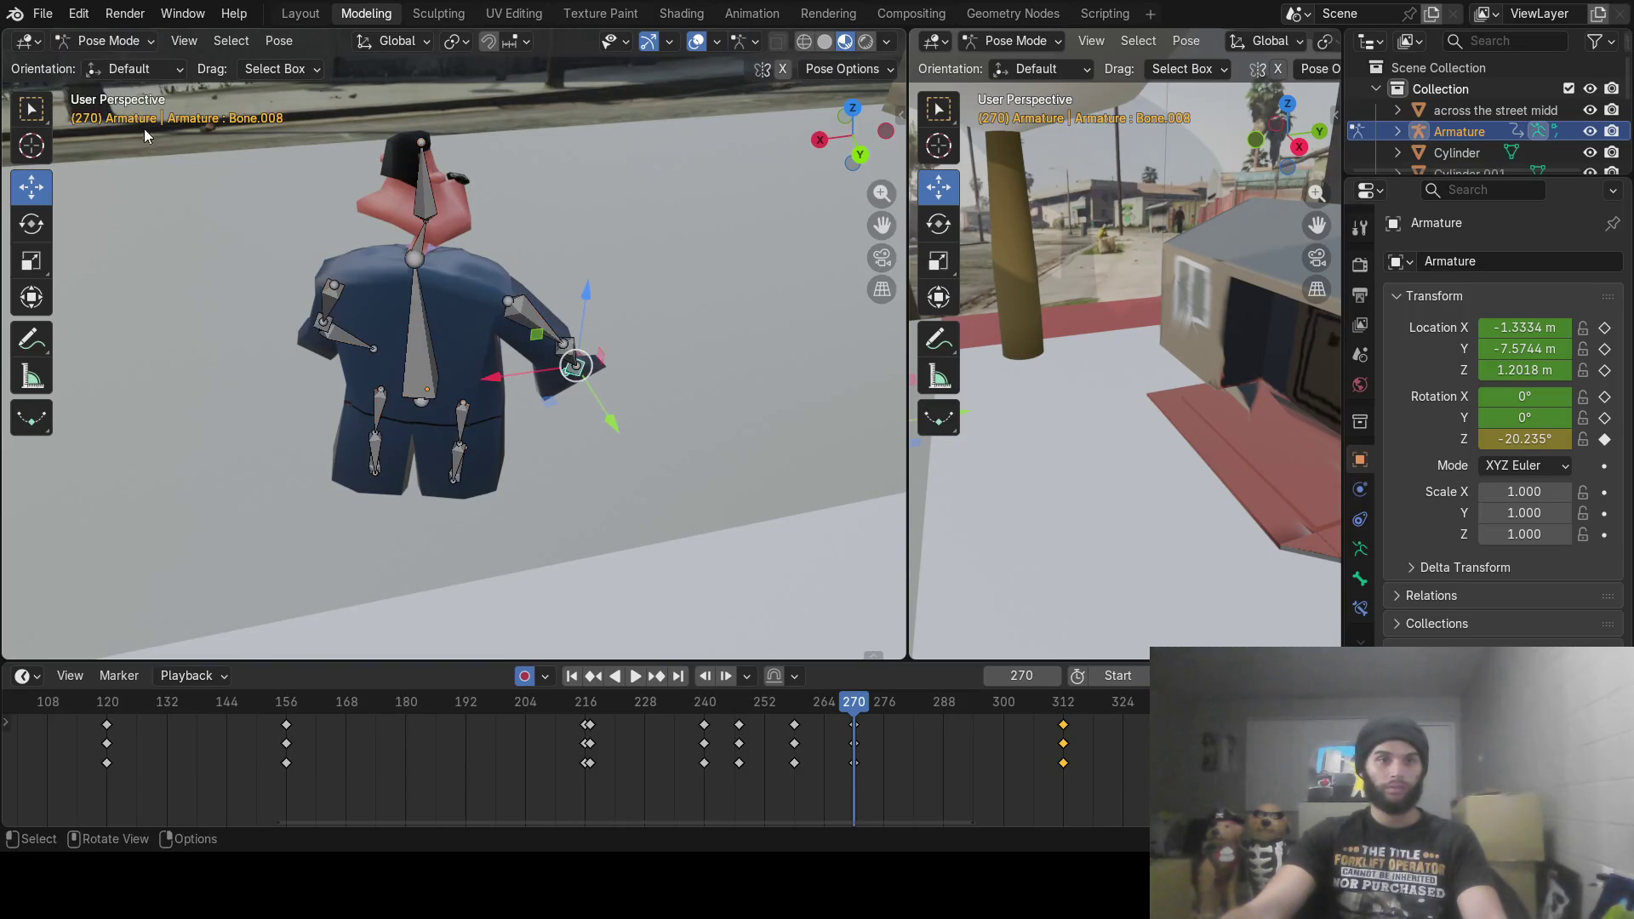
pyautogui.click(416, 245)
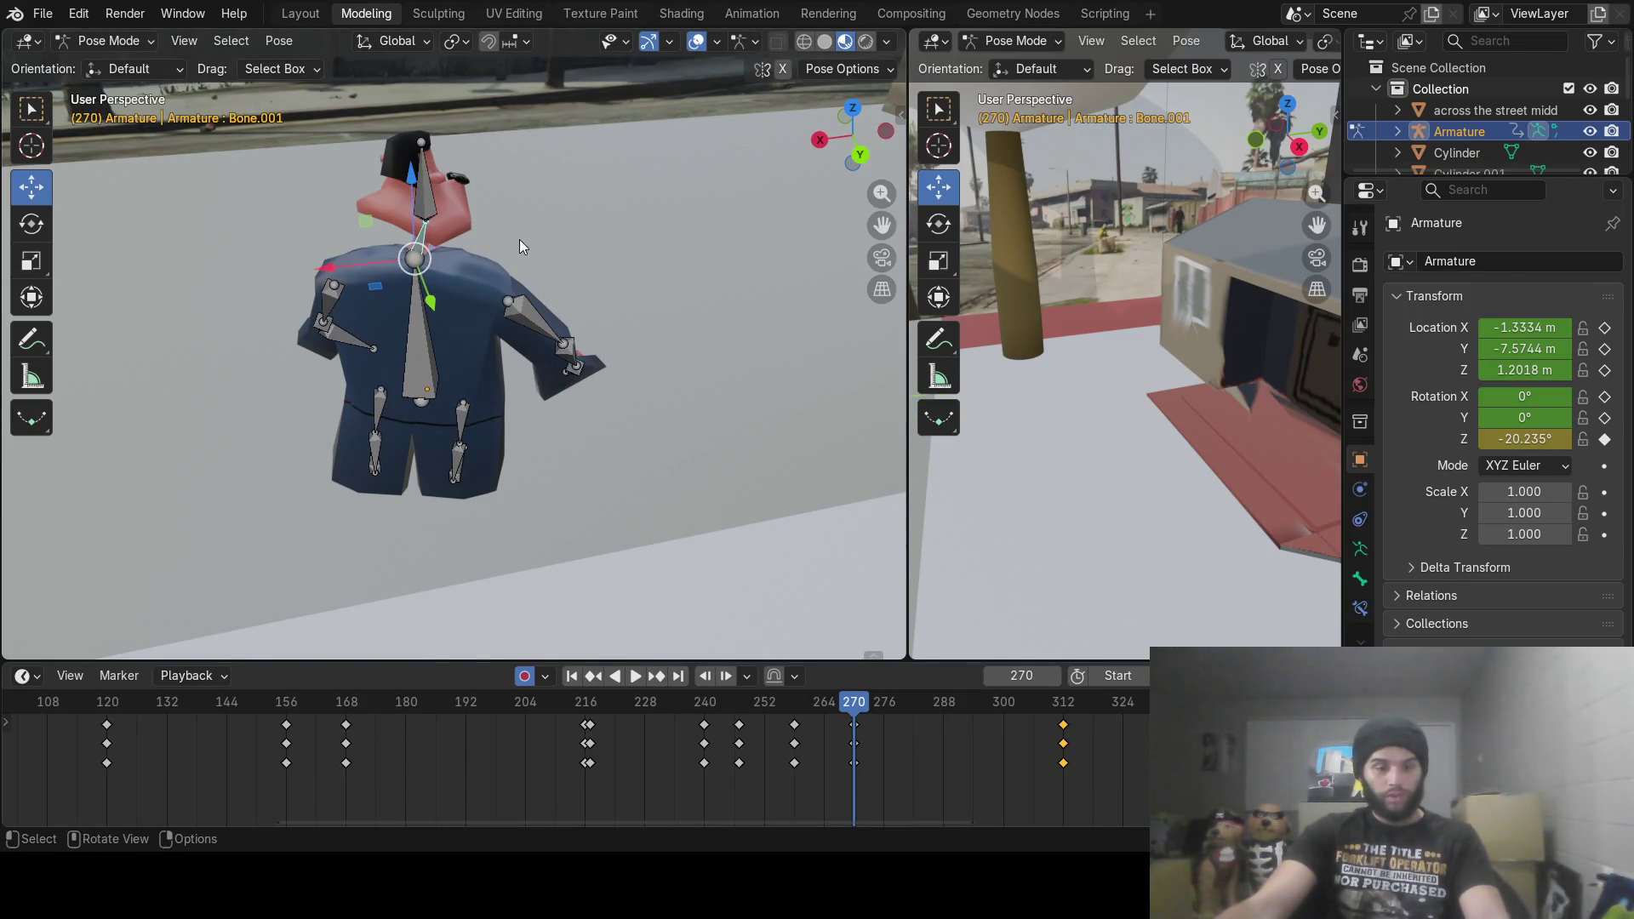
pyautogui.press('r')
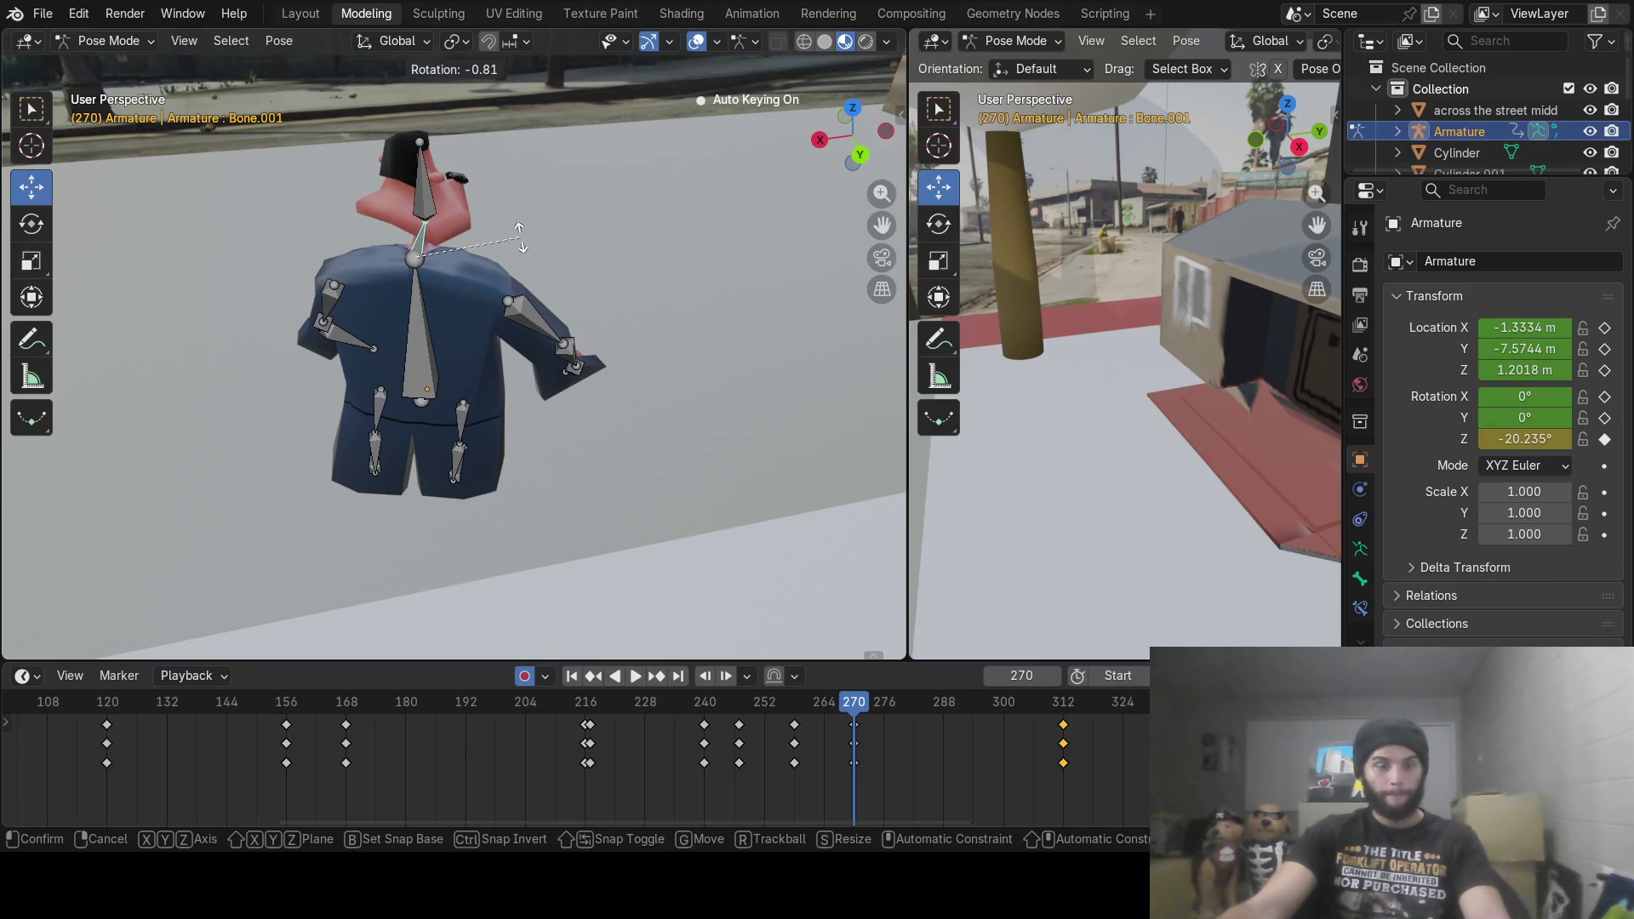
pyautogui.press('z')
pyautogui.click(521, 243)
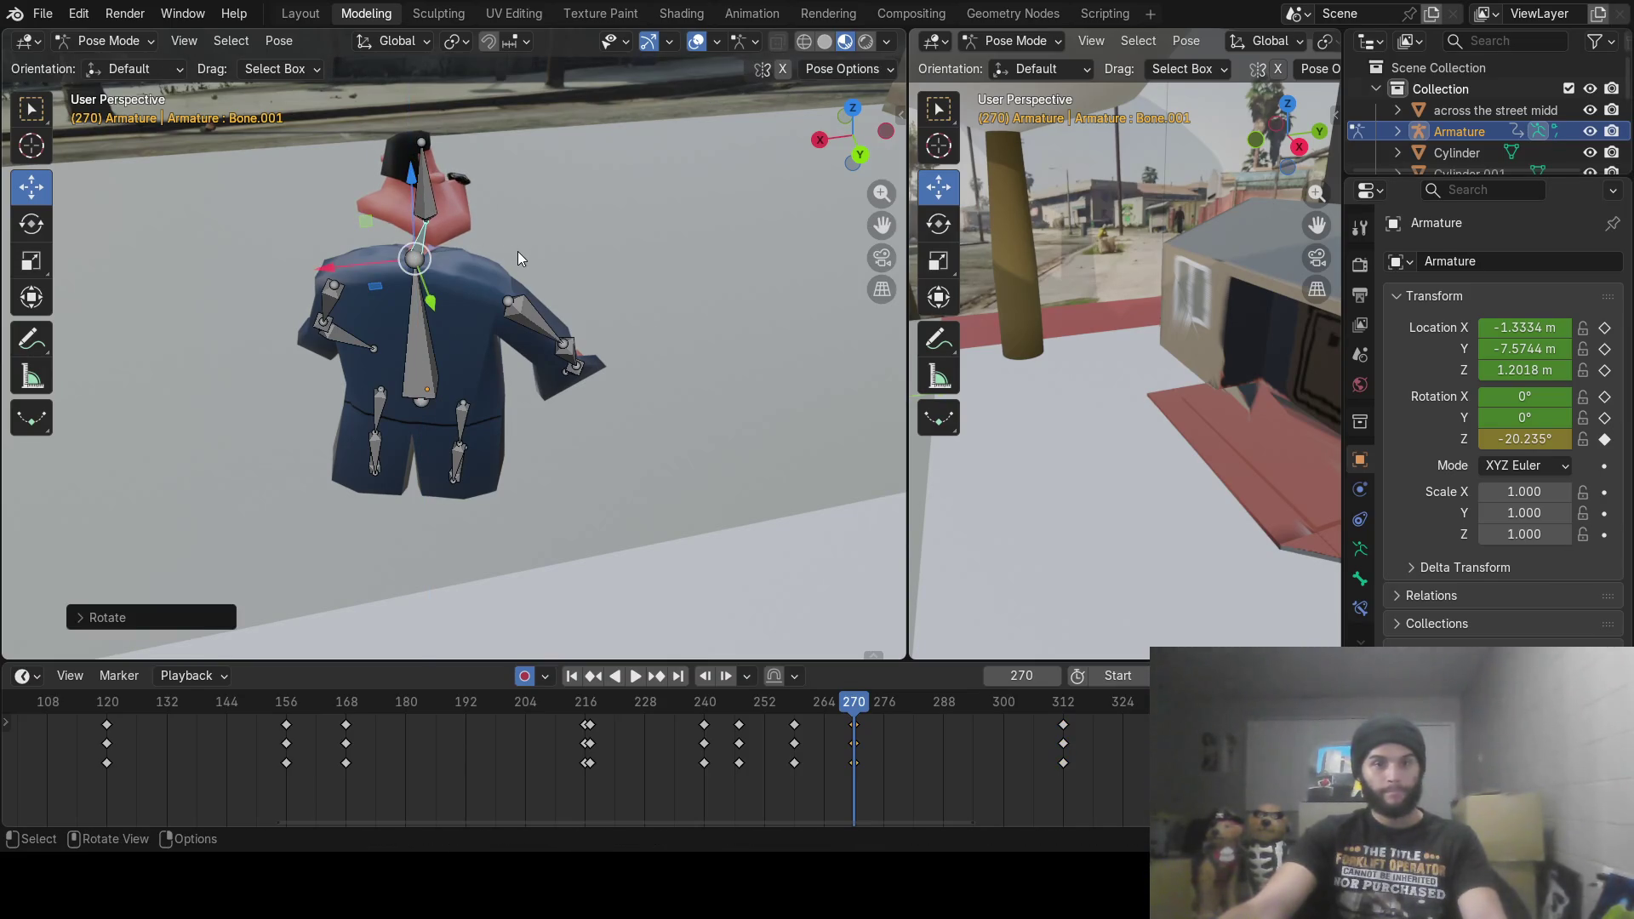
# Step: At frame 312, twist Bone.001 about Z with a small correction, then return to frame 270
pyautogui.moveTo(851, 701); pyautogui.dragTo(1063, 708)
pyautogui.moveTo(396, 175)
pyautogui.mouseDown(button='middle')
pyautogui.moveTo(414, 416)
pyautogui.moveTo(347, 231)
pyautogui.moveTo(665, 481)
pyautogui.mouseUp(button='middle')
pyautogui.press('r')
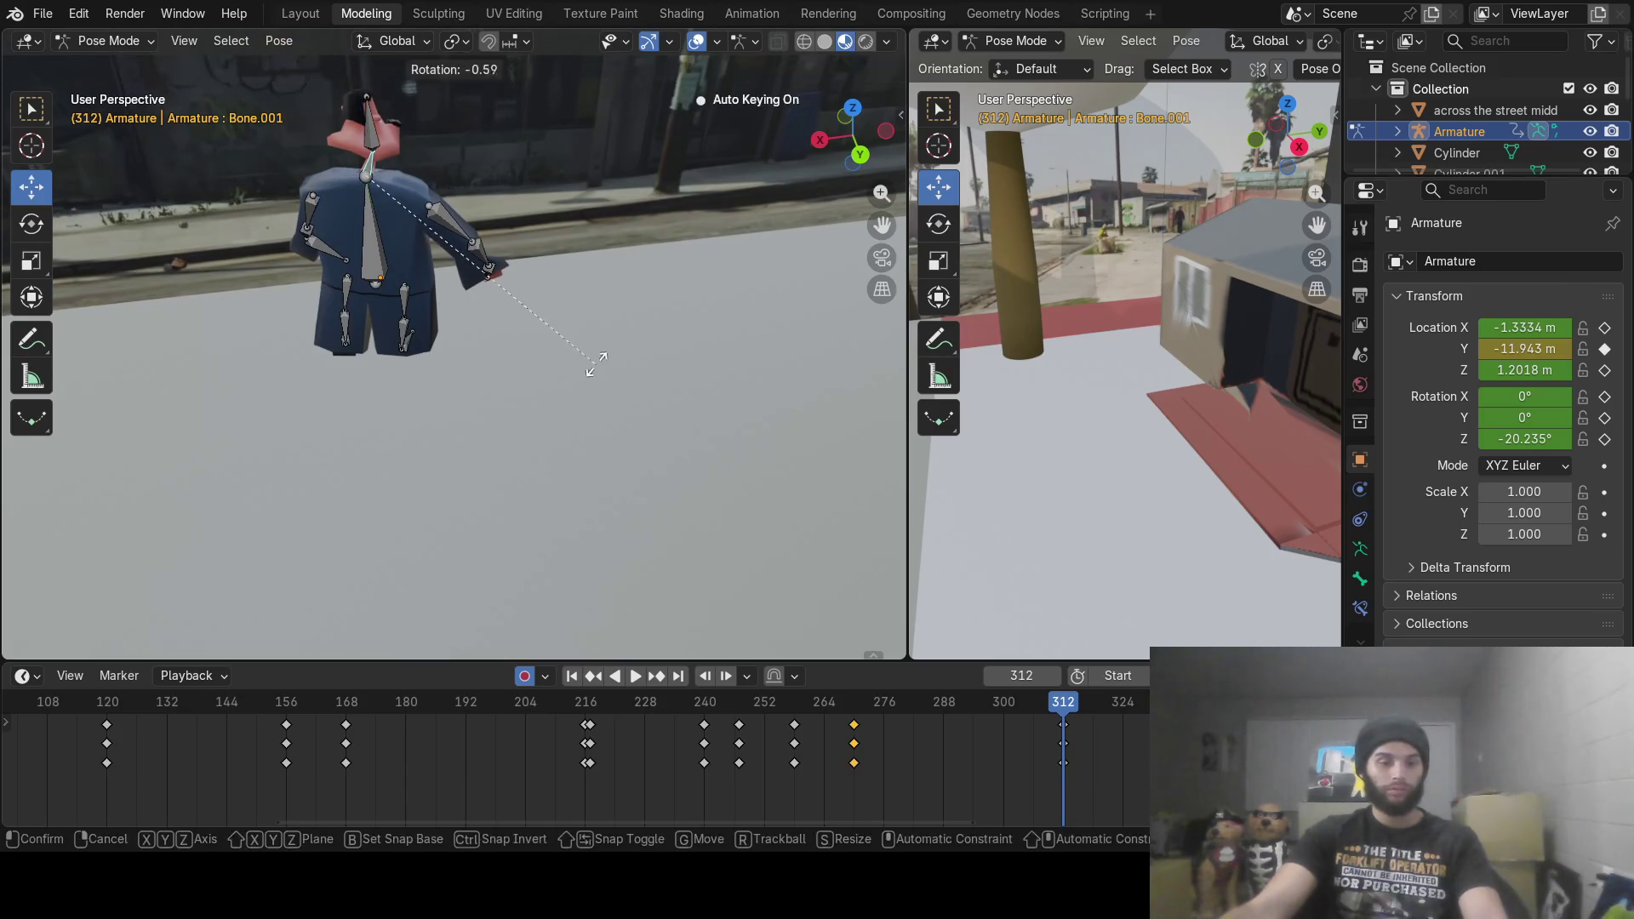
pyautogui.press('z')
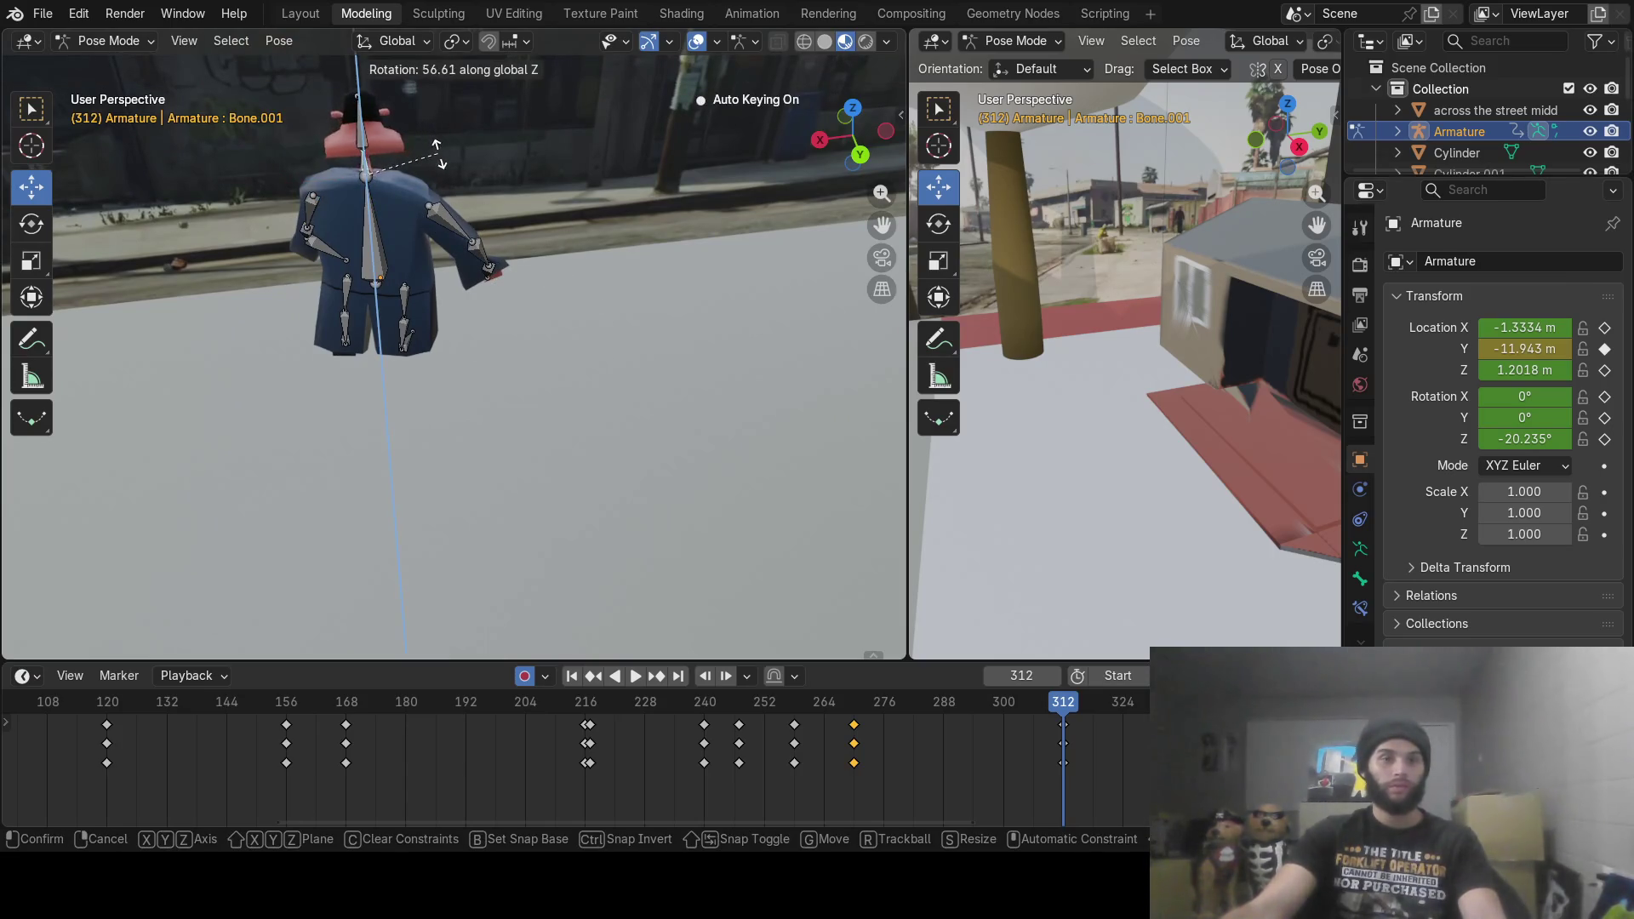
pyautogui.click(442, 144)
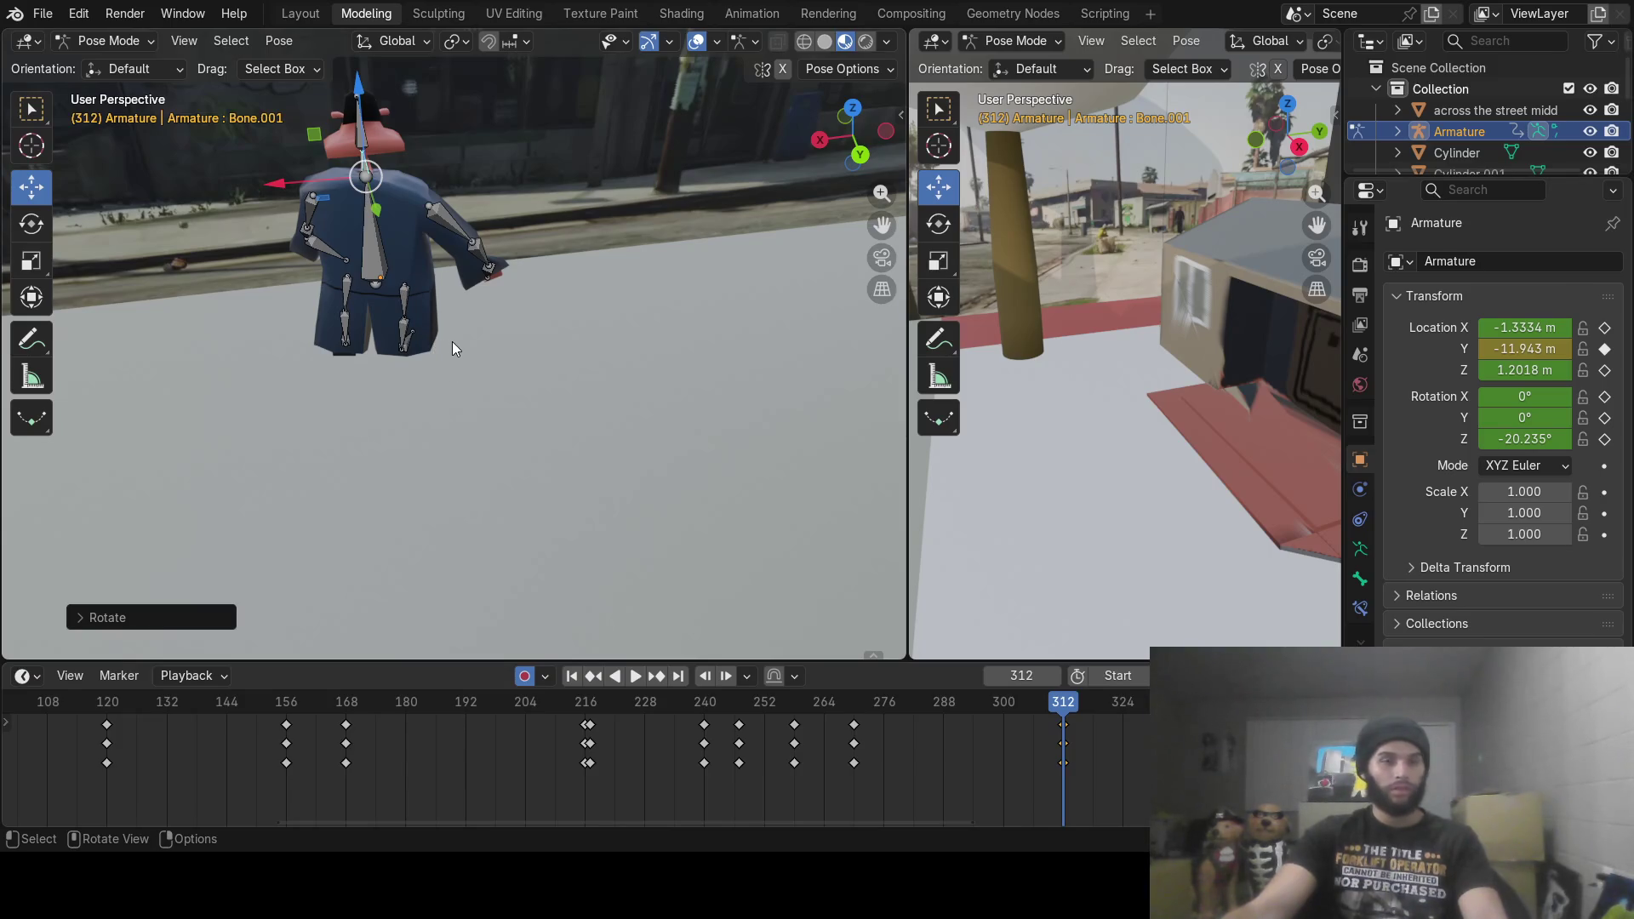
pyautogui.press('r')
pyautogui.press('z')
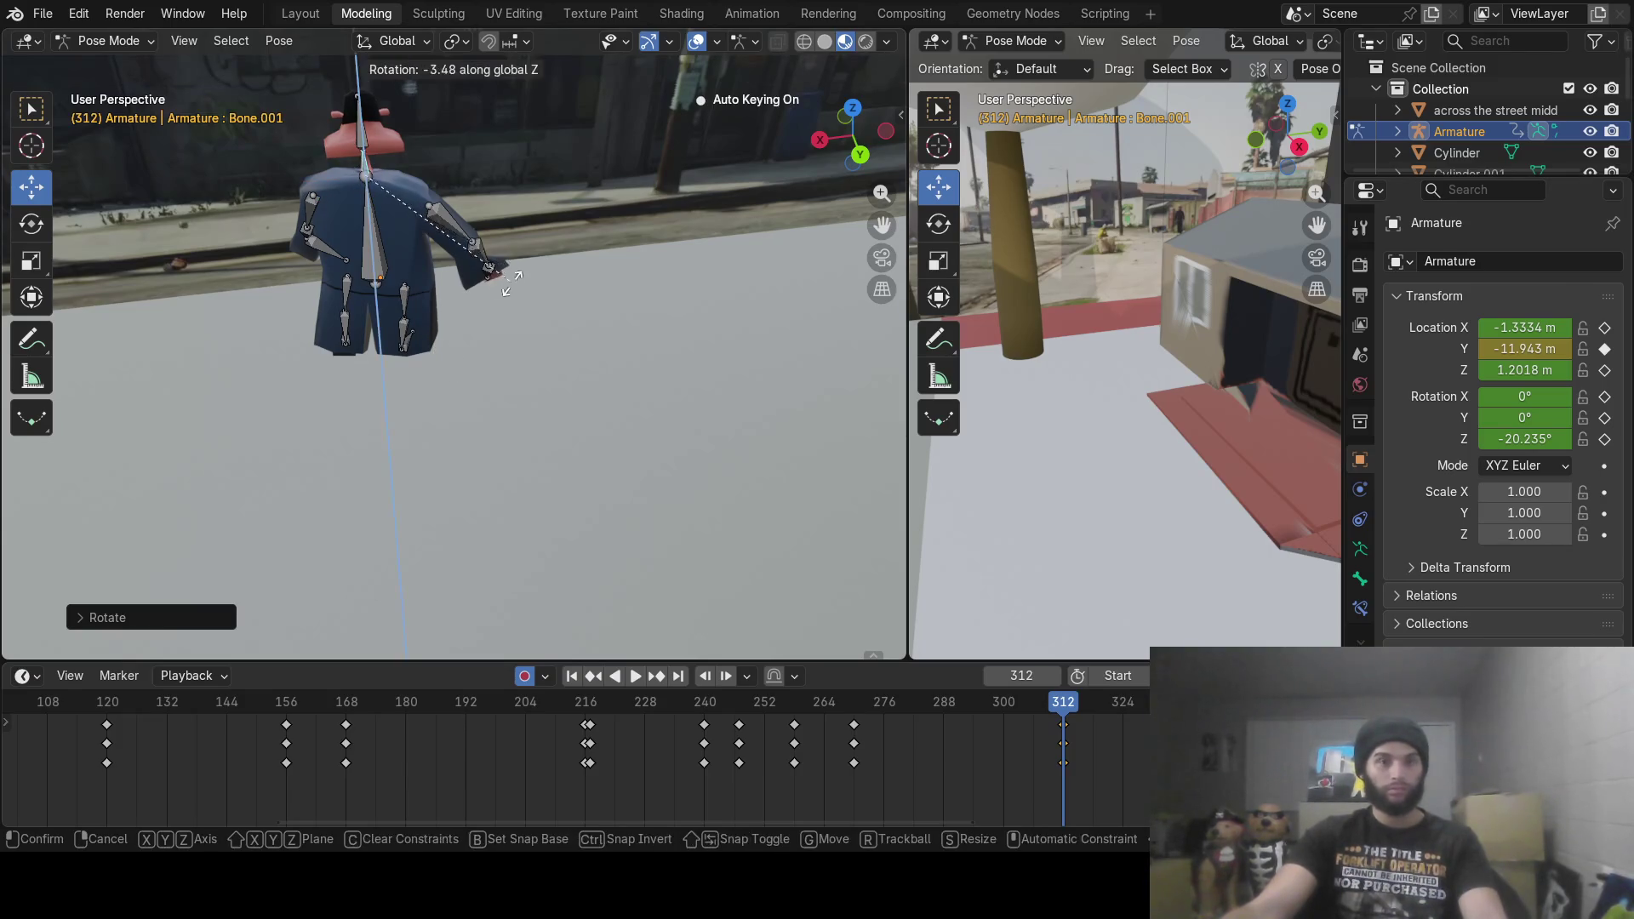
pyautogui.click(525, 298)
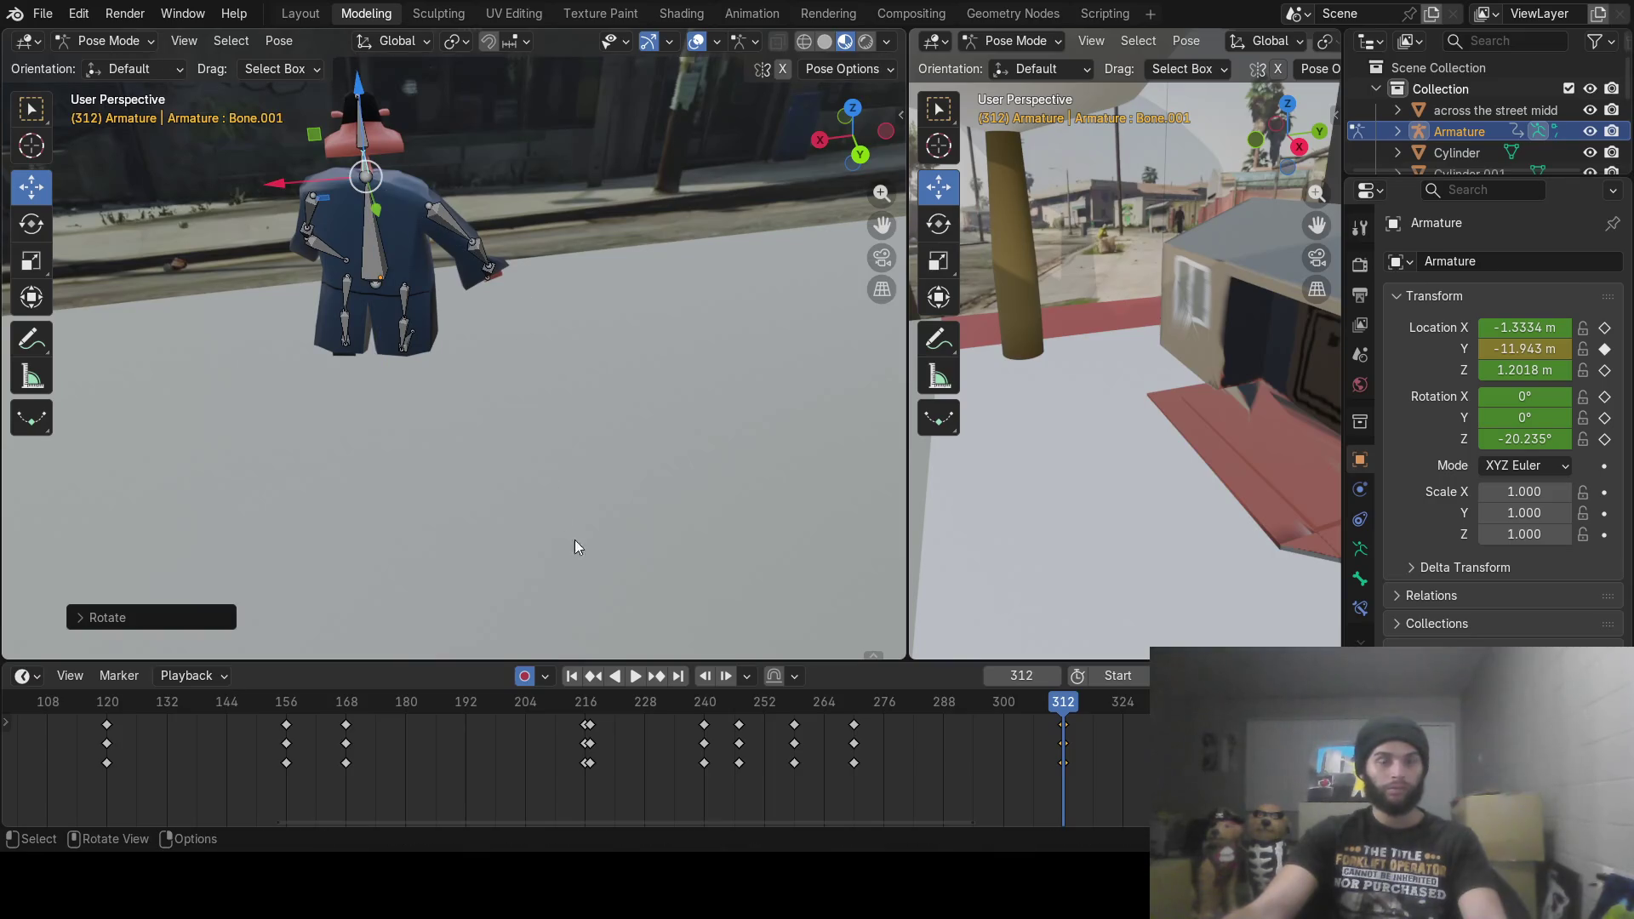
pyautogui.moveTo(864, 721)
pyautogui.mouseDown()
pyautogui.moveTo(829, 724)
pyautogui.moveTo(858, 723)
pyautogui.mouseUp()
pyautogui.moveTo(473, 360)
pyautogui.mouseDown(button='middle')
pyautogui.moveTo(535, 456)
pyautogui.moveTo(436, 385)
pyautogui.moveTo(498, 388)
pyautogui.moveTo(274, 314)
pyautogui.moveTo(460, 394)
pyautogui.moveTo(464, 363)
pyautogui.moveTo(406, 365)
pyautogui.moveTo(495, 384)
pyautogui.moveTo(518, 416)
pyautogui.moveTo(548, 369)
pyautogui.moveTo(553, 396)
pyautogui.moveTo(480, 417)
pyautogui.moveTo(475, 398)
pyautogui.moveTo(392, 476)
pyautogui.moveTo(408, 430)
pyautogui.moveTo(385, 425)
pyautogui.moveTo(512, 613)
pyautogui.mouseUp(button='middle')
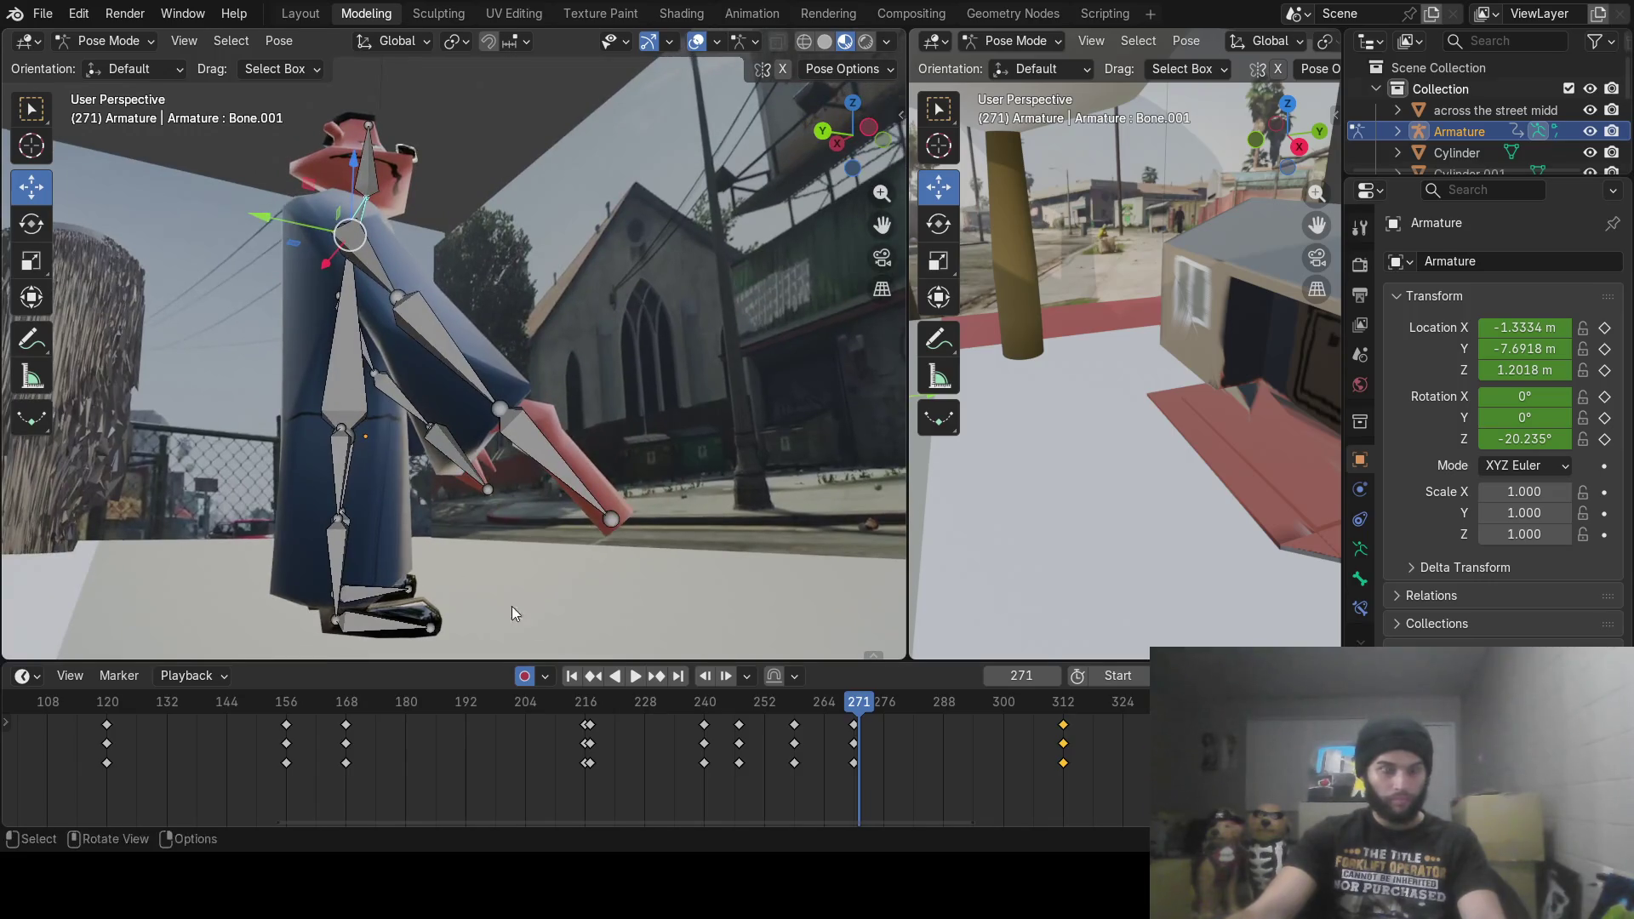
pyautogui.moveTo(839, 706)
pyautogui.mouseDown()
pyautogui.moveTo(853, 704)
pyautogui.moveTo(819, 713)
pyautogui.moveTo(854, 713)
pyautogui.mouseUp()
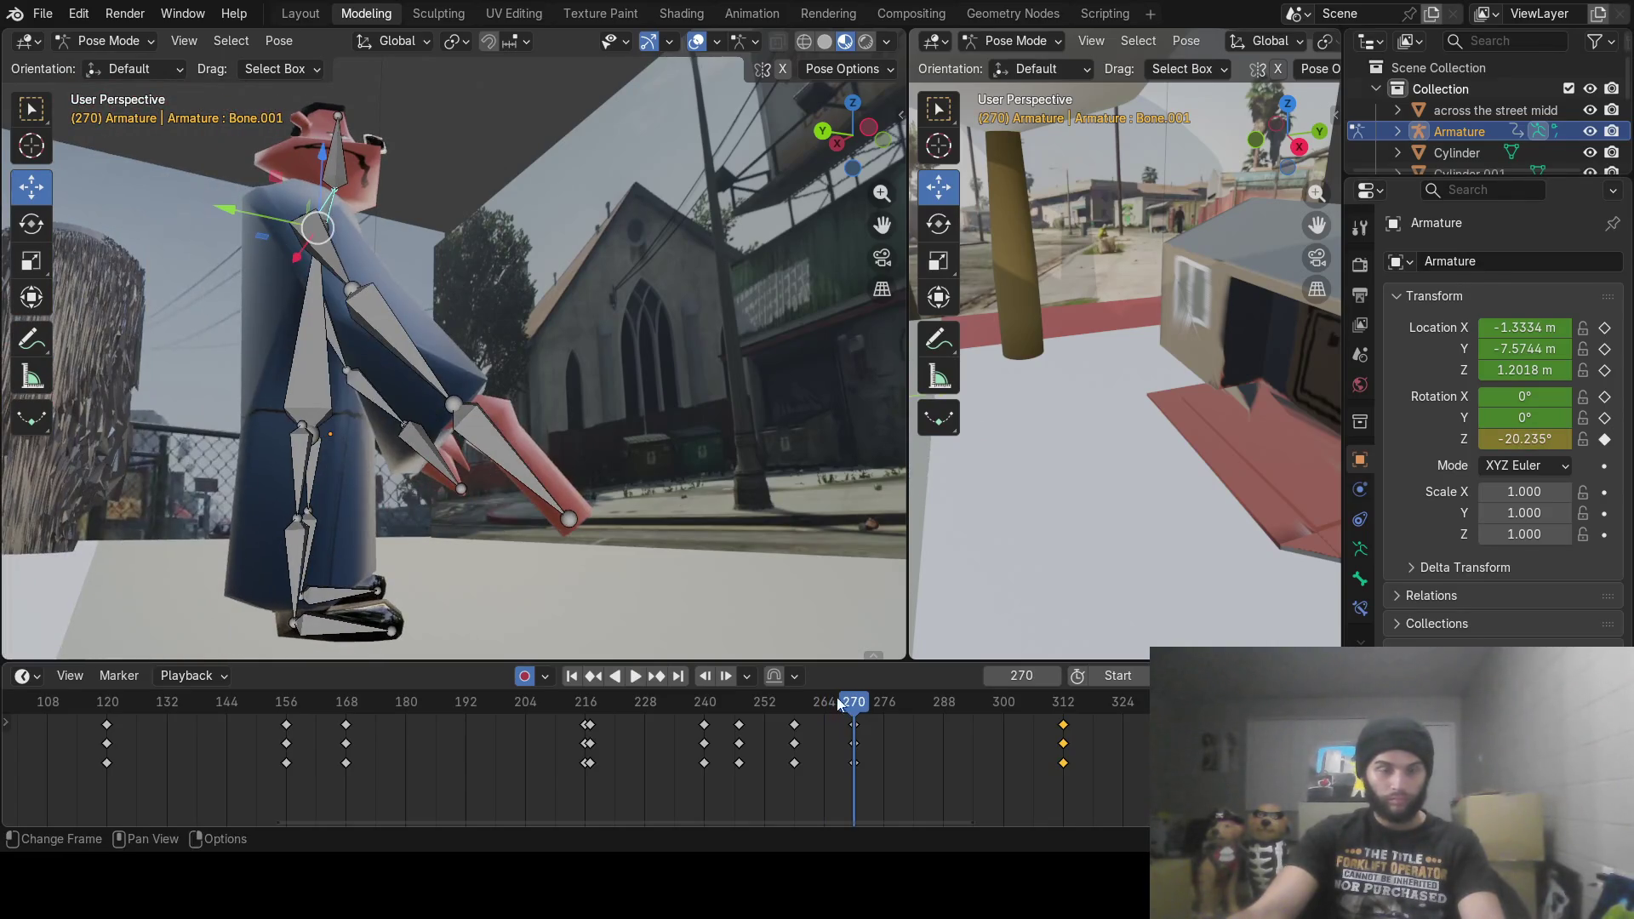
# Step: At frame 270, after comparing with frame 258, rotate the thigh forward to lift the foot
pyautogui.click(303, 458)
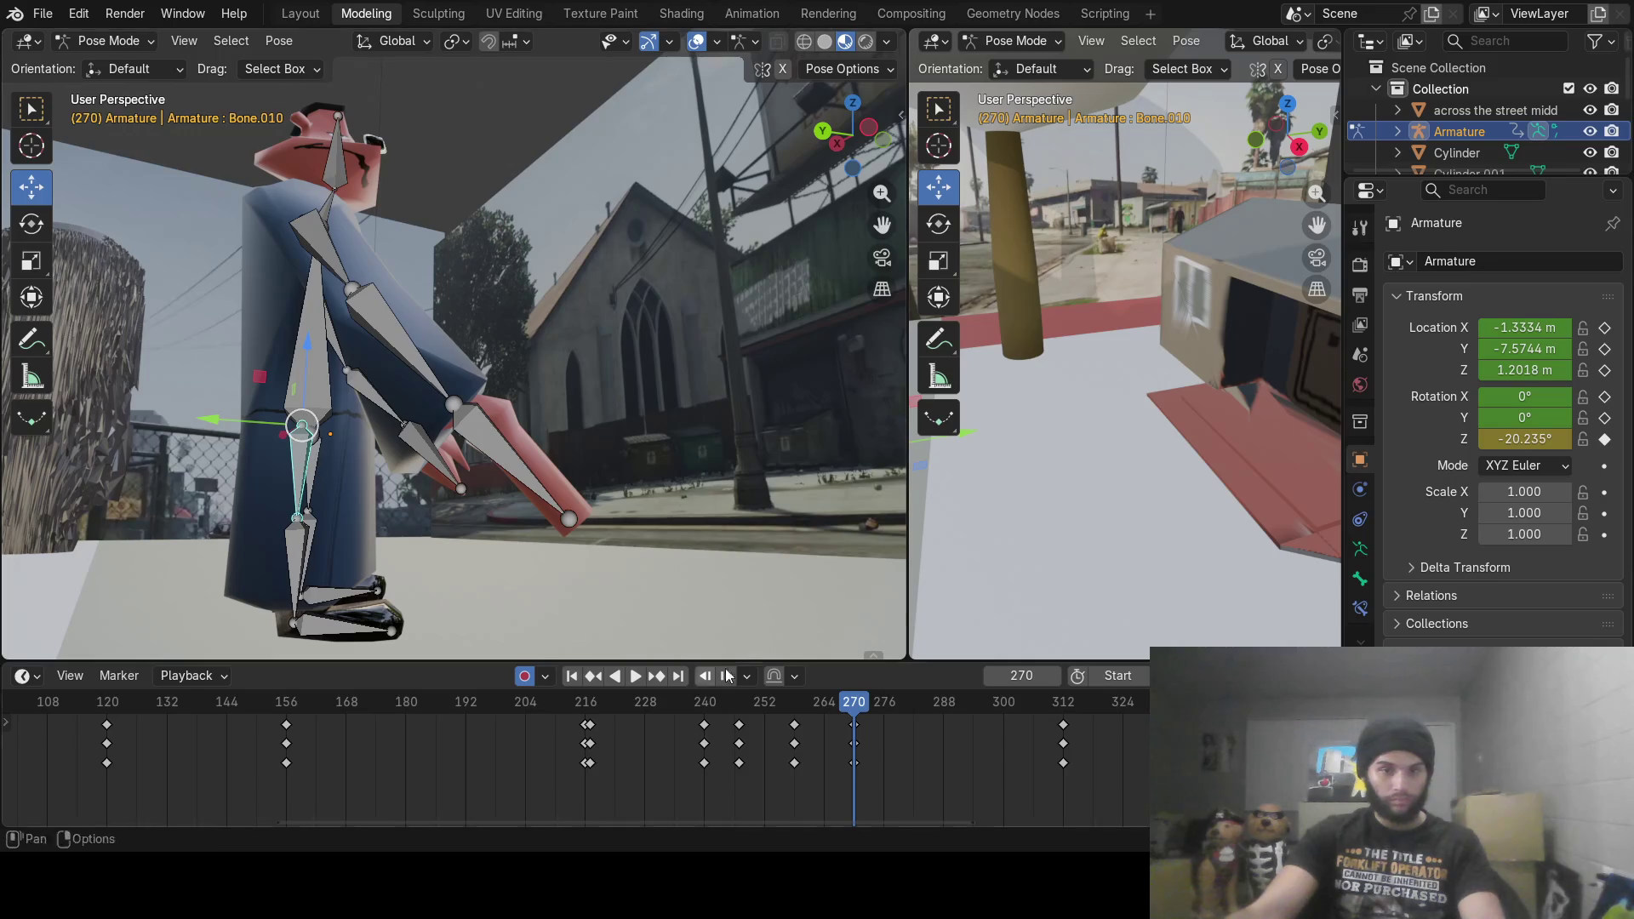
pyautogui.moveTo(825, 697); pyautogui.dragTo(793, 703)
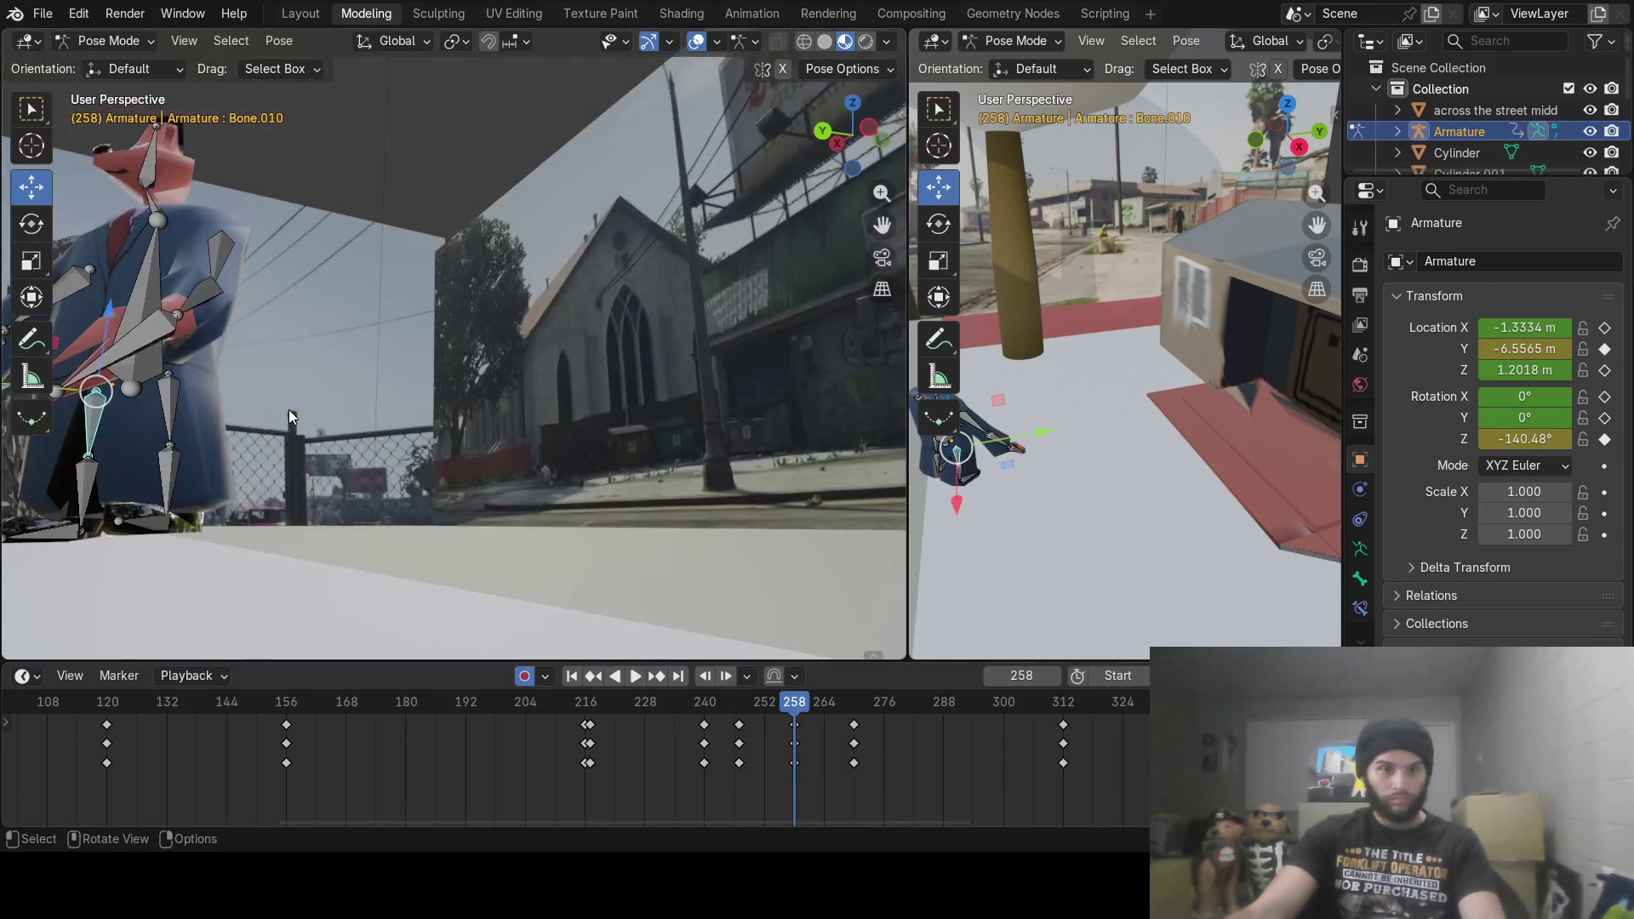
pyautogui.moveTo(791, 699); pyautogui.dragTo(853, 707)
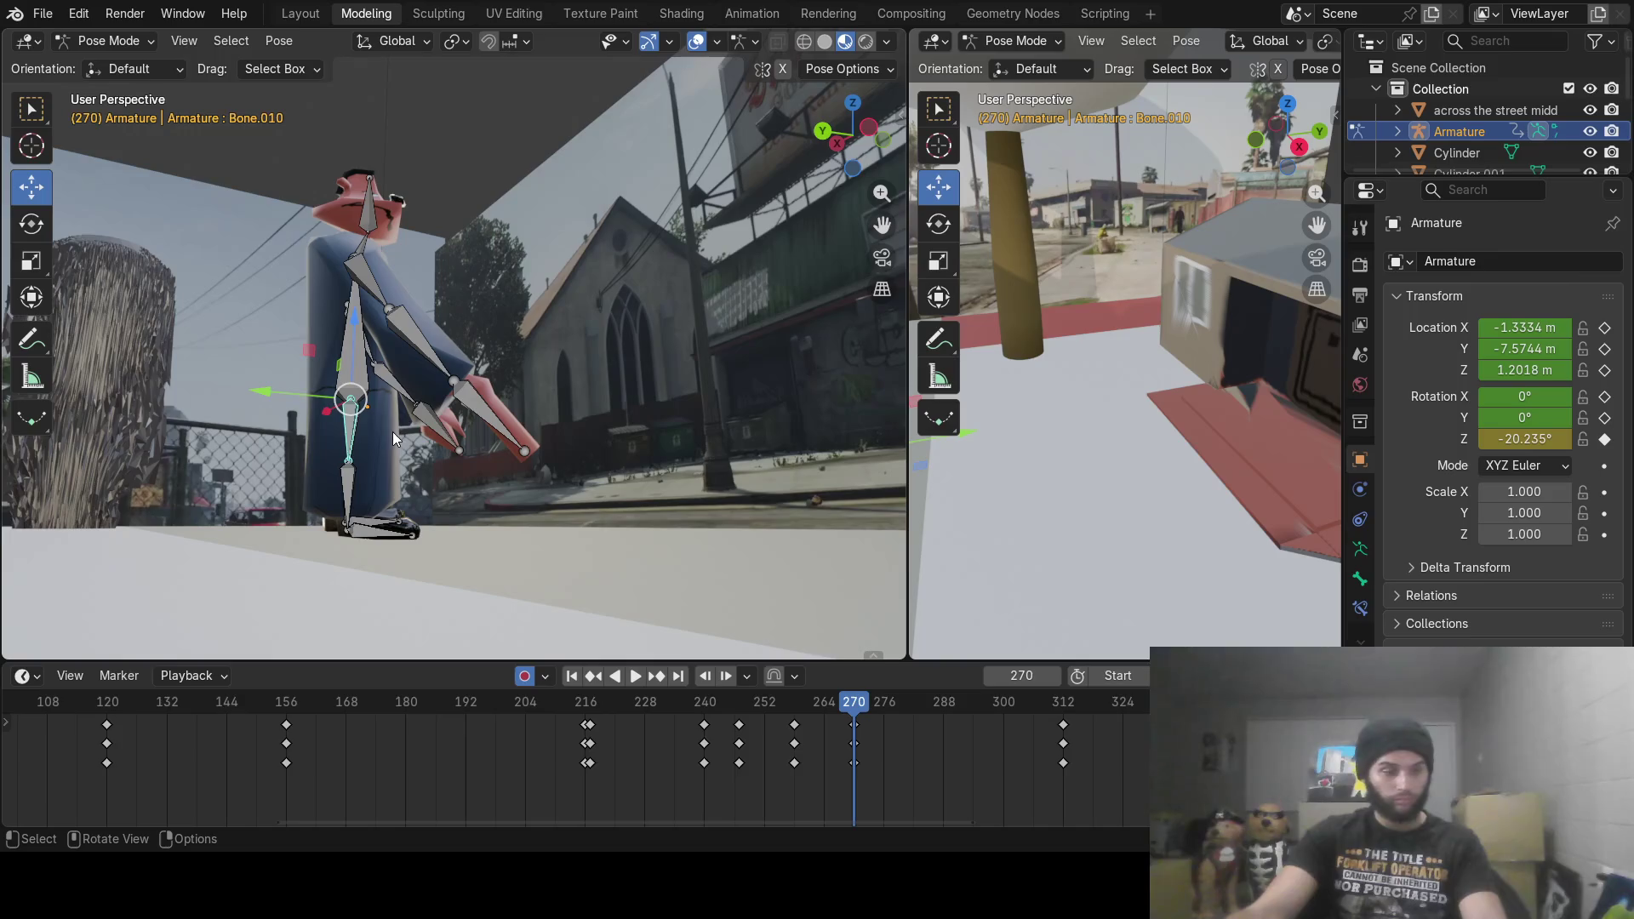
pyautogui.scroll(2, 391, 433)
pyautogui.keyDown('shift'); pyautogui.moveTo(367, 474); pyautogui.dragTo(475, 503, button='middle'); pyautogui.keyUp('shift')
pyautogui.press('r')
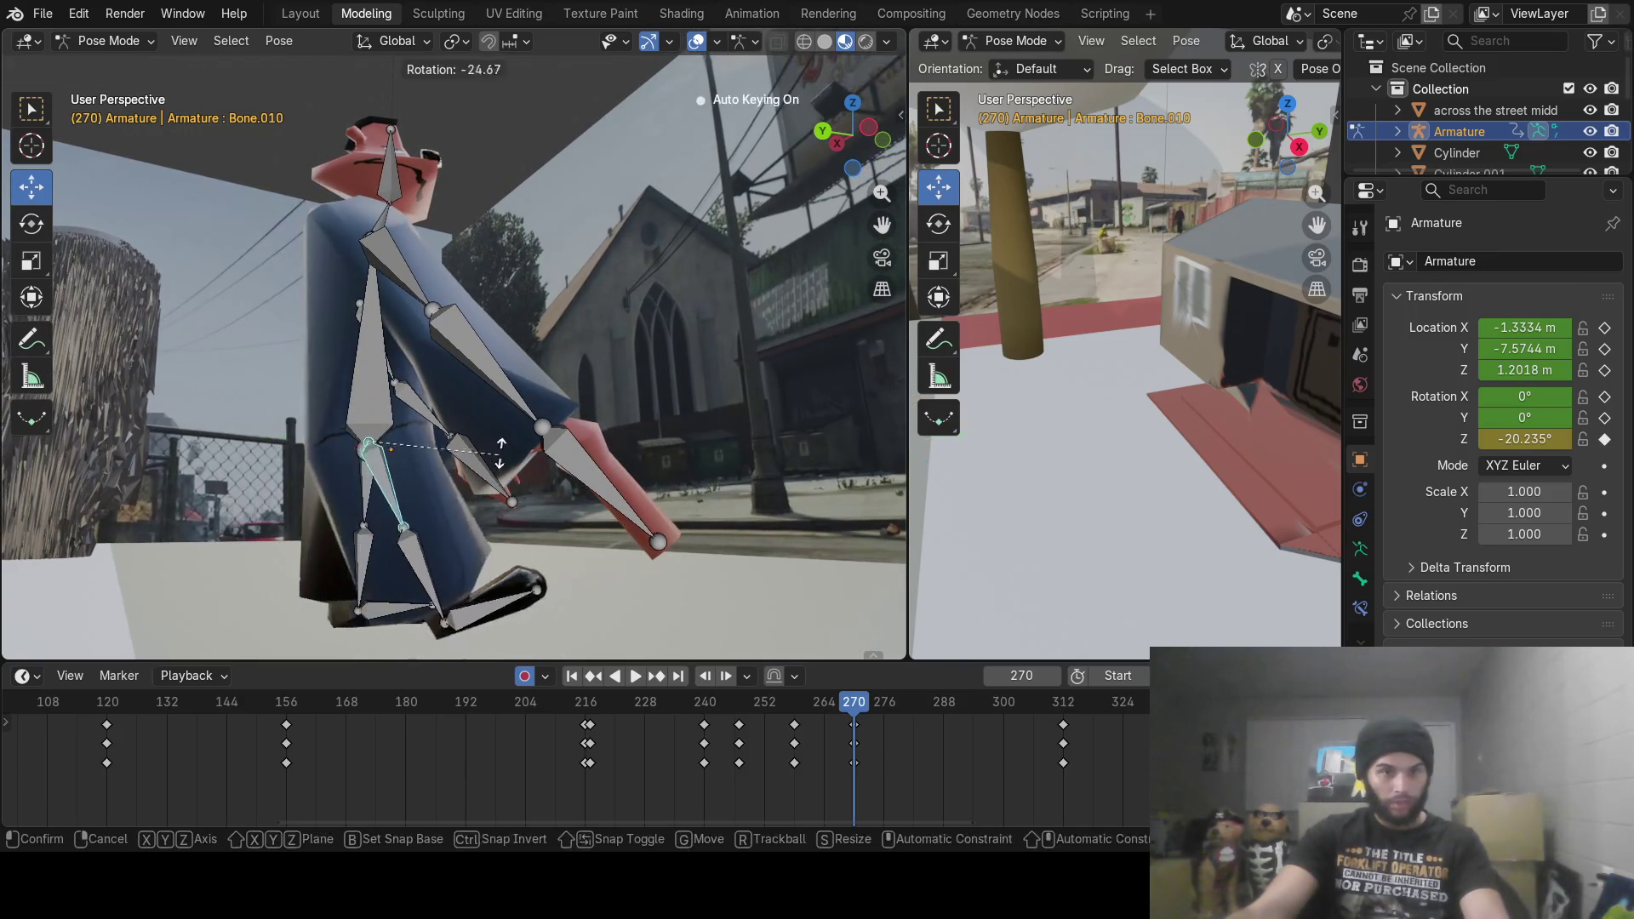
pyautogui.click(473, 549)
# Step: Rotate the shin so the foot meets the ground, then level the front foot Bone.014
pyautogui.click(472, 548)
pyautogui.press('r')
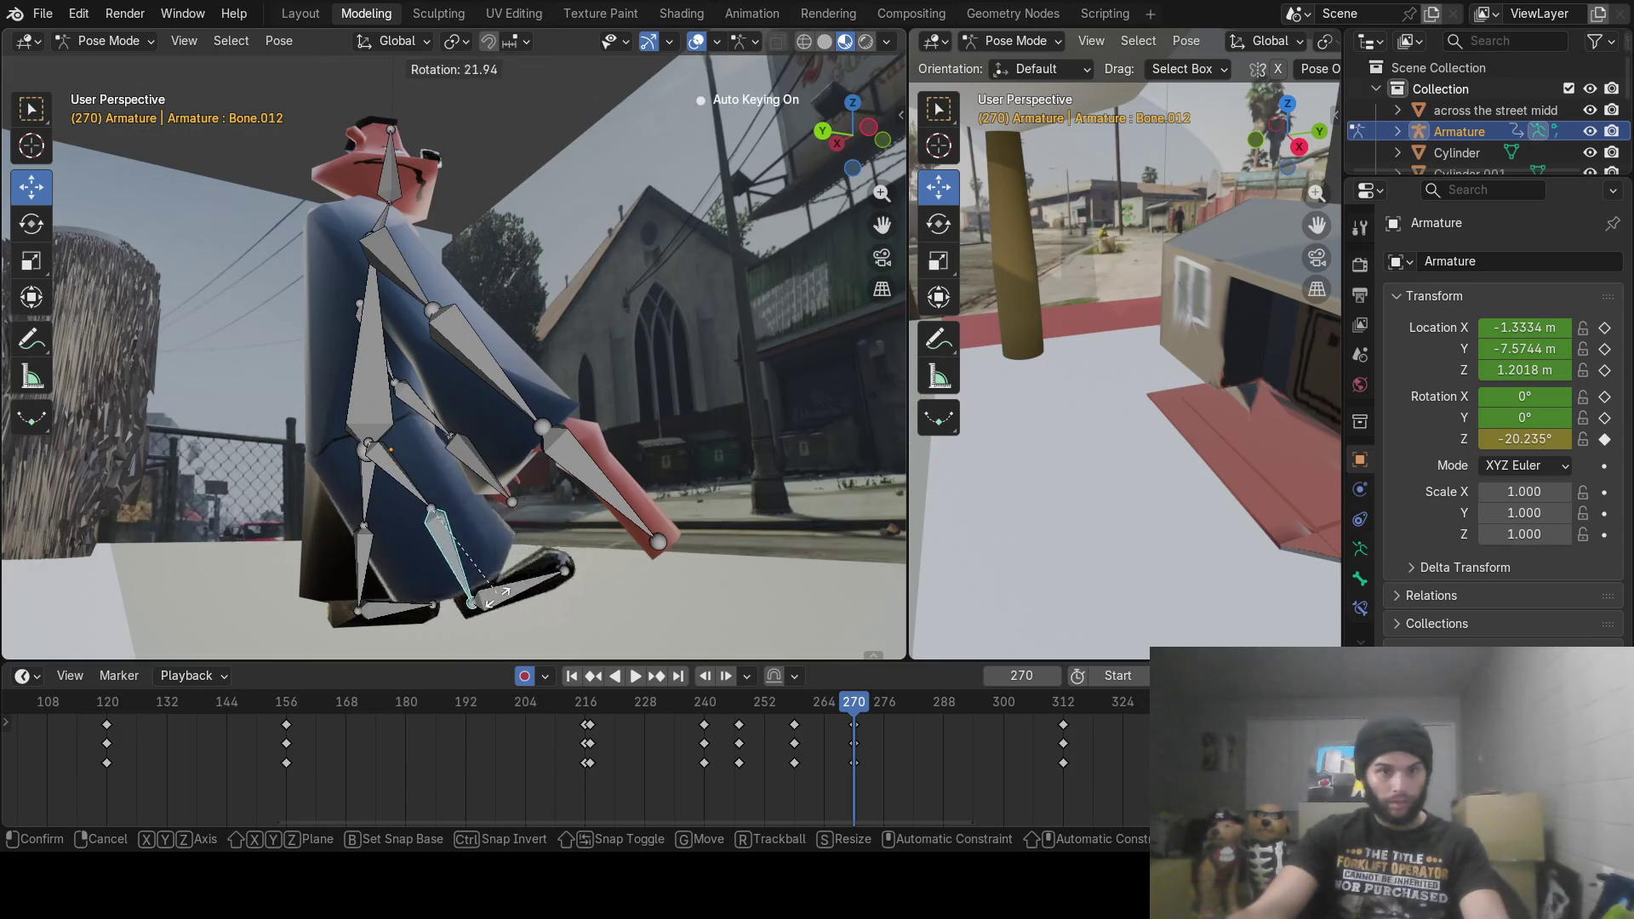
pyautogui.click(460, 630)
pyautogui.click(459, 631)
pyautogui.press('r')
pyautogui.click(545, 610)
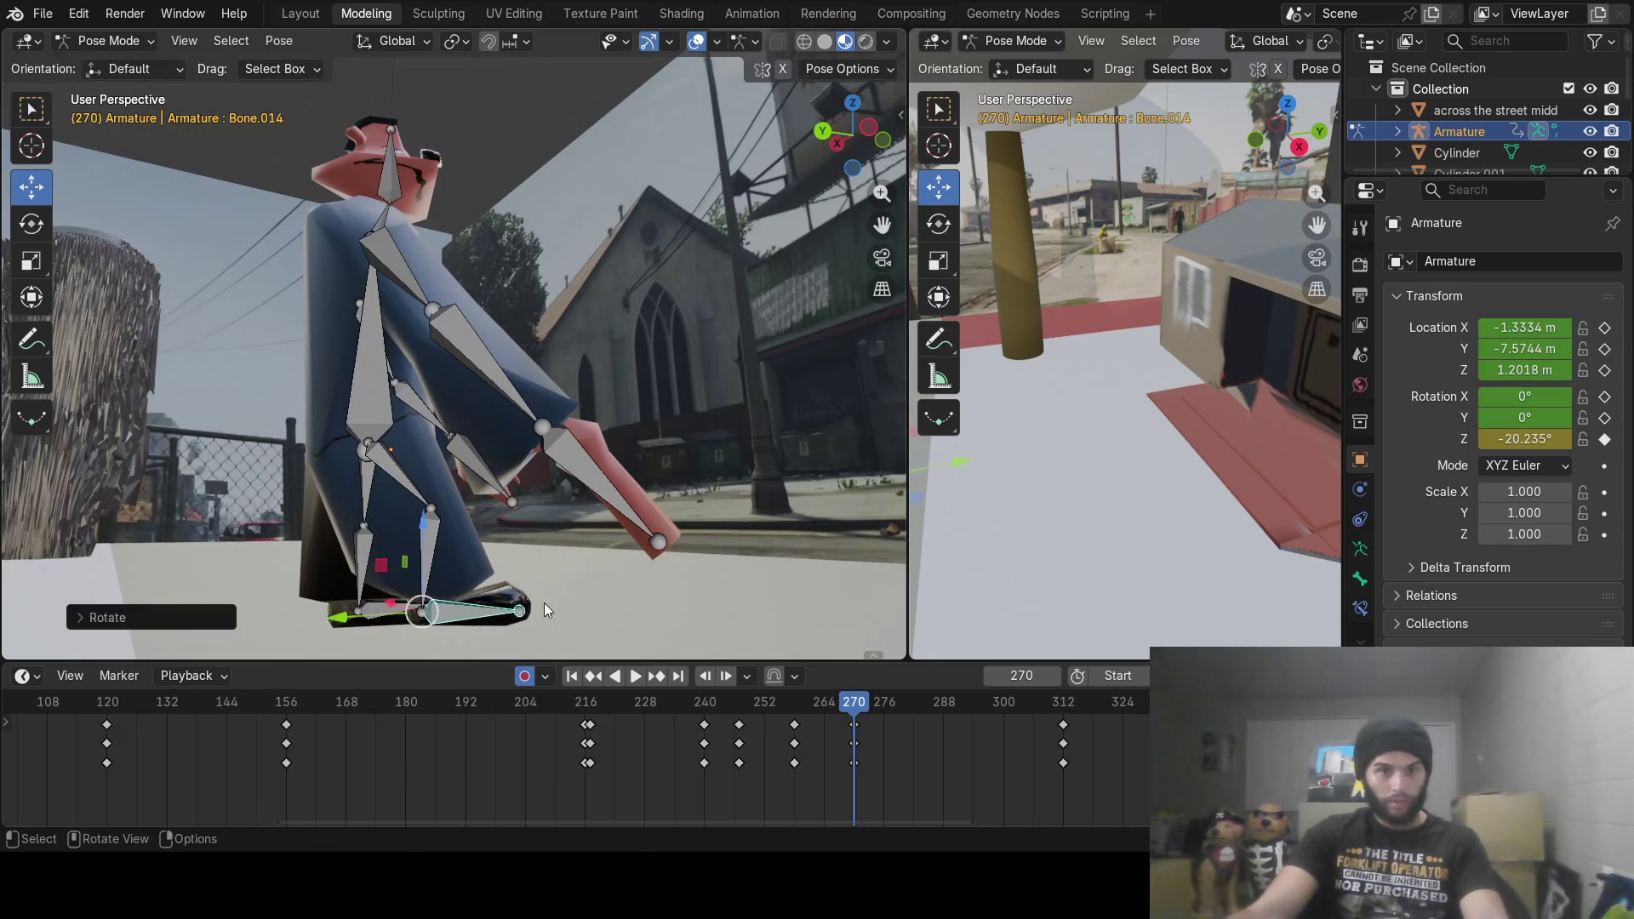
# Step: Swing the other thigh Bone.009 back so the rear leg steps back, and level the rear foot Bone.013
pyautogui.click(368, 483)
pyautogui.press('r')
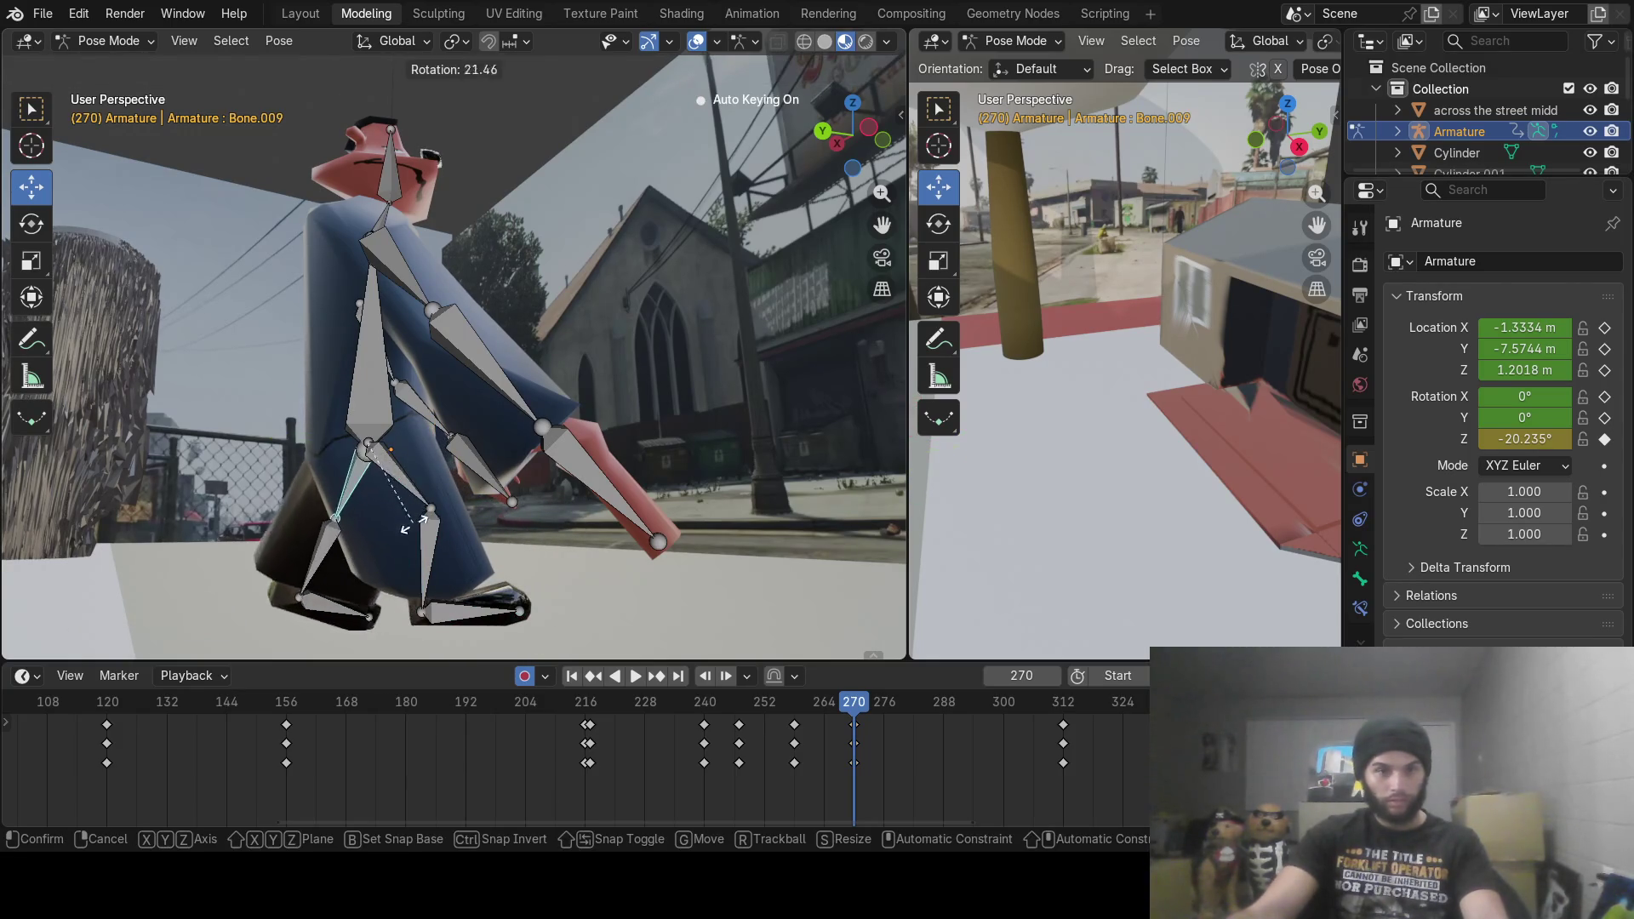
pyautogui.click(350, 605)
pyautogui.click(345, 607)
pyautogui.press('r')
pyautogui.click(427, 612)
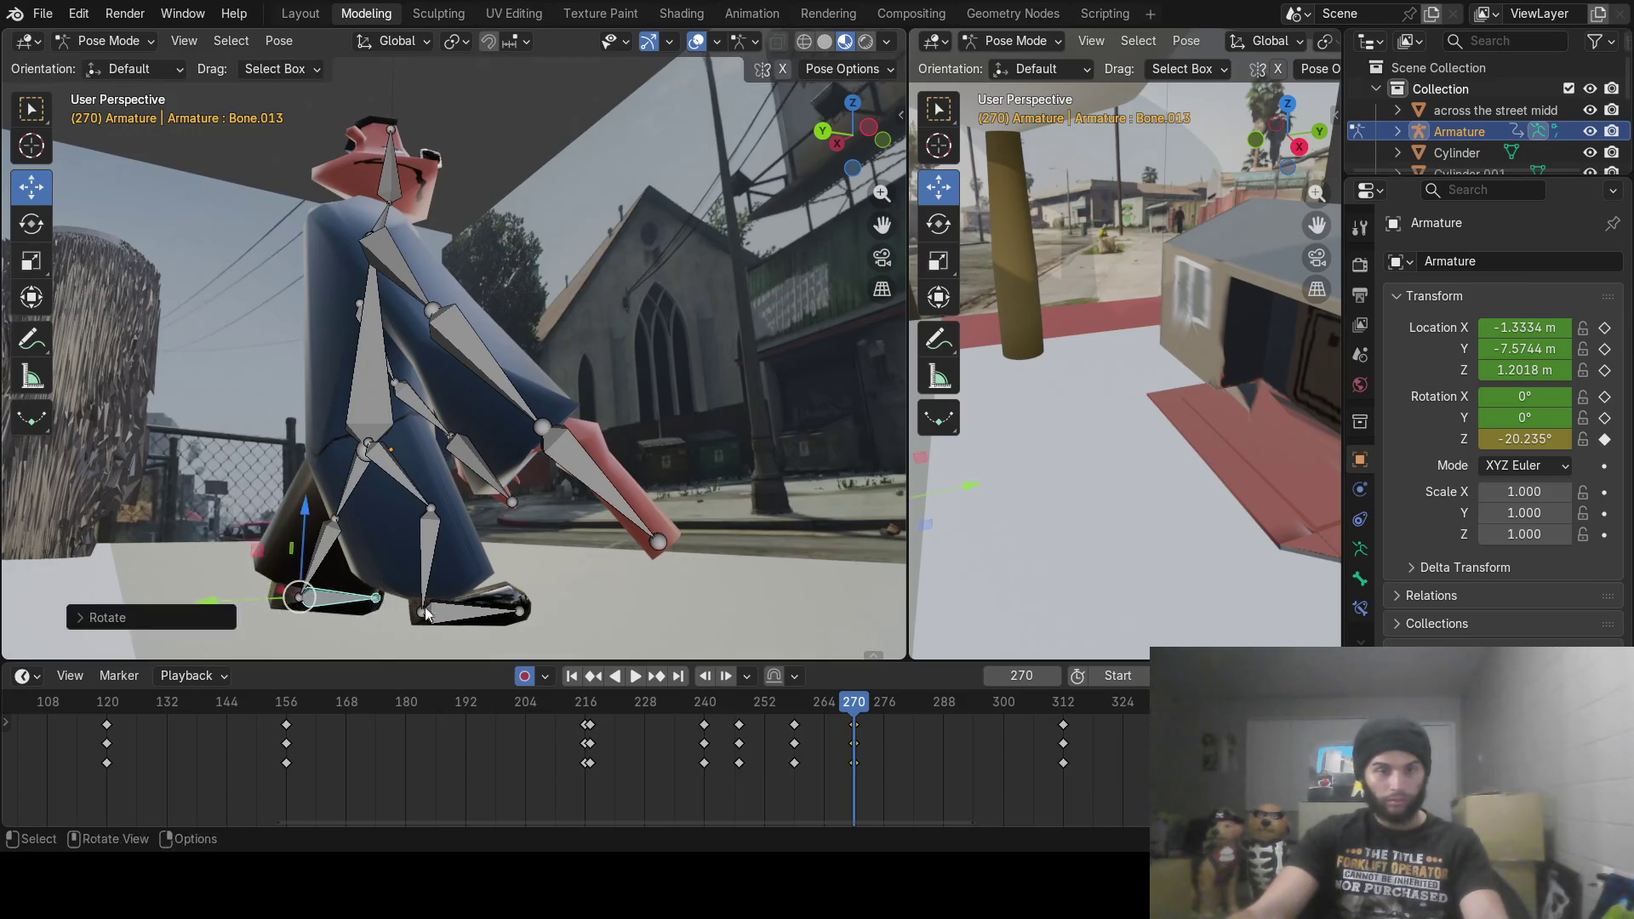
# Step: Play the walk from frame 253 to review it, then move to frame 276
pyautogui.moveTo(882, 722); pyautogui.dragTo(769, 703)
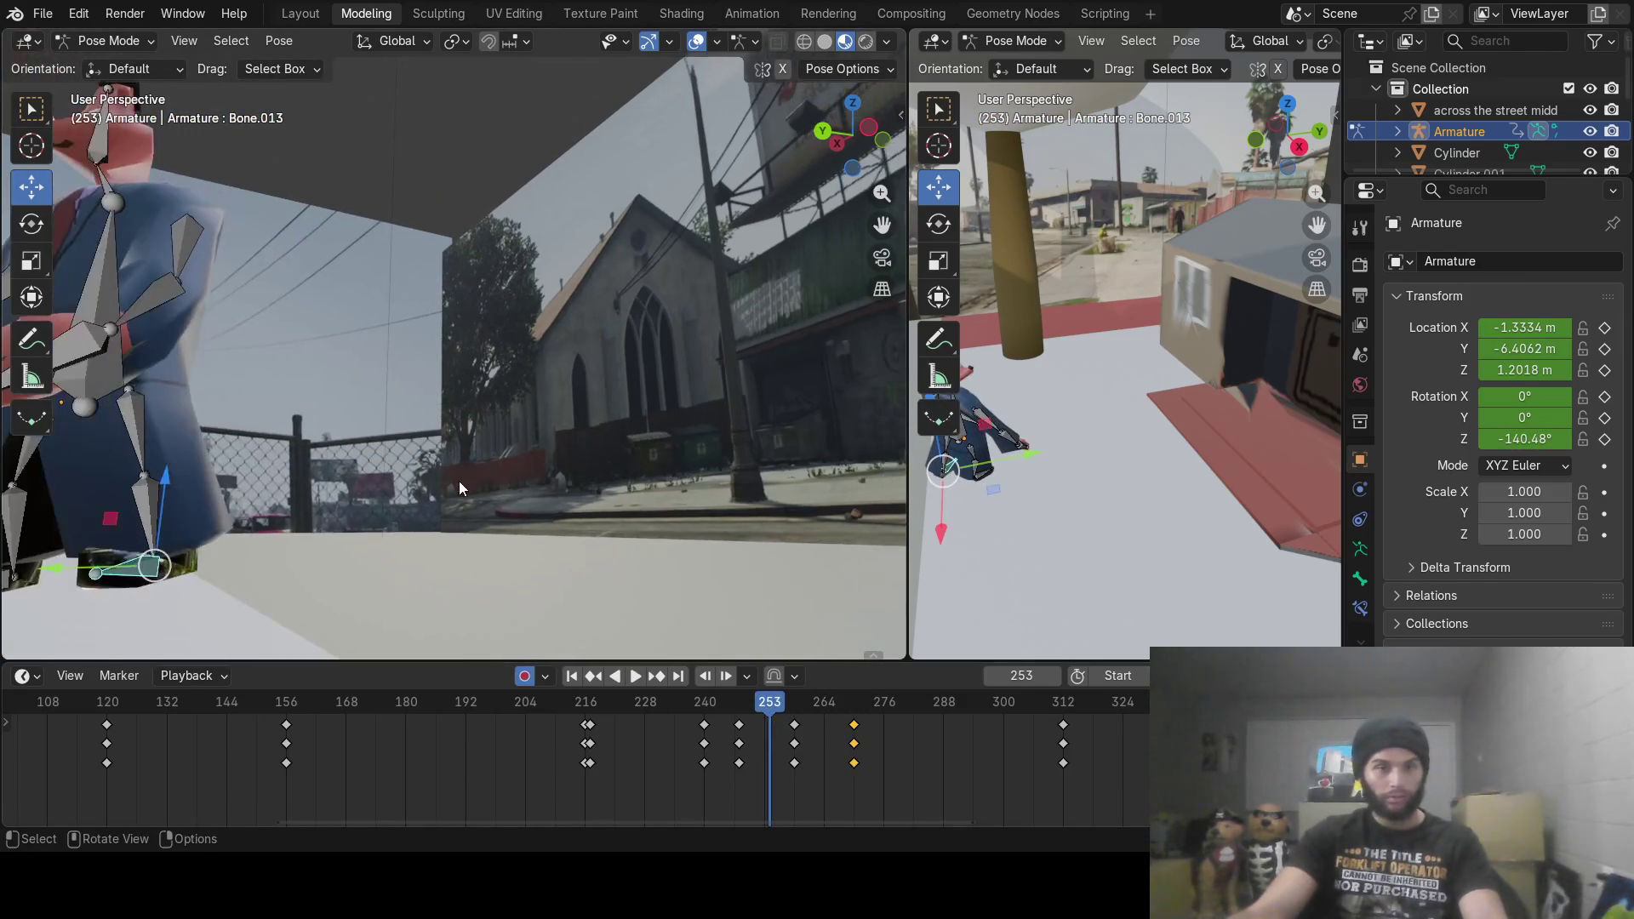
pyautogui.press('space')
pyautogui.moveTo(769, 703)
pyautogui.mouseDown()
pyautogui.moveTo(839, 712)
pyautogui.moveTo(723, 703)
pyautogui.moveTo(882, 711)
pyautogui.mouseUp()
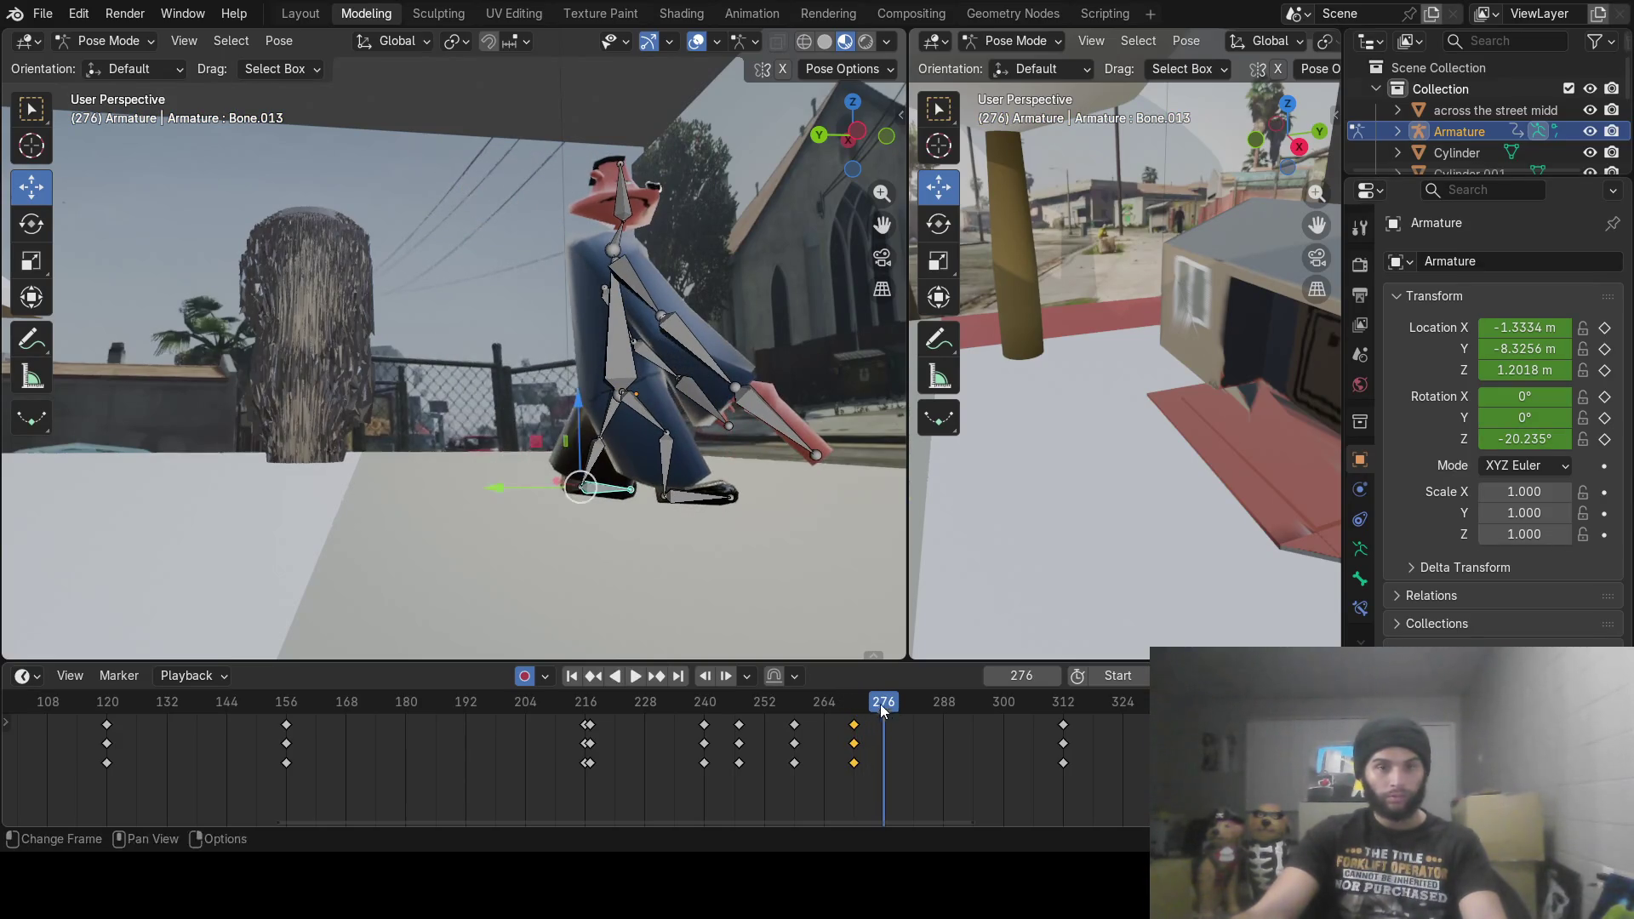
# Step: At frame 276, rotate the foot bone and swing thigh Bone.009 to a new angle
pyautogui.scroll(3, 741, 437)
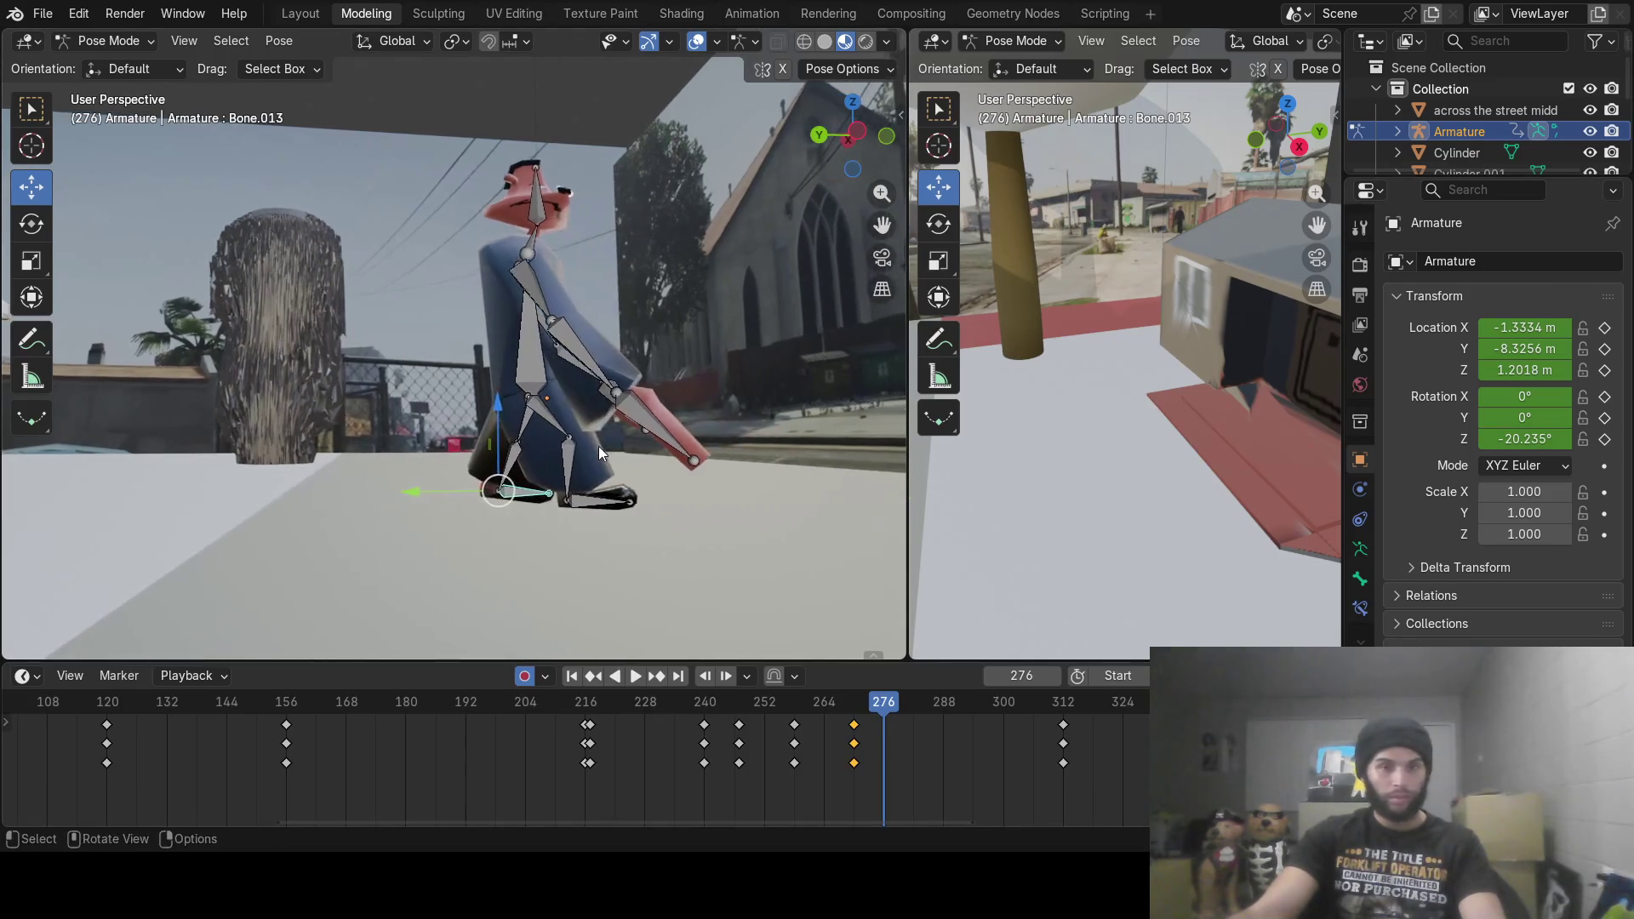
pyautogui.moveTo(658, 504)
pyautogui.mouseDown(button='middle')
pyautogui.moveTo(587, 494)
pyautogui.moveTo(607, 492)
pyautogui.mouseUp(button='middle')
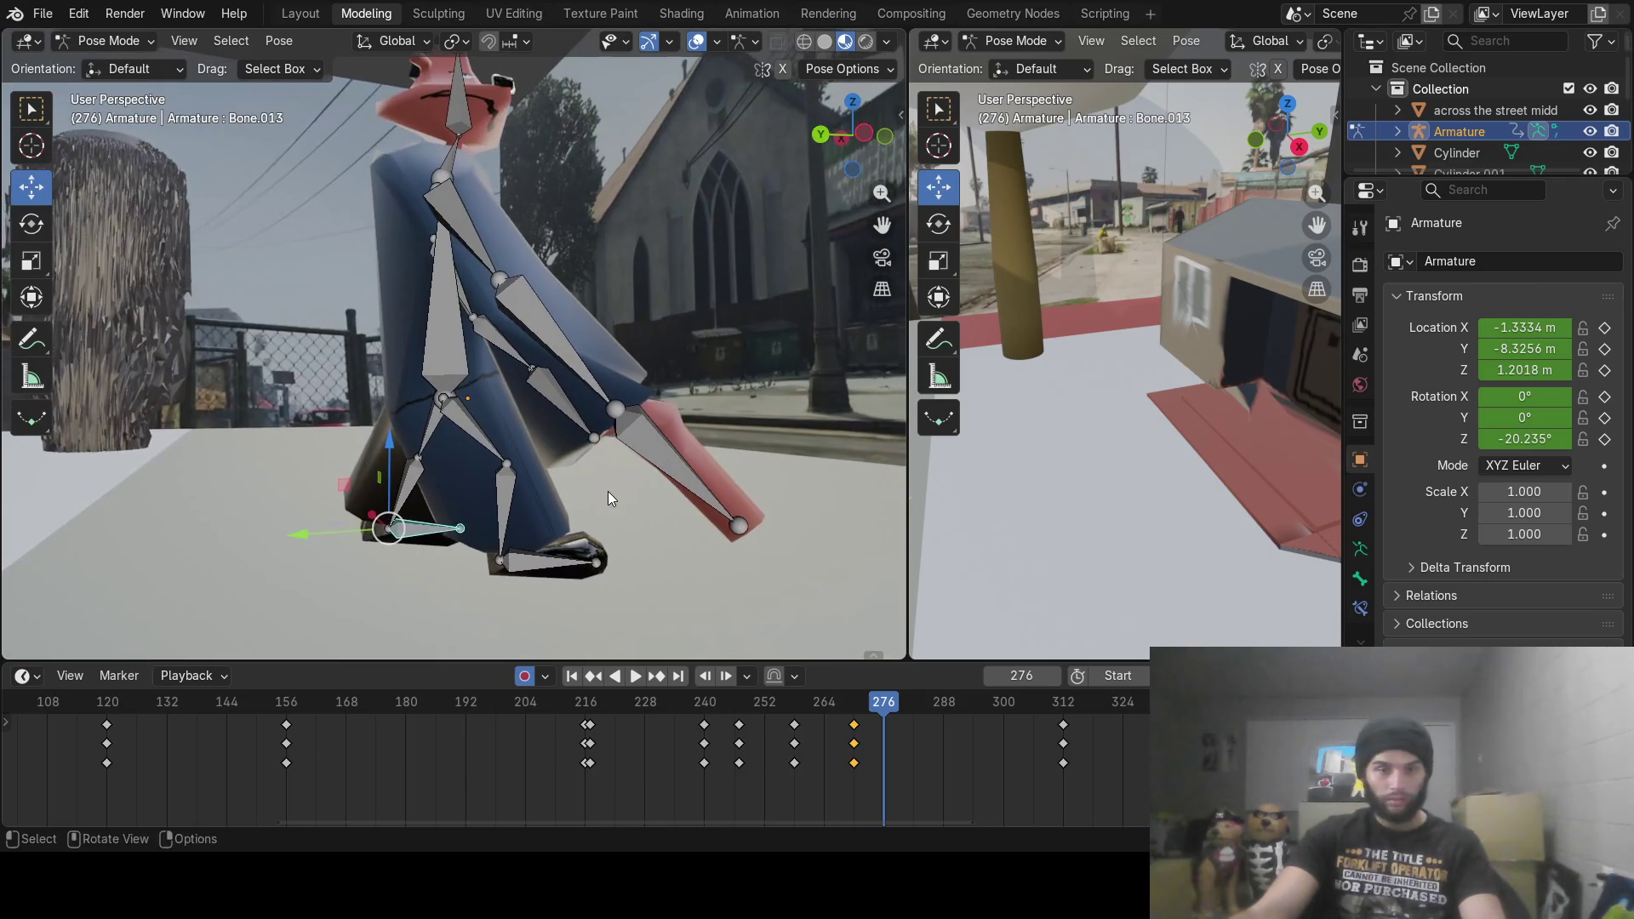
pyautogui.press('r')
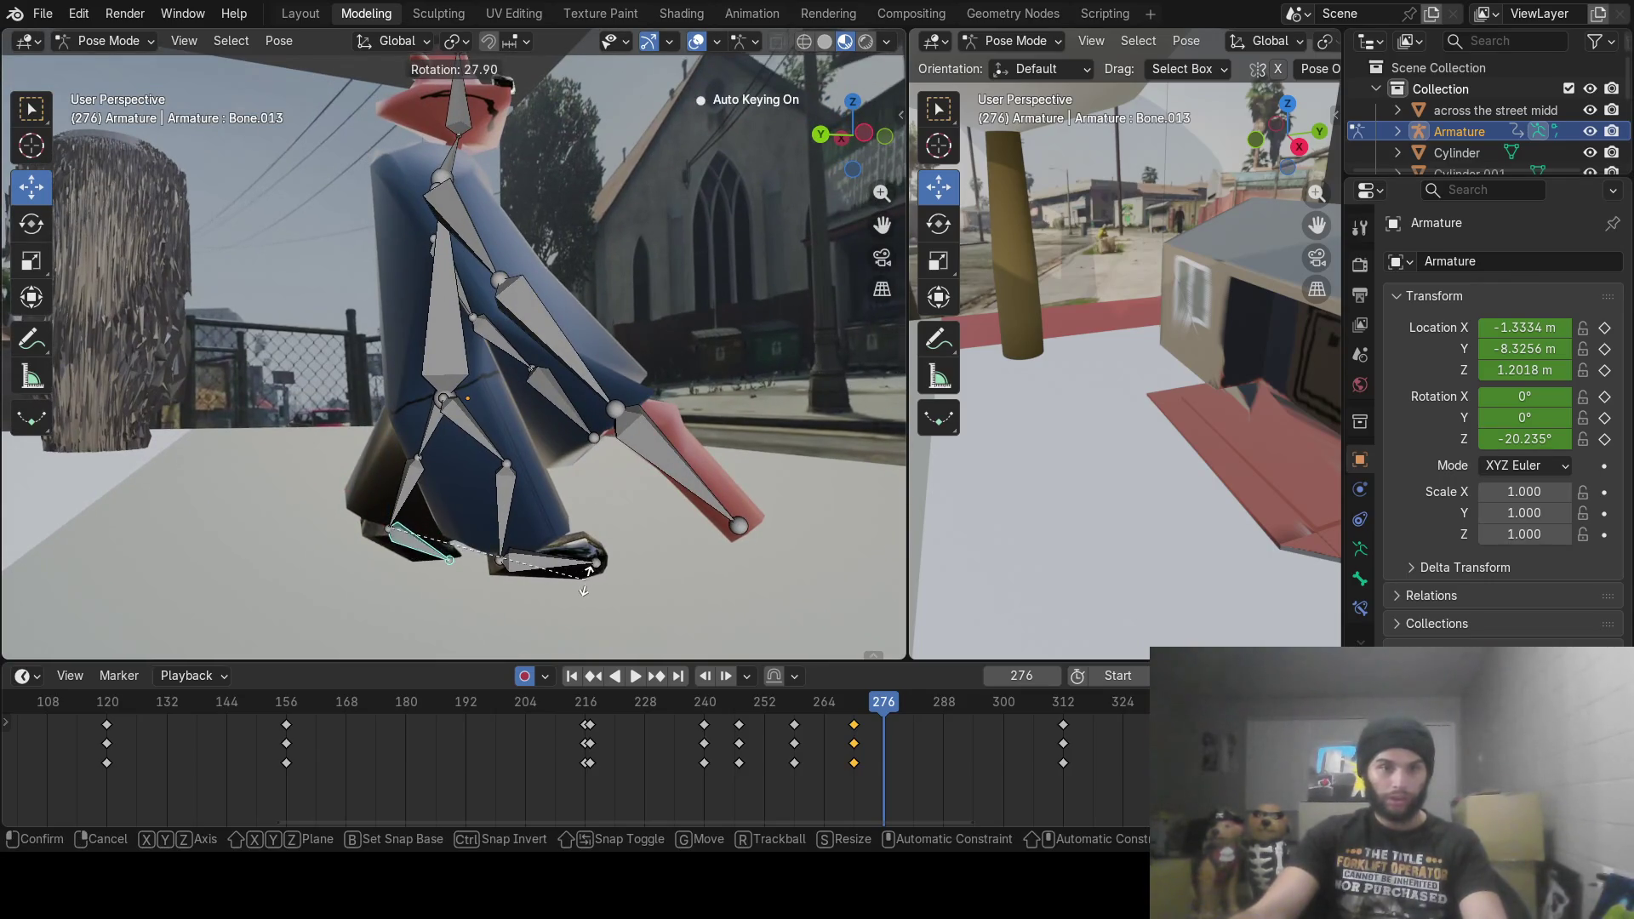
pyautogui.click(584, 590)
pyautogui.click(442, 436)
pyautogui.press('r')
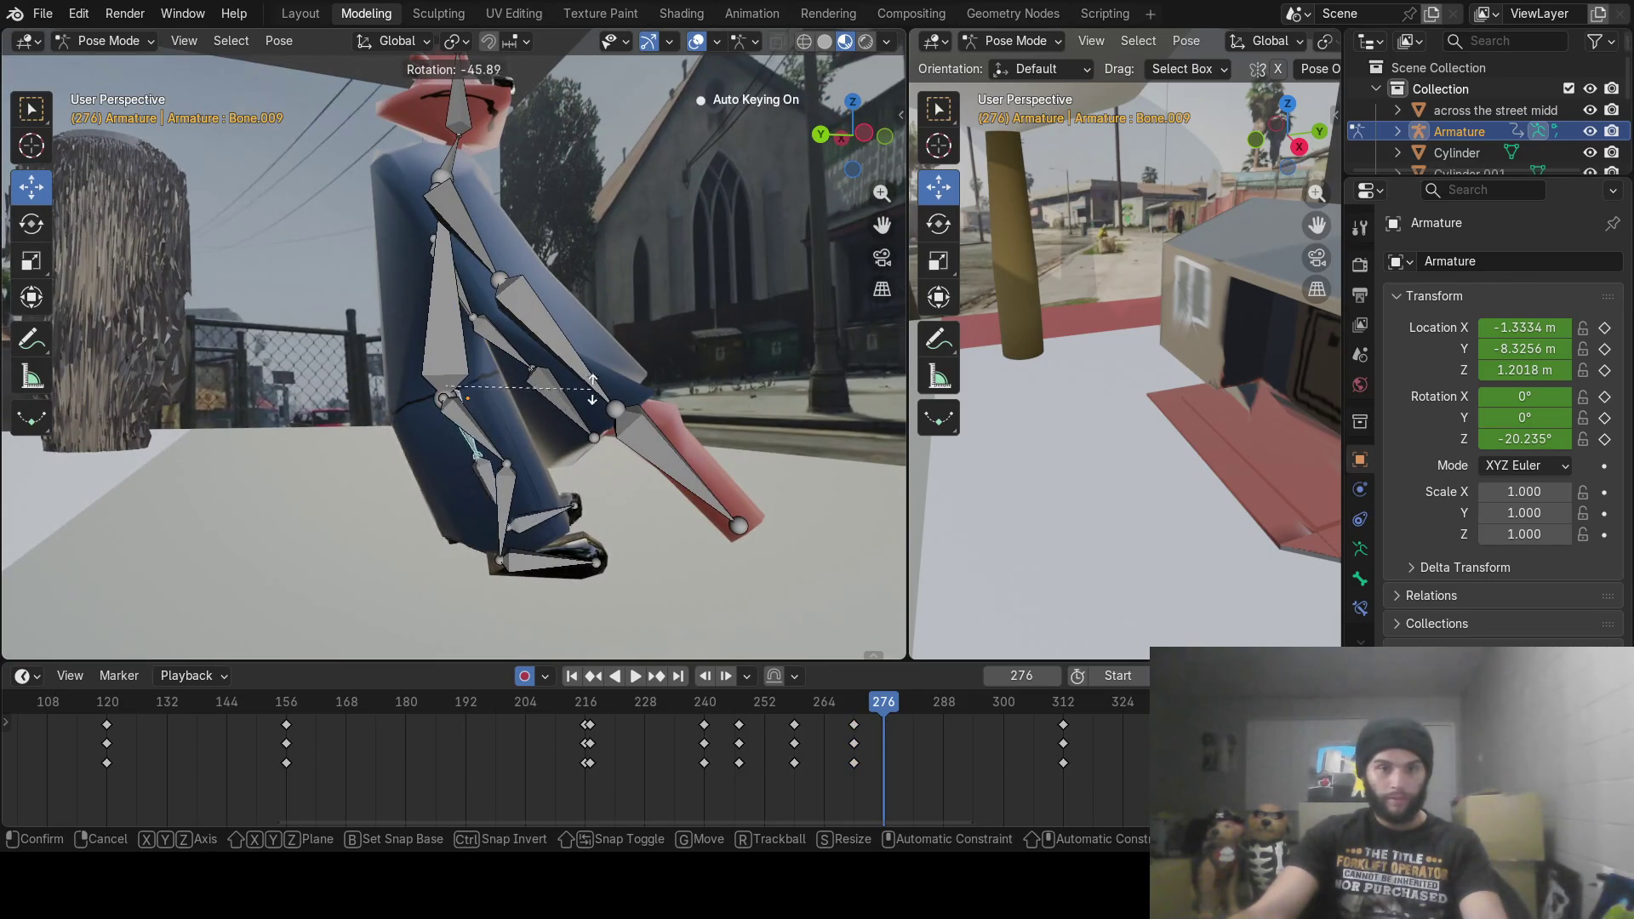
pyautogui.click(604, 369)
# Step: Bend lower leg Bone.012 and swing upper leg Bone.010, then refine both angles at frame 276
pyautogui.click(504, 505)
pyautogui.press('r')
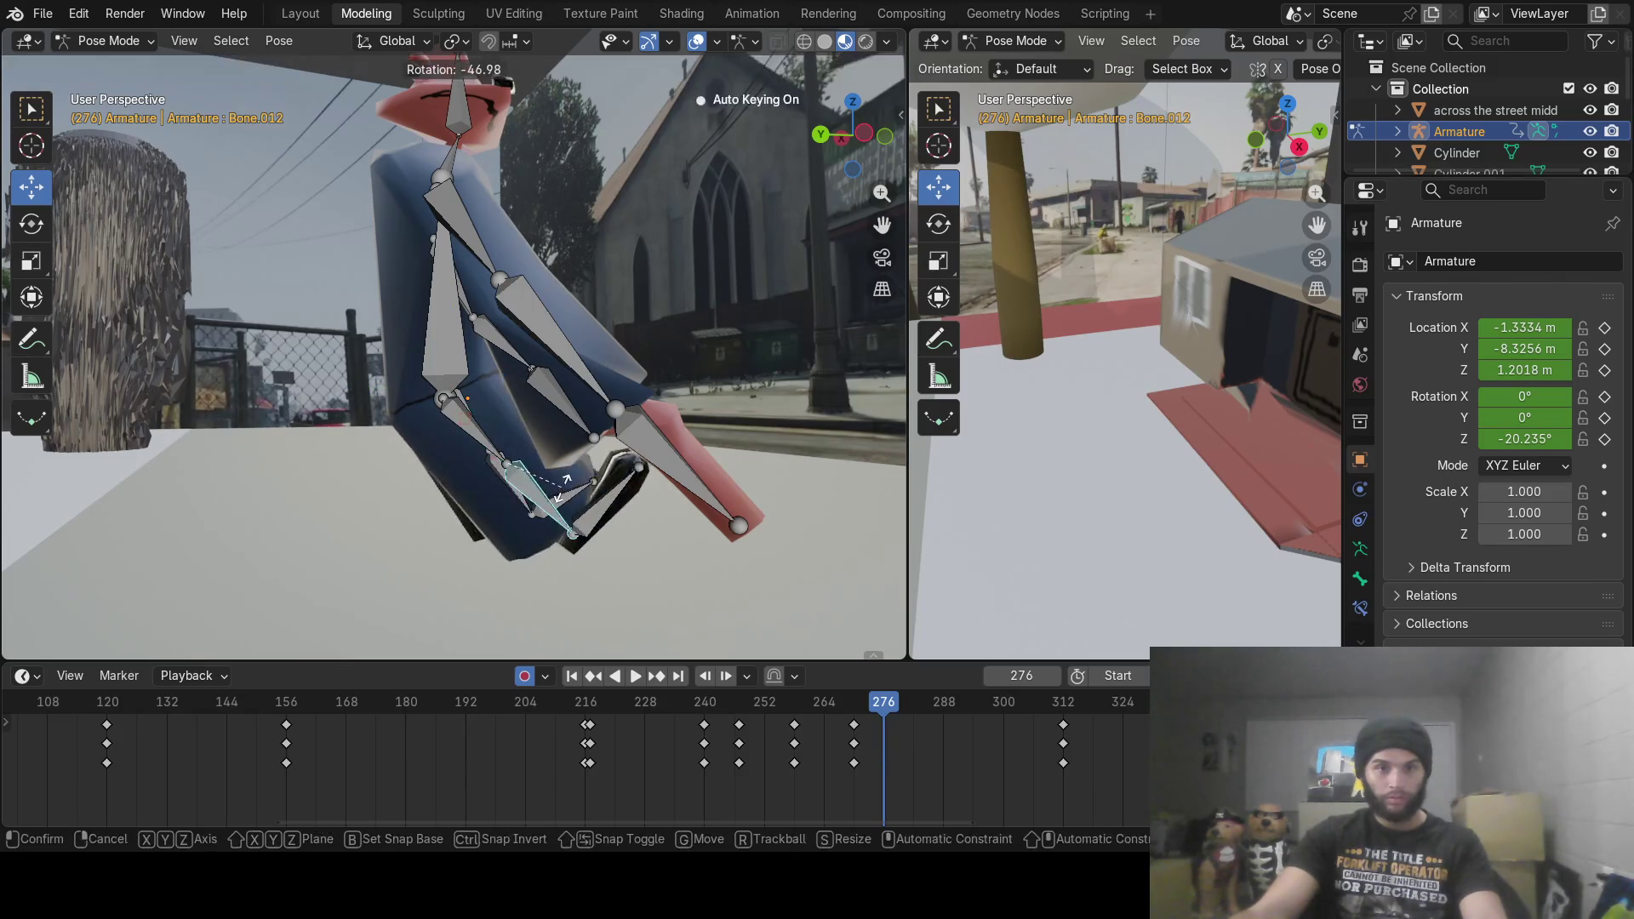
pyautogui.click(584, 506)
pyautogui.click(473, 449)
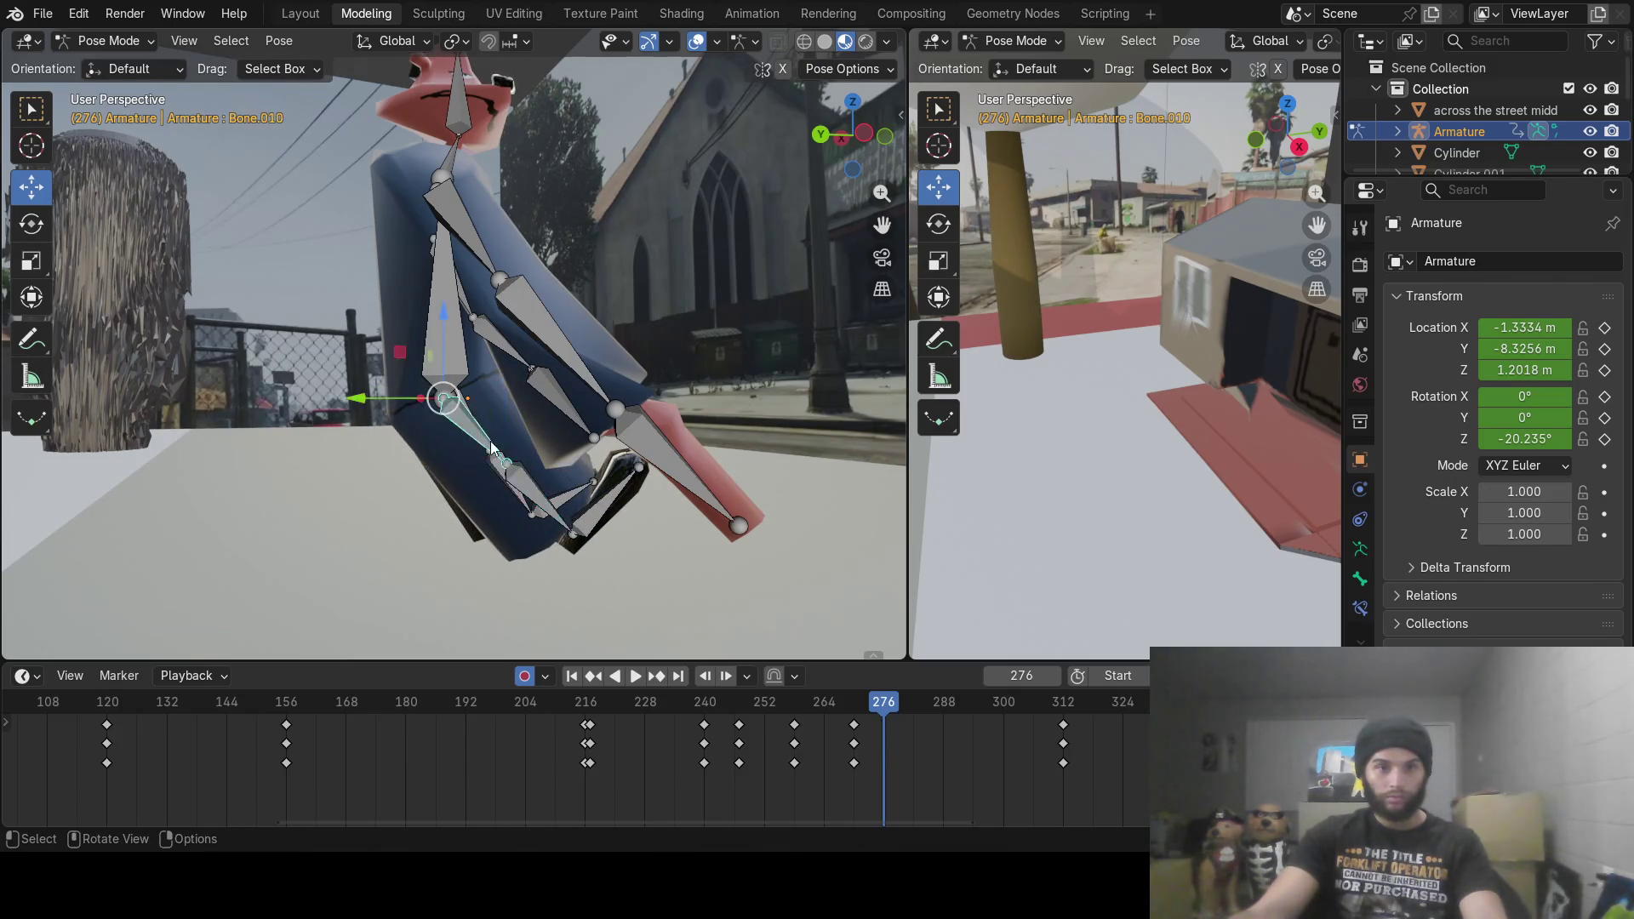
pyautogui.press('r')
pyautogui.click(453, 553)
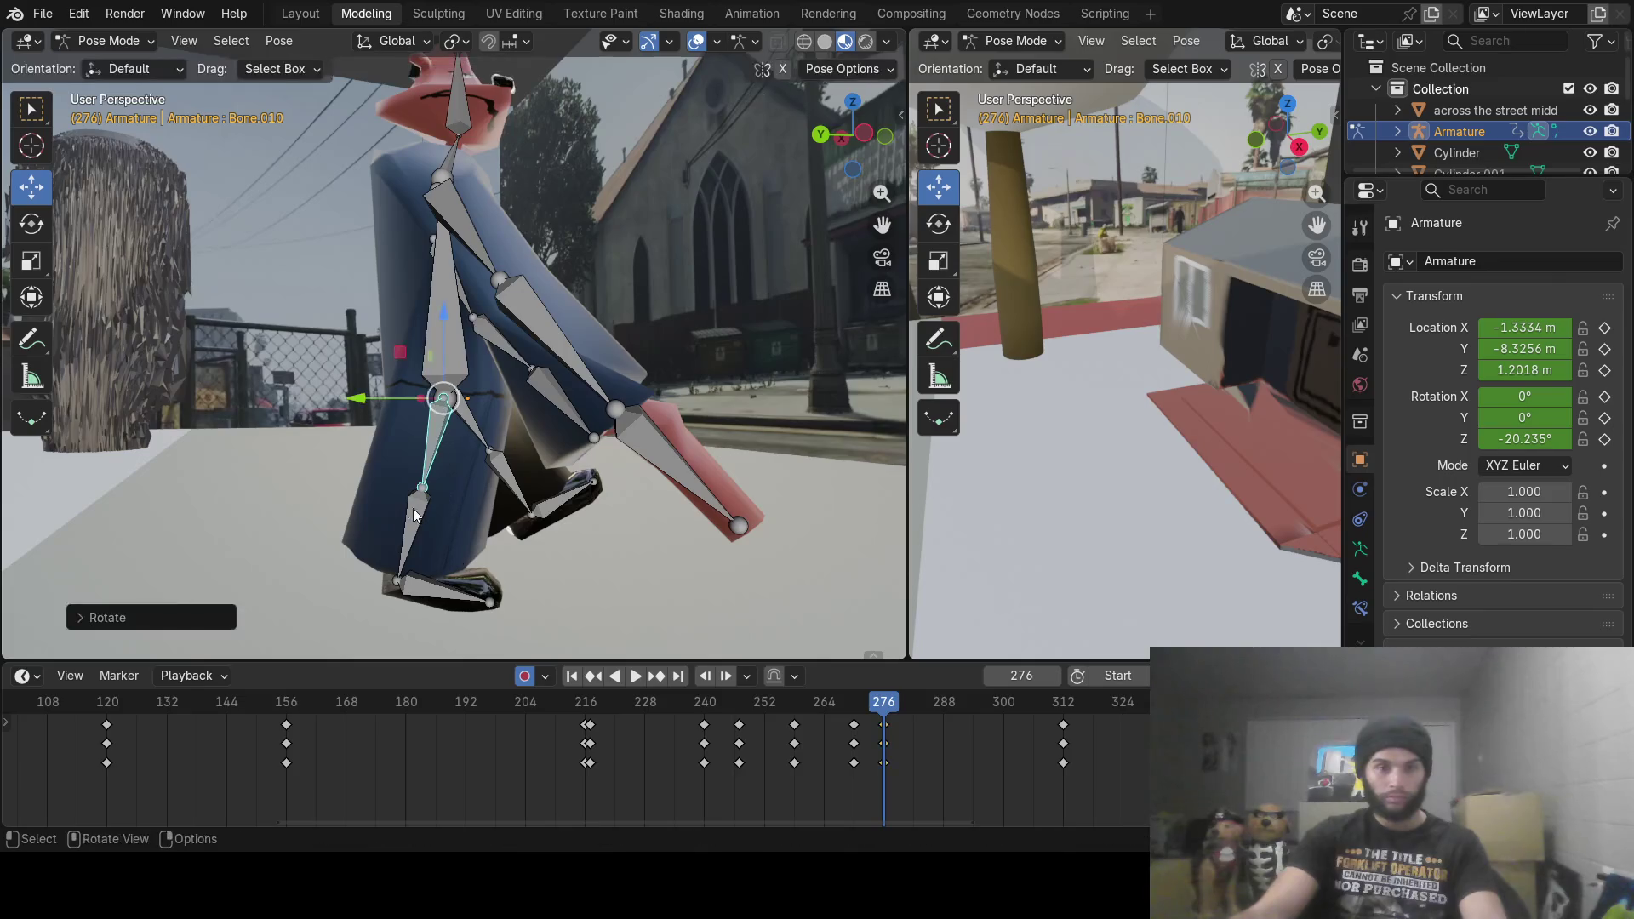
pyautogui.press('r')
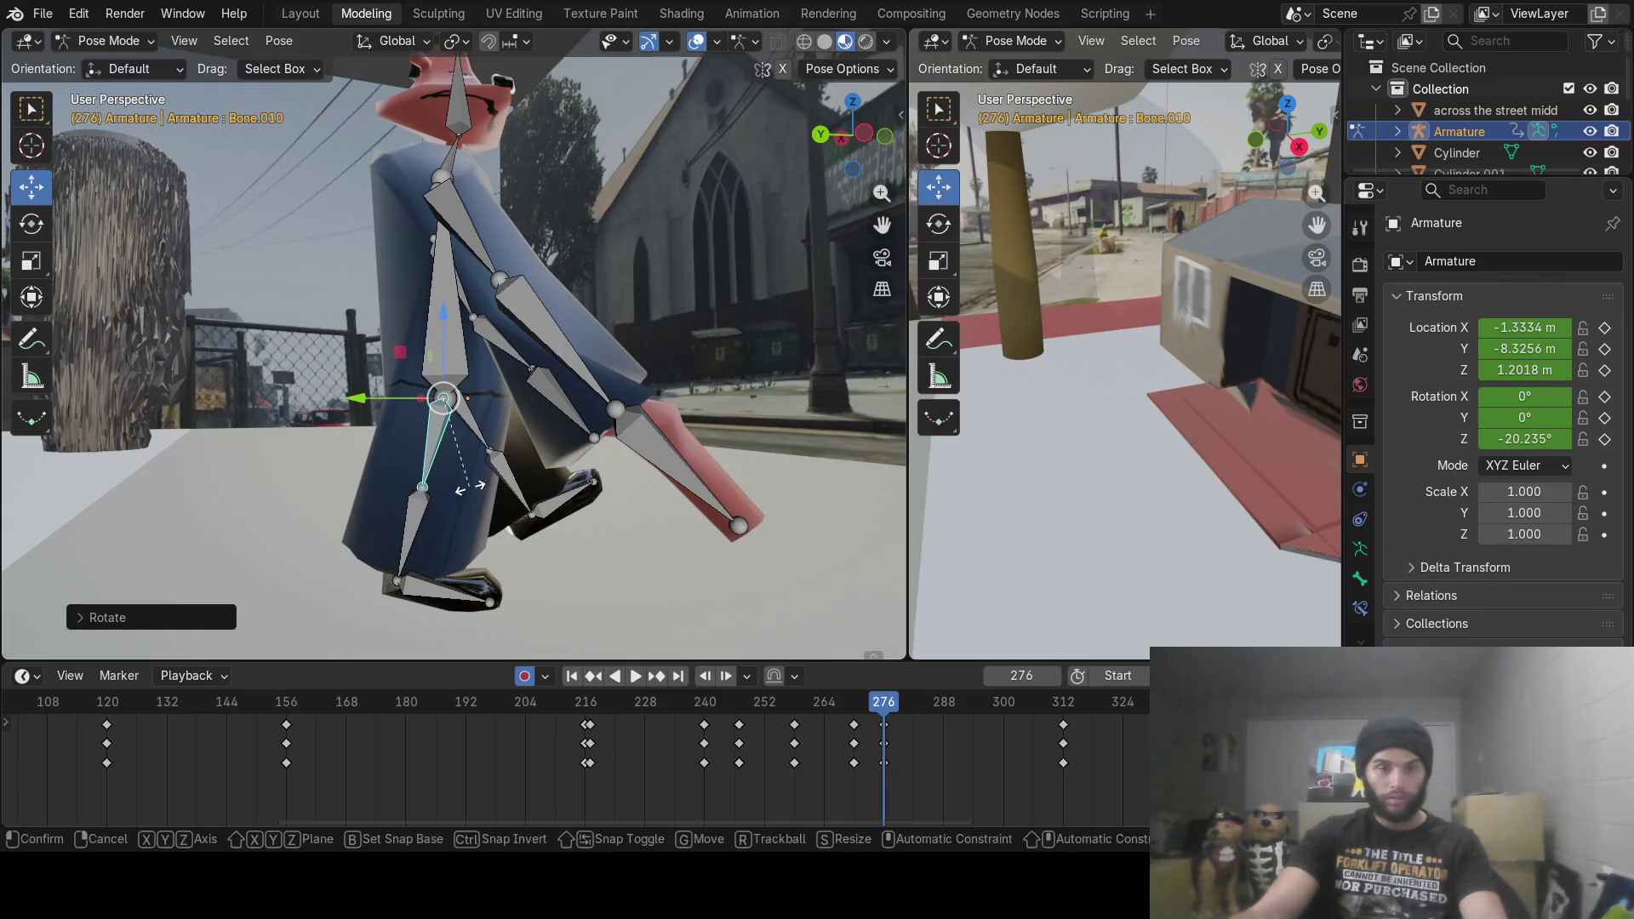
pyautogui.click(431, 504)
pyautogui.click(425, 508)
pyautogui.press('r')
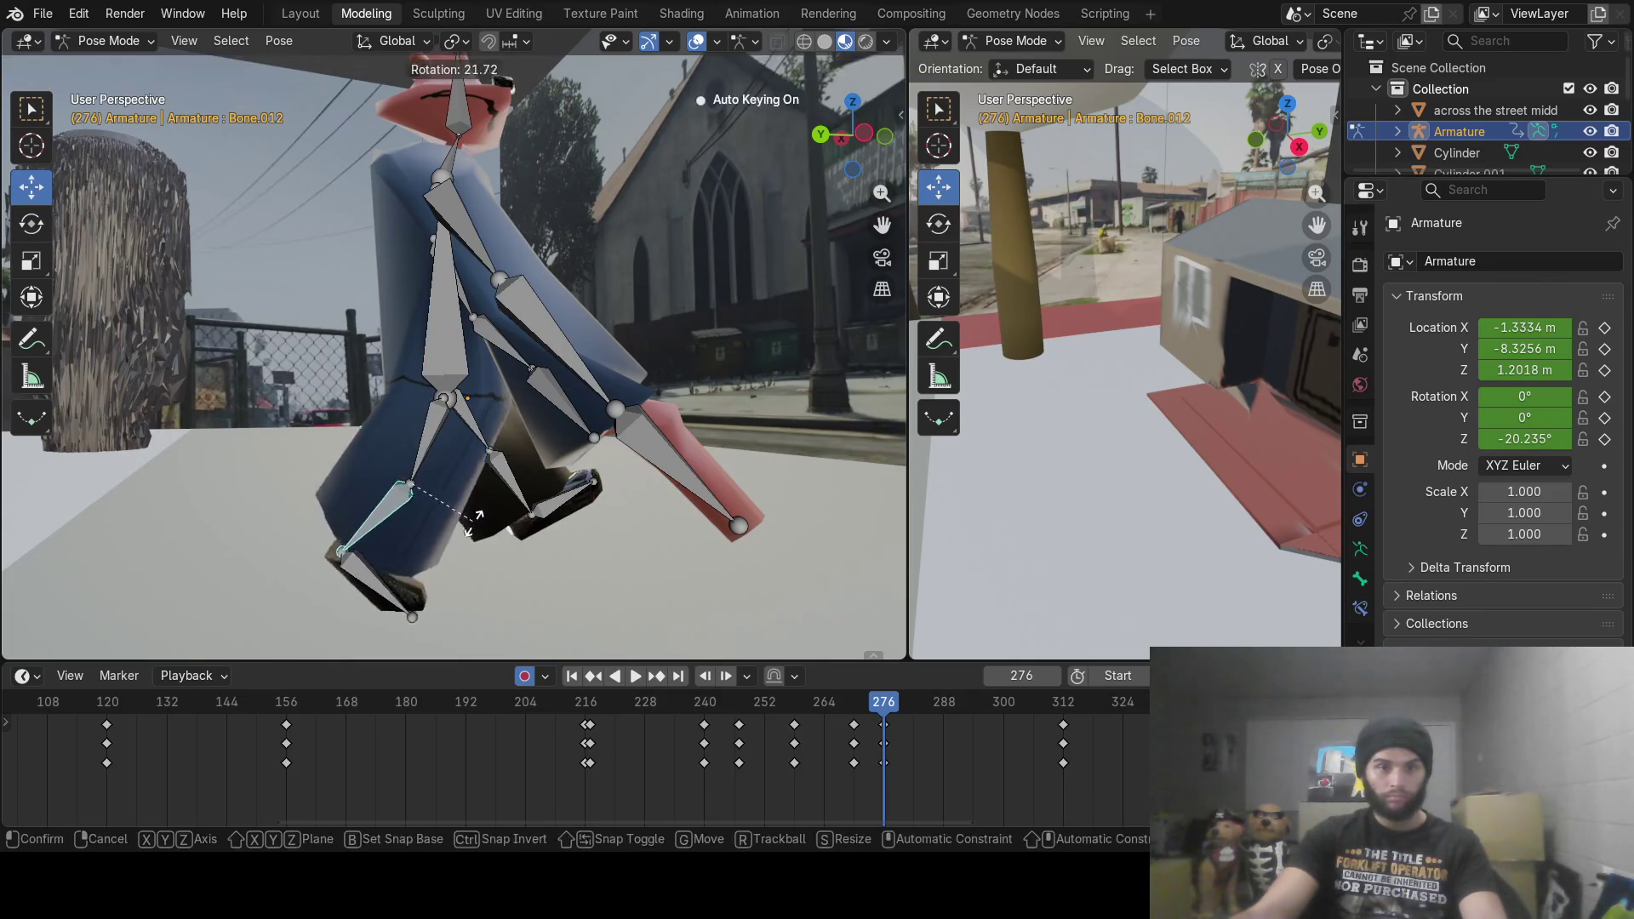
pyautogui.click(358, 575)
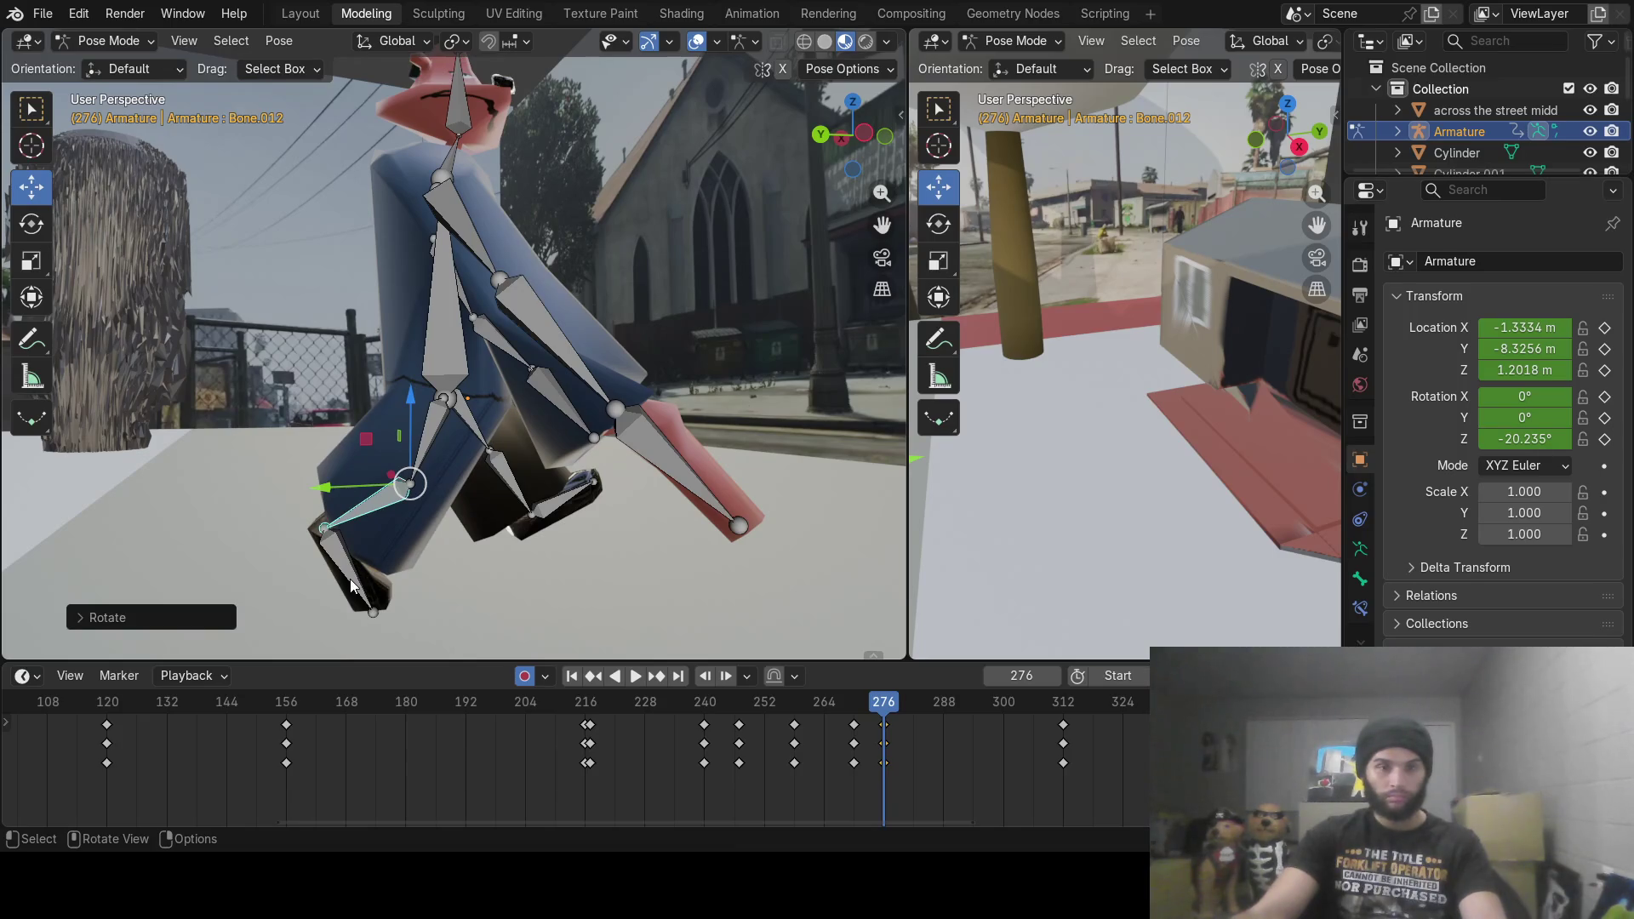
# Step: At frame 282, bend shin Bone.012 and swing upper leg Bone.010
pyautogui.moveTo(885, 703)
pyautogui.mouseDown()
pyautogui.moveTo(823, 703)
pyautogui.moveTo(913, 705)
pyautogui.mouseUp()
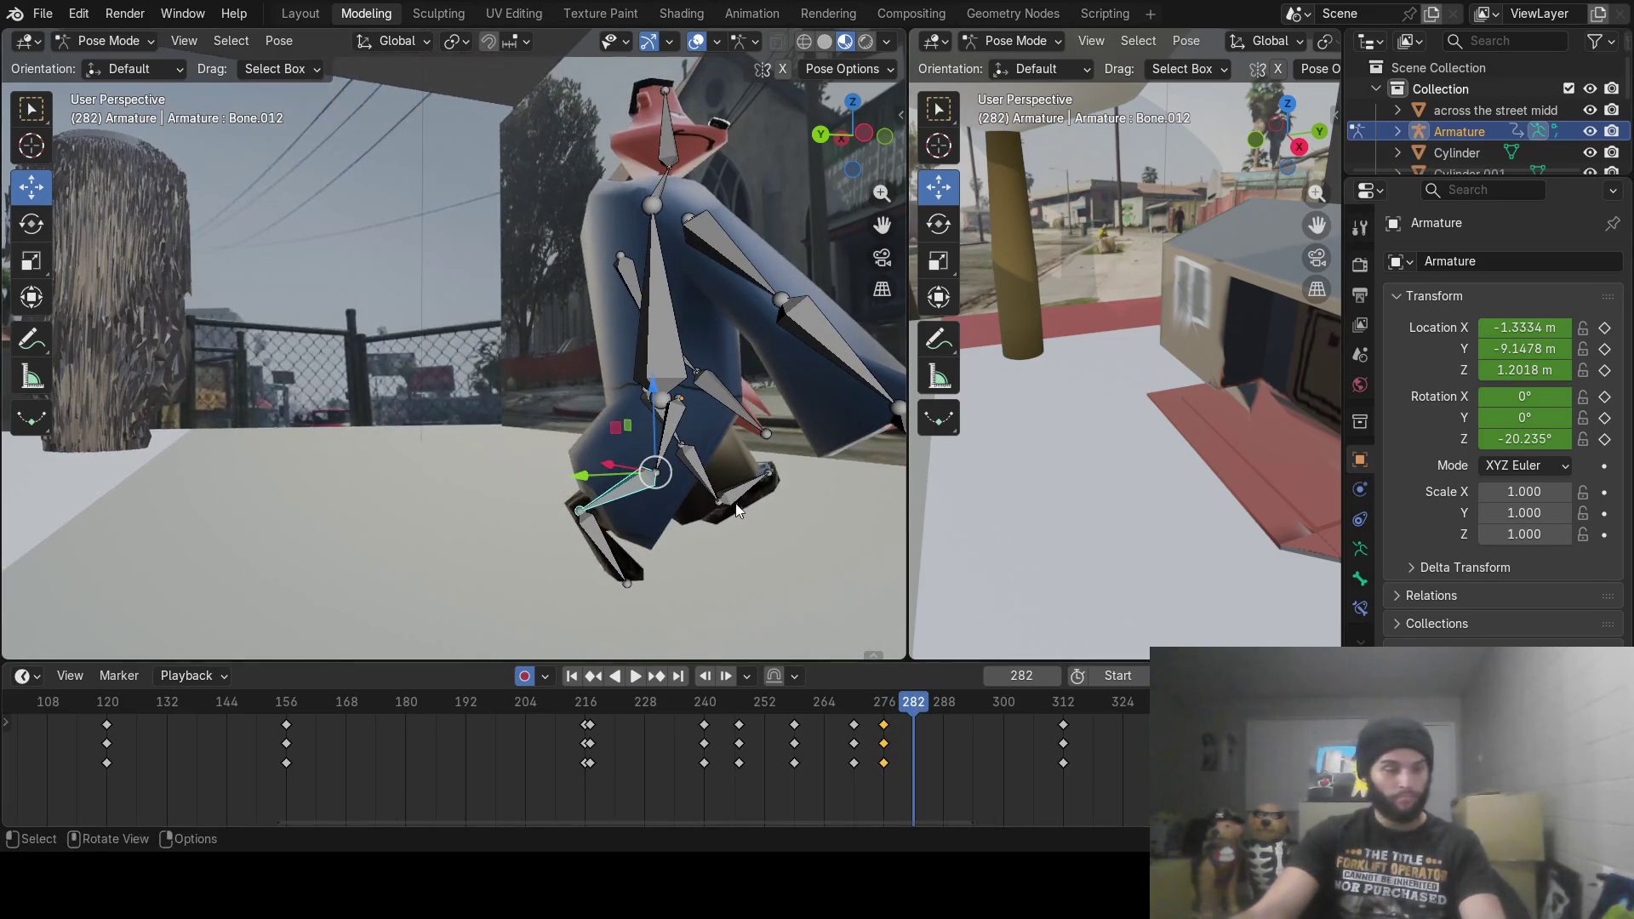
pyautogui.moveTo(747, 491)
pyautogui.keyDown('shift'); pyautogui.mouseDown(button='middle')
pyautogui.moveTo(517, 468)
pyautogui.moveTo(604, 422)
pyautogui.moveTo(543, 446)
pyautogui.mouseUp(button='middle'); pyautogui.keyUp('shift')
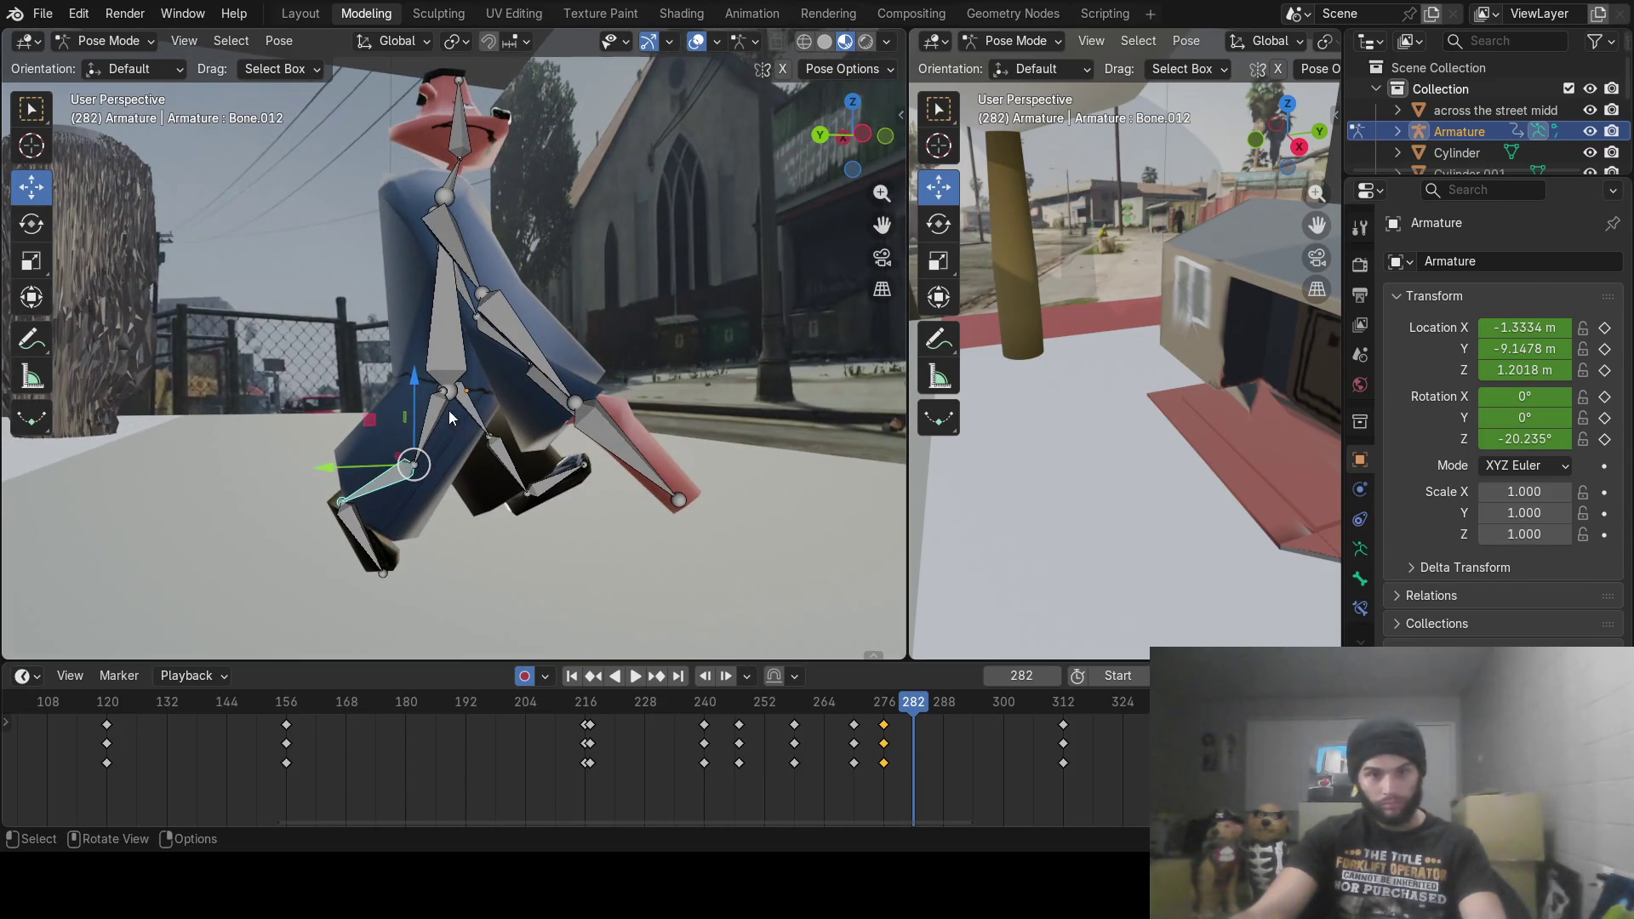
pyautogui.press('r')
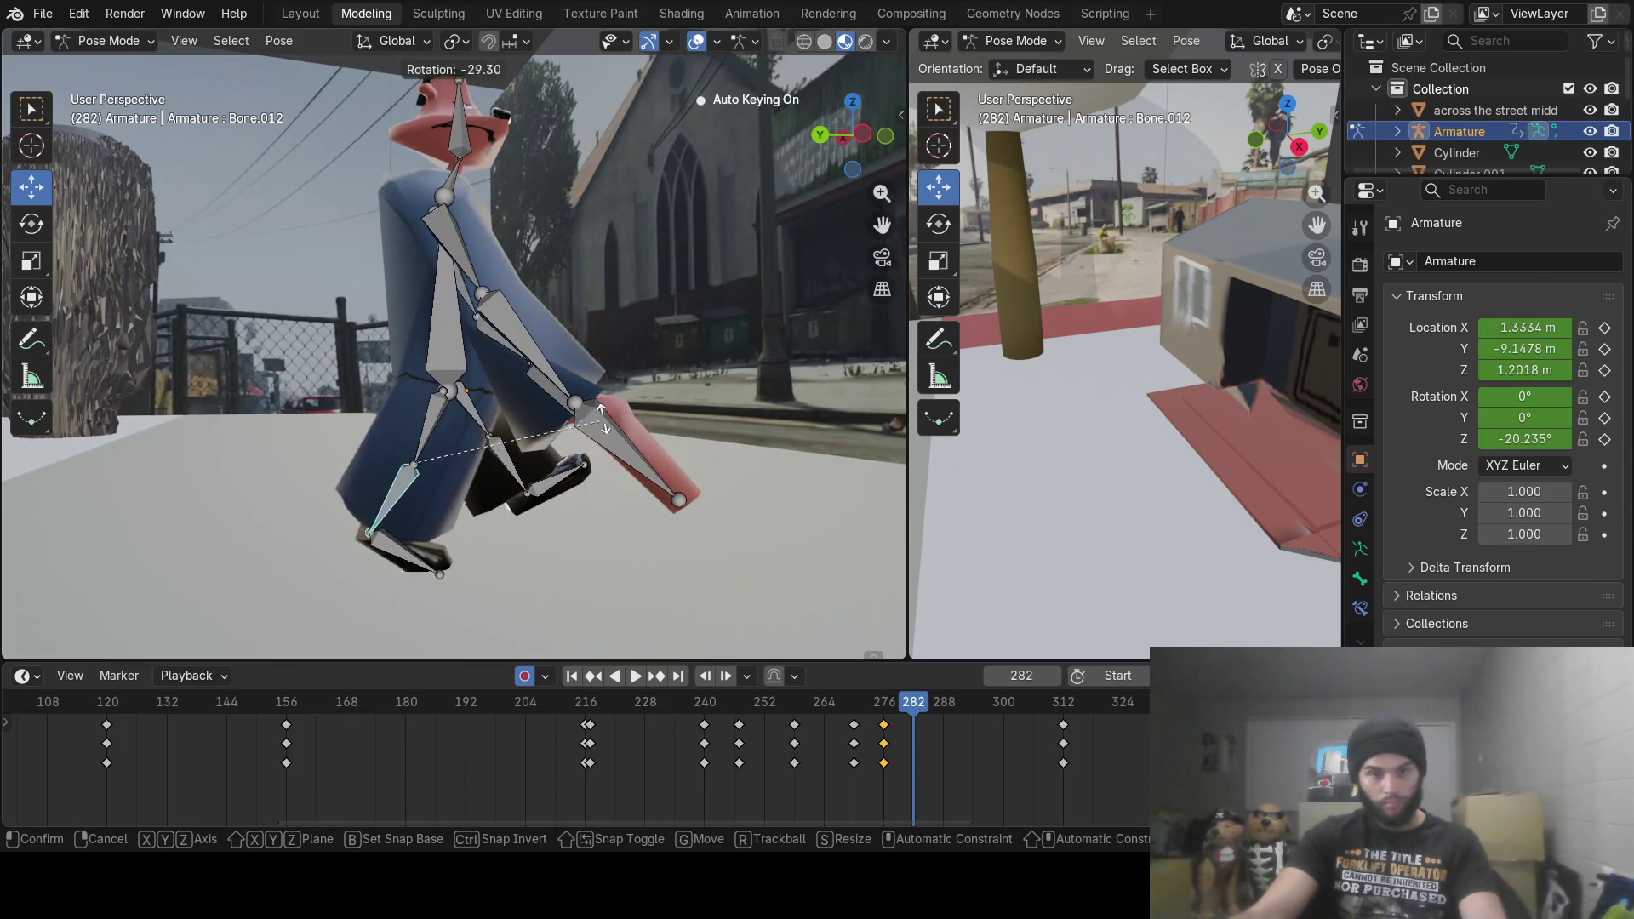
pyautogui.click(615, 362)
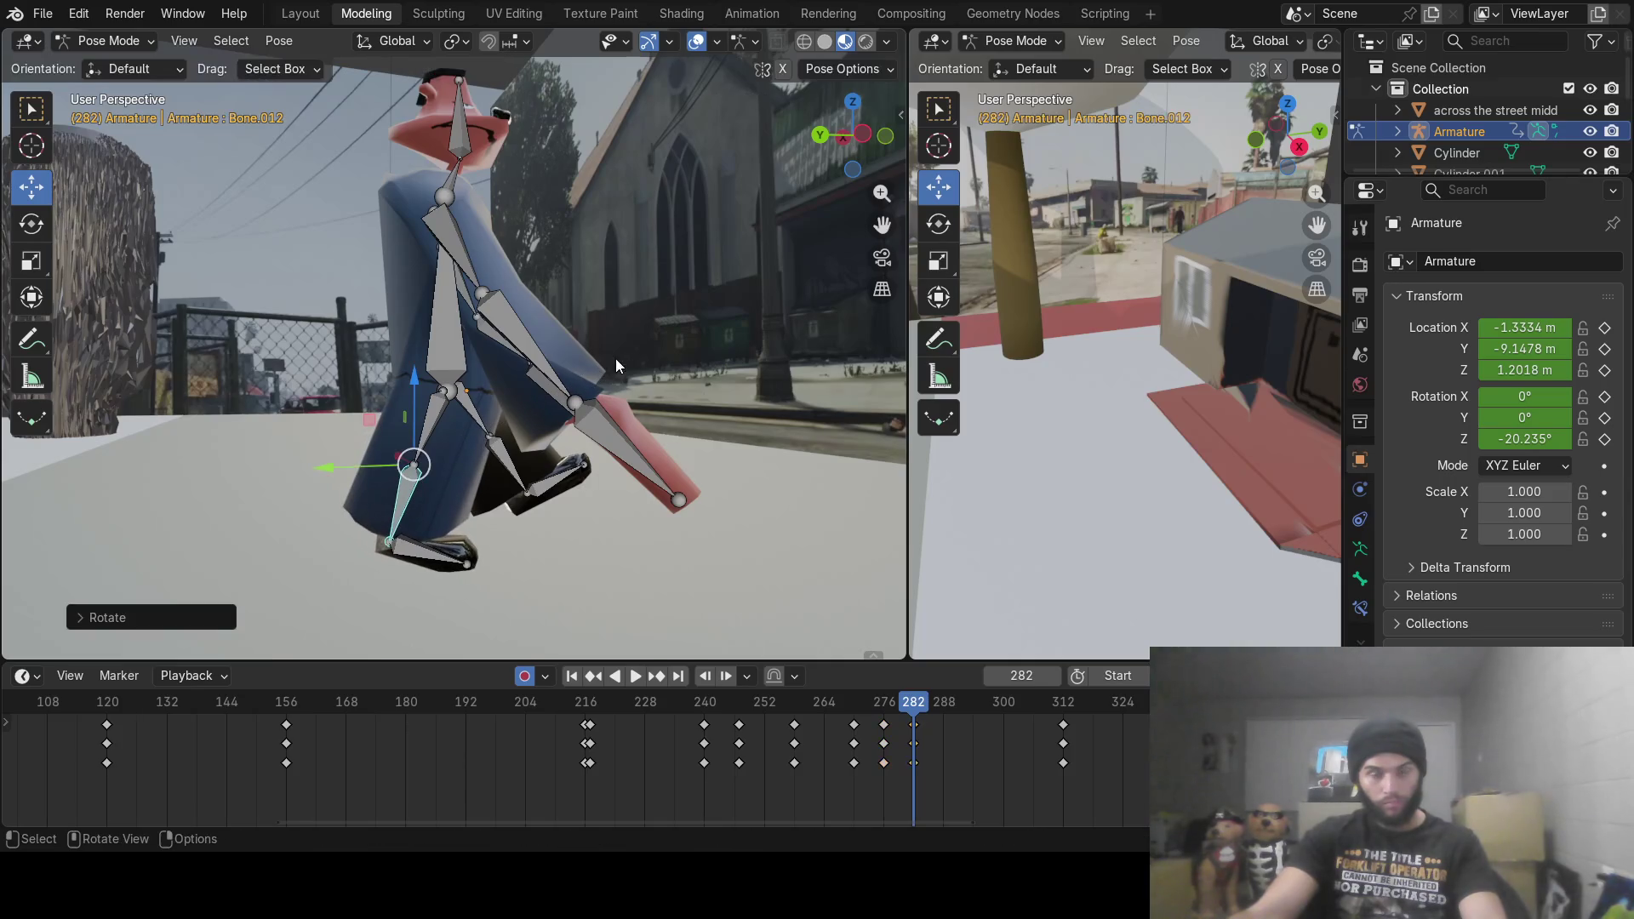
pyautogui.click(432, 405)
pyautogui.press('r')
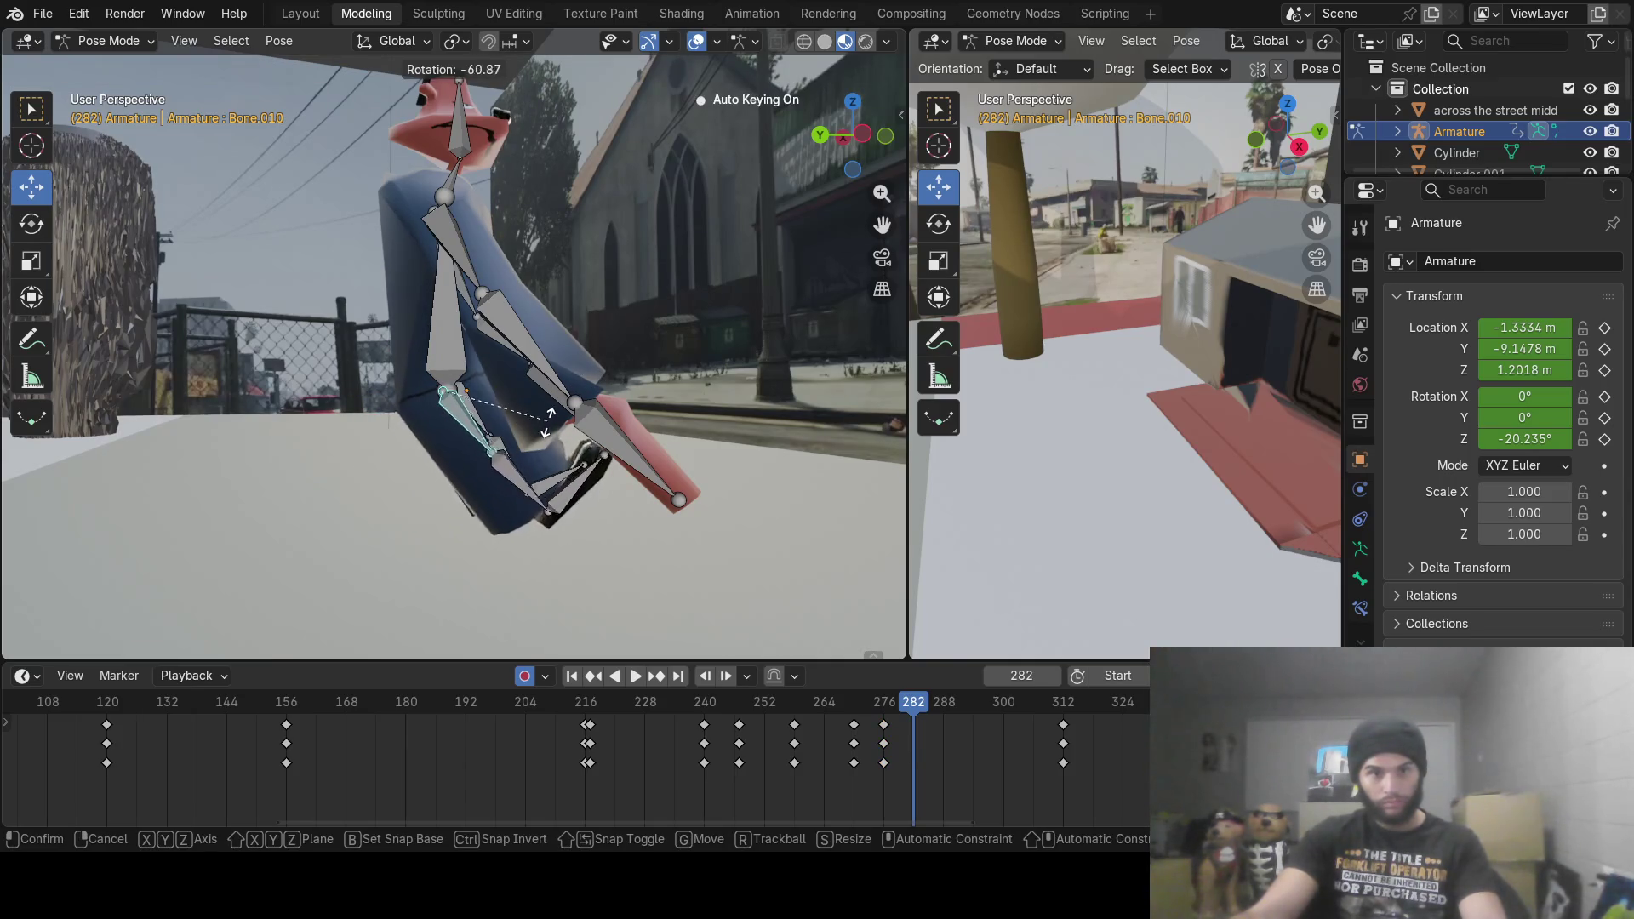
pyautogui.click(547, 436)
# Step: Turn leg Bone.009 and foot Bone.011 at frame 282, then advance to frame 294
pyautogui.click(471, 414)
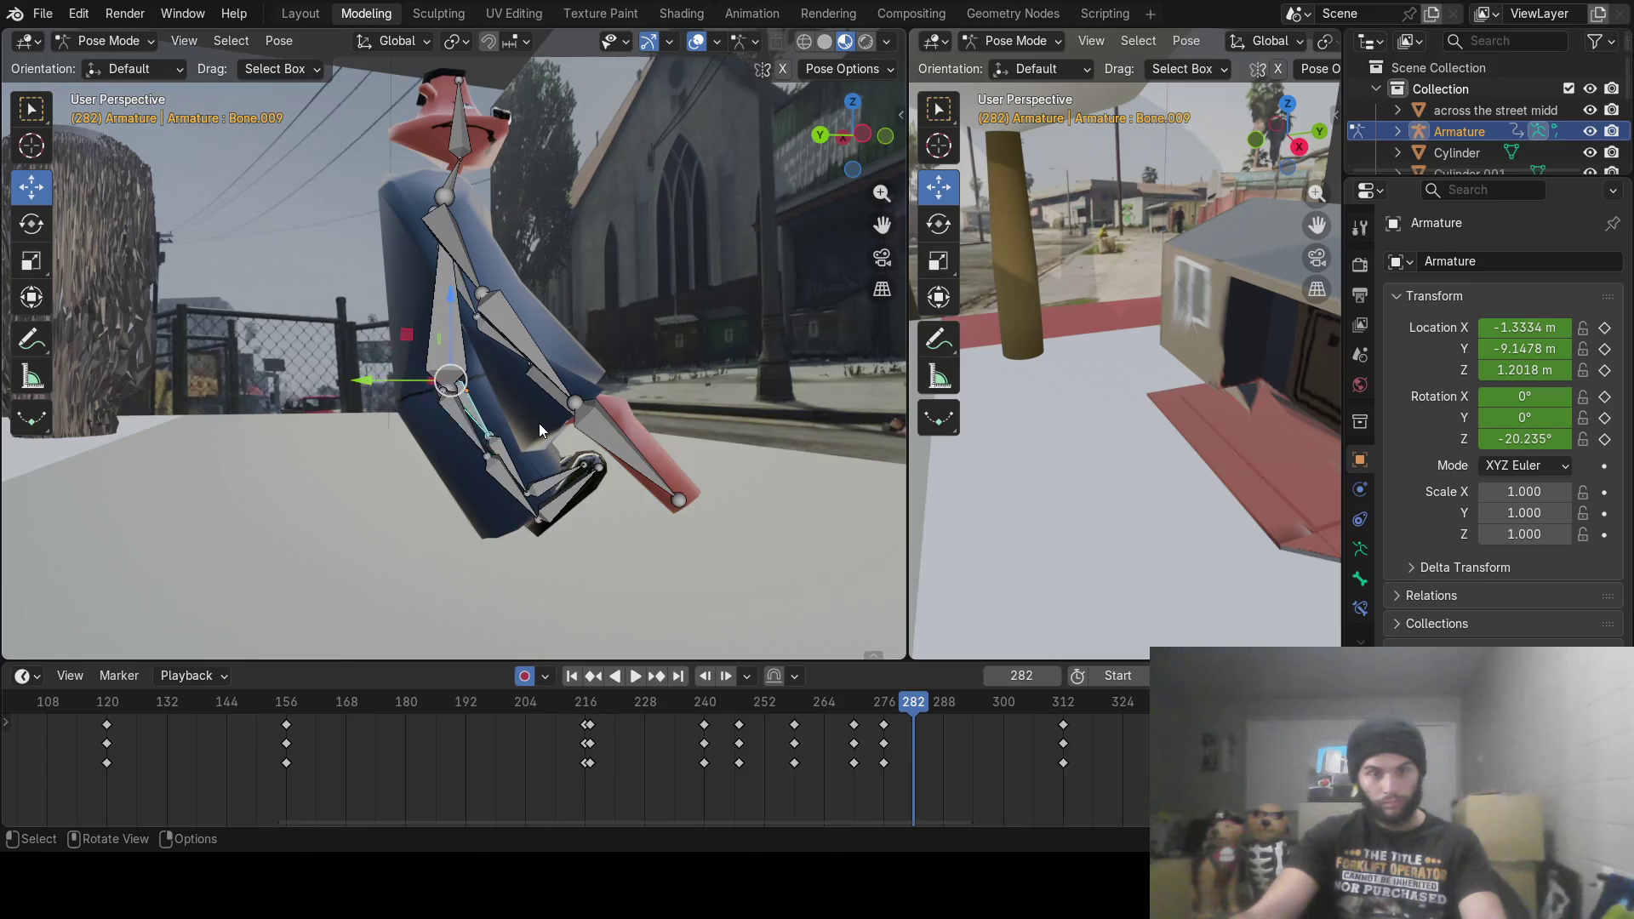
pyautogui.press('r')
pyautogui.click(464, 509)
pyautogui.click(410, 466)
pyautogui.press('r')
pyautogui.click(467, 492)
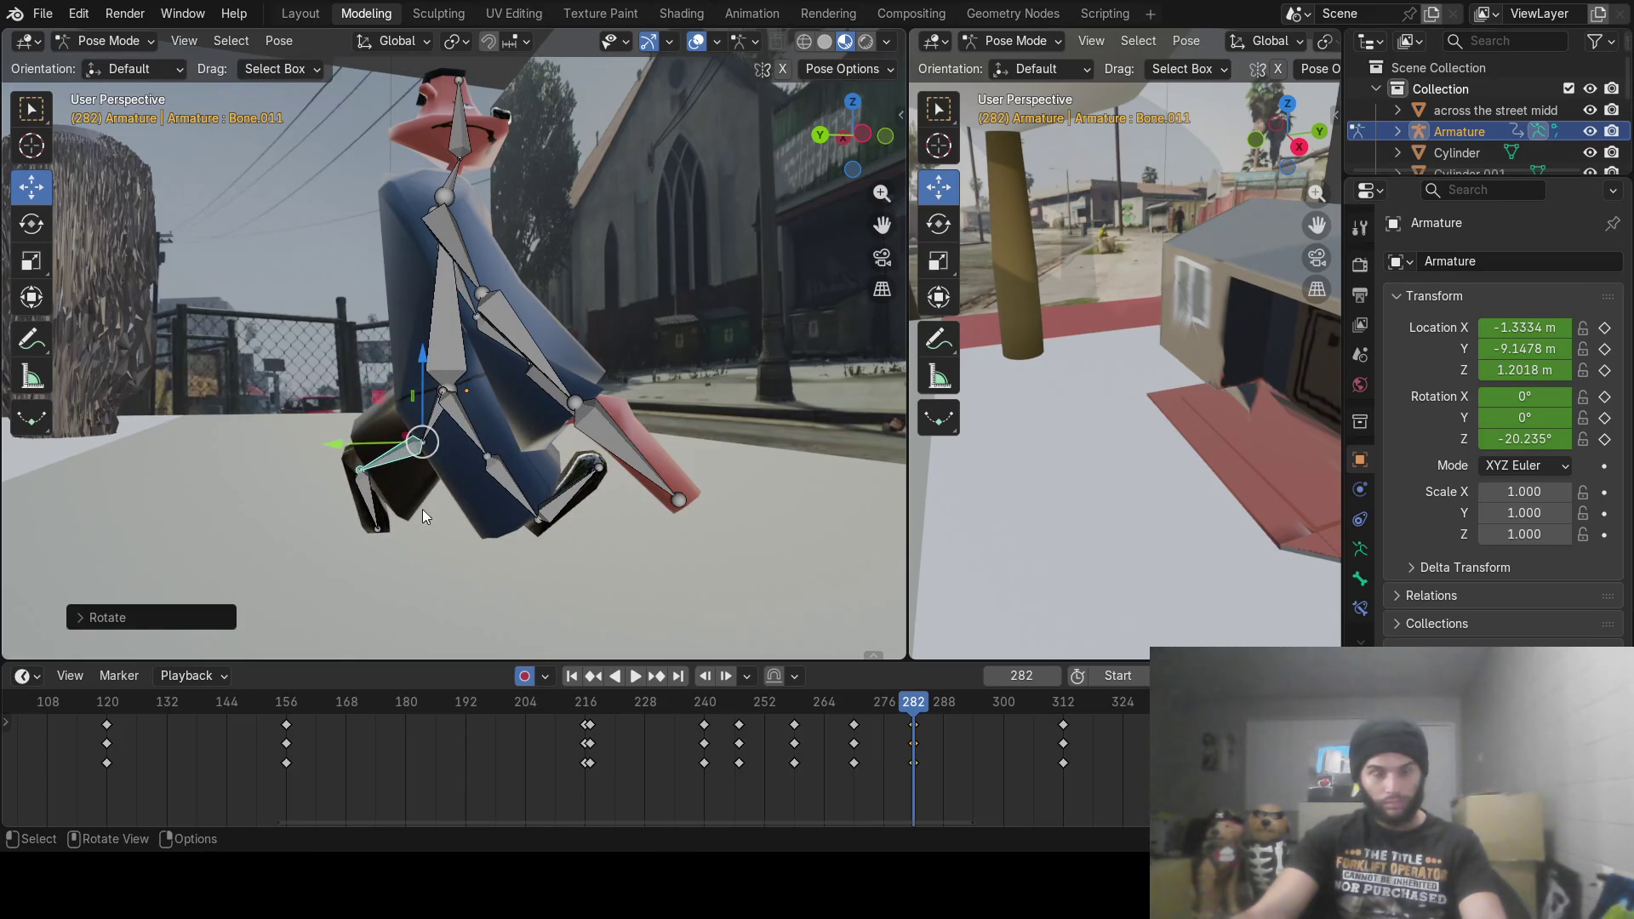
pyautogui.moveTo(901, 706)
pyautogui.mouseDown()
pyautogui.moveTo(817, 706)
pyautogui.moveTo(973, 708)
pyautogui.mouseUp()
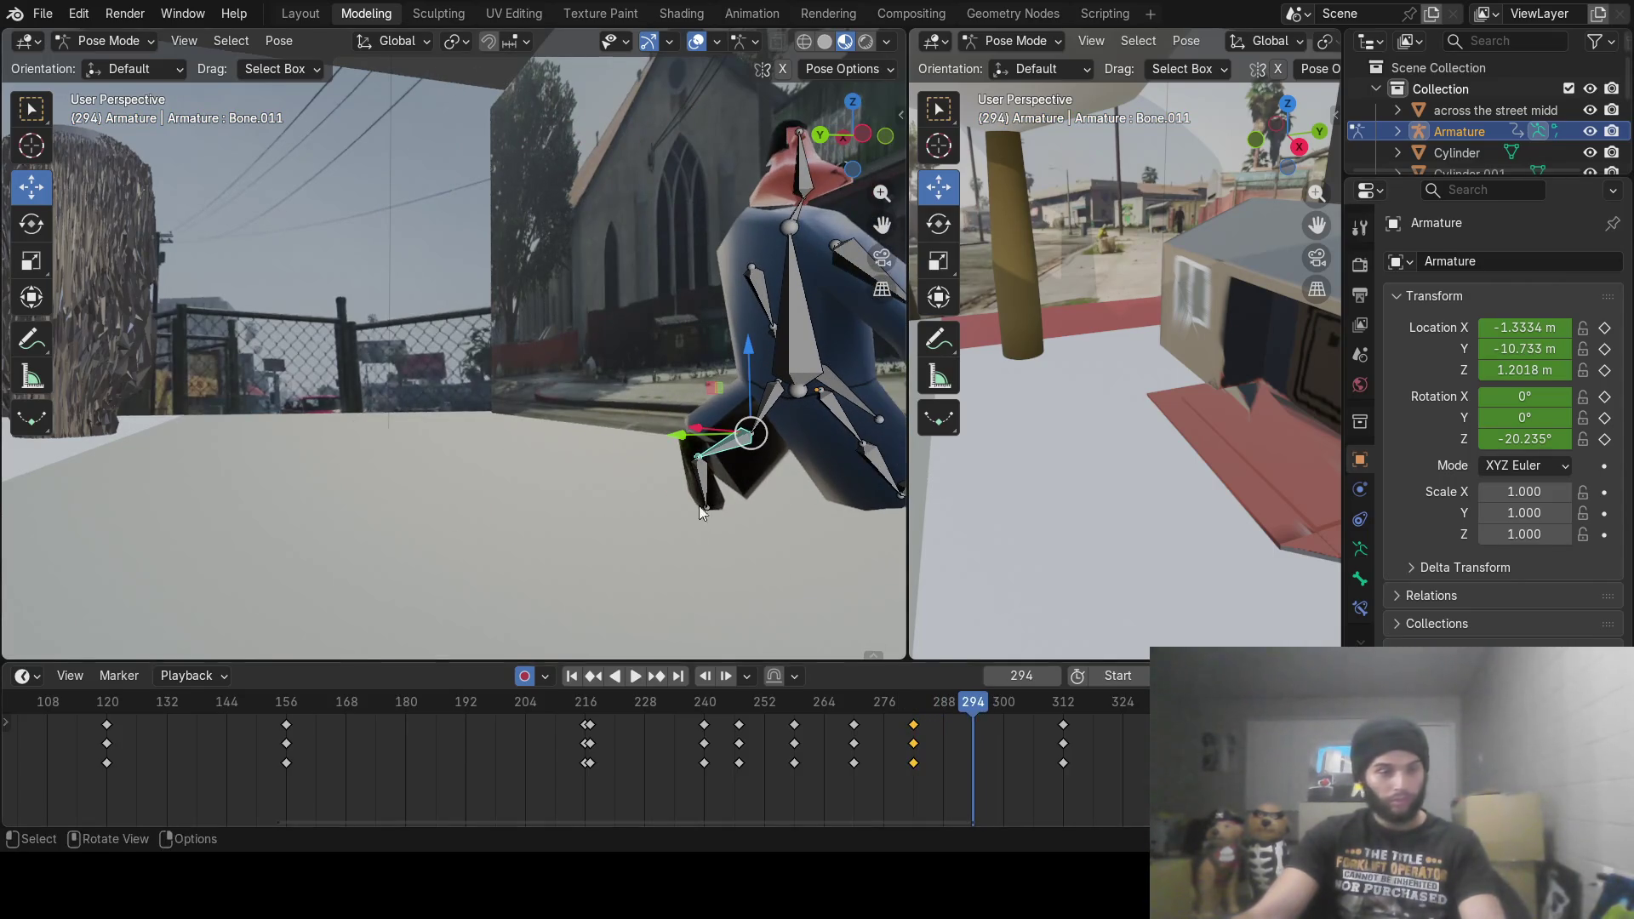
pyautogui.moveTo(723, 439)
pyautogui.mouseDown(button='middle')
pyautogui.moveTo(413, 422)
pyautogui.moveTo(631, 451)
pyautogui.moveTo(592, 456)
pyautogui.moveTo(748, 522)
pyautogui.mouseUp(button='middle')
# Step: At frame 294, rotate foot Bone.011, leg Bone.009 and upper leg Bone.010 into the next stride
pyautogui.press('r')
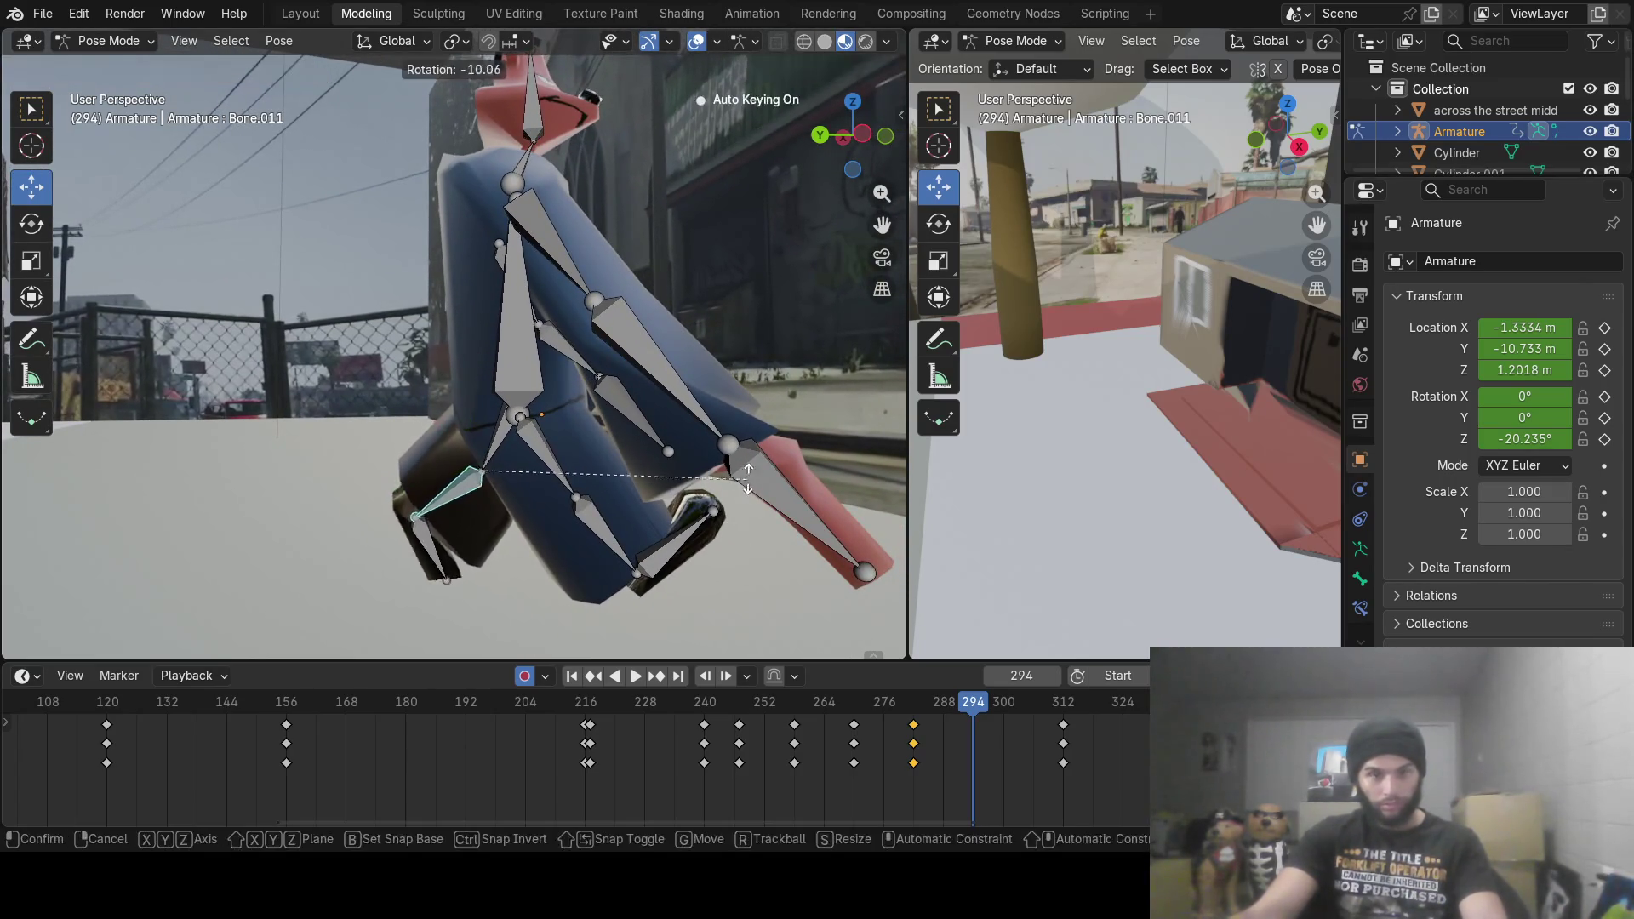
pyautogui.click(545, 439)
pyautogui.click(506, 445)
pyautogui.press('r')
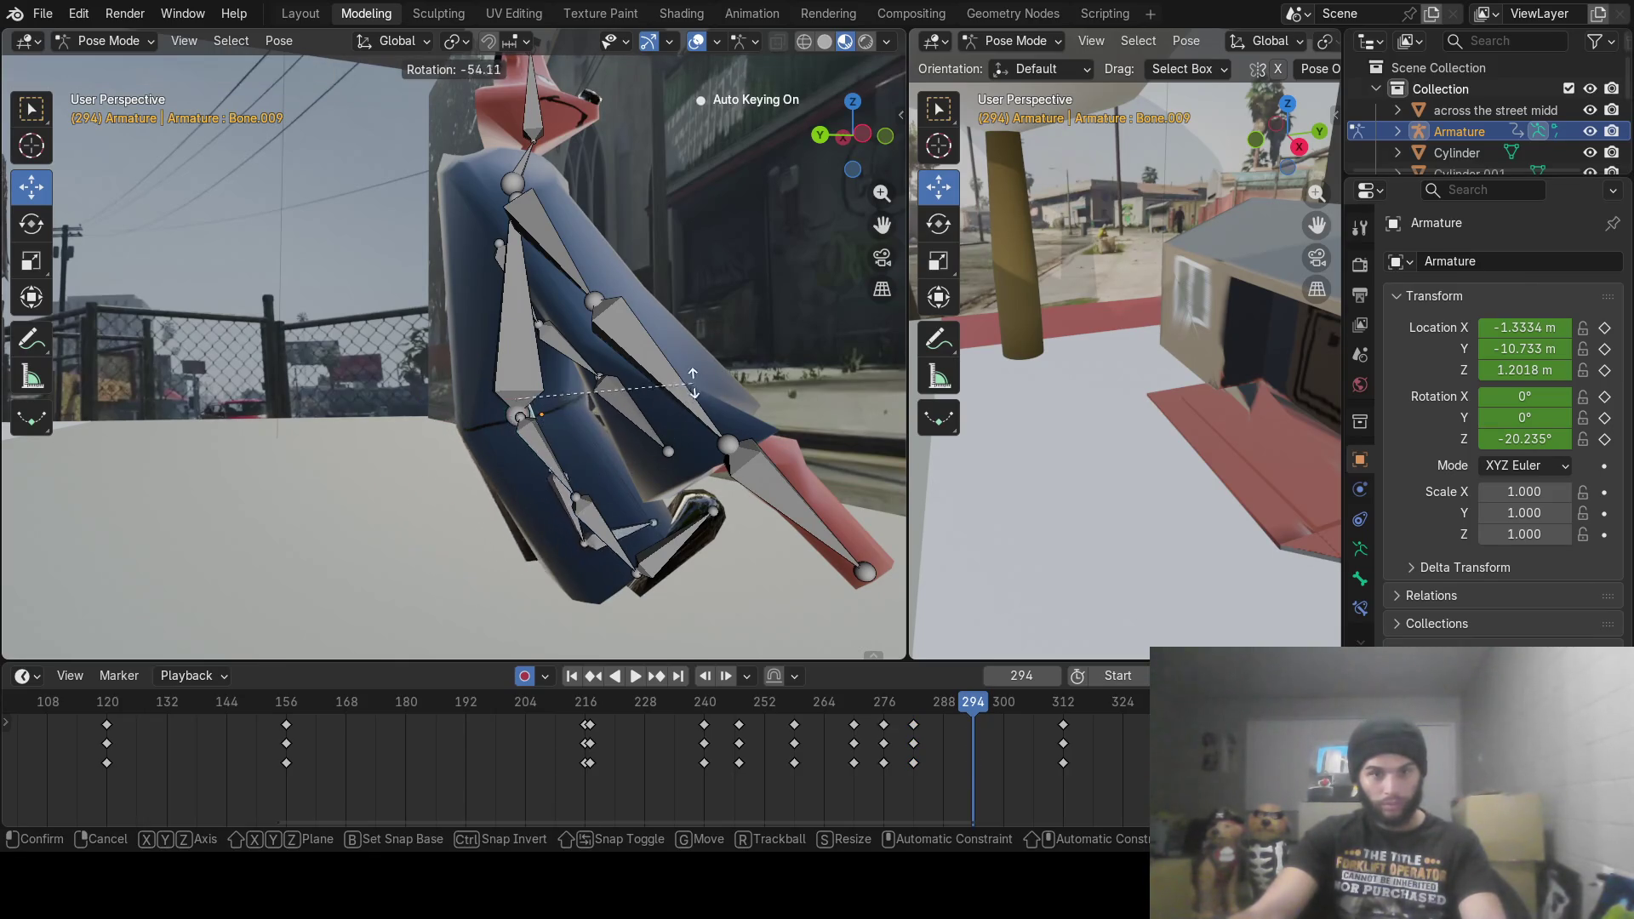
pyautogui.click(693, 390)
pyautogui.click(552, 466)
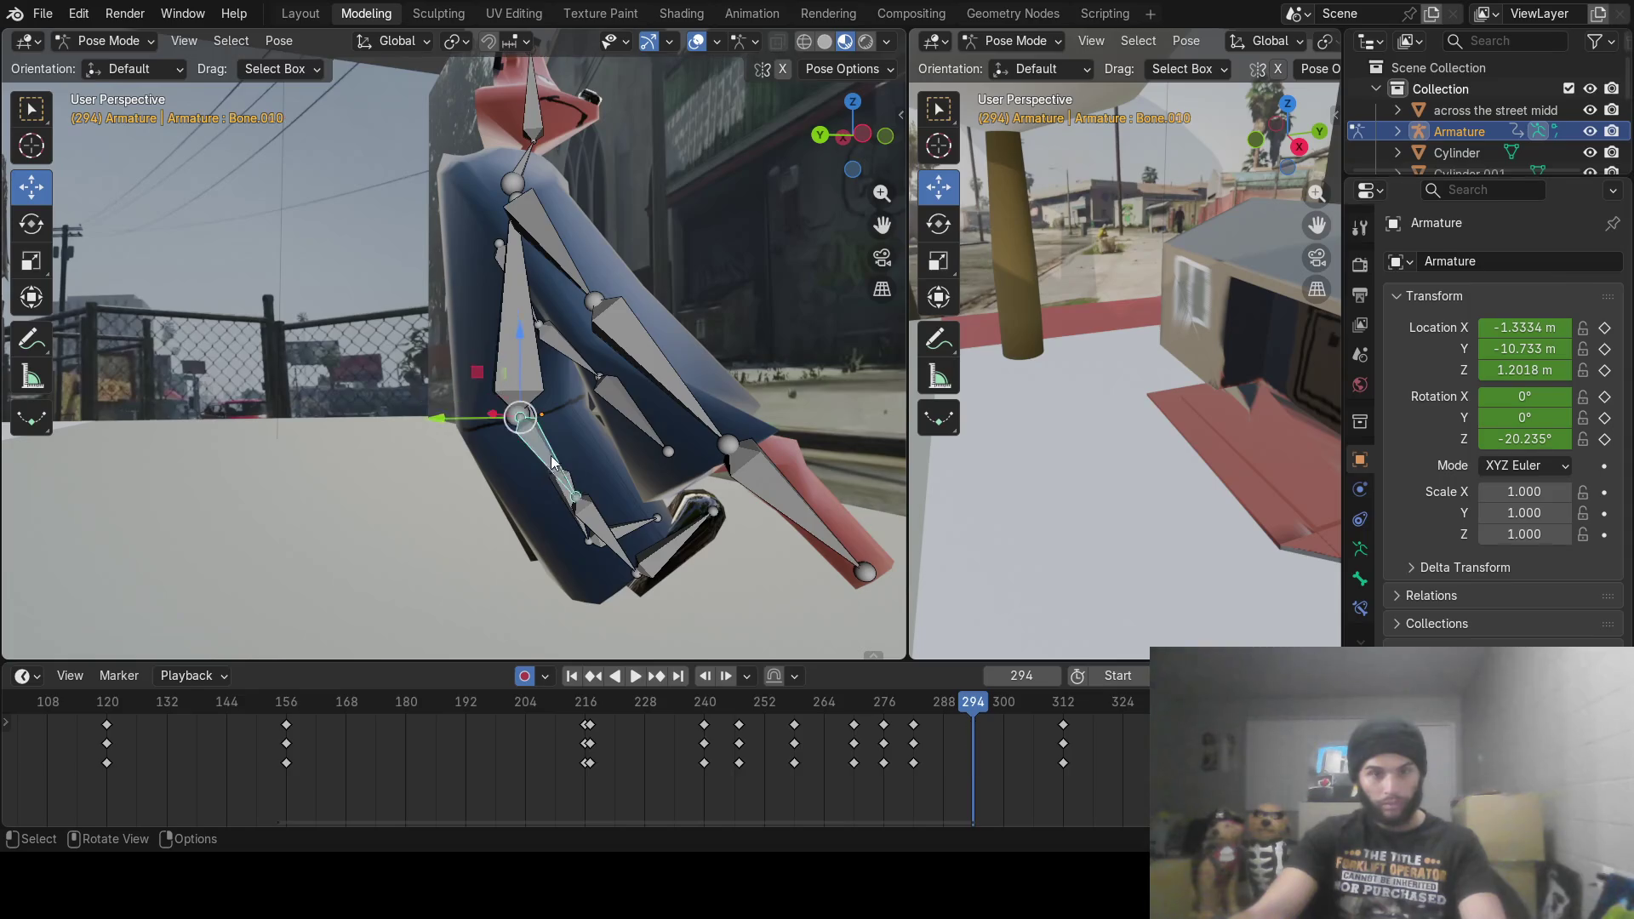
pyautogui.press('r')
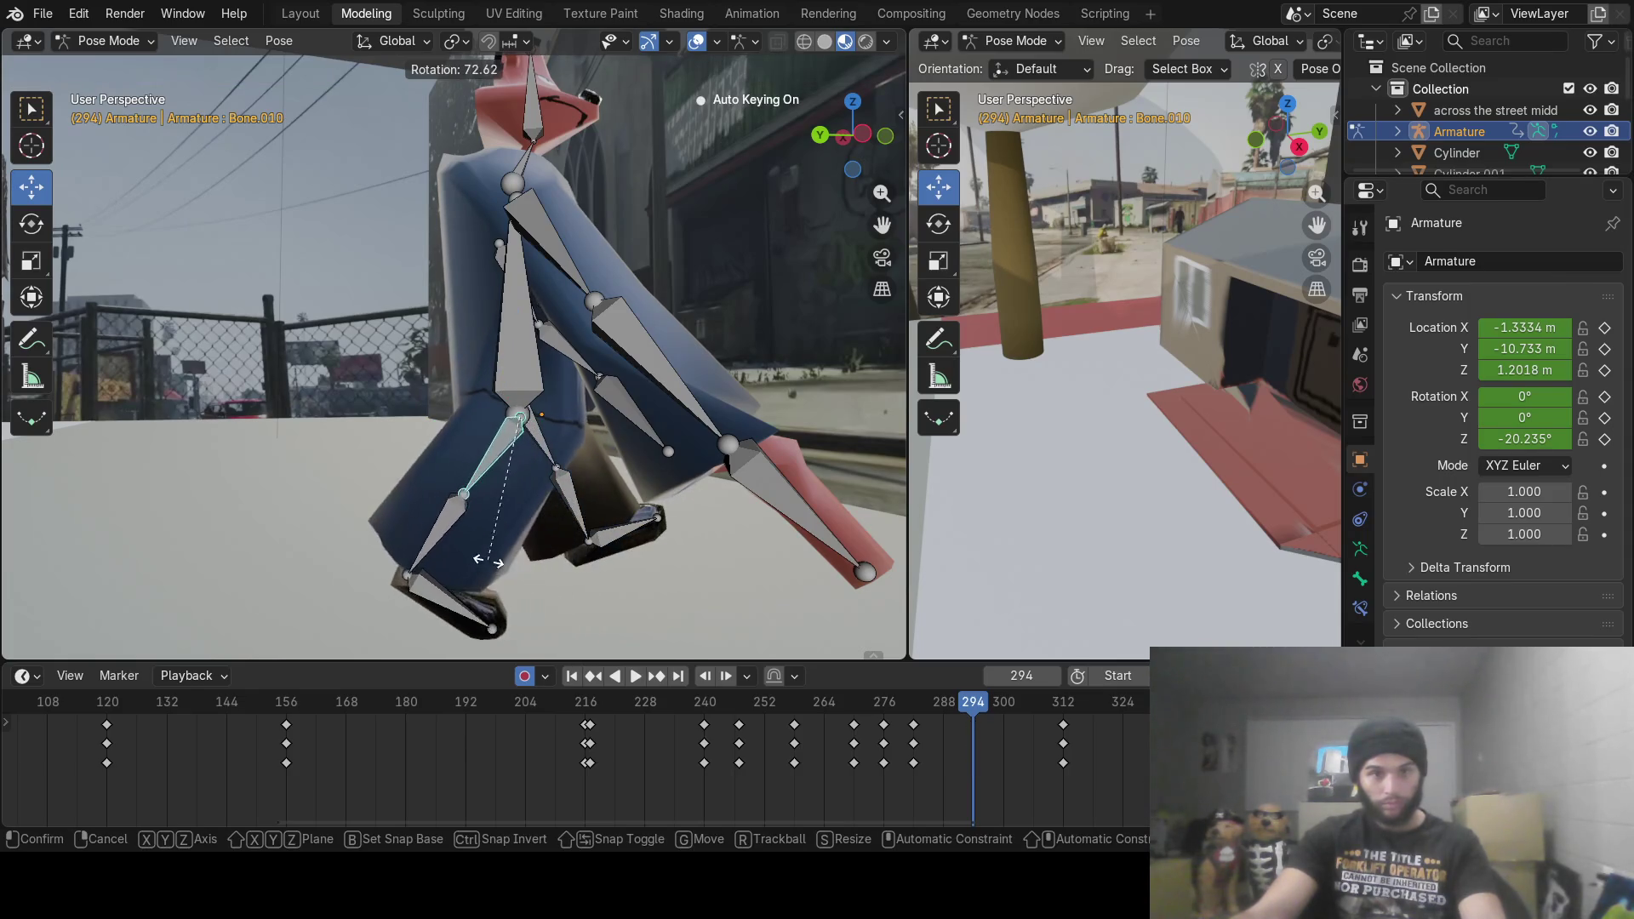
pyautogui.click(491, 567)
# Step: Bend lower leg Bone.012 at frame 294, then at frame 306 start bending it again
pyautogui.click(456, 521)
pyautogui.press('r')
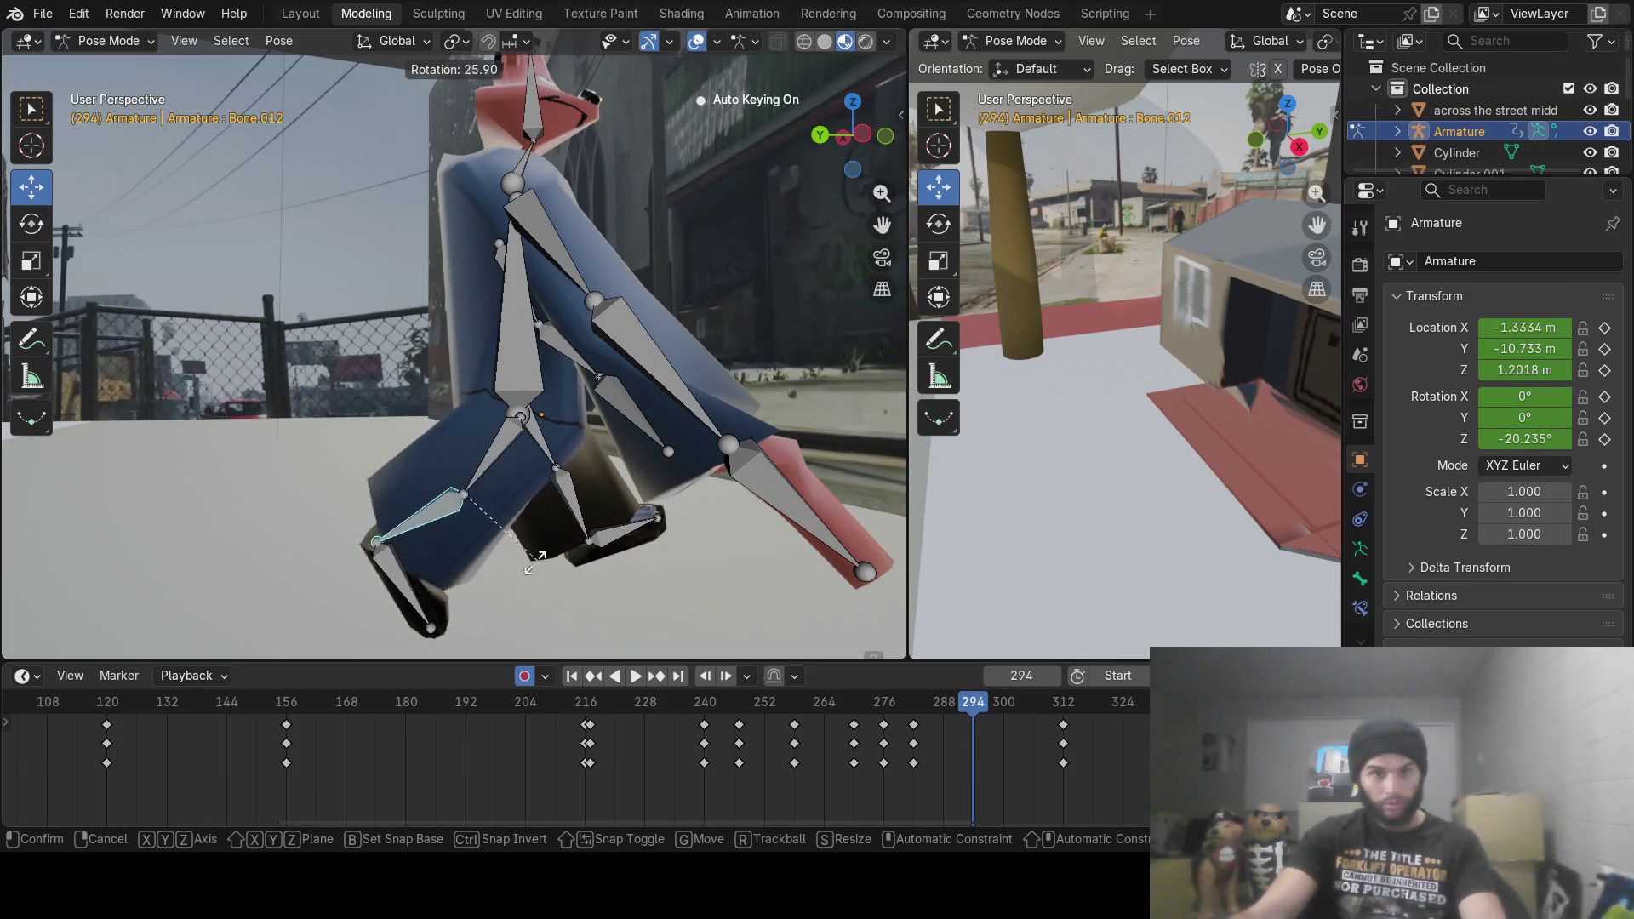
pyautogui.click(511, 565)
pyautogui.moveTo(981, 712); pyautogui.dragTo(1031, 711)
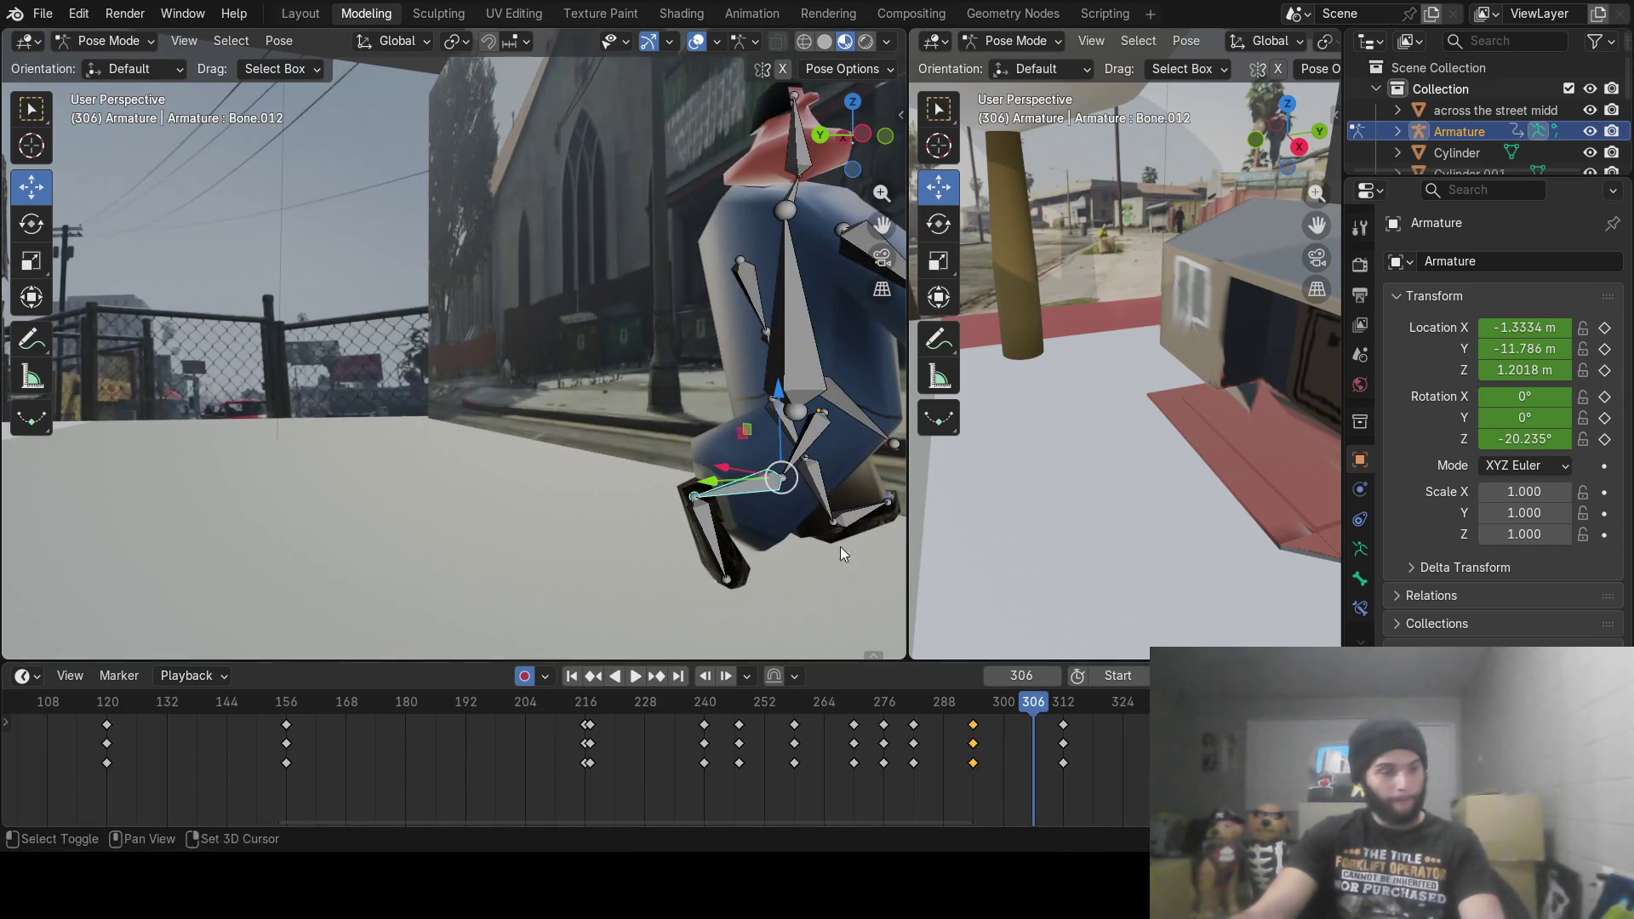
pyautogui.moveTo(825, 502)
pyautogui.mouseDown(button='middle')
pyautogui.moveTo(734, 486)
pyautogui.moveTo(774, 457)
pyautogui.moveTo(875, 443)
pyautogui.moveTo(824, 479)
pyautogui.moveTo(392, 492)
pyautogui.mouseUp(button='middle')
pyautogui.press('r')
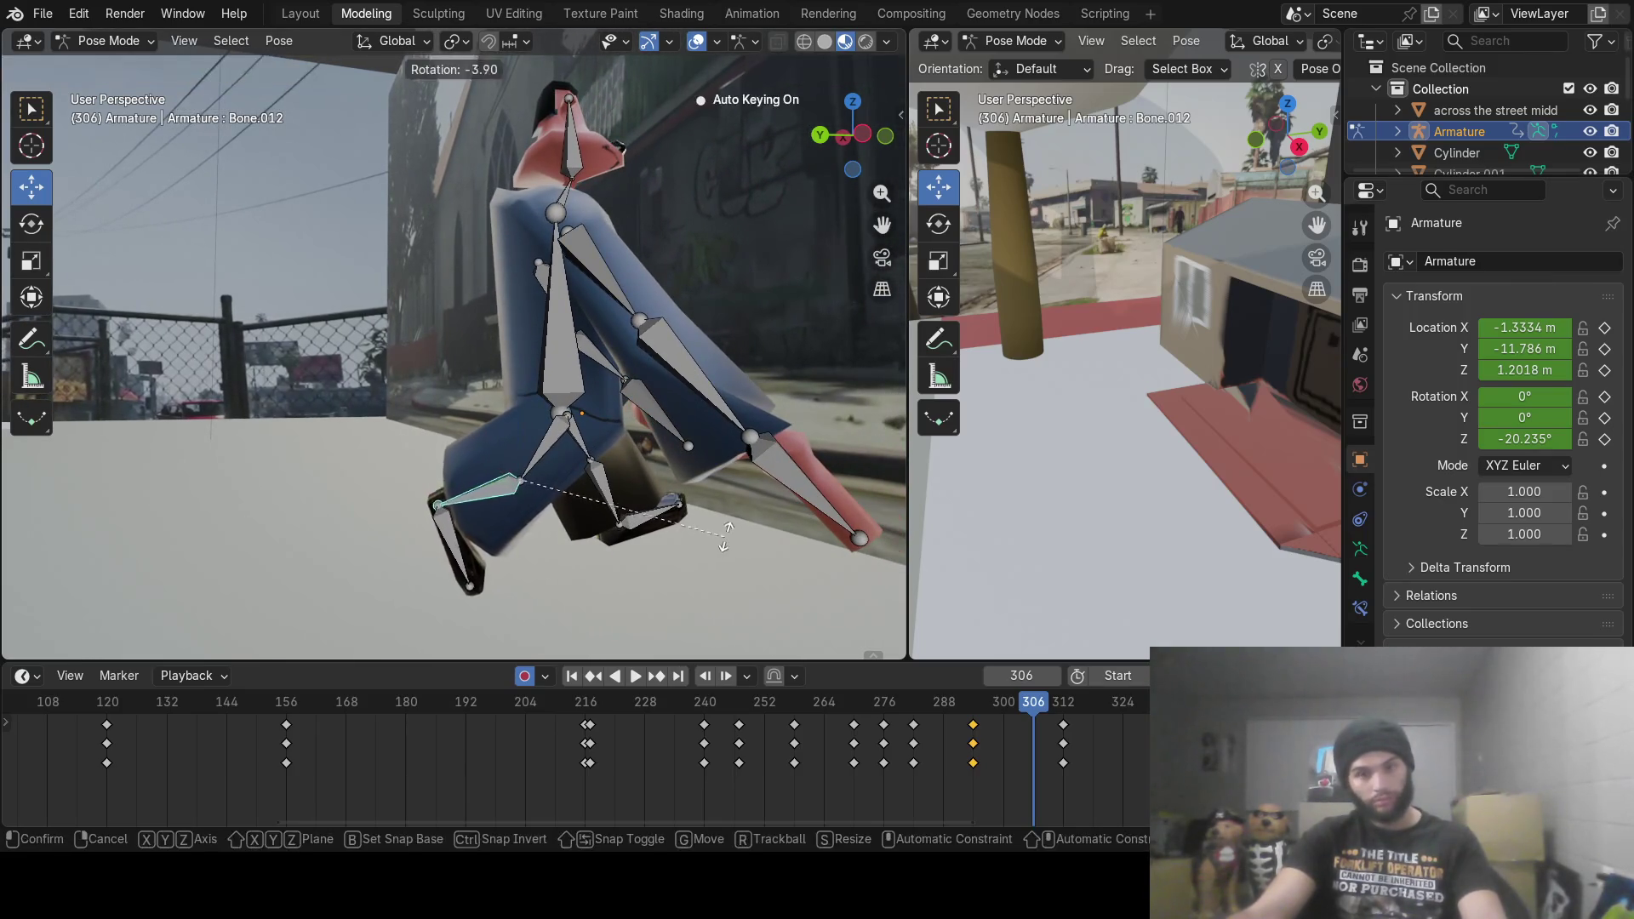
# Step: At frame 306, rotate lower leg Bone.010 and thigh Bone.009 into a new step pose
pyautogui.click(721, 390)
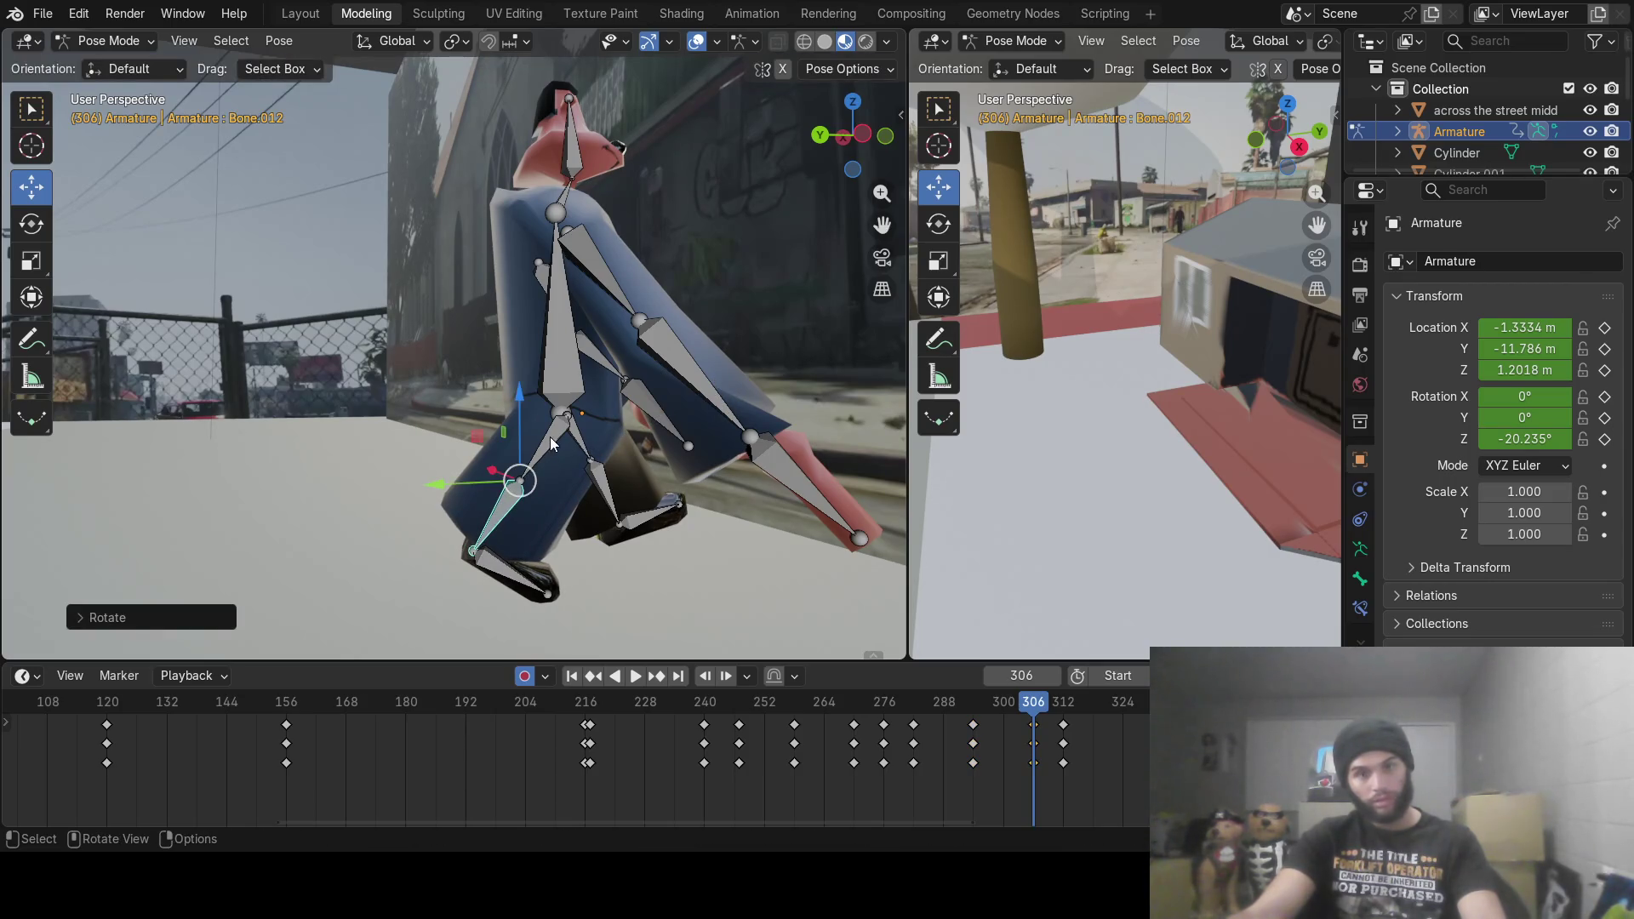
pyautogui.click(550, 436)
pyautogui.press('r')
pyautogui.click(602, 453)
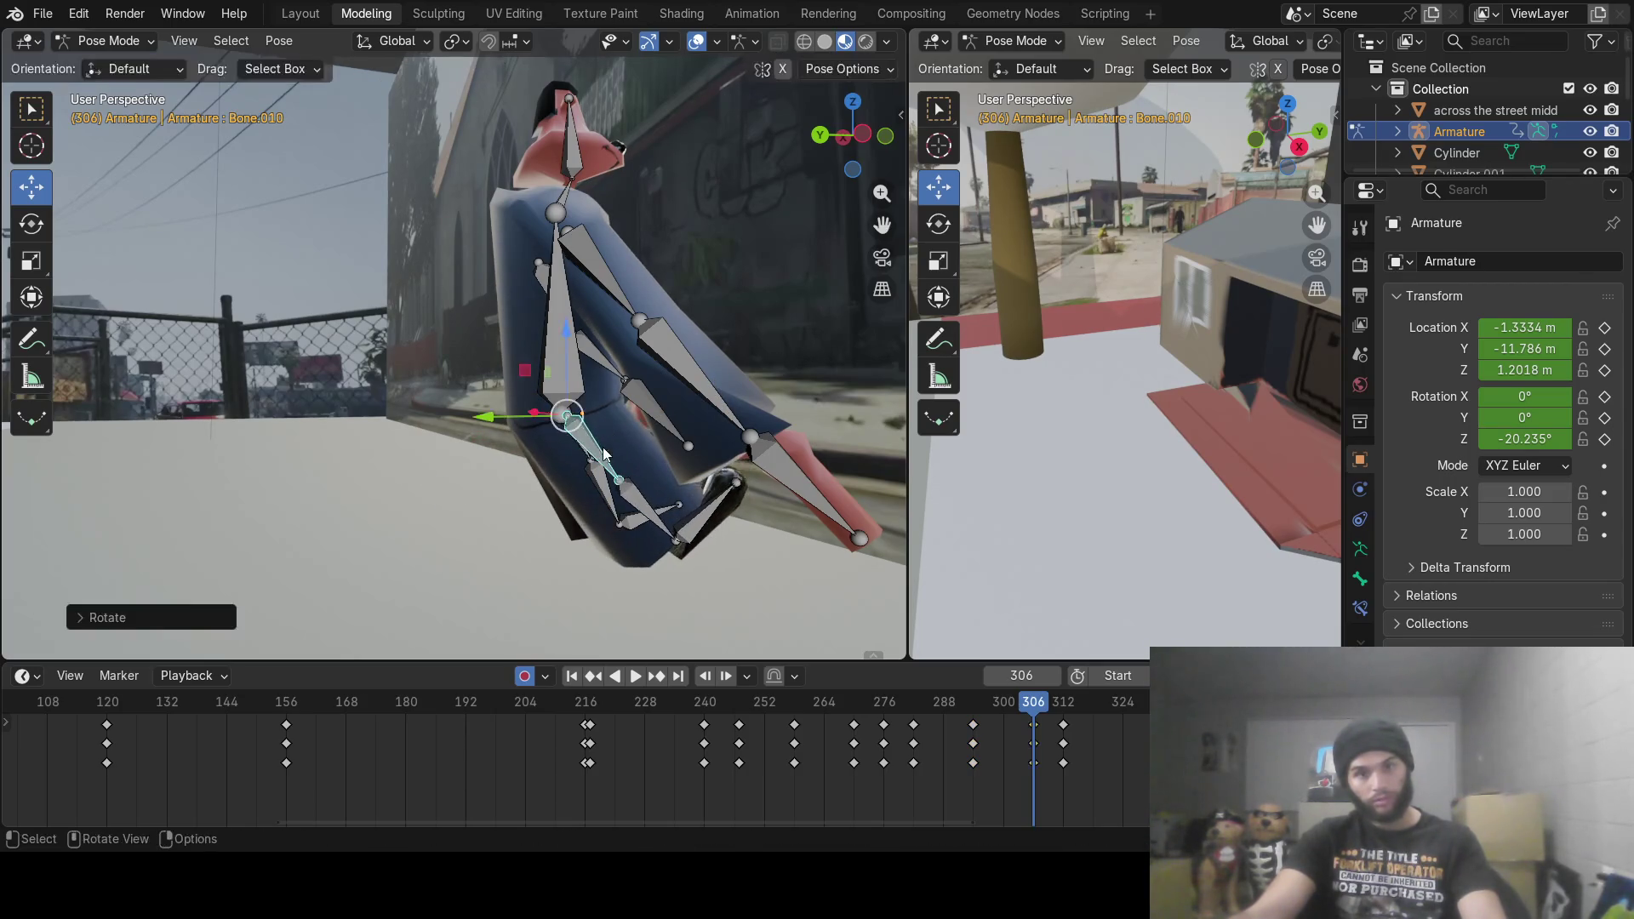
pyautogui.moveTo(585, 460); pyautogui.dragTo(537, 489, button='middle')
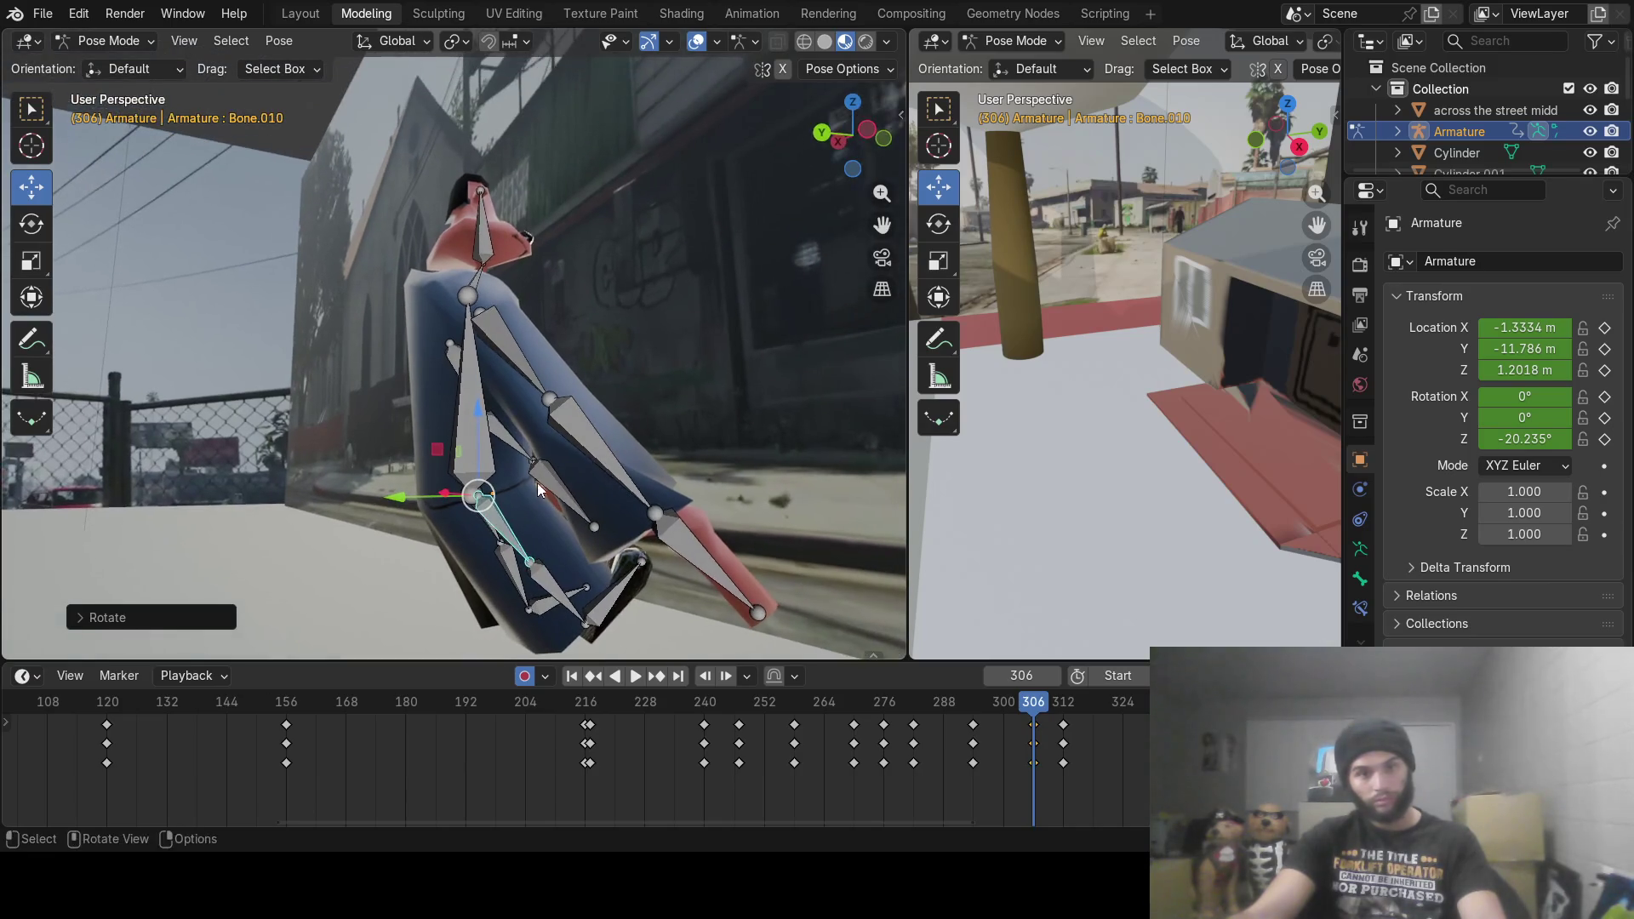
pyautogui.click(494, 531)
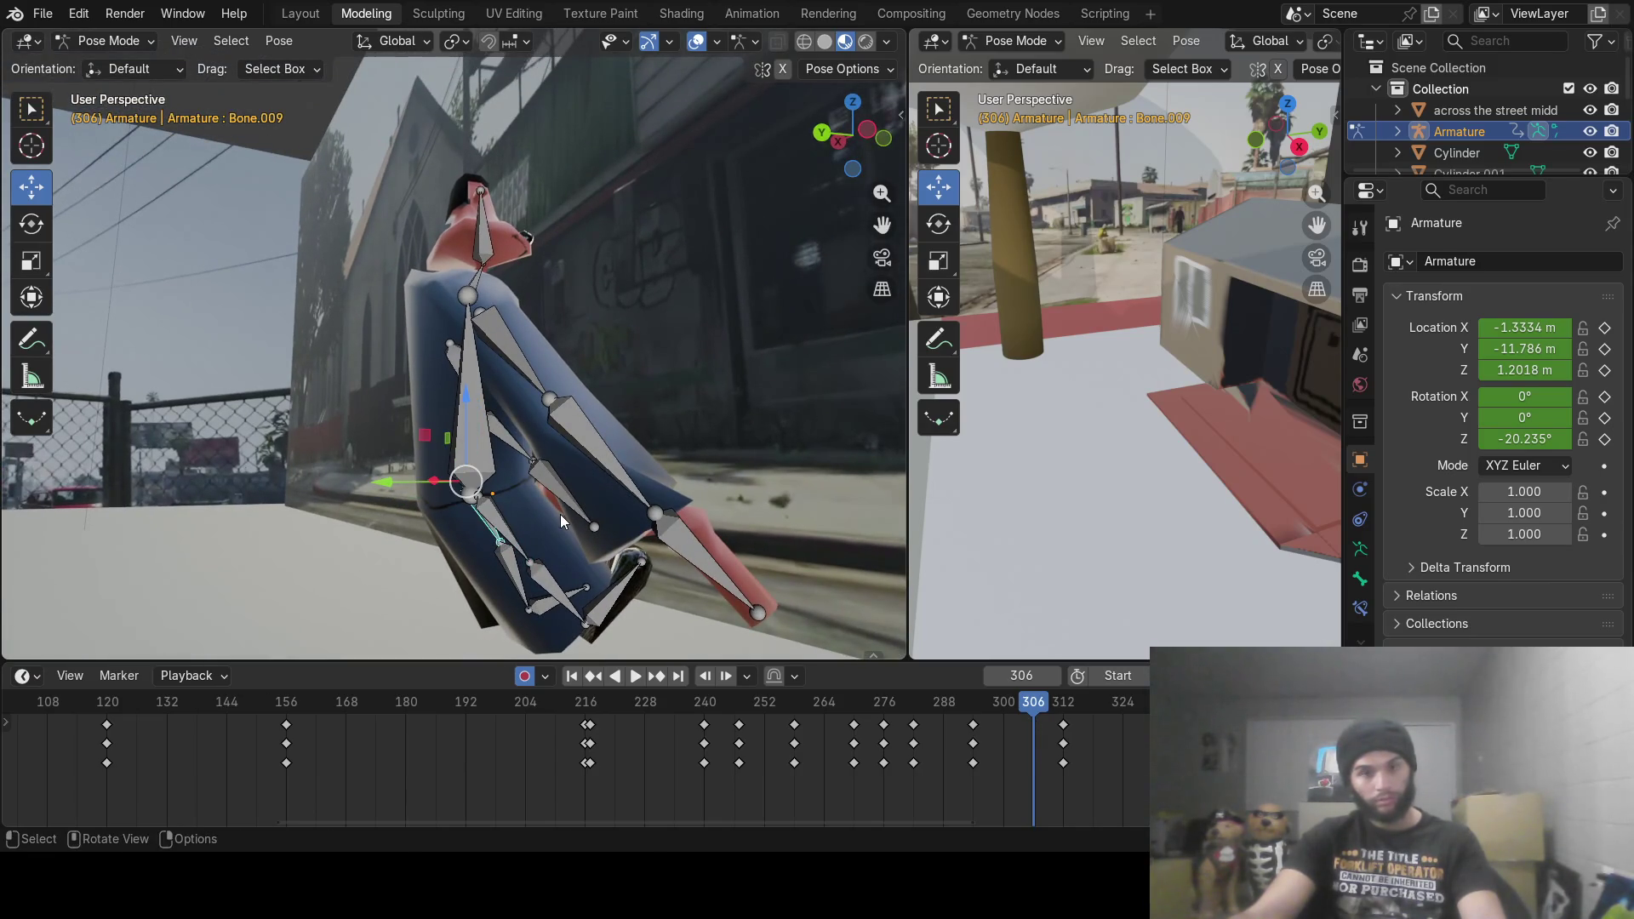
pyautogui.press('r')
pyautogui.click(456, 594)
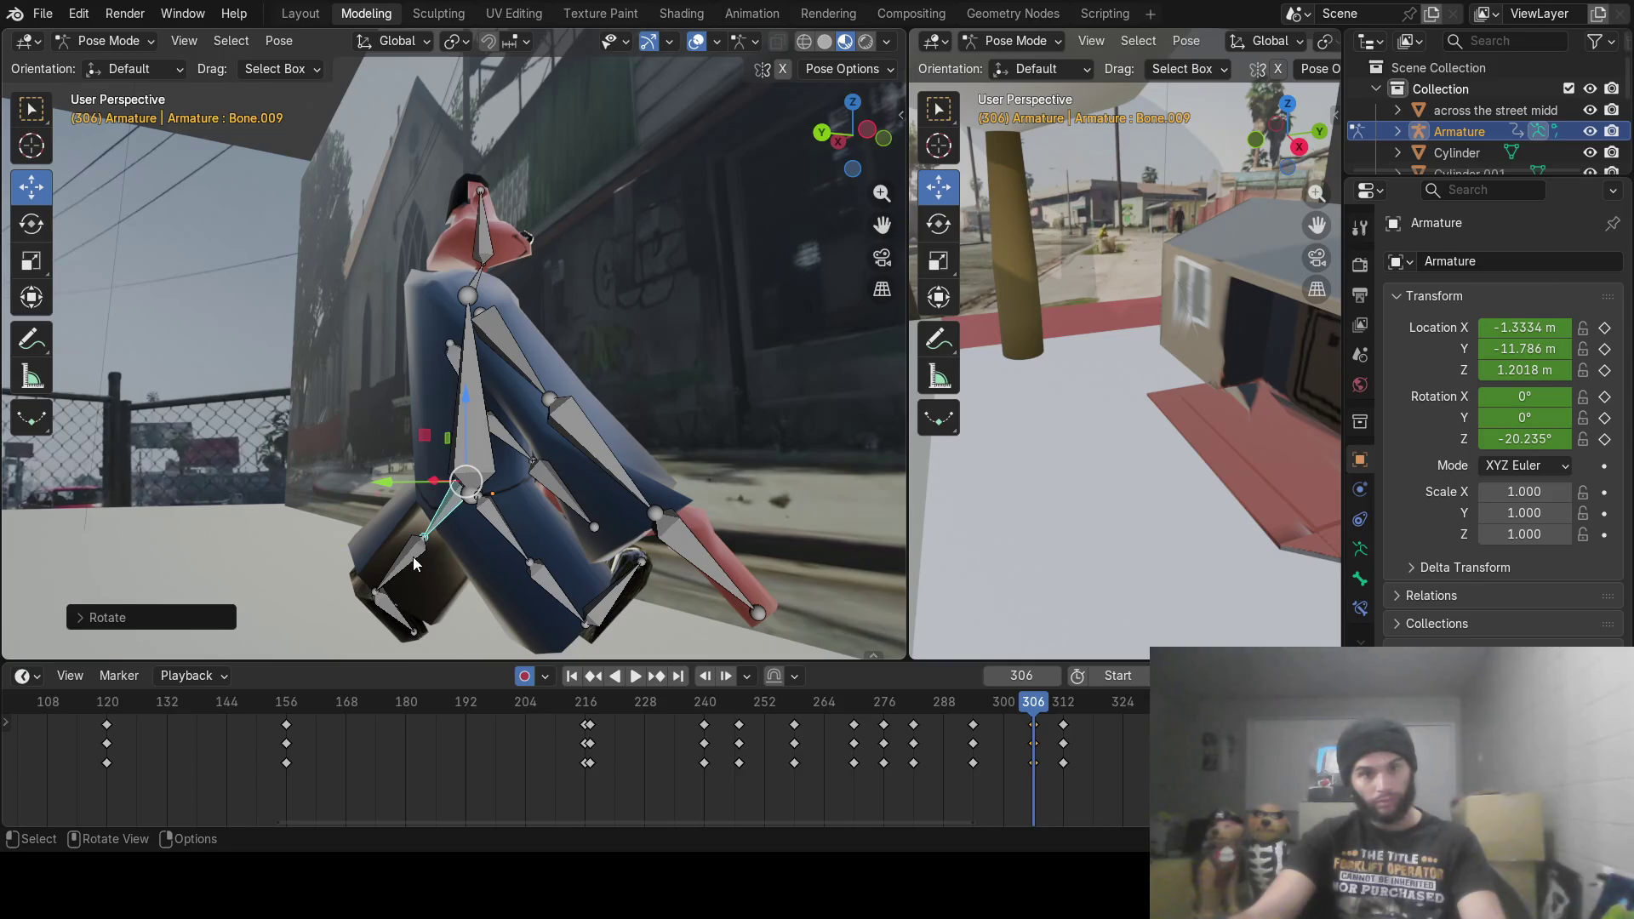
# Step: Swing shin Bone.011 and key the whole leg pose at frame 306
pyautogui.click(411, 557)
pyautogui.press('r')
pyautogui.click(493, 587)
pyautogui.moveTo(583, 593)
pyautogui.mouseDown(button='middle')
pyautogui.moveTo(548, 549)
pyautogui.moveTo(554, 590)
pyautogui.moveTo(508, 524)
pyautogui.moveTo(713, 543)
pyautogui.moveTo(569, 507)
pyautogui.moveTo(667, 581)
pyautogui.mouseUp(button='middle')
pyautogui.press('i')
pyautogui.moveTo(1038, 712)
pyautogui.mouseDown()
pyautogui.moveTo(204, 657)
pyautogui.moveTo(42, 662)
pyautogui.moveTo(233, 691)
pyautogui.moveTo(88, 667)
pyautogui.mouseUp()
# Step: Scrub the playhead back to frame 120 and zoom the viewport in on the character's legs
pyautogui.moveTo(625, 832)
pyautogui.mouseDown()
pyautogui.moveTo(625, 819)
pyautogui.moveTo(436, 798)
pyautogui.mouseUp()
pyautogui.moveTo(455, 699)
pyautogui.mouseDown()
pyautogui.moveTo(104, 696)
pyautogui.moveTo(434, 721)
pyautogui.mouseUp()
pyautogui.moveTo(536, 723)
pyautogui.mouseDown()
pyautogui.moveTo(659, 730)
pyautogui.moveTo(478, 735)
pyautogui.mouseUp()
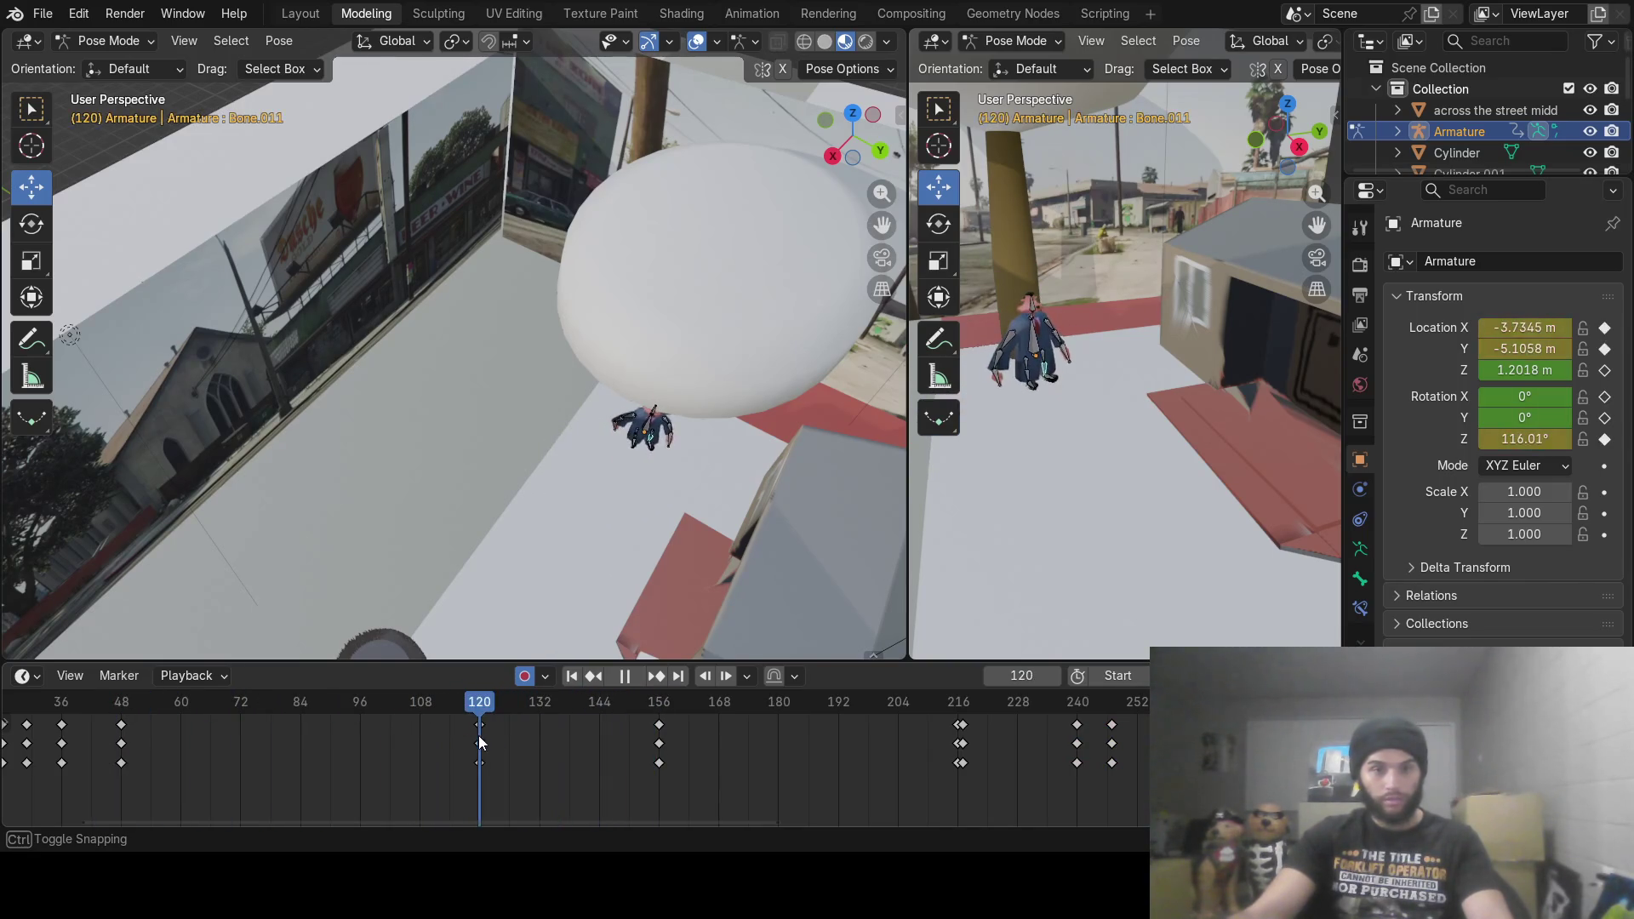
pyautogui.moveTo(683, 558)
pyautogui.mouseDown(button='middle')
pyautogui.moveTo(545, 472)
pyautogui.moveTo(563, 449)
pyautogui.moveTo(635, 518)
pyautogui.moveTo(471, 327)
pyautogui.moveTo(499, 442)
pyautogui.moveTo(536, 465)
pyautogui.moveTo(526, 451)
pyautogui.mouseUp(button='middle')
pyautogui.scroll(5, 544, 472)
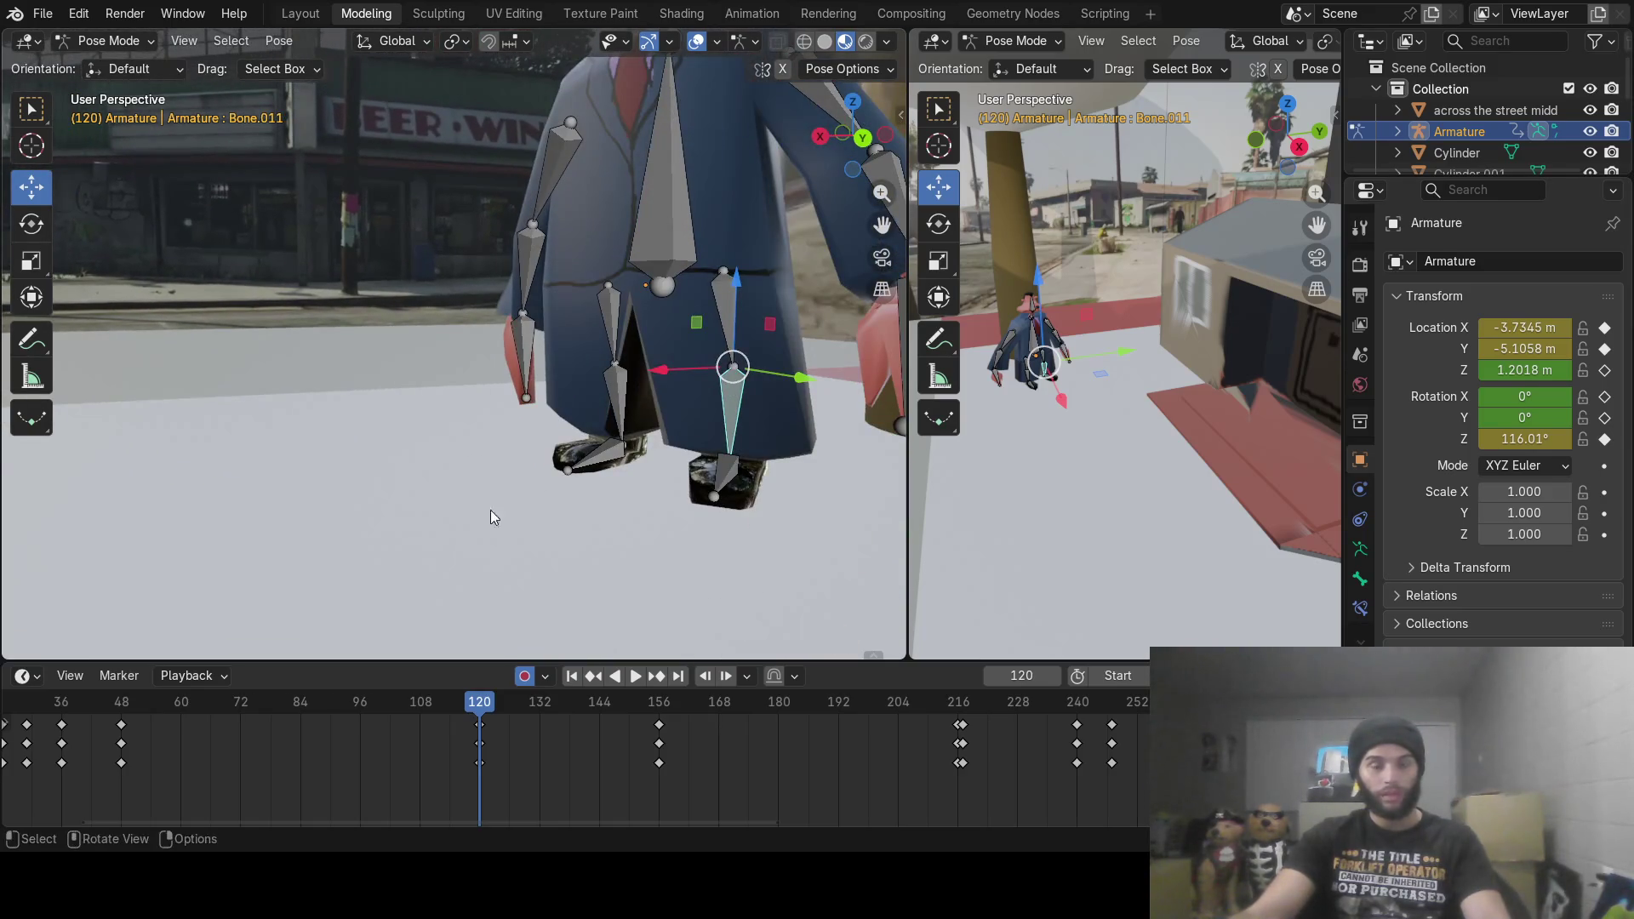
pyautogui.moveTo(481, 713)
pyautogui.mouseDown()
pyautogui.moveTo(647, 722)
pyautogui.moveTo(492, 732)
pyautogui.moveTo(511, 728)
pyautogui.mouseUp()
# Step: Rotate thigh Bone.009 and foot Bone.012 into the step pose keyed at frame 126
pyautogui.moveTo(650, 534)
pyautogui.mouseDown(button='middle')
pyautogui.moveTo(613, 533)
pyautogui.moveTo(633, 538)
pyautogui.mouseUp(button='middle')
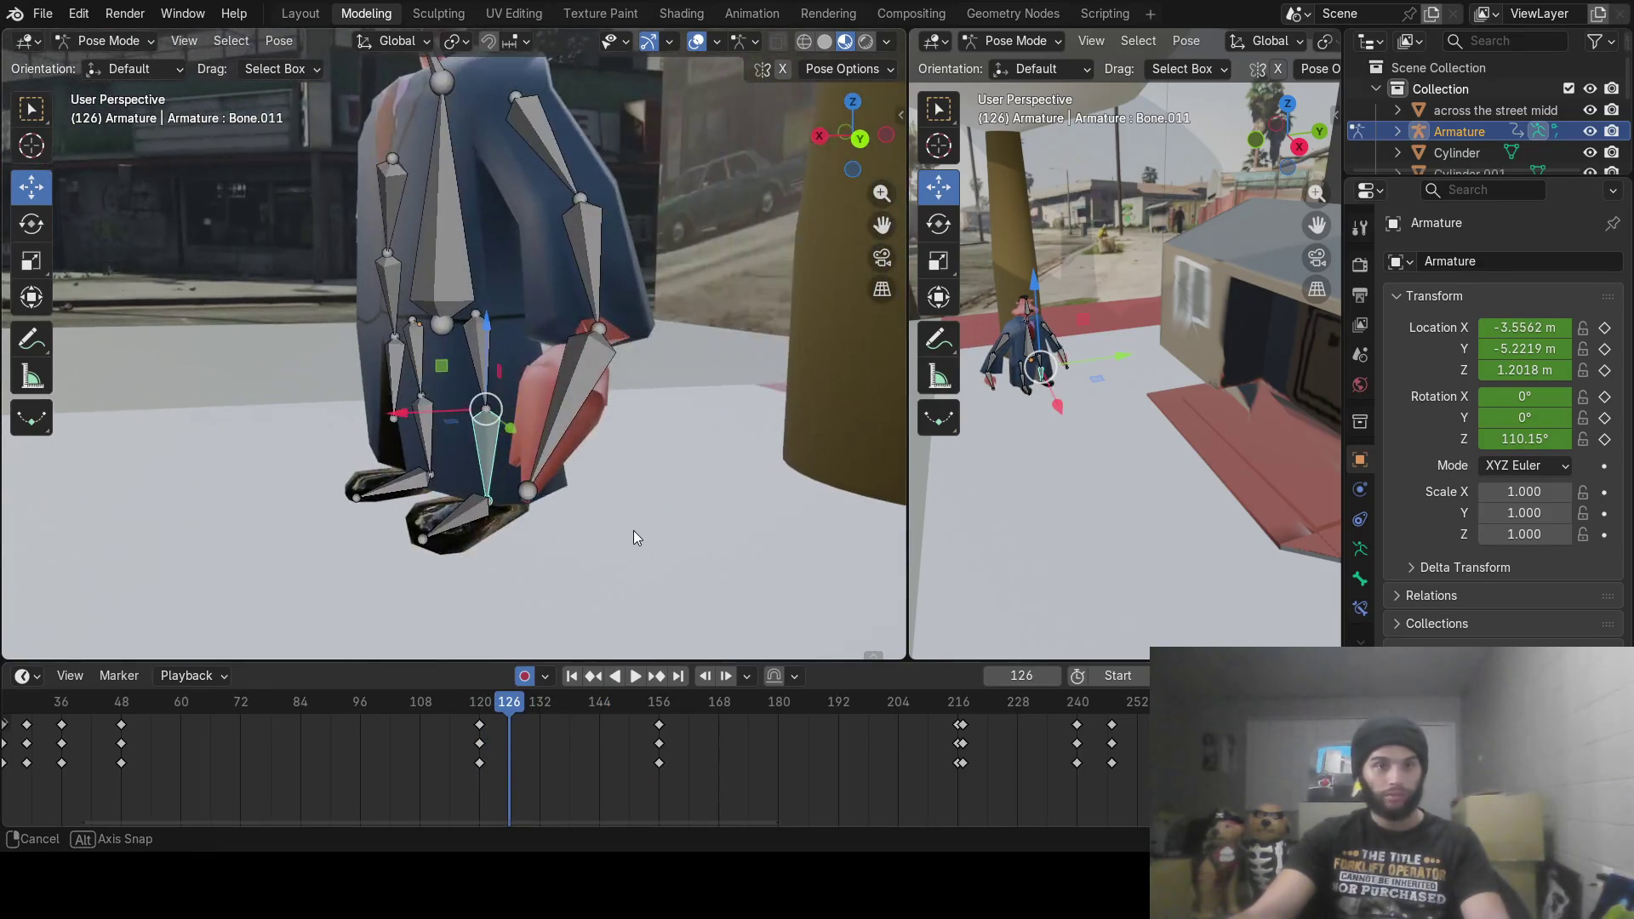
pyautogui.moveTo(532, 332)
pyautogui.mouseDown(button='middle')
pyautogui.moveTo(427, 344)
pyautogui.moveTo(570, 349)
pyautogui.moveTo(552, 345)
pyautogui.mouseUp(button='middle')
pyautogui.click(271, 319)
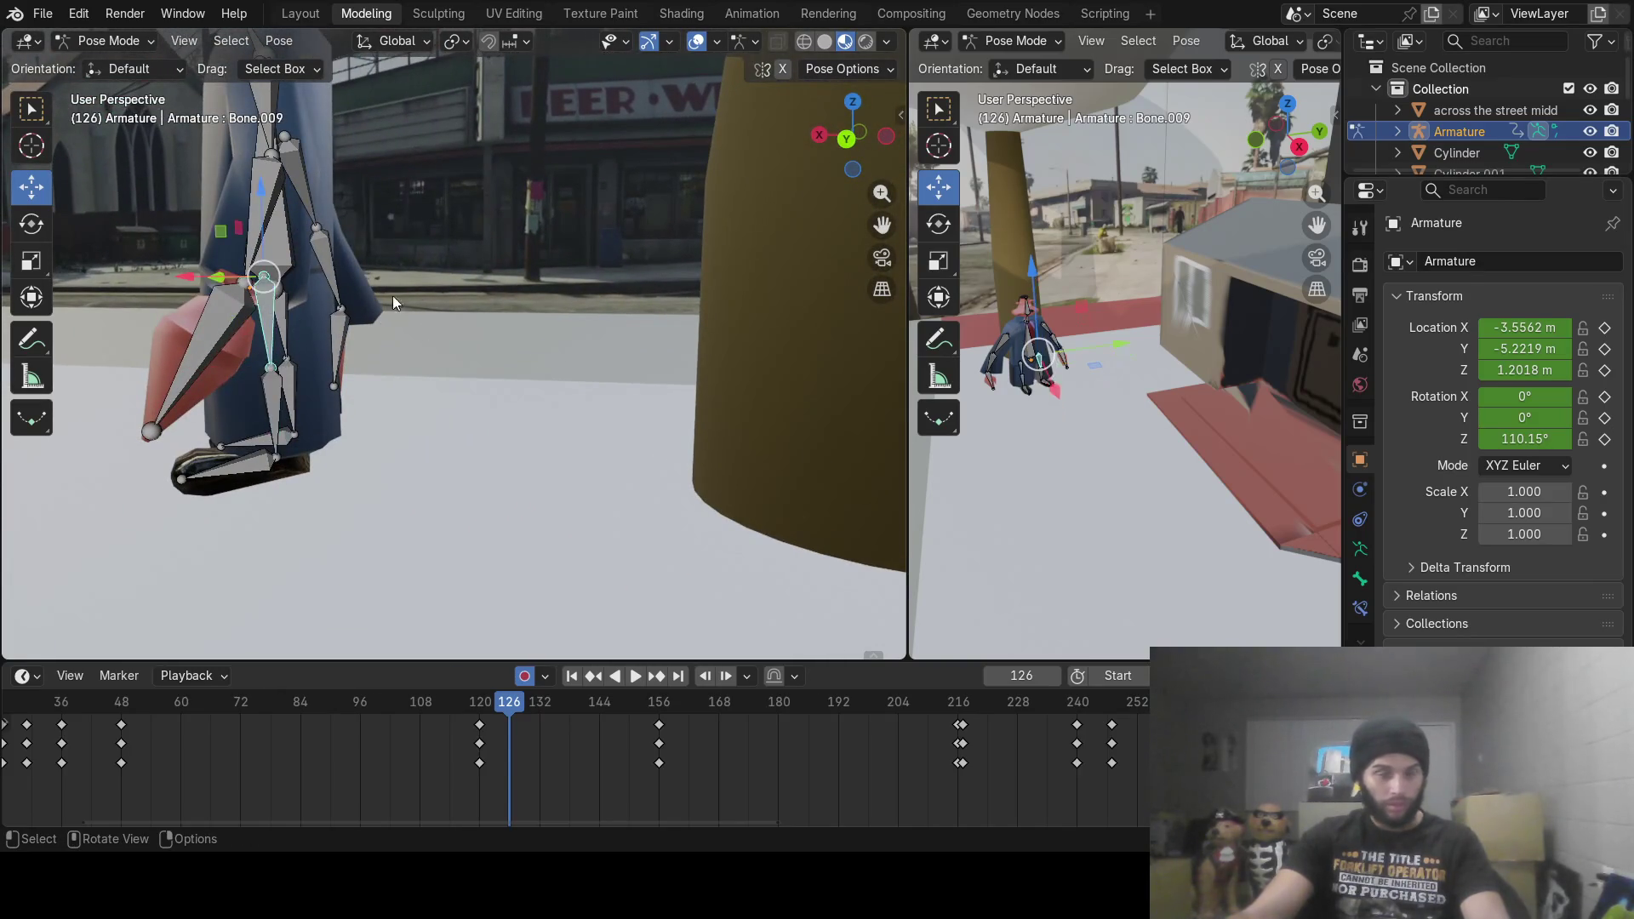
pyautogui.press('r')
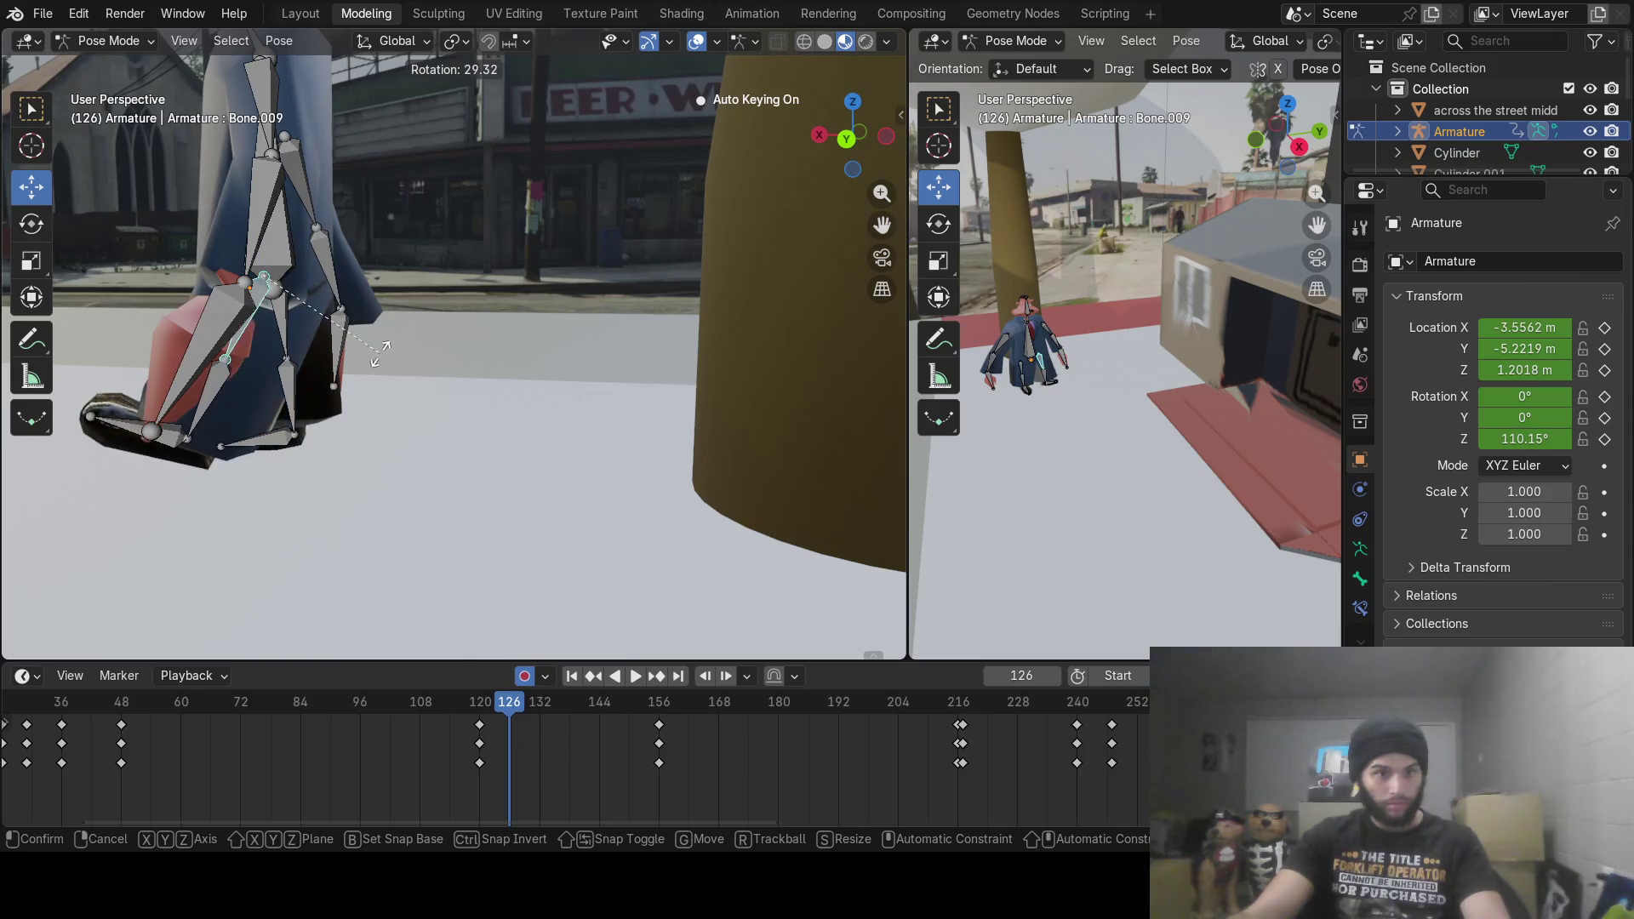
pyautogui.click(381, 350)
pyautogui.moveTo(379, 355); pyautogui.dragTo(420, 379, button='middle')
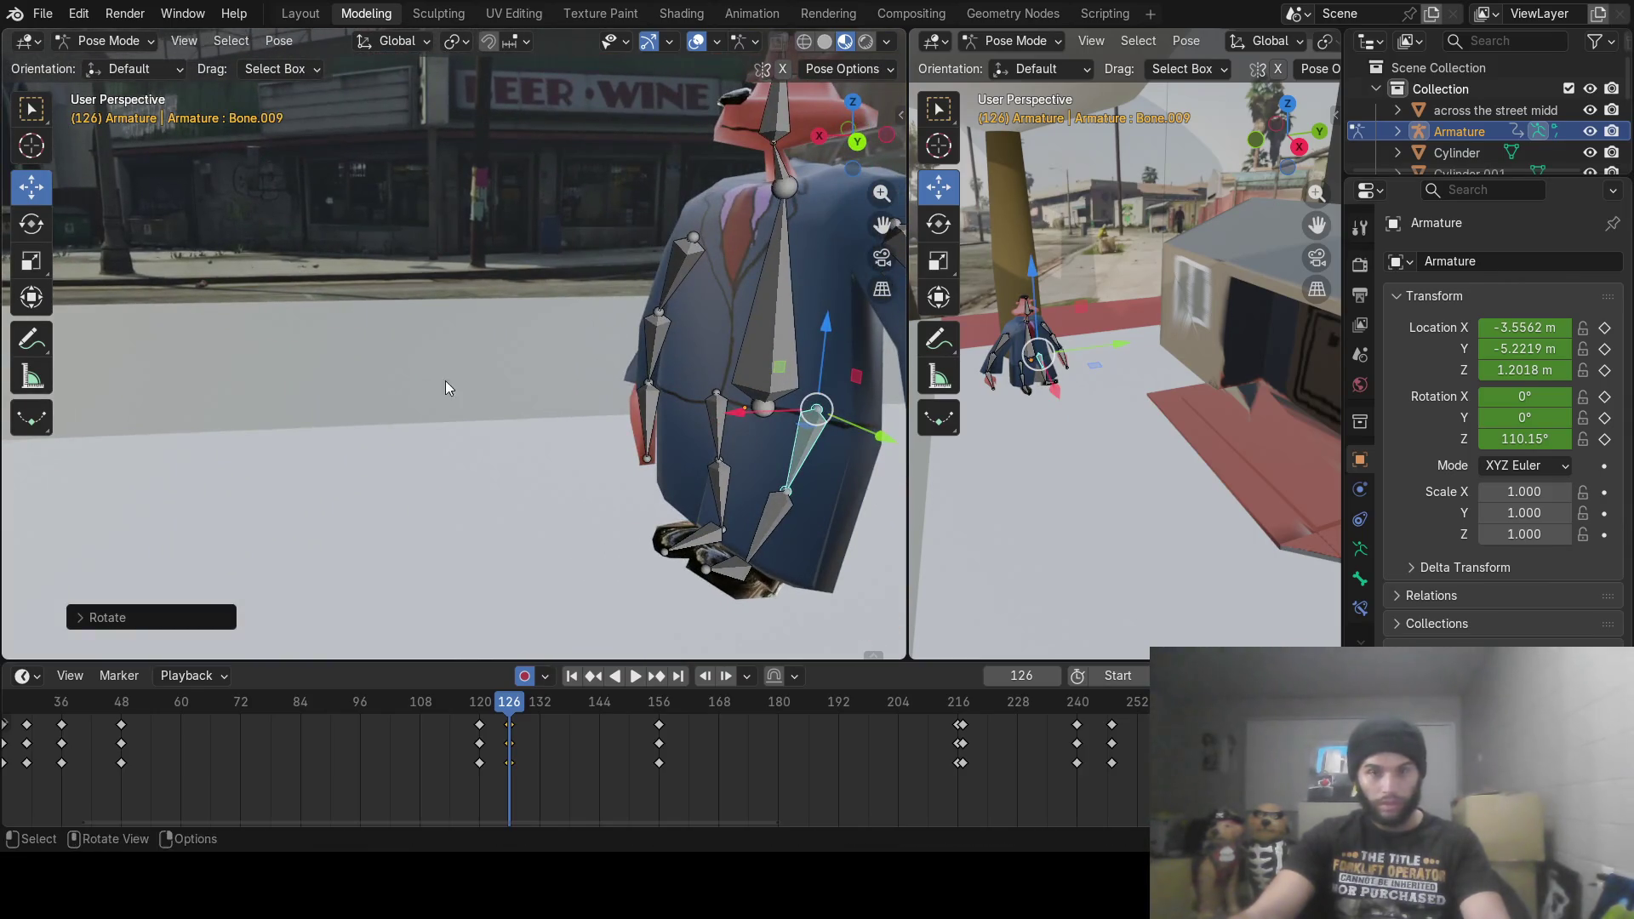
pyautogui.moveTo(704, 569)
pyautogui.mouseDown(button='middle')
pyautogui.moveTo(630, 529)
pyautogui.moveTo(649, 550)
pyautogui.moveTo(420, 472)
pyautogui.mouseUp(button='middle')
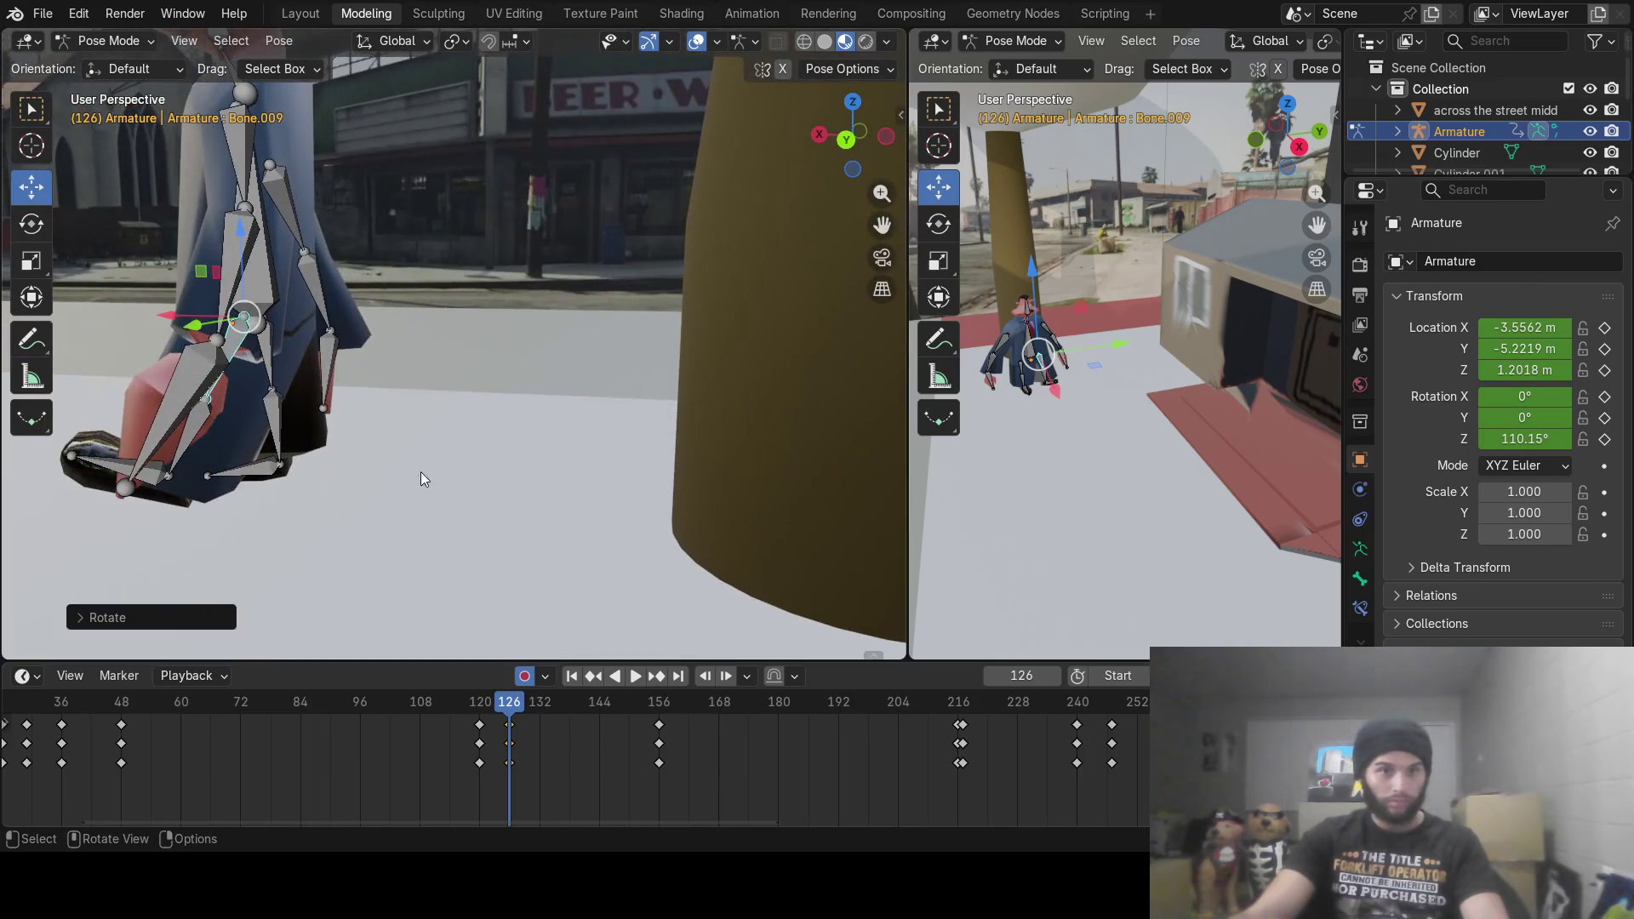
pyautogui.click(271, 402)
pyautogui.press('r')
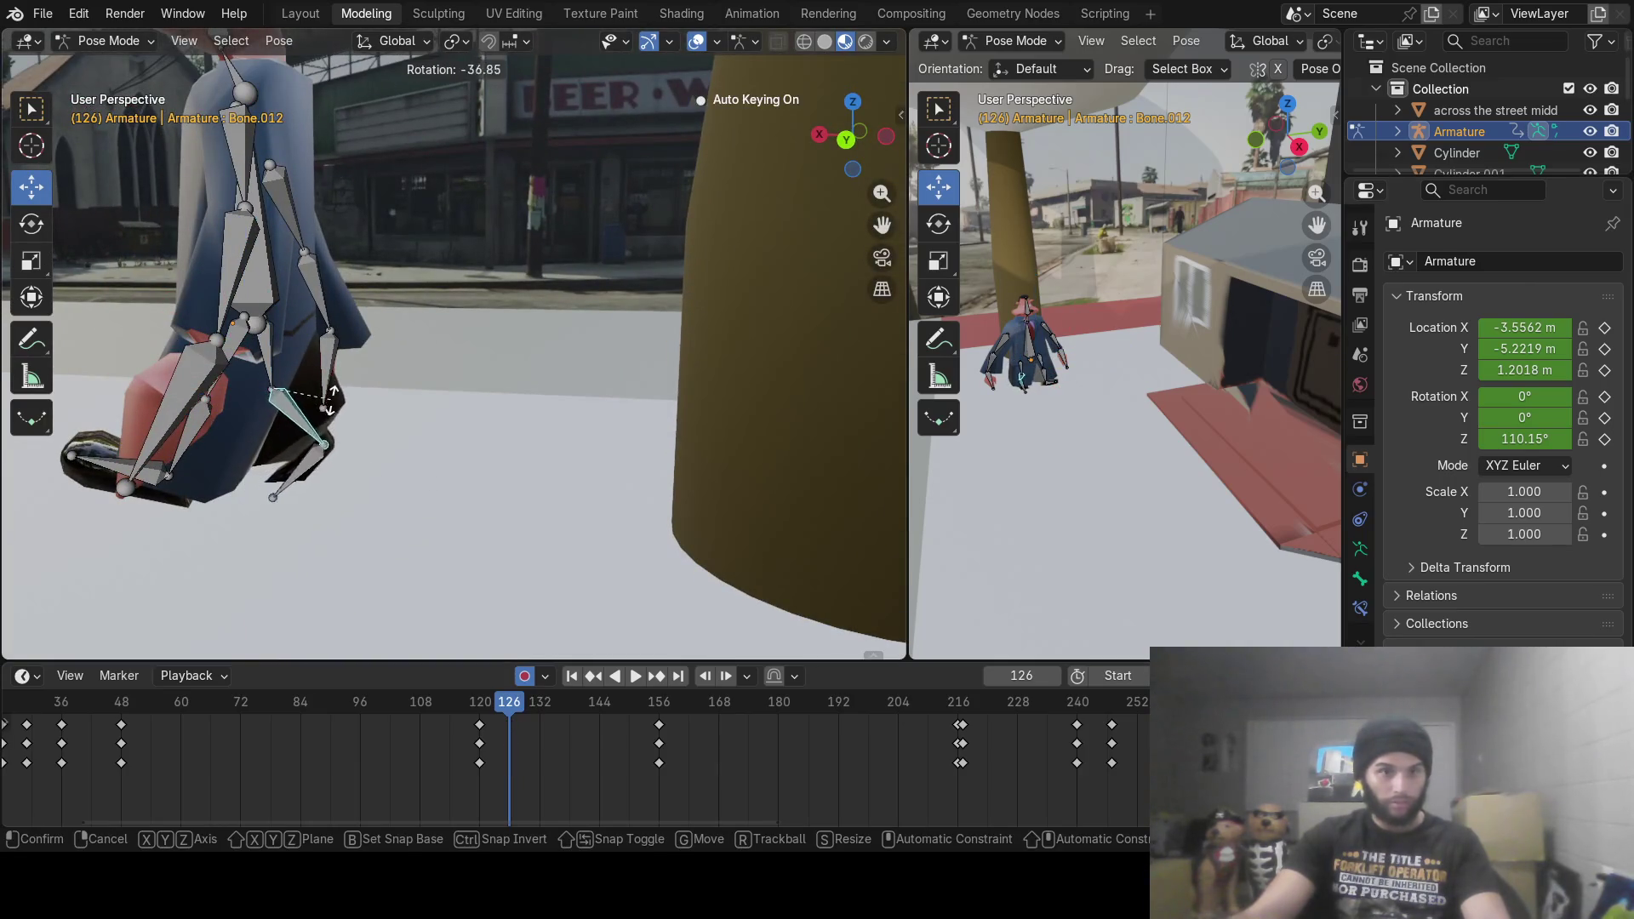
pyautogui.click(336, 391)
# Step: Advance the timeline to frame 132 and frame the view on the selected bone
pyautogui.moveTo(323, 456); pyautogui.dragTo(366, 464, button='middle')
pyautogui.moveTo(521, 710); pyautogui.dragTo(540, 709)
pyautogui.moveTo(518, 465); pyautogui.dragTo(481, 418, button='middle')
pyautogui.press('KP_Decimal')
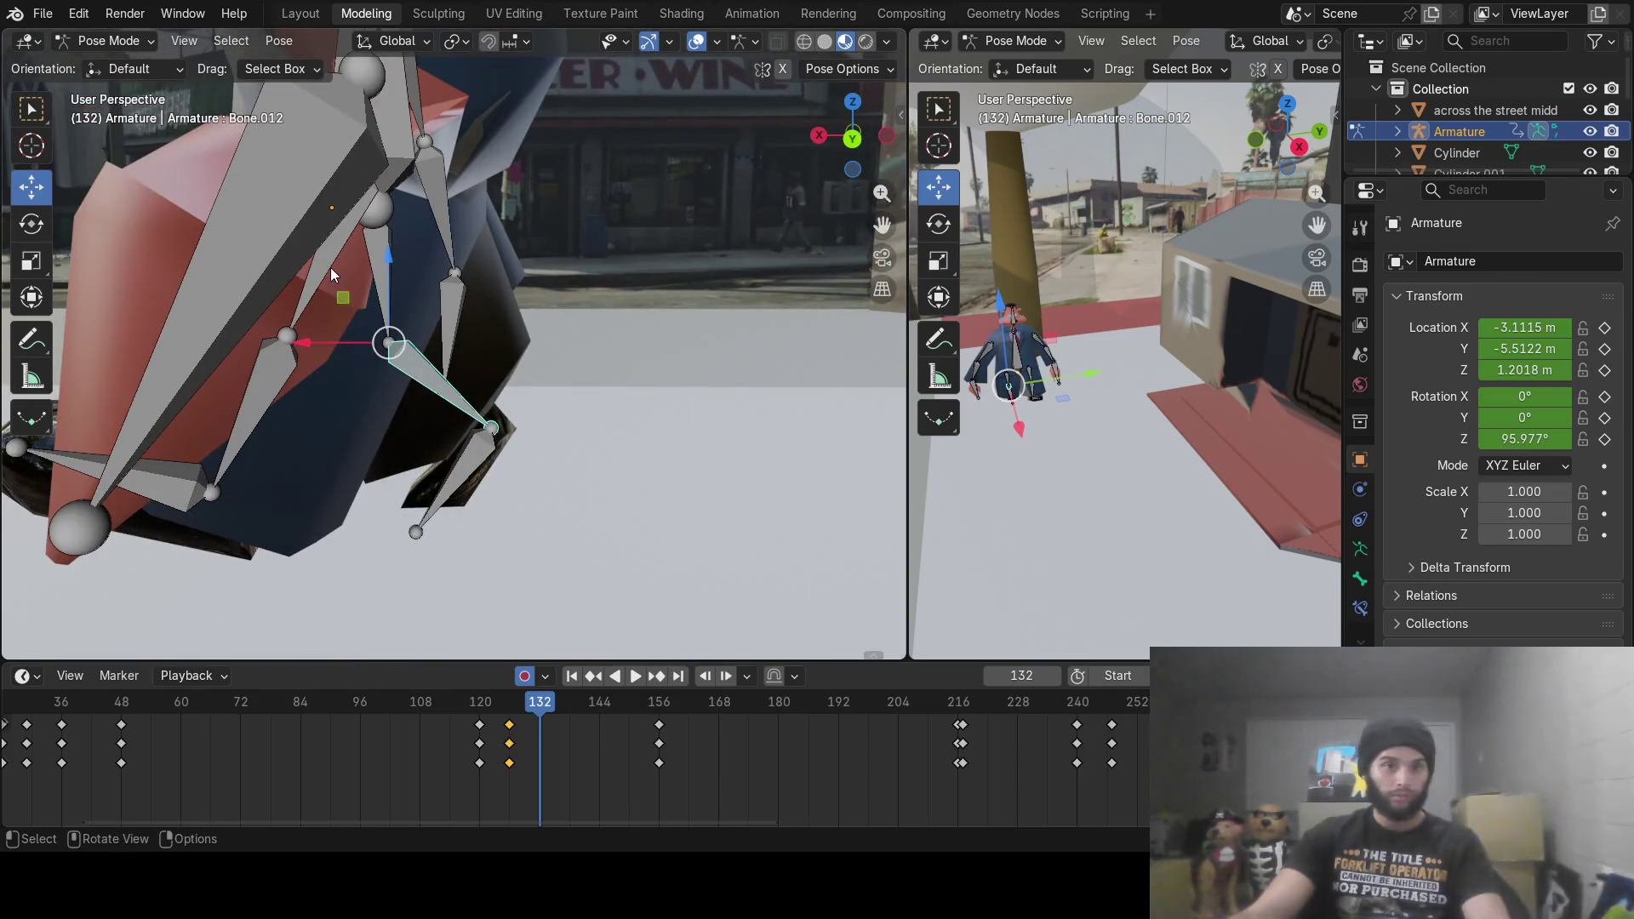
# Step: At frame 132, rotate thigh Bone.009 and shin Bone.011 so the foot swings right
pyautogui.click(334, 268)
pyautogui.press('r')
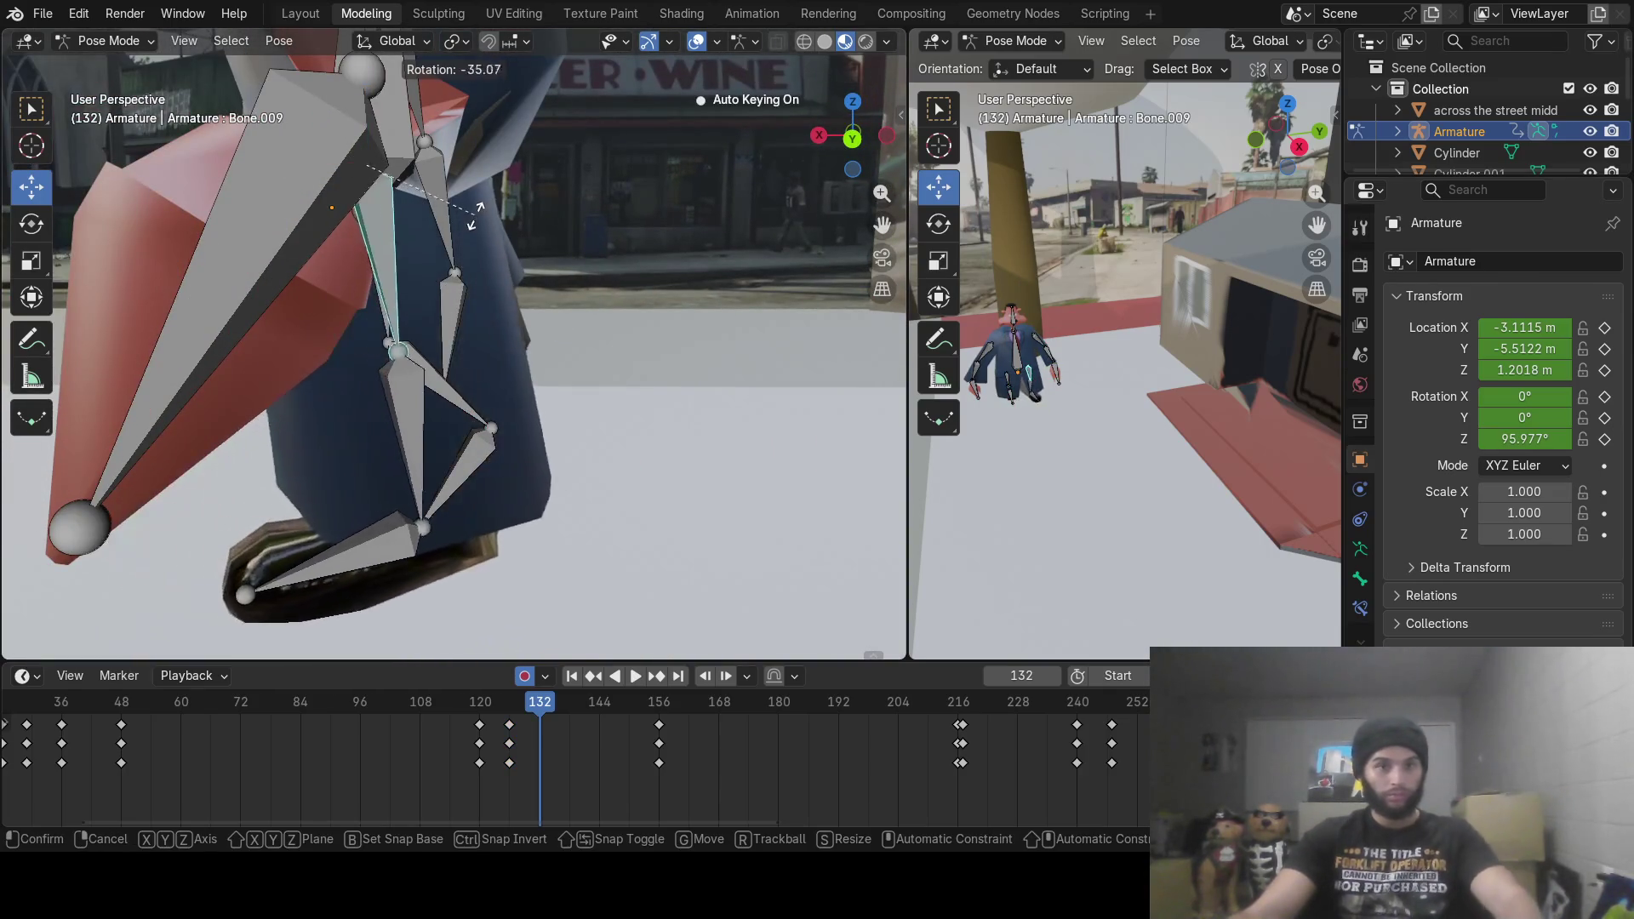
pyautogui.click(480, 219)
pyautogui.click(442, 420)
pyautogui.press('r')
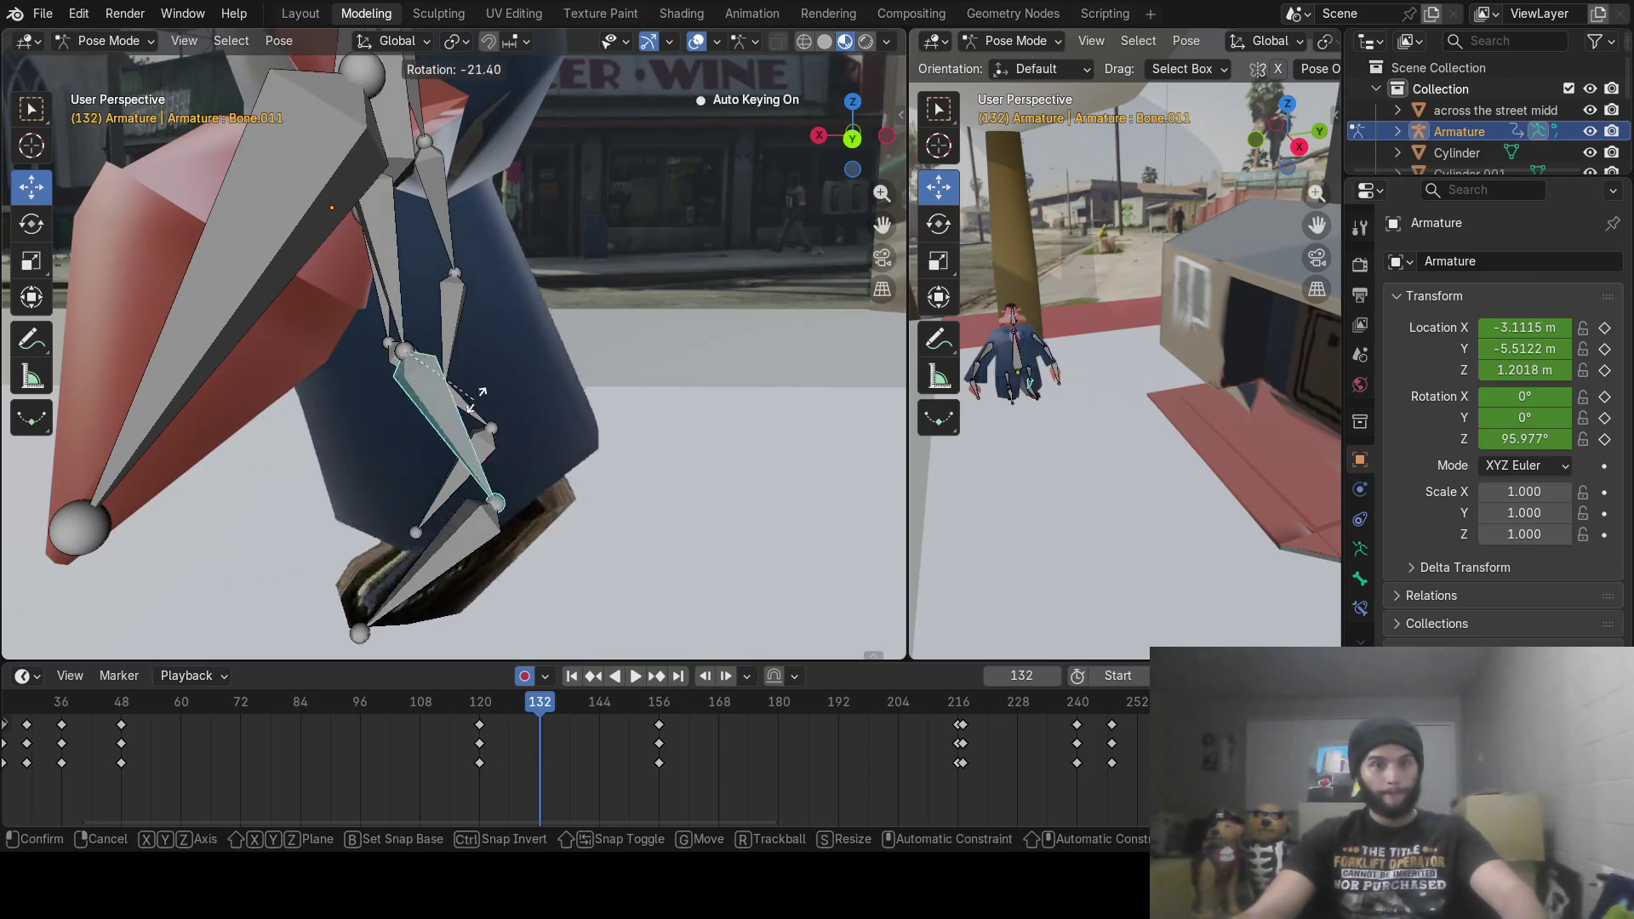
pyautogui.click(367, 314)
# Step: Rotate lower leg Bone.010 and foot Bone.012 to finish the frame 132 pose
pyautogui.click(380, 315)
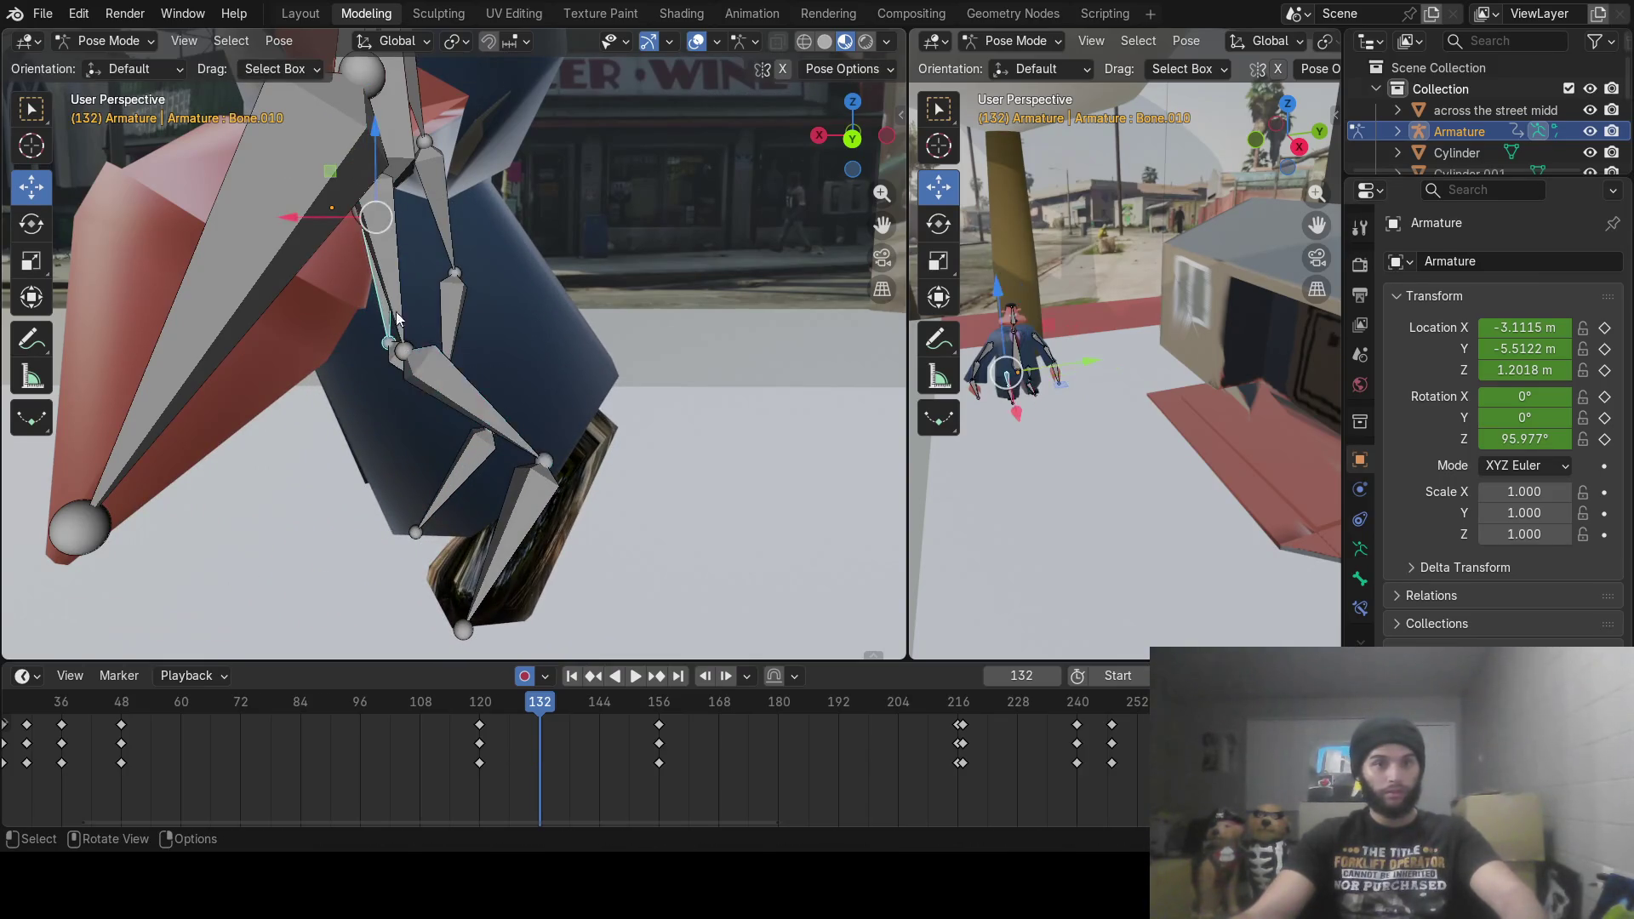
pyautogui.press('r')
pyautogui.click(374, 392)
pyautogui.click(345, 353)
pyautogui.press('r')
pyautogui.click(367, 442)
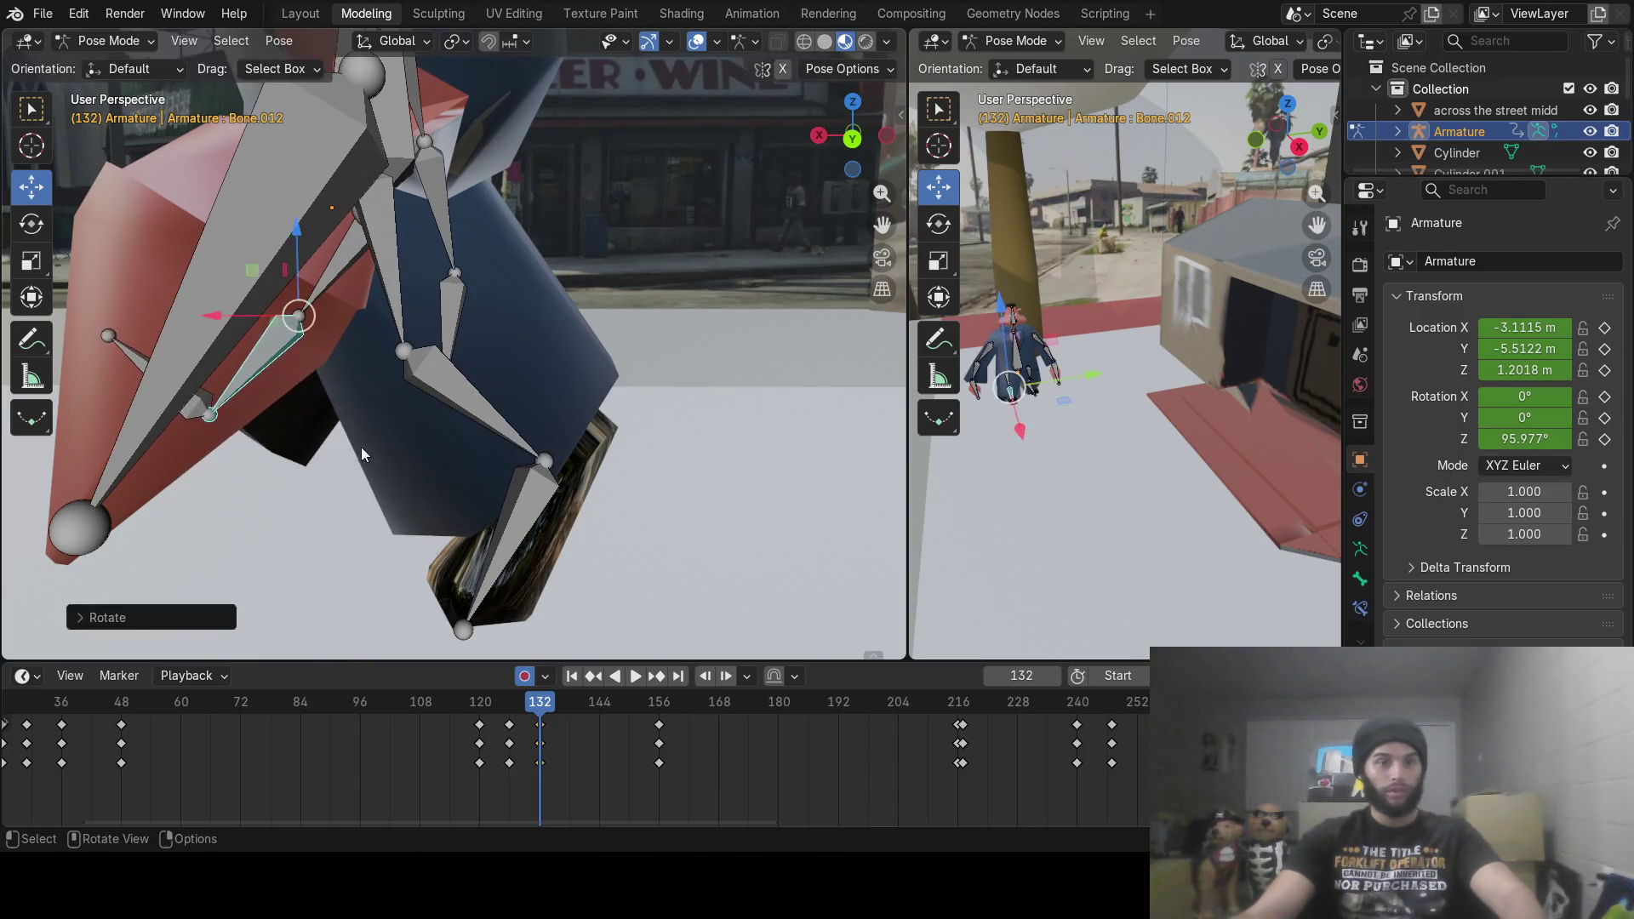
# Step: Move to frame 138 and rotate foot Bone.012 and lower leg Bone.010 into the next step
pyautogui.moveTo(360, 446); pyautogui.dragTo(415, 430, button='middle')
pyautogui.scroll(-8, 415, 431)
pyautogui.scroll(5, 410, 436)
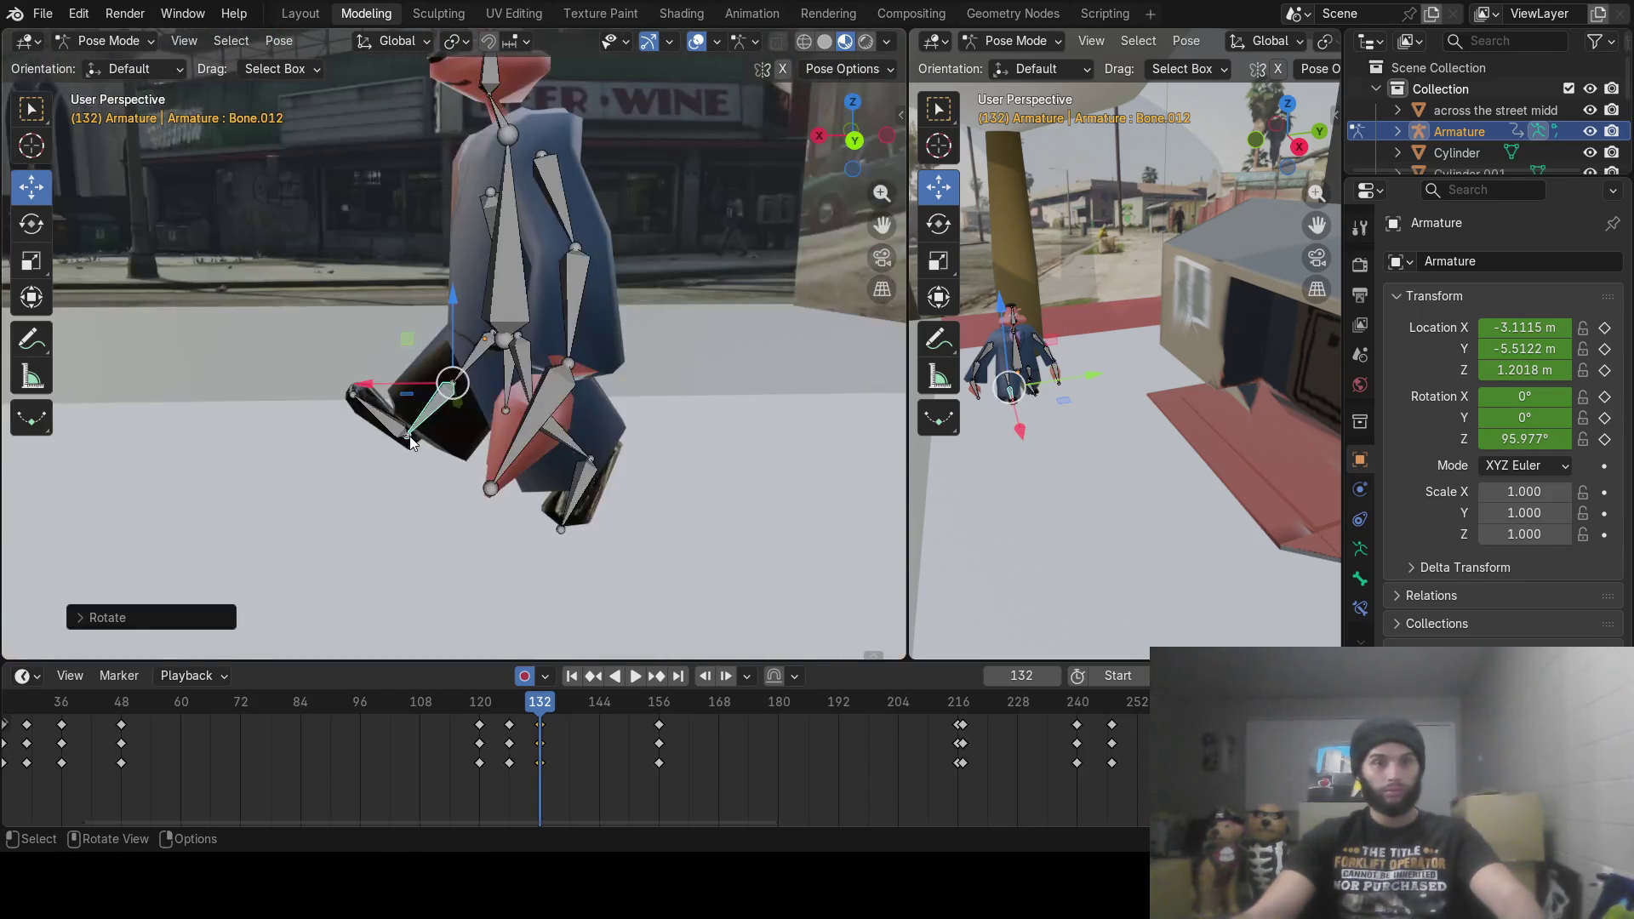
pyautogui.moveTo(512, 703); pyautogui.dragTo(569, 713)
pyautogui.scroll(3, 482, 557)
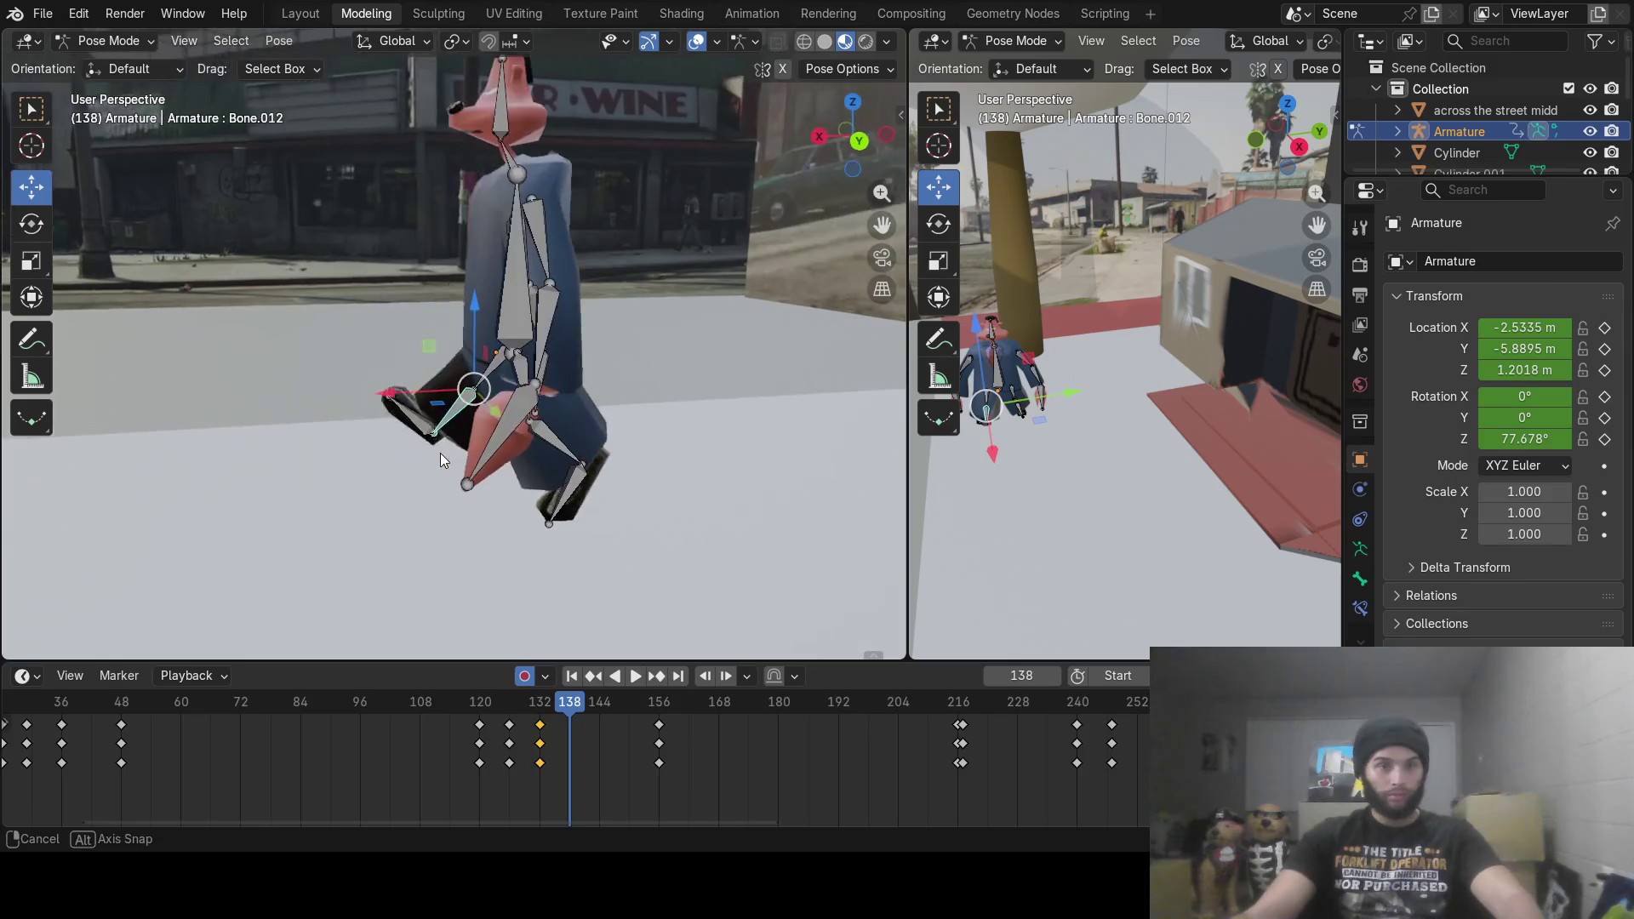
pyautogui.scroll(4, 467, 448)
pyautogui.moveTo(466, 448)
pyautogui.mouseDown(button='middle')
pyautogui.moveTo(559, 462)
pyautogui.moveTo(545, 446)
pyautogui.moveTo(611, 434)
pyautogui.mouseUp(button='middle')
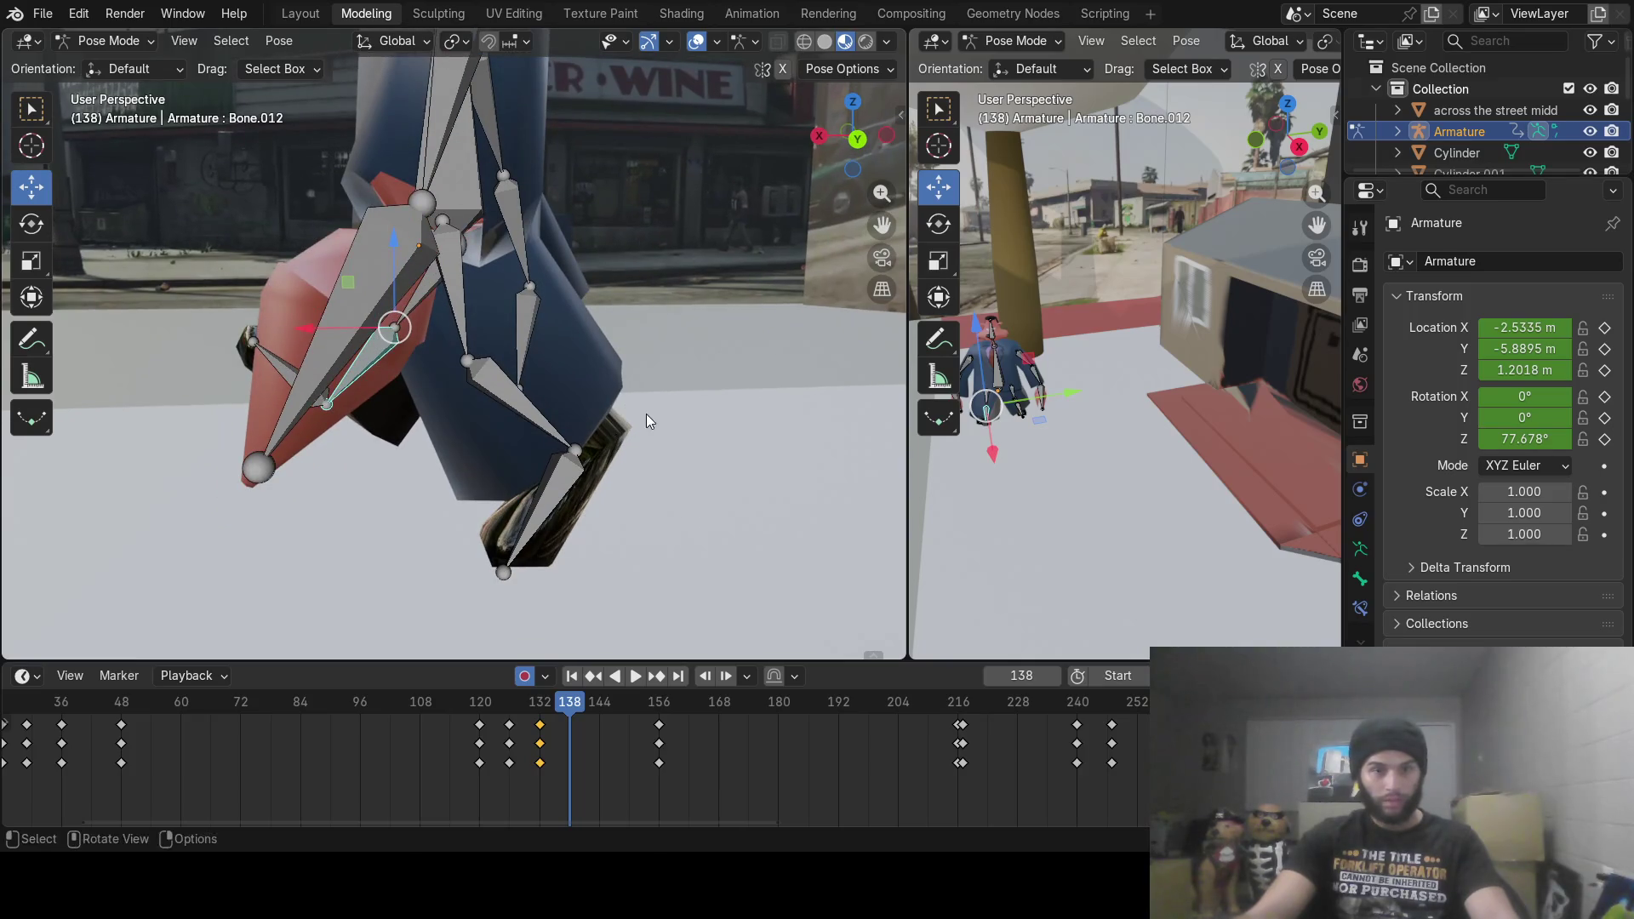
pyautogui.press('r')
pyautogui.click(367, 316)
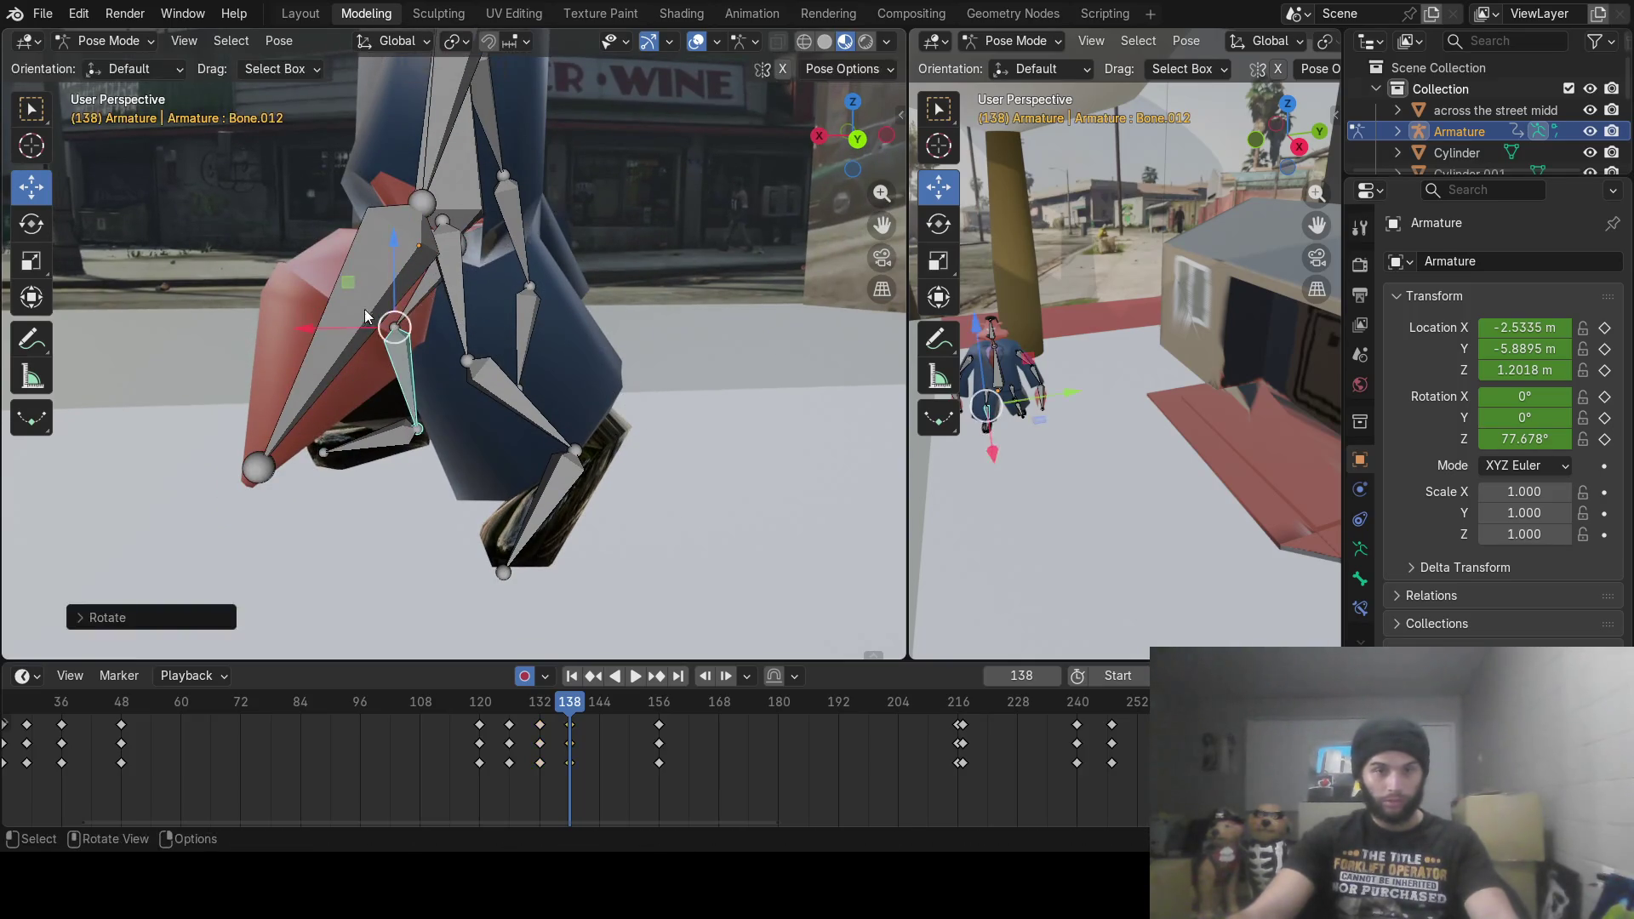
pyautogui.click(426, 294)
pyautogui.press('r')
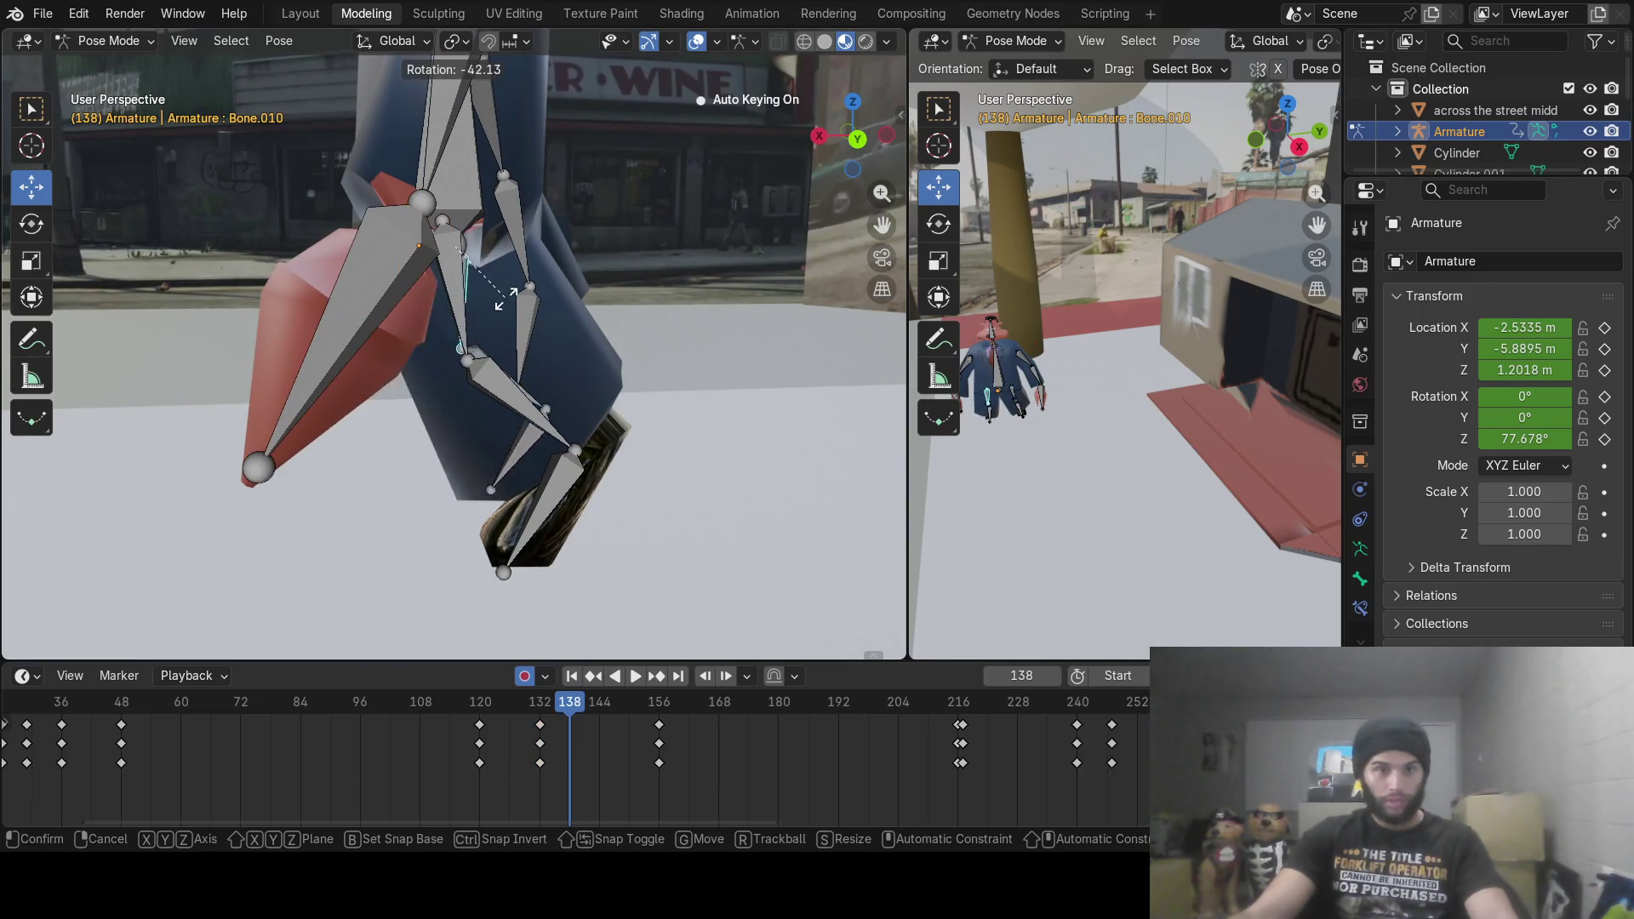
pyautogui.click(514, 292)
# Step: Rotate shin Bone.011 and thigh Bone.009 to complete the frame 138 leg key
pyautogui.click(465, 327)
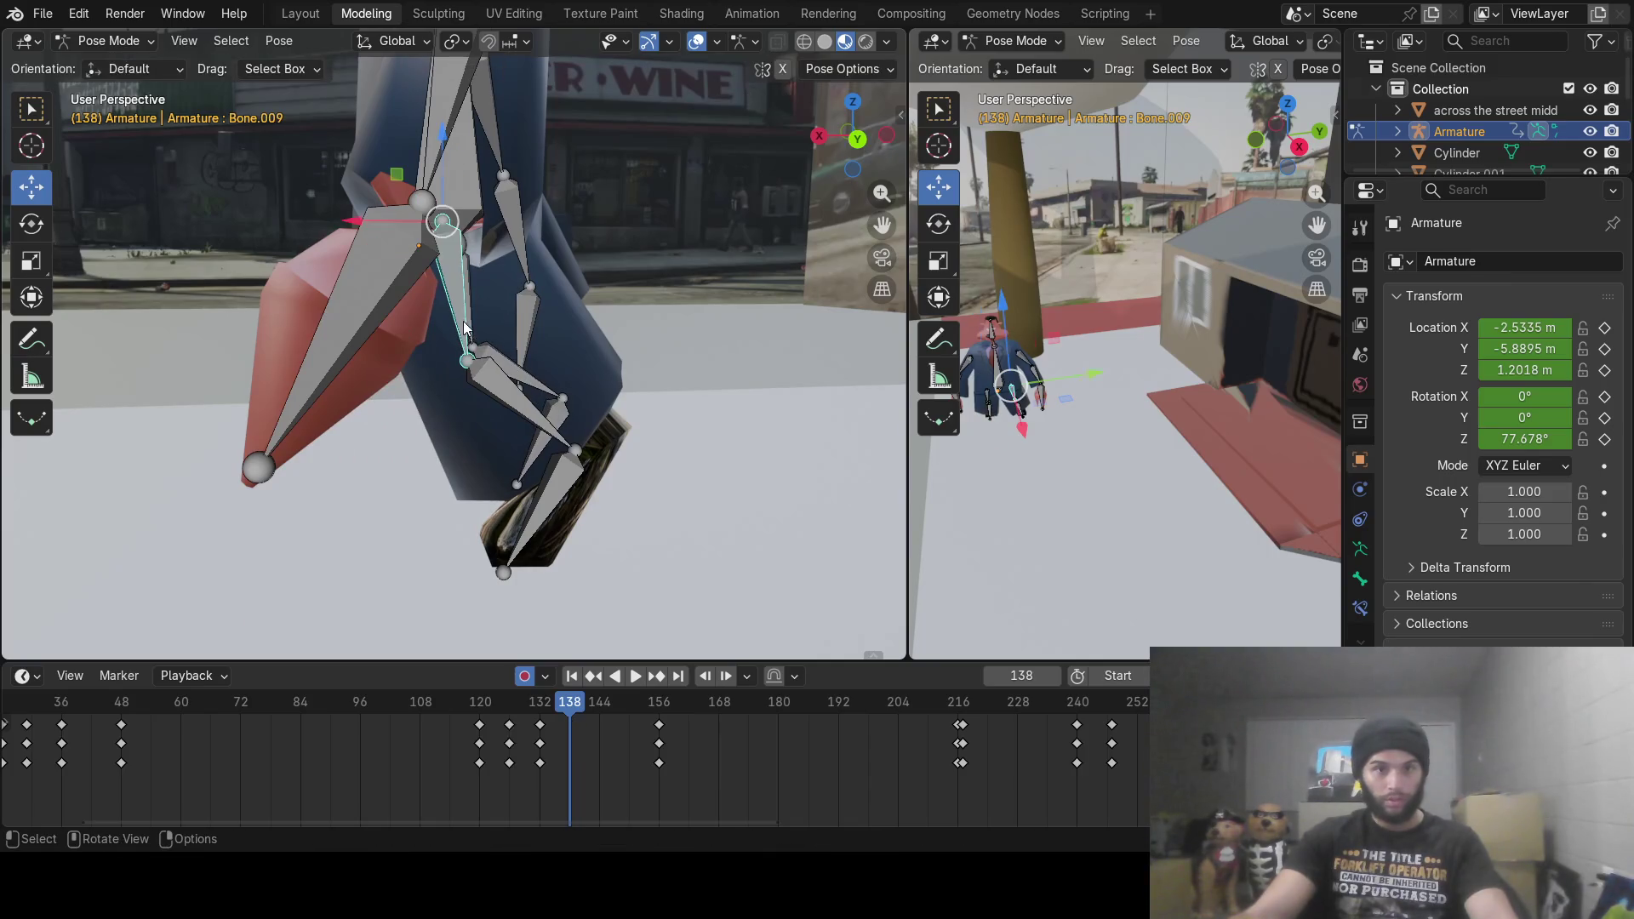
pyautogui.click(503, 412)
pyautogui.press('r')
pyautogui.click(492, 413)
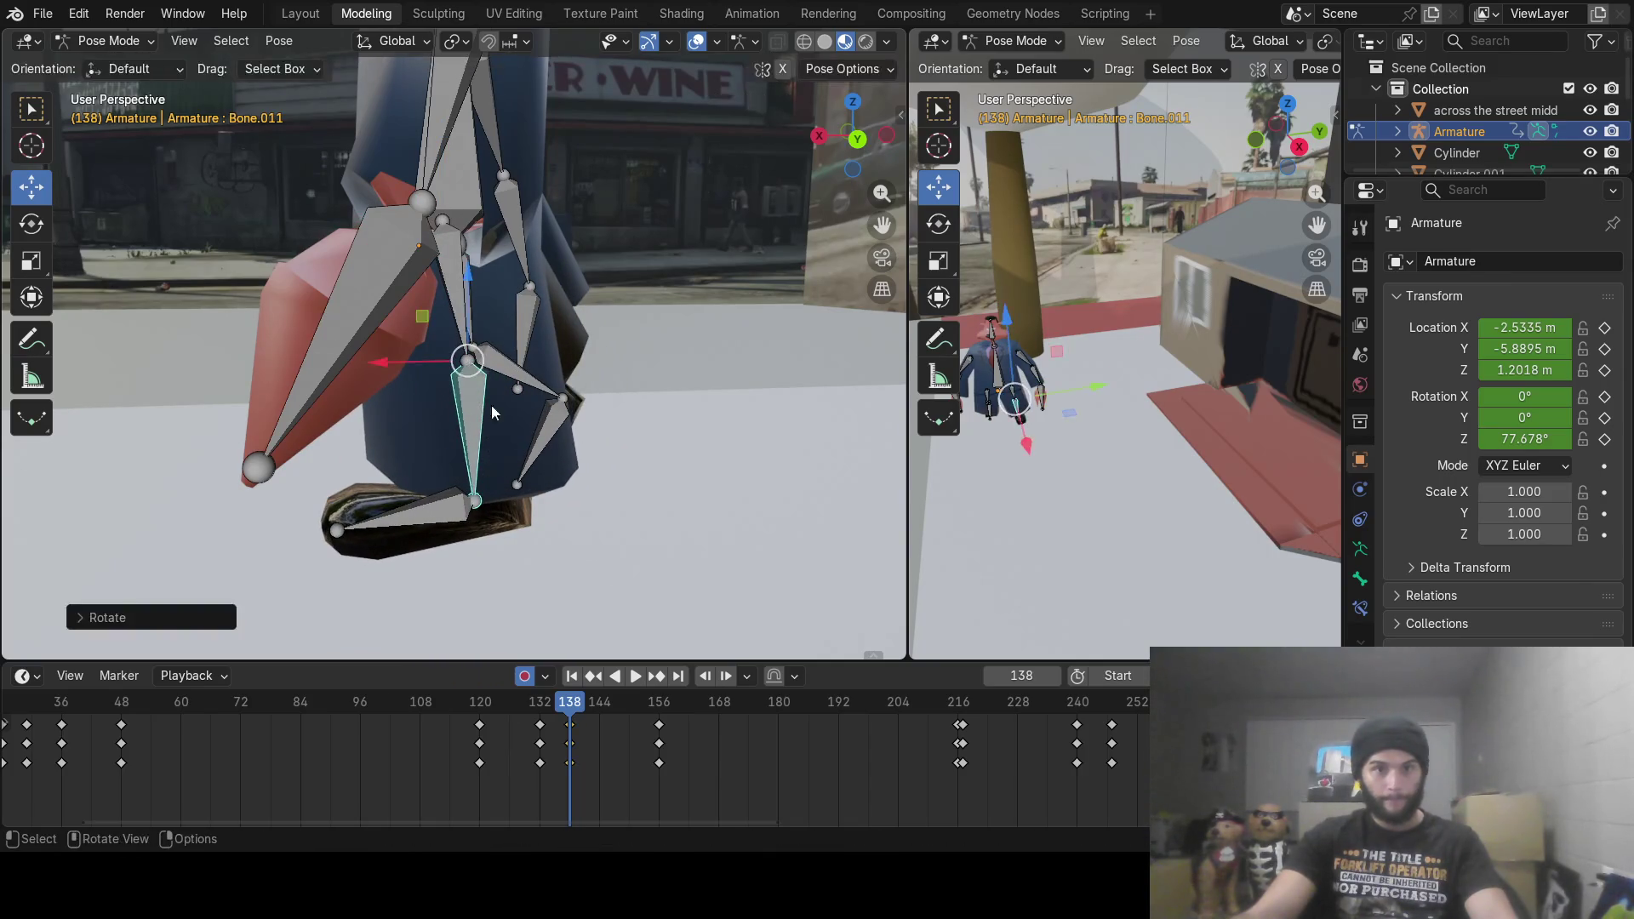
pyautogui.click(451, 292)
pyautogui.press('r')
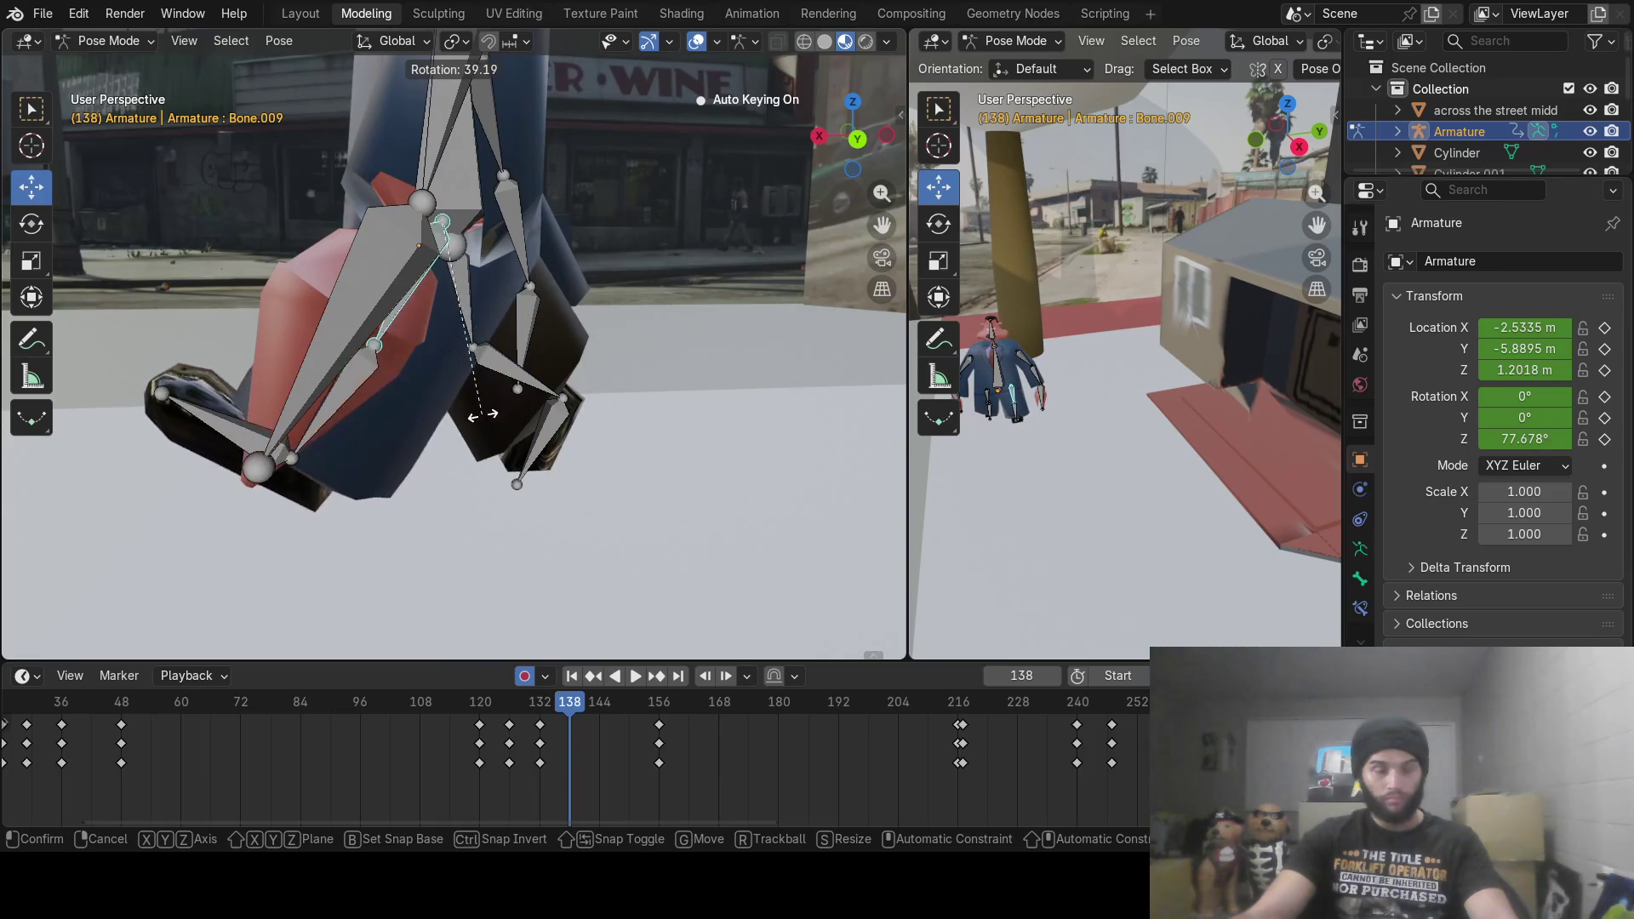
pyautogui.click(616, 541)
pyautogui.moveTo(577, 713); pyautogui.dragTo(599, 714)
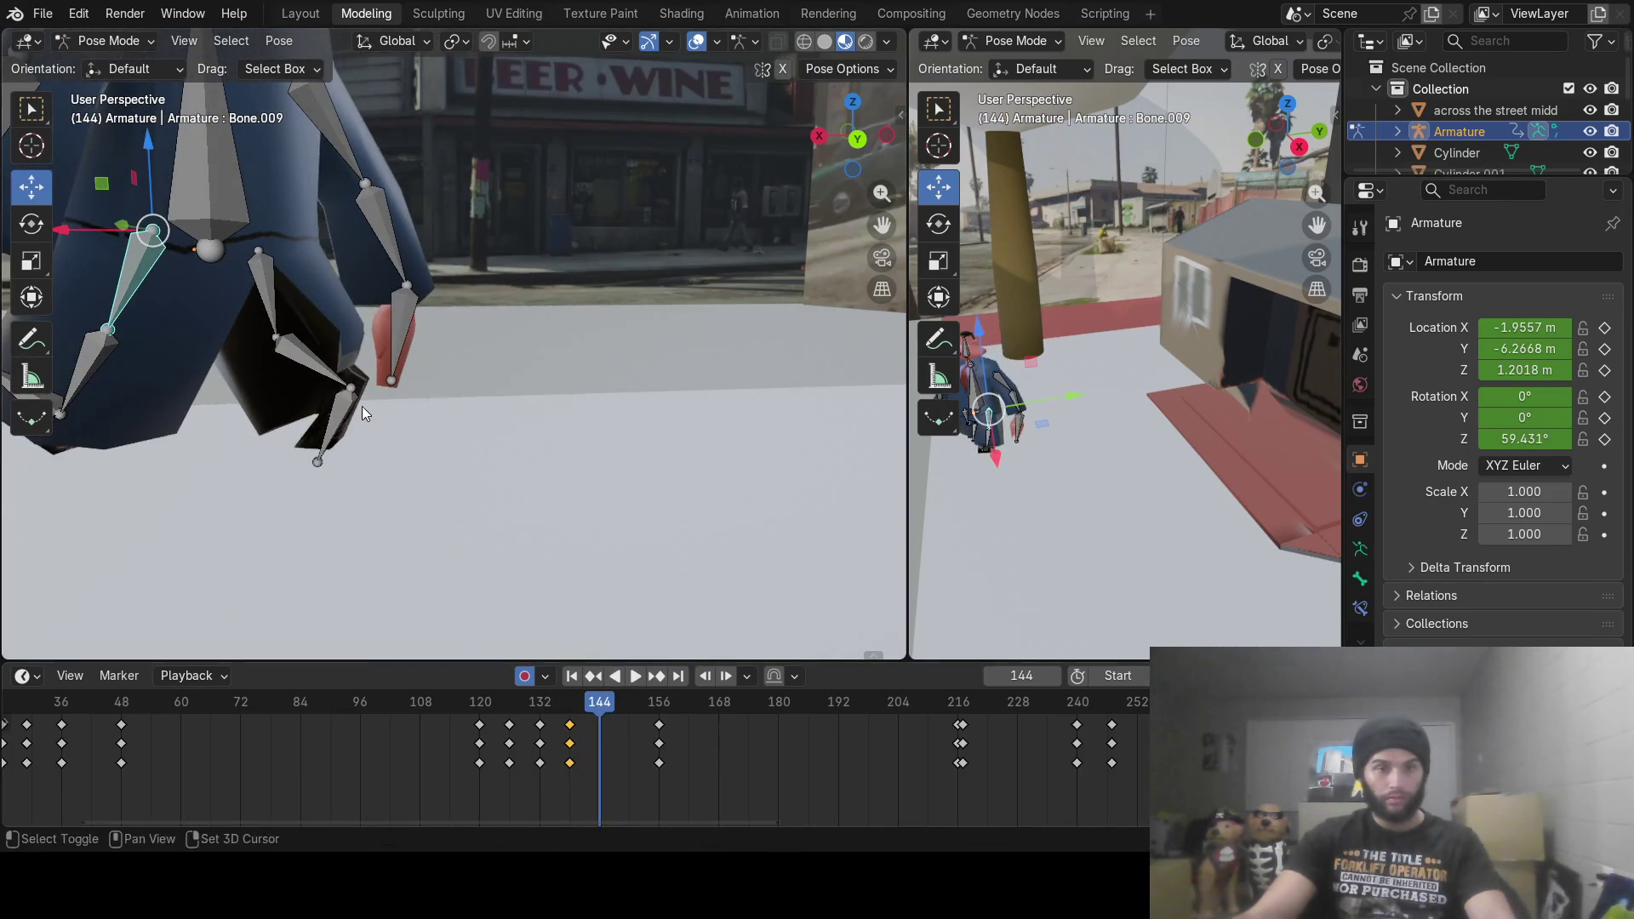
# Step: At frame 144, rotate foot Bone.012 and leg Bone.010 into a step pose
pyautogui.scroll(-5, 361, 406)
pyautogui.scroll(-2, 482, 423)
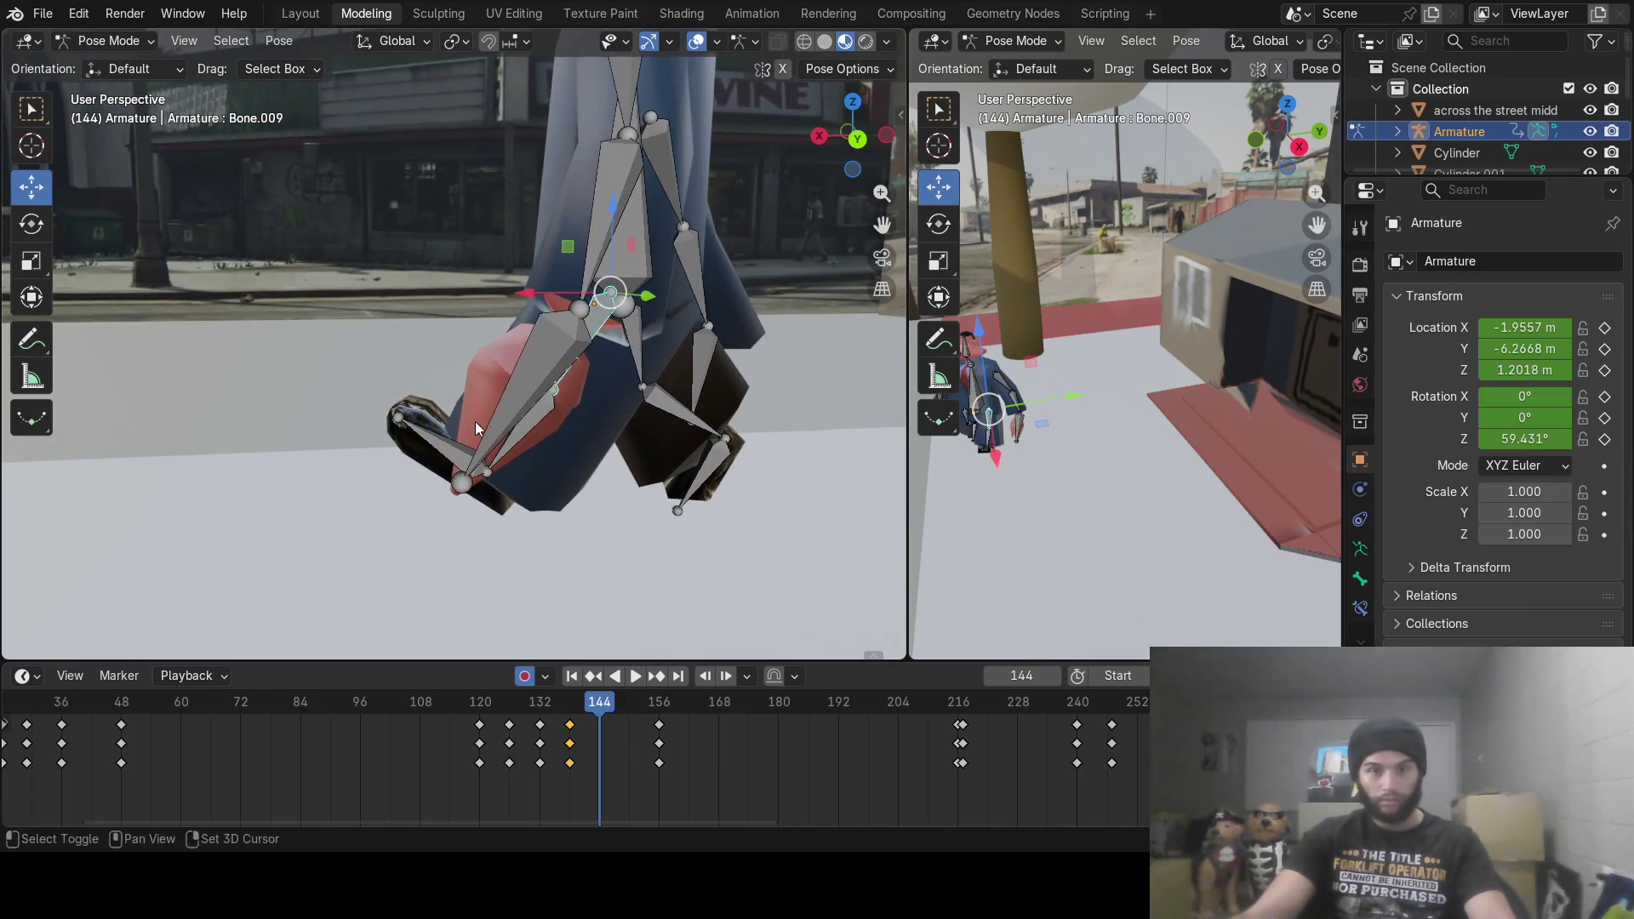
pyautogui.press('r')
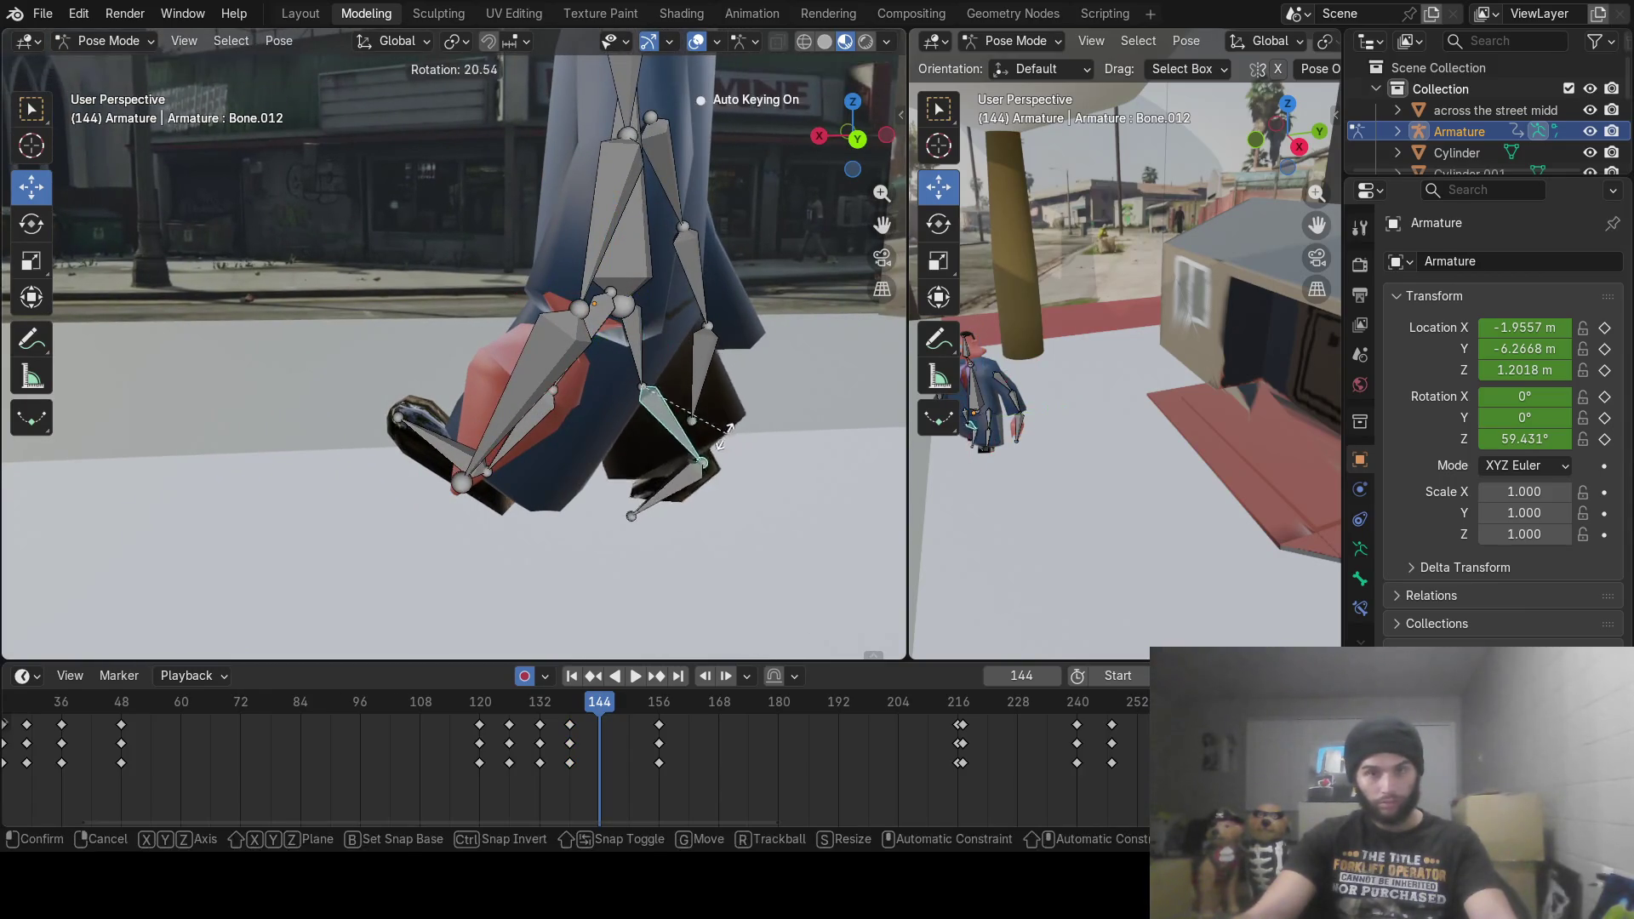
pyautogui.click(690, 470)
pyautogui.click(639, 360)
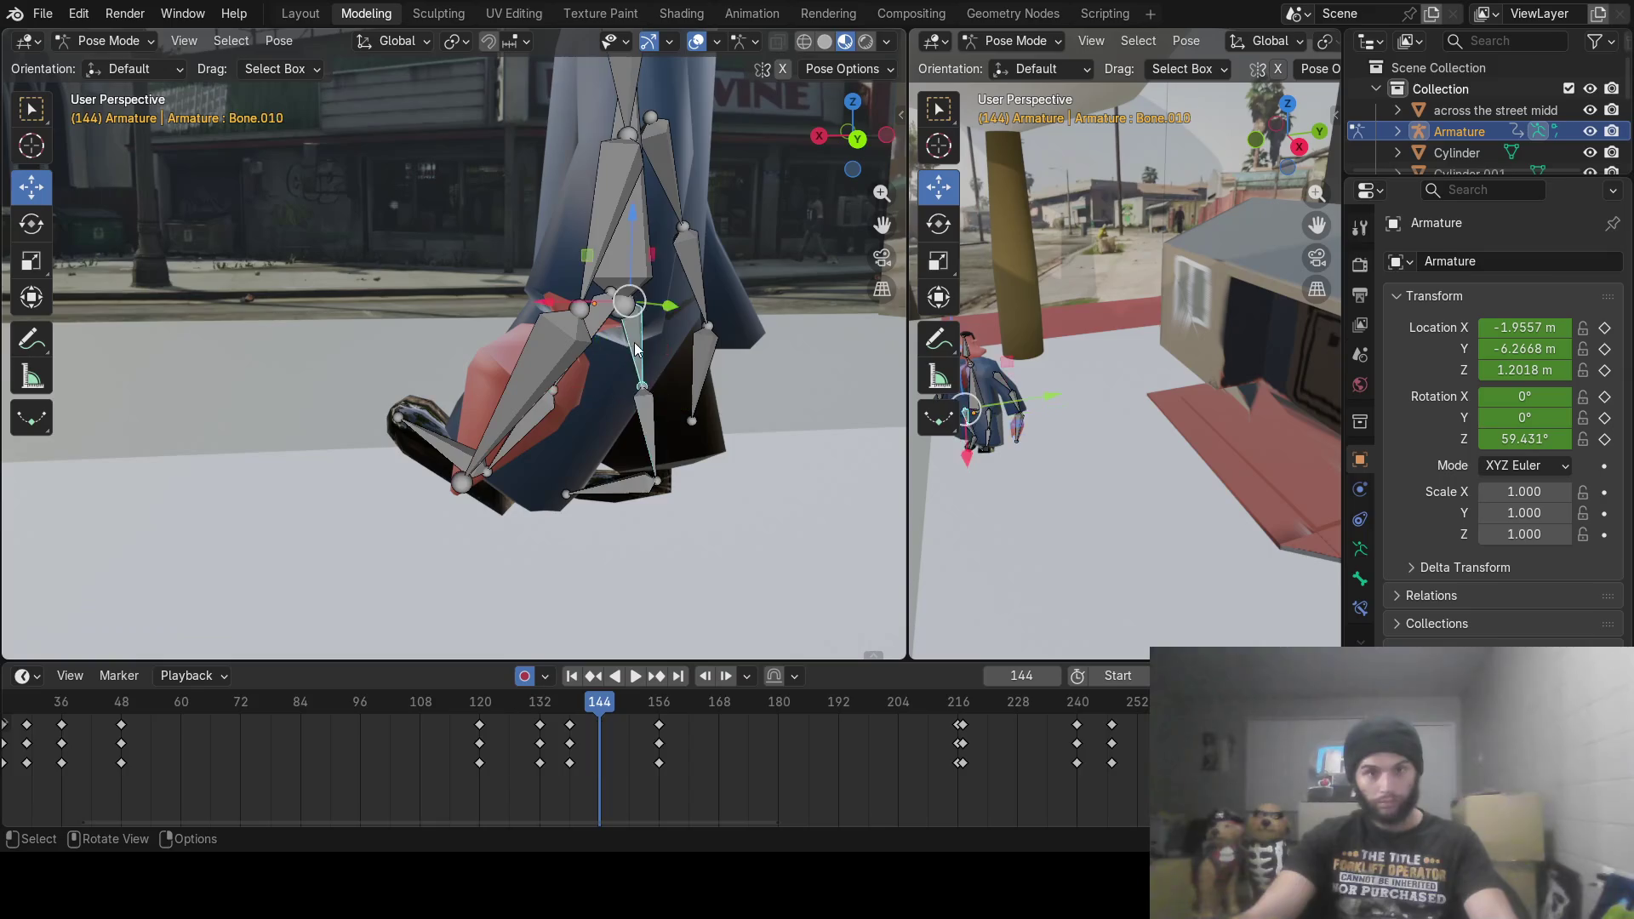
pyautogui.press('r')
pyautogui.click(648, 382)
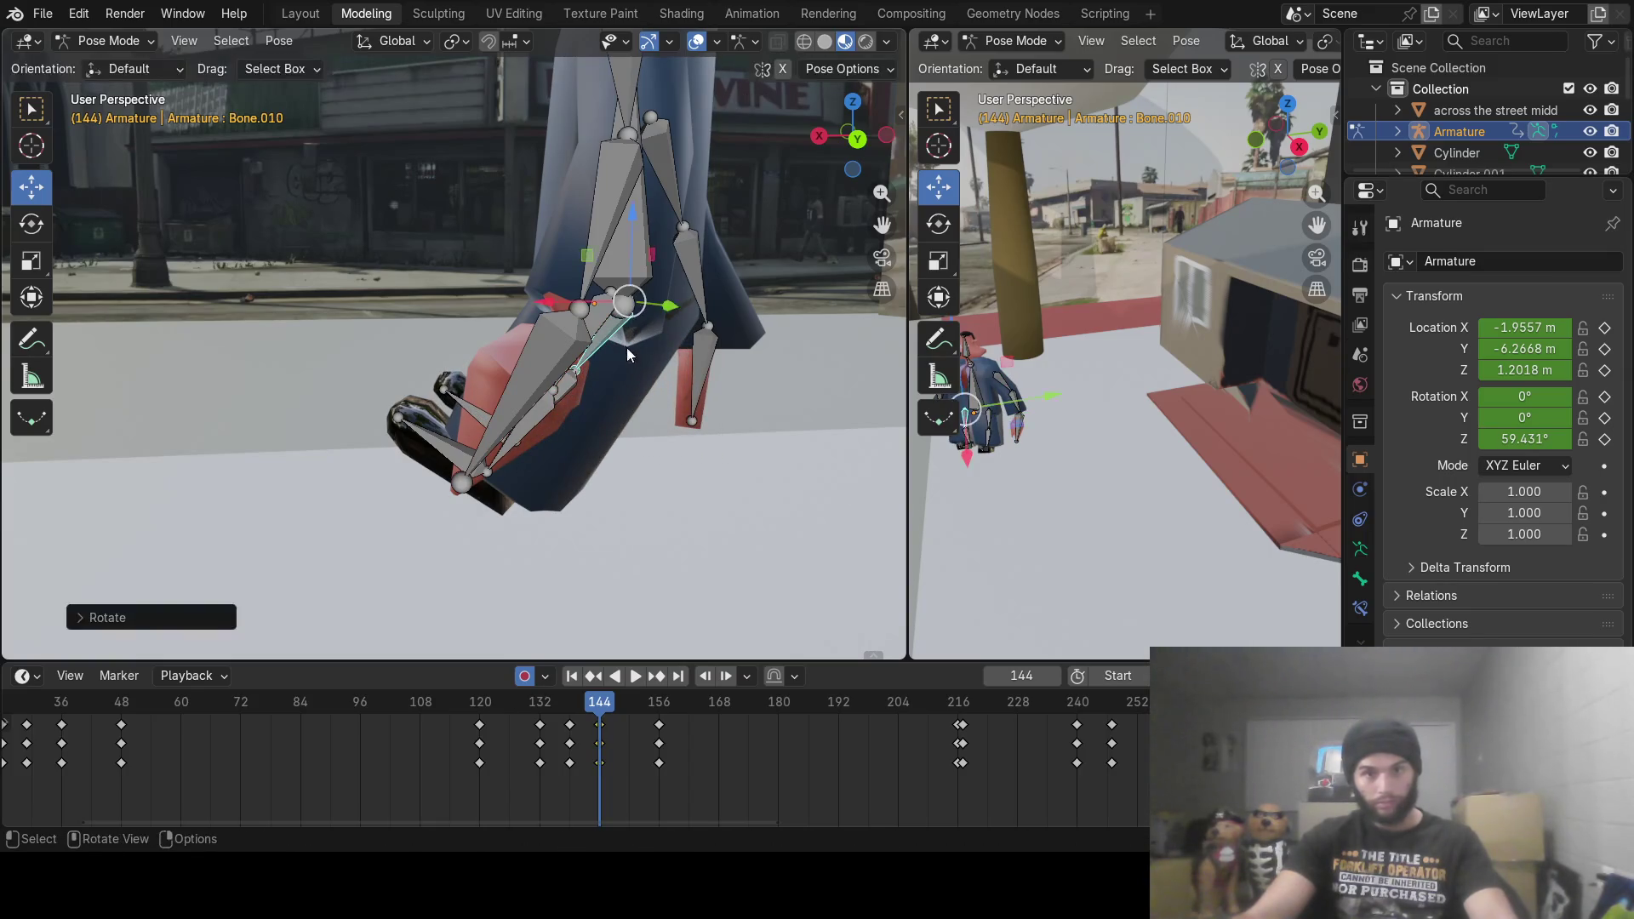
# Step: Rotate upper leg Bone.009 and lower leg Bone.011 to key the frame 144 pose
pyautogui.moveTo(661, 379)
pyautogui.keyDown('shift'); pyautogui.mouseDown(button='middle')
pyautogui.moveTo(595, 258)
pyautogui.moveTo(642, 280)
pyautogui.mouseUp(button='middle'); pyautogui.keyUp('shift')
pyautogui.click(577, 224)
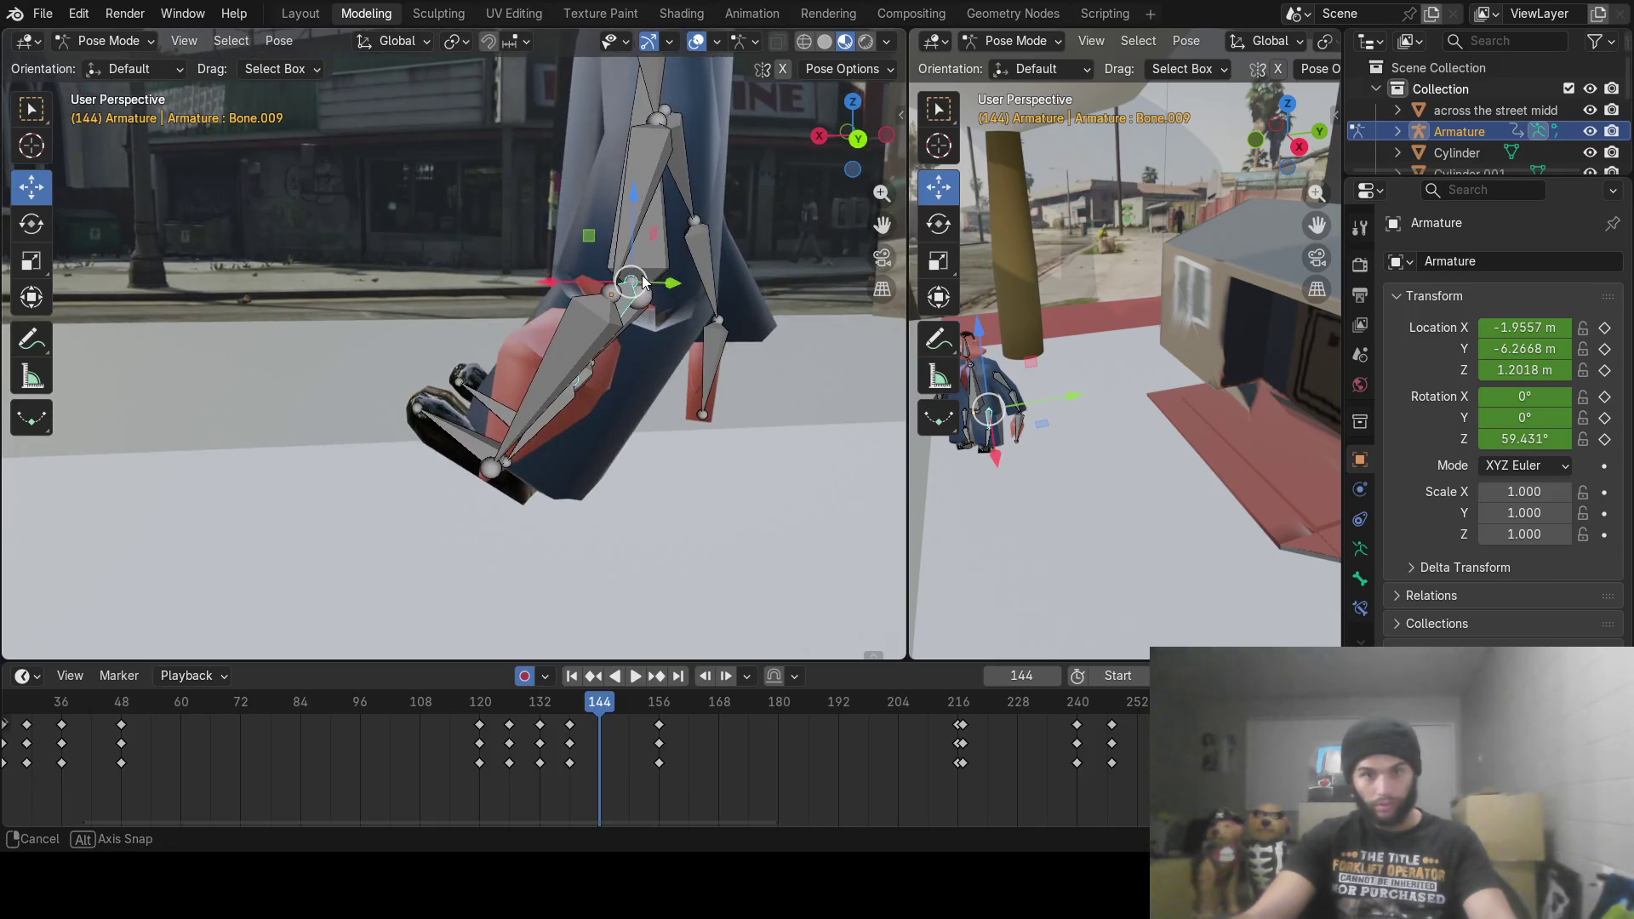
pyautogui.press('r')
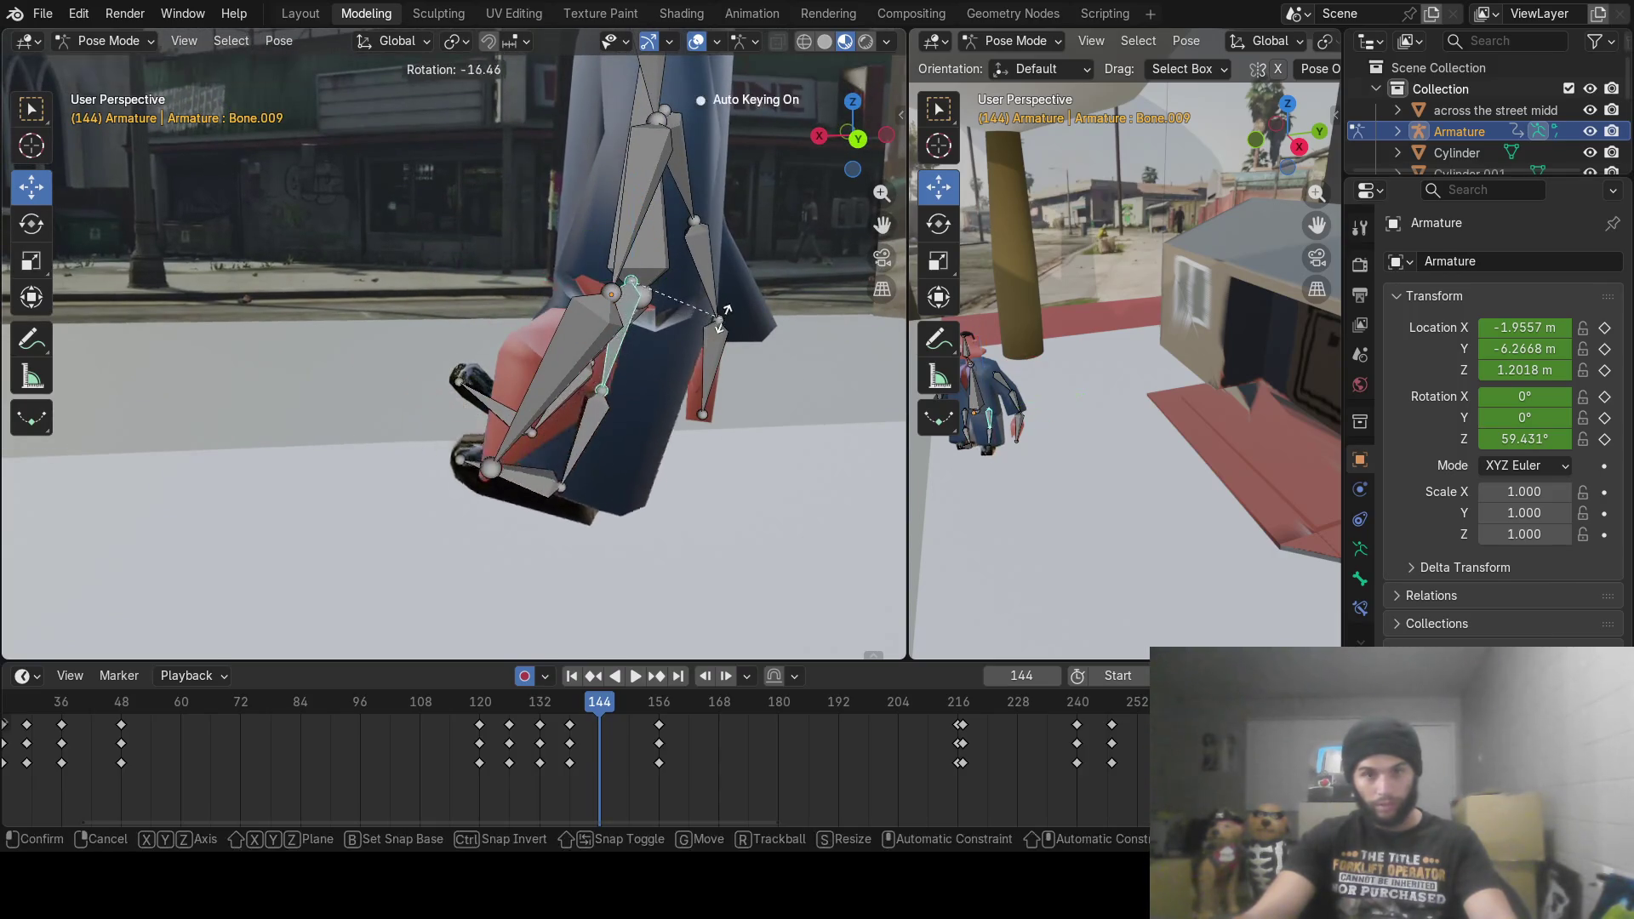
pyautogui.click(762, 257)
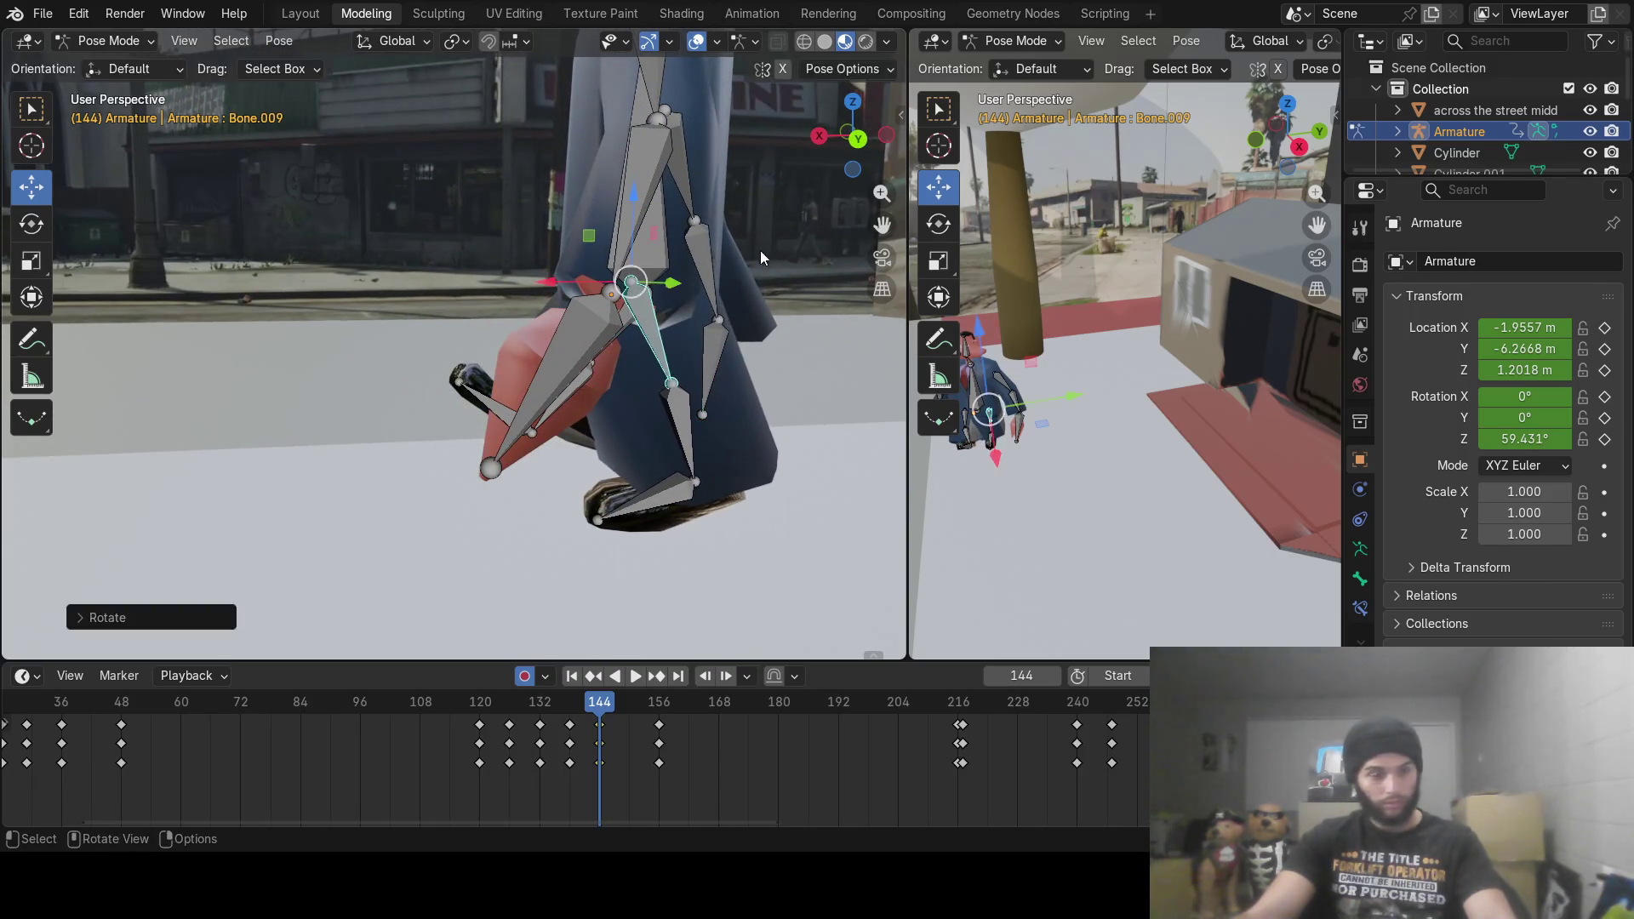
pyautogui.click(686, 416)
pyautogui.press('r')
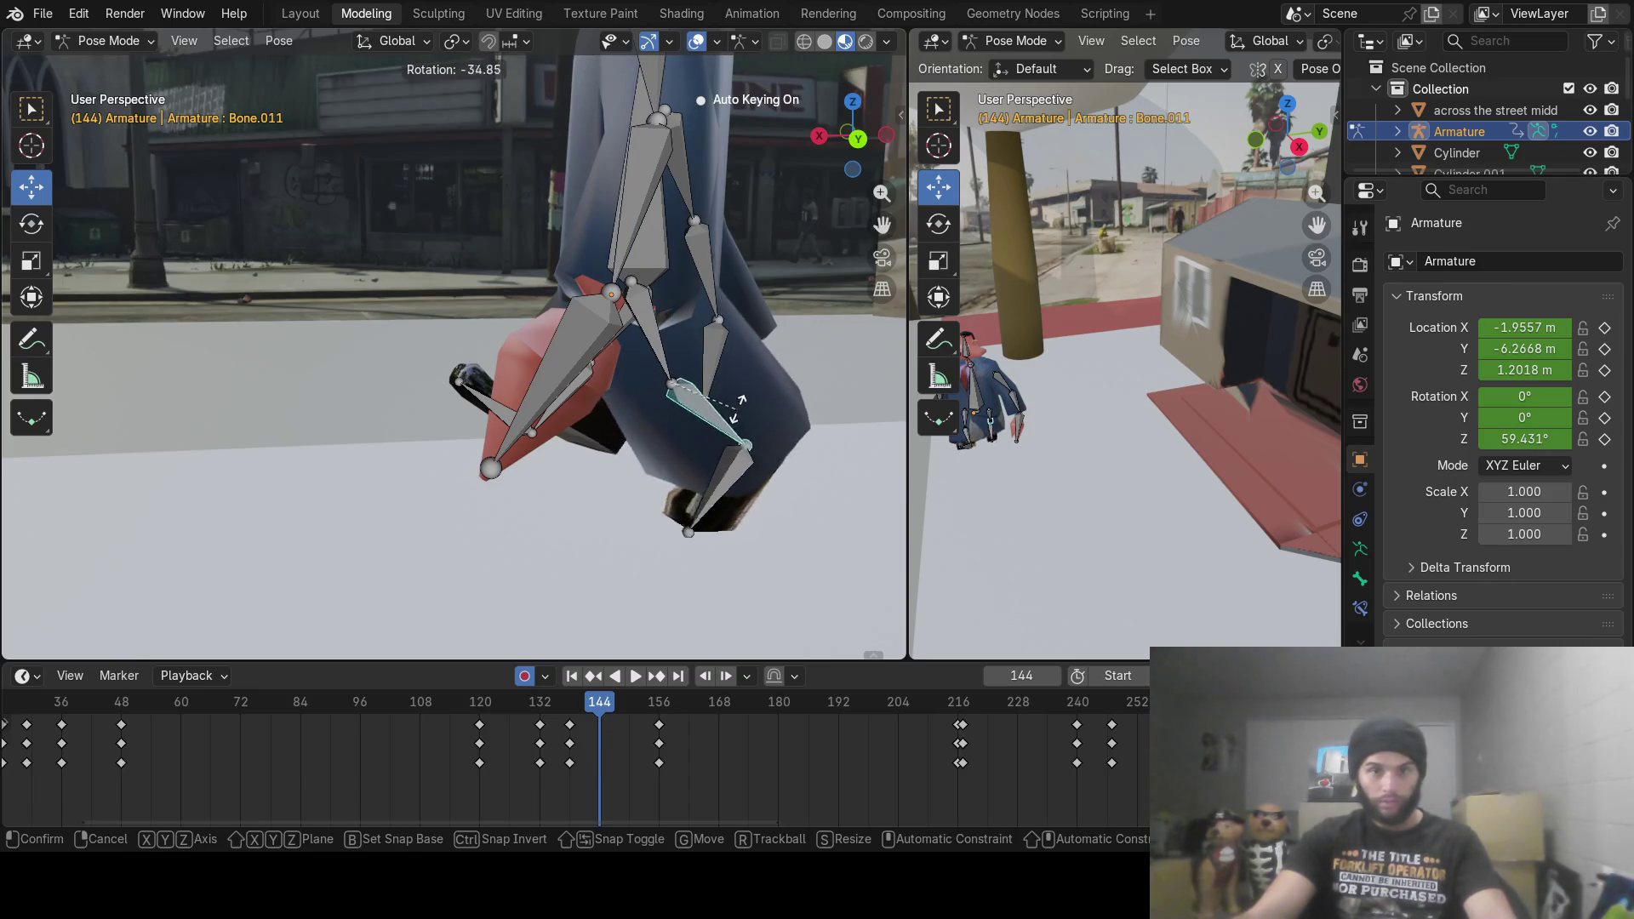
pyautogui.click(749, 393)
# Step: At frame 150, rotate foot Bone.012 and leg Bone.010 into the next step
pyautogui.moveTo(602, 717); pyautogui.dragTo(630, 718)
pyautogui.moveTo(593, 582)
pyautogui.mouseDown(button='middle')
pyautogui.moveTo(580, 473)
pyautogui.moveTo(590, 482)
pyautogui.mouseUp(button='middle')
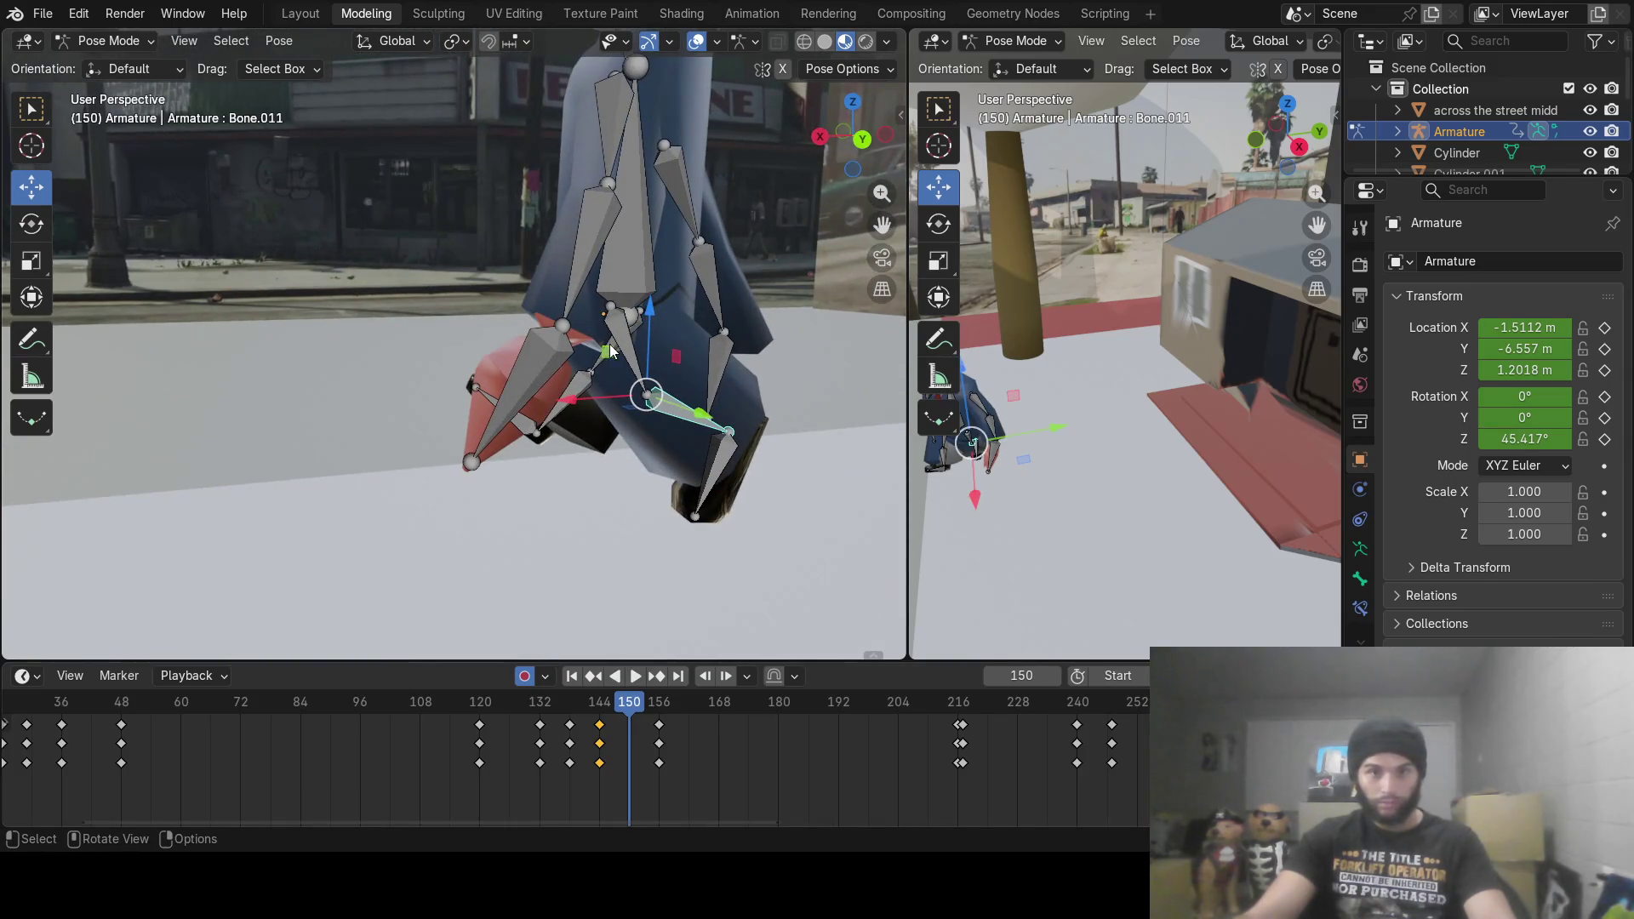
pyautogui.click(578, 400)
pyautogui.press('r')
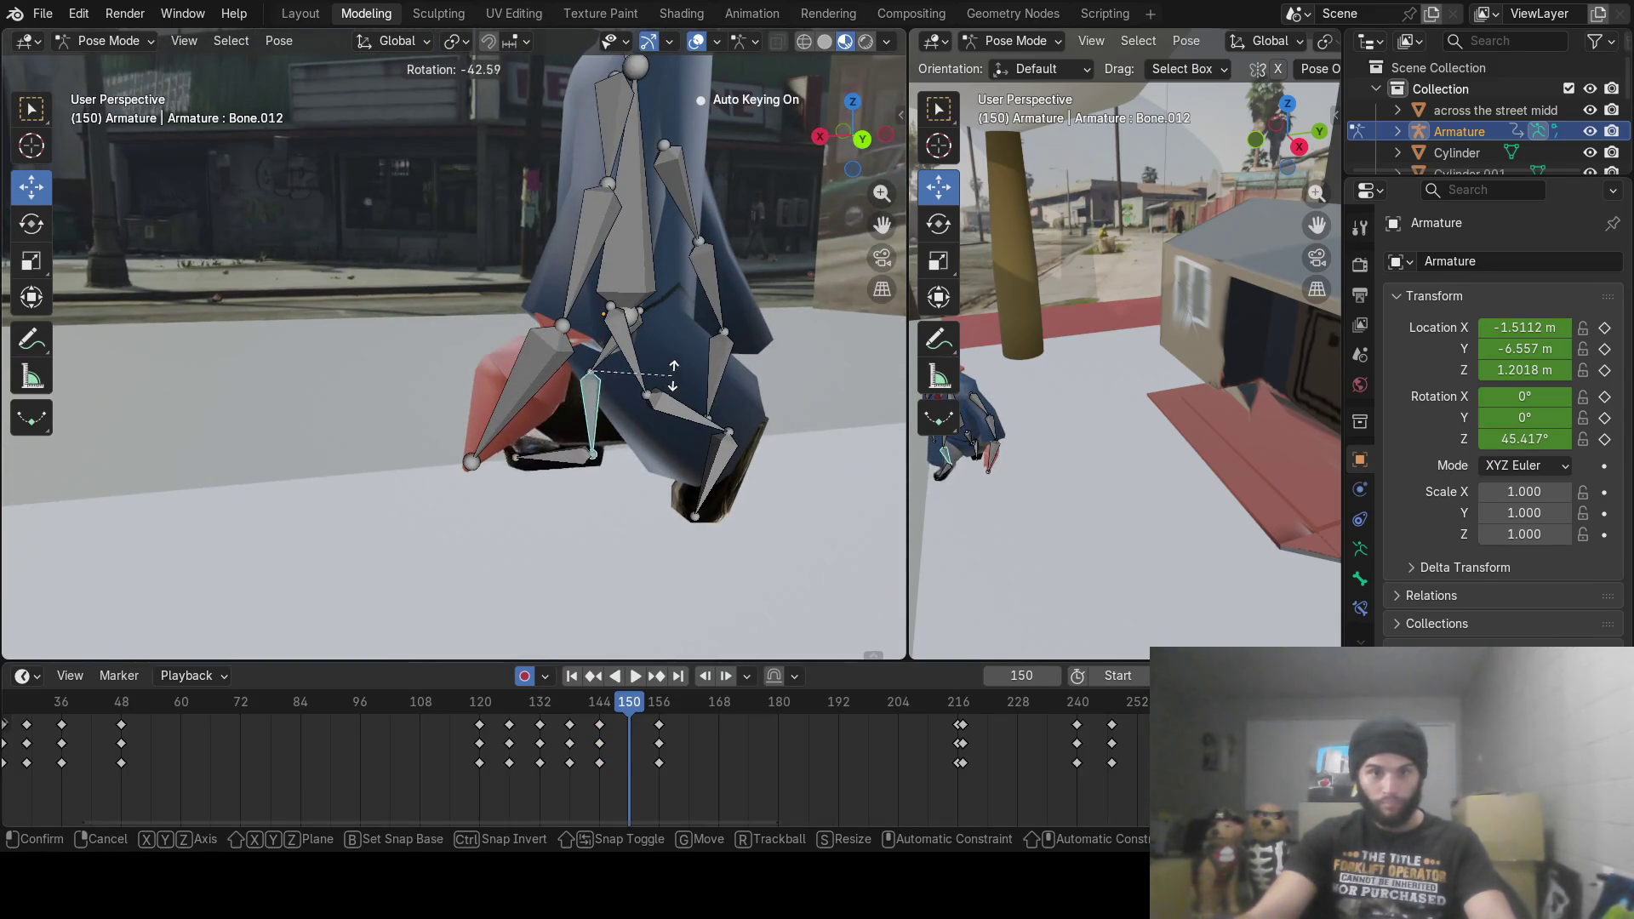
pyautogui.click(655, 378)
pyautogui.click(611, 356)
pyautogui.press('r')
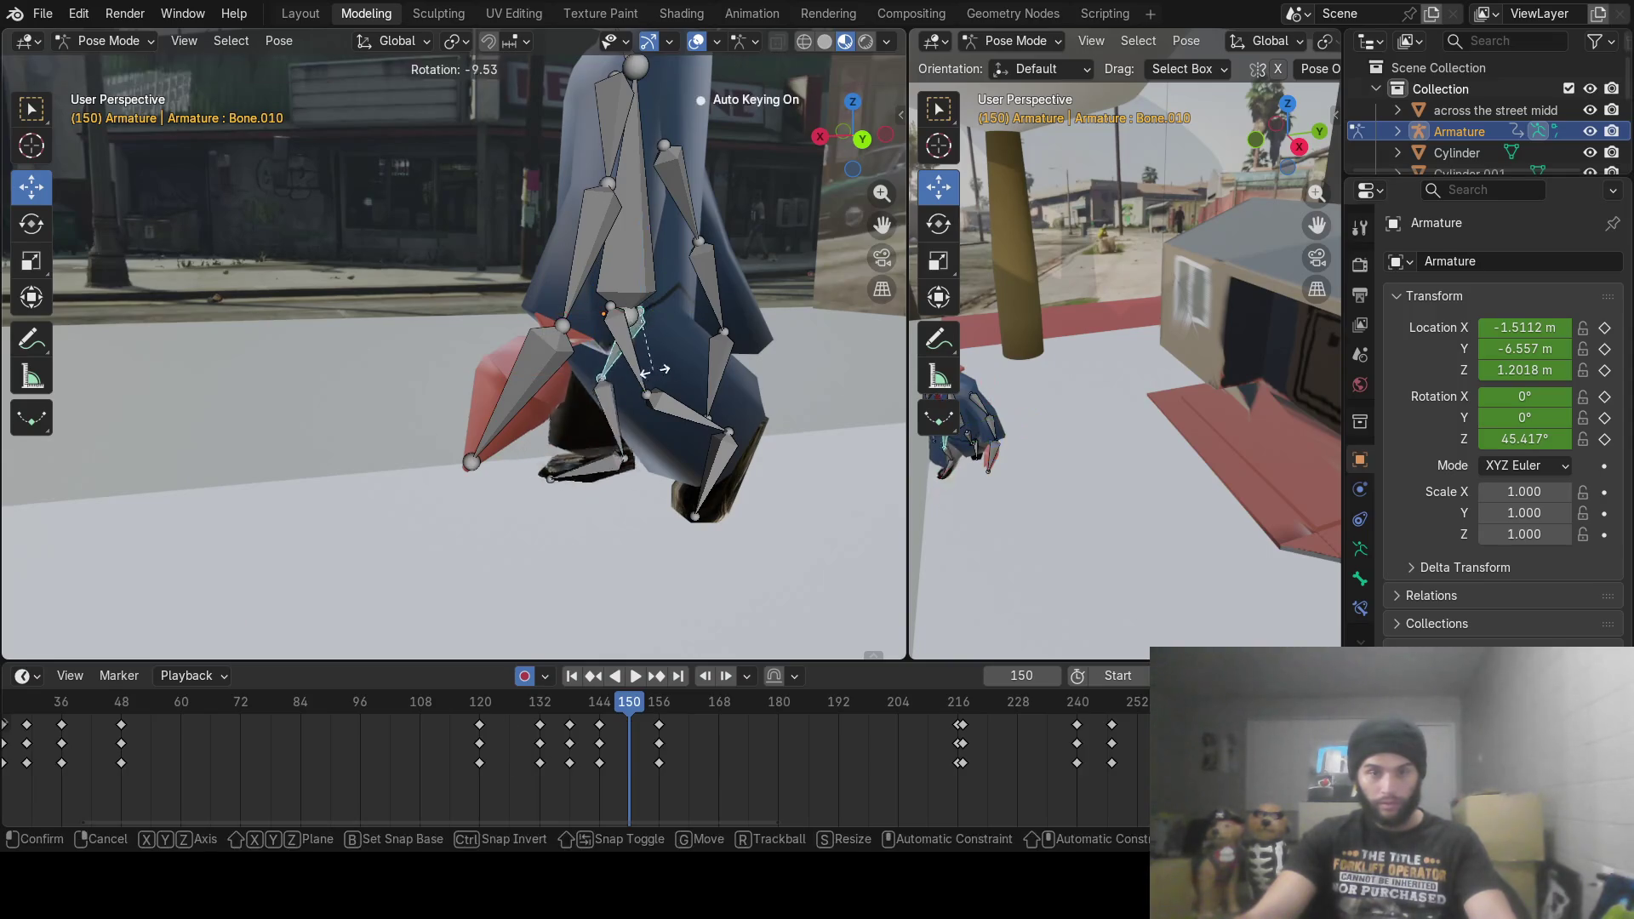
pyautogui.click(696, 347)
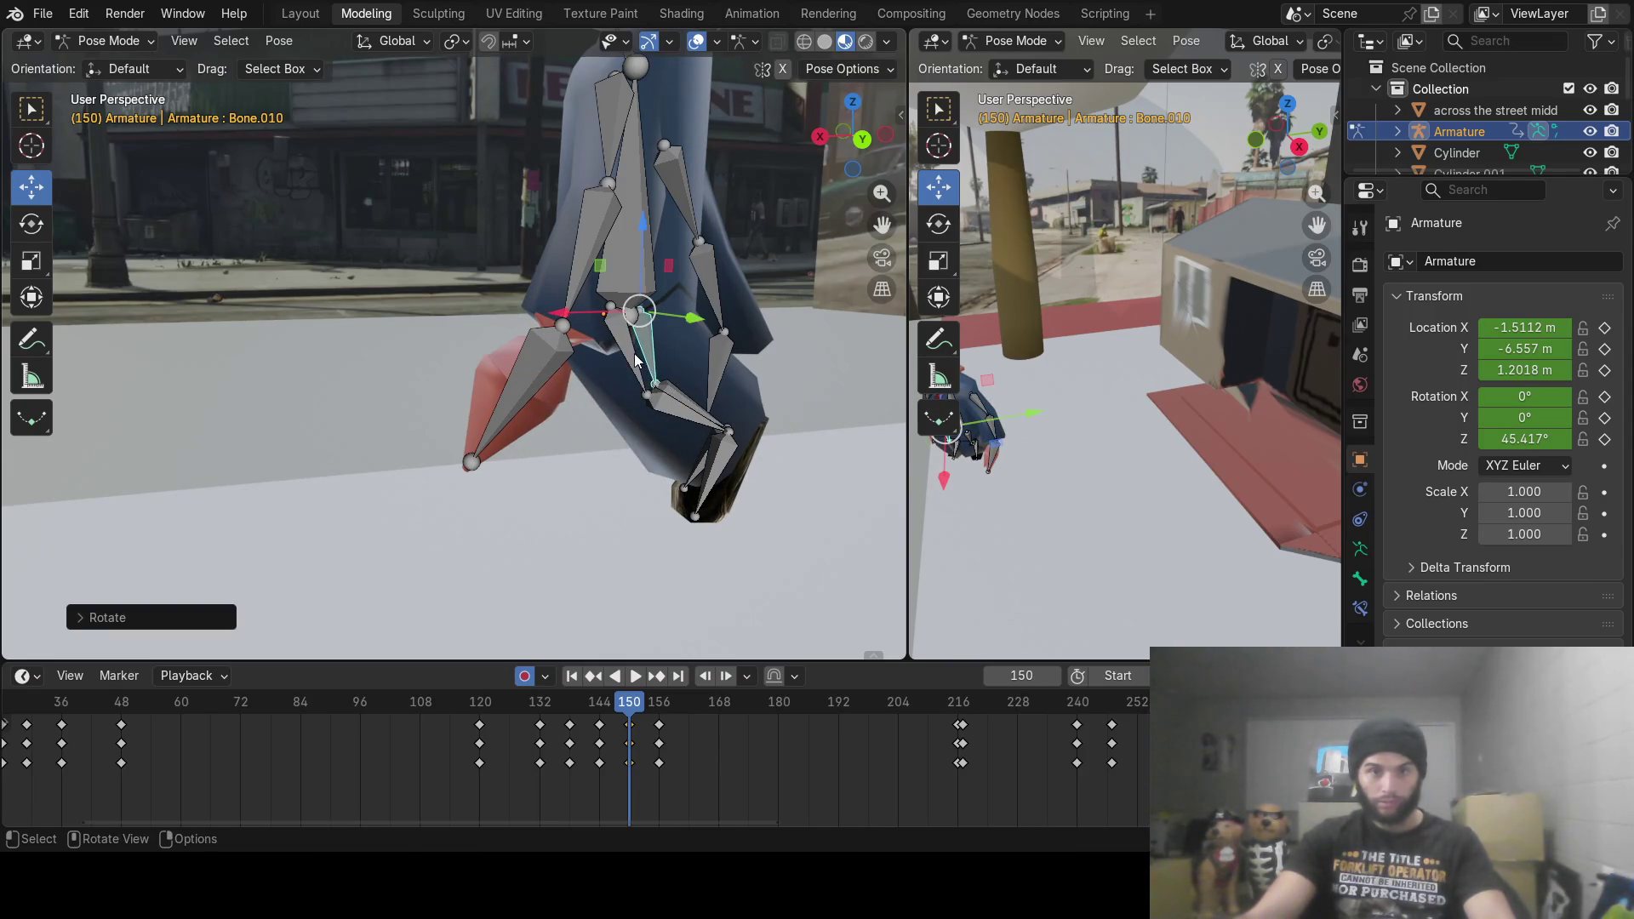
# Step: Rotate upper leg Bone.009 and lower leg Bone.011 to finish the frame 150 pose
pyautogui.click(634, 361)
pyautogui.press('r')
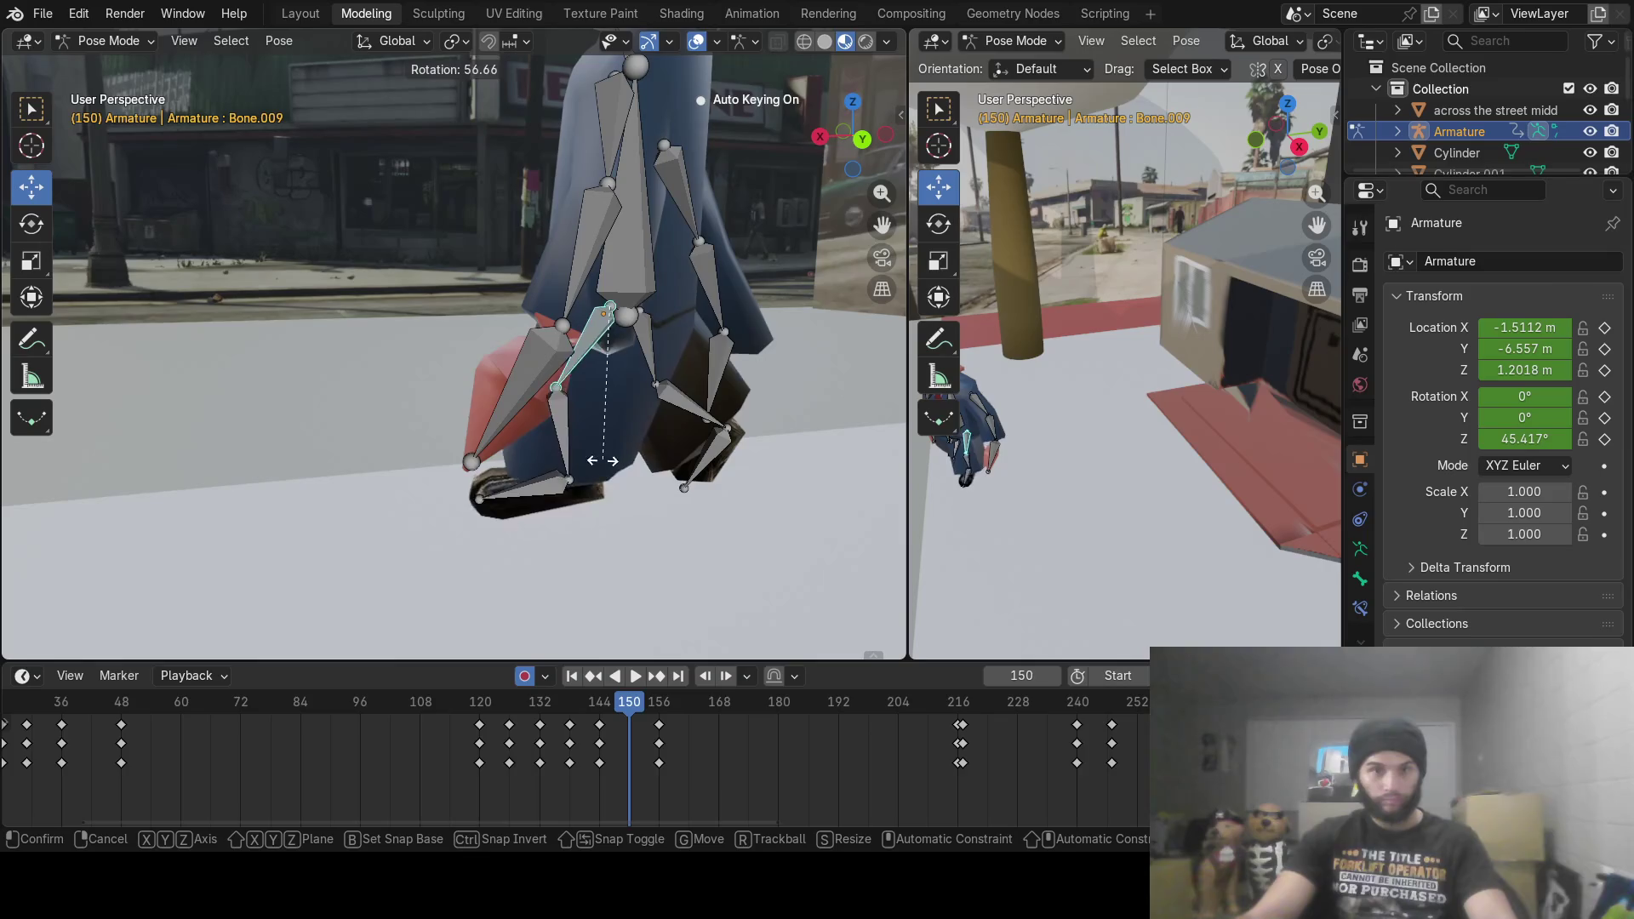
pyautogui.click(570, 425)
pyautogui.click(560, 416)
pyautogui.press('r')
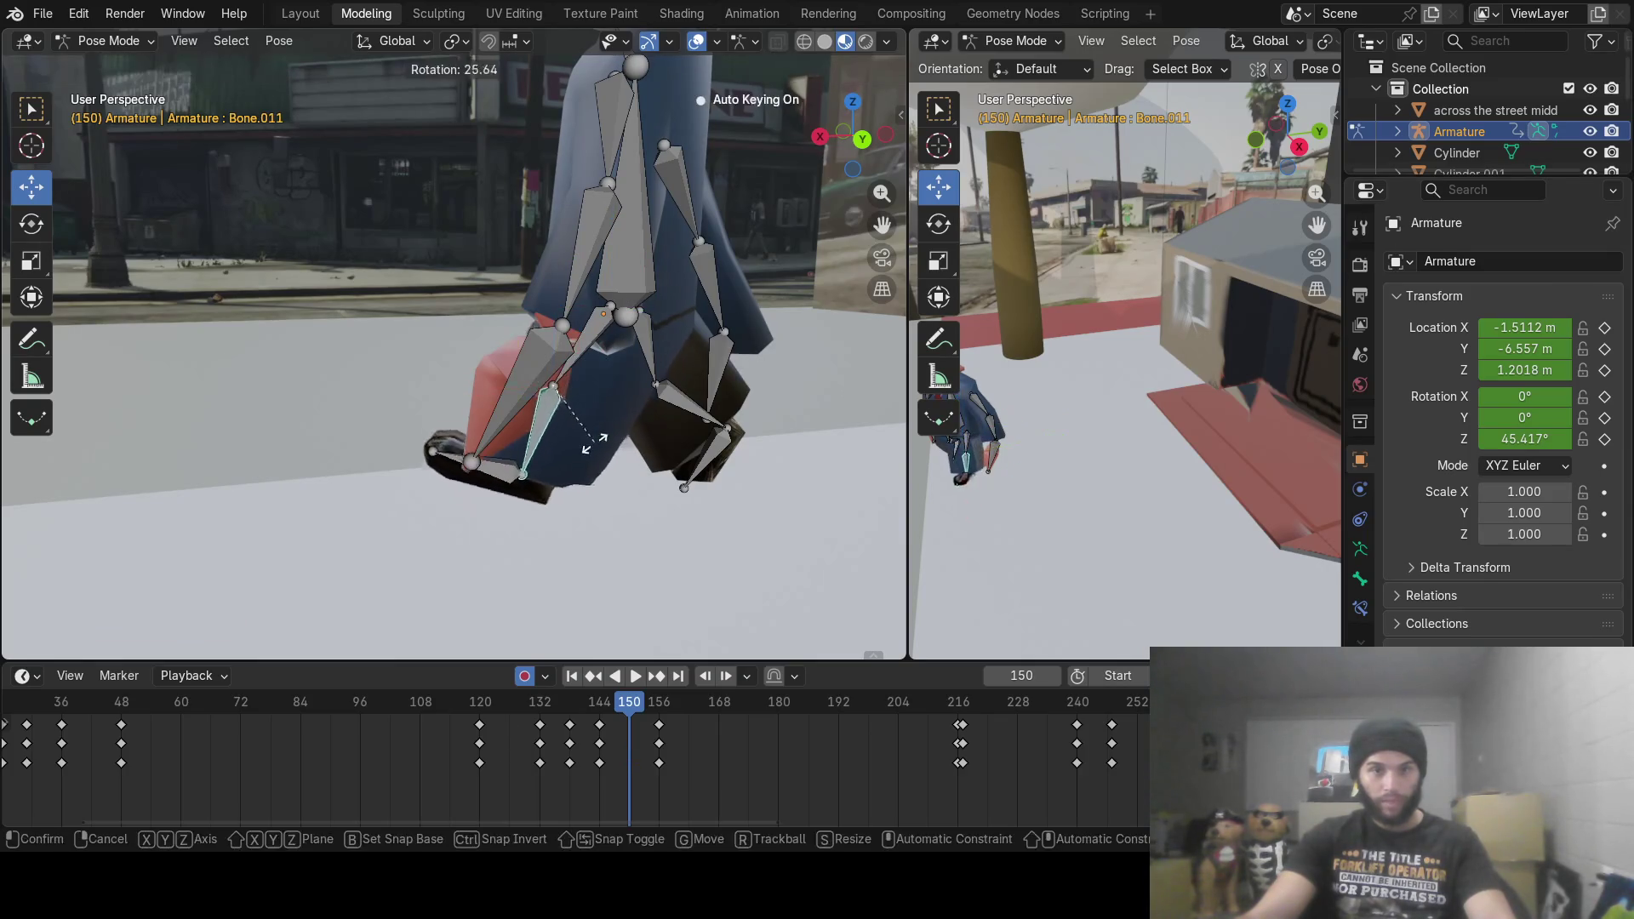
pyautogui.click(568, 456)
# Step: At frame 156, rotate Bone.012, Bone.010 and upper leg Bone.009 into the next step pose
pyautogui.moveTo(633, 711); pyautogui.dragTo(662, 717)
pyautogui.moveTo(625, 350); pyautogui.dragTo(647, 350, button='middle')
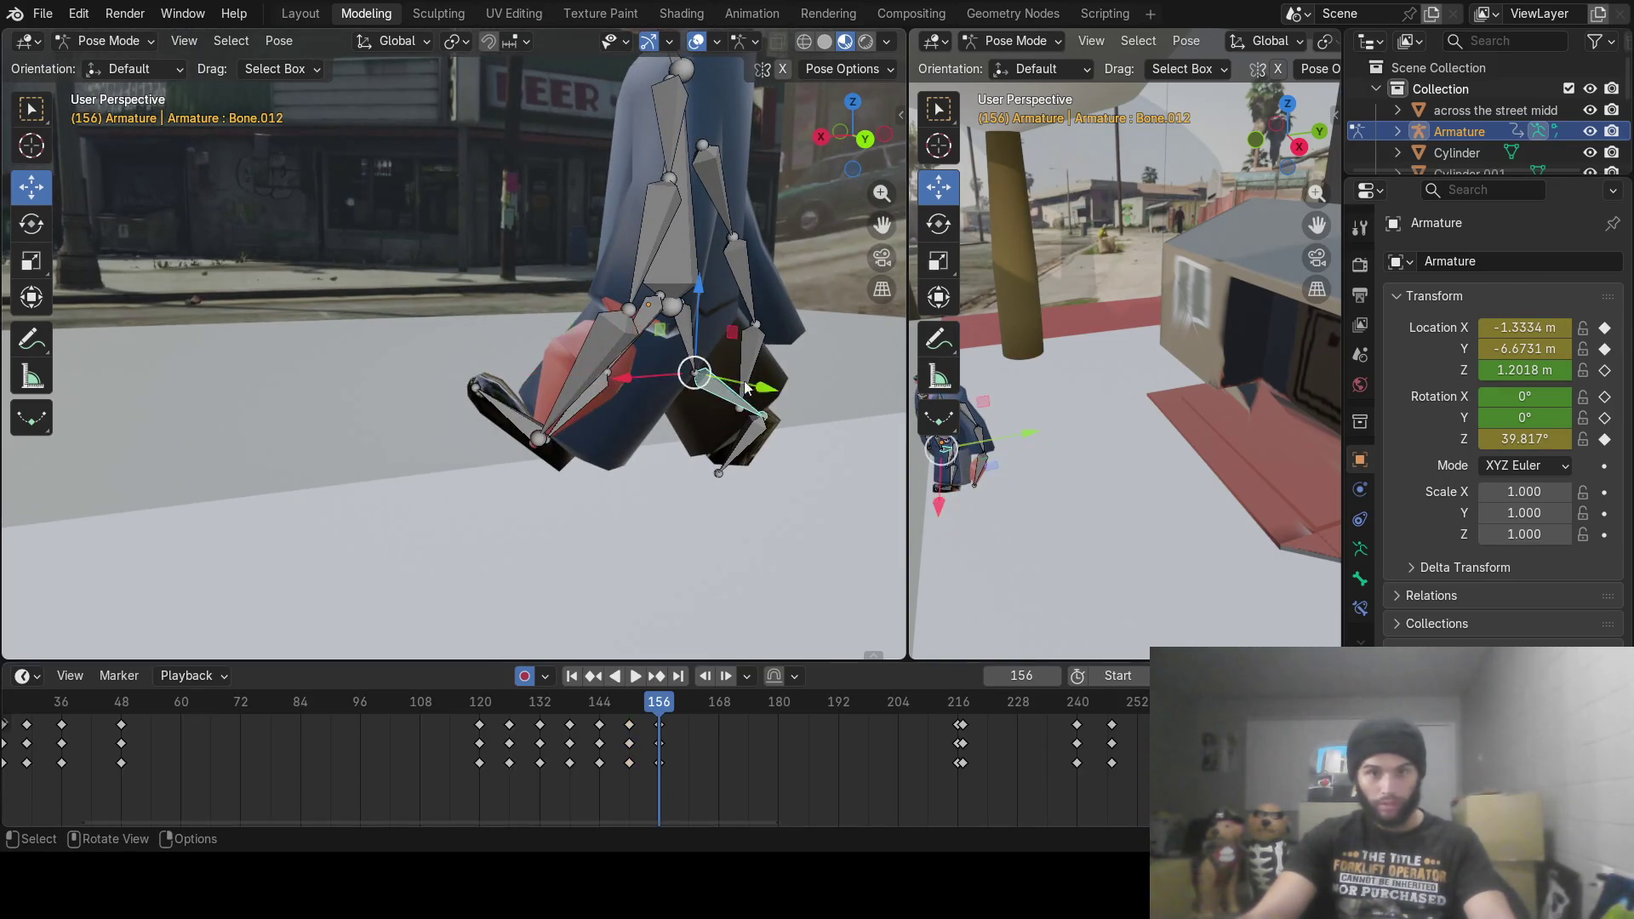
pyautogui.press('r')
pyautogui.click(694, 400)
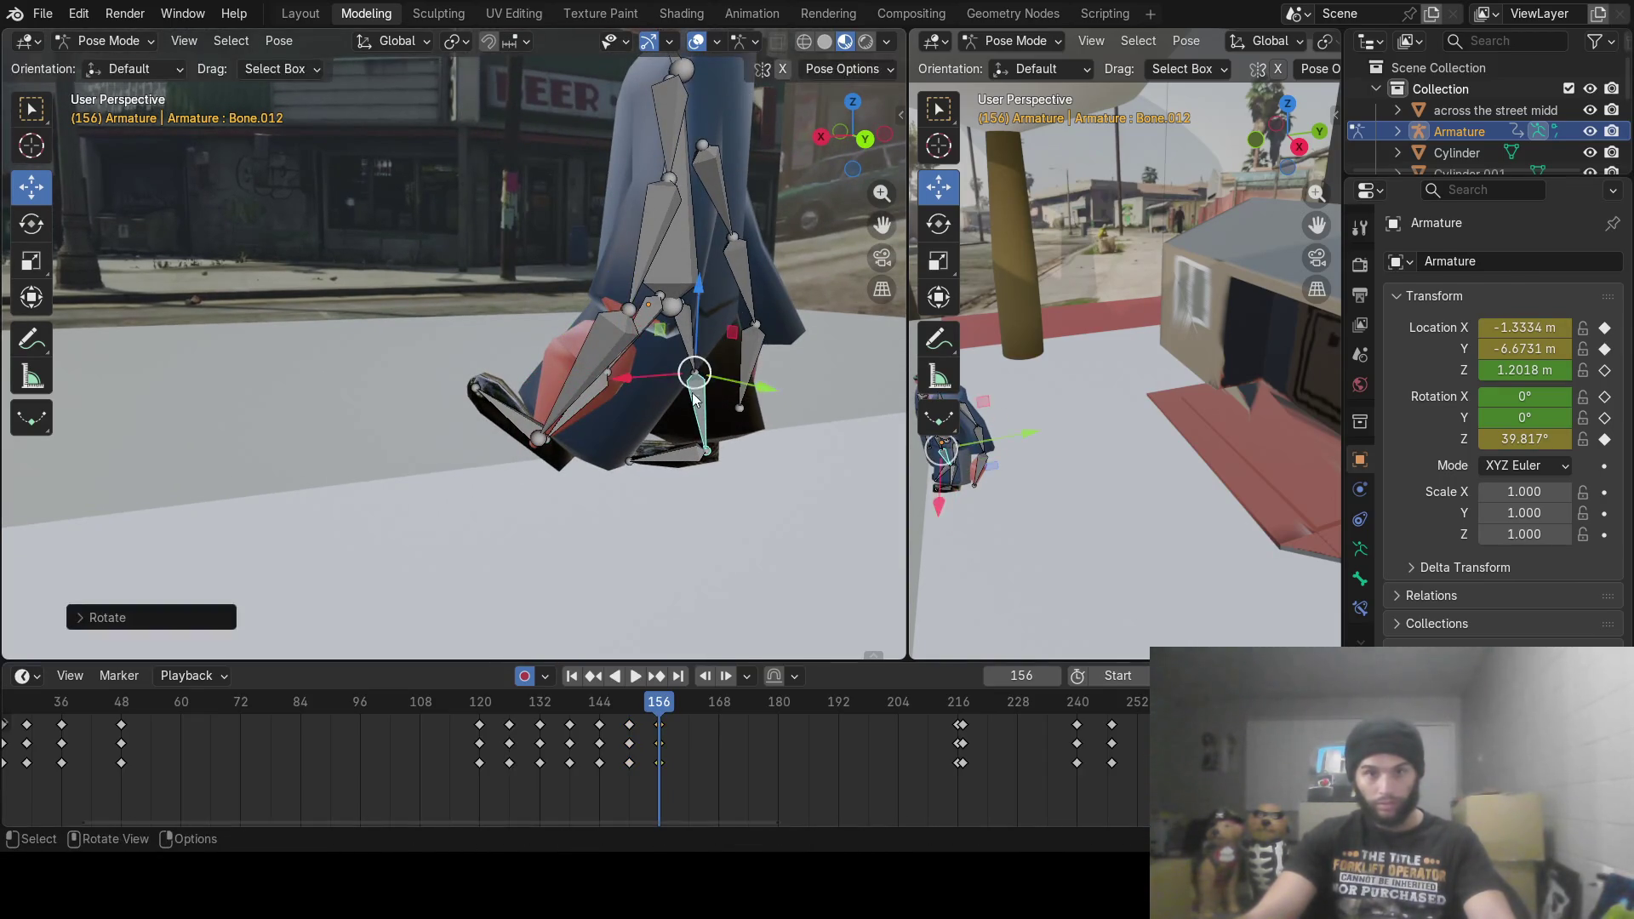
pyautogui.click(689, 346)
pyautogui.press('r')
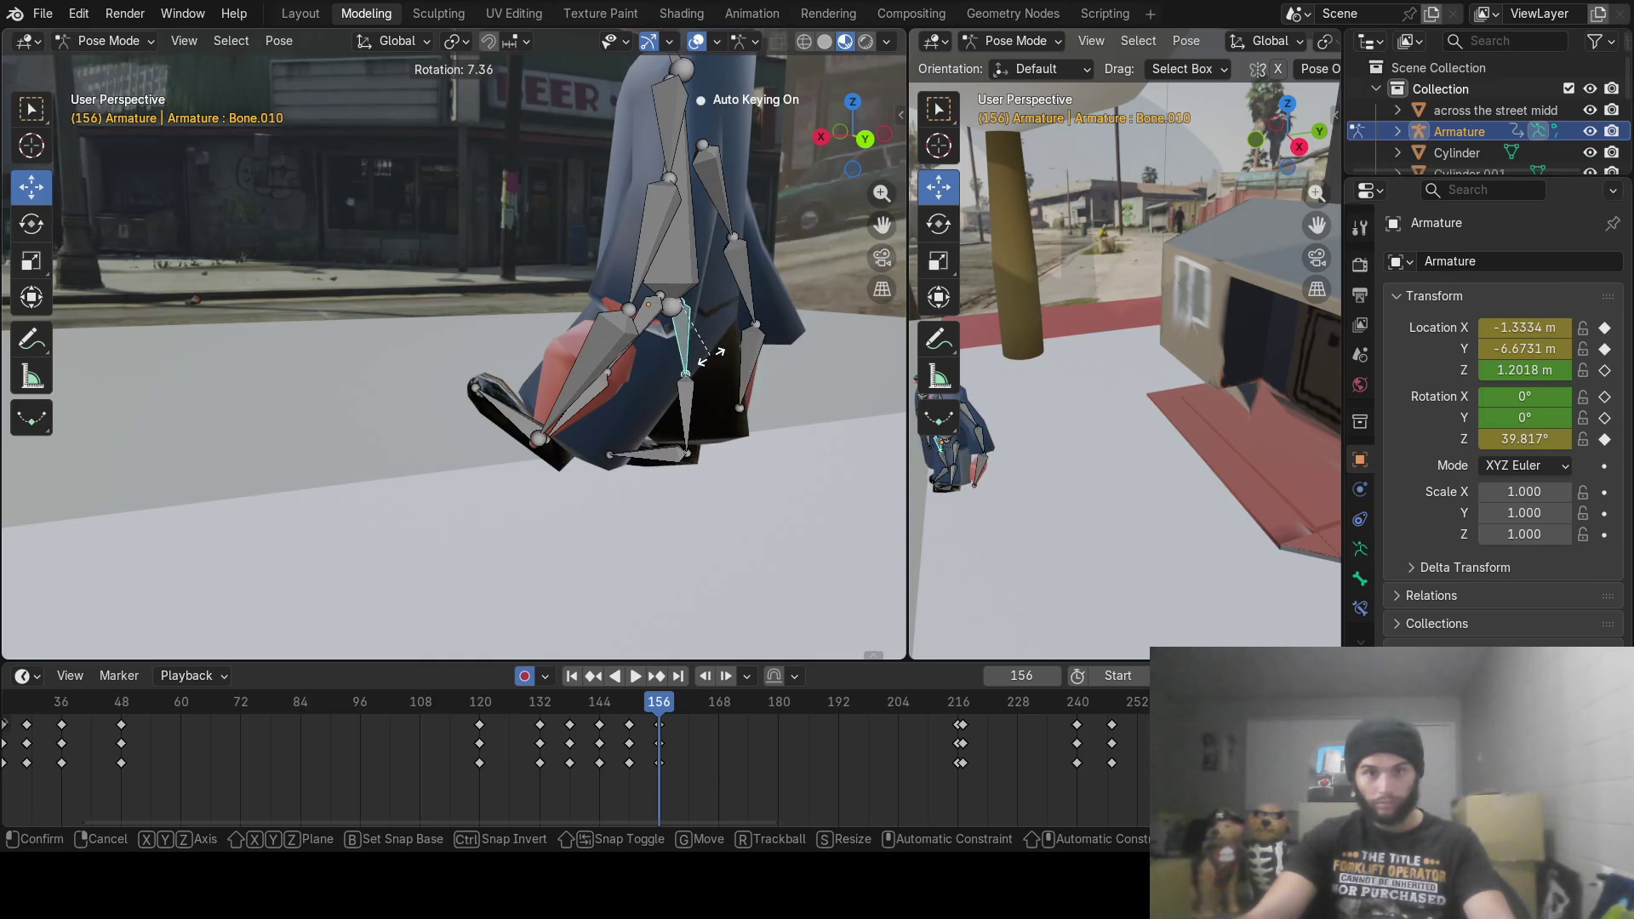
pyautogui.click(710, 356)
pyautogui.click(647, 319)
pyautogui.press('r')
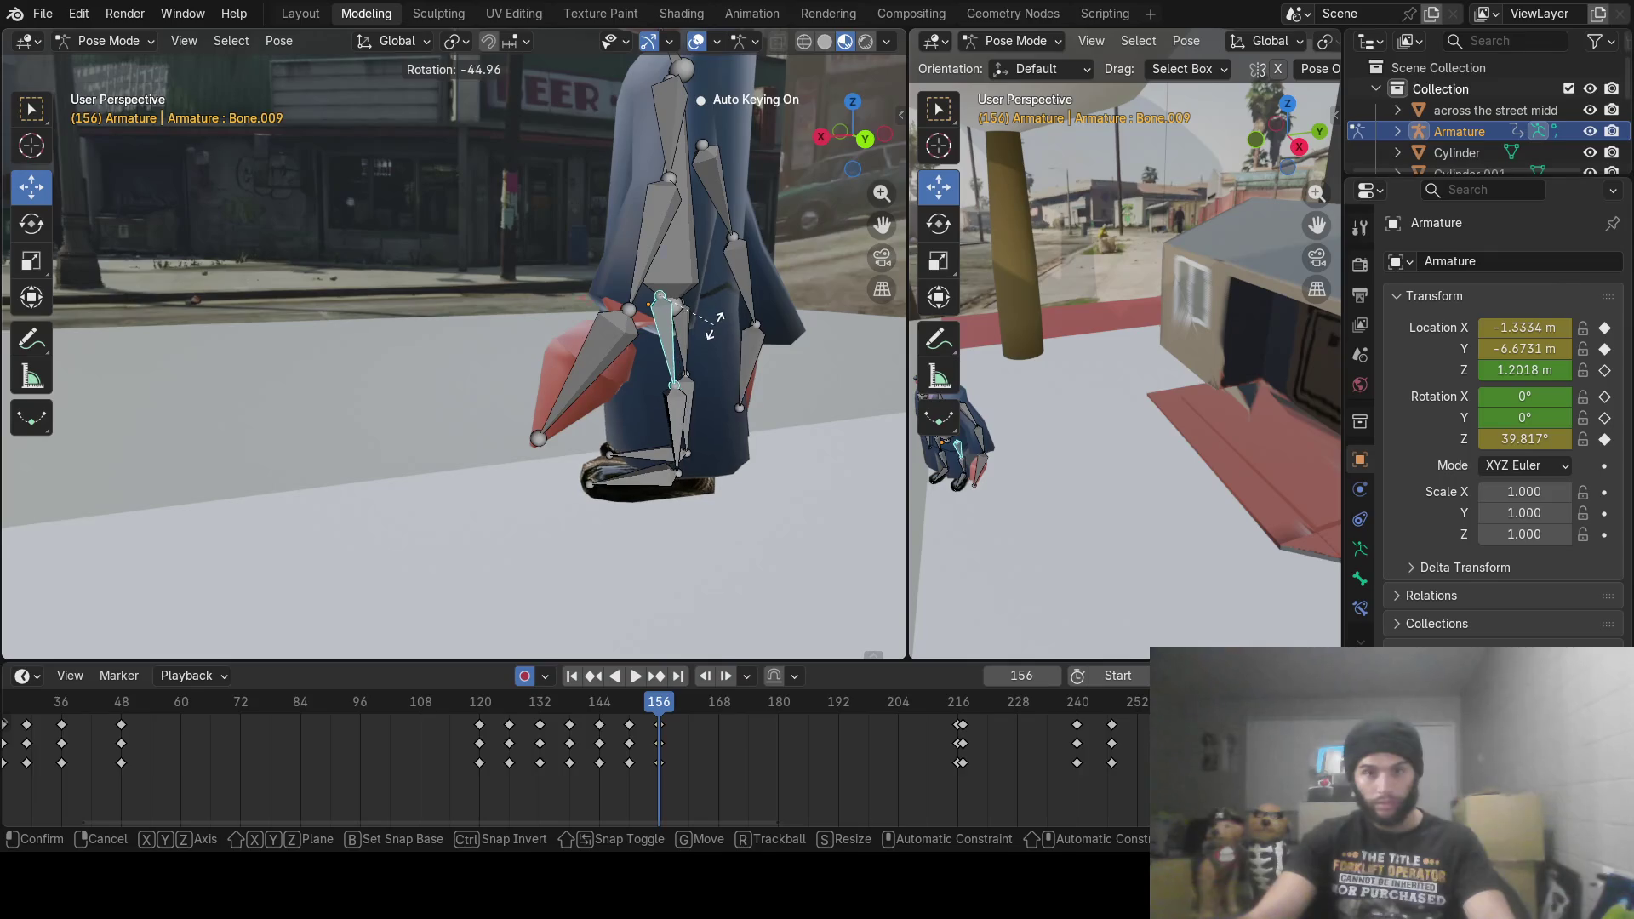
pyautogui.click(713, 323)
# Step: Scrub the walk from frame 156 to around frame 227 to preview it
pyautogui.scroll(-5, 713, 392)
pyautogui.moveTo(665, 701)
pyautogui.mouseDown()
pyautogui.moveTo(620, 706)
pyautogui.moveTo(815, 730)
pyautogui.mouseUp()
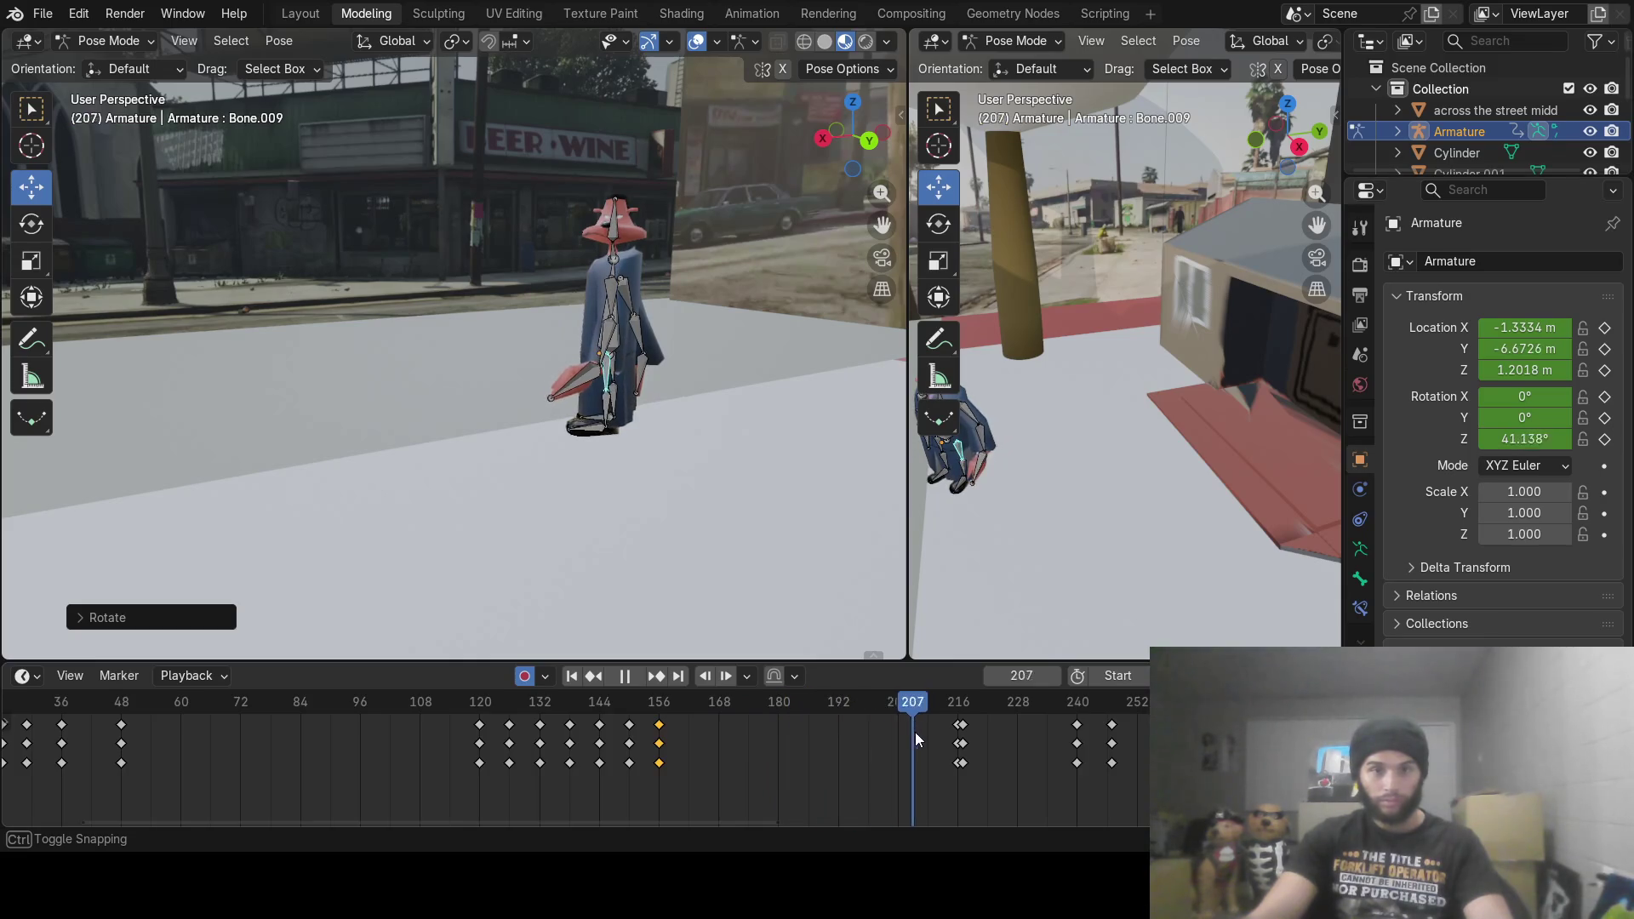
pyautogui.moveTo(938, 738)
pyautogui.mouseDown()
pyautogui.moveTo(1122, 766)
pyautogui.moveTo(1046, 774)
pyautogui.mouseUp()
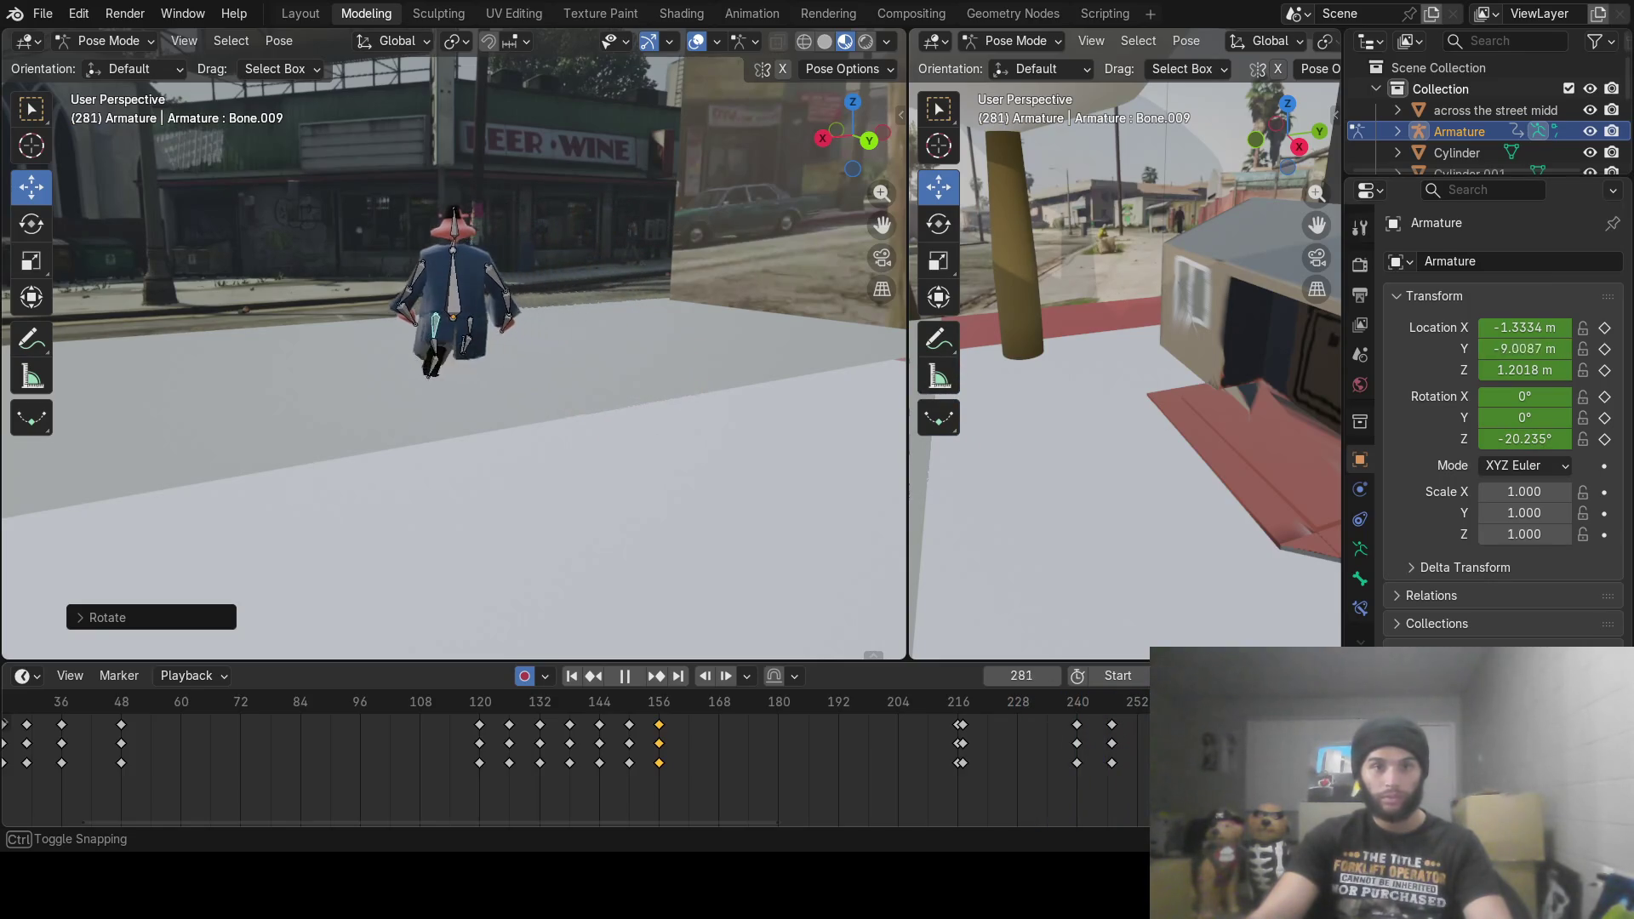
# Step: Stop playback at frame 231, scrub later poses up to frame 322, then rewind to frame 0
pyautogui.press('Escape')
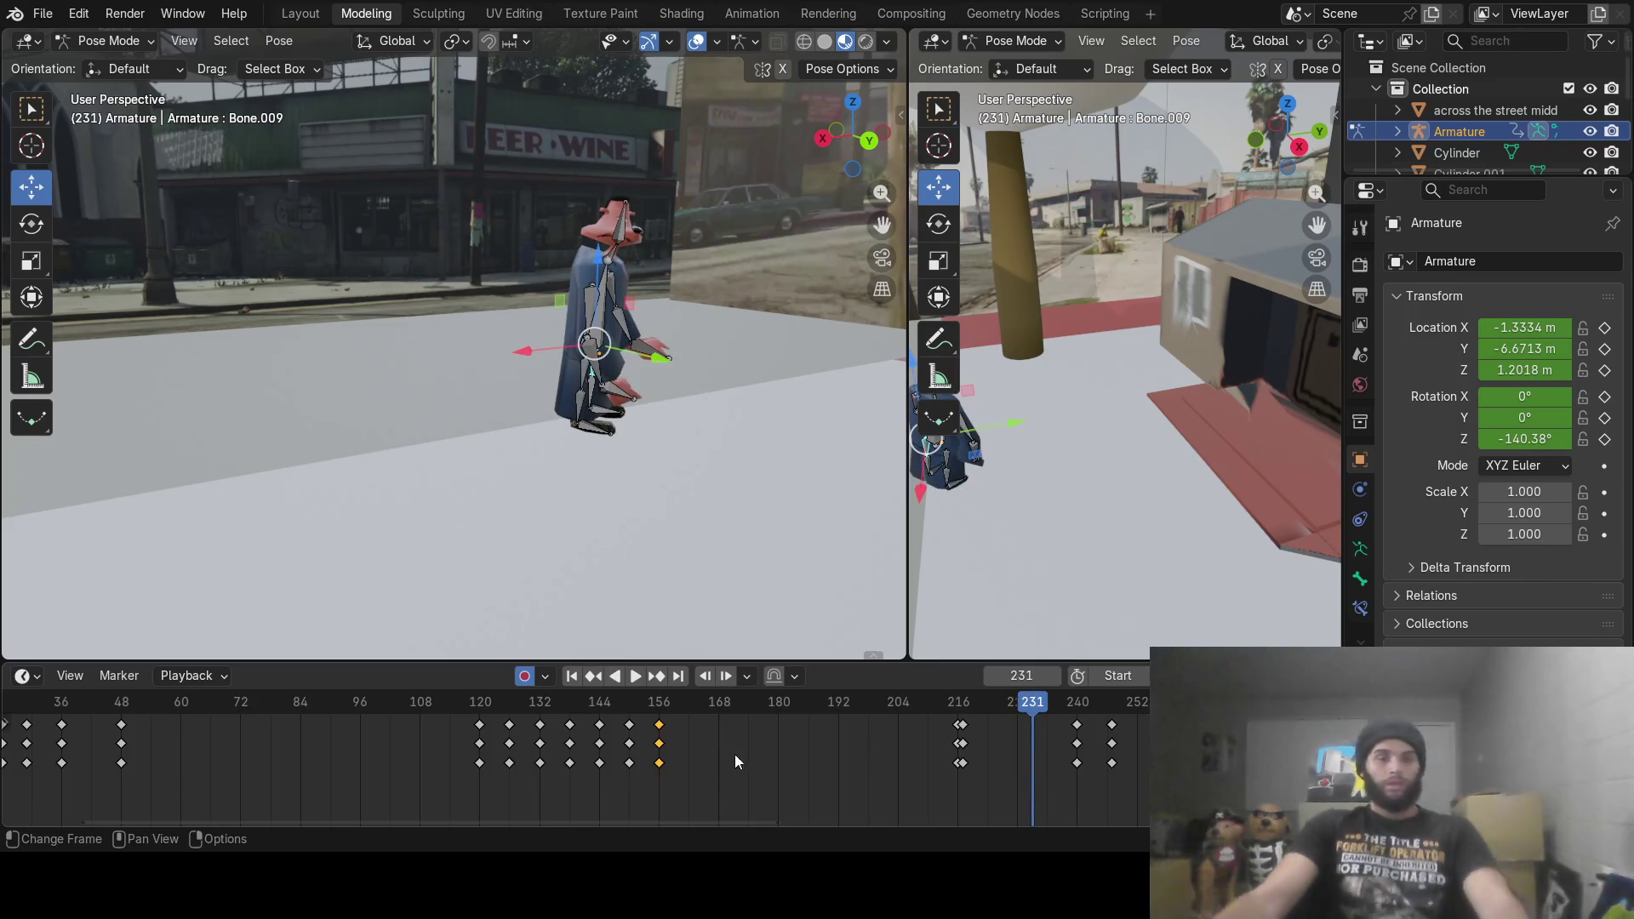
pyautogui.moveTo(744, 820); pyautogui.dragTo(1106, 817)
pyautogui.moveTo(323, 696)
pyautogui.mouseDown()
pyautogui.moveTo(798, 739)
pyautogui.moveTo(485, 740)
pyautogui.moveTo(758, 740)
pyautogui.mouseUp()
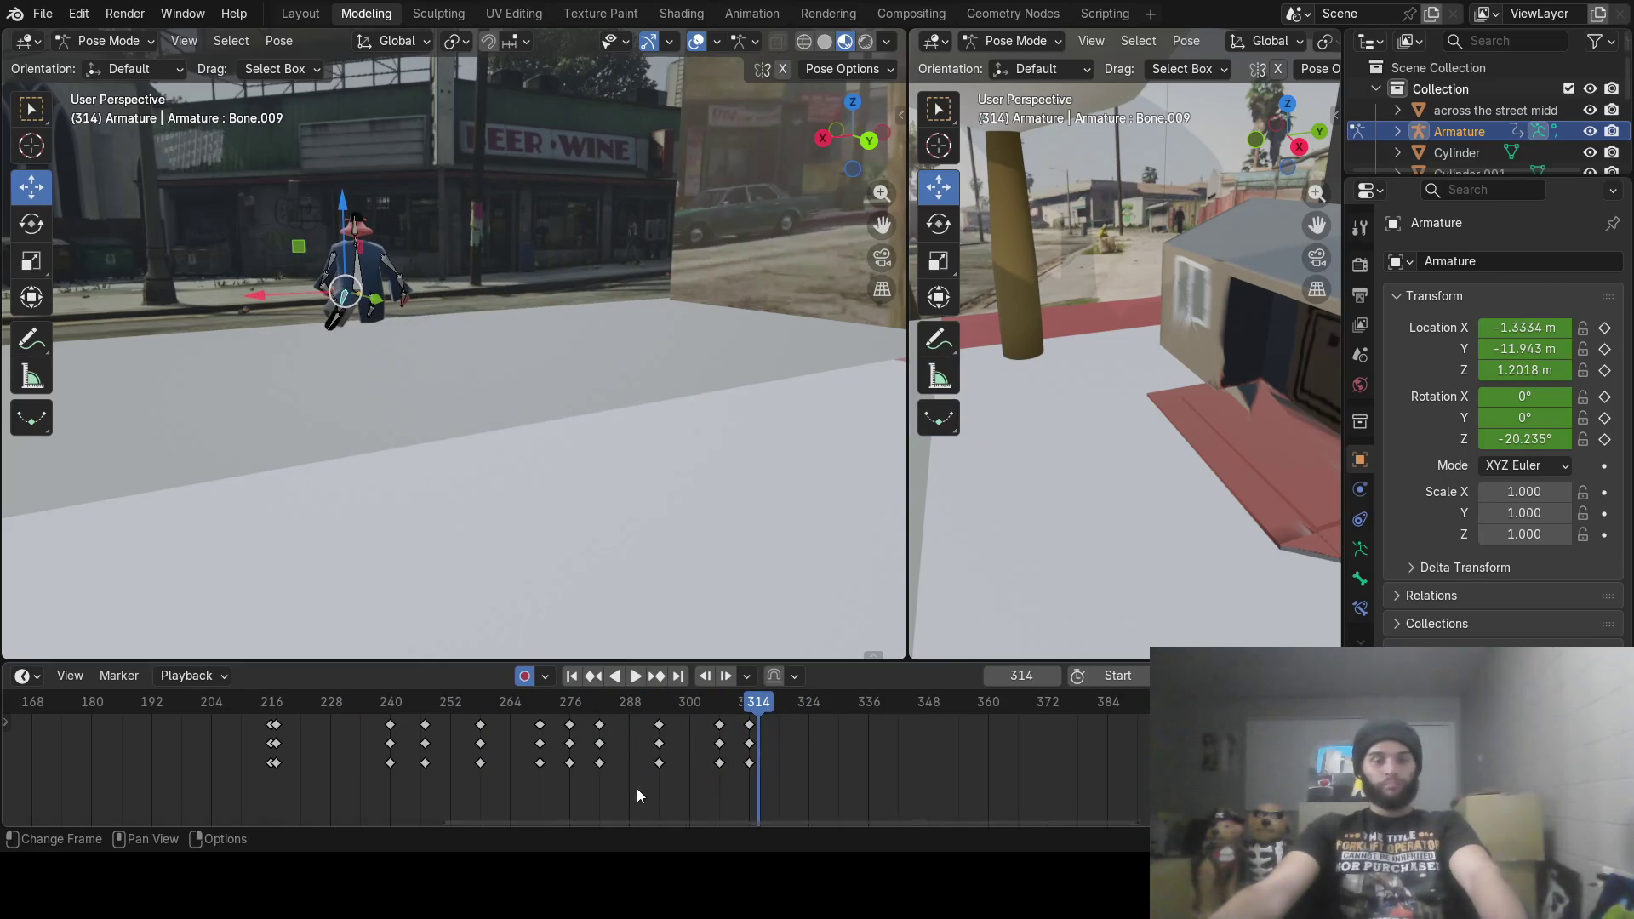
pyautogui.moveTo(672, 821)
pyautogui.mouseDown()
pyautogui.moveTo(149, 802)
pyautogui.moveTo(189, 798)
pyautogui.mouseUp()
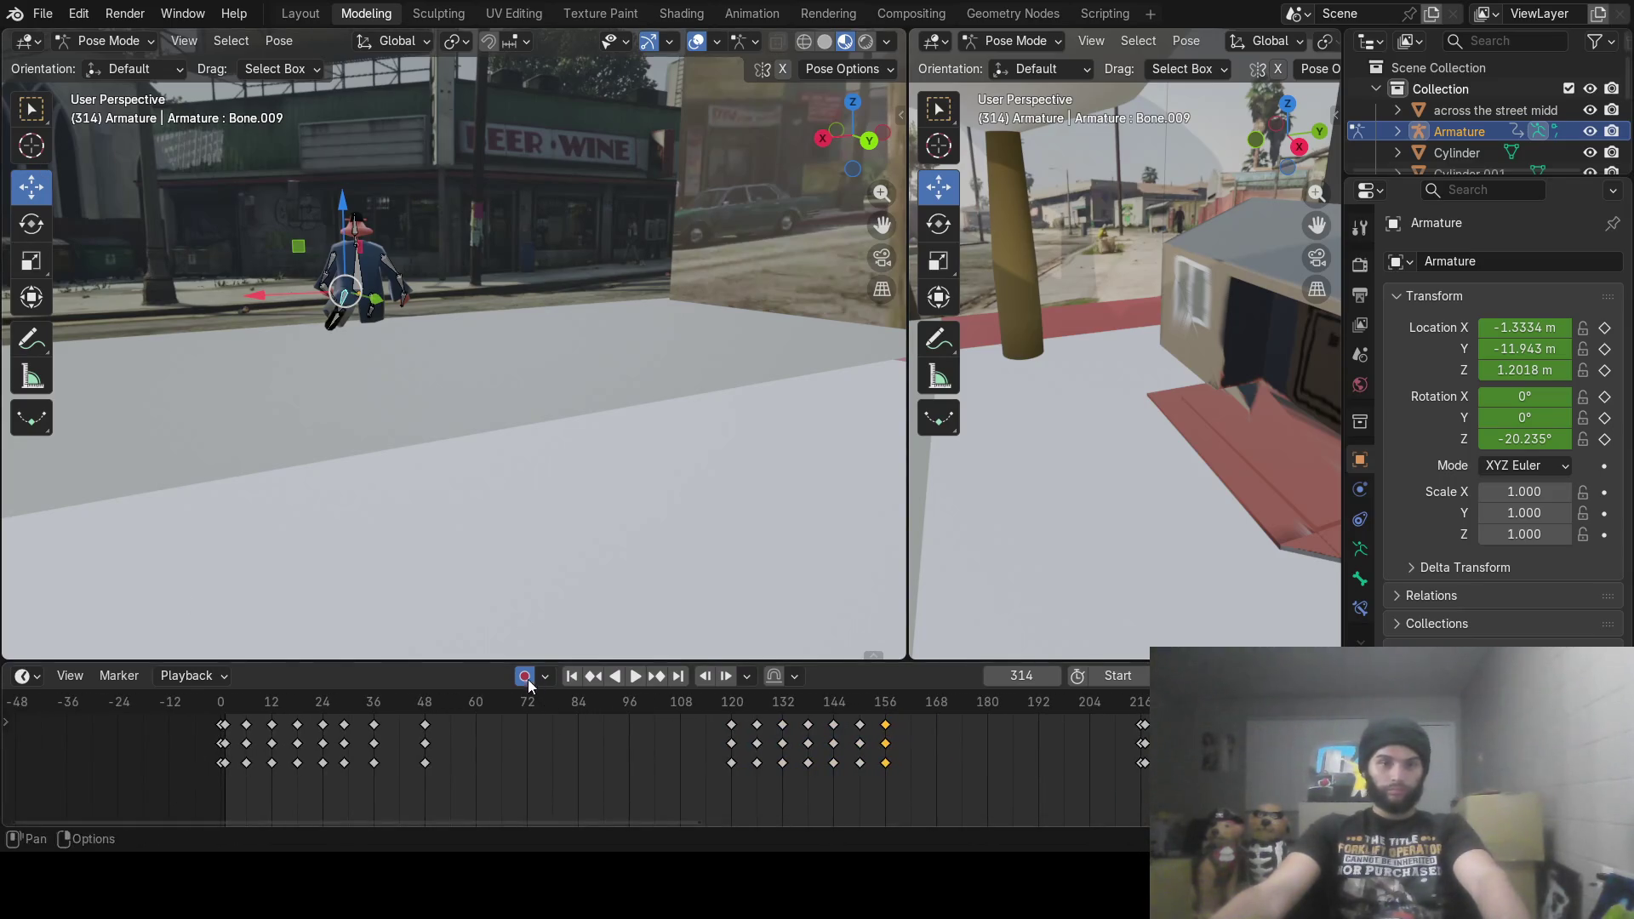
pyautogui.moveTo(290, 702); pyautogui.dragTo(192, 705)
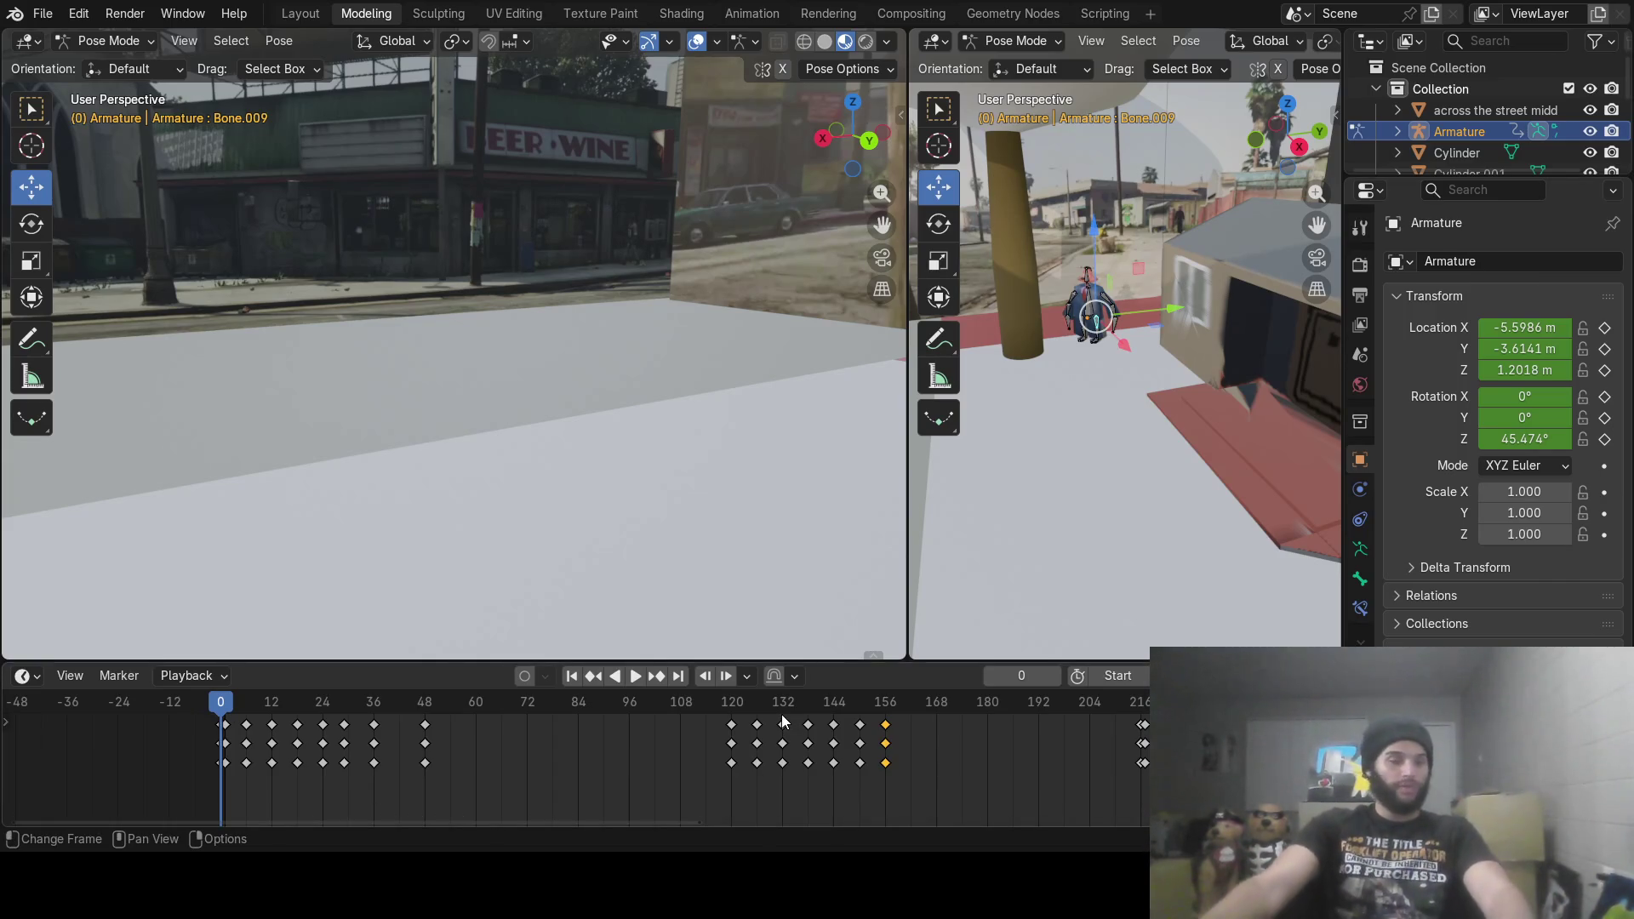
pyautogui.scroll(-6, 693, 483)
# Step: Bring the house and white box into view, switch the armature to Object Mode and deselect it
pyautogui.moveTo(683, 487)
pyautogui.mouseDown(button='middle')
pyautogui.moveTo(656, 514)
pyautogui.moveTo(712, 503)
pyautogui.moveTo(638, 426)
pyautogui.moveTo(529, 452)
pyautogui.mouseUp(button='middle')
pyautogui.scroll(5, 530, 451)
pyautogui.moveTo(586, 505)
pyautogui.mouseDown(button='middle')
pyautogui.moveTo(623, 345)
pyautogui.moveTo(616, 366)
pyautogui.mouseUp(button='middle')
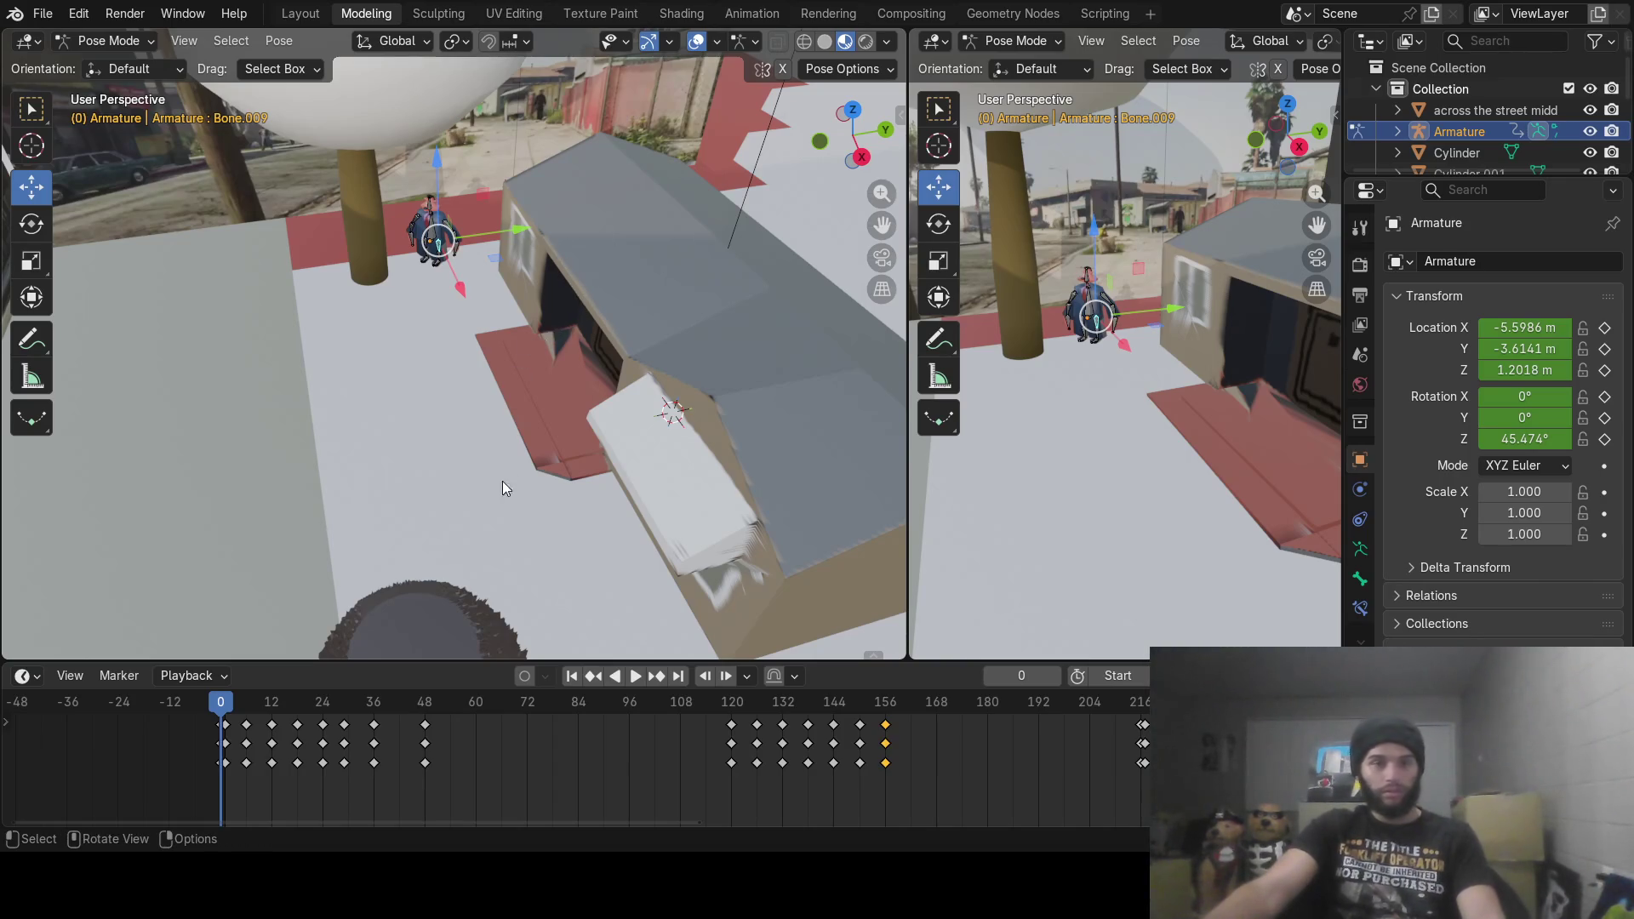
pyautogui.click(106, 41)
pyautogui.click(108, 65)
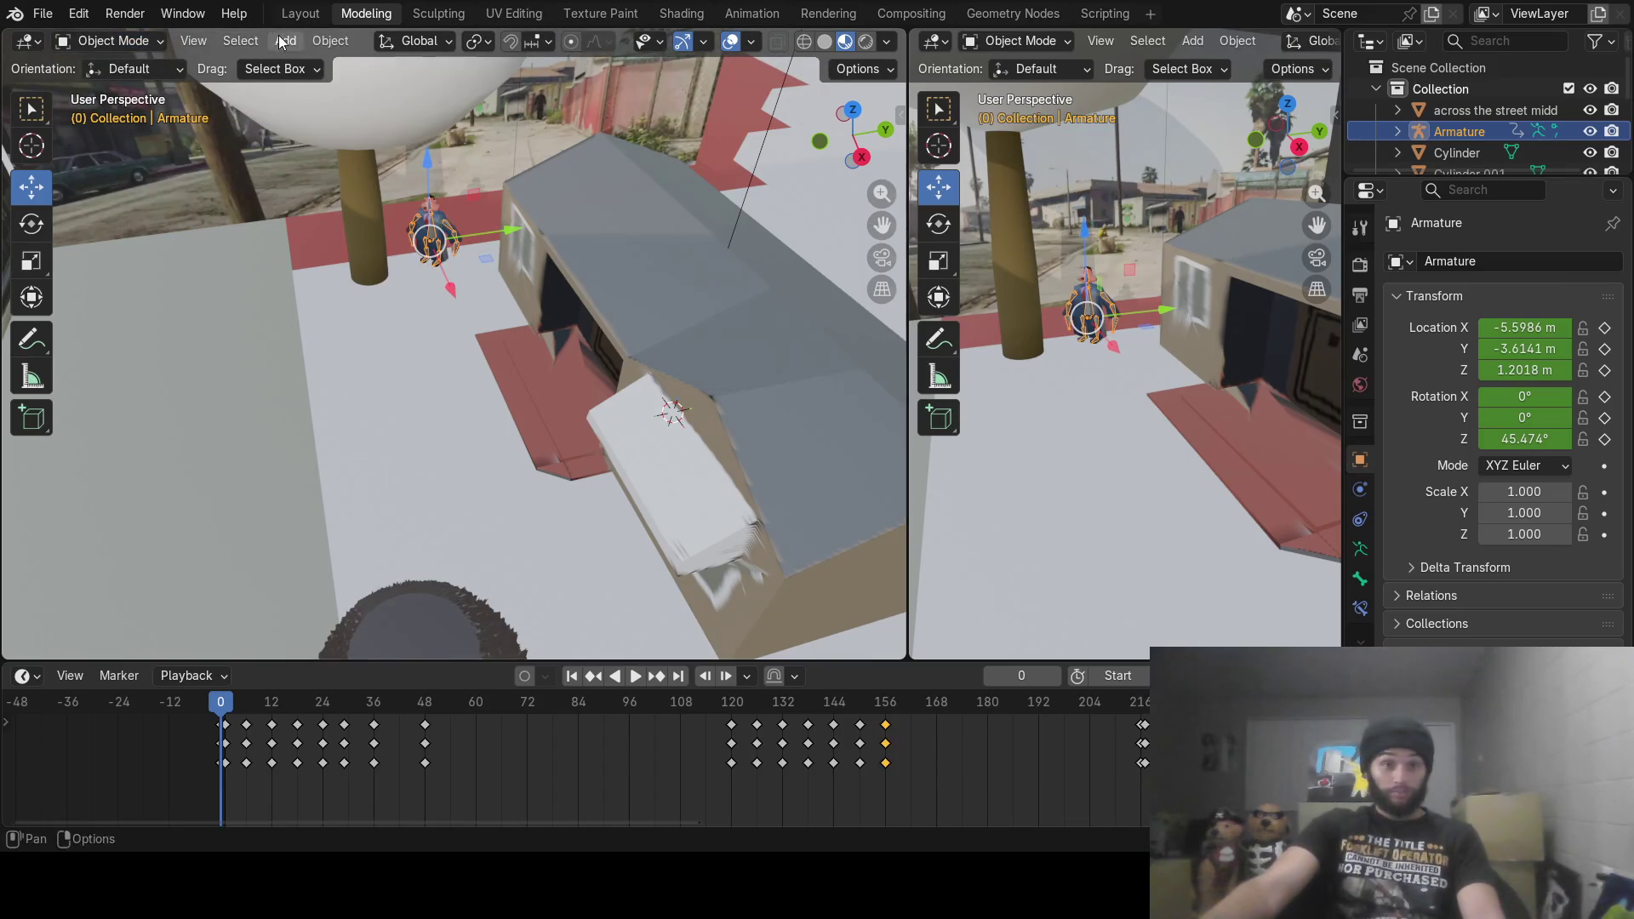
pyautogui.click(363, 66)
# Step: Add a camera, move it to Y -5.49 m and up to about 2.58 m, and view through it
pyautogui.hotkey('shift', 'a')
pyautogui.moveTo(369, 87)
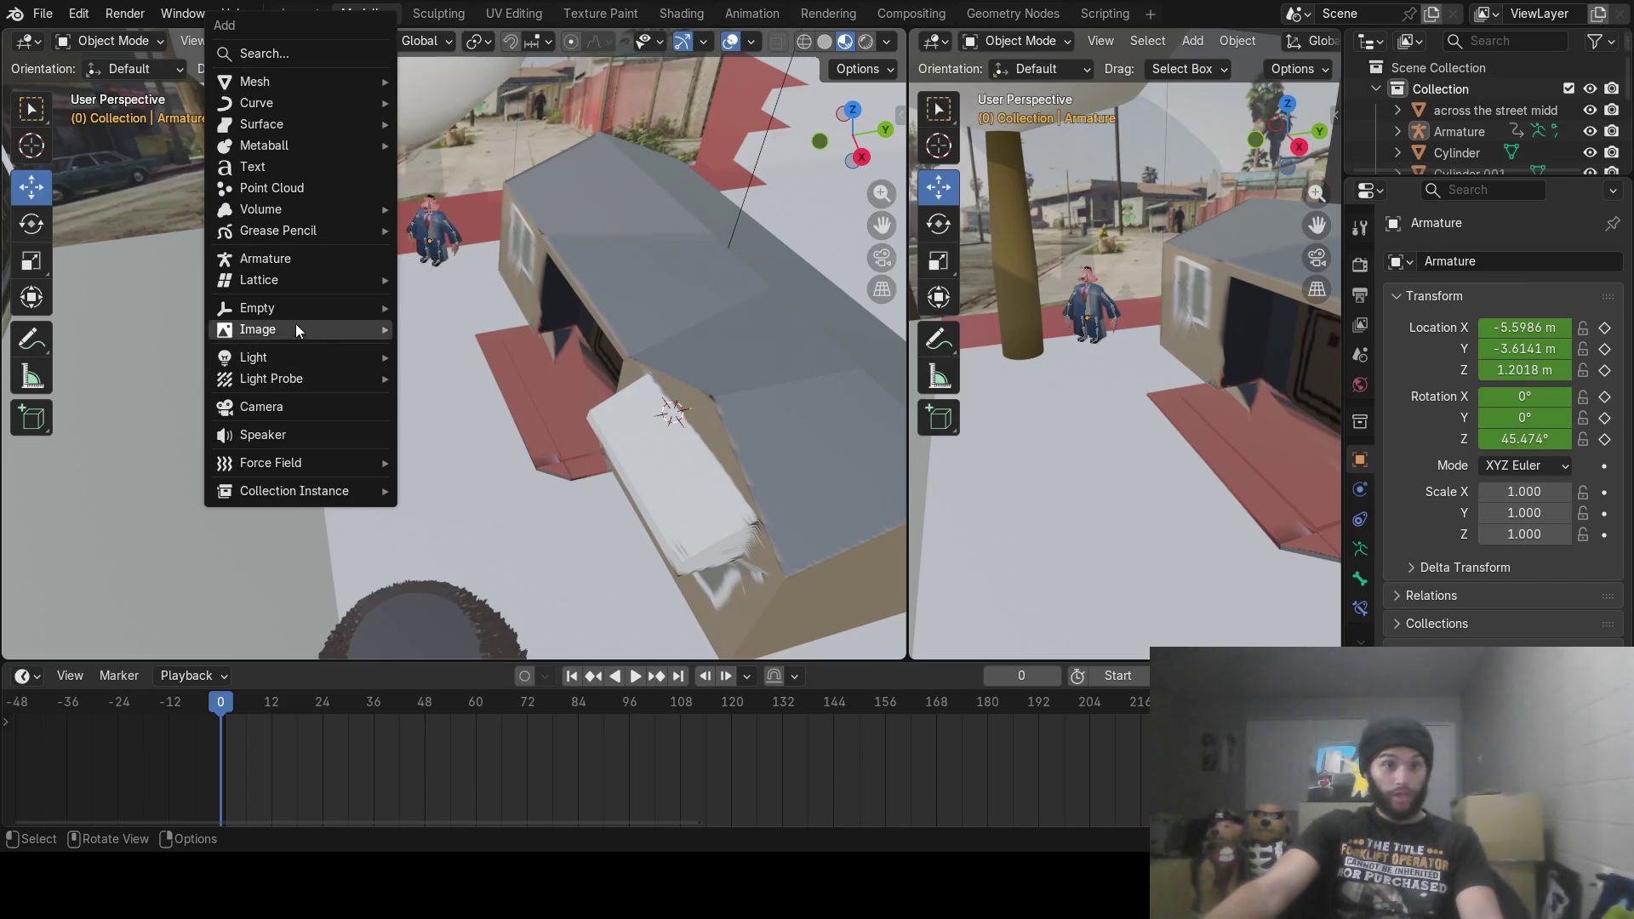
pyautogui.click(283, 407)
pyautogui.moveTo(751, 404); pyautogui.dragTo(672, 409)
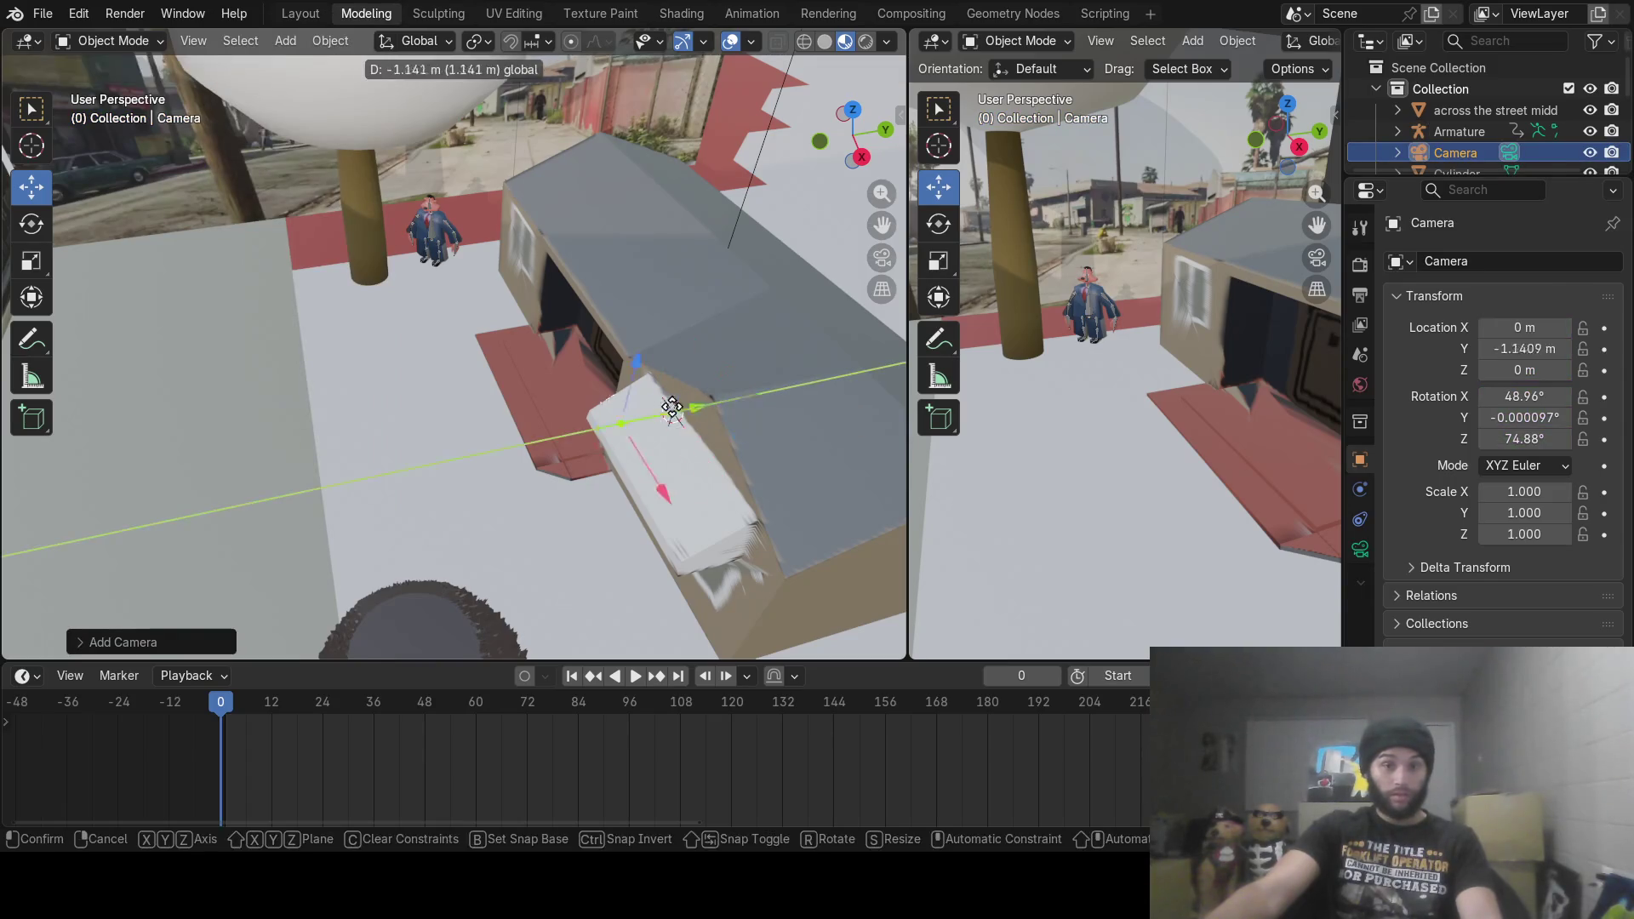
pyautogui.moveTo(478, 456); pyautogui.dragTo(477, 455)
pyautogui.moveTo(397, 416); pyautogui.dragTo(391, 313)
pyautogui.press('KP_0')
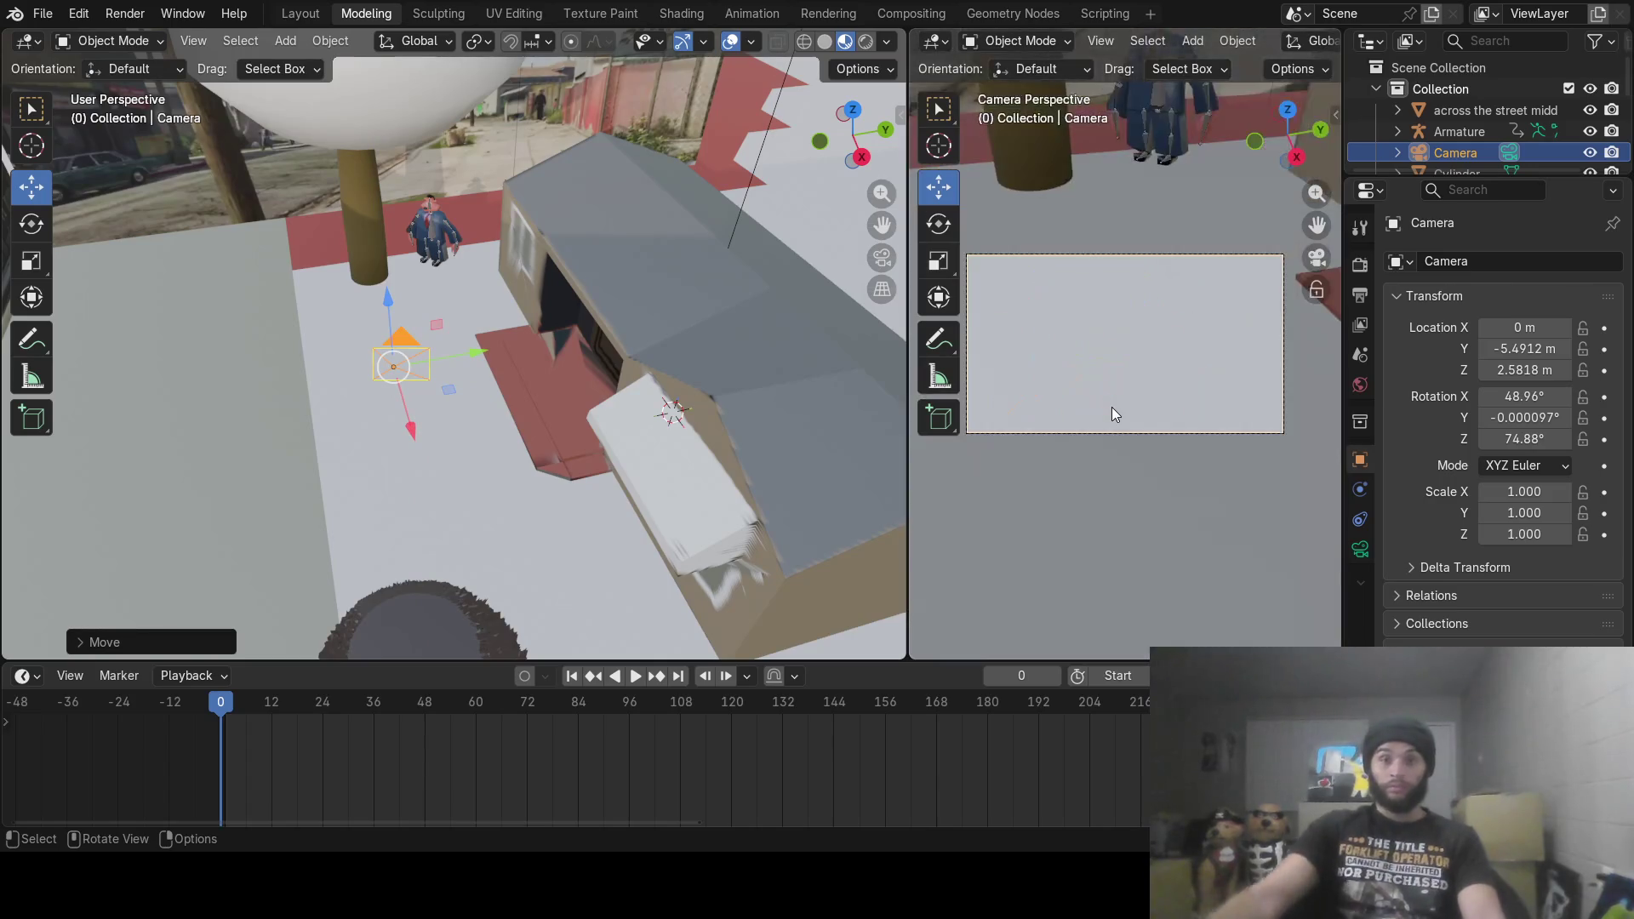
# Step: Rotate the camera to about 81.73°, 1.58°, 74.17° so it aims along the street
pyautogui.moveTo(545, 460)
pyautogui.mouseDown(button='middle')
pyautogui.moveTo(716, 411)
pyautogui.moveTo(524, 417)
pyautogui.moveTo(557, 375)
pyautogui.mouseUp(button='middle')
pyautogui.moveTo(414, 438)
pyautogui.mouseDown(button='middle')
pyautogui.moveTo(514, 393)
pyautogui.moveTo(502, 371)
pyautogui.moveTo(494, 382)
pyautogui.mouseUp(button='middle')
pyautogui.press('r')
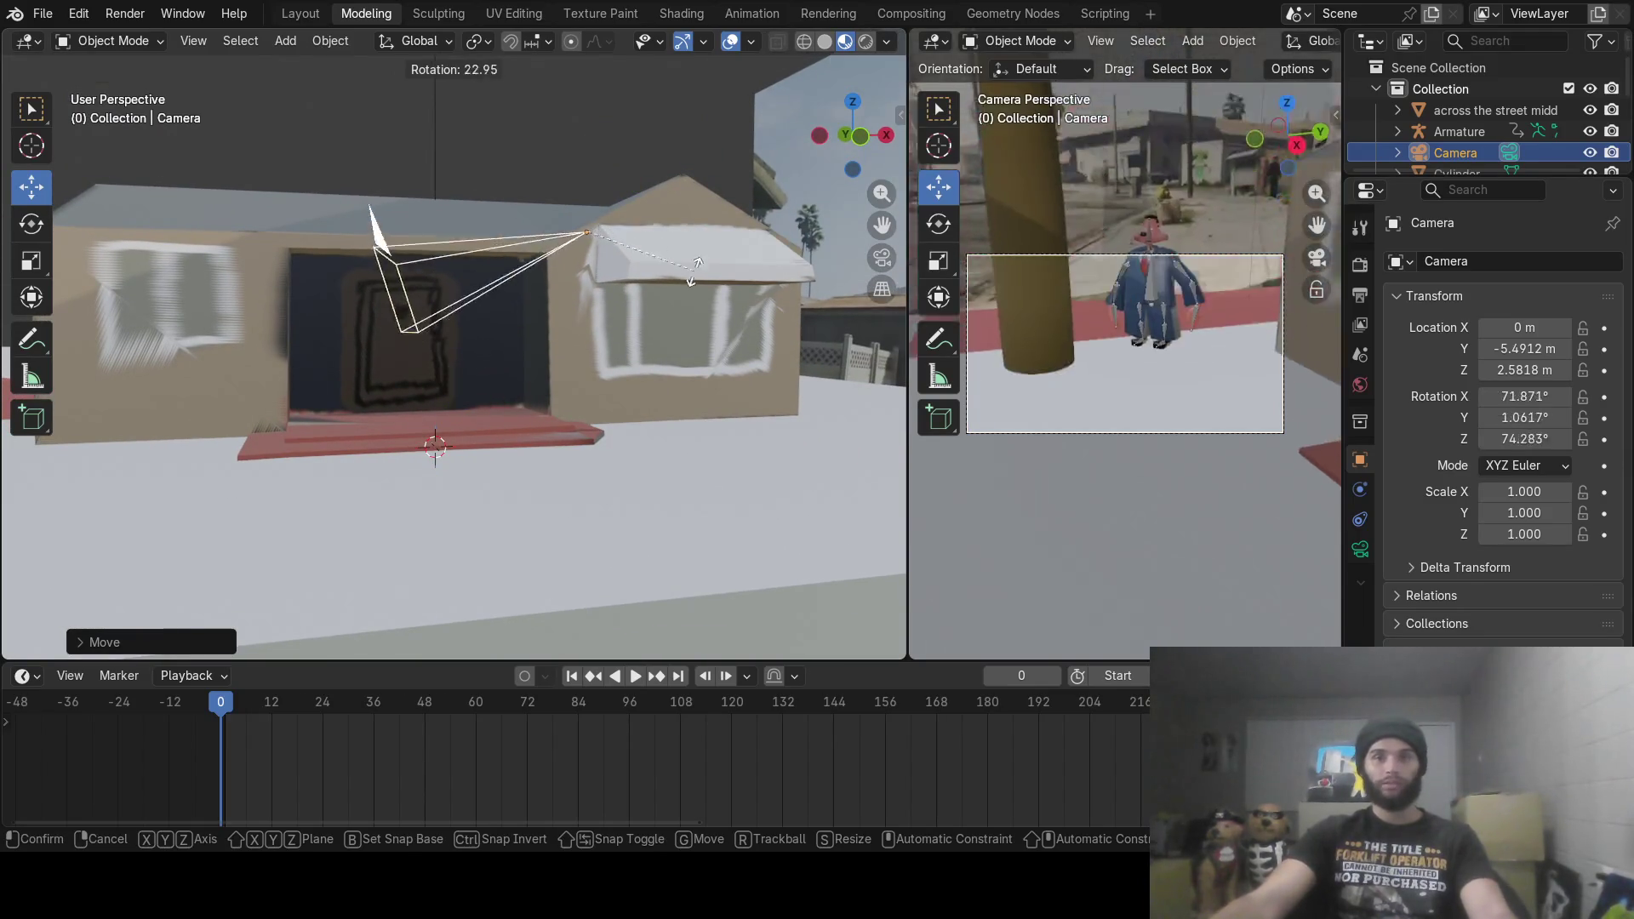
pyautogui.click(697, 297)
pyautogui.moveTo(698, 296)
pyautogui.mouseDown(button='middle')
pyautogui.moveTo(530, 457)
pyautogui.moveTo(402, 412)
pyautogui.mouseUp(button='middle')
pyautogui.press('r')
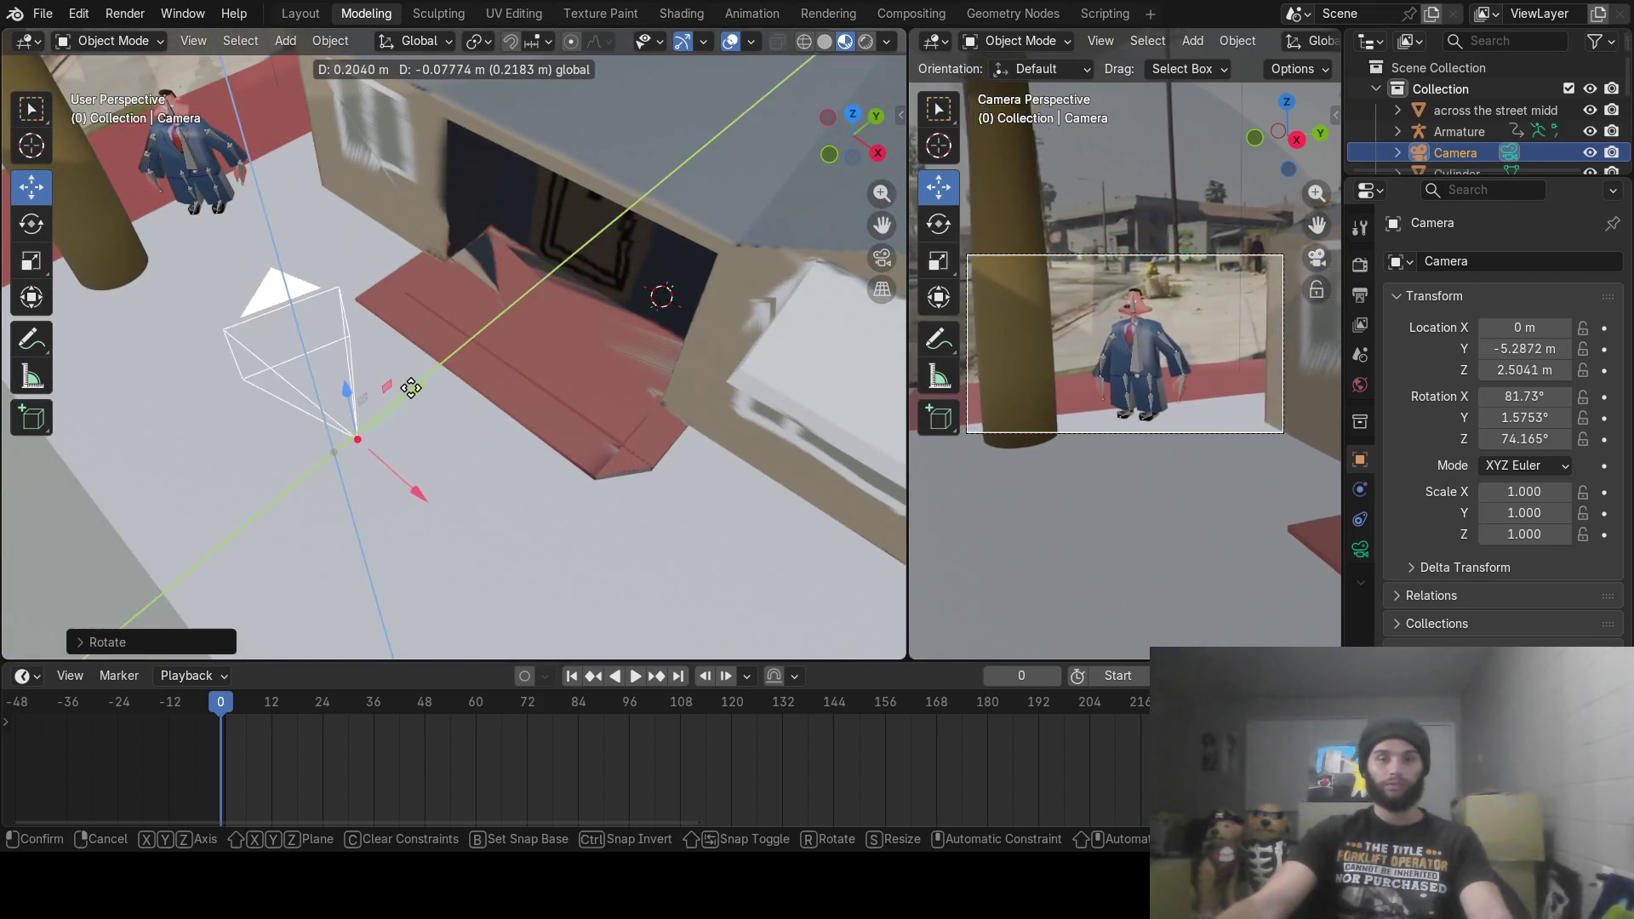
pyautogui.press('Escape')
# Step: Move the camera along Y to -5.06 m, undo a stray X slide, and rewind to frame 0
pyautogui.moveTo(405, 391); pyautogui.dragTo(452, 352)
pyautogui.moveTo(223, 707); pyautogui.dragTo(388, 696)
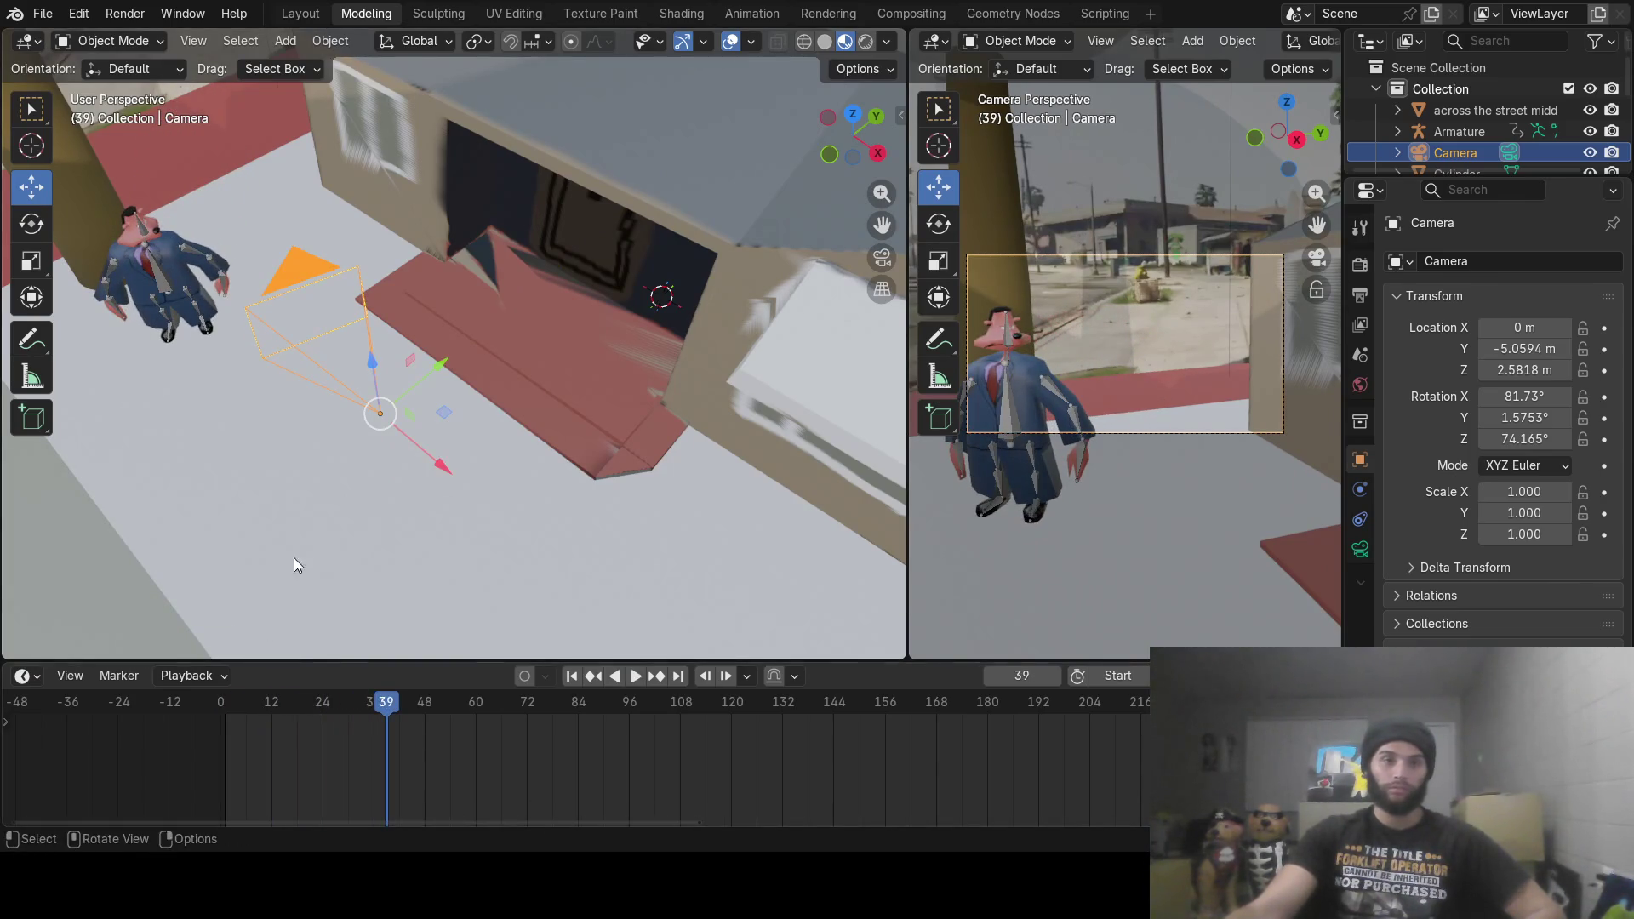
pyautogui.moveTo(447, 463)
pyautogui.mouseDown()
pyautogui.moveTo(558, 564)
pyautogui.moveTo(483, 513)
pyautogui.mouseUp()
pyautogui.rightClick(482, 513)
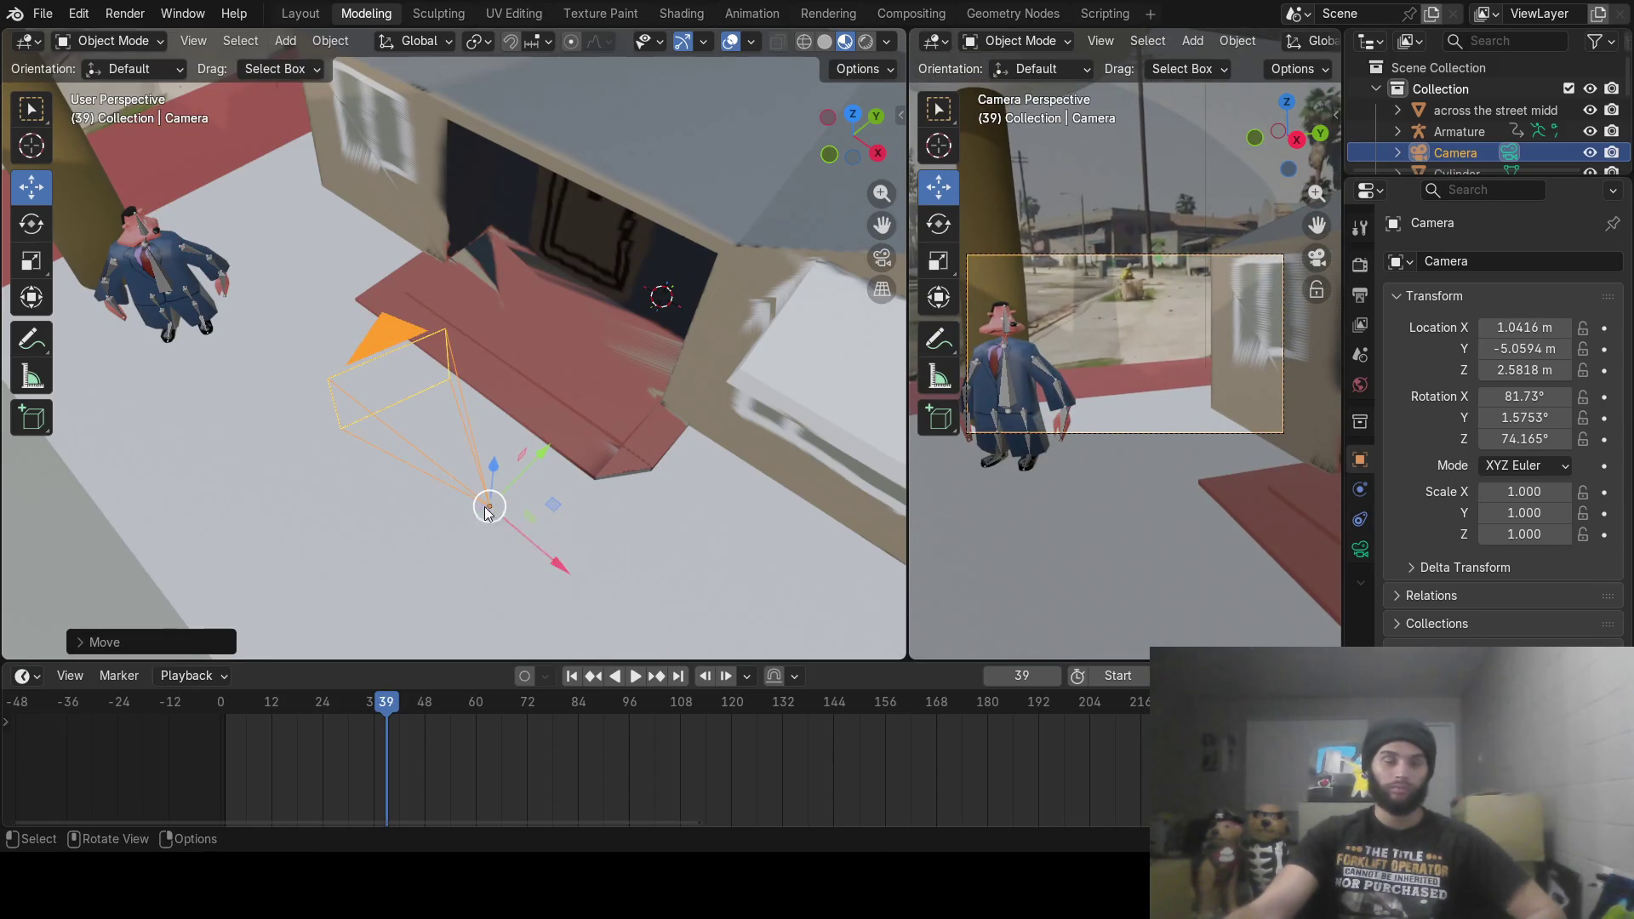
pyautogui.hotkey('ctrl', 'z')
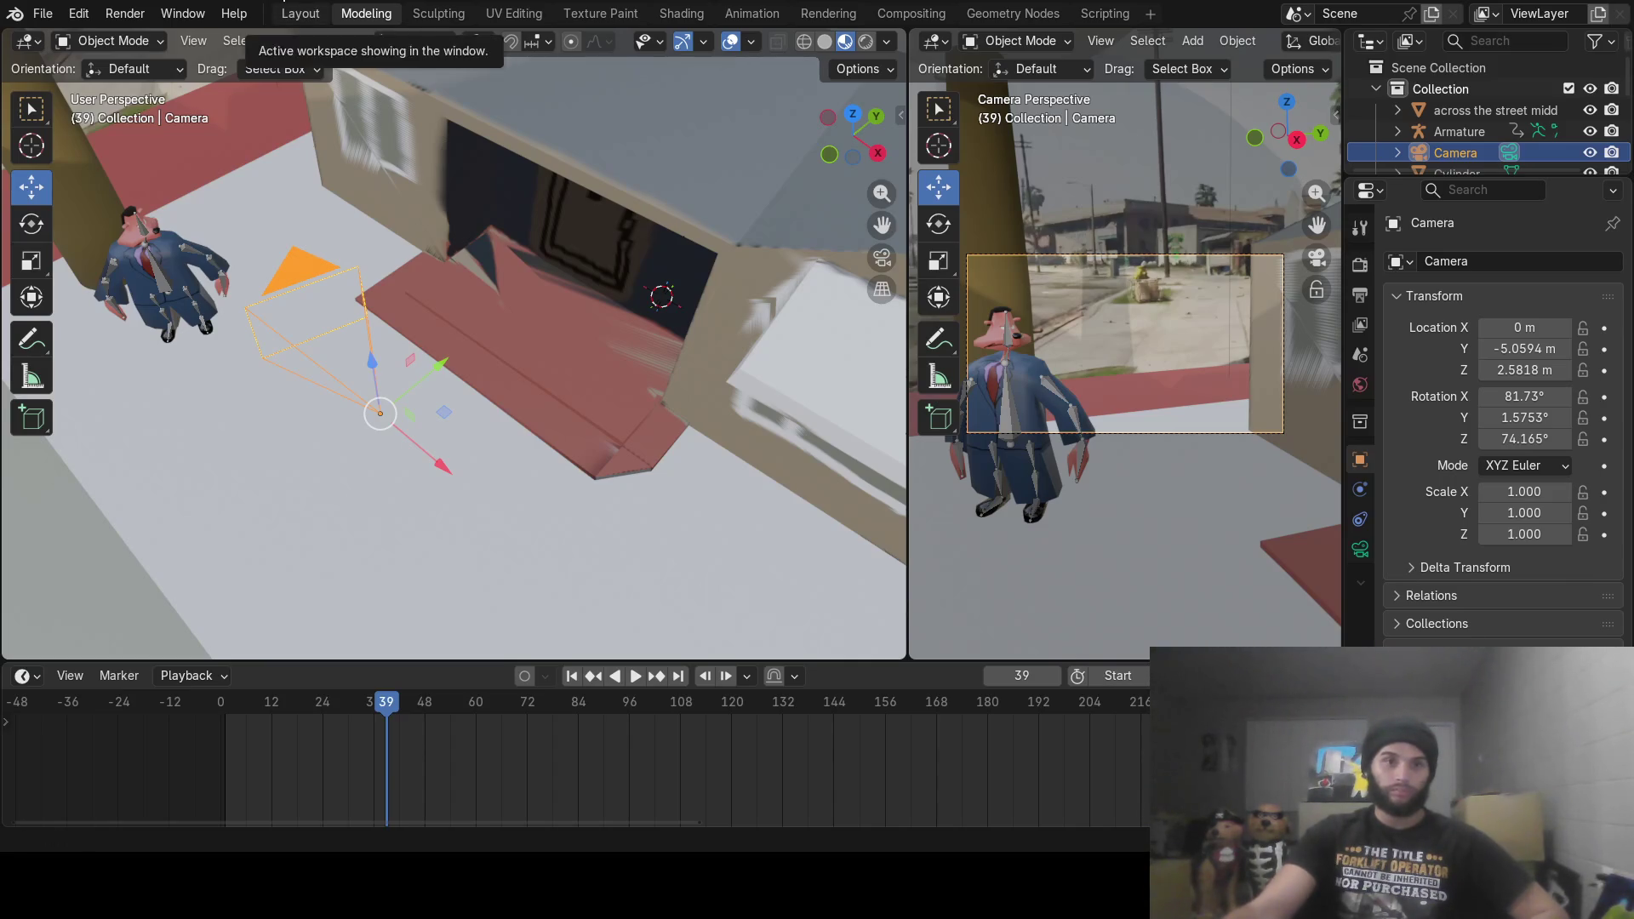
pyautogui.moveTo(368, 703)
pyautogui.mouseDown()
pyautogui.moveTo(225, 696)
pyautogui.moveTo(270, 713)
pyautogui.moveTo(222, 713)
pyautogui.moveTo(427, 746)
pyautogui.moveTo(503, 737)
pyautogui.moveTo(431, 753)
pyautogui.mouseUp()
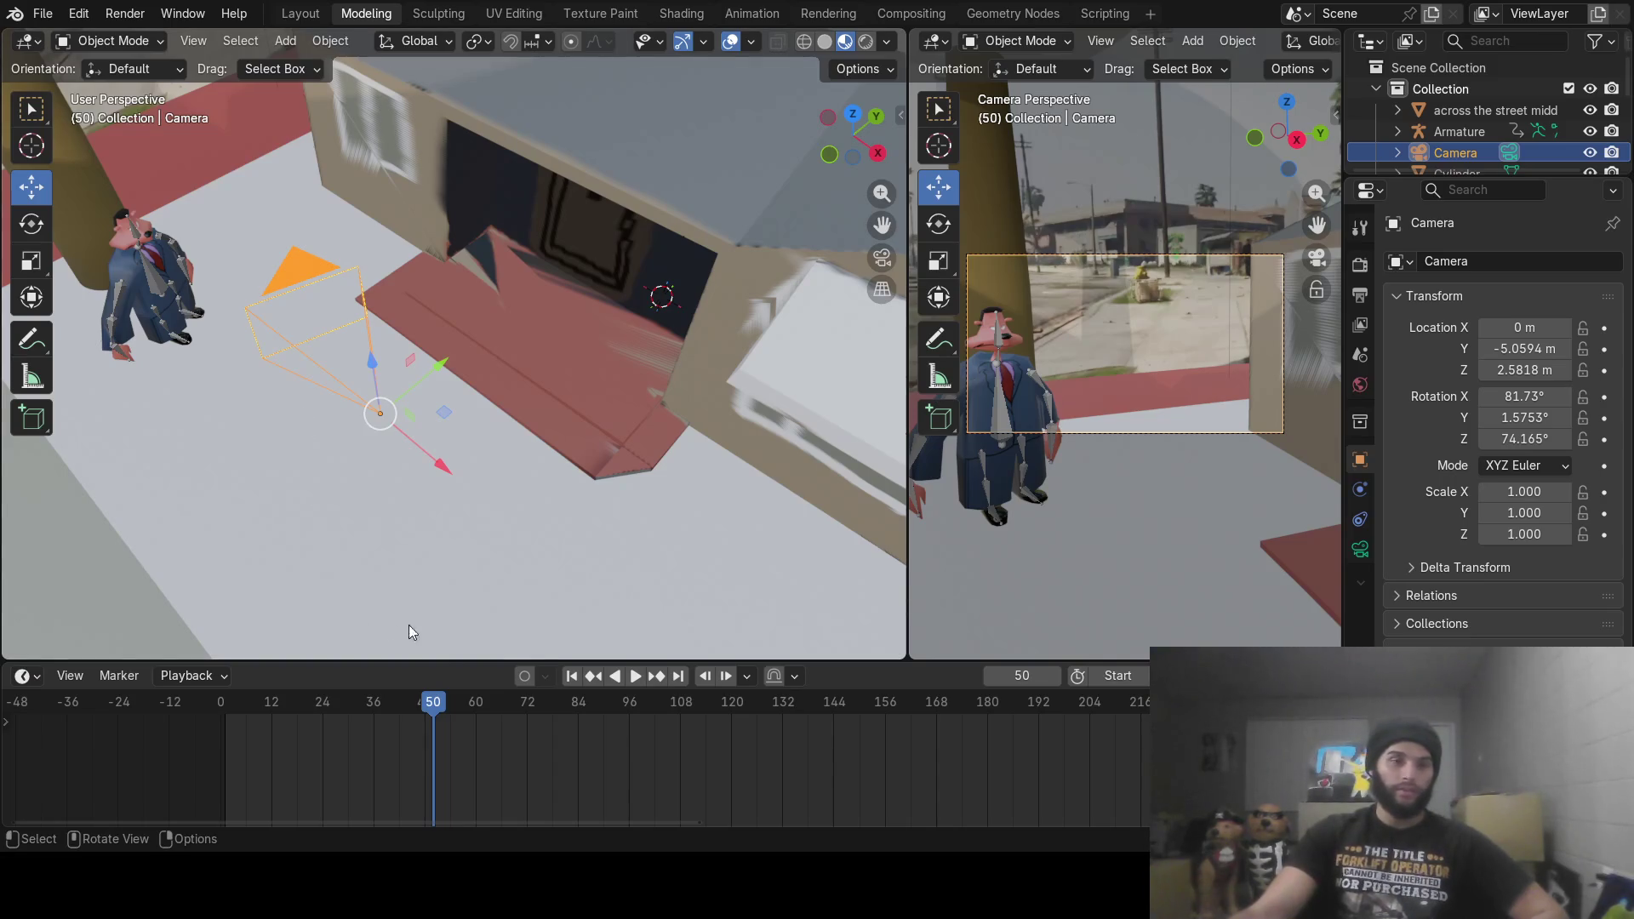
pyautogui.moveTo(438, 711); pyautogui.dragTo(202, 691)
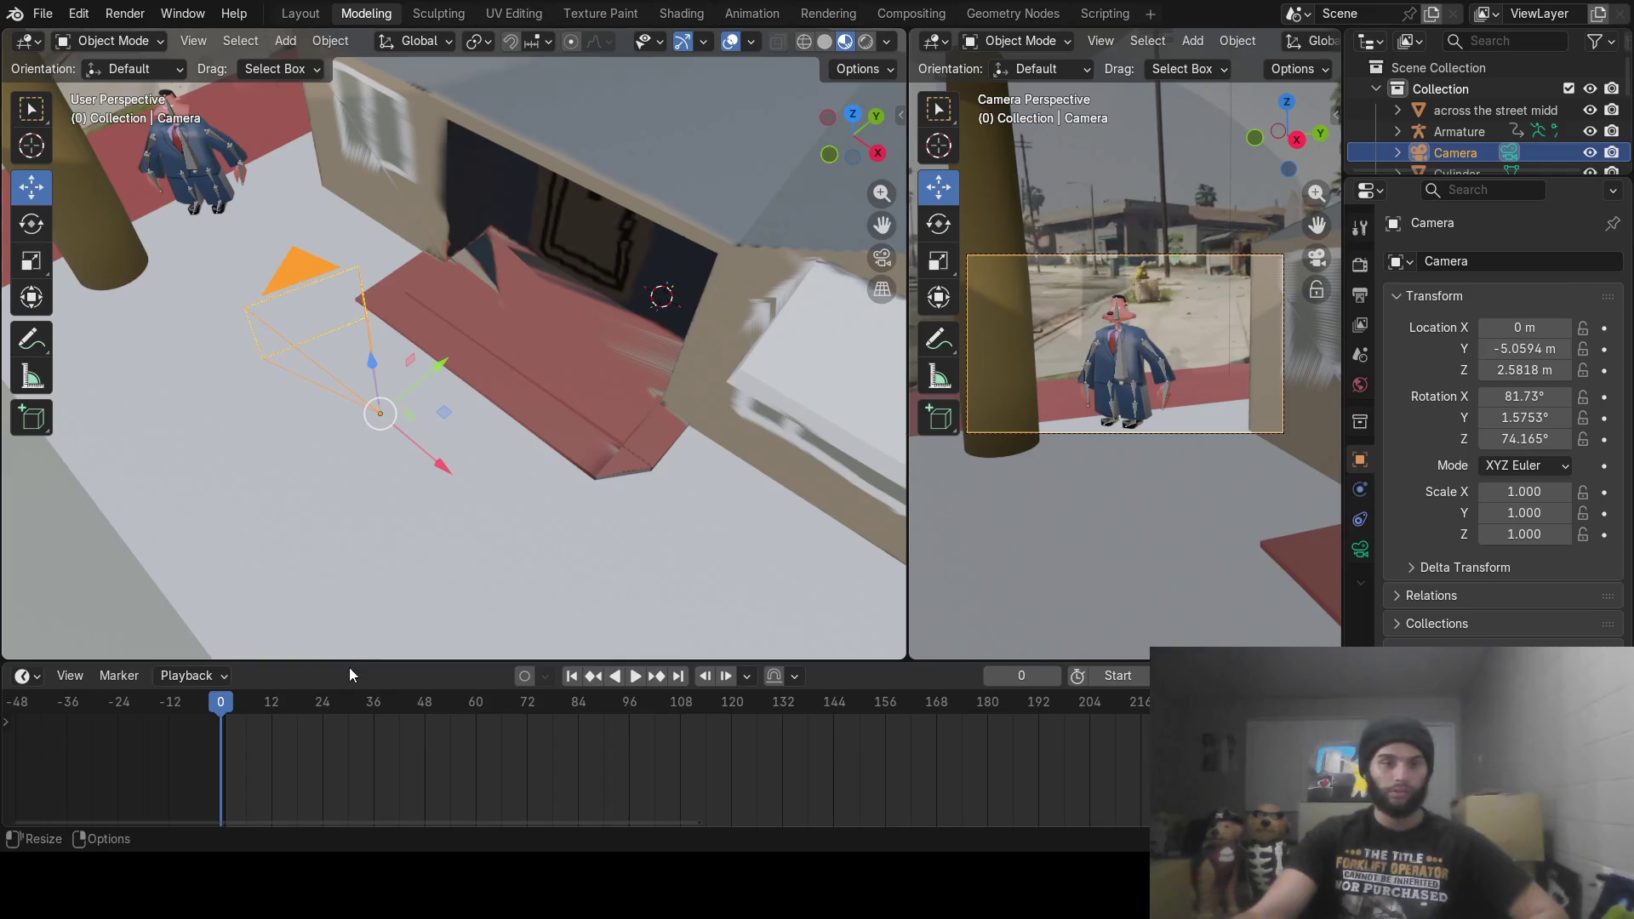
# Step: Turn on Auto Keying and key the camera facing the house door at frame 0
pyautogui.click(522, 676)
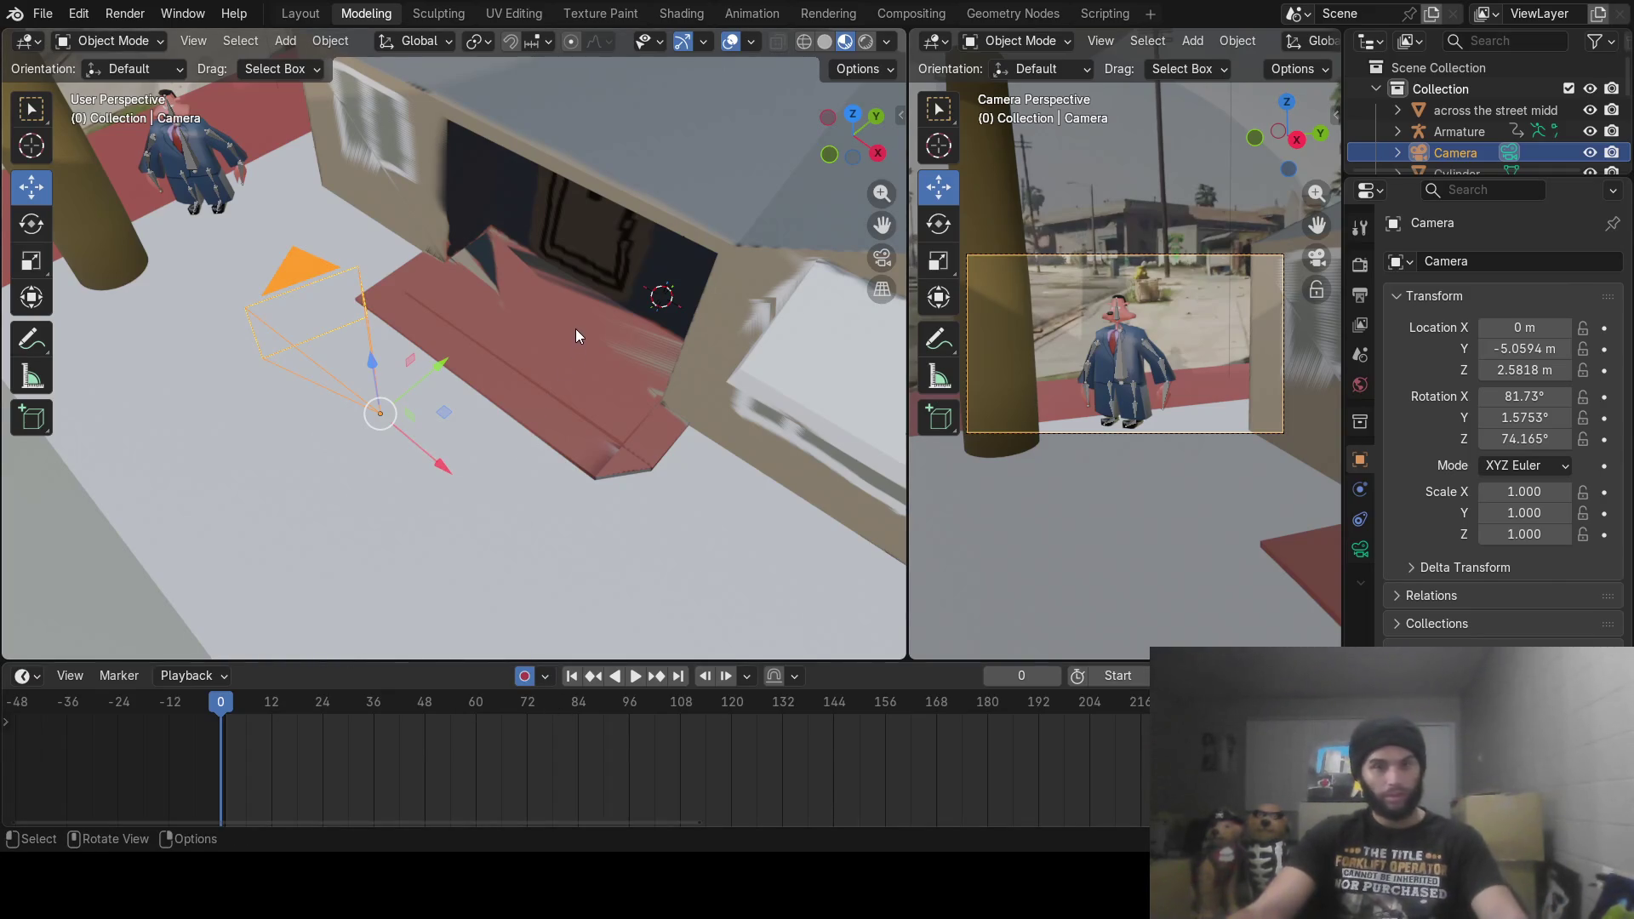
pyautogui.press('r')
pyautogui.press('Escape')
pyautogui.press('r')
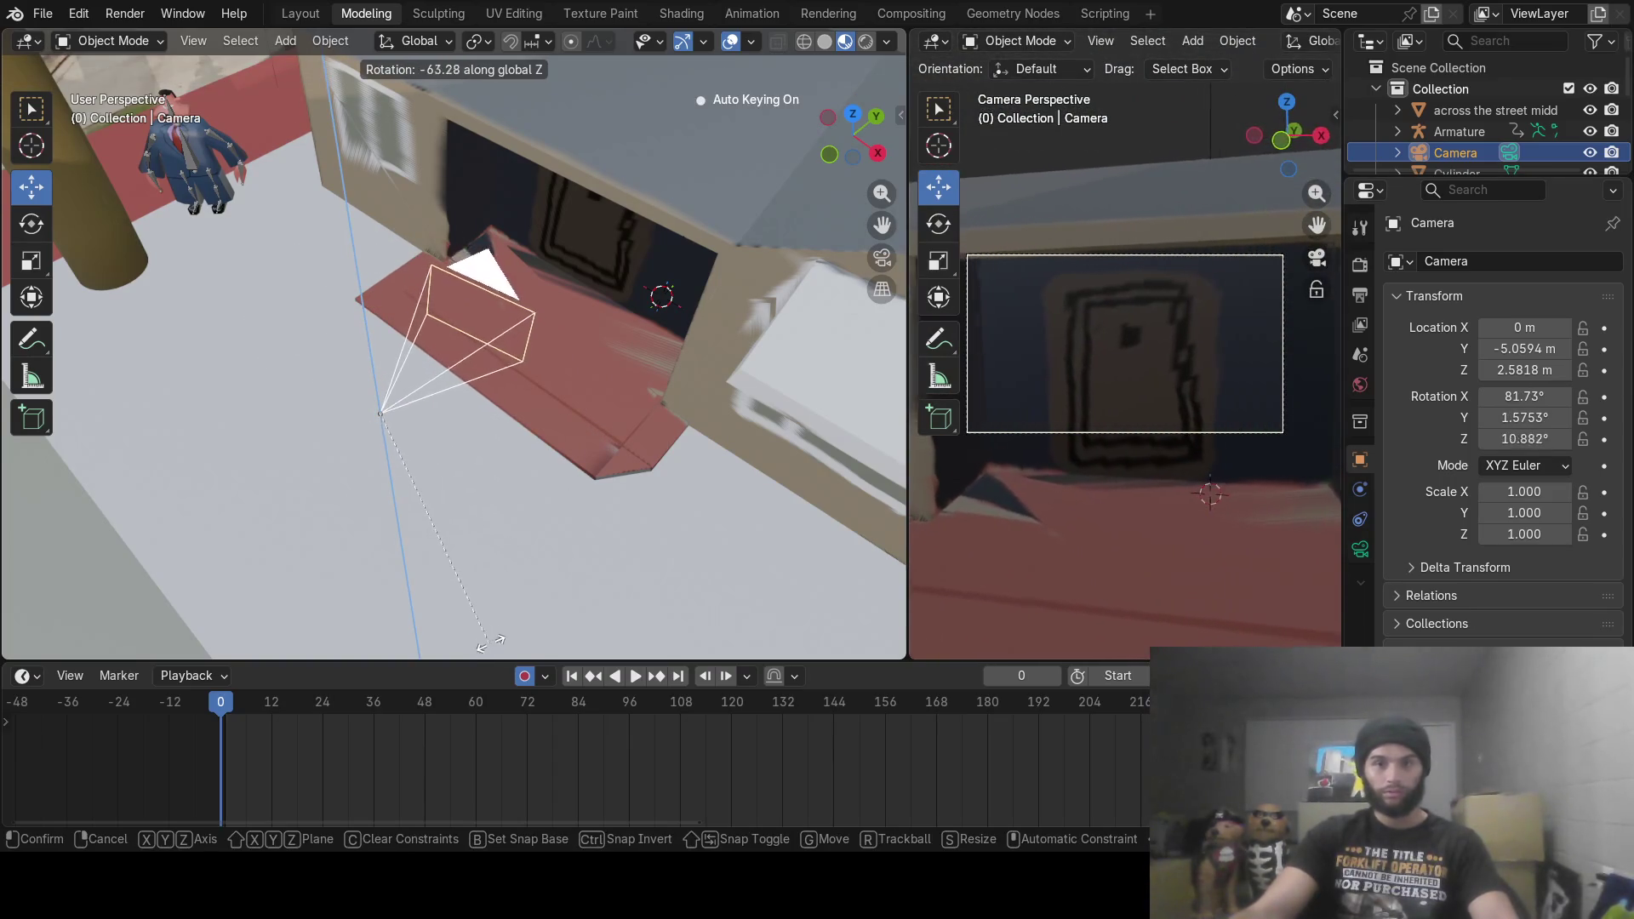
pyautogui.click(491, 643)
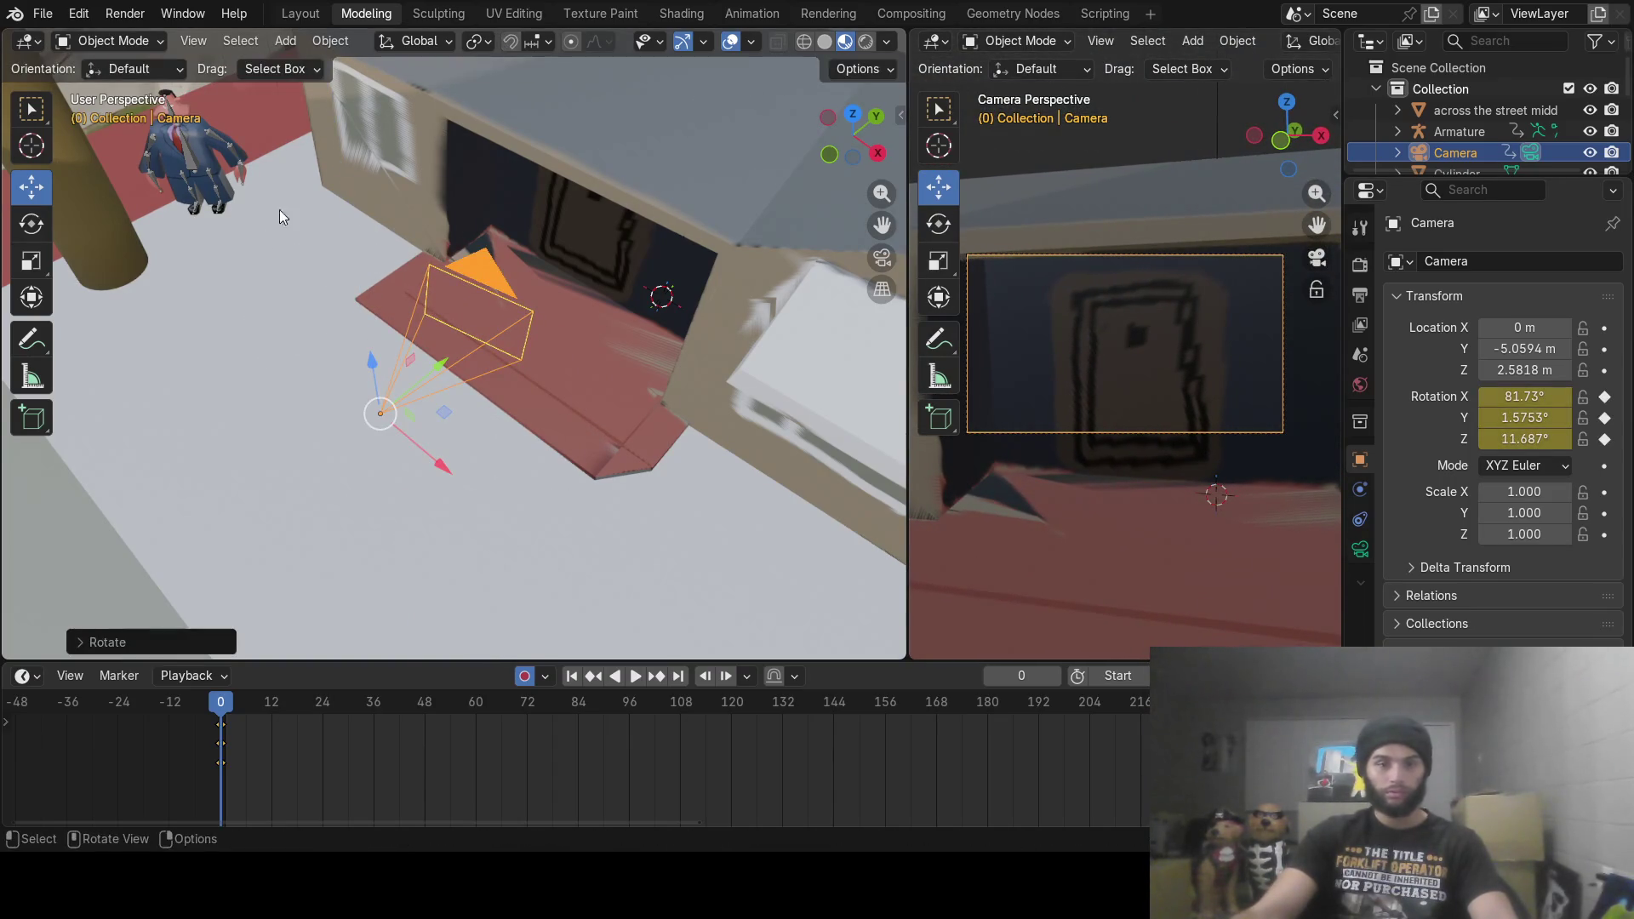
# Step: At frame 13, key the camera turned around Z toward the character, then play the pan
pyautogui.moveTo(221, 719); pyautogui.dragTo(339, 727)
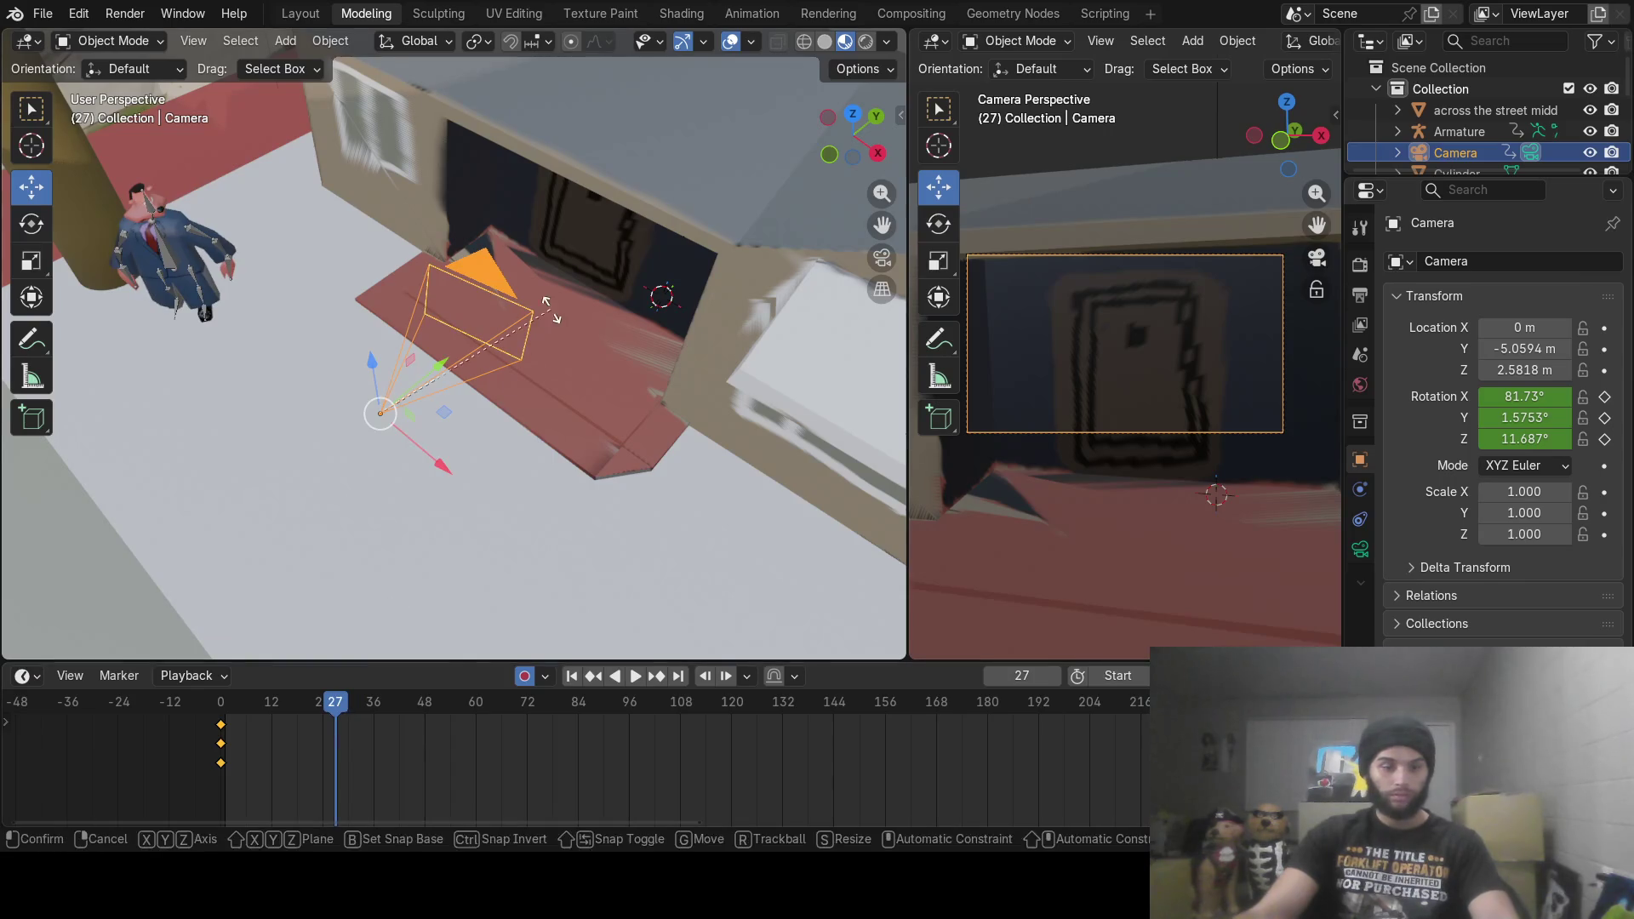
pyautogui.press('r')
pyautogui.press('z')
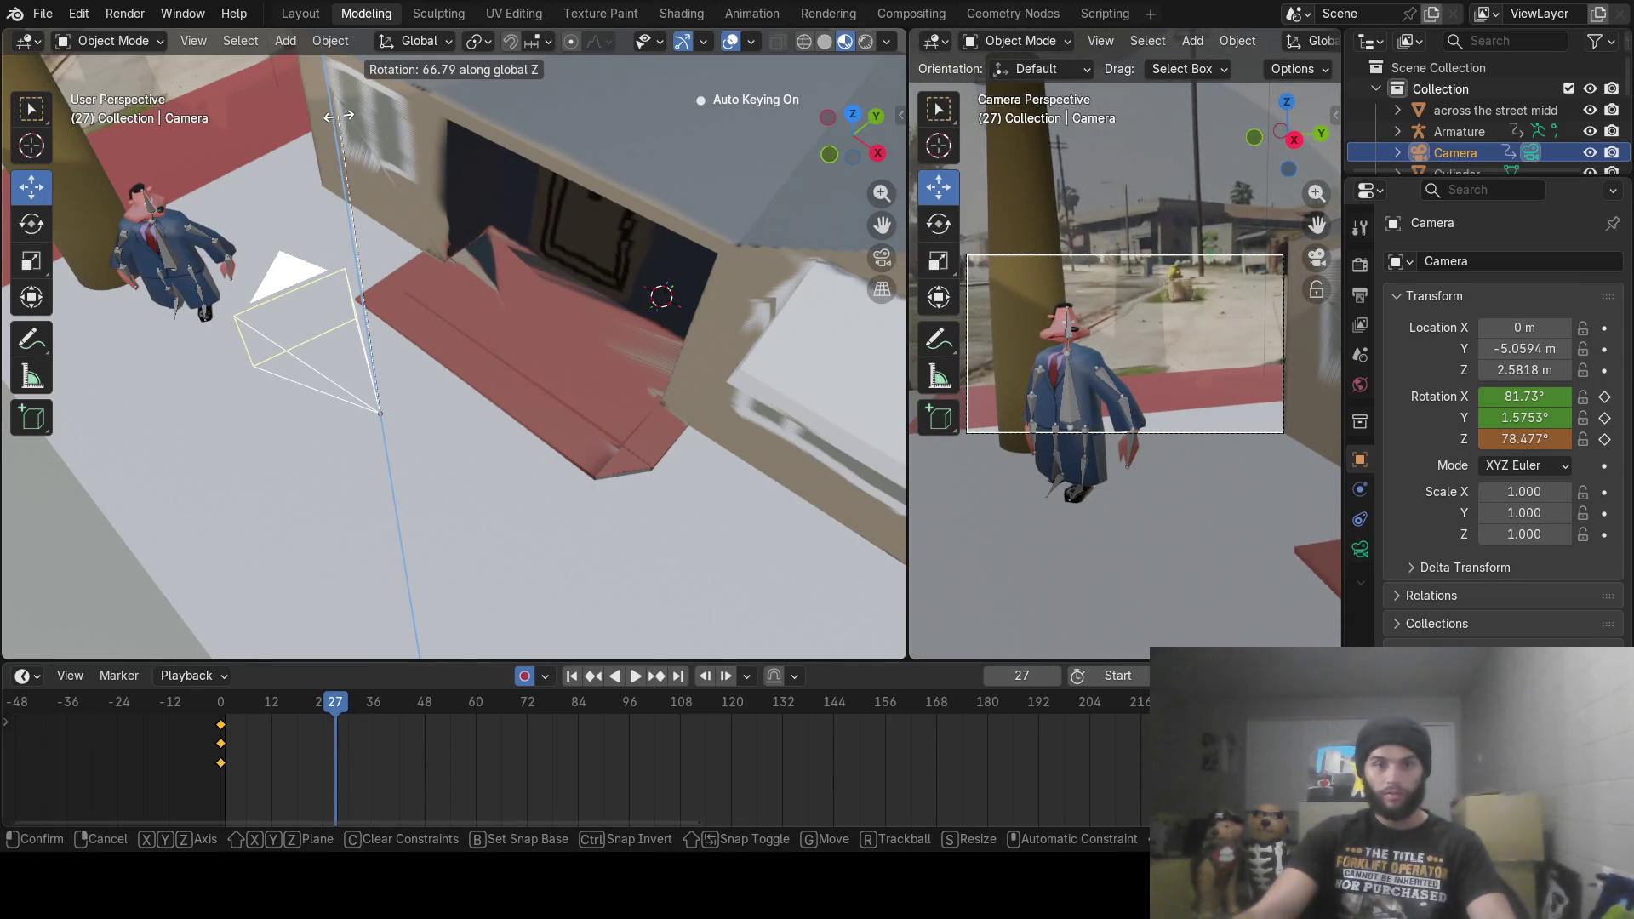
pyautogui.press('Escape')
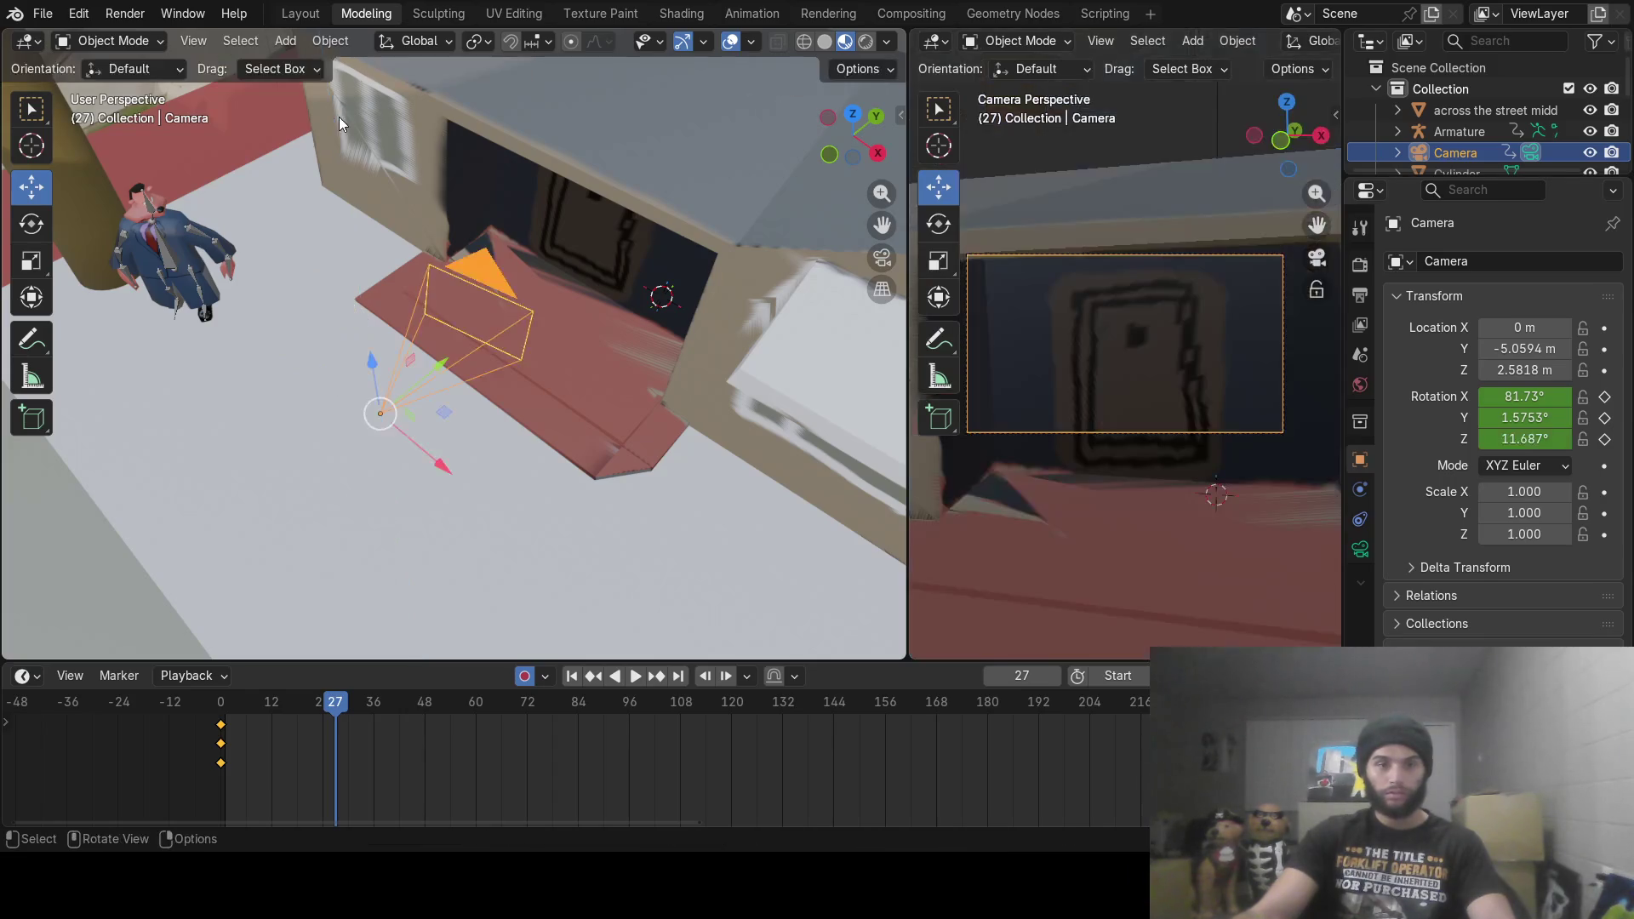
pyautogui.moveTo(335, 704); pyautogui.dragTo(275, 717)
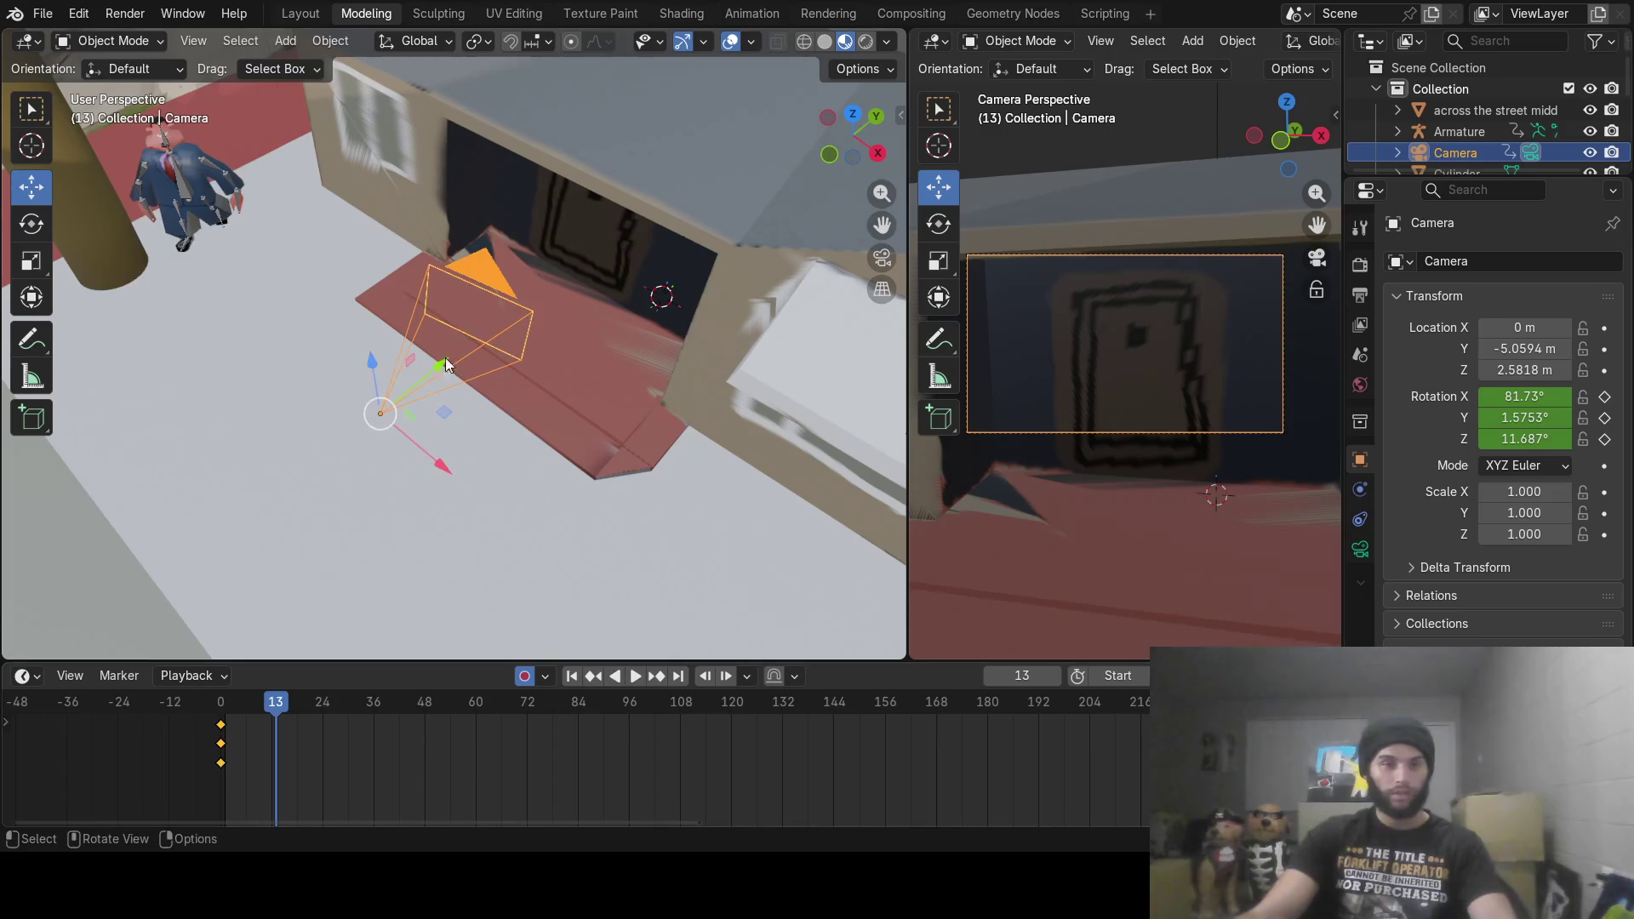
pyautogui.press('r')
pyautogui.press('z')
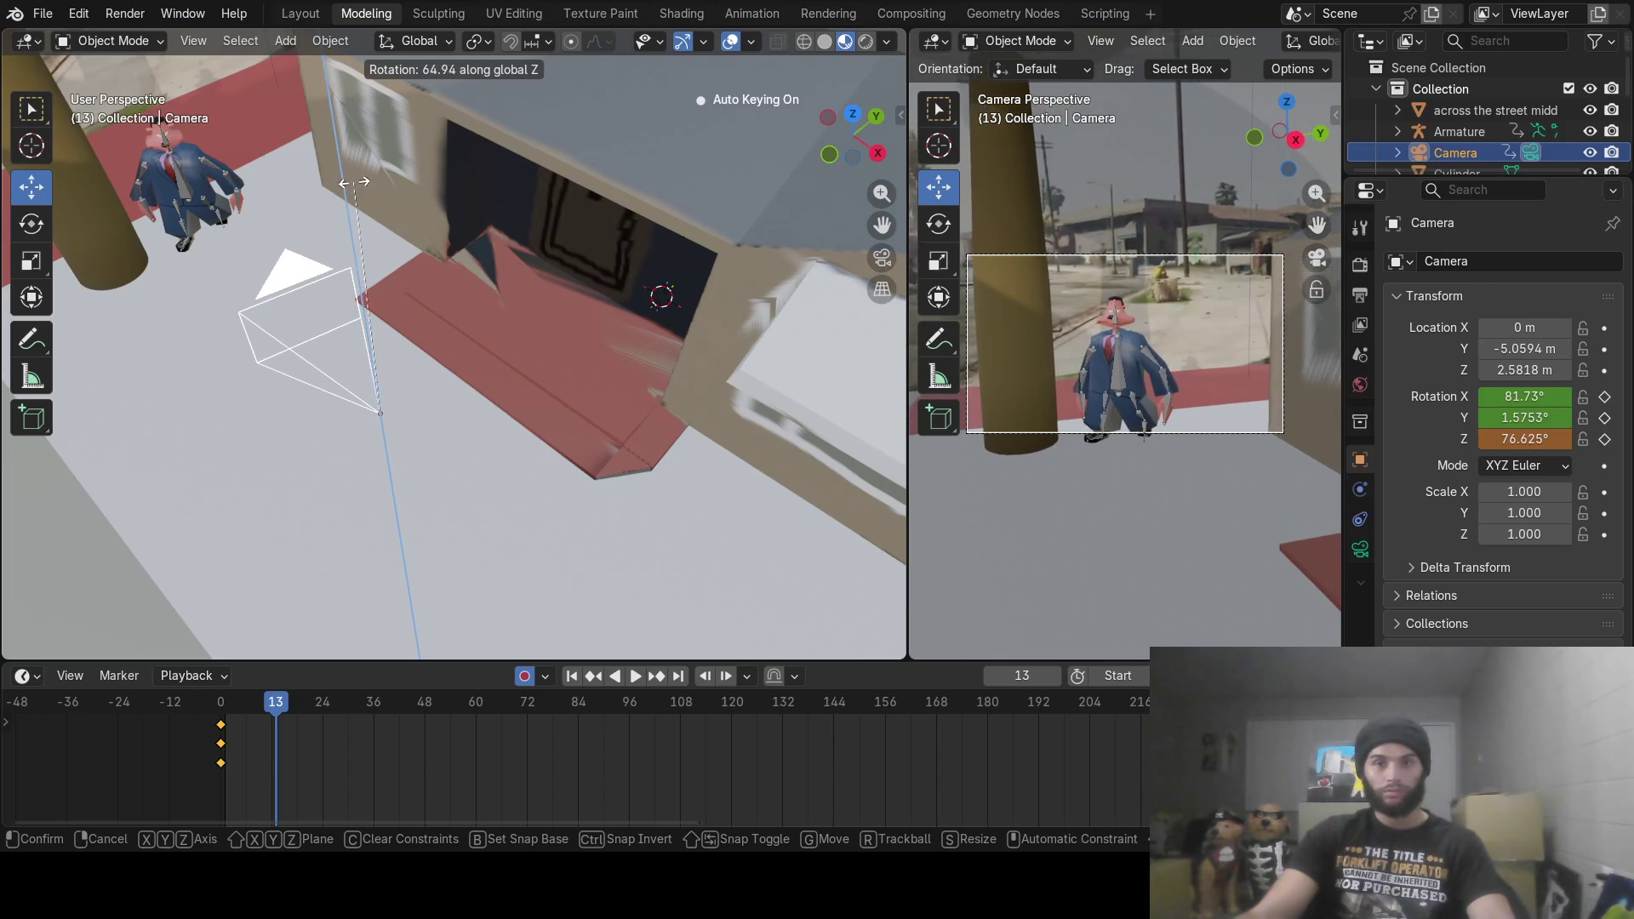
pyautogui.click(342, 235)
pyautogui.press('space')
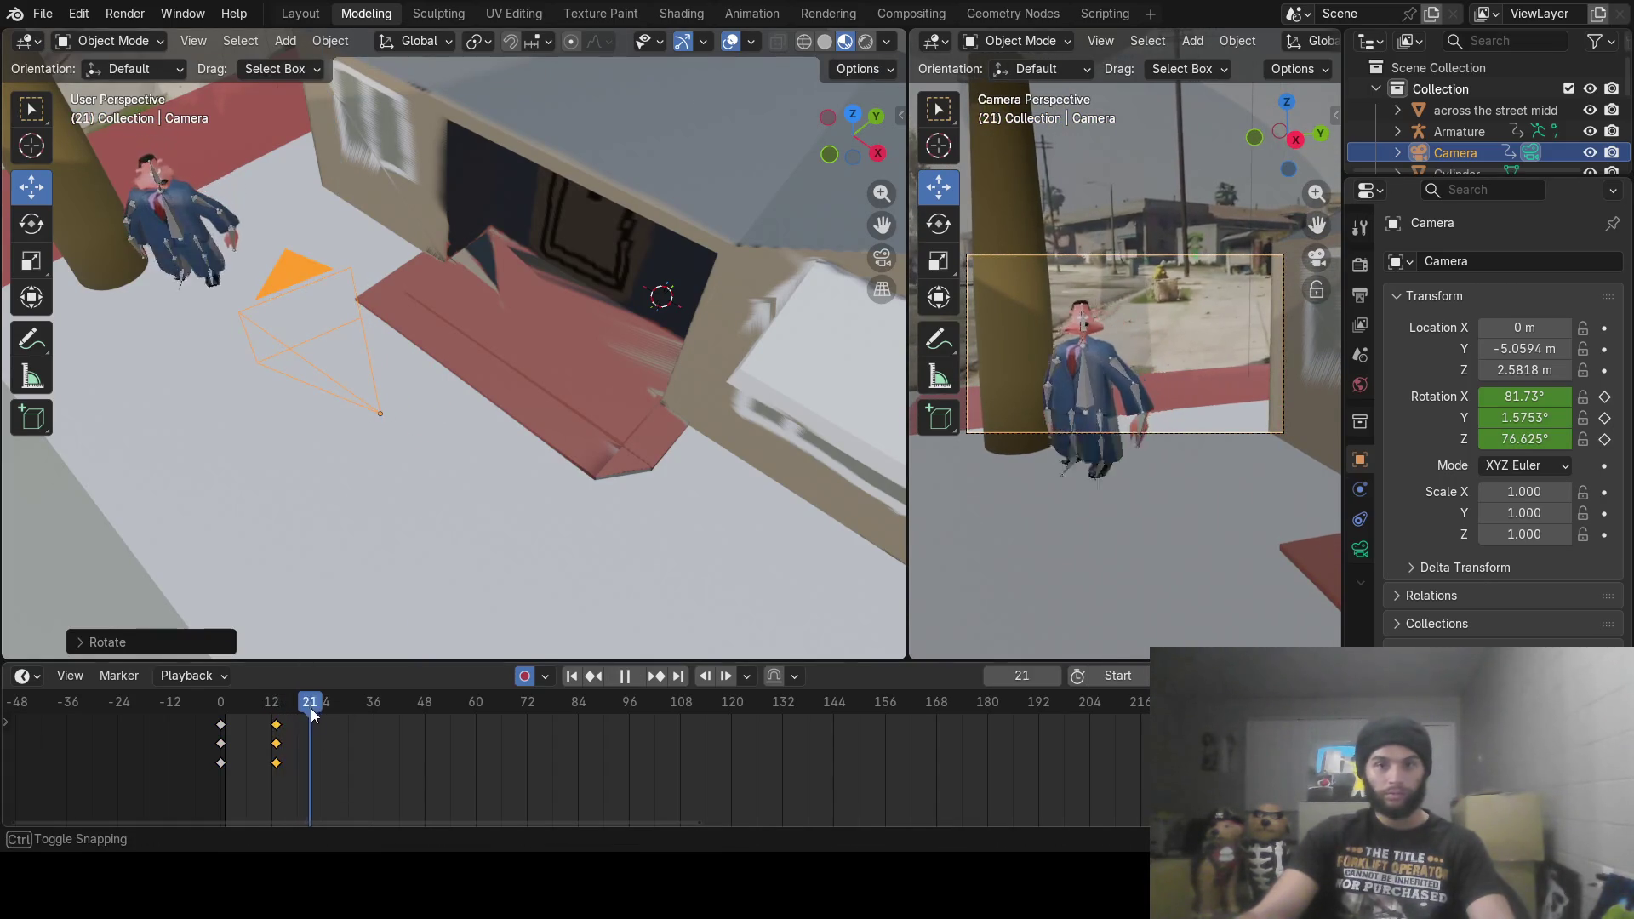
pyautogui.moveTo(324, 712); pyautogui.dragTo(577, 712)
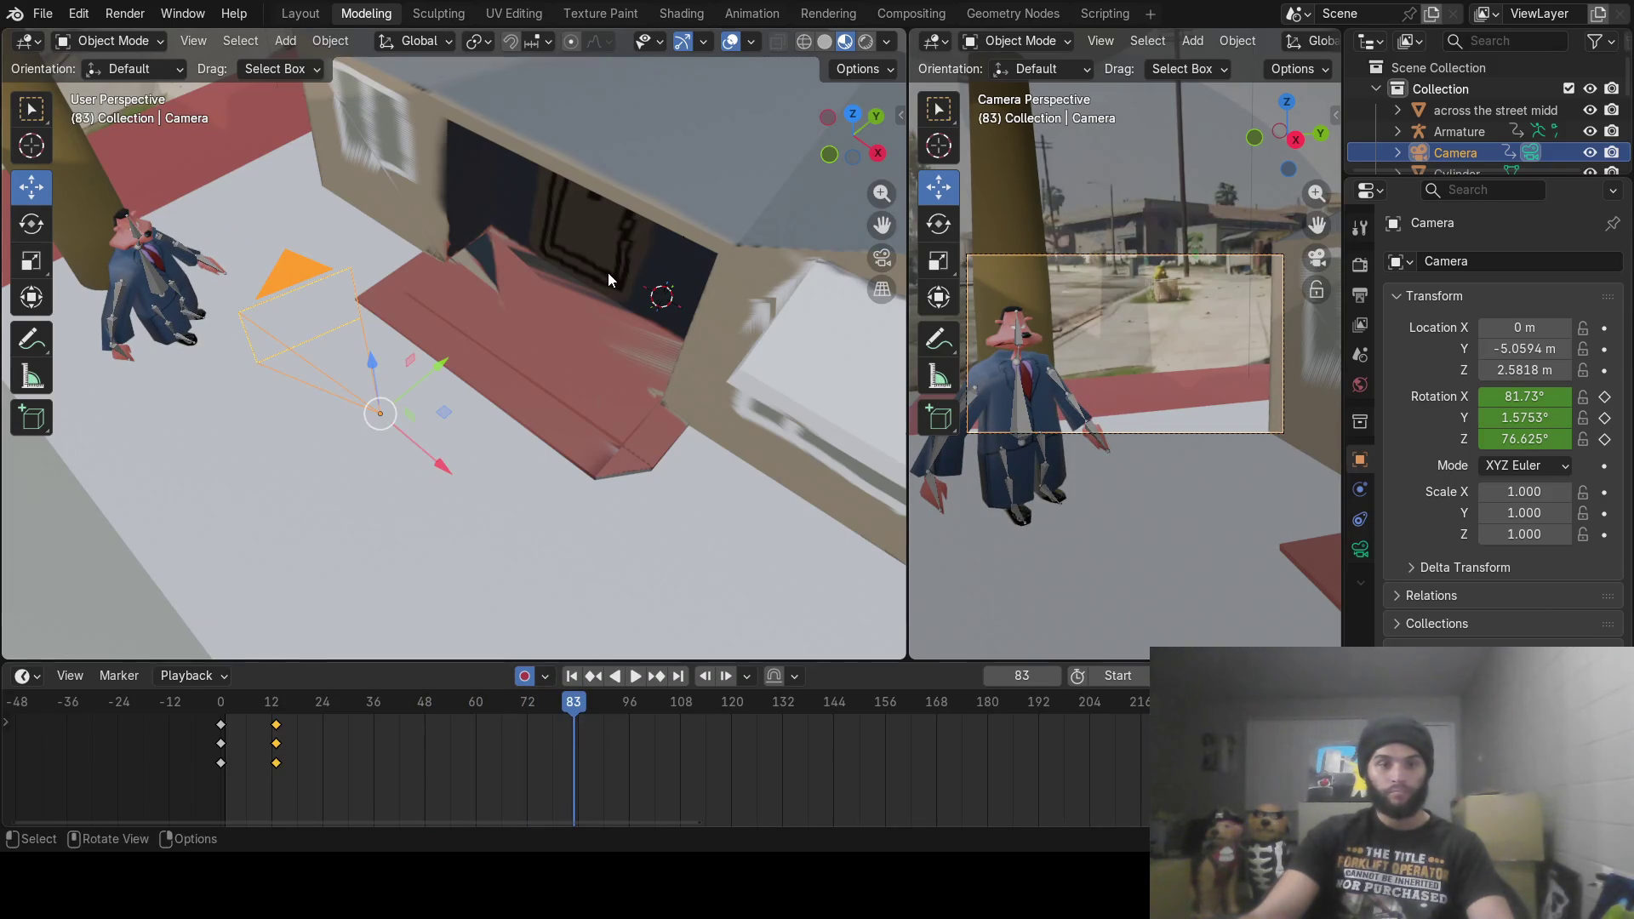
# Step: Key an adjusted camera angle at frame 83, review the pan, and step to frame 84
pyautogui.press('r')
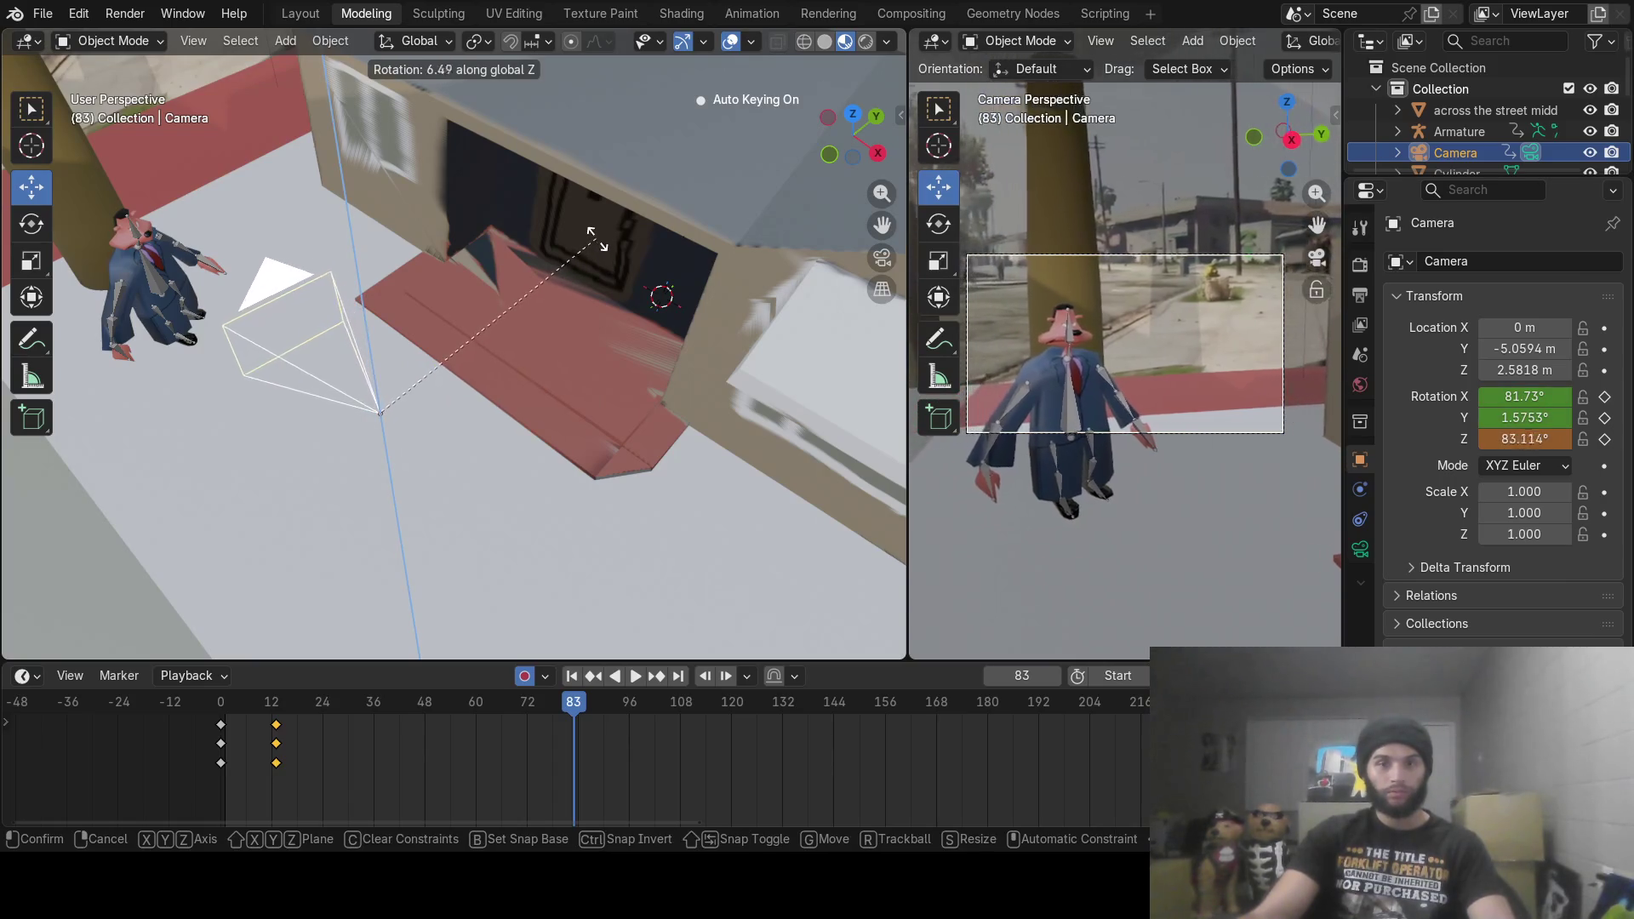
pyautogui.click(593, 232)
pyautogui.moveTo(592, 227)
pyautogui.mouseDown(button='middle')
pyautogui.moveTo(565, 268)
pyautogui.moveTo(667, 175)
pyautogui.mouseUp(button='middle')
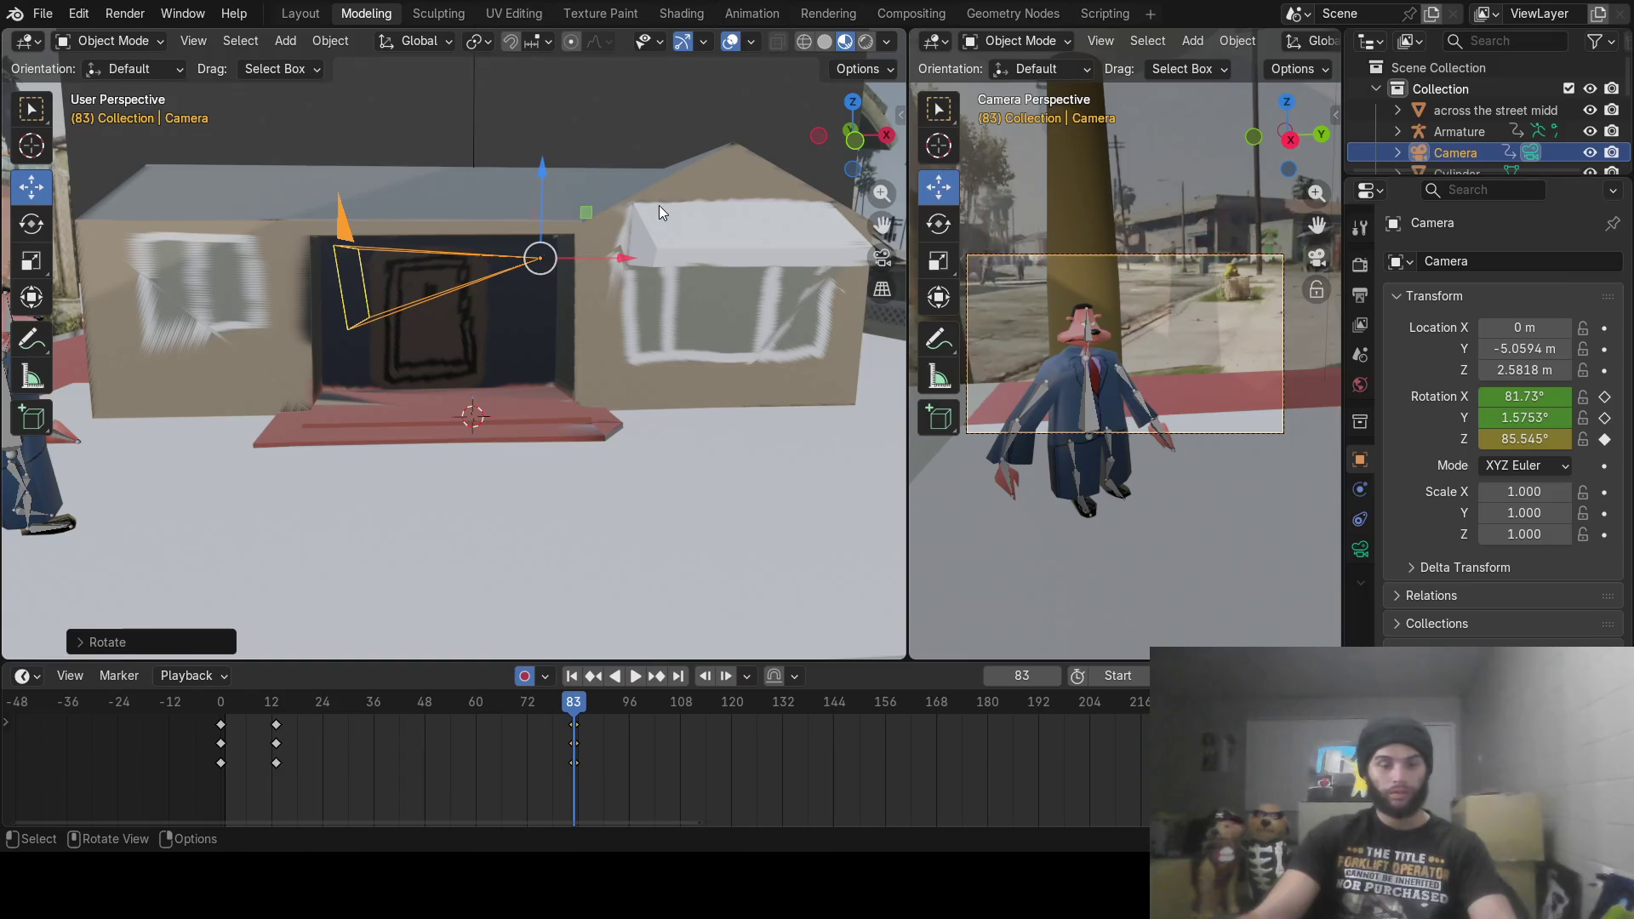
pyautogui.press('r')
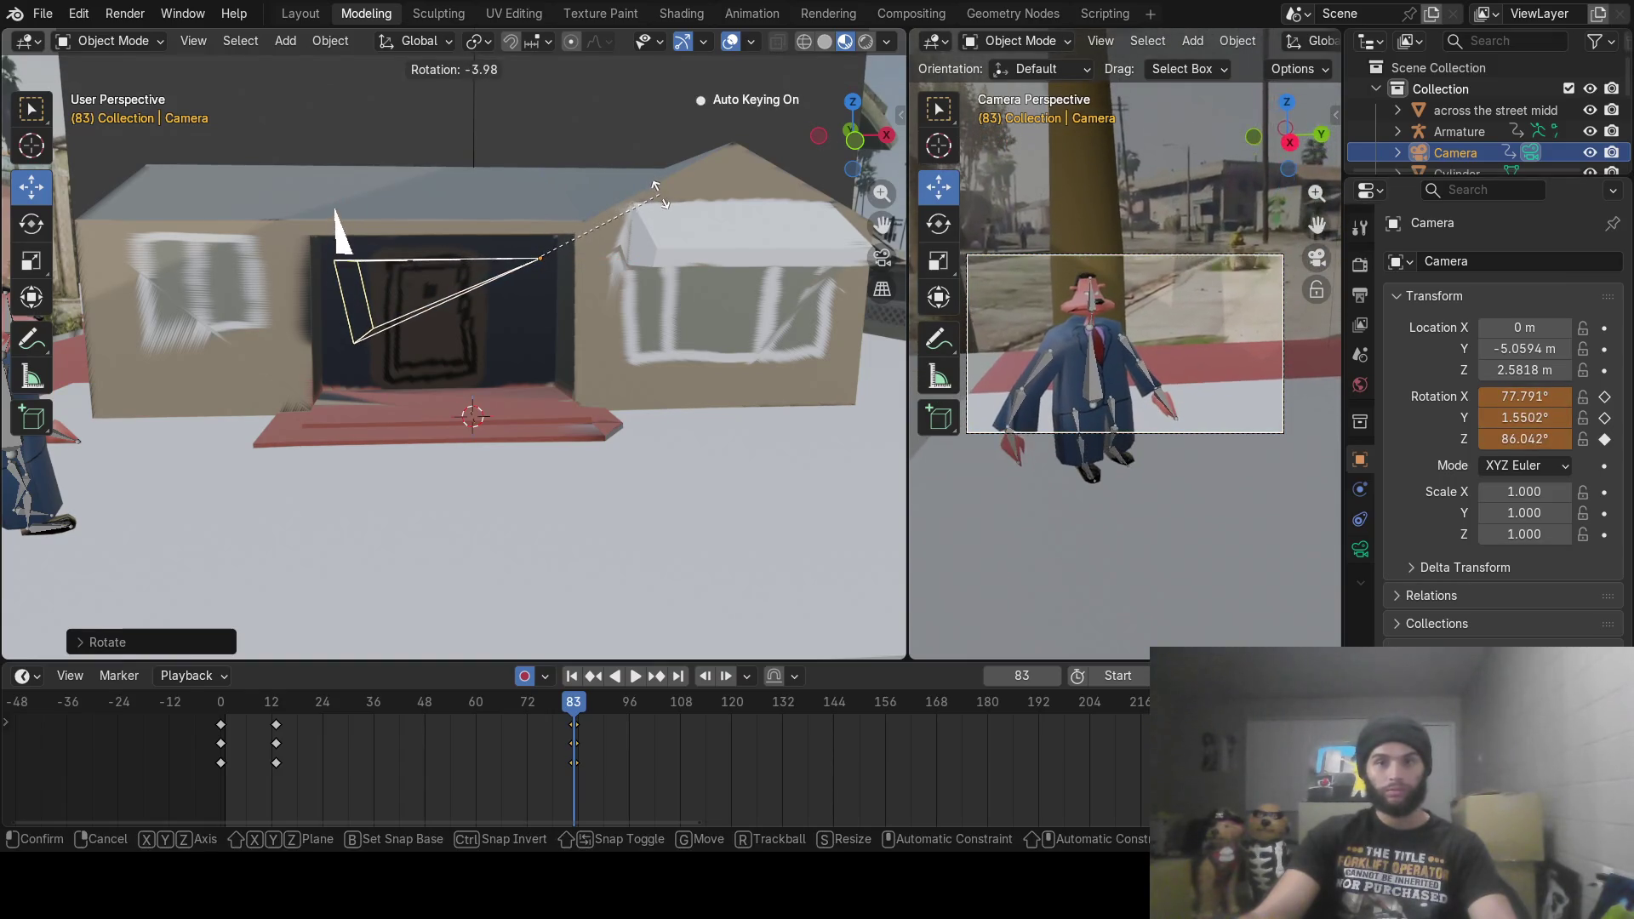
pyautogui.click(651, 191)
pyautogui.moveTo(557, 715)
pyautogui.mouseDown()
pyautogui.moveTo(223, 740)
pyautogui.moveTo(421, 767)
pyautogui.moveTo(161, 770)
pyautogui.moveTo(349, 768)
pyautogui.moveTo(616, 808)
pyautogui.mouseUp()
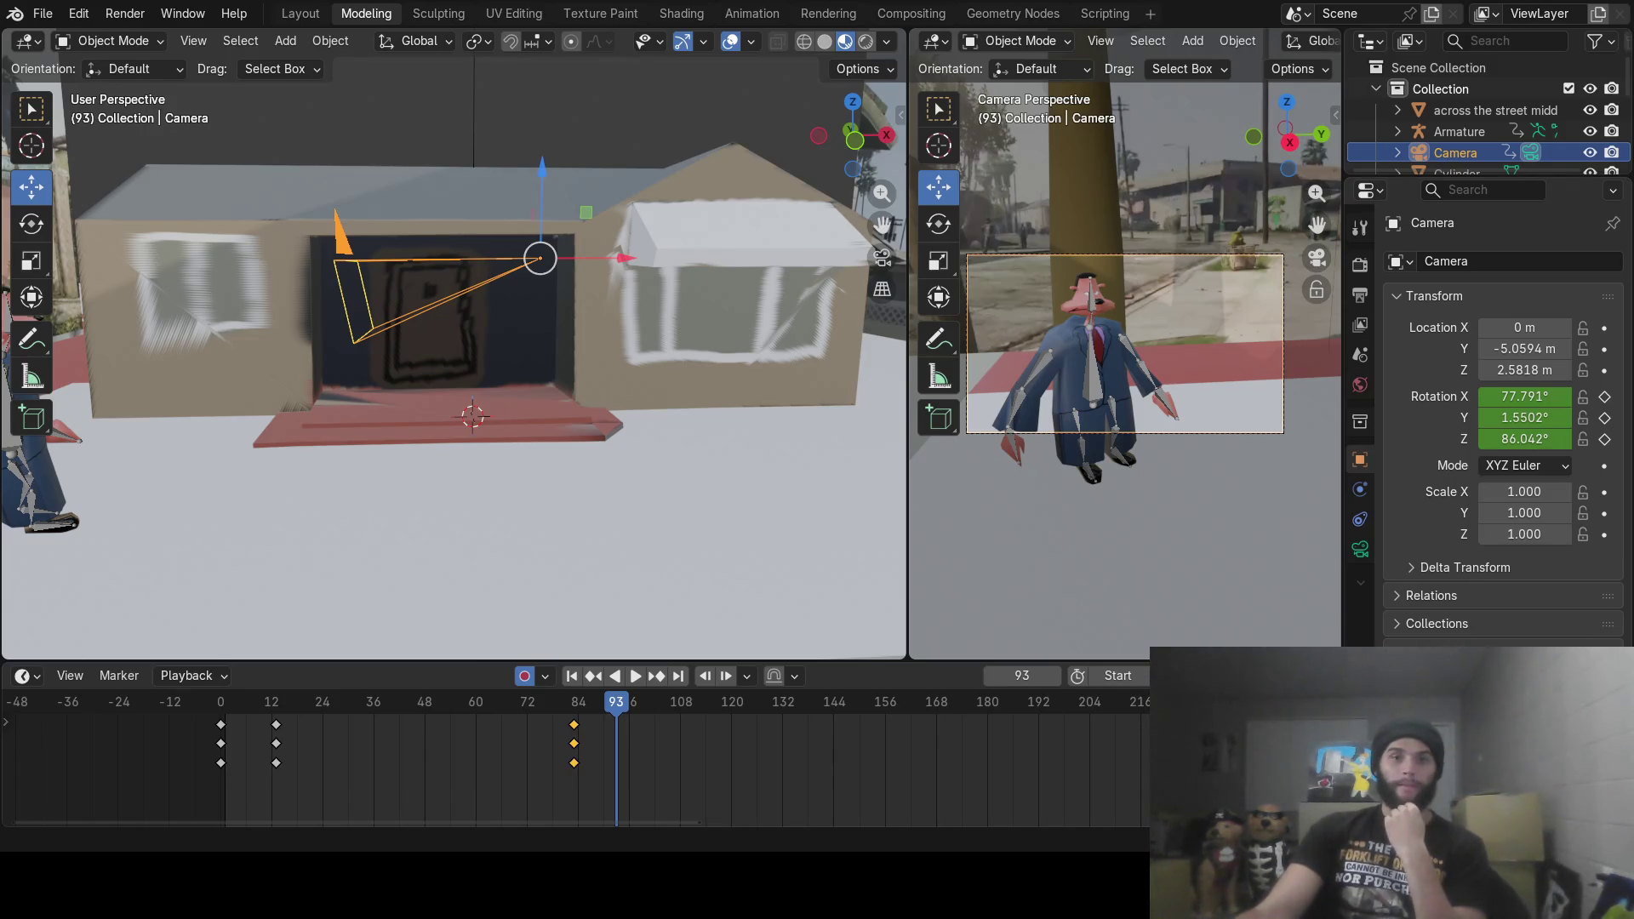
pyautogui.moveTo(611, 711)
pyautogui.mouseDown()
pyautogui.moveTo(458, 727)
pyautogui.moveTo(574, 715)
pyautogui.mouseUp()
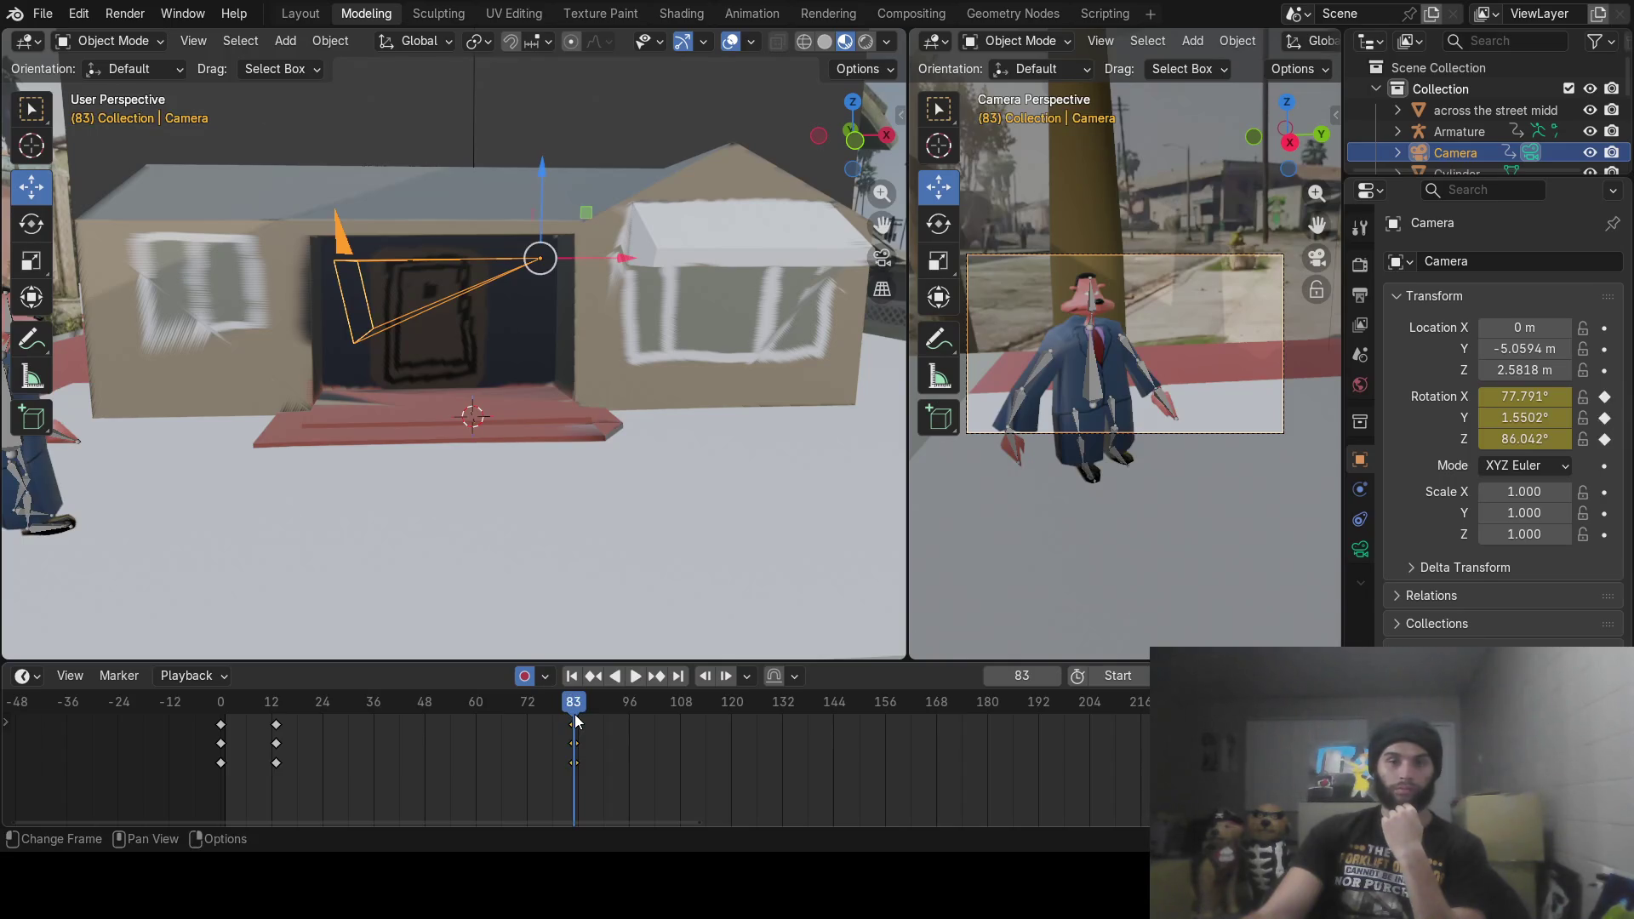
pyautogui.click(1055, 681)
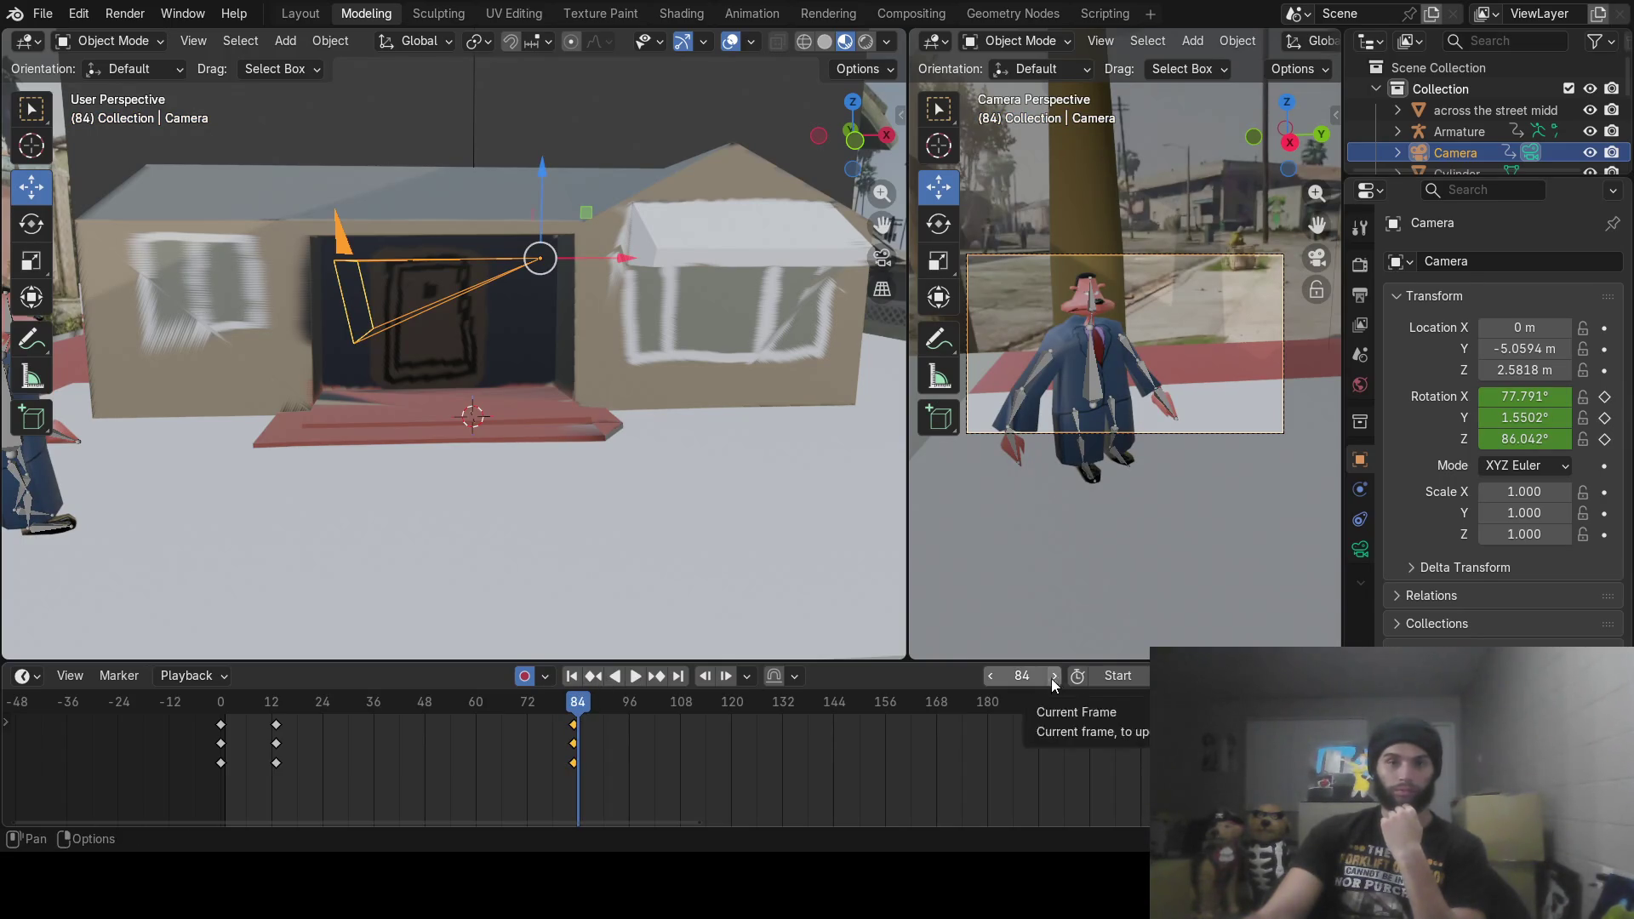
# Step: At frame 84, move the camera to X -4.653 m, turn it to -102.68°, and set Y -4.5707 m
pyautogui.moveTo(375, 439)
pyautogui.mouseDown(button='middle')
pyautogui.moveTo(366, 487)
pyautogui.moveTo(508, 430)
pyautogui.mouseUp(button='middle')
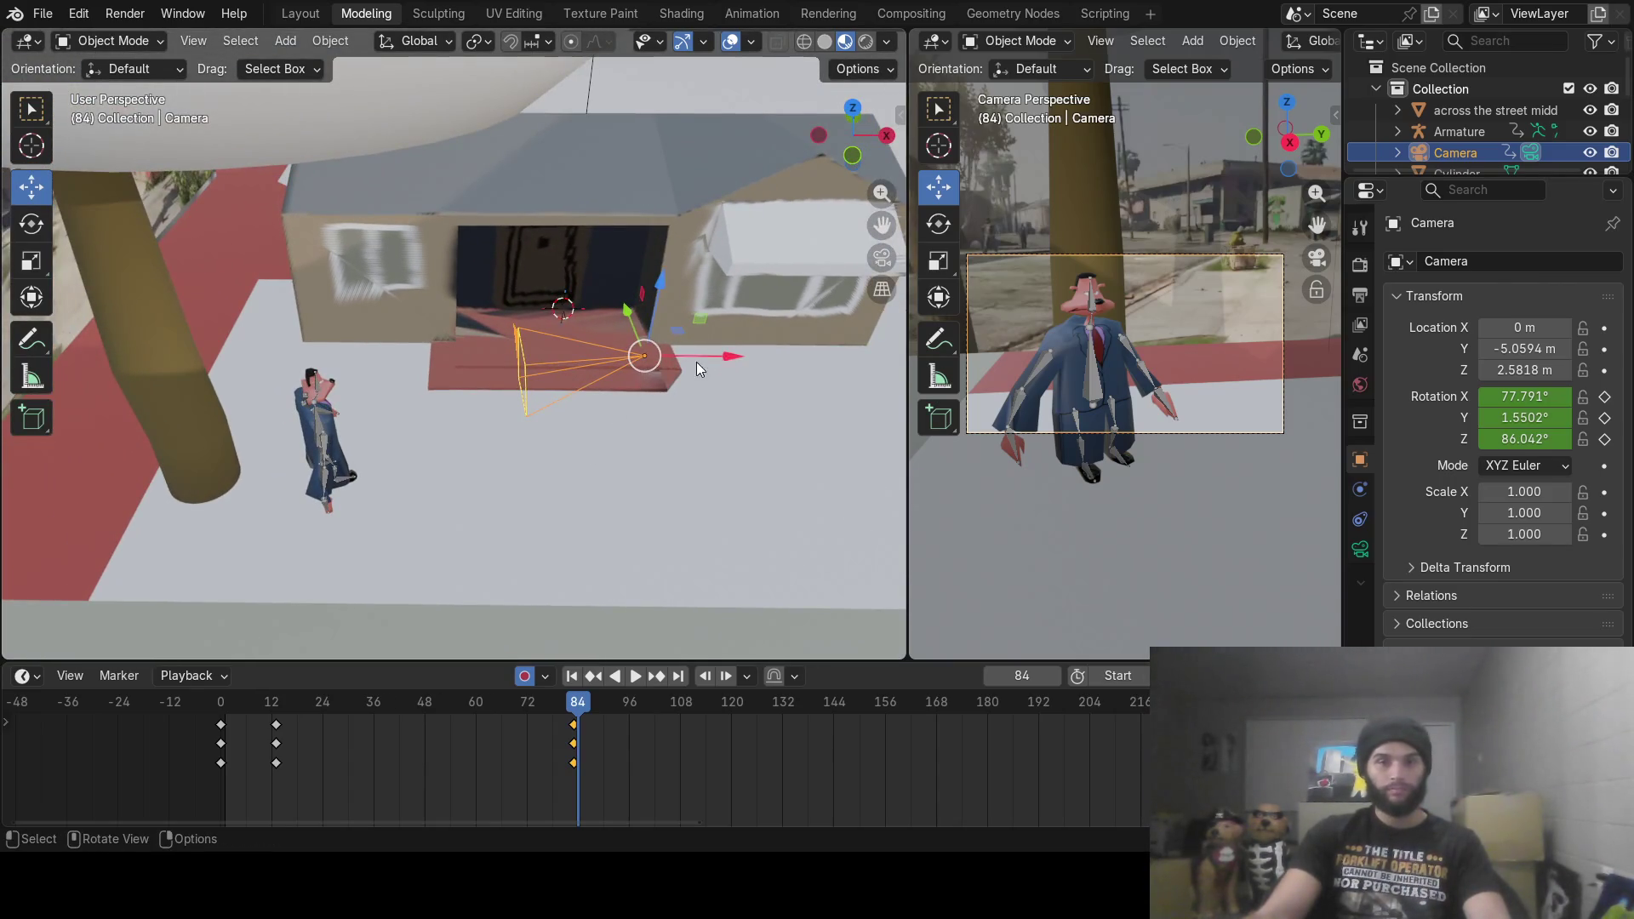
pyautogui.moveTo(727, 352); pyautogui.dragTo(319, 356)
pyautogui.press('r')
pyautogui.press('z')
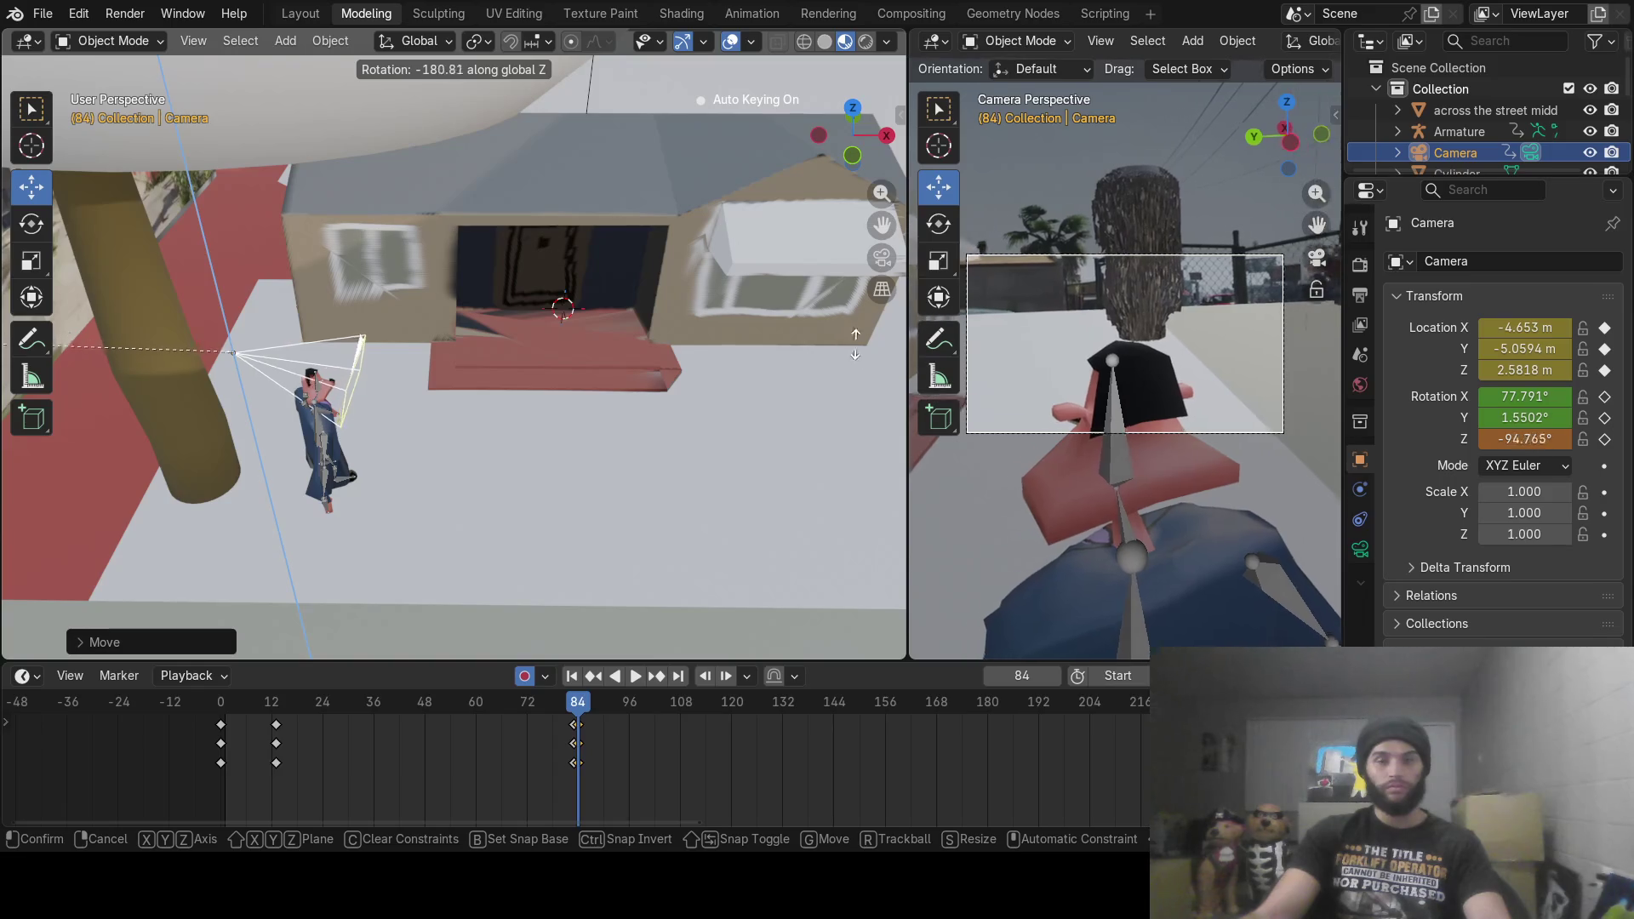
pyautogui.click(1222, 371)
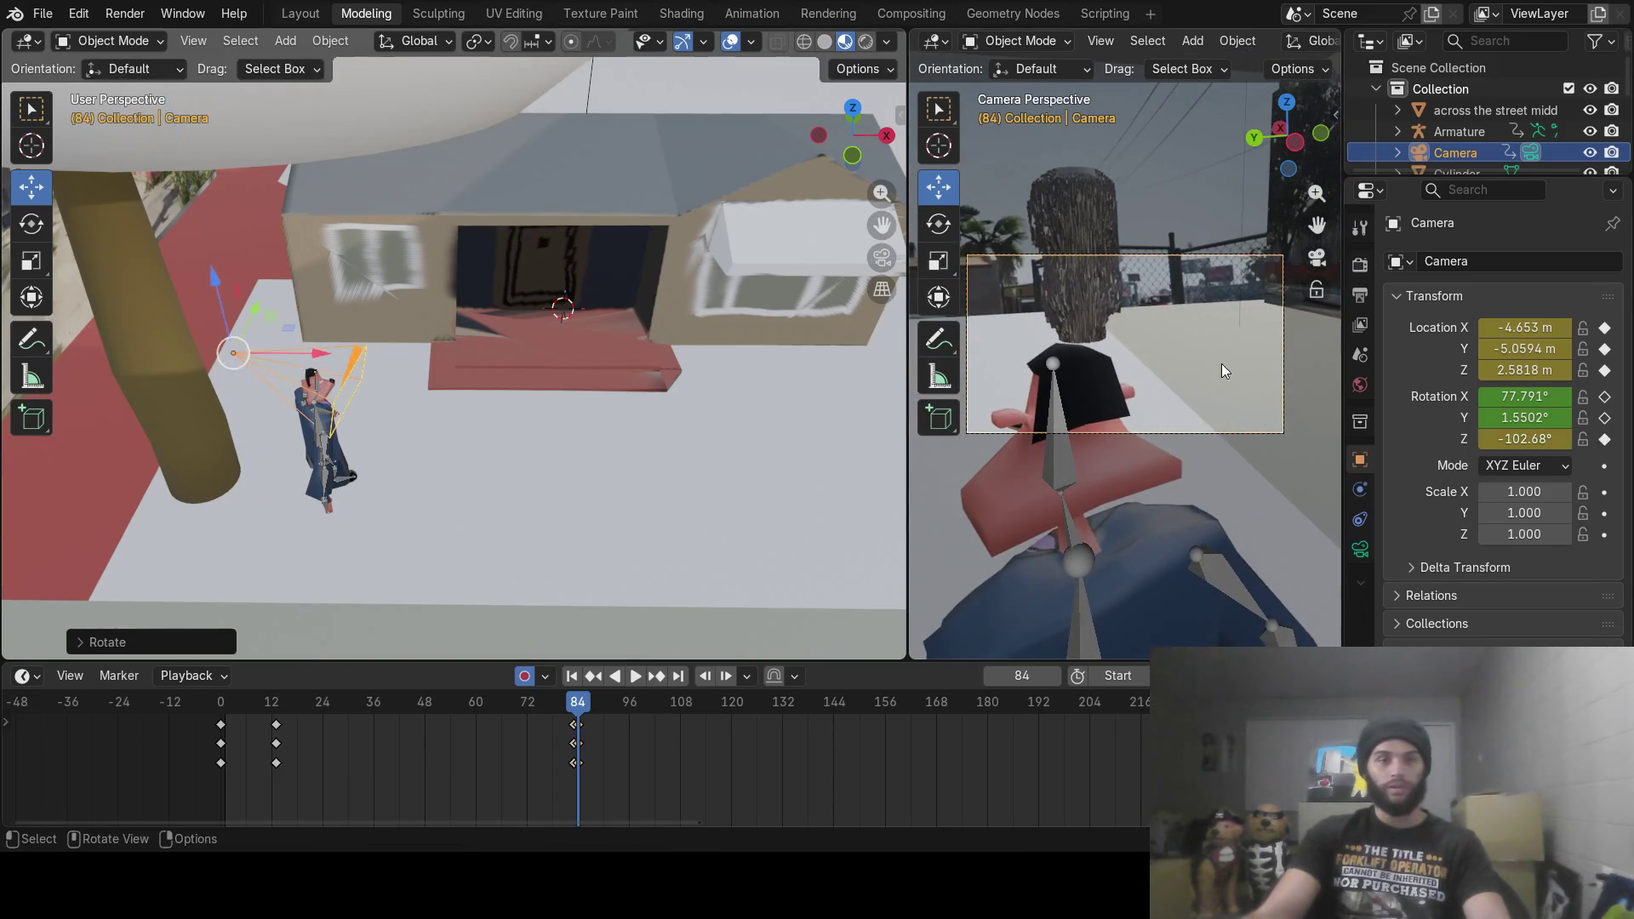
pyautogui.moveTo(642, 425)
pyautogui.mouseDown(button='middle')
pyautogui.moveTo(504, 488)
pyautogui.moveTo(366, 407)
pyautogui.mouseUp(button='middle')
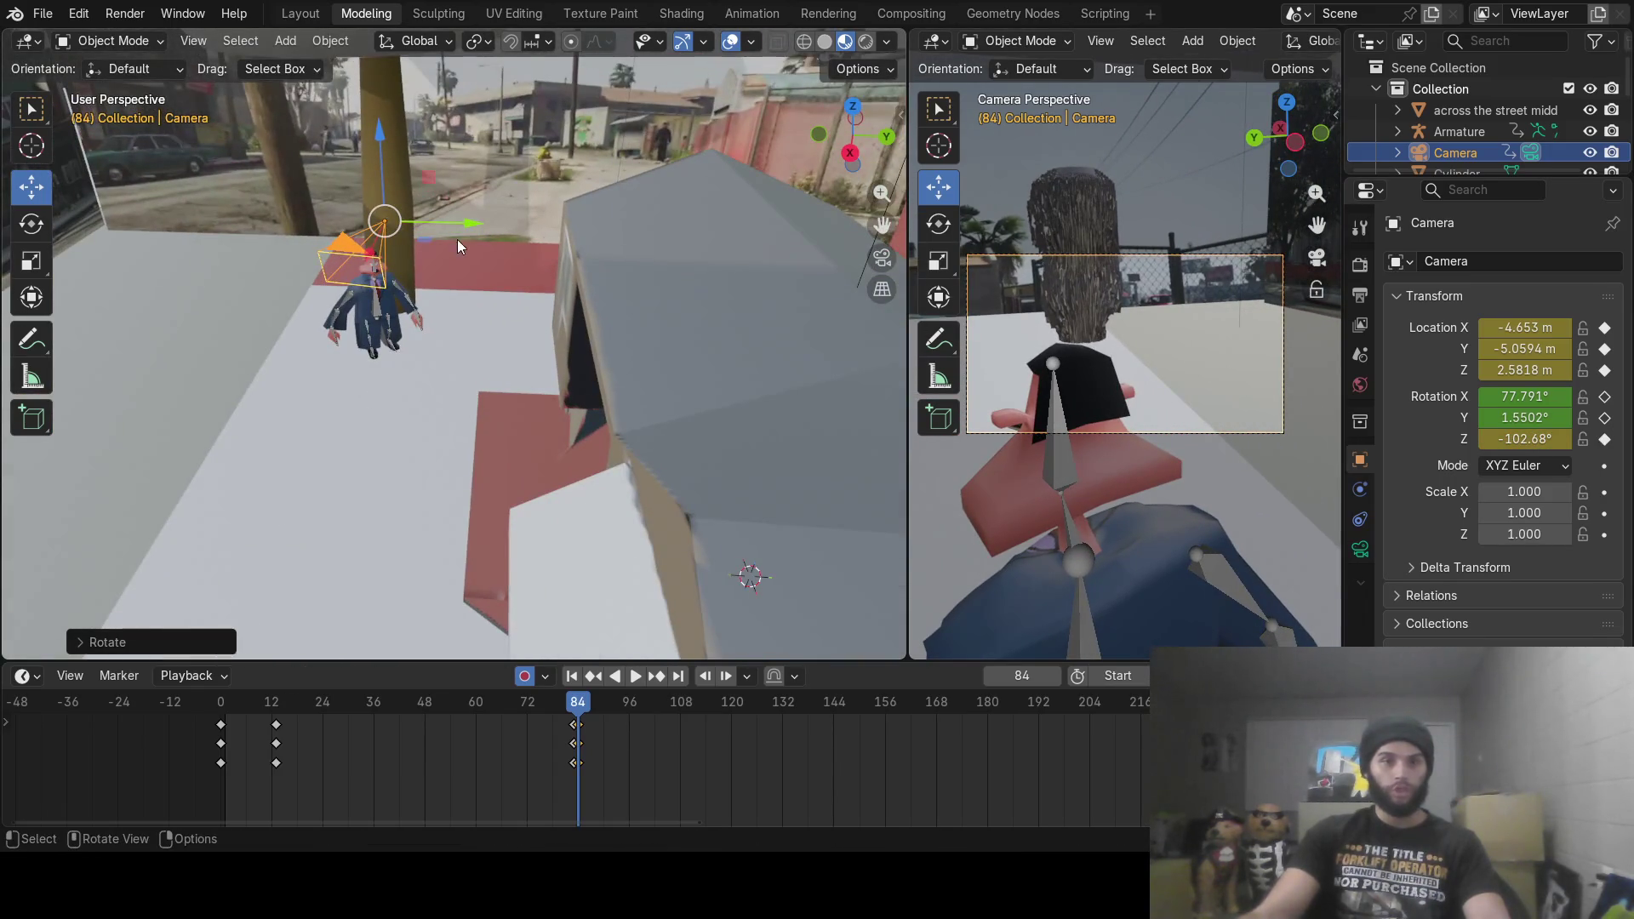
pyautogui.press('g')
pyautogui.press('y')
pyautogui.click(520, 247)
# Step: Refine the camera to X -5.4942 m, Z 2.2735 m, Y -3.8635 m, with a new heading
pyautogui.moveTo(521, 247)
pyautogui.mouseDown(button='middle')
pyautogui.moveTo(350, 340)
pyautogui.moveTo(361, 272)
pyautogui.moveTo(716, 427)
pyautogui.moveTo(575, 279)
pyautogui.mouseUp(button='middle')
pyautogui.moveTo(564, 273); pyautogui.dragTo(636, 292)
pyautogui.moveTo(732, 351); pyautogui.dragTo(724, 346)
pyautogui.moveTo(744, 255)
pyautogui.mouseDown()
pyautogui.moveTo(729, 303)
pyautogui.moveTo(680, 324)
pyautogui.moveTo(695, 323)
pyautogui.mouseUp()
pyautogui.moveTo(783, 402)
pyautogui.mouseDown()
pyautogui.moveTo(784, 428)
pyautogui.moveTo(776, 410)
pyautogui.mouseUp()
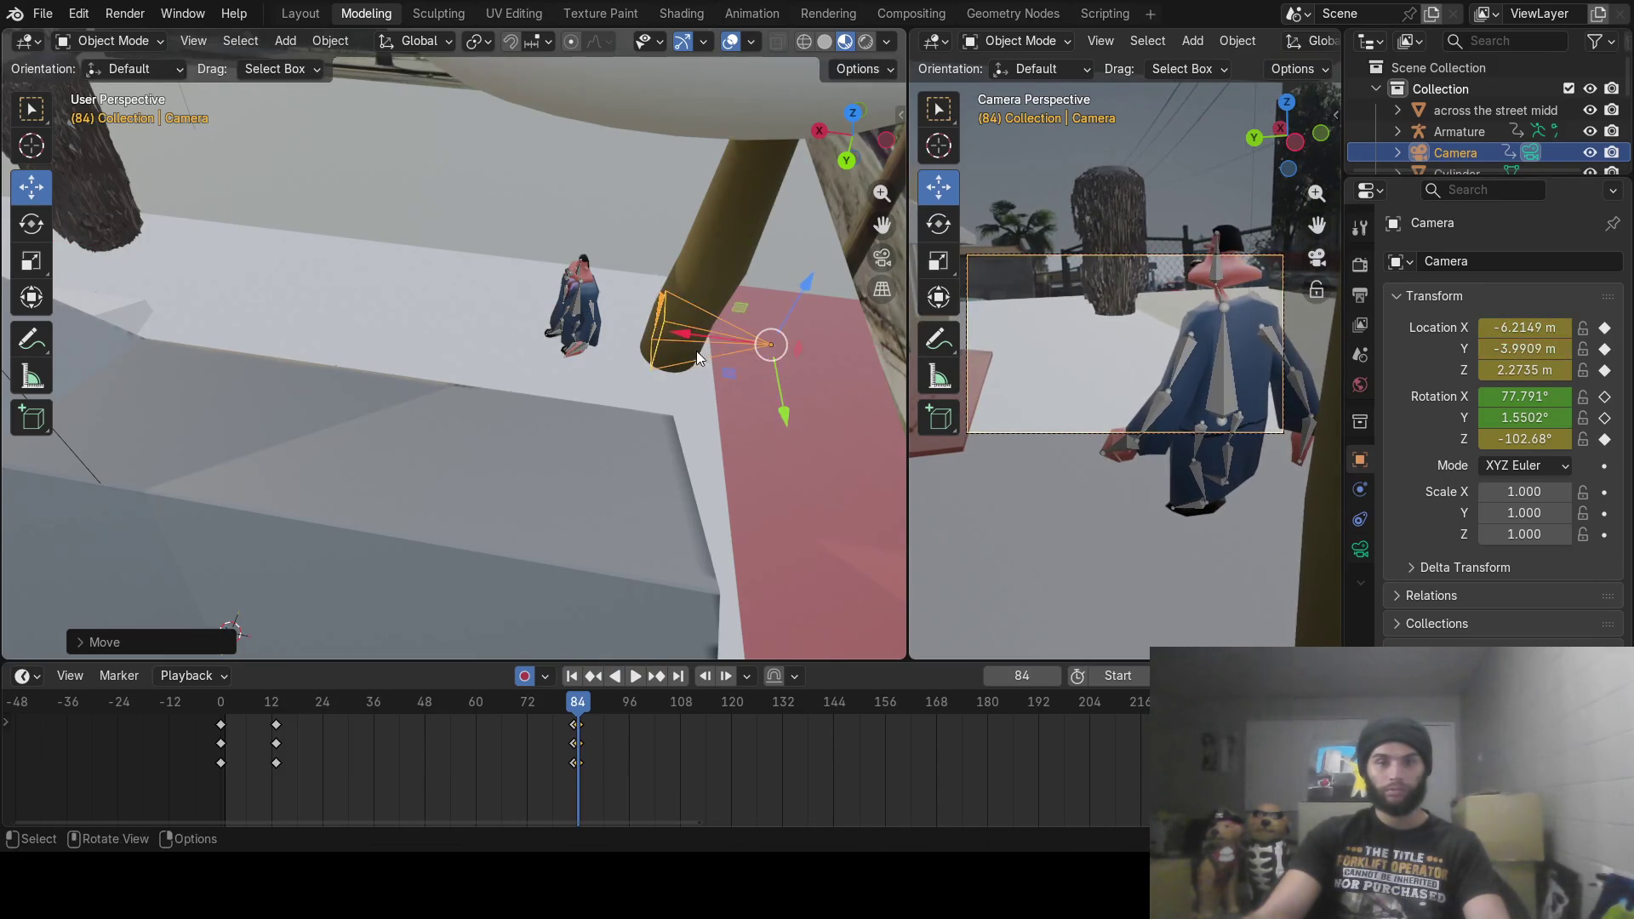
pyautogui.moveTo(681, 335)
pyautogui.mouseDown()
pyautogui.moveTo(720, 308)
pyautogui.moveTo(771, 361)
pyautogui.moveTo(774, 449)
pyautogui.mouseUp()
pyautogui.press('r')
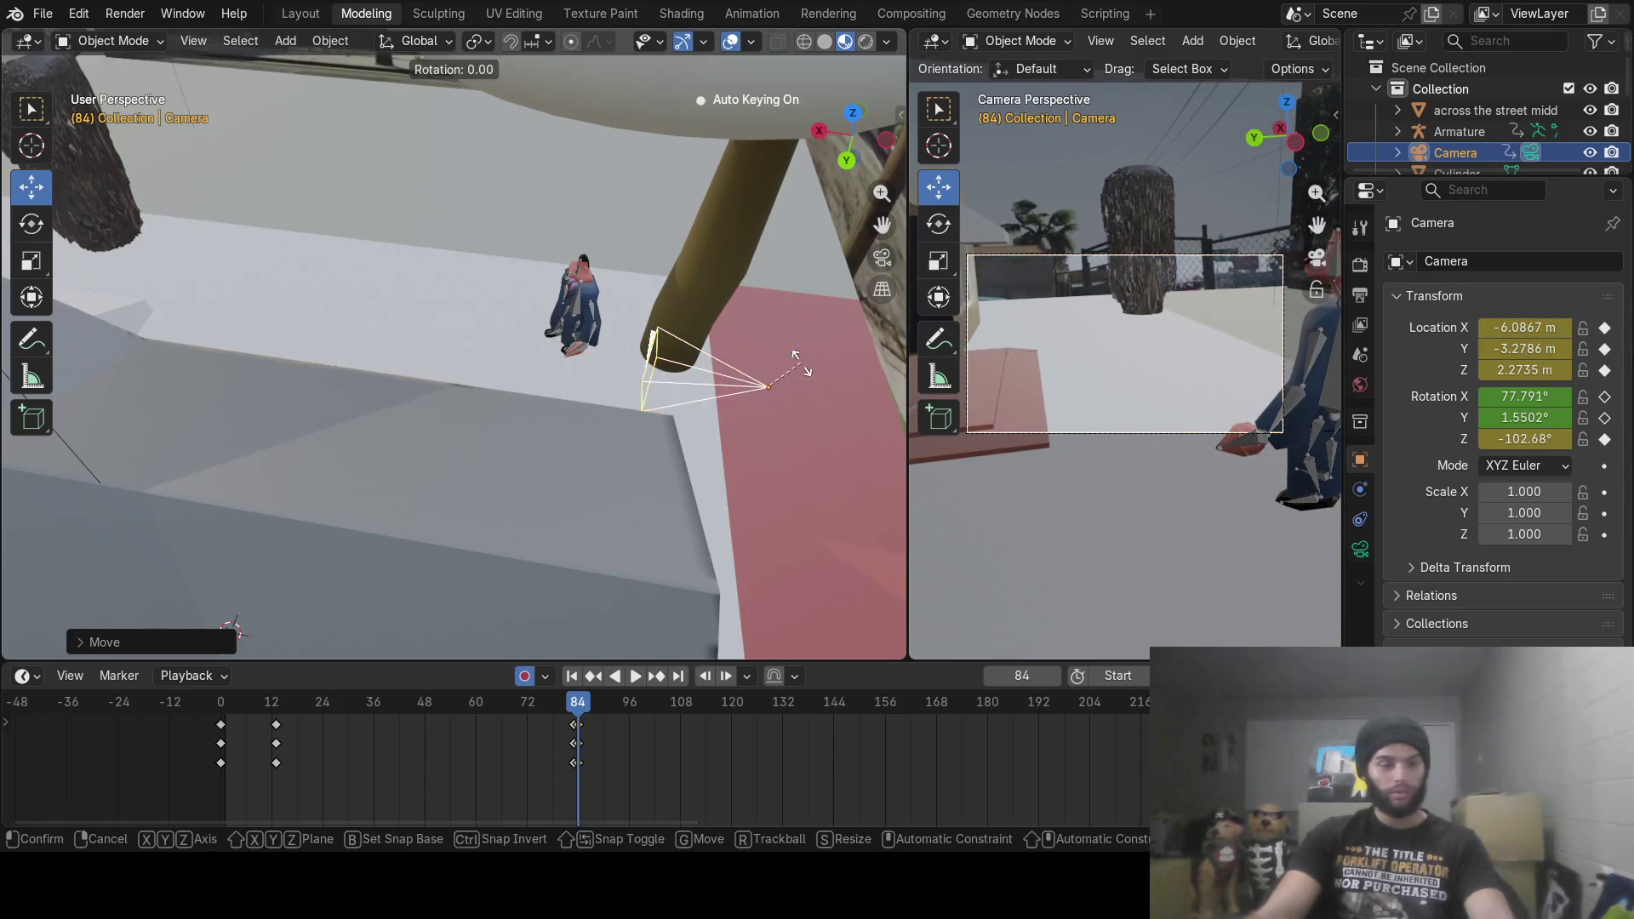
pyautogui.press('z')
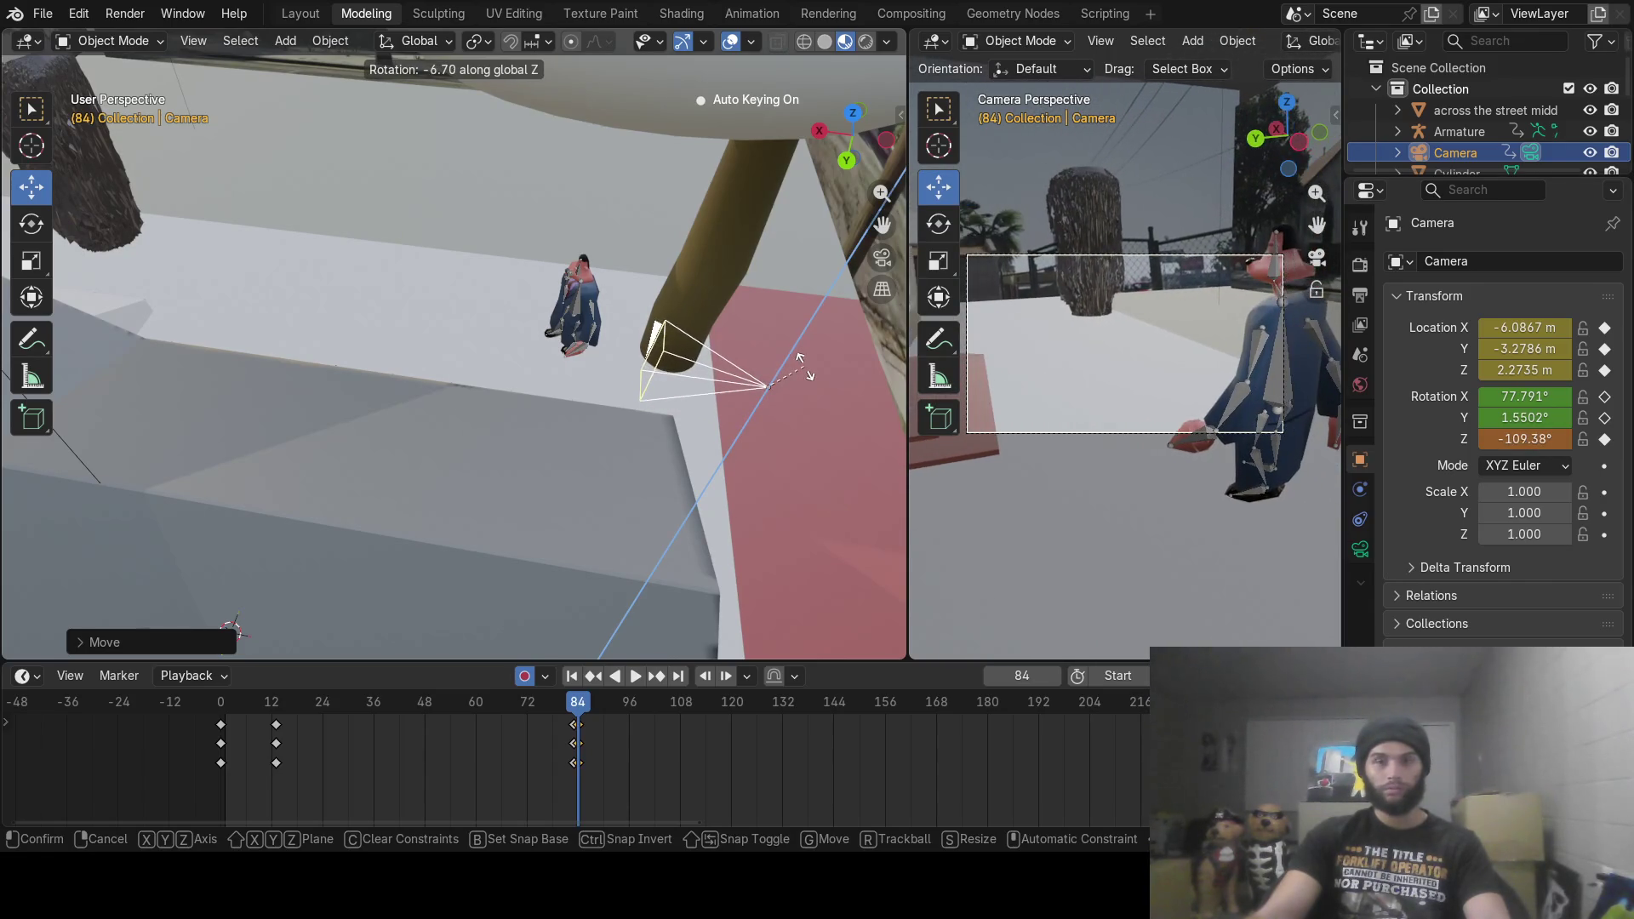
pyautogui.click(792, 380)
pyautogui.press('g')
pyautogui.press('x')
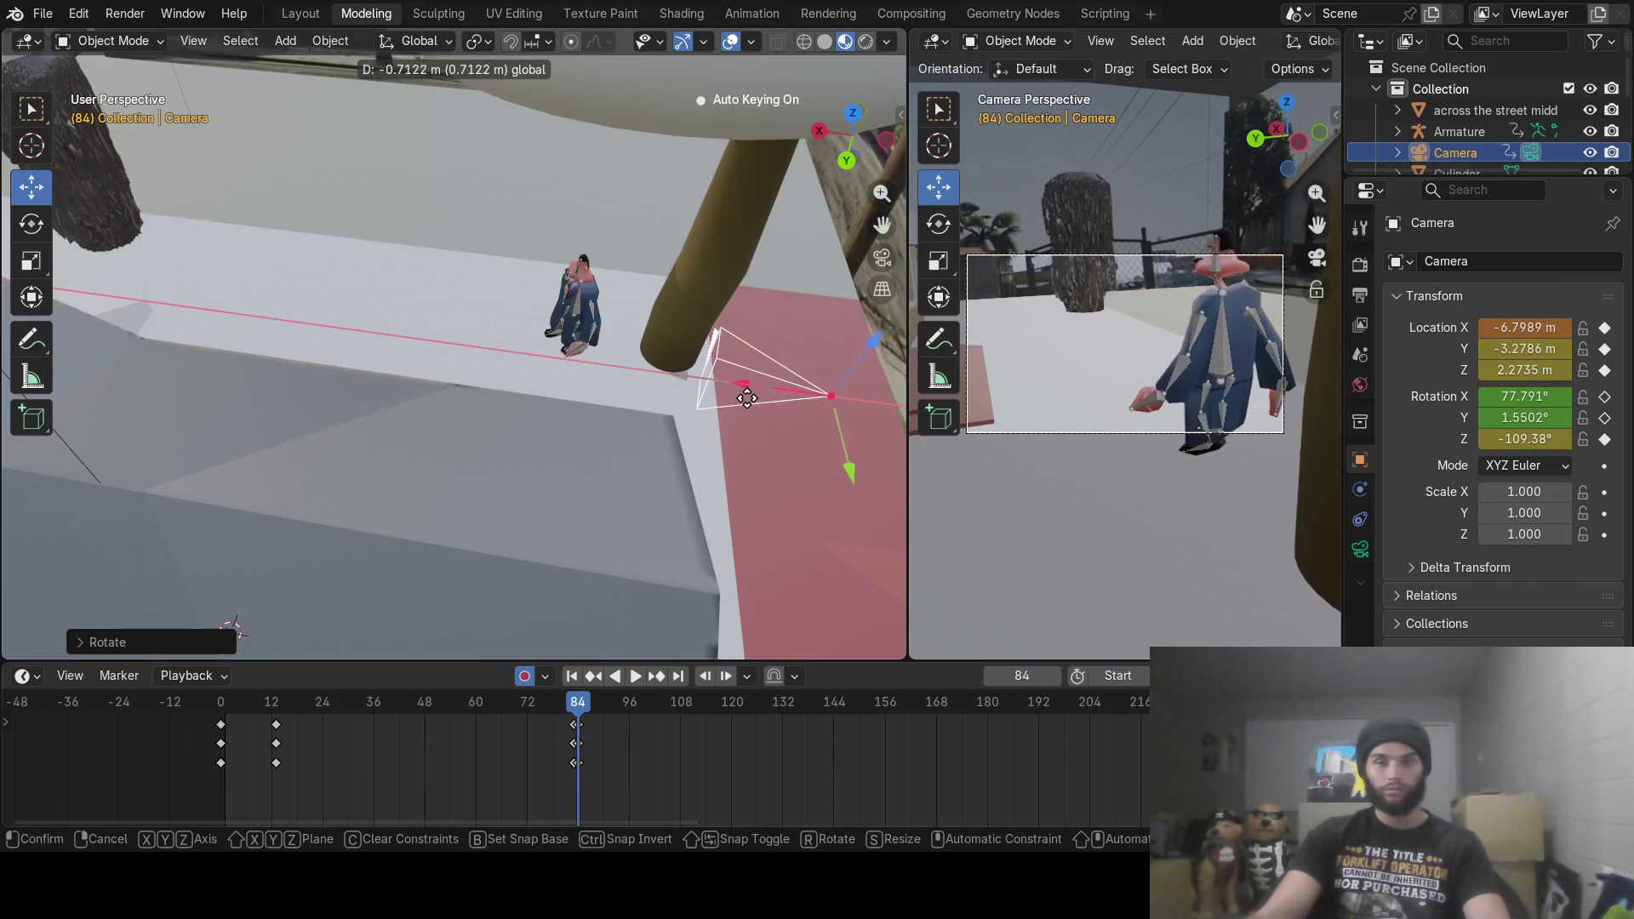
pyautogui.click(783, 351)
pyautogui.moveTo(868, 345); pyautogui.dragTo(885, 336)
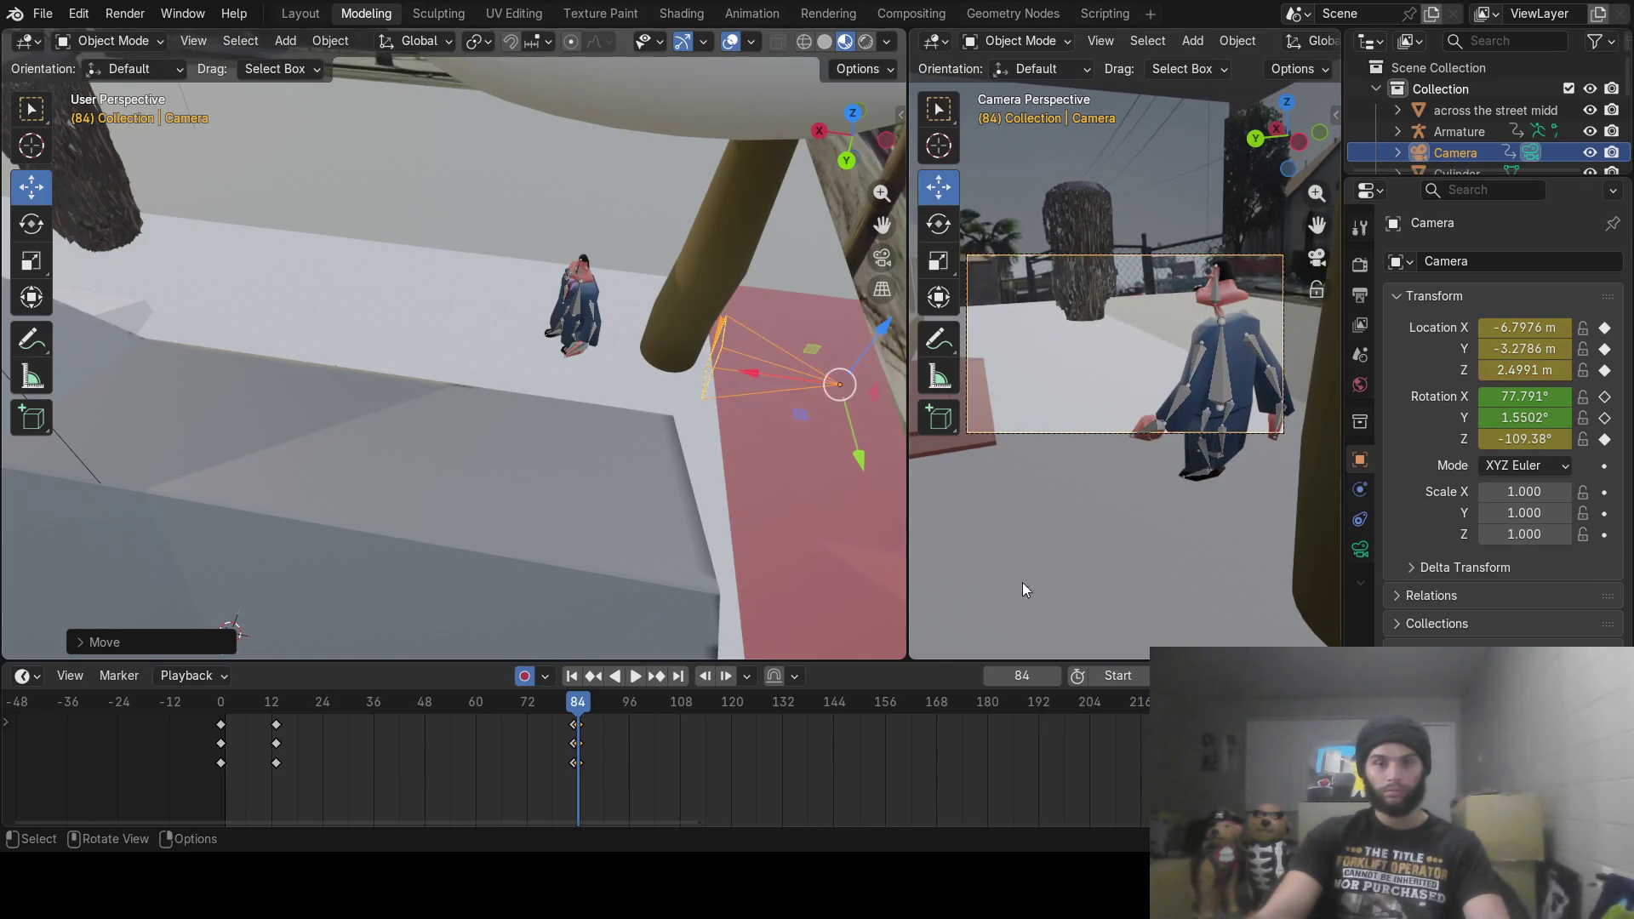
# Step: Review the shot, then undo back to the earlier keyed camera pose at frame 84
pyautogui.moveTo(620, 713); pyautogui.dragTo(529, 722)
pyautogui.moveTo(467, 713)
pyautogui.mouseDown()
pyautogui.moveTo(165, 721)
pyautogui.moveTo(586, 762)
pyautogui.mouseUp()
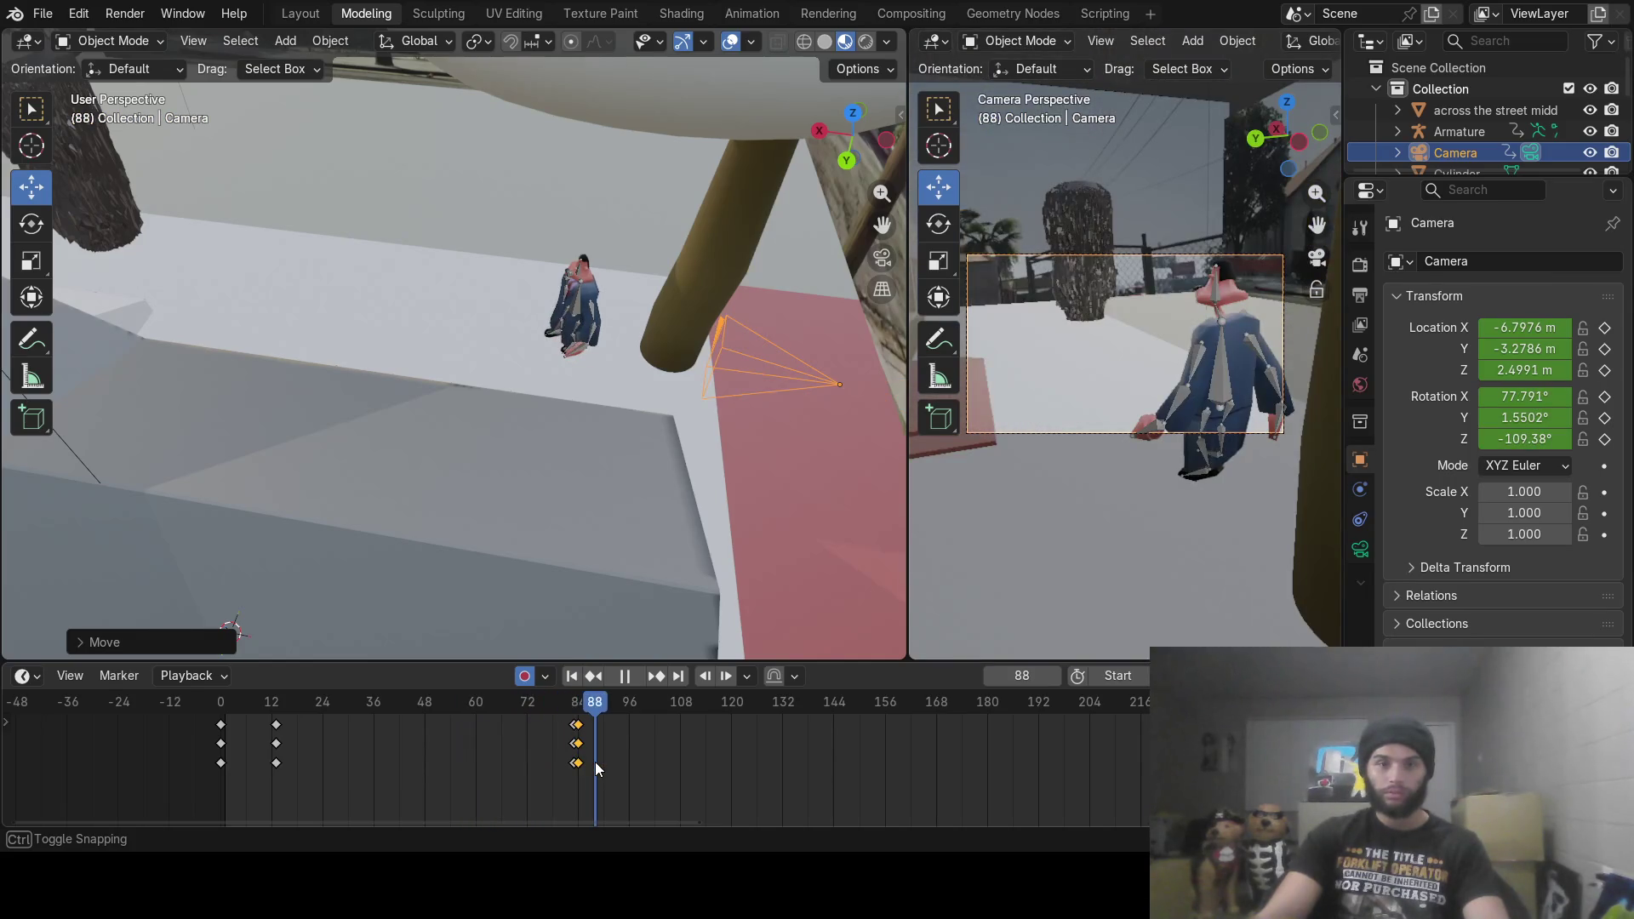
pyautogui.click(595, 763)
pyautogui.press('Left')
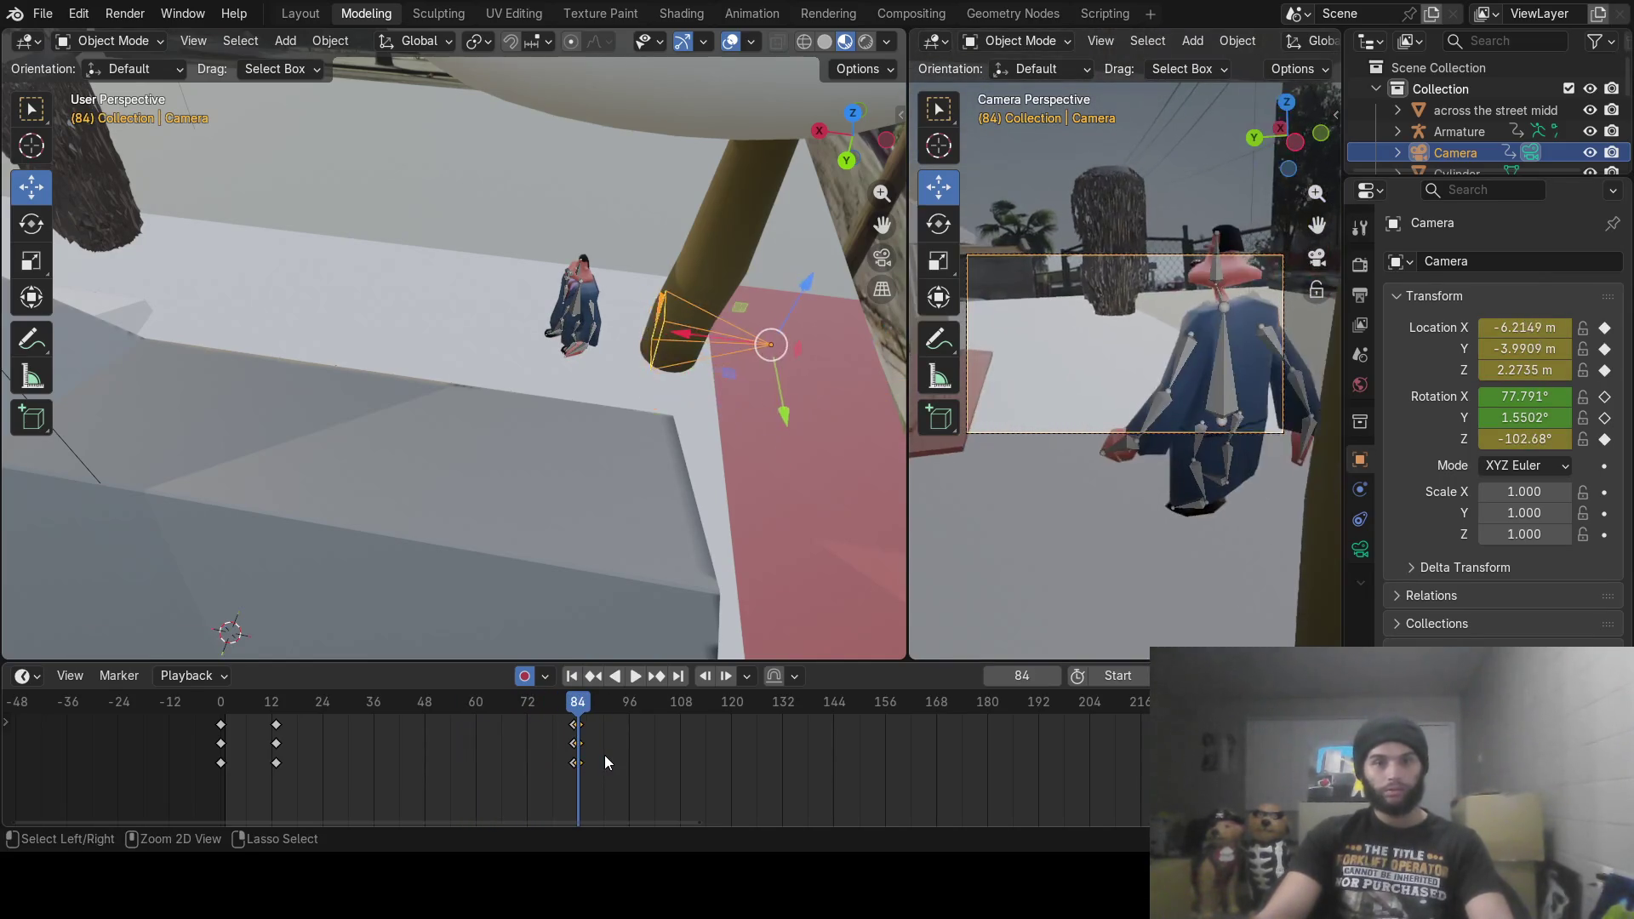
pyautogui.hotkey('ctrl', 'z')
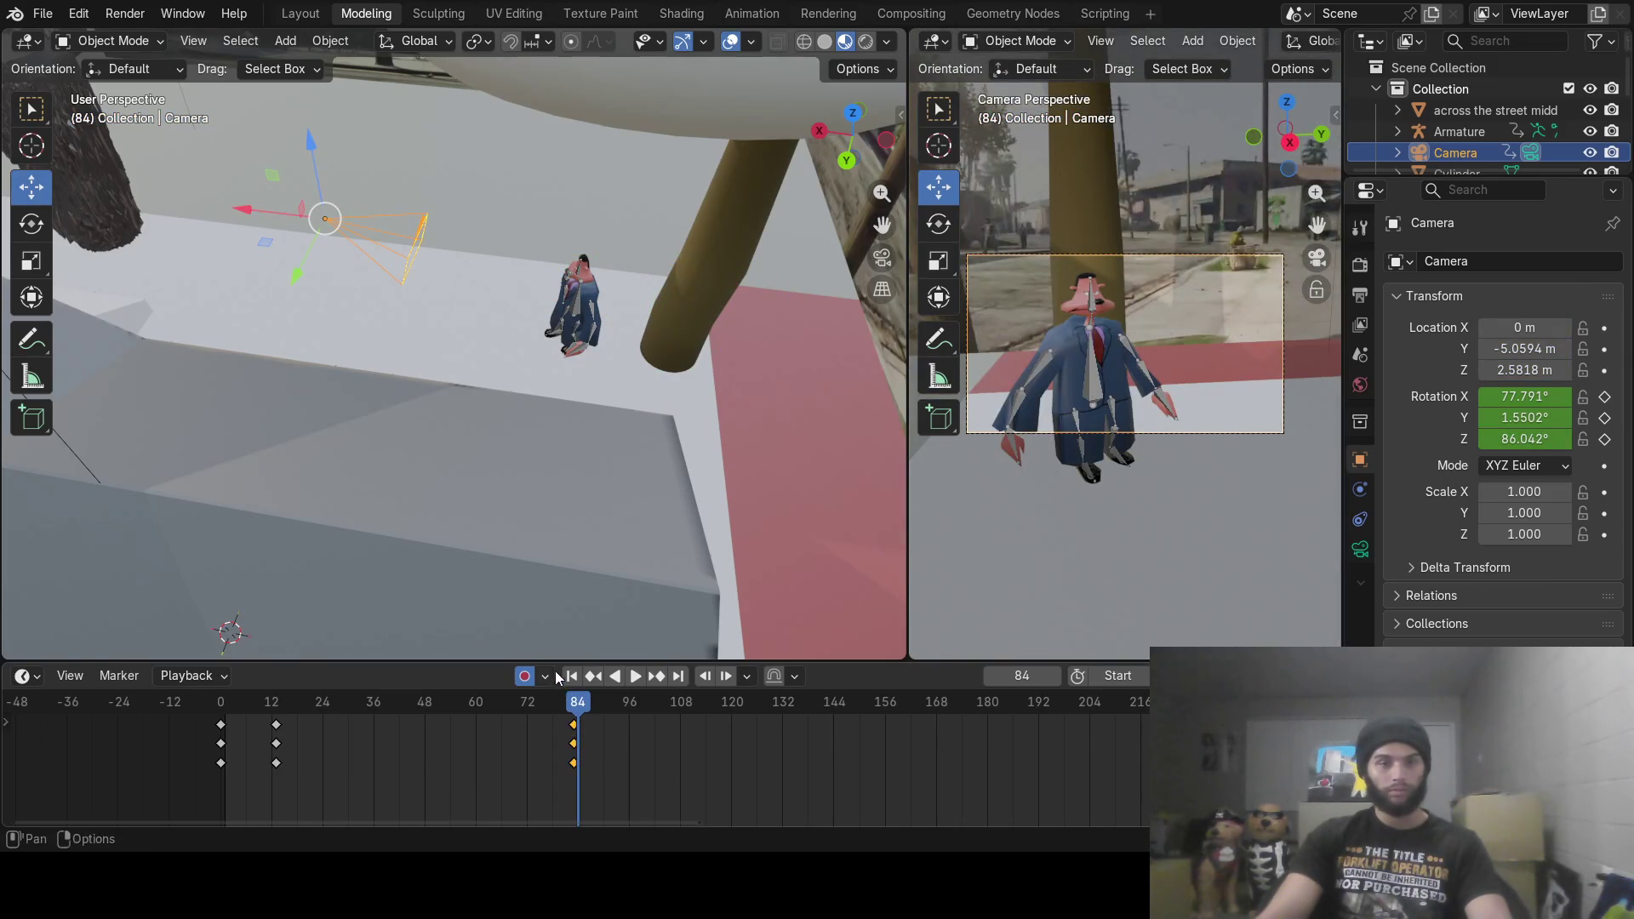
# Step: At frame 83, nudge the camera slightly along X and Y and raise it a little
pyautogui.click(992, 676)
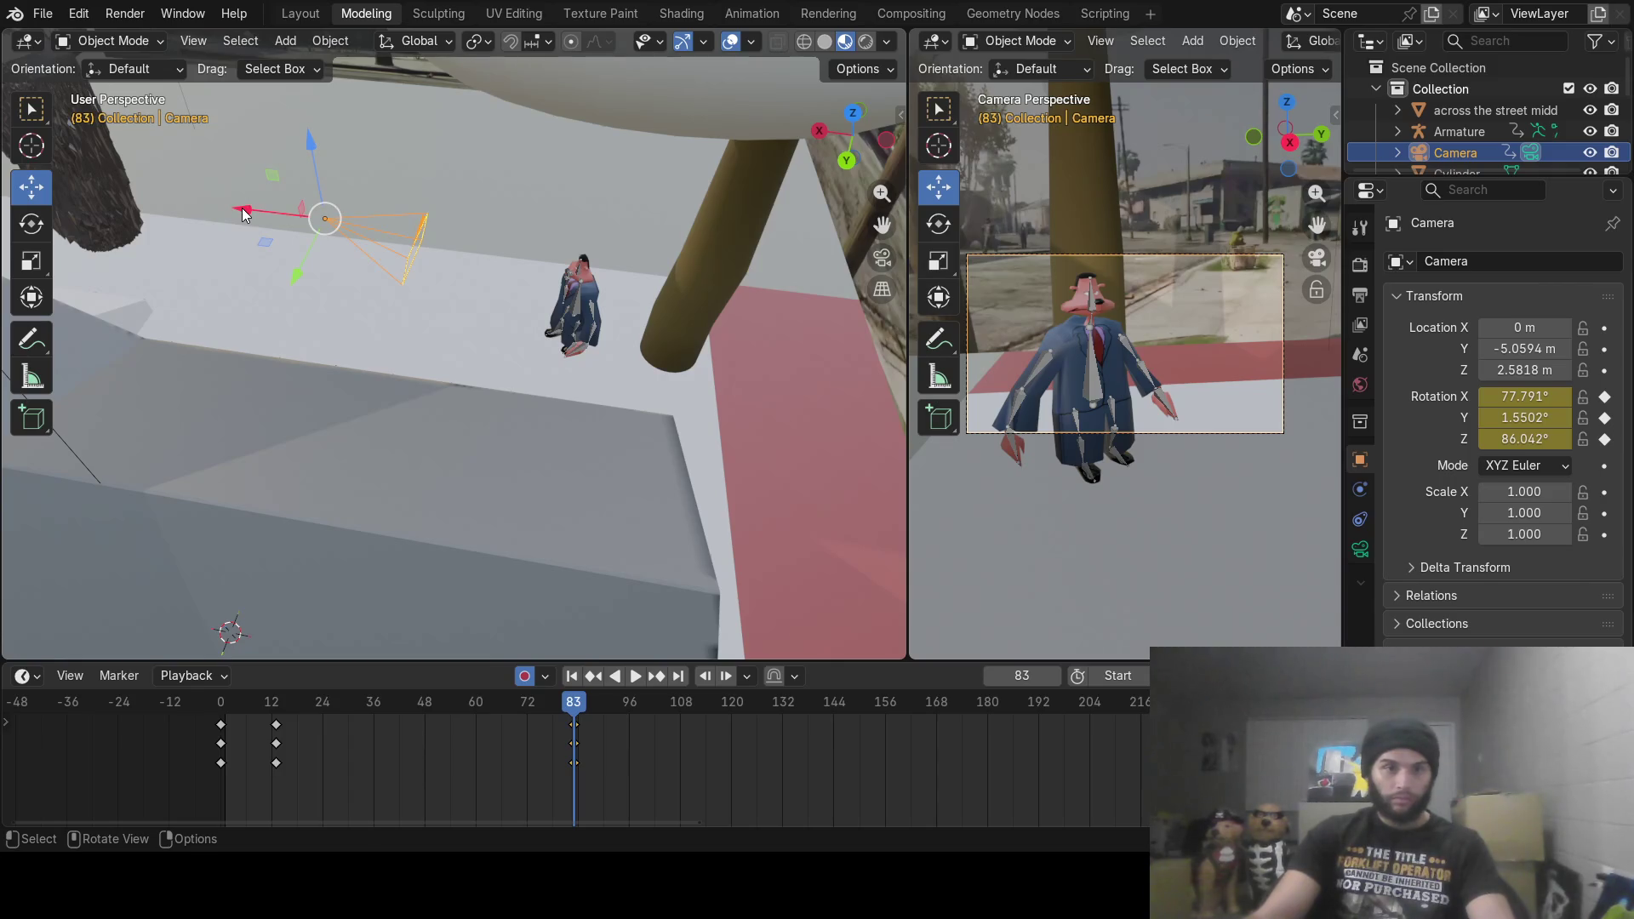
pyautogui.moveTo(243, 211); pyautogui.dragTo(247, 211)
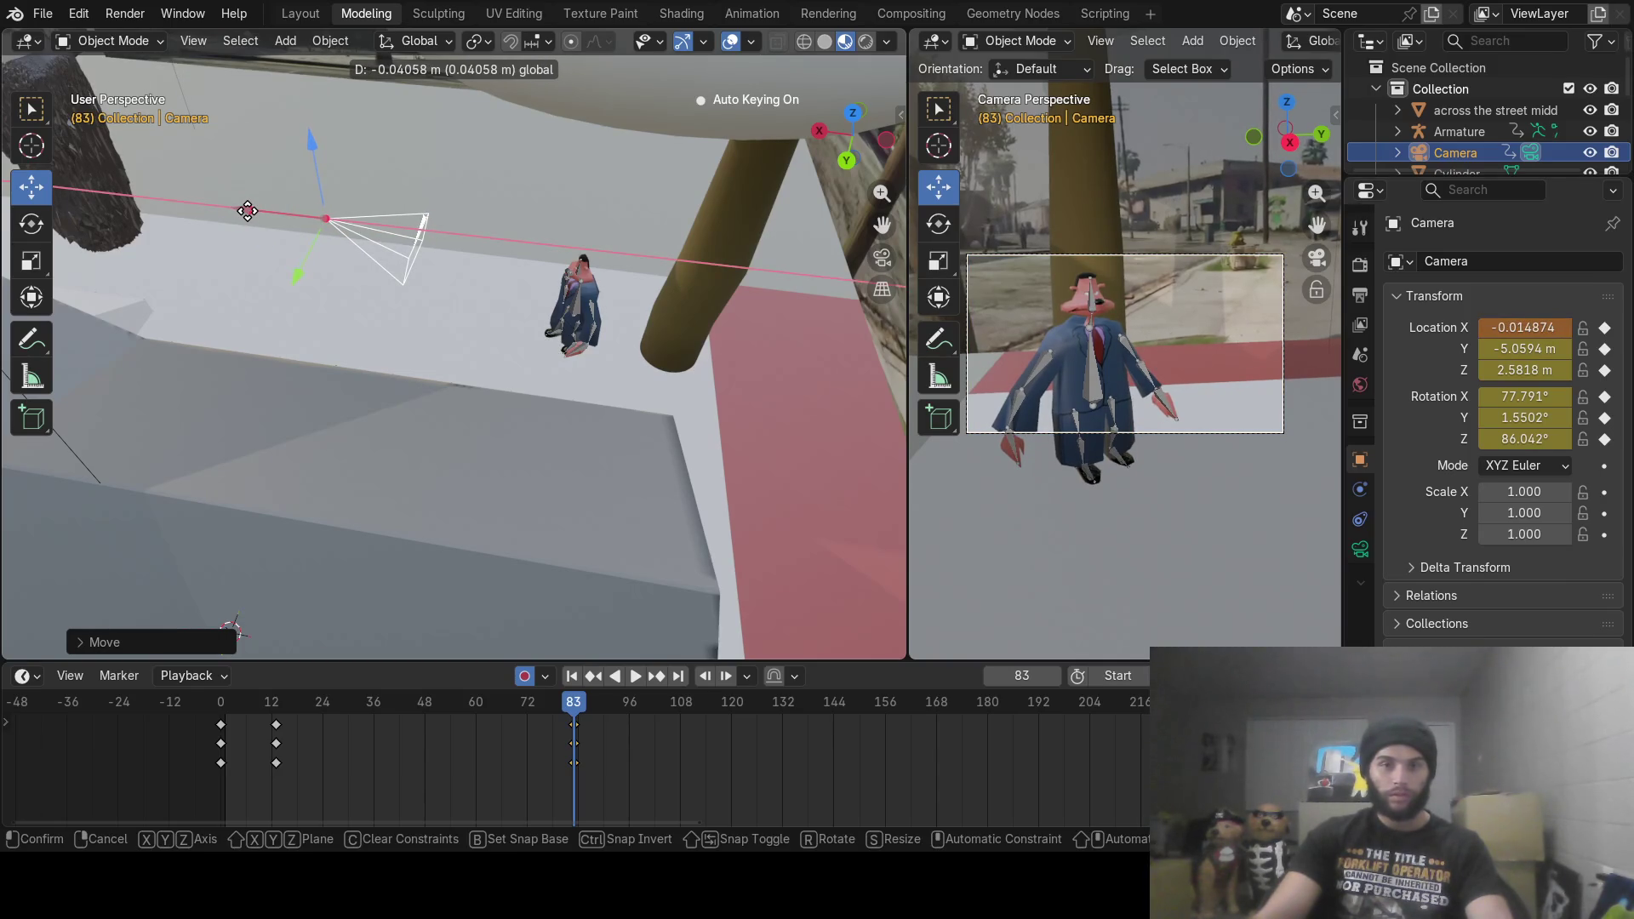
pyautogui.moveTo(247, 211); pyautogui.dragTo(247, 211)
pyautogui.moveTo(294, 273); pyautogui.dragTo(299, 267)
pyautogui.moveTo(310, 150); pyautogui.dragTo(313, 152)
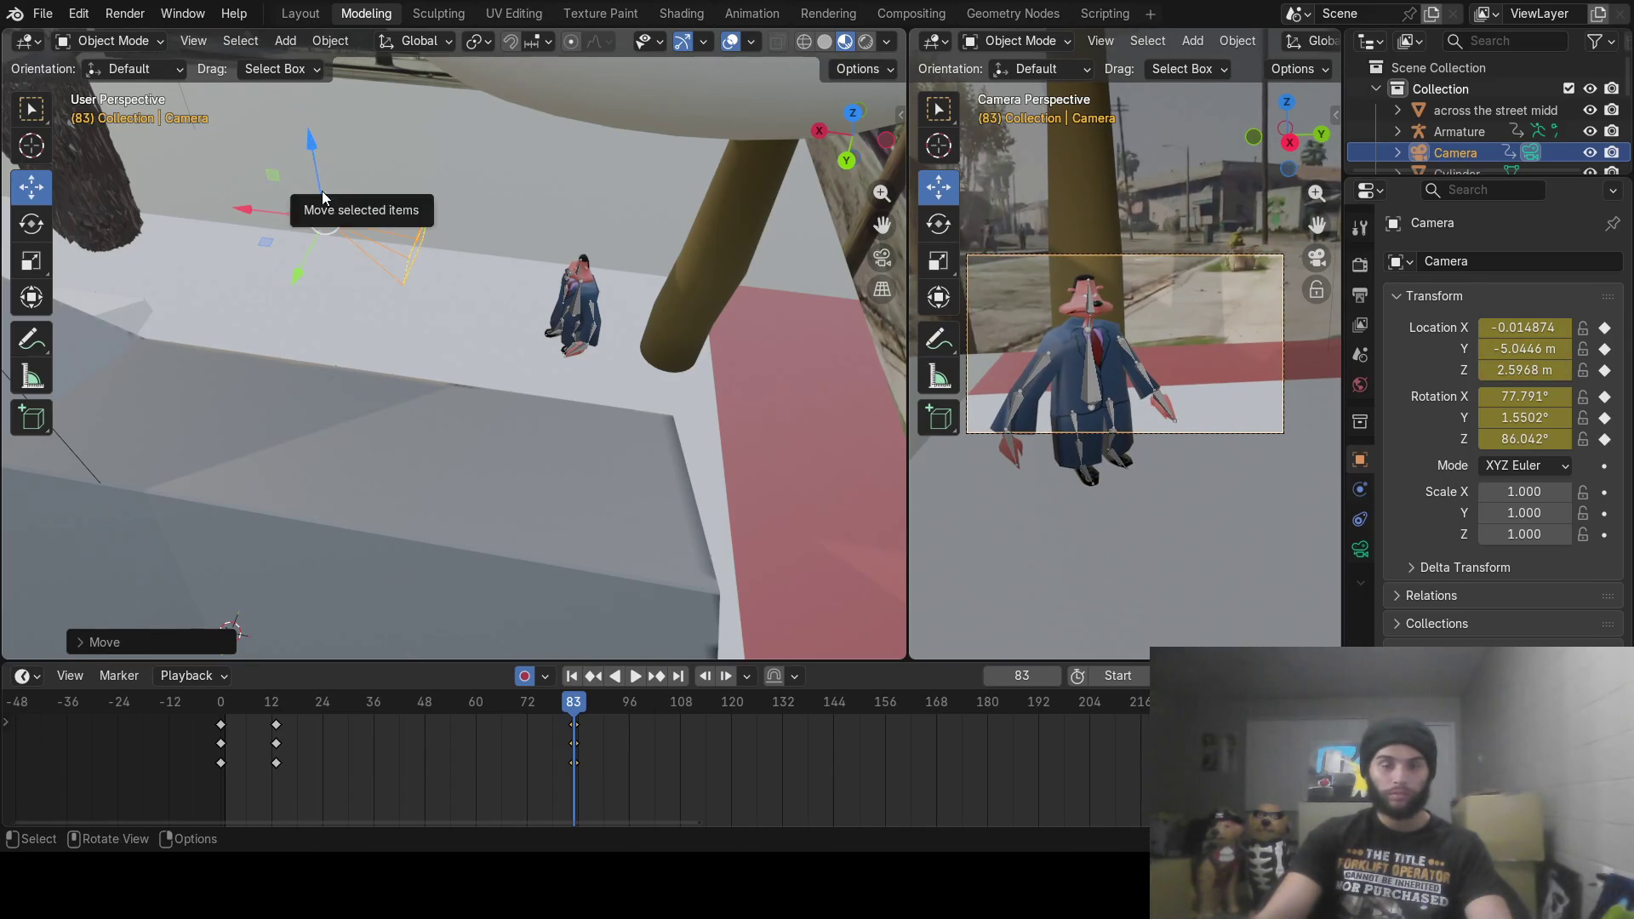
# Step: At frame 84, place the camera beside the street at Z rotation 236.52° facing the character
pyautogui.moveTo(572, 709); pyautogui.dragTo(578, 709)
pyautogui.moveTo(244, 196)
pyautogui.mouseDown()
pyautogui.moveTo(778, 328)
pyautogui.moveTo(768, 339)
pyautogui.moveTo(800, 347)
pyautogui.moveTo(779, 511)
pyautogui.moveTo(839, 476)
pyautogui.mouseUp()
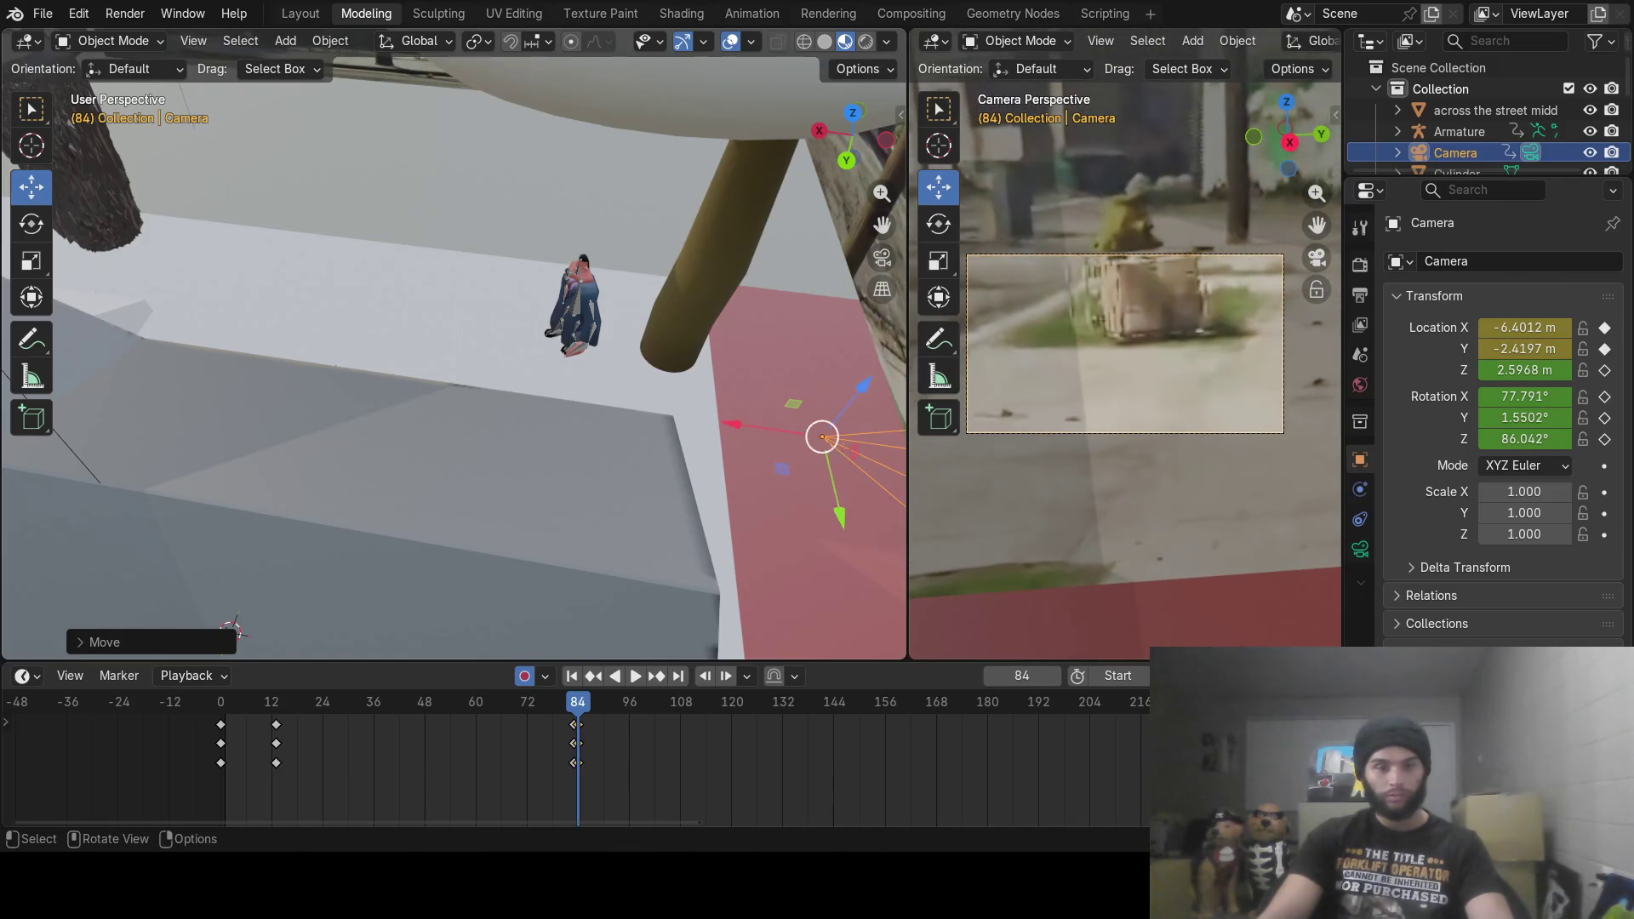
pyautogui.press('r')
pyautogui.press('z')
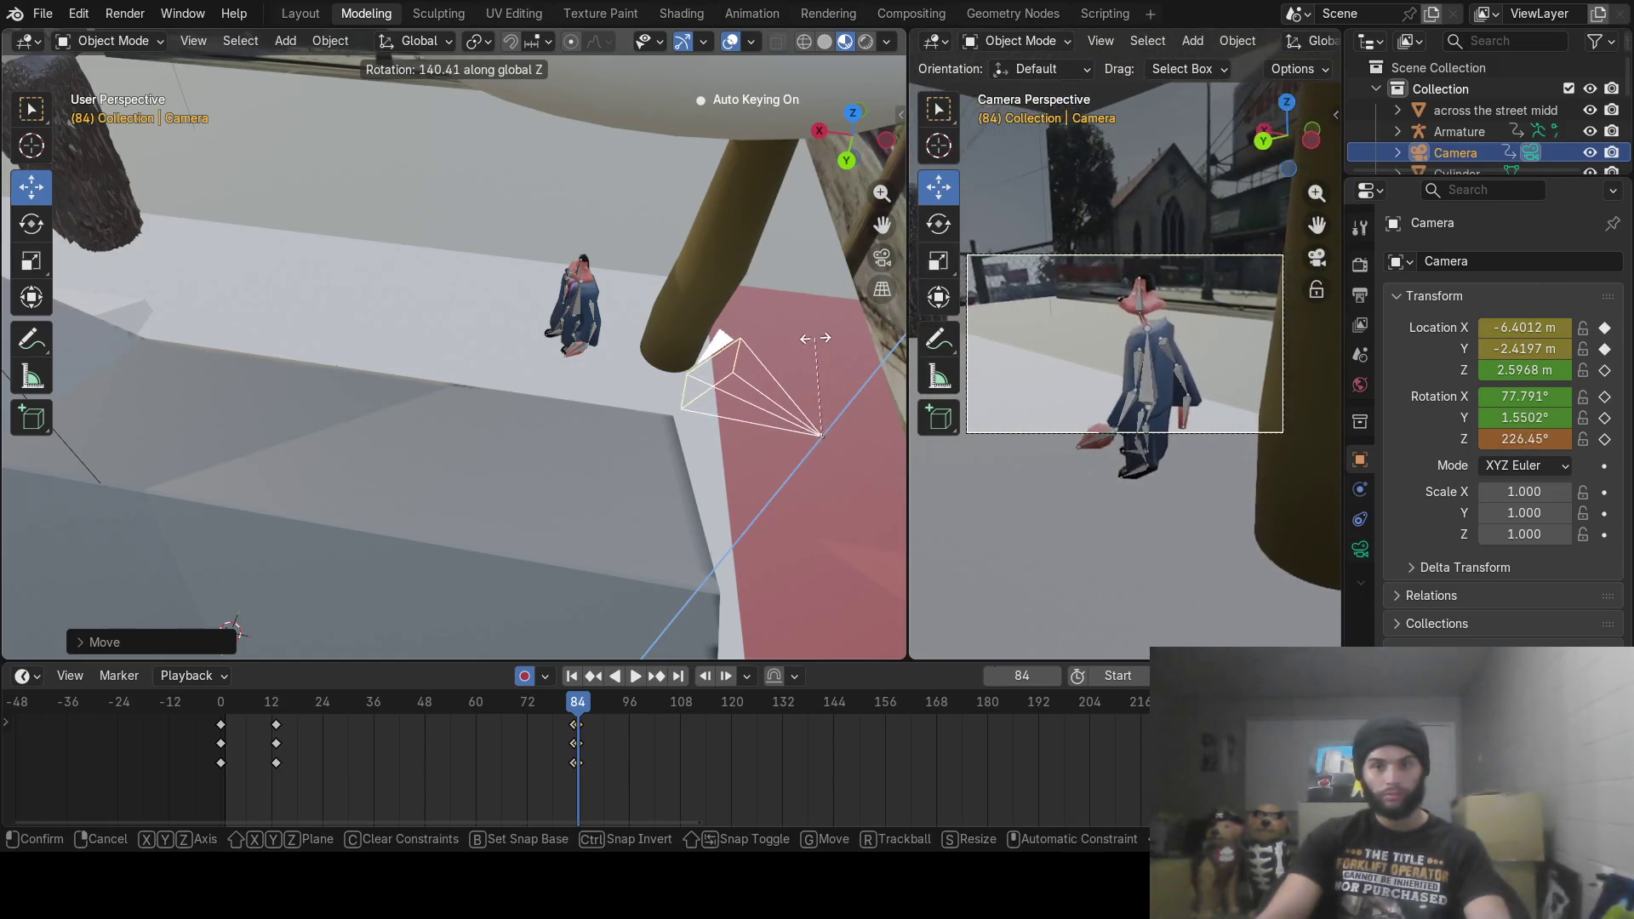
pyautogui.moveTo(746, 270)
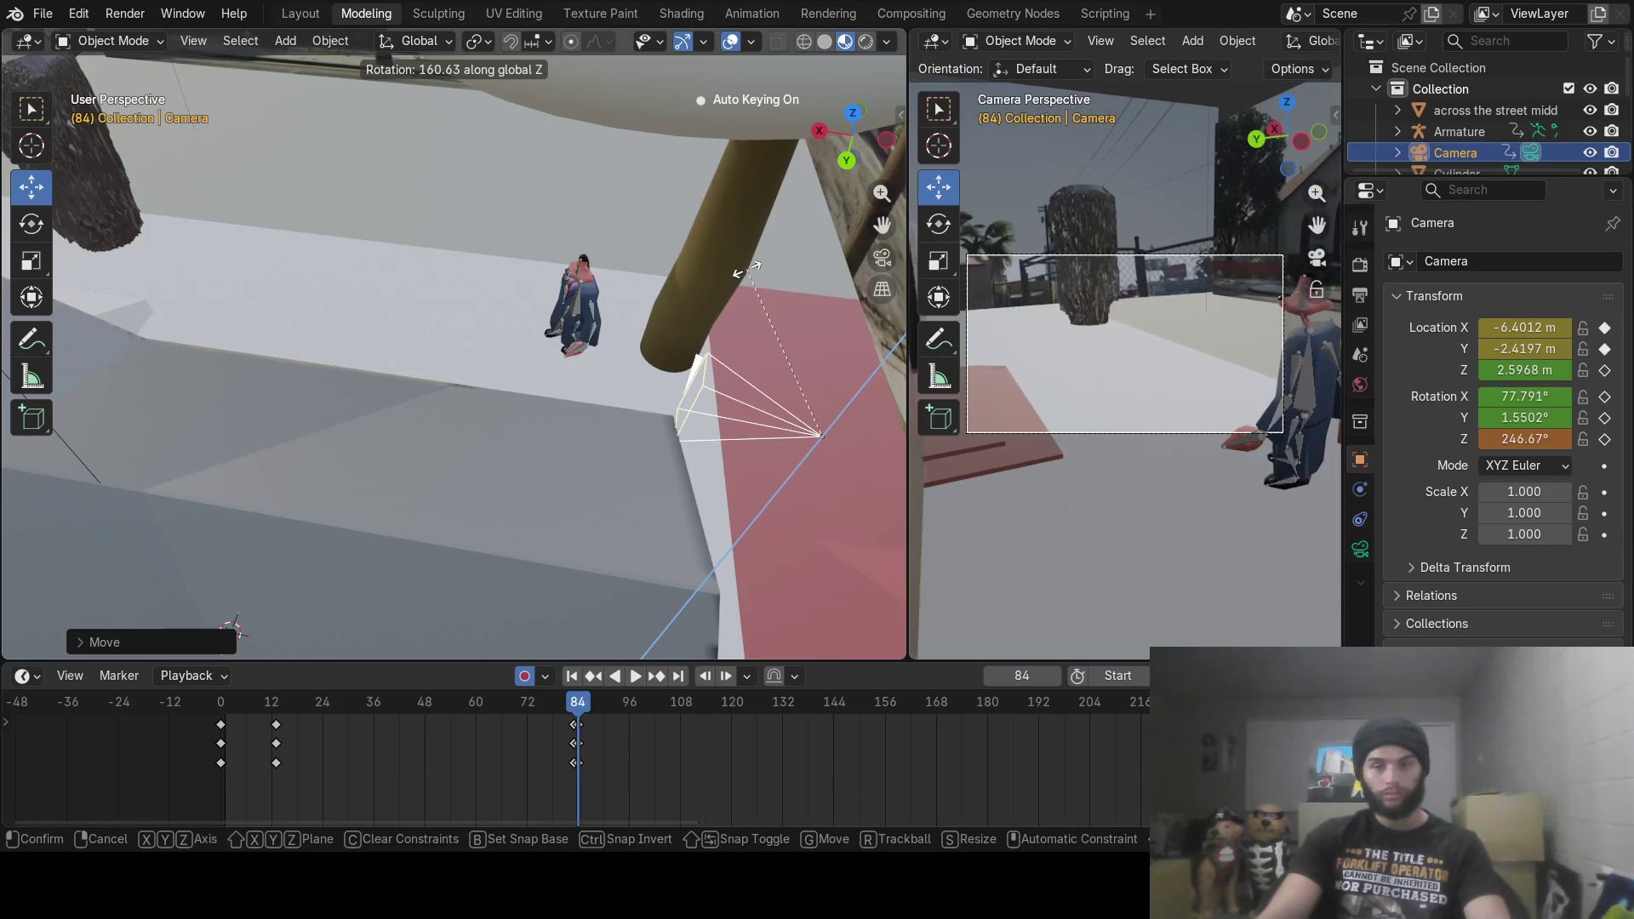
pyautogui.click(786, 293)
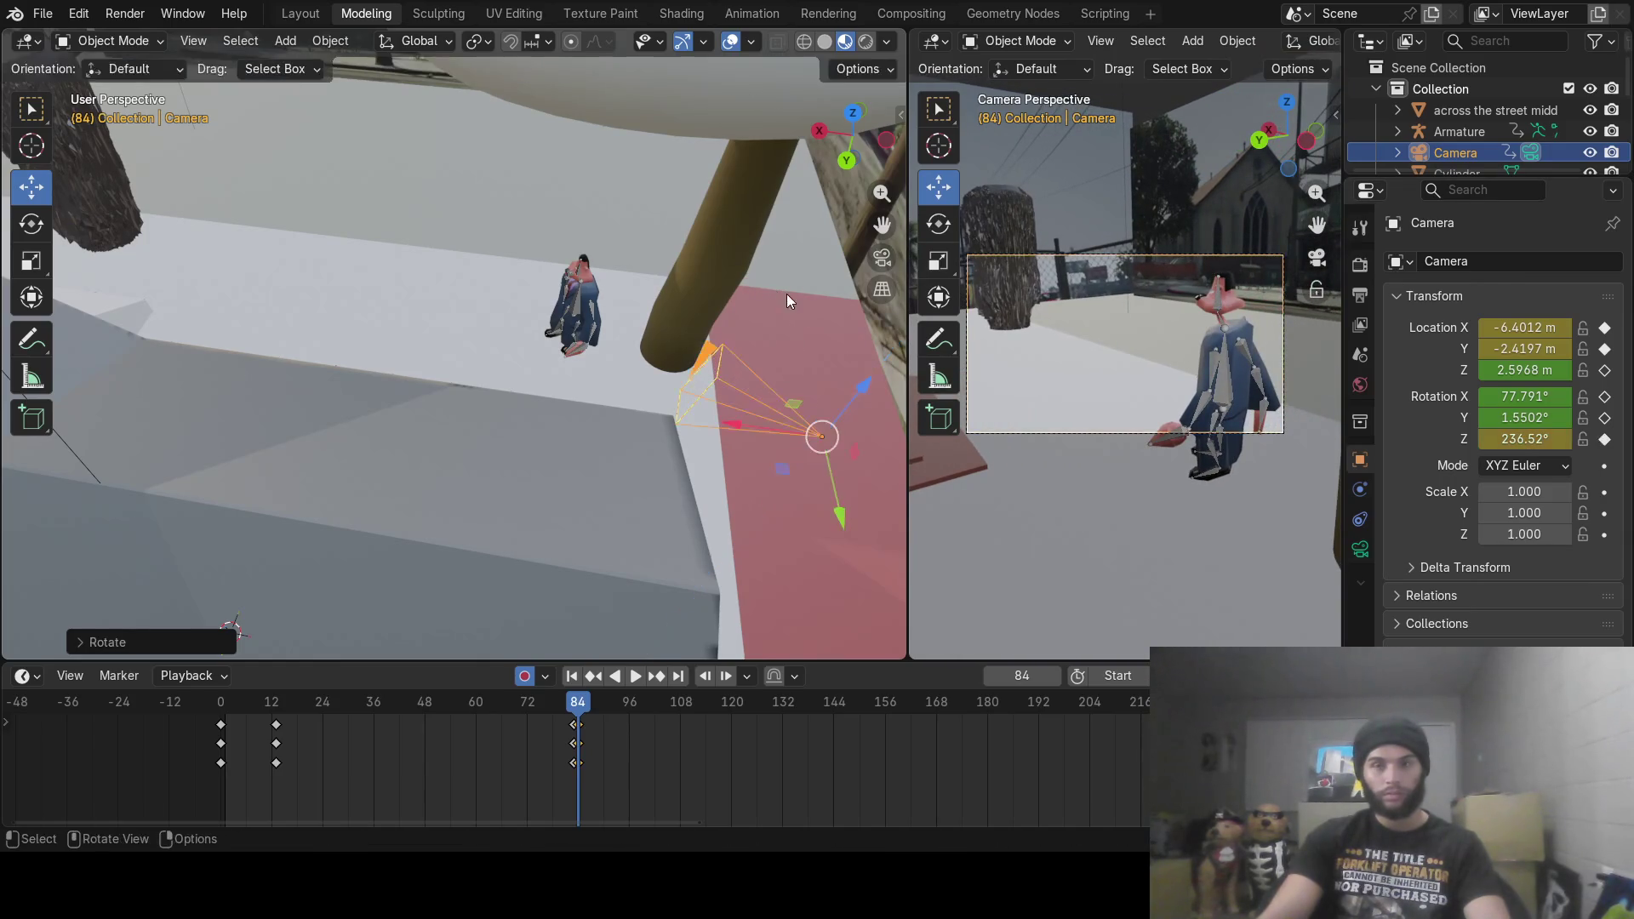
pyautogui.moveTo(839, 516); pyautogui.dragTo(835, 491)
pyautogui.moveTo(733, 408); pyautogui.dragTo(755, 396)
pyautogui.moveTo(559, 704); pyautogui.dragTo(679, 713)
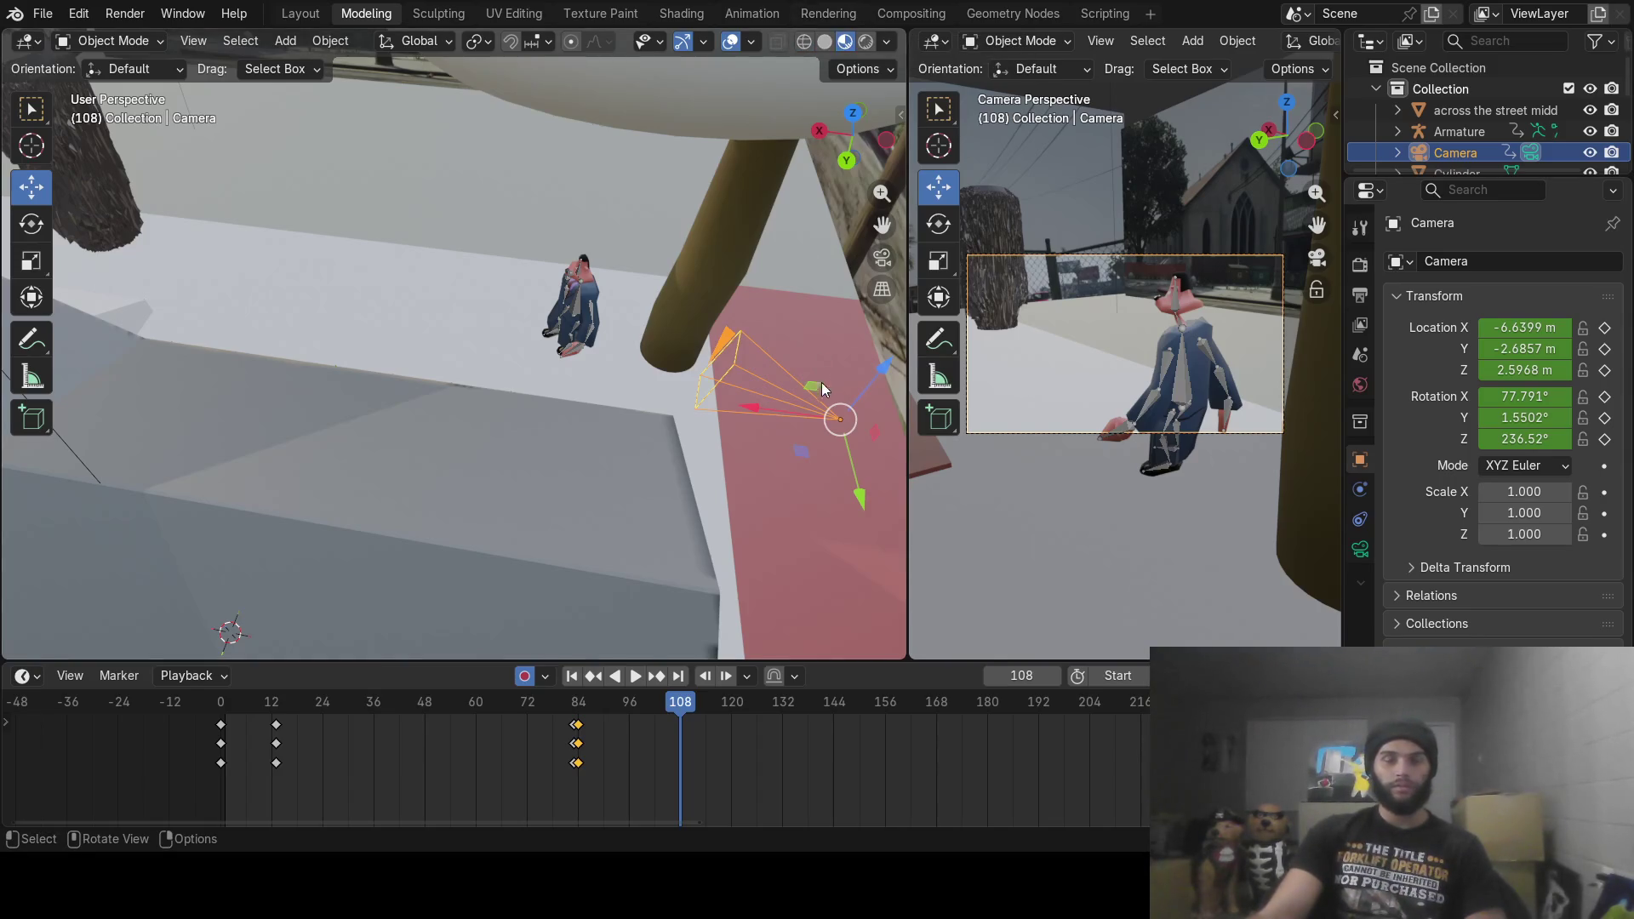
pyautogui.moveTo(676, 710)
pyautogui.mouseDown()
pyautogui.moveTo(584, 715)
pyautogui.moveTo(776, 715)
pyautogui.mouseUp()
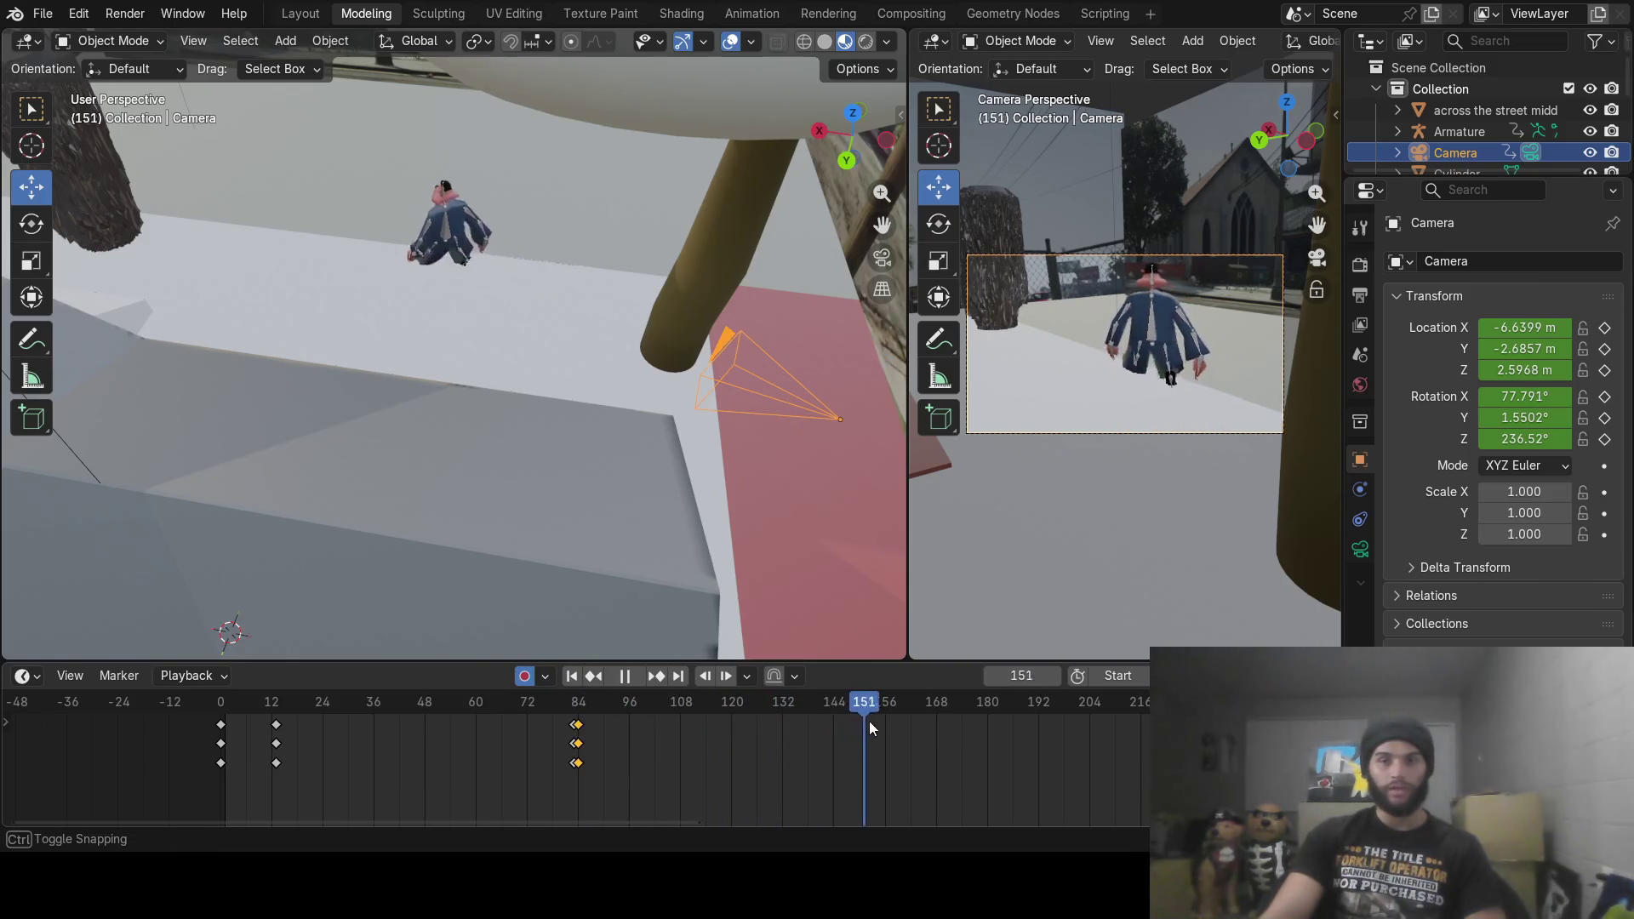
pyautogui.moveTo(915, 717); pyautogui.dragTo(886, 718)
pyautogui.press('space')
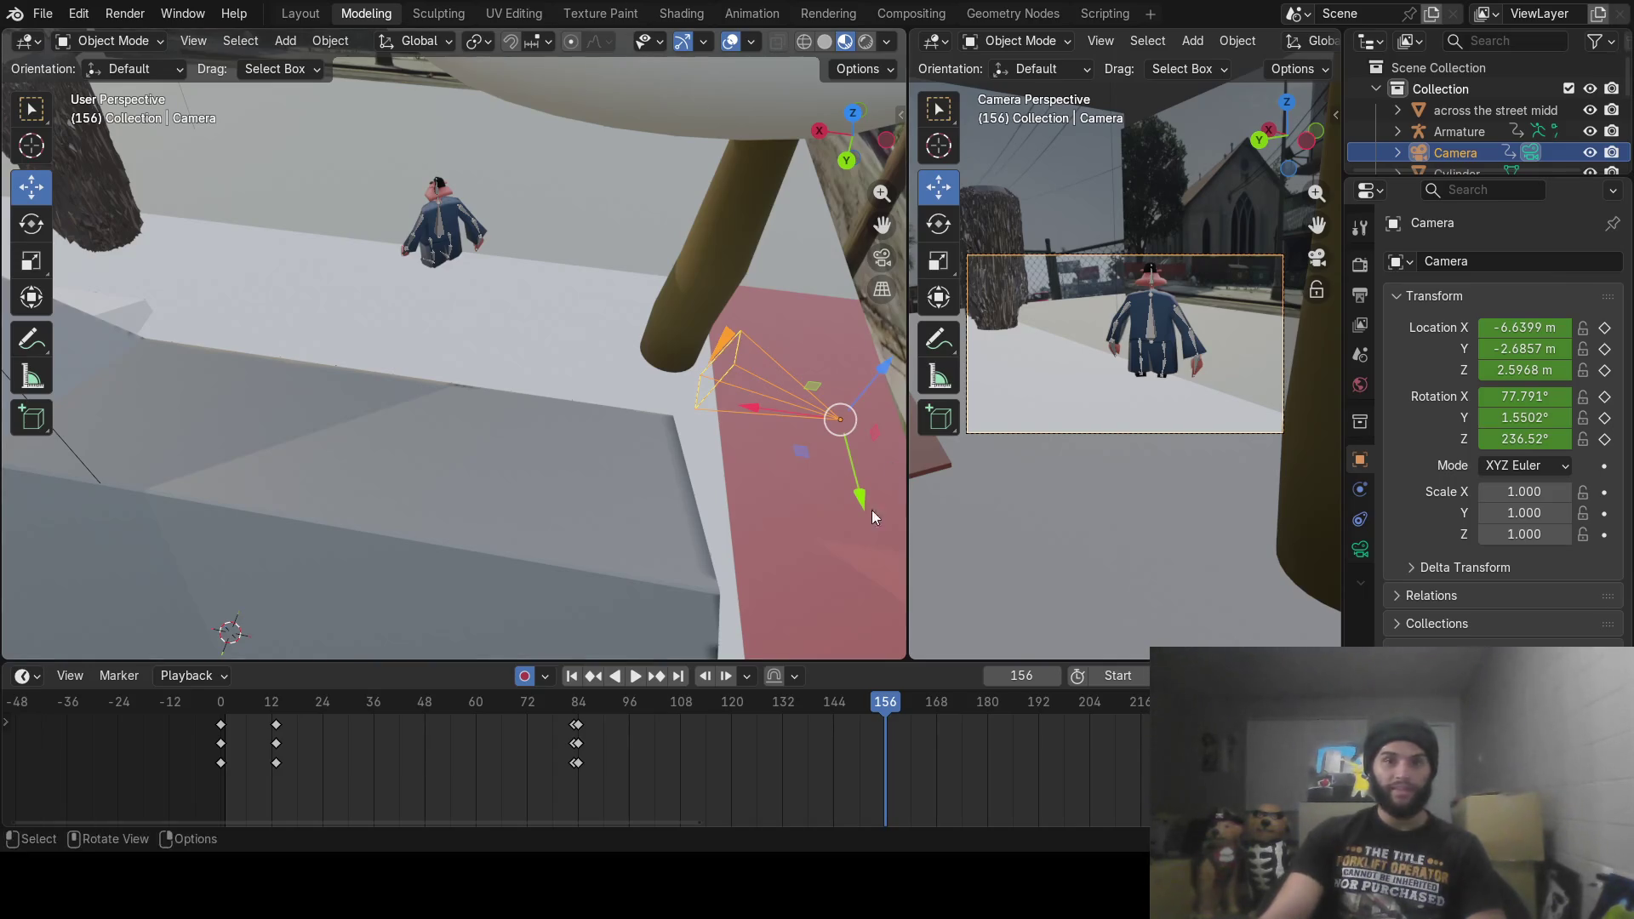
pyautogui.press('space')
pyautogui.moveTo(889, 709)
pyautogui.mouseDown()
pyautogui.moveTo(831, 718)
pyautogui.moveTo(845, 717)
pyautogui.mouseUp()
pyautogui.press('space')
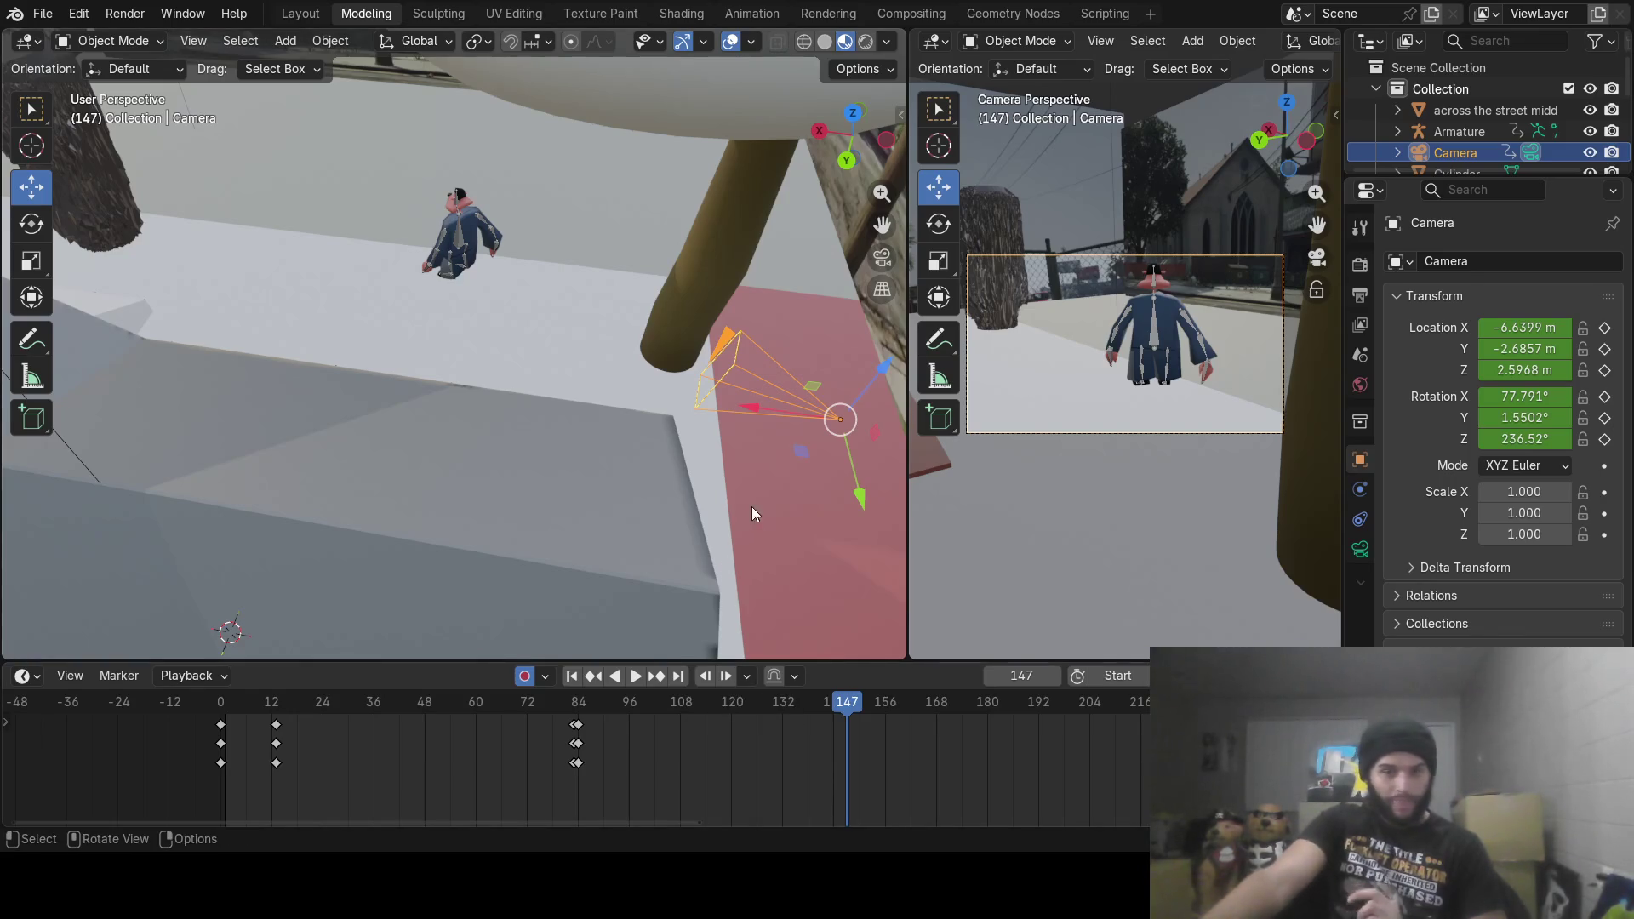
# Step: At frame 147, nudge the camera along Y, X and up, and turn it slightly
pyautogui.moveTo(862, 499); pyautogui.dragTo(862, 504)
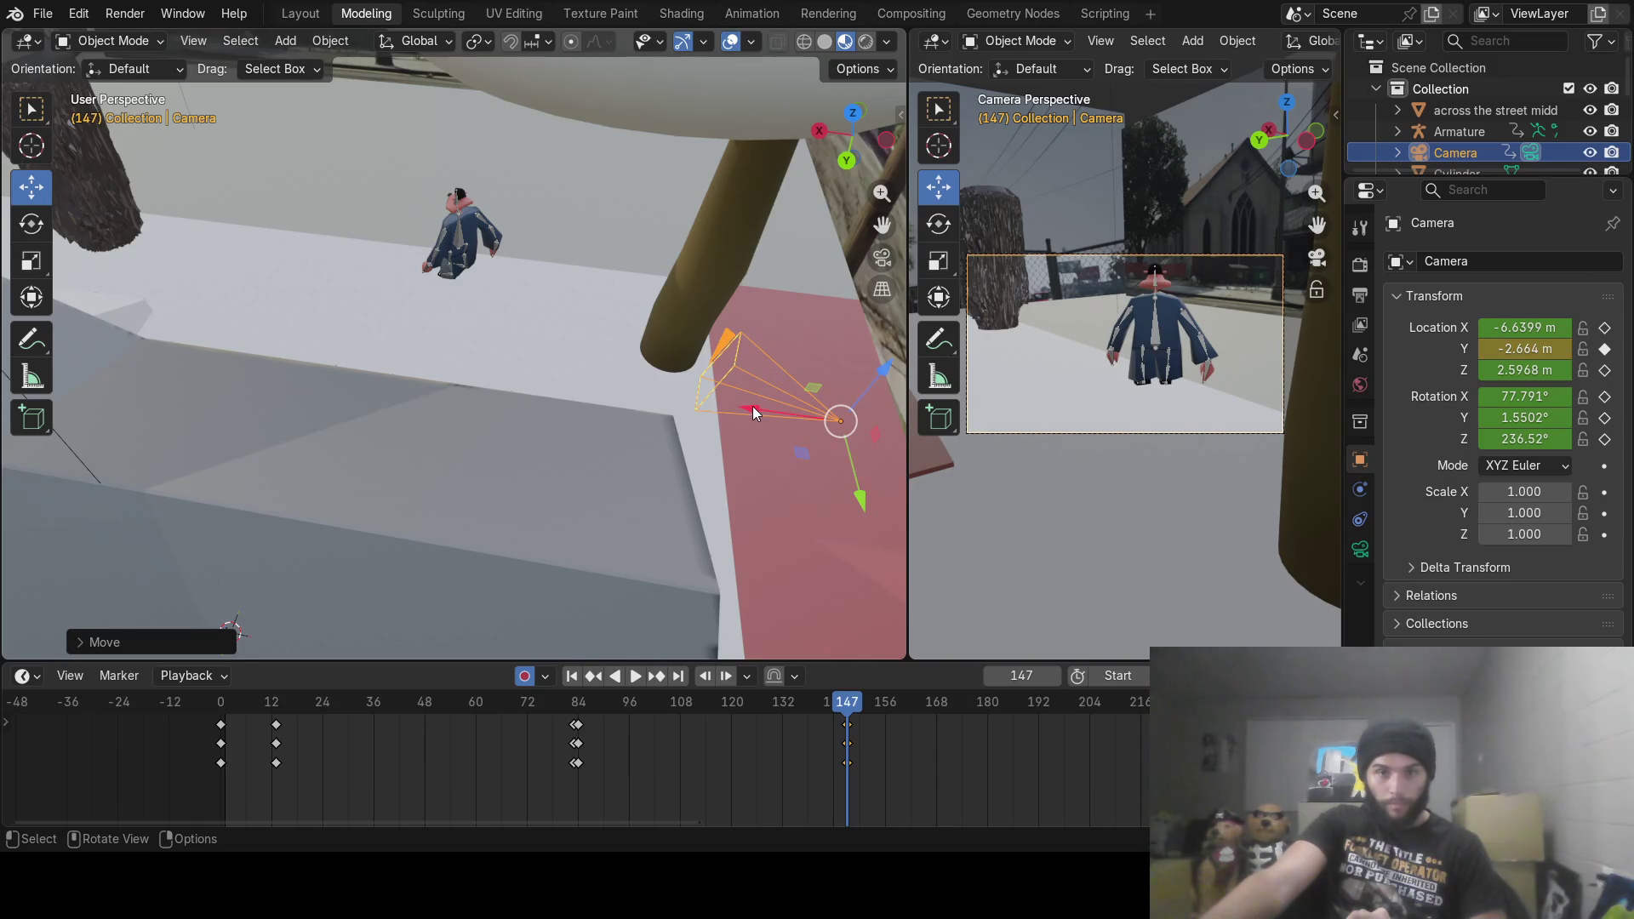
pyautogui.moveTo(751, 409); pyautogui.dragTo(746, 409)
pyautogui.moveTo(883, 374); pyautogui.dragTo(883, 352)
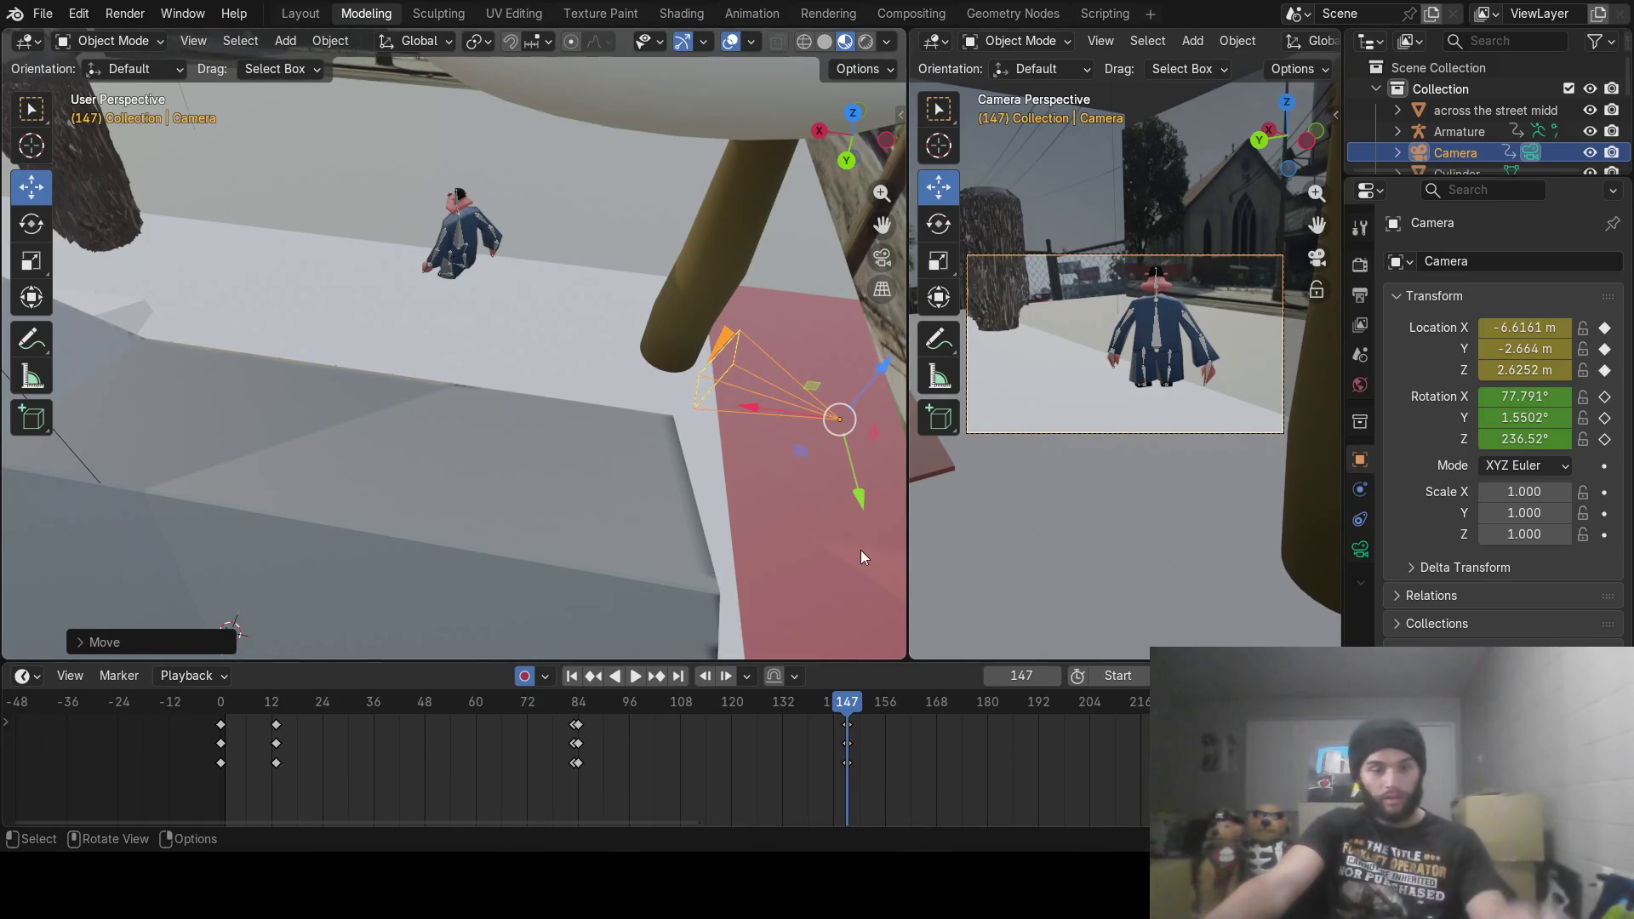
pyautogui.press('r')
pyautogui.press('z')
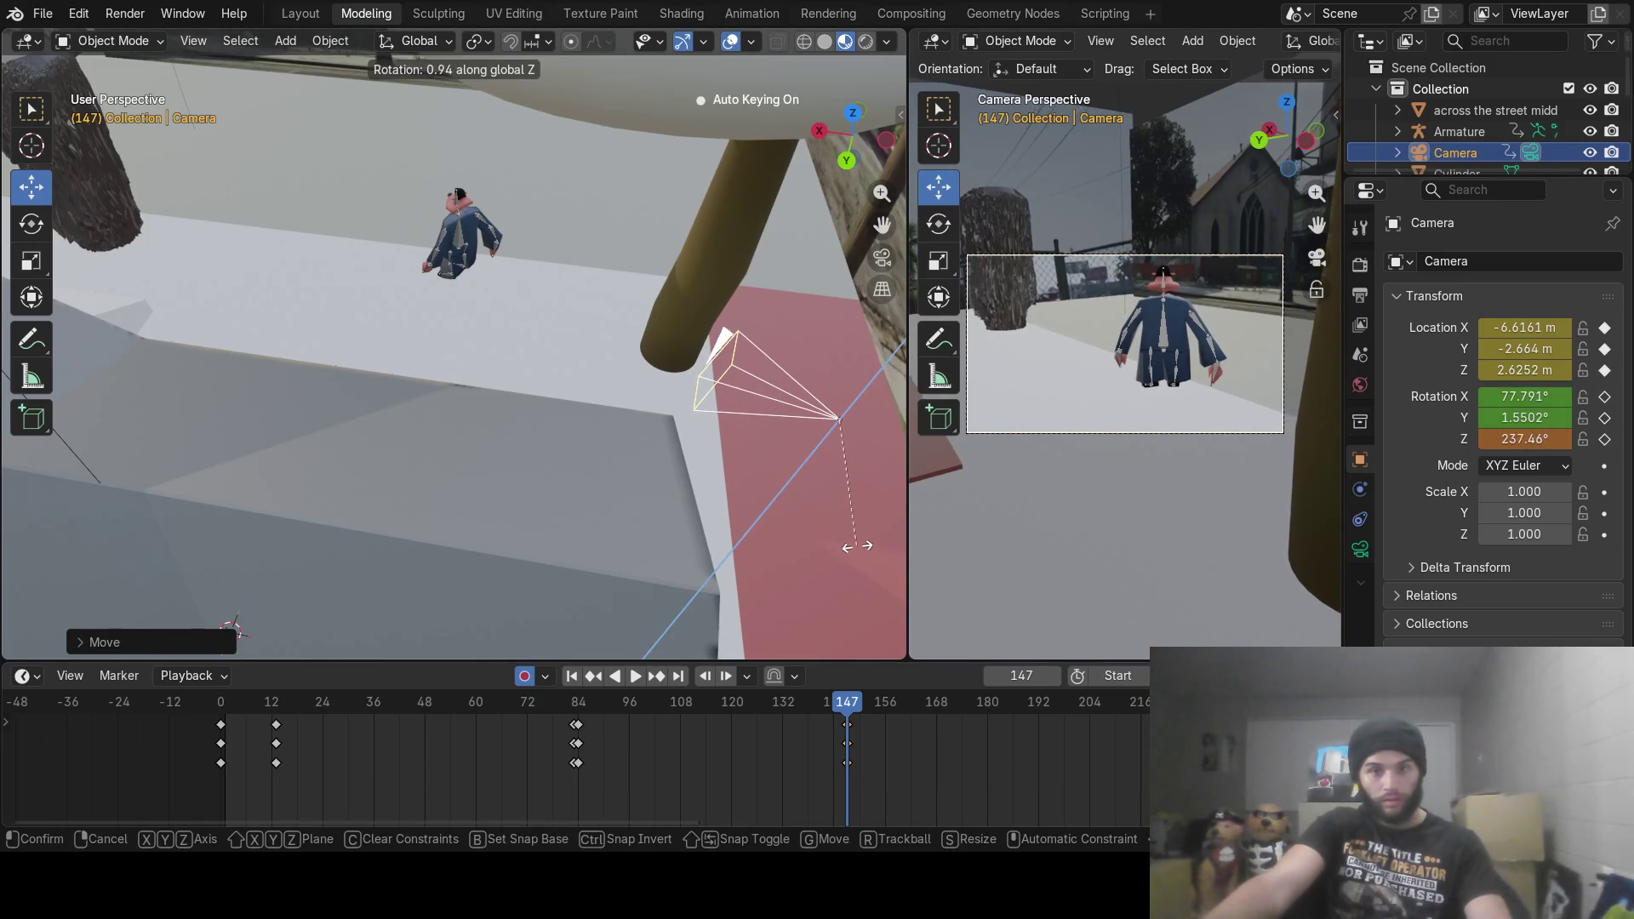
pyautogui.click(857, 545)
pyautogui.moveTo(857, 708)
pyautogui.mouseDown()
pyautogui.moveTo(817, 708)
pyautogui.moveTo(848, 705)
pyautogui.mouseUp()
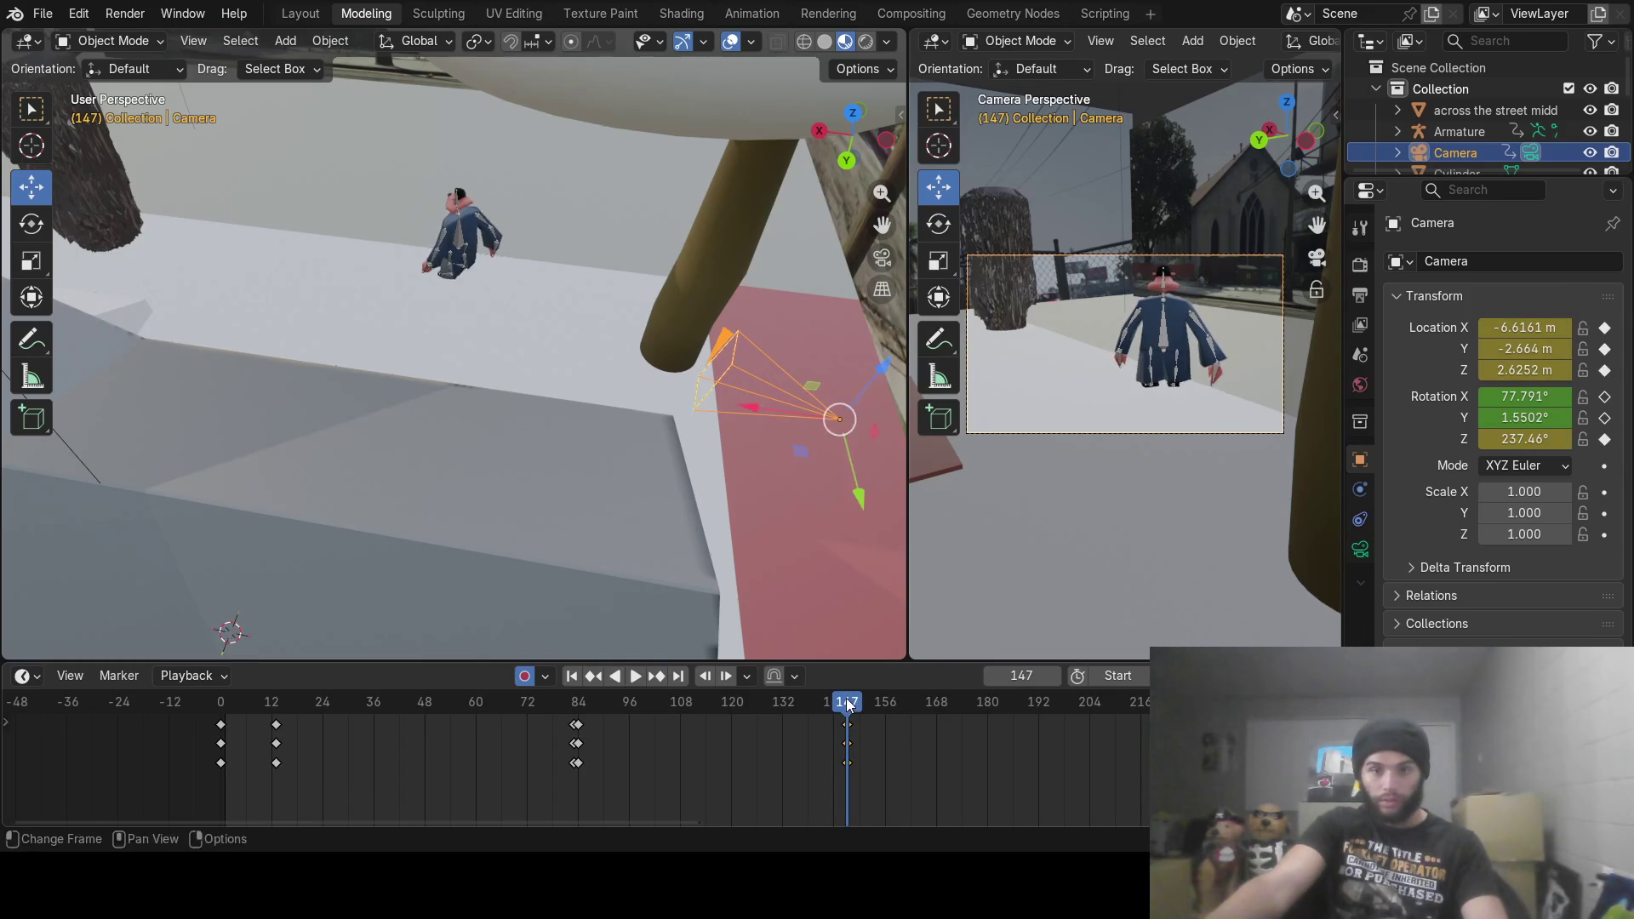
pyautogui.click(1054, 675)
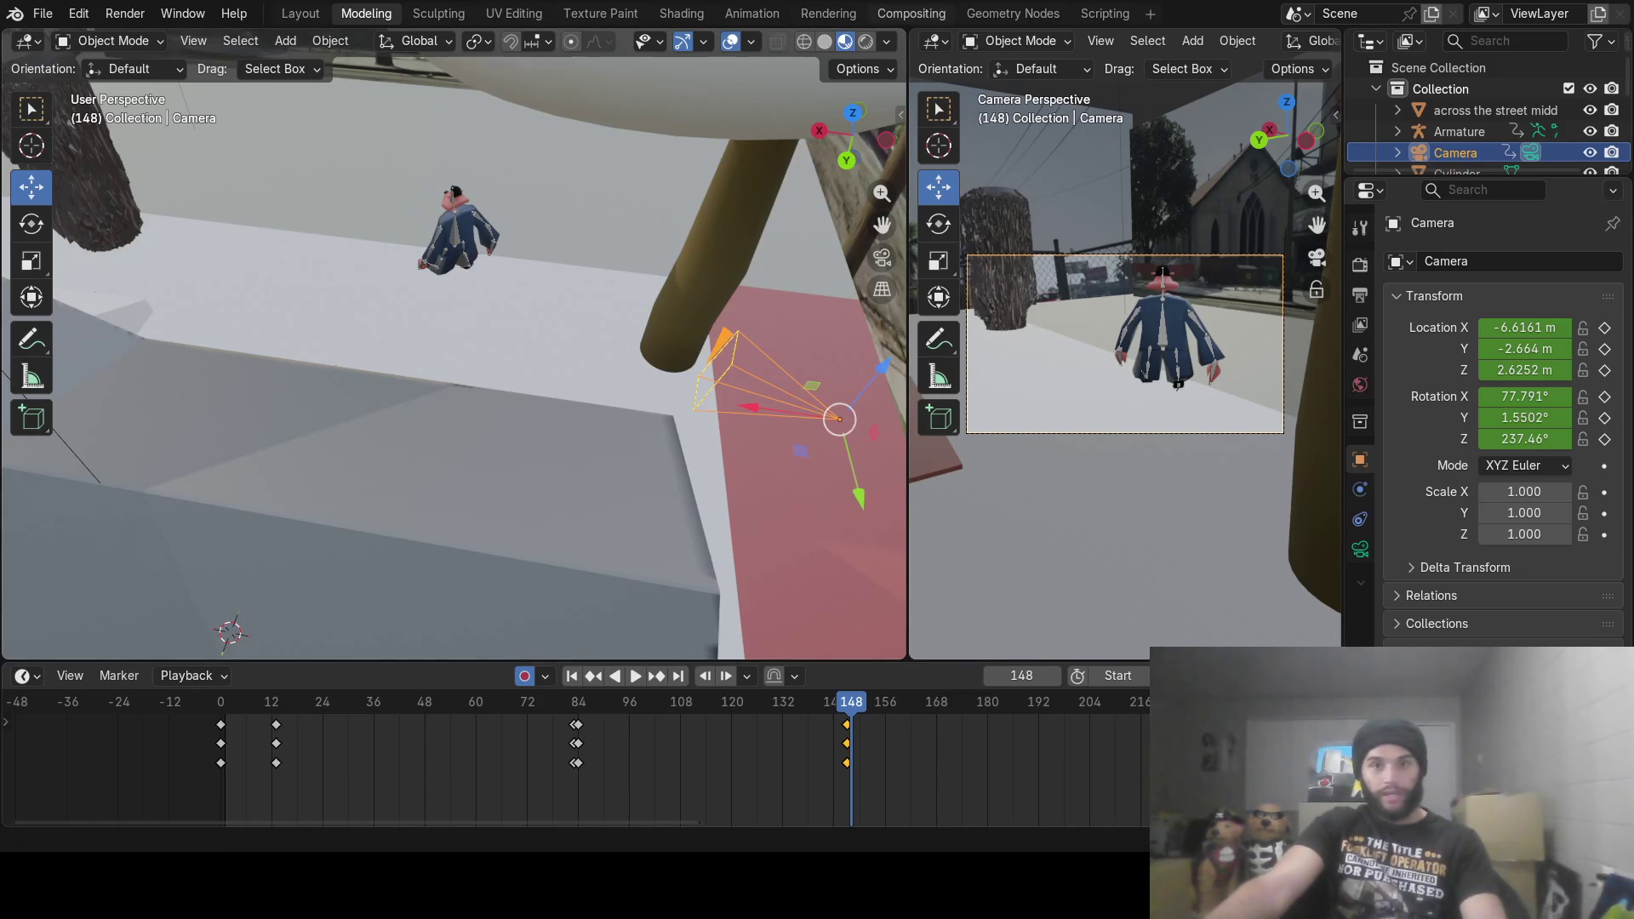
# Step: At frame 148, slide the camera far along X, adjust Y, and turn it toward the character
pyautogui.moveTo(762, 400); pyautogui.dragTo(81, 381)
pyautogui.moveTo(294, 351)
pyautogui.mouseDown(button='middle')
pyautogui.moveTo(314, 450)
pyautogui.moveTo(340, 437)
pyautogui.mouseUp(button='middle')
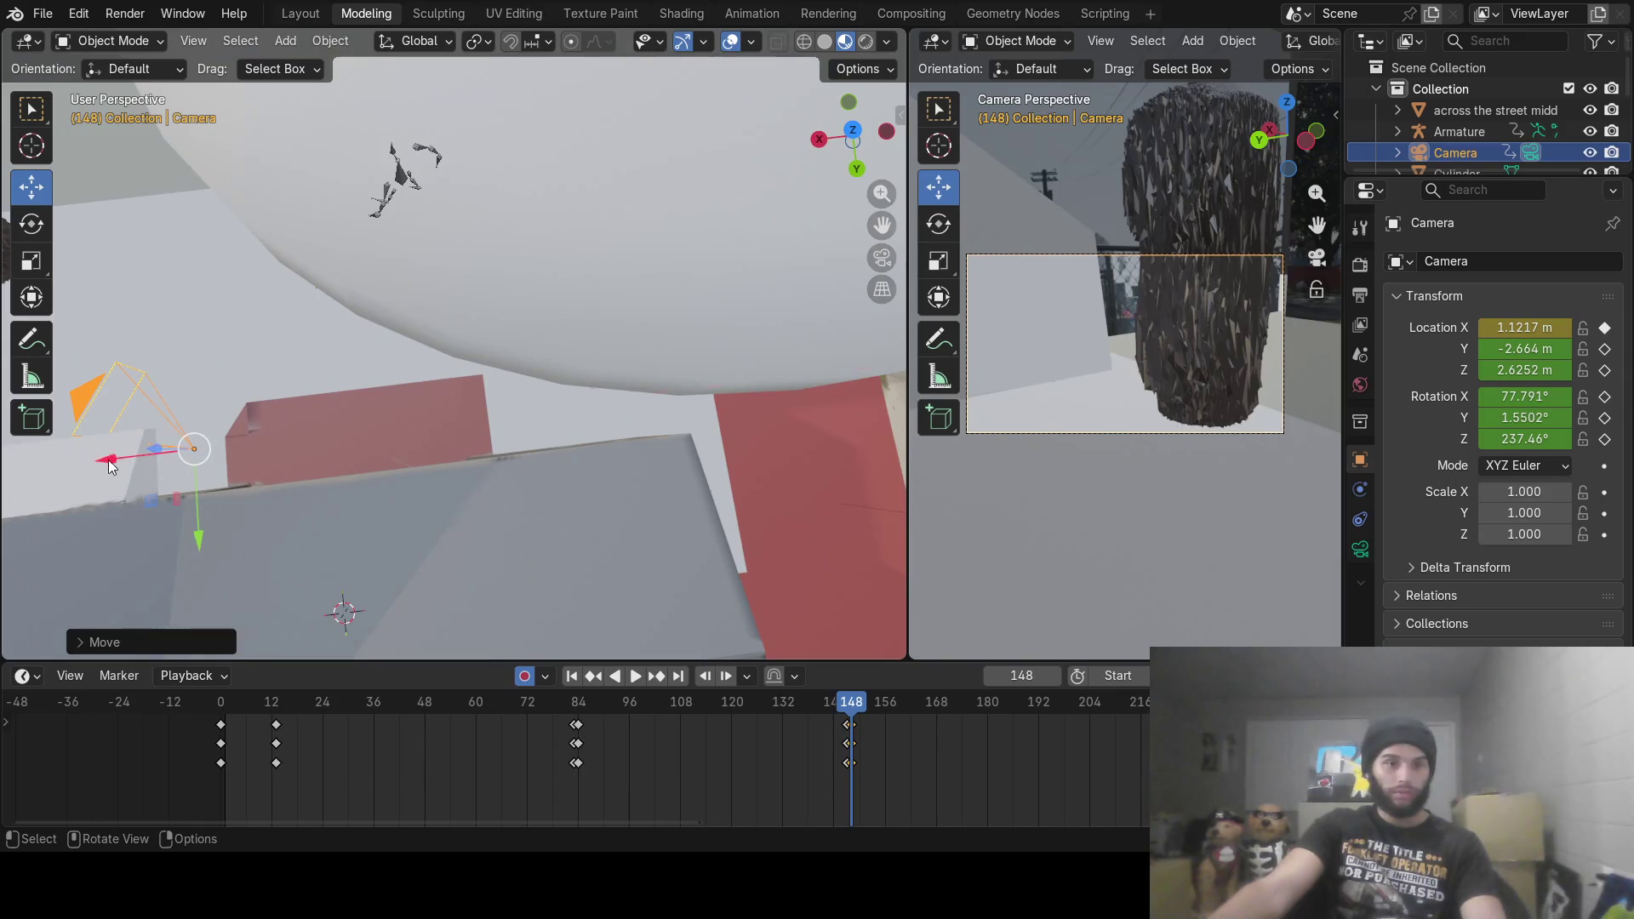
pyautogui.moveTo(109, 466); pyautogui.dragTo(86, 468)
pyautogui.moveTo(180, 547); pyautogui.dragTo(168, 422)
pyautogui.press('r')
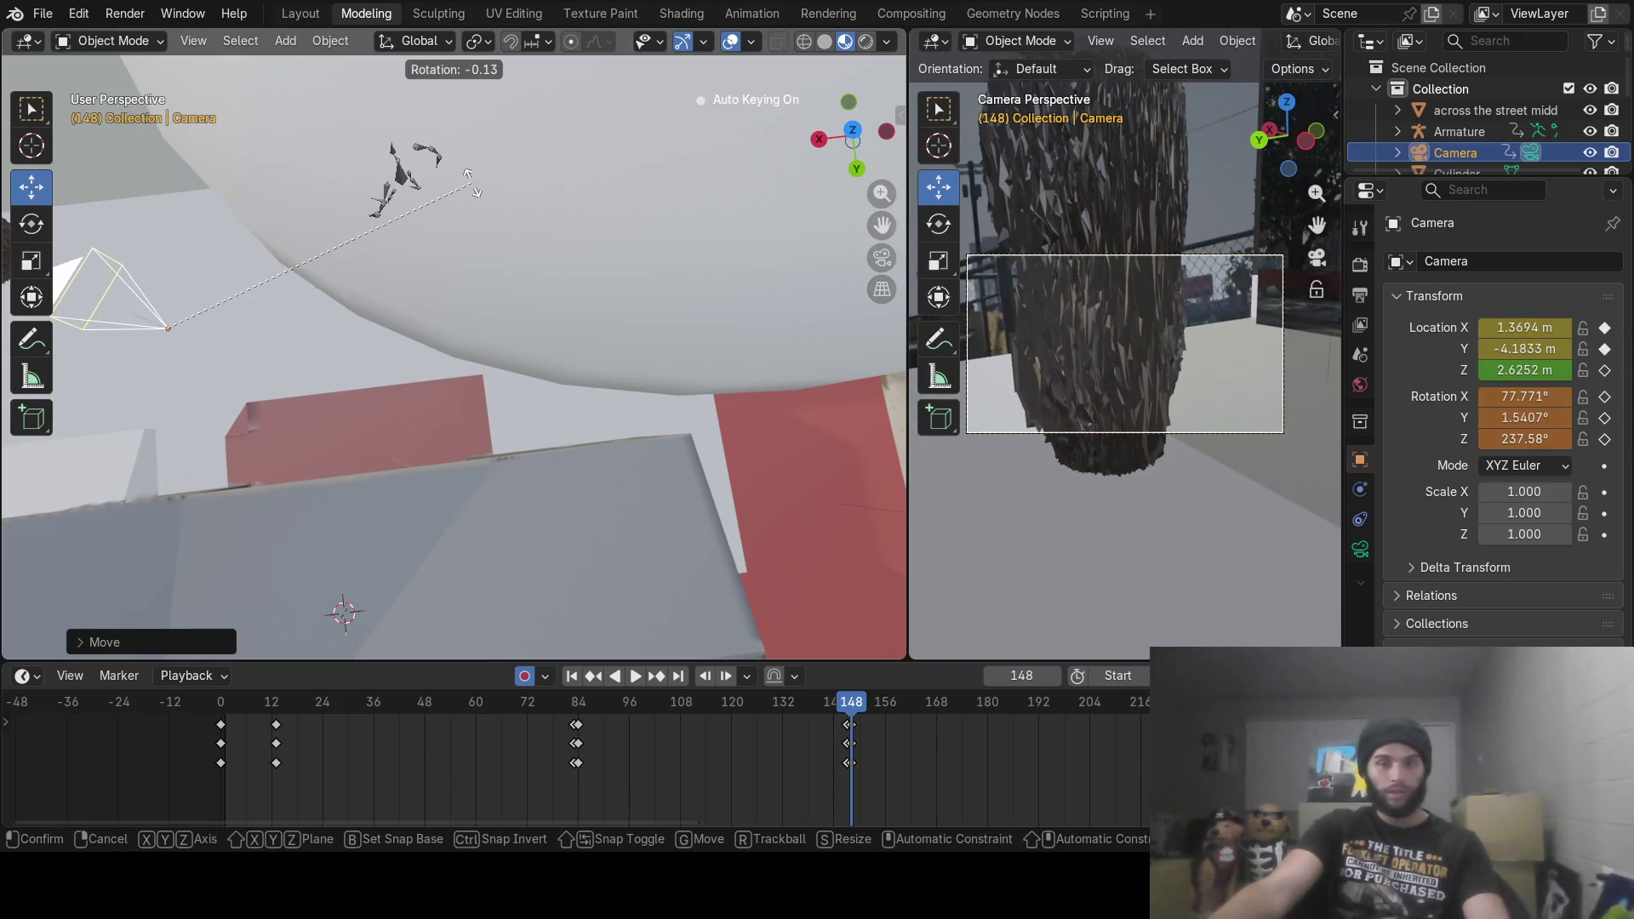
pyautogui.press('z')
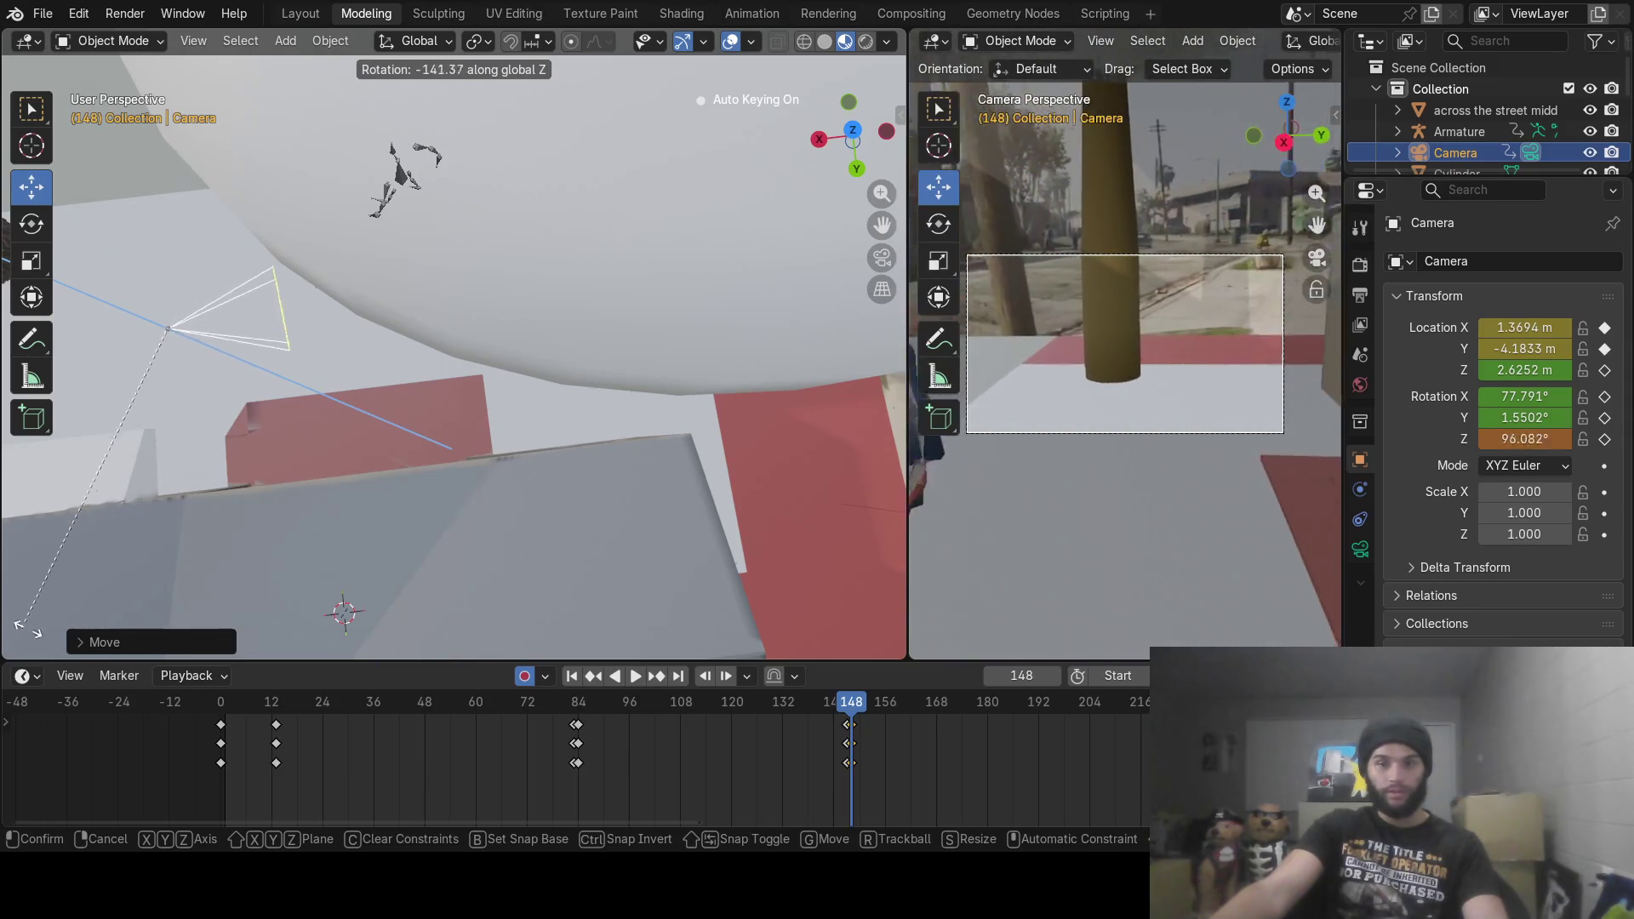
pyautogui.click(25, 628)
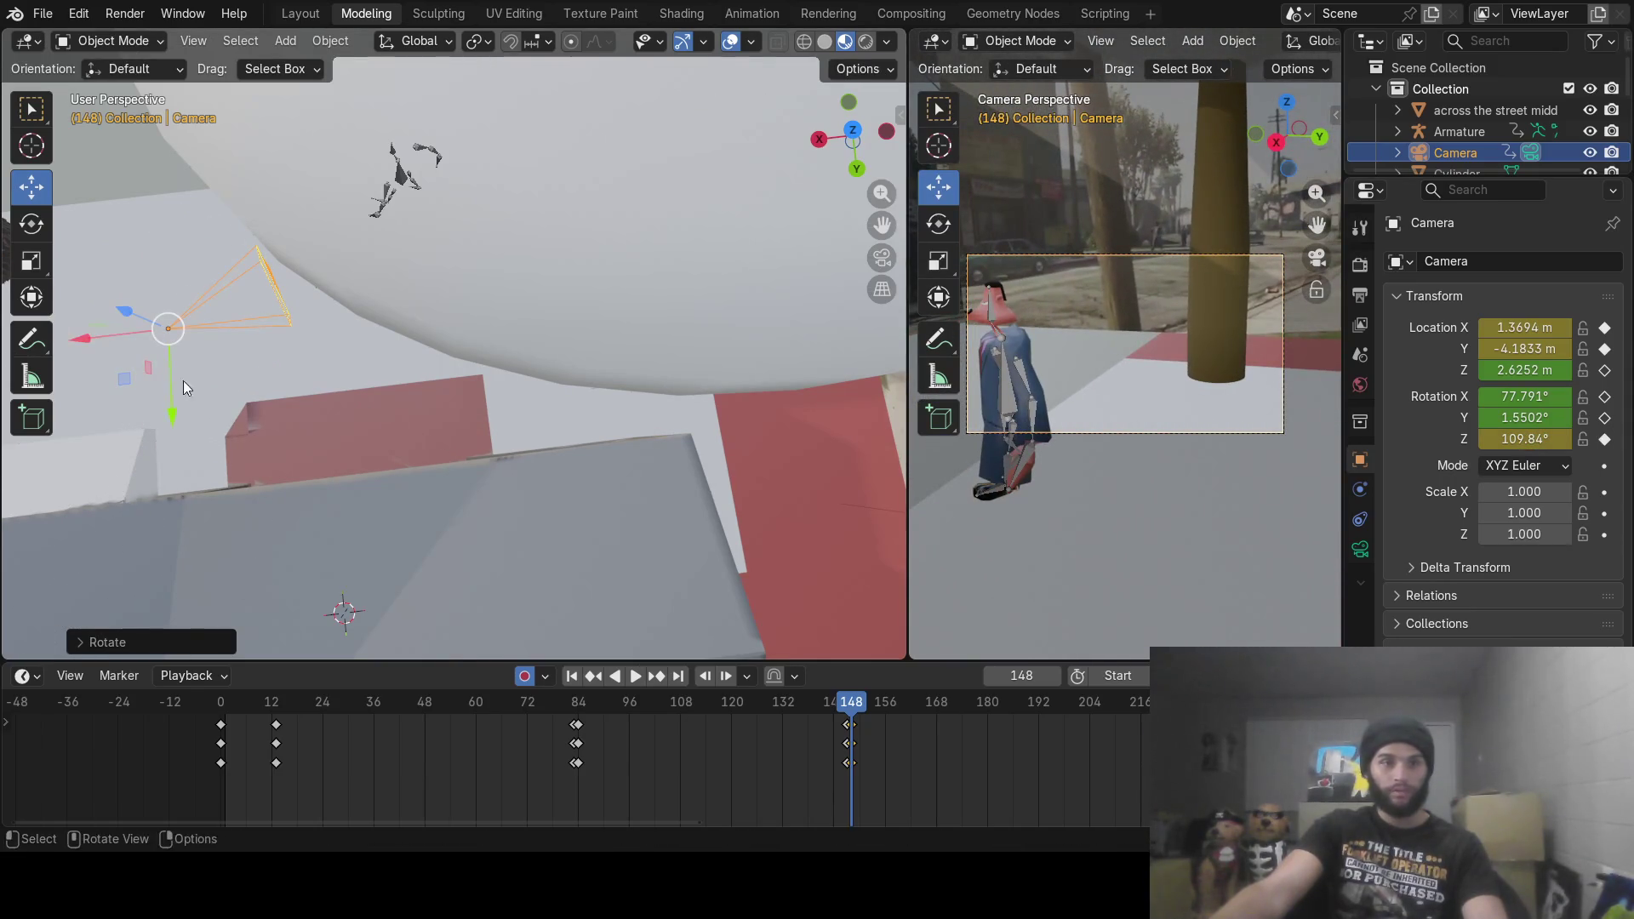
pyautogui.moveTo(186, 388); pyautogui.dragTo(282, 292)
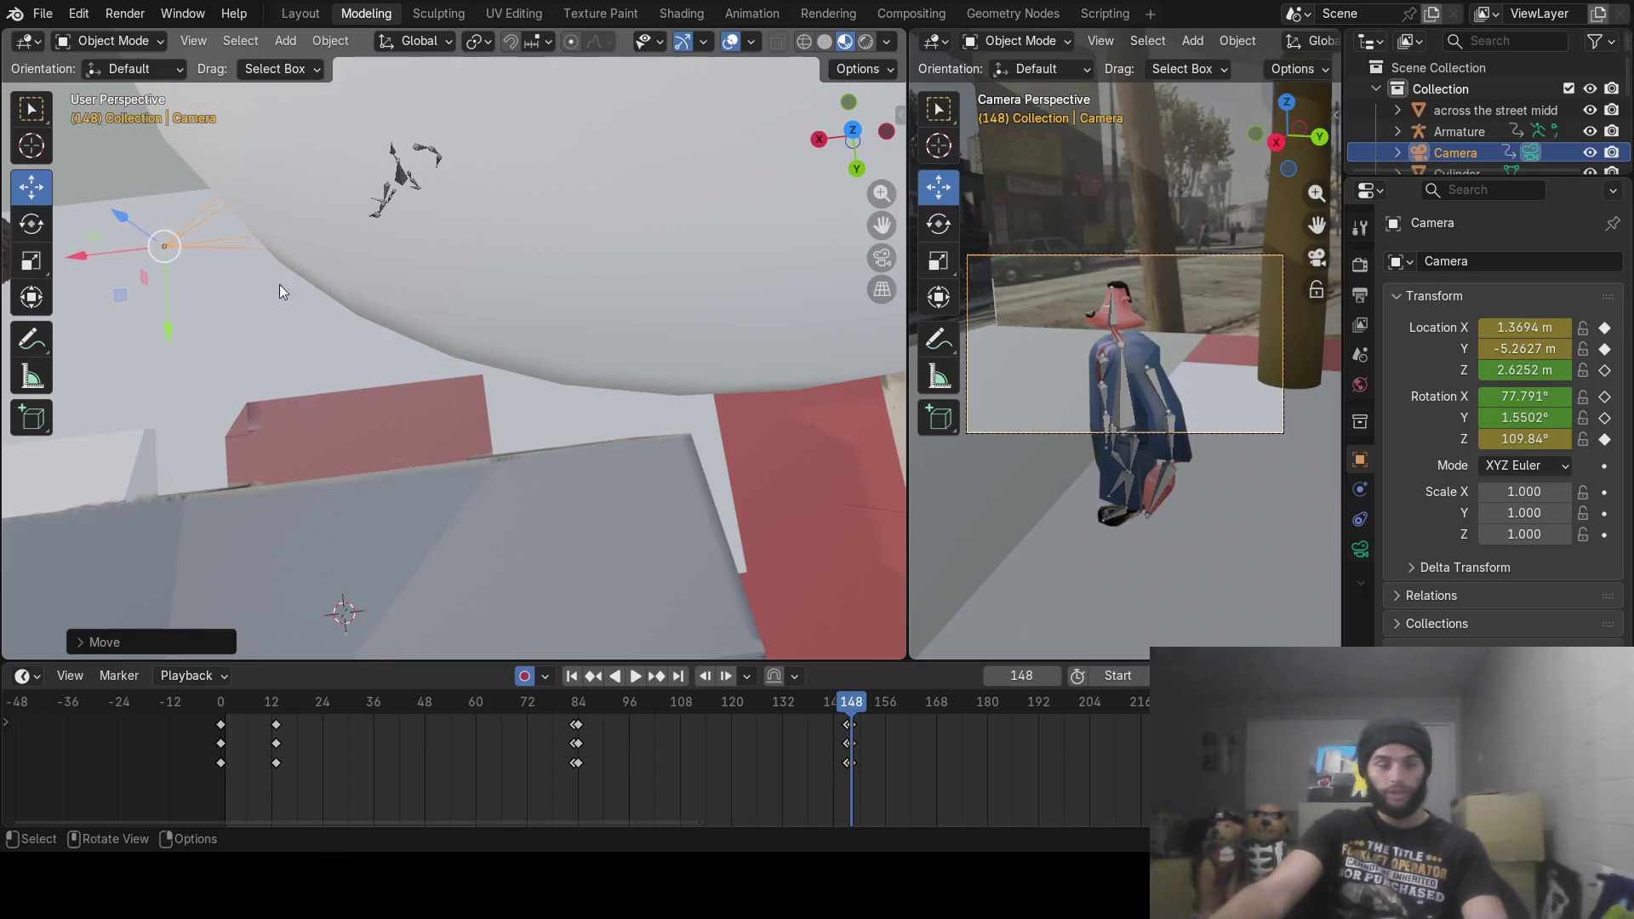
pyautogui.press('r')
pyautogui.press('z')
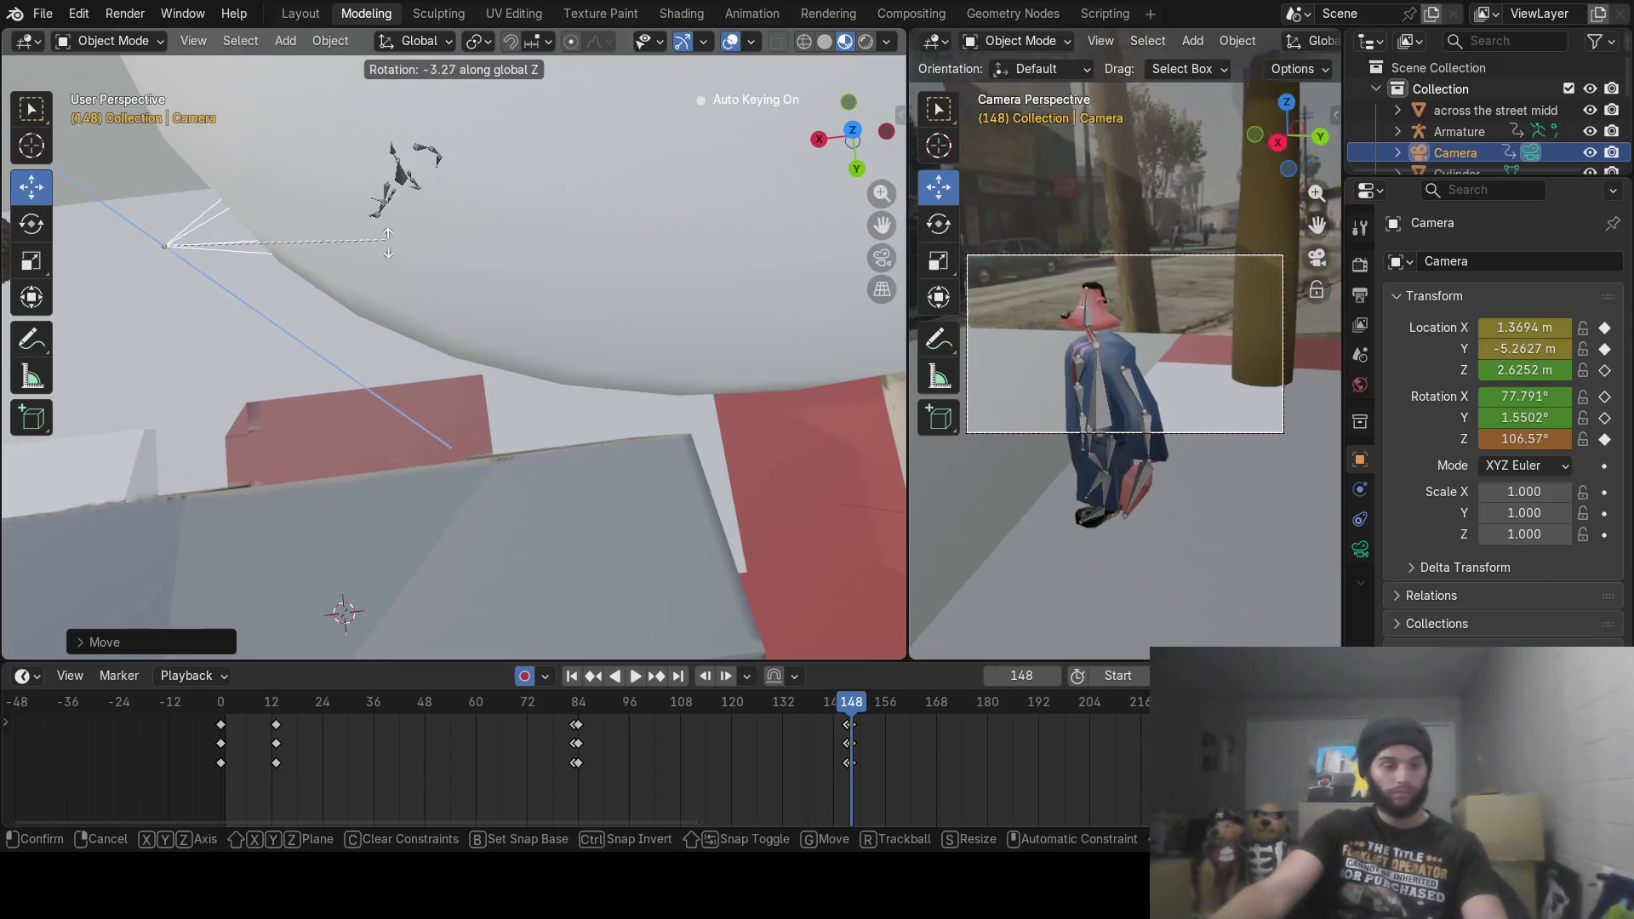
pyautogui.click(415, 285)
# Step: Move the camera to 3.182, -5.2627, 2.6252 m at Z rotation 89.195°, then check nearby frames
pyautogui.moveTo(391, 301)
pyautogui.mouseDown(button='middle')
pyautogui.moveTo(333, 306)
pyautogui.moveTo(464, 316)
pyautogui.mouseUp(button='middle')
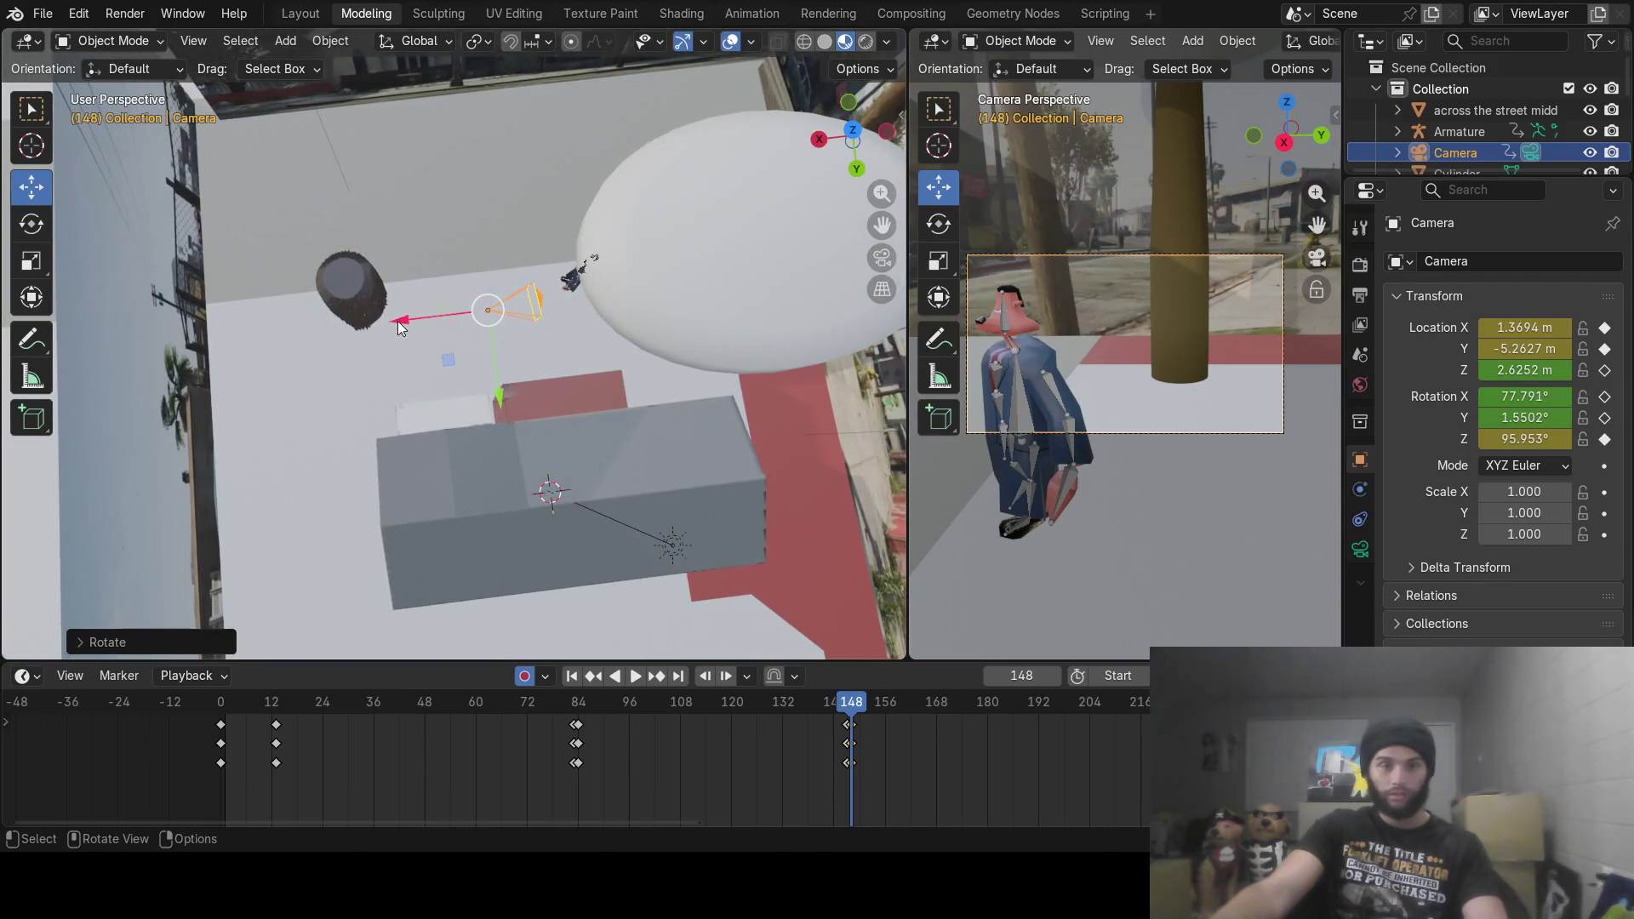
pyautogui.press('g')
pyautogui.press('x')
pyautogui.click(328, 329)
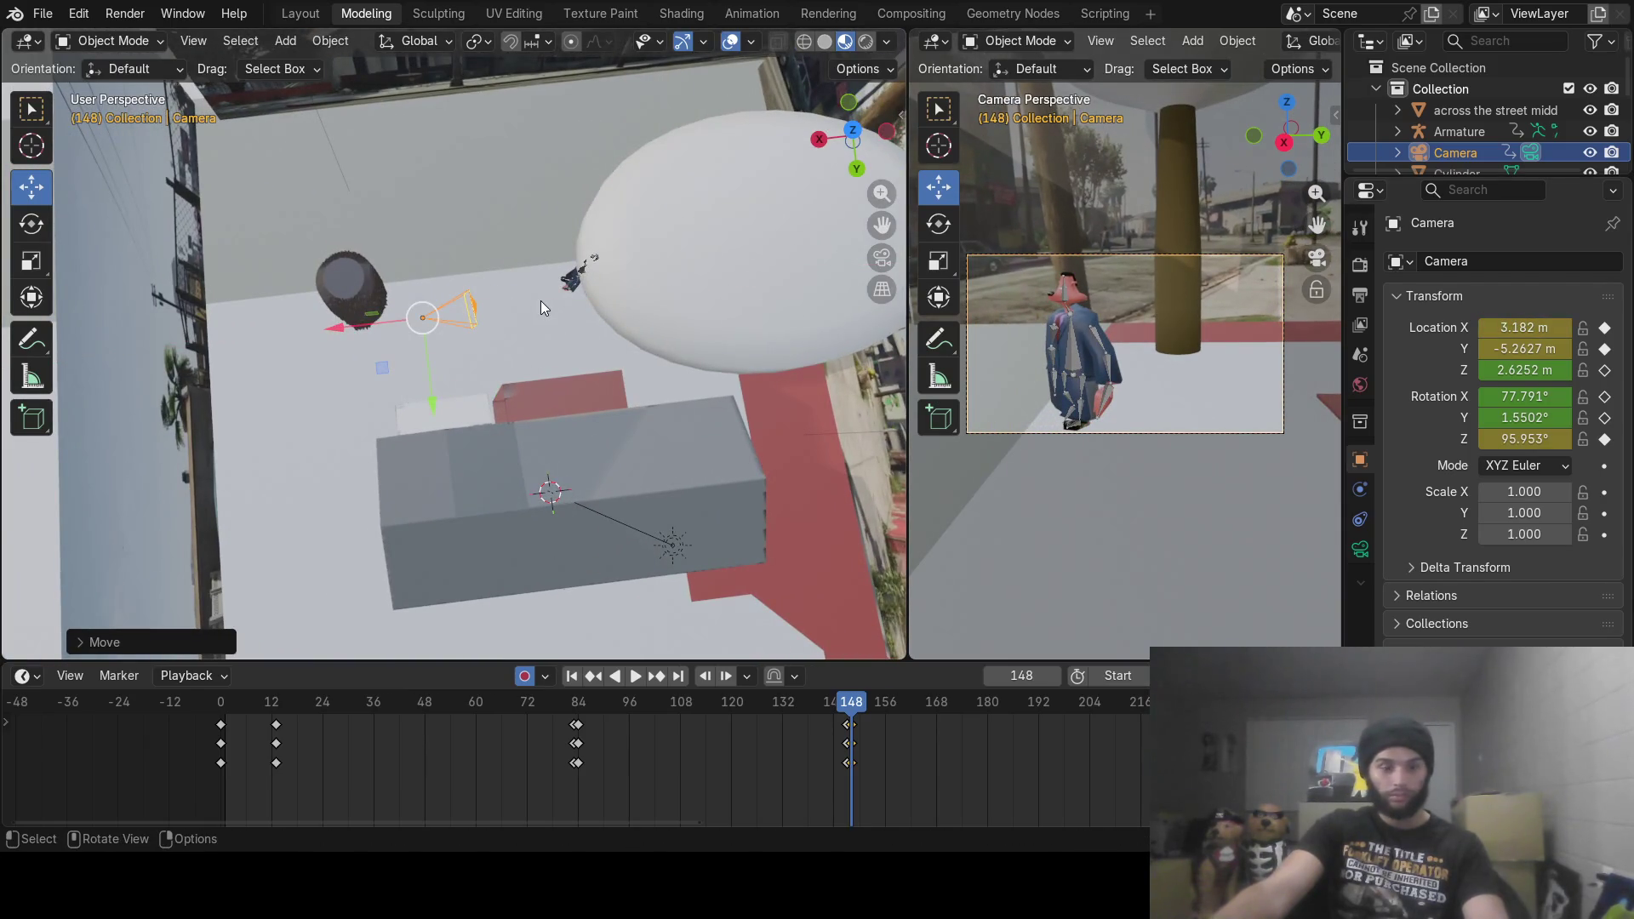
pyautogui.press('r')
pyautogui.press('z')
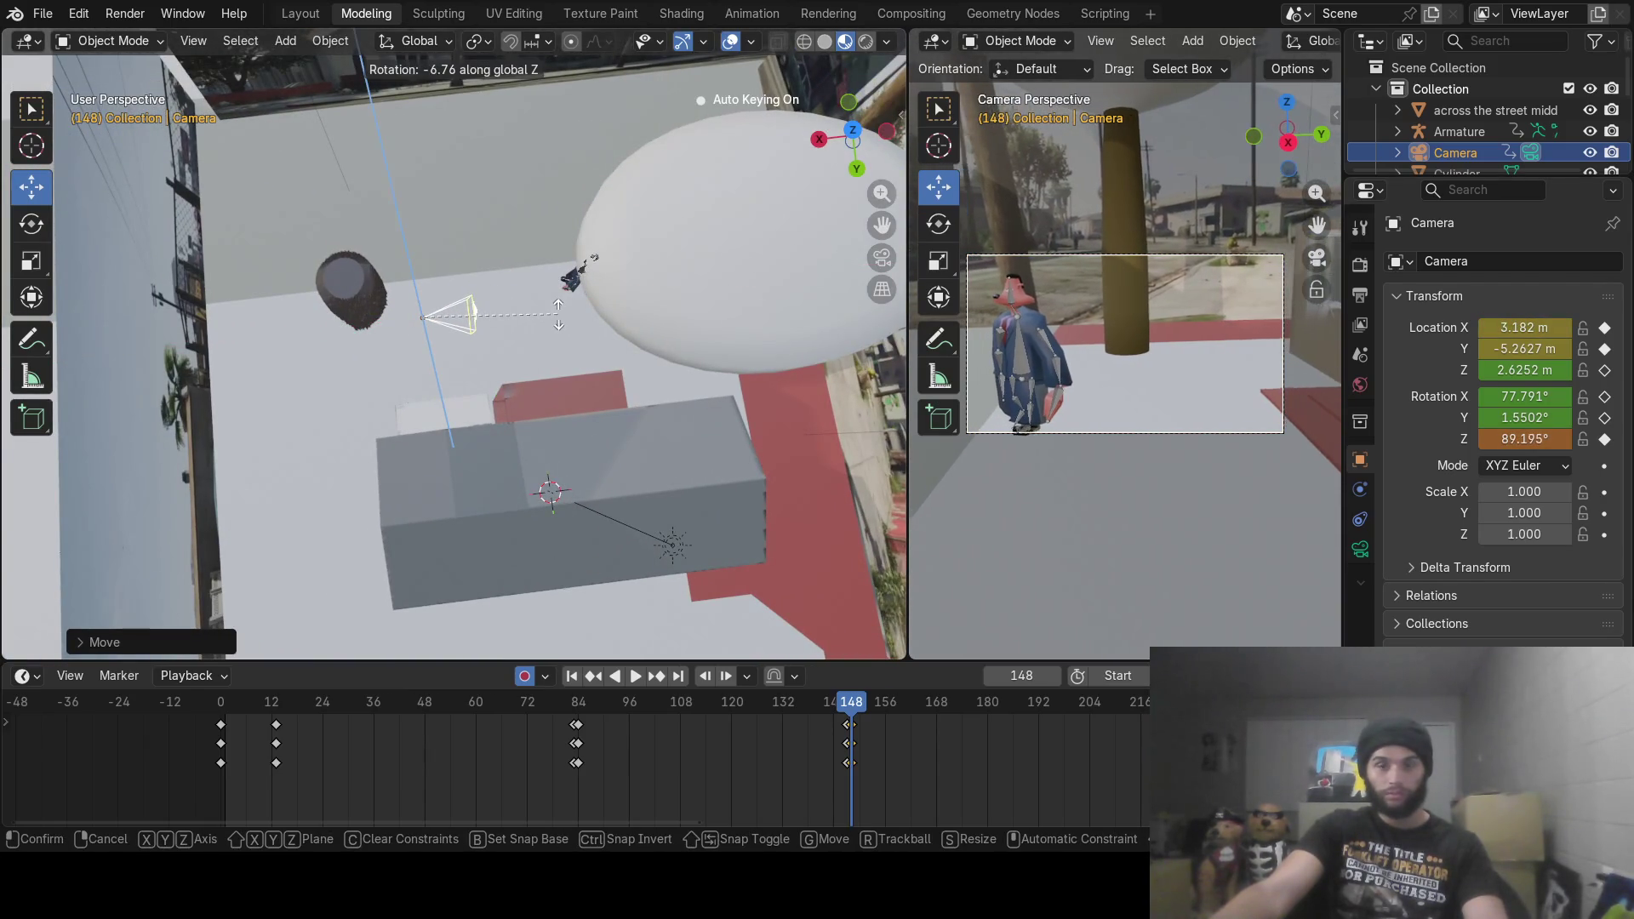
pyautogui.click(558, 315)
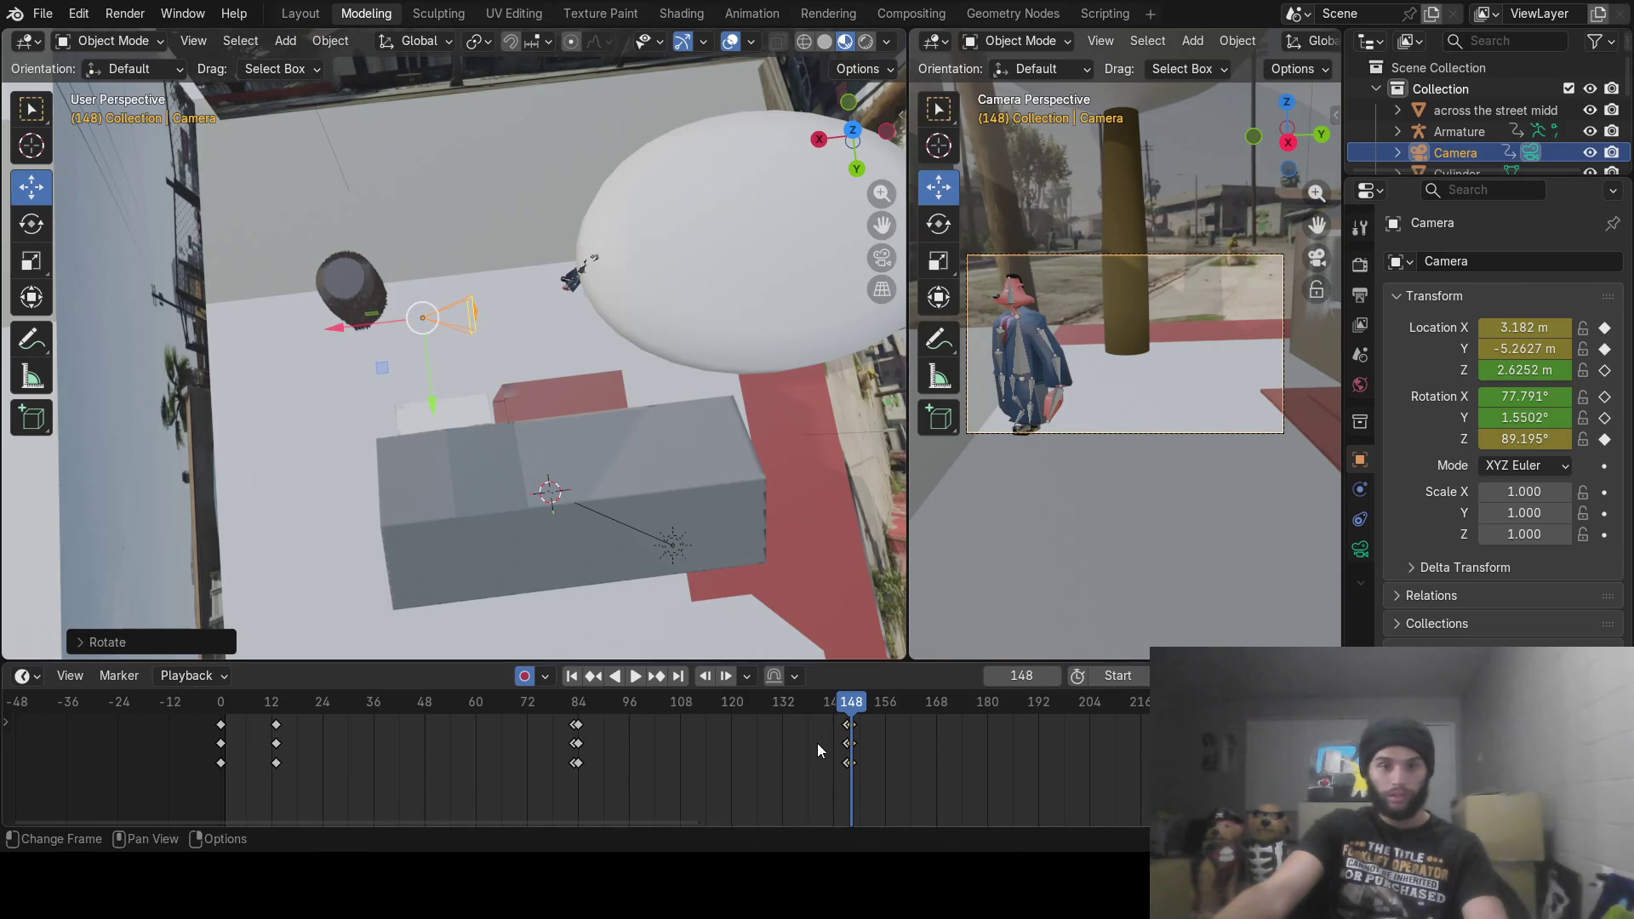
pyautogui.moveTo(843, 708)
pyautogui.mouseDown()
pyautogui.moveTo(1064, 720)
pyautogui.moveTo(1007, 739)
pyautogui.mouseUp()
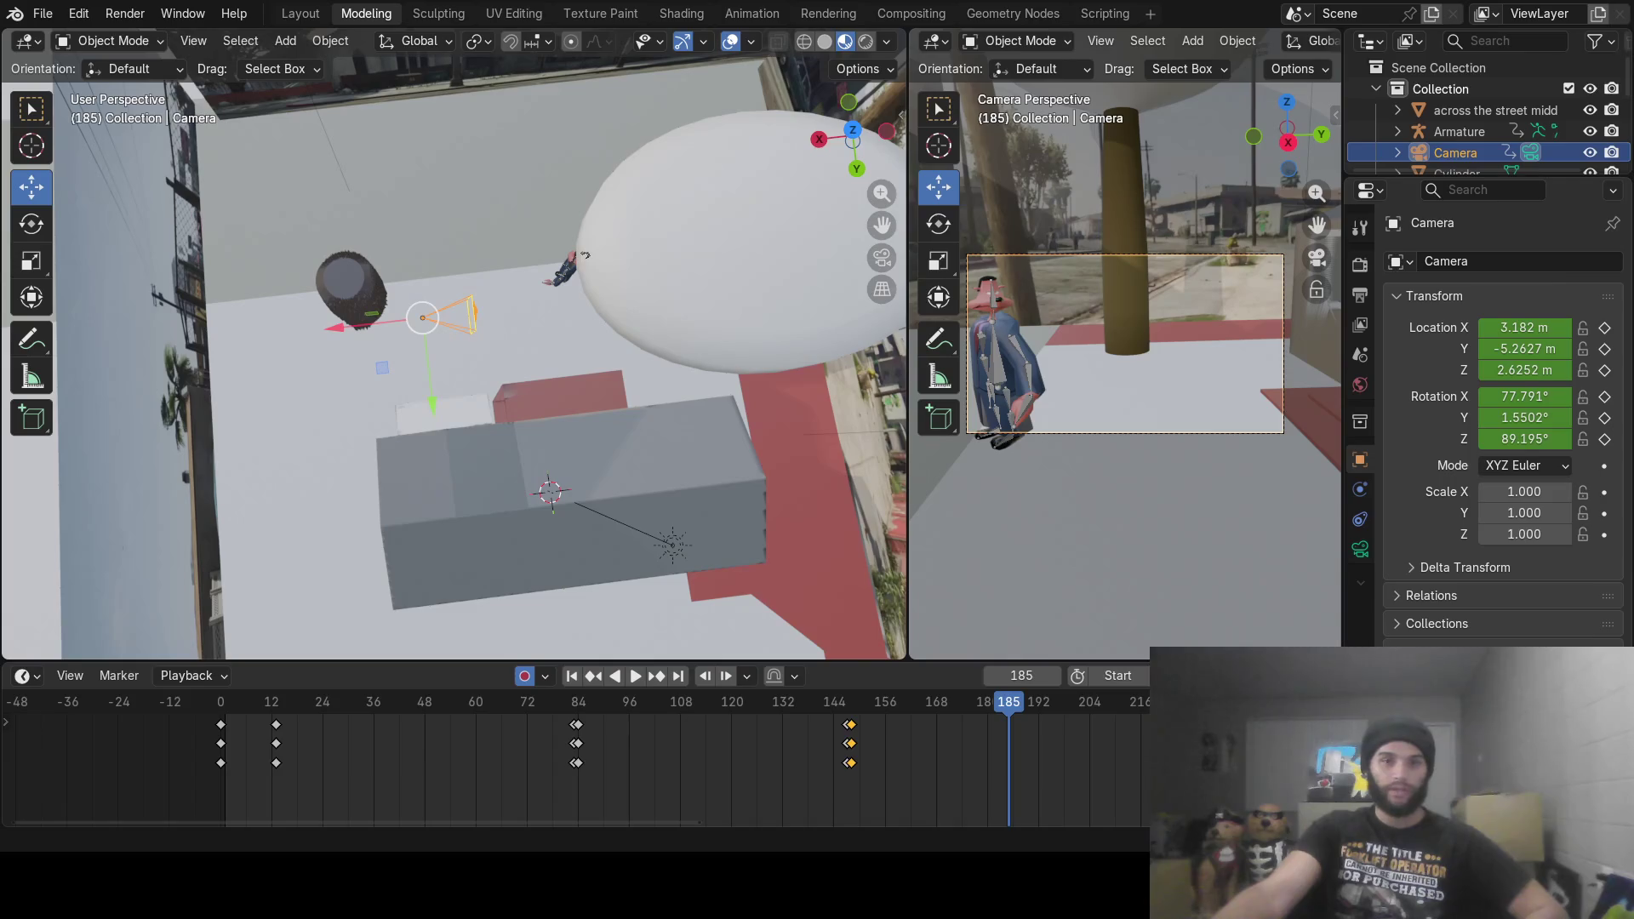
# Step: At frame 216, nudge the camera along X, Y and up, and turn it slightly
pyautogui.moveTo(966, 714)
pyautogui.mouseDown()
pyautogui.moveTo(911, 715)
pyautogui.moveTo(1204, 715)
pyautogui.moveTo(1145, 715)
pyautogui.moveTo(1140, 756)
pyautogui.mouseUp()
pyautogui.press('space')
pyautogui.click(988, 680)
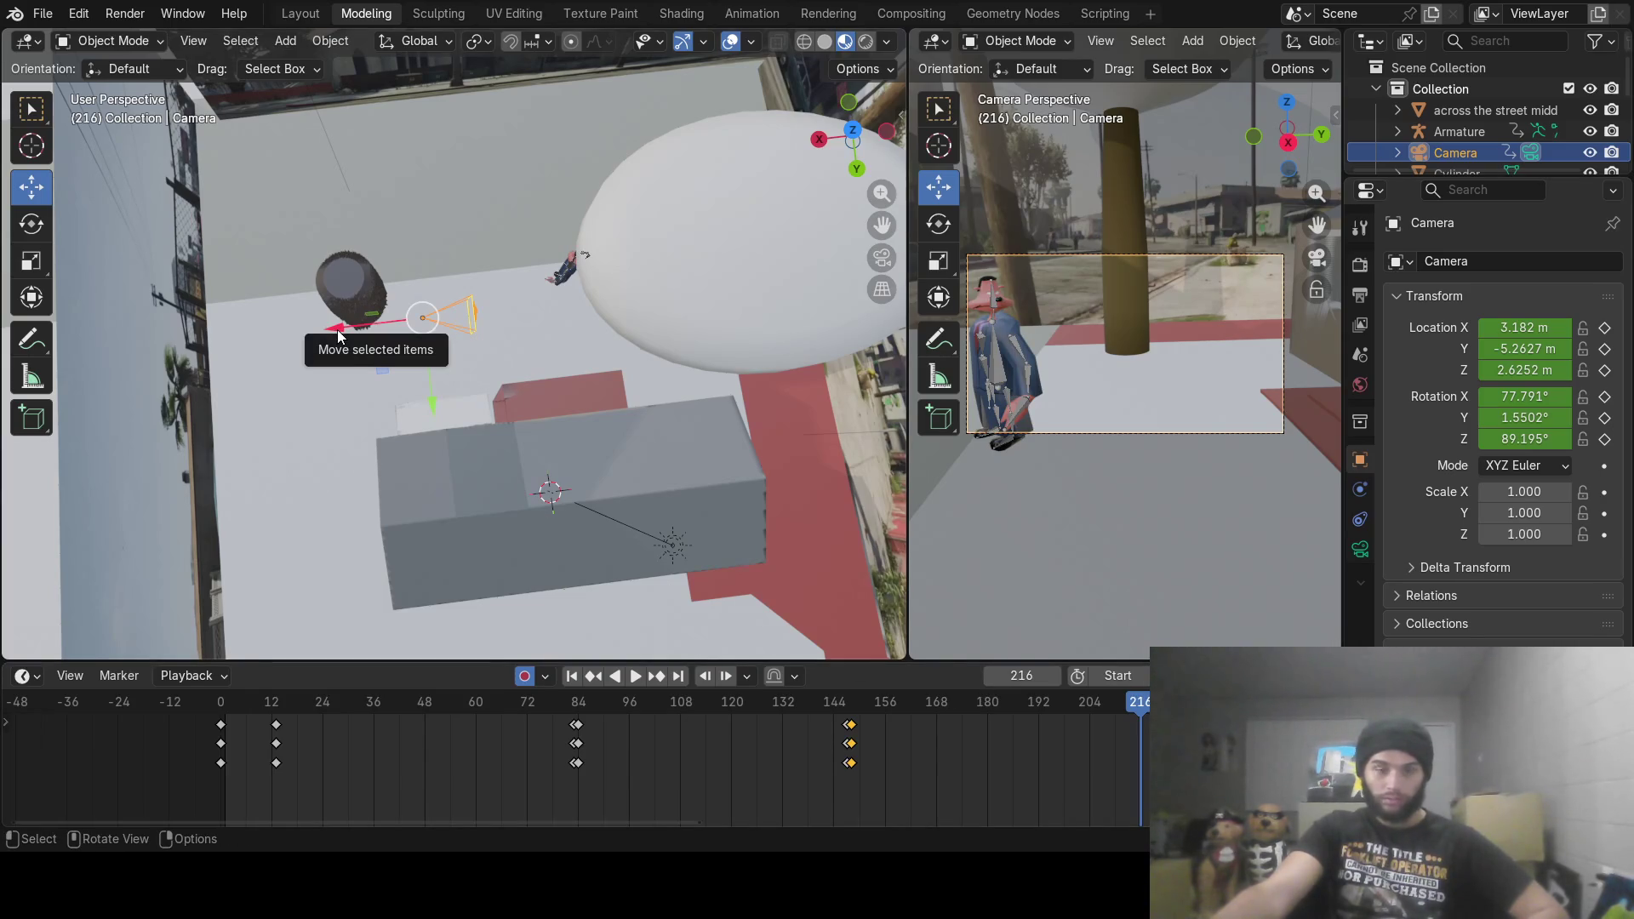
pyautogui.moveTo(334, 330); pyautogui.dragTo(339, 331)
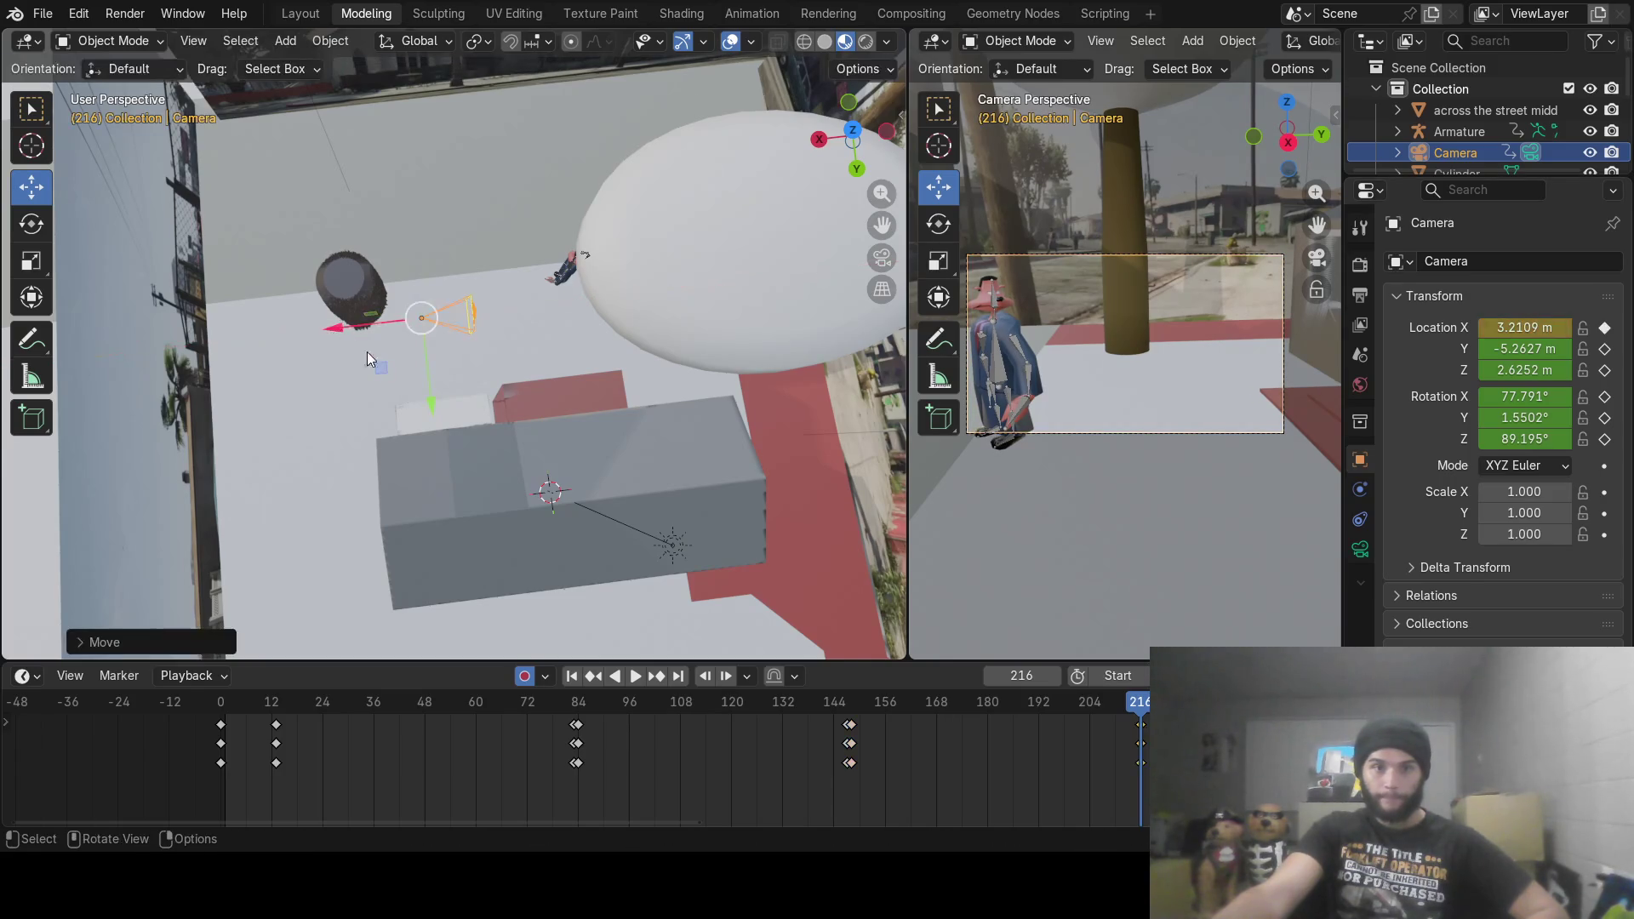
pyautogui.moveTo(431, 402); pyautogui.dragTo(415, 340)
pyautogui.moveTo(471, 370)
pyautogui.mouseDown(button='middle')
pyautogui.moveTo(467, 281)
pyautogui.moveTo(427, 237)
pyautogui.mouseUp(button='middle')
pyautogui.moveTo(421, 242); pyautogui.dragTo(429, 250)
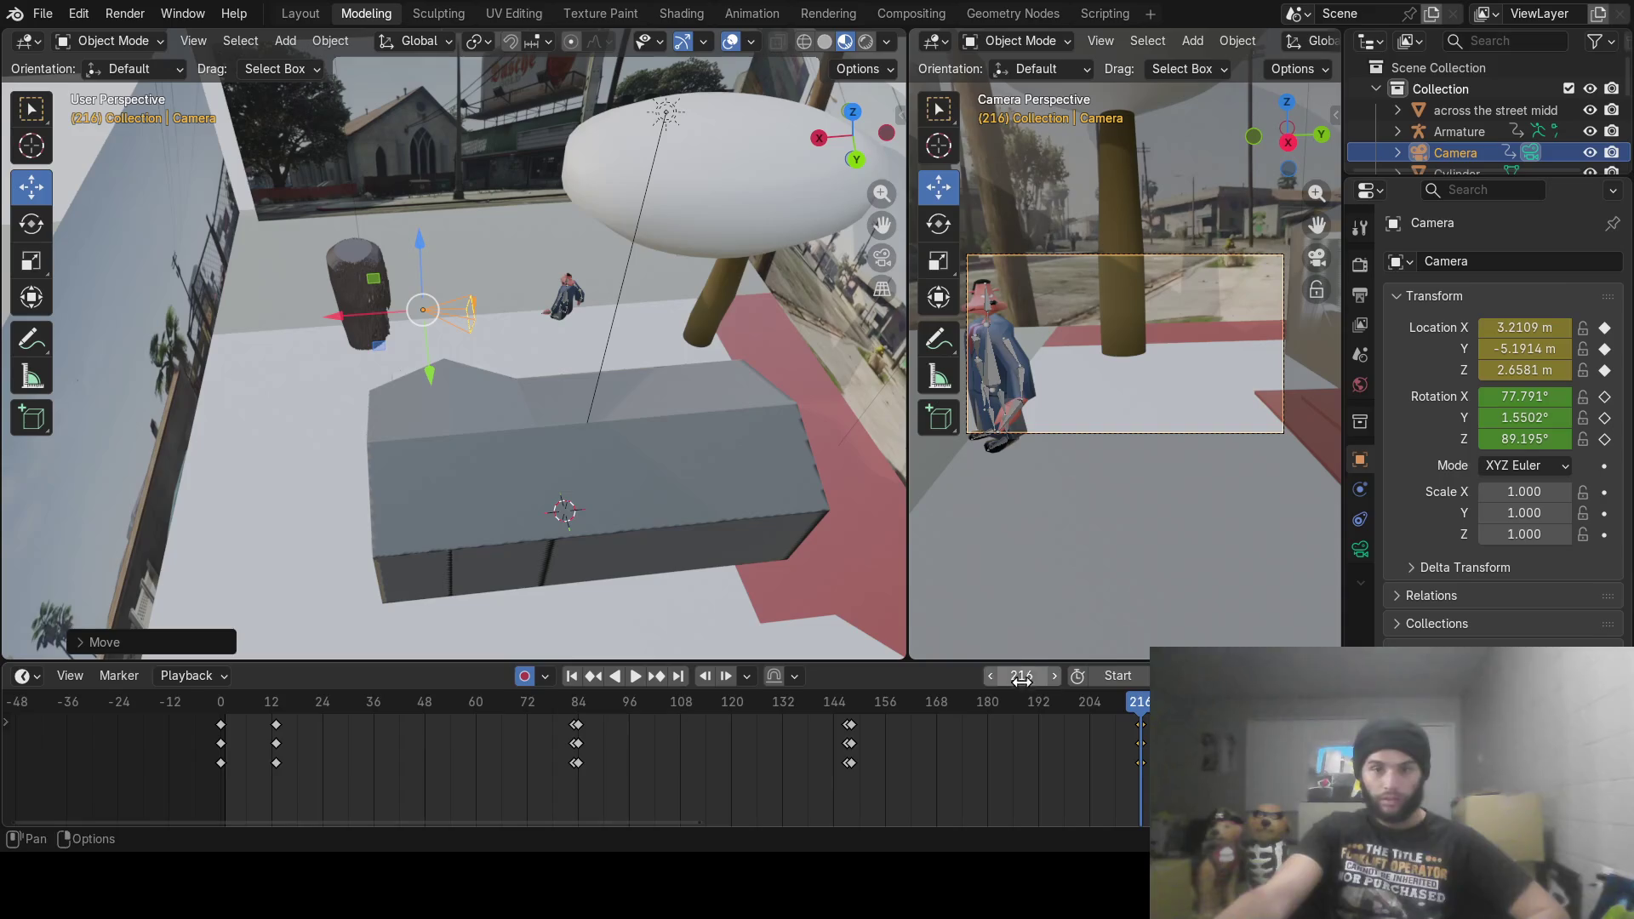
pyautogui.press('r')
pyautogui.press('z')
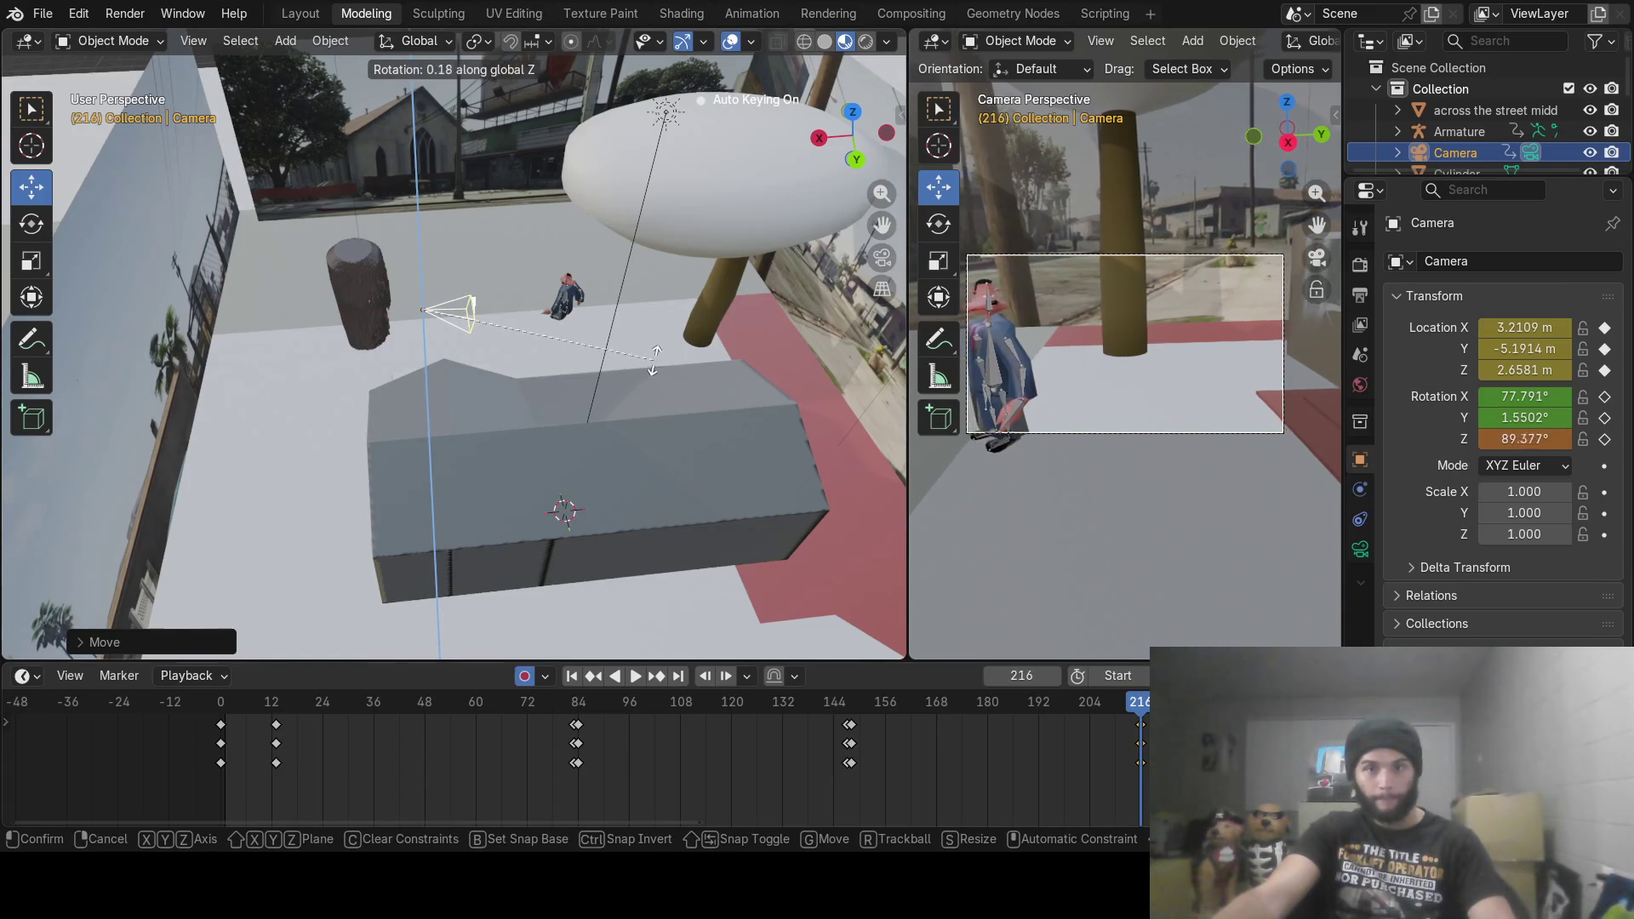
pyautogui.click(656, 353)
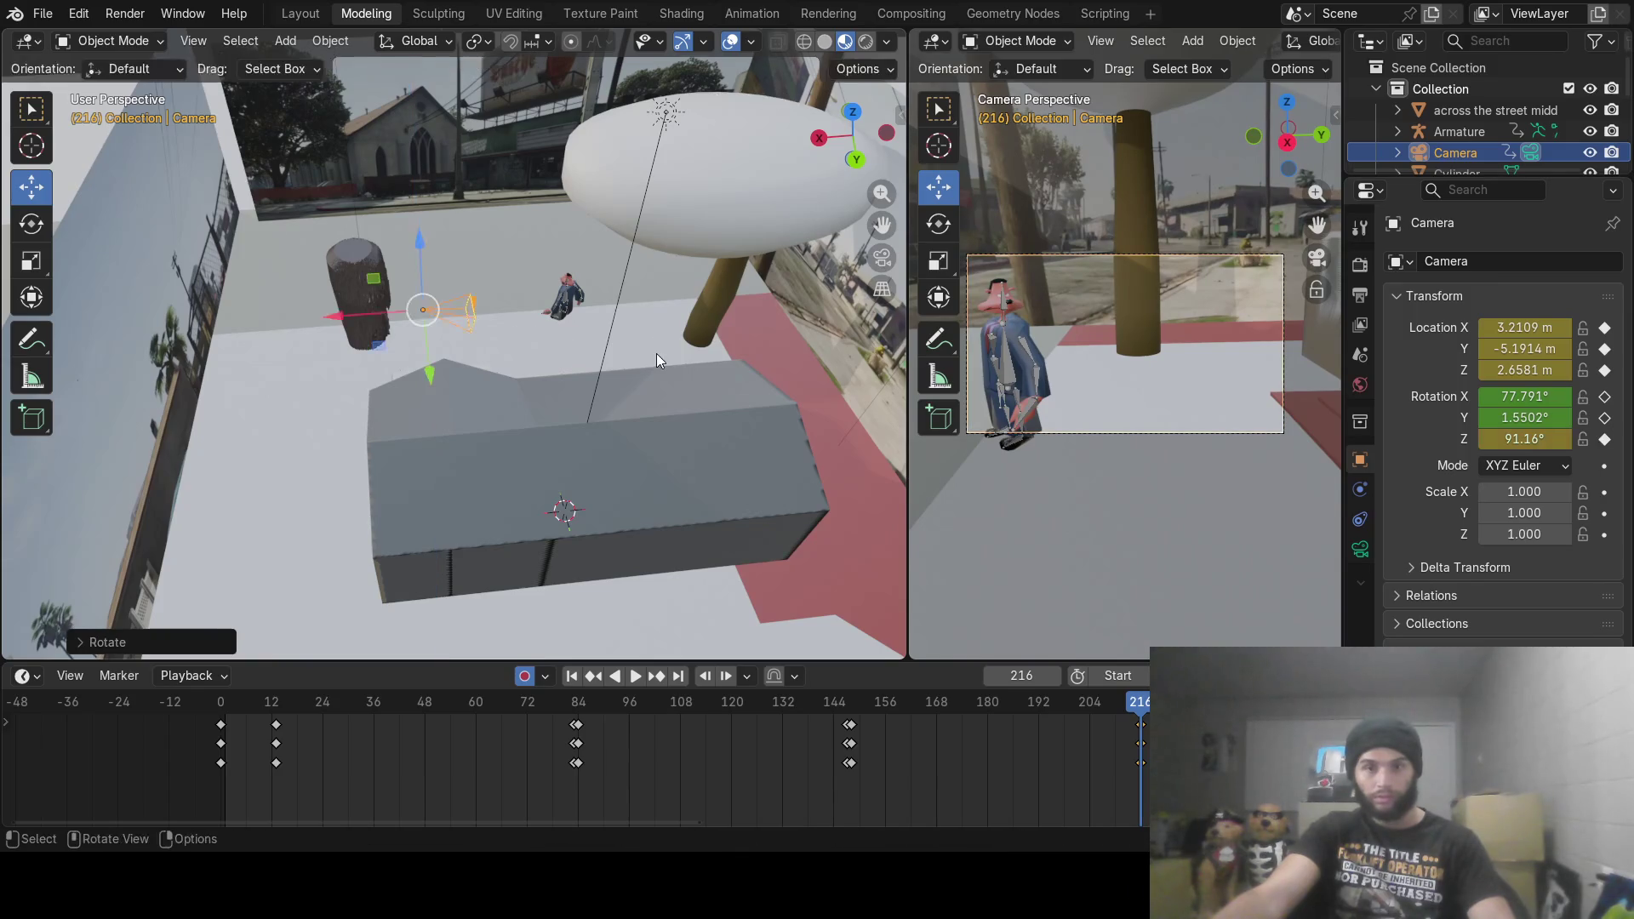
# Step: At frame 217, move the camera far along X and turn it to face the character
pyautogui.press('space')
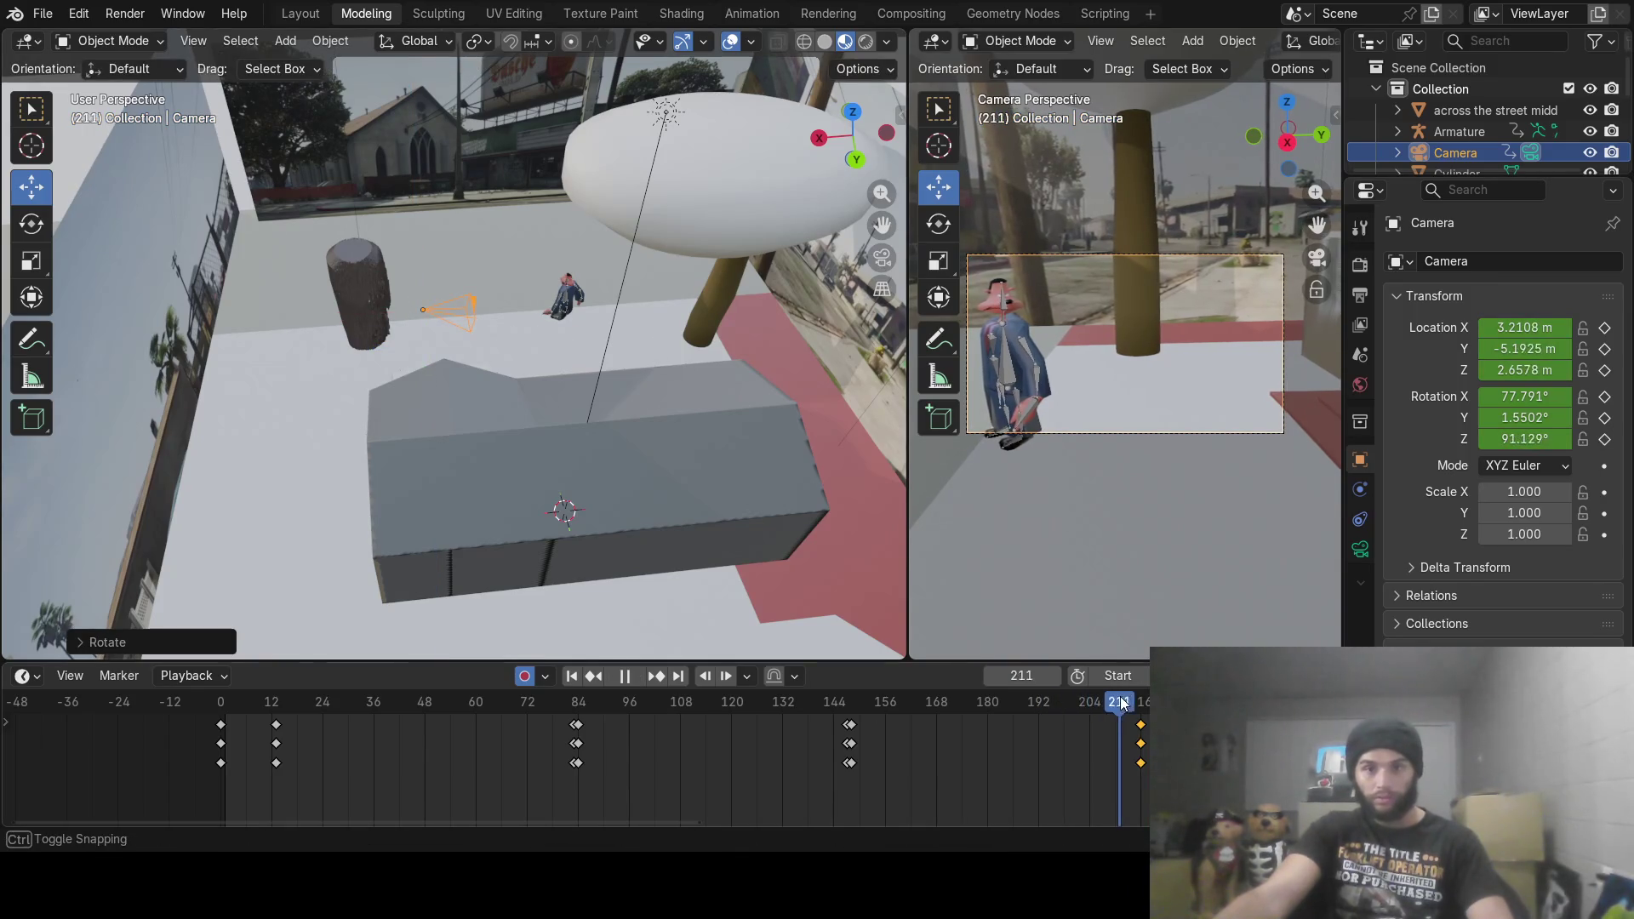
pyautogui.moveTo(1140, 693); pyautogui.dragTo(1141, 692)
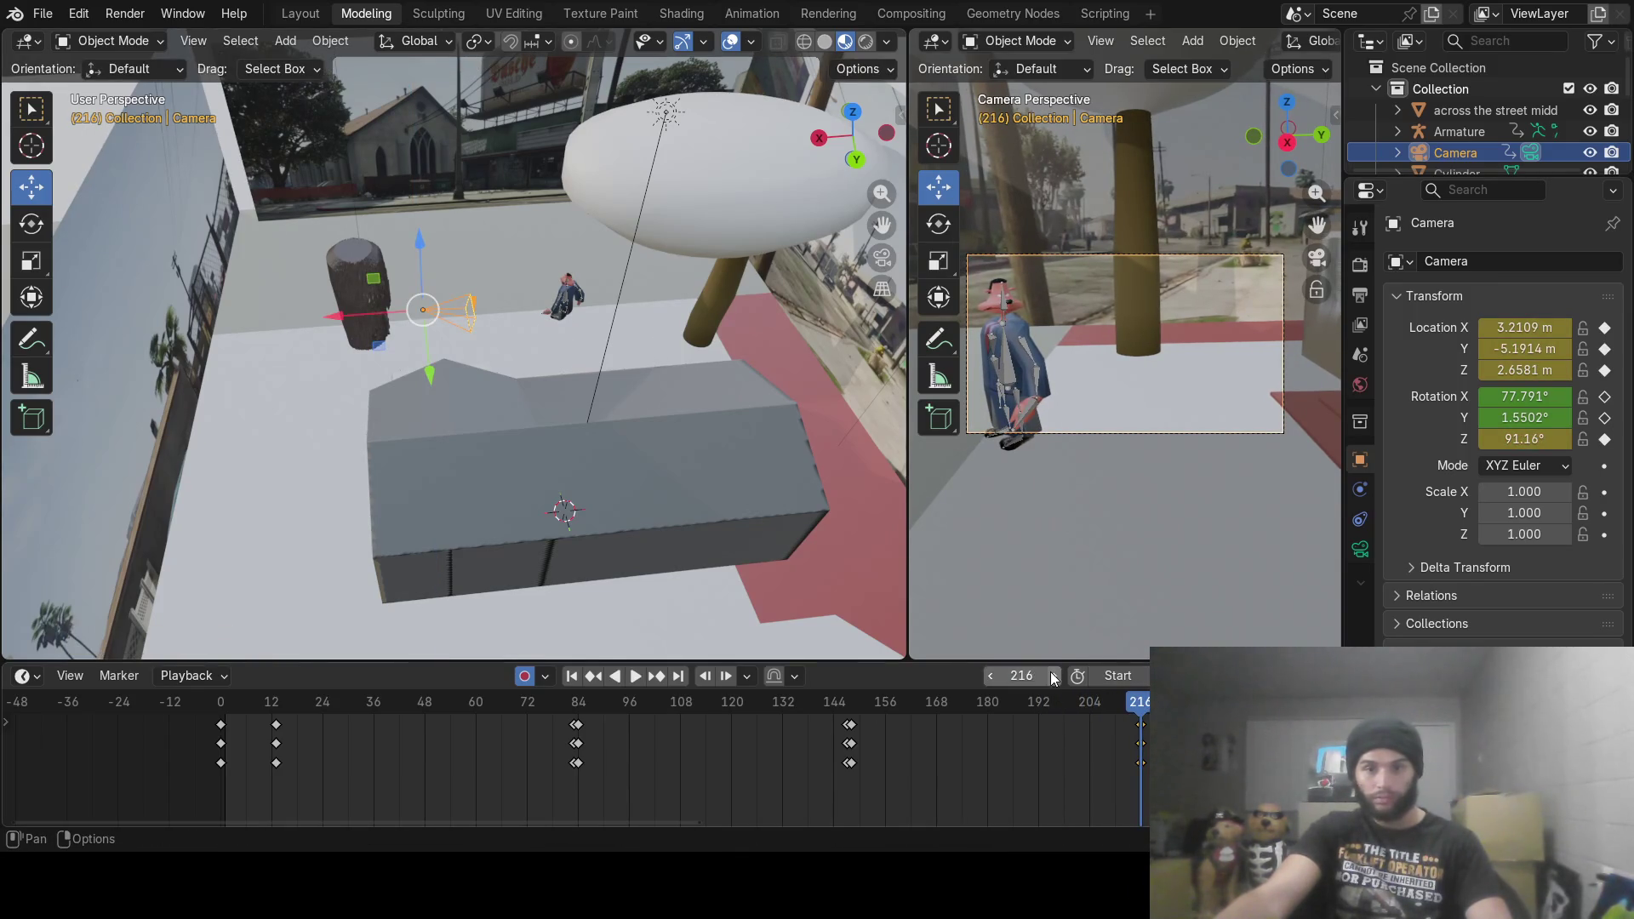
pyautogui.press('space')
pyautogui.moveTo(706, 411)
pyautogui.mouseDown(button='middle')
pyautogui.moveTo(636, 447)
pyautogui.moveTo(405, 375)
pyautogui.mouseUp(button='middle')
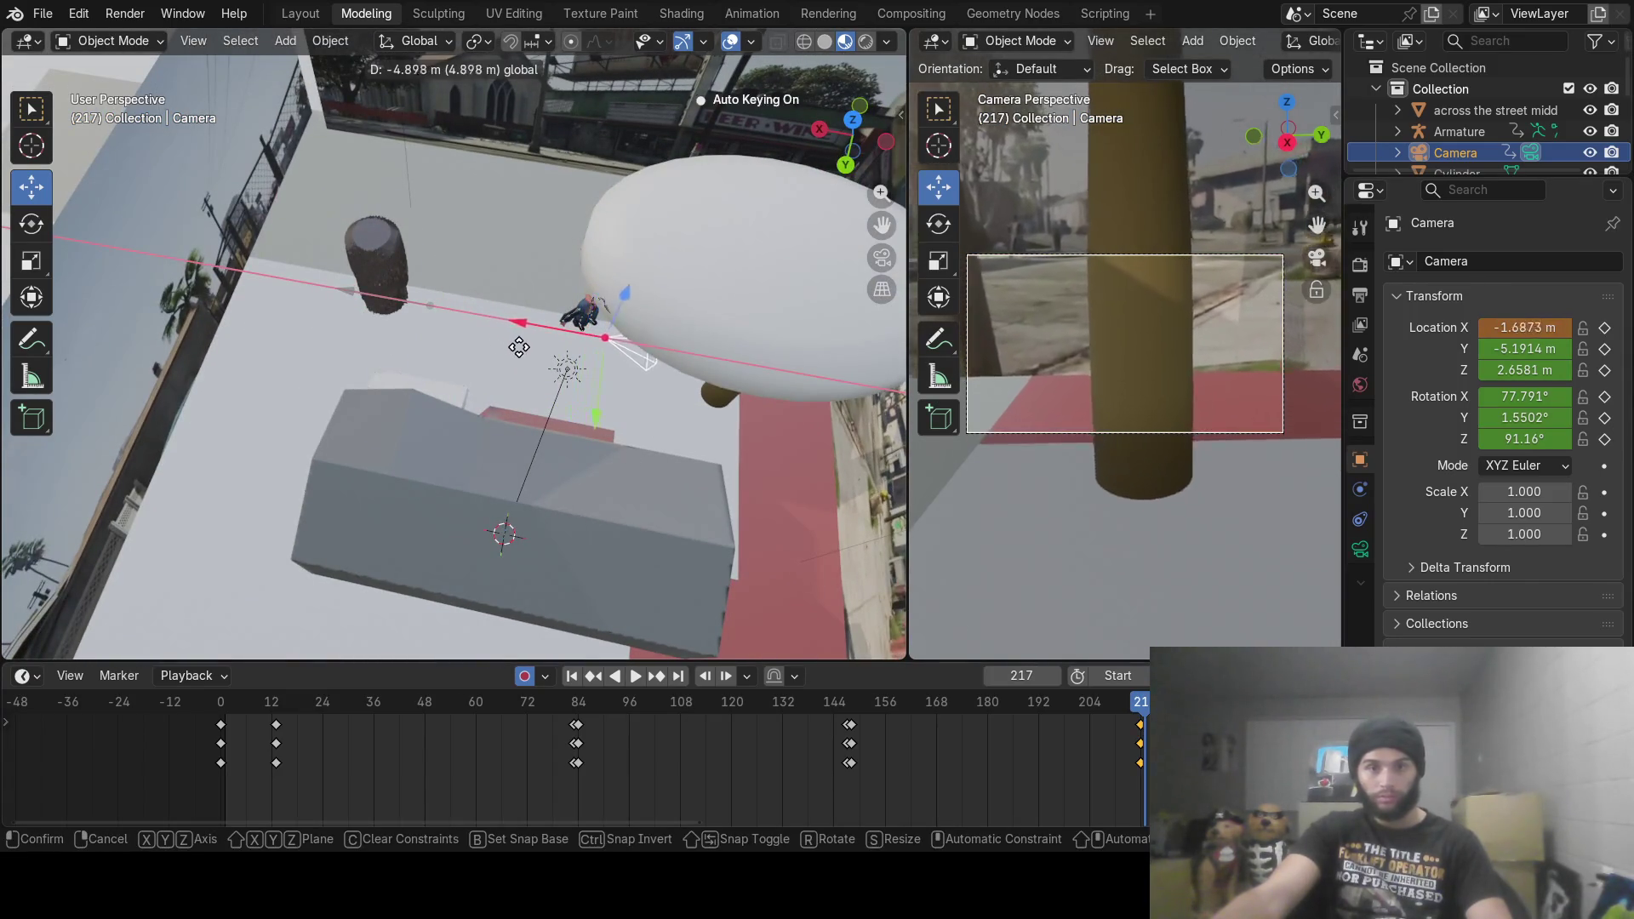
pyautogui.click(626, 380)
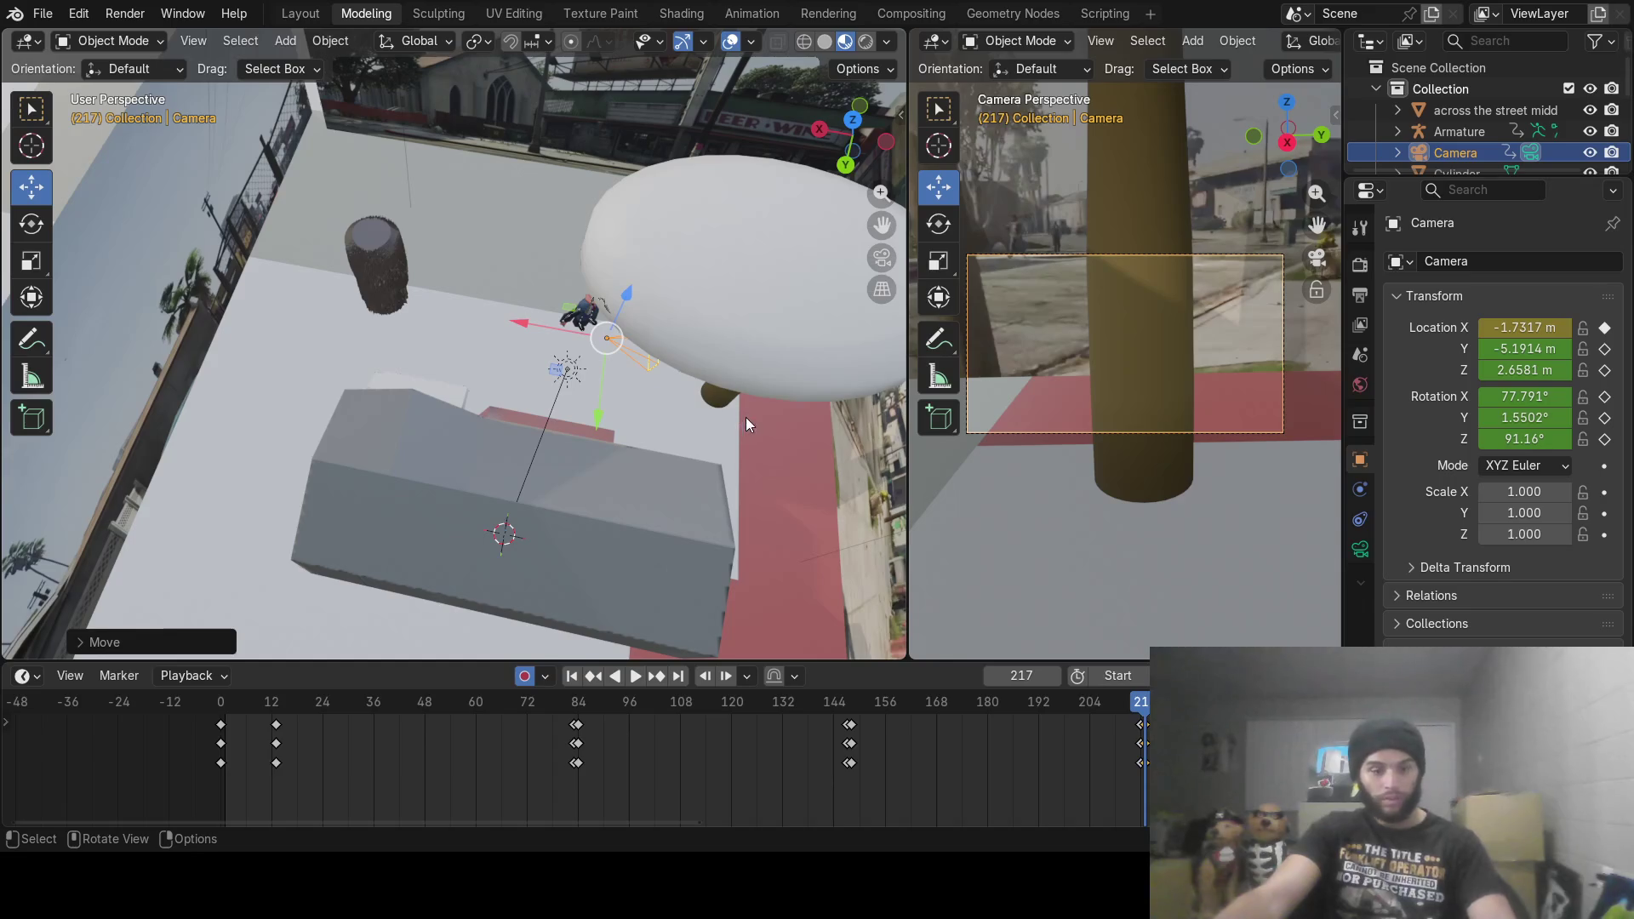
pyautogui.press('r')
pyautogui.press('z')
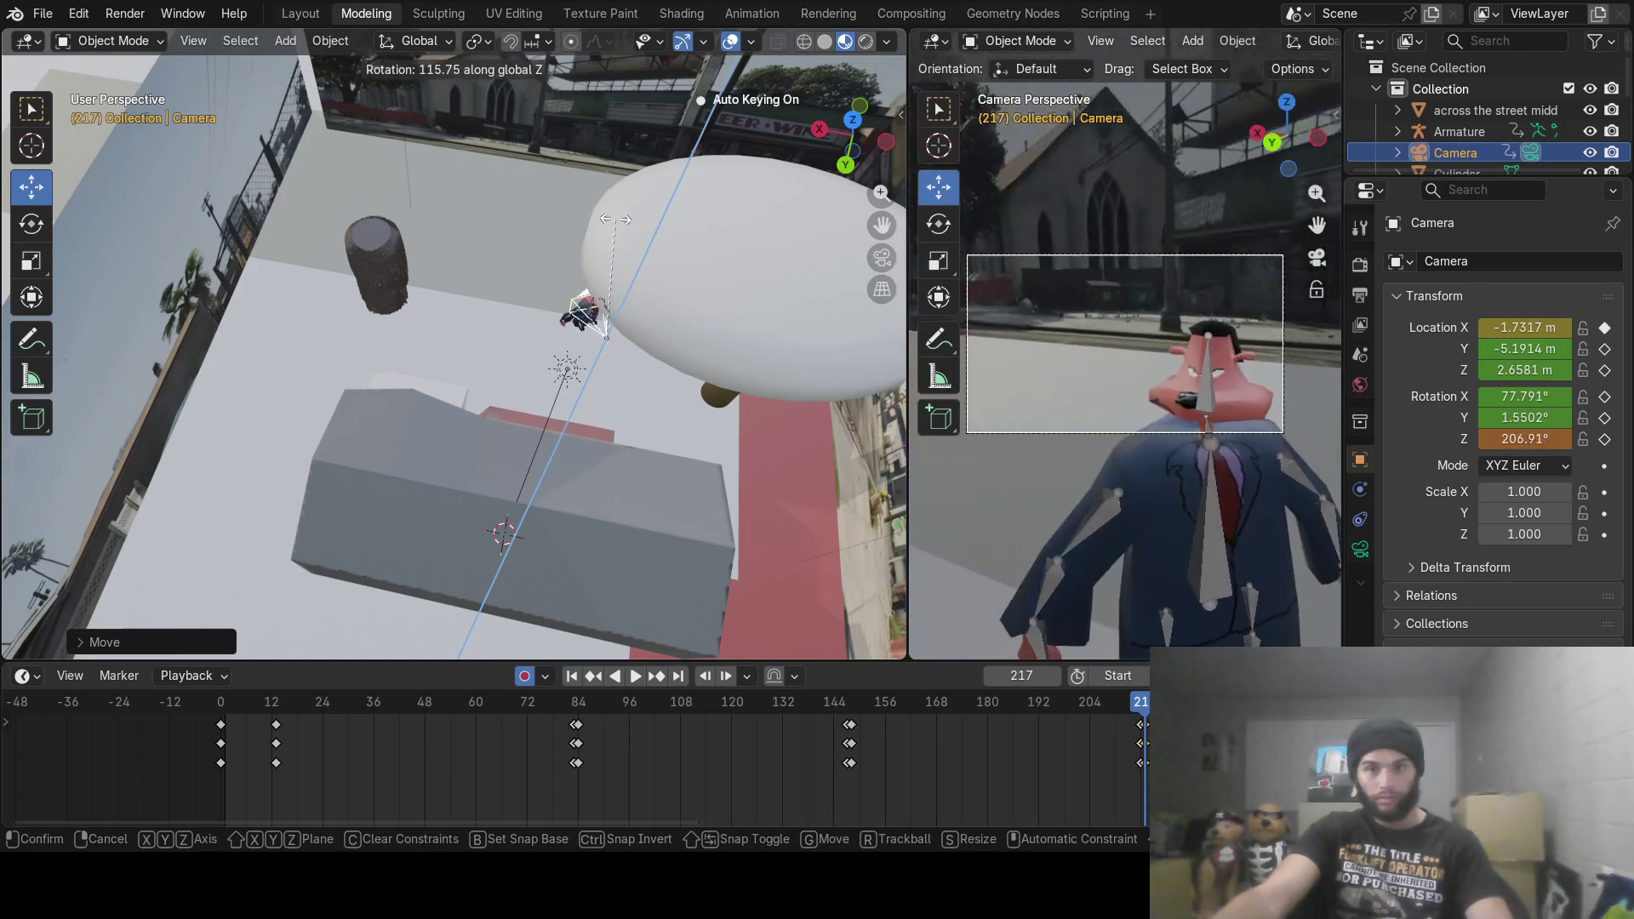
pyautogui.click(599, 311)
# Step: Position the camera at -2.8563, -2.8132, 2.5571 m and play the new shot
pyautogui.moveTo(596, 428); pyautogui.dragTo(599, 502)
pyautogui.moveTo(509, 403); pyautogui.dragTo(561, 430)
pyautogui.moveTo(665, 405); pyautogui.dragTo(595, 478)
pyautogui.moveTo(594, 478)
pyautogui.mouseDown(button='middle')
pyautogui.moveTo(596, 498)
pyautogui.moveTo(652, 510)
pyautogui.moveTo(573, 386)
pyautogui.moveTo(600, 327)
pyautogui.moveTo(578, 304)
pyautogui.mouseUp(button='middle')
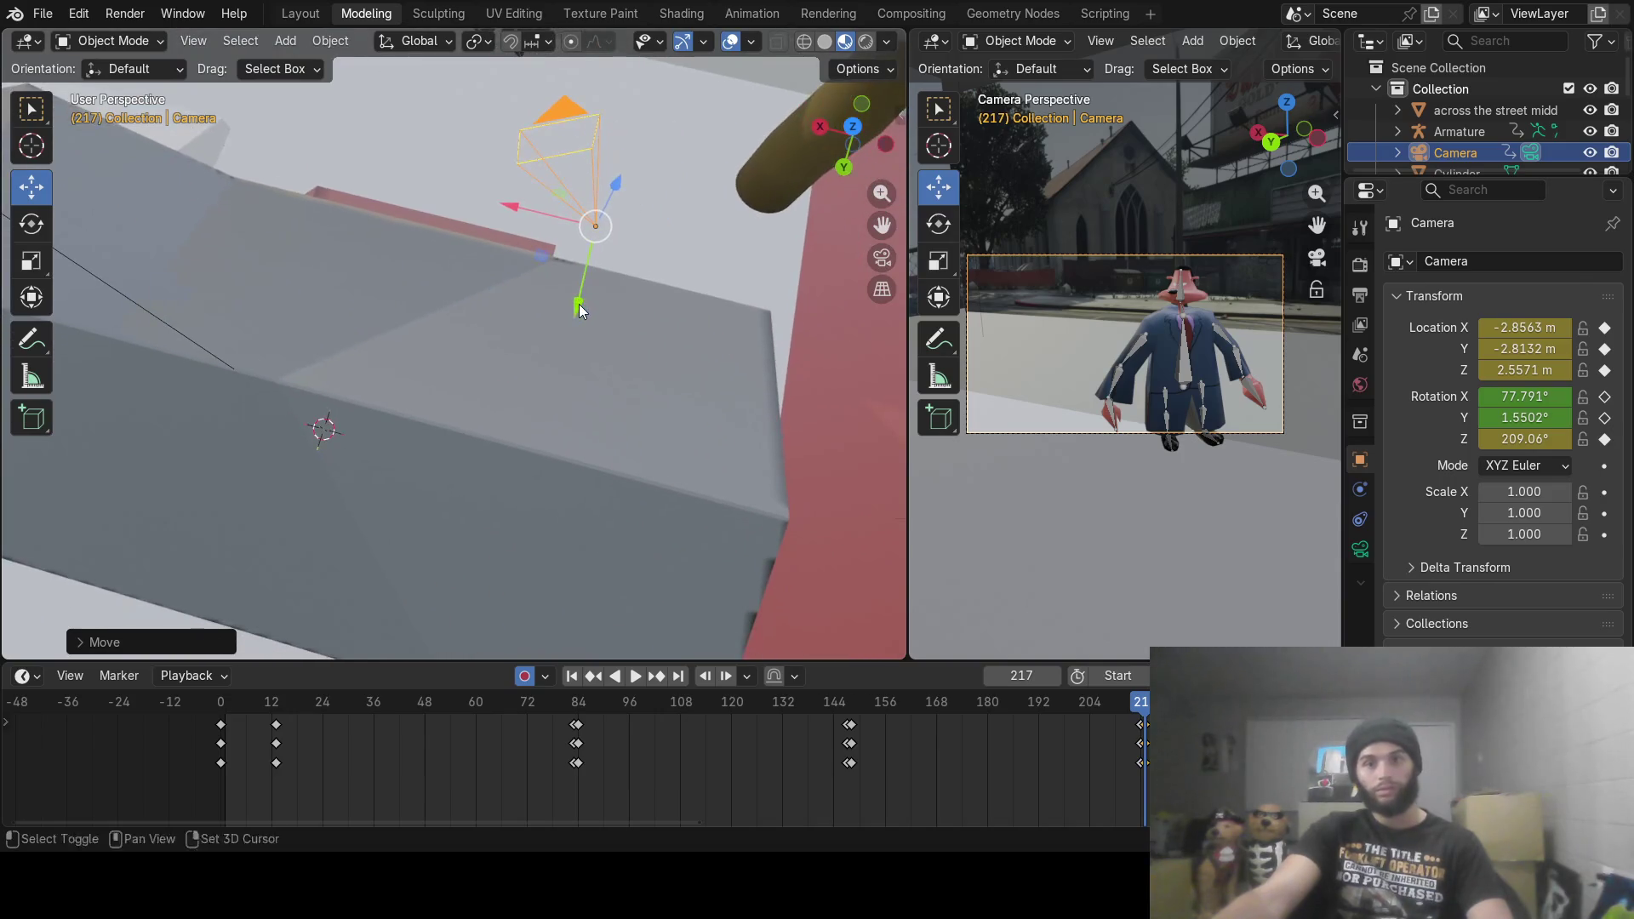
pyautogui.press('space')
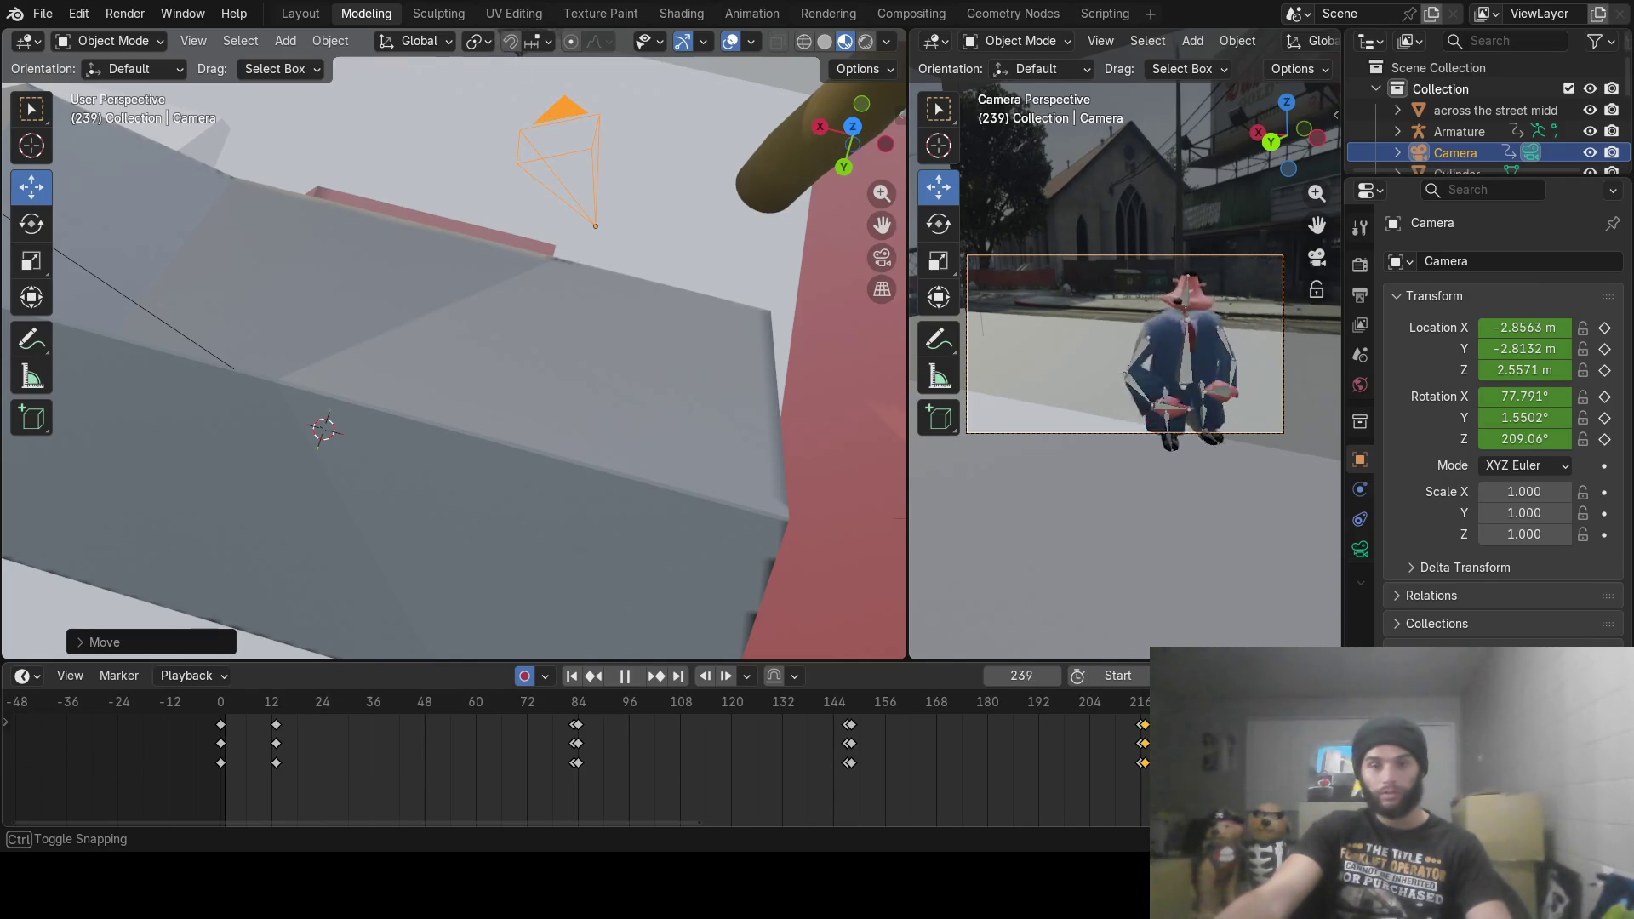
pyautogui.click(1072, 788)
pyautogui.moveTo(437, 820)
pyautogui.mouseDown()
pyautogui.moveTo(641, 824)
pyautogui.moveTo(464, 824)
pyautogui.mouseUp()
pyautogui.press('space')
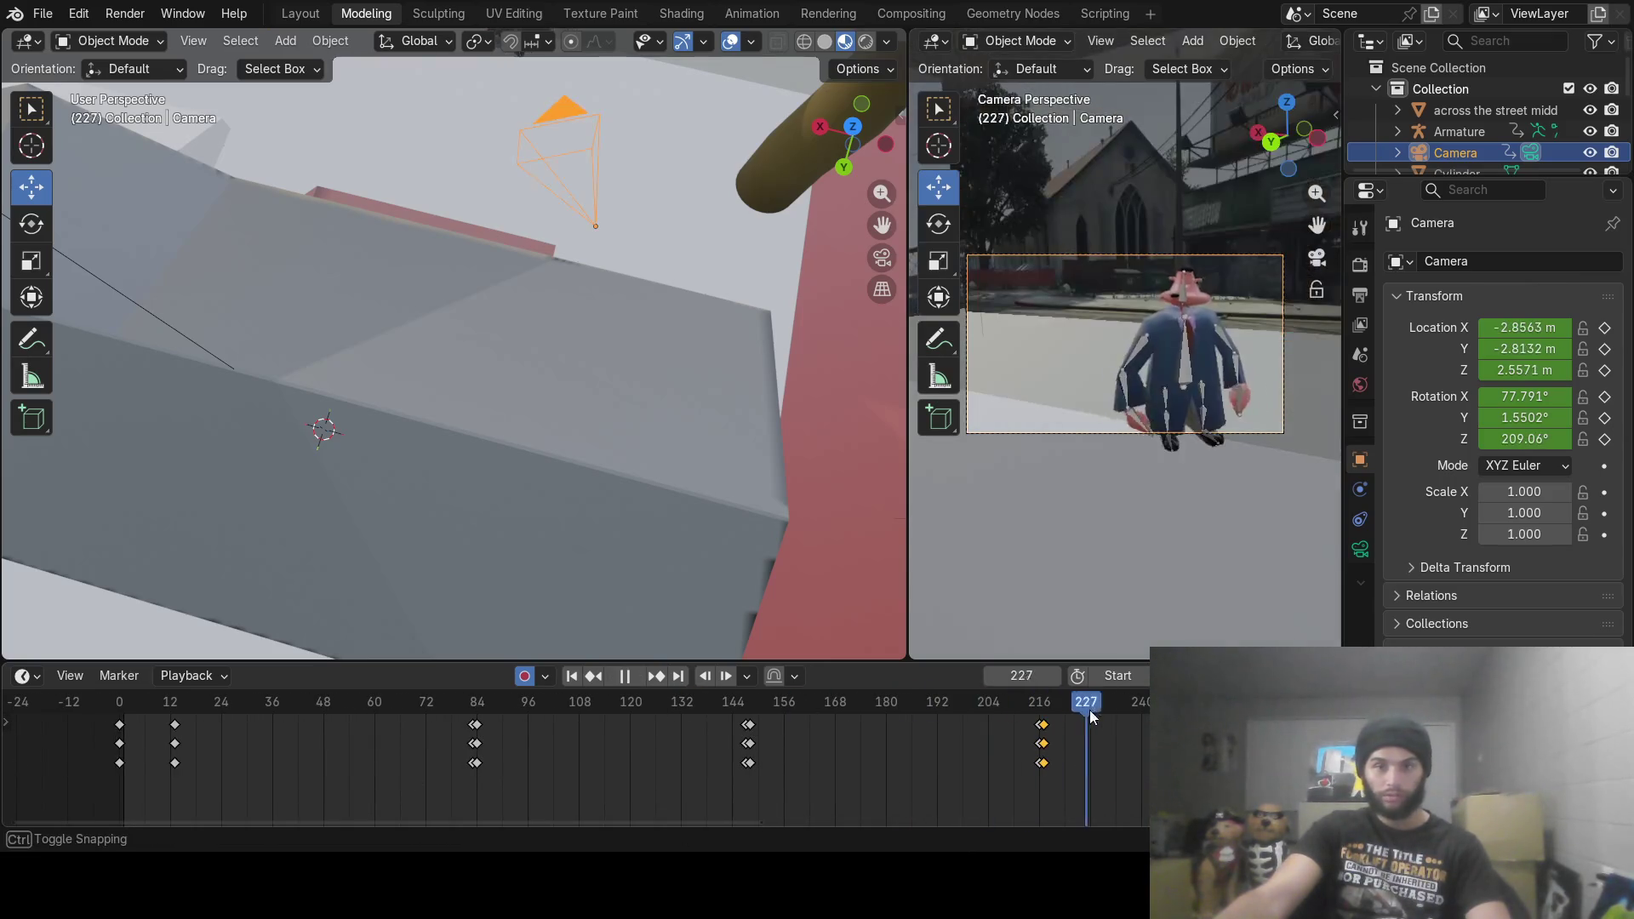
pyautogui.press('space')
pyautogui.moveTo(453, 819)
pyautogui.mouseDown()
pyautogui.moveTo(736, 822)
pyautogui.moveTo(800, 847)
pyautogui.mouseUp()
pyautogui.moveTo(722, 729)
pyautogui.mouseDown()
pyautogui.moveTo(636, 706)
pyautogui.moveTo(572, 716)
pyautogui.moveTo(698, 729)
pyautogui.moveTo(390, 726)
pyautogui.moveTo(697, 760)
pyautogui.mouseUp()
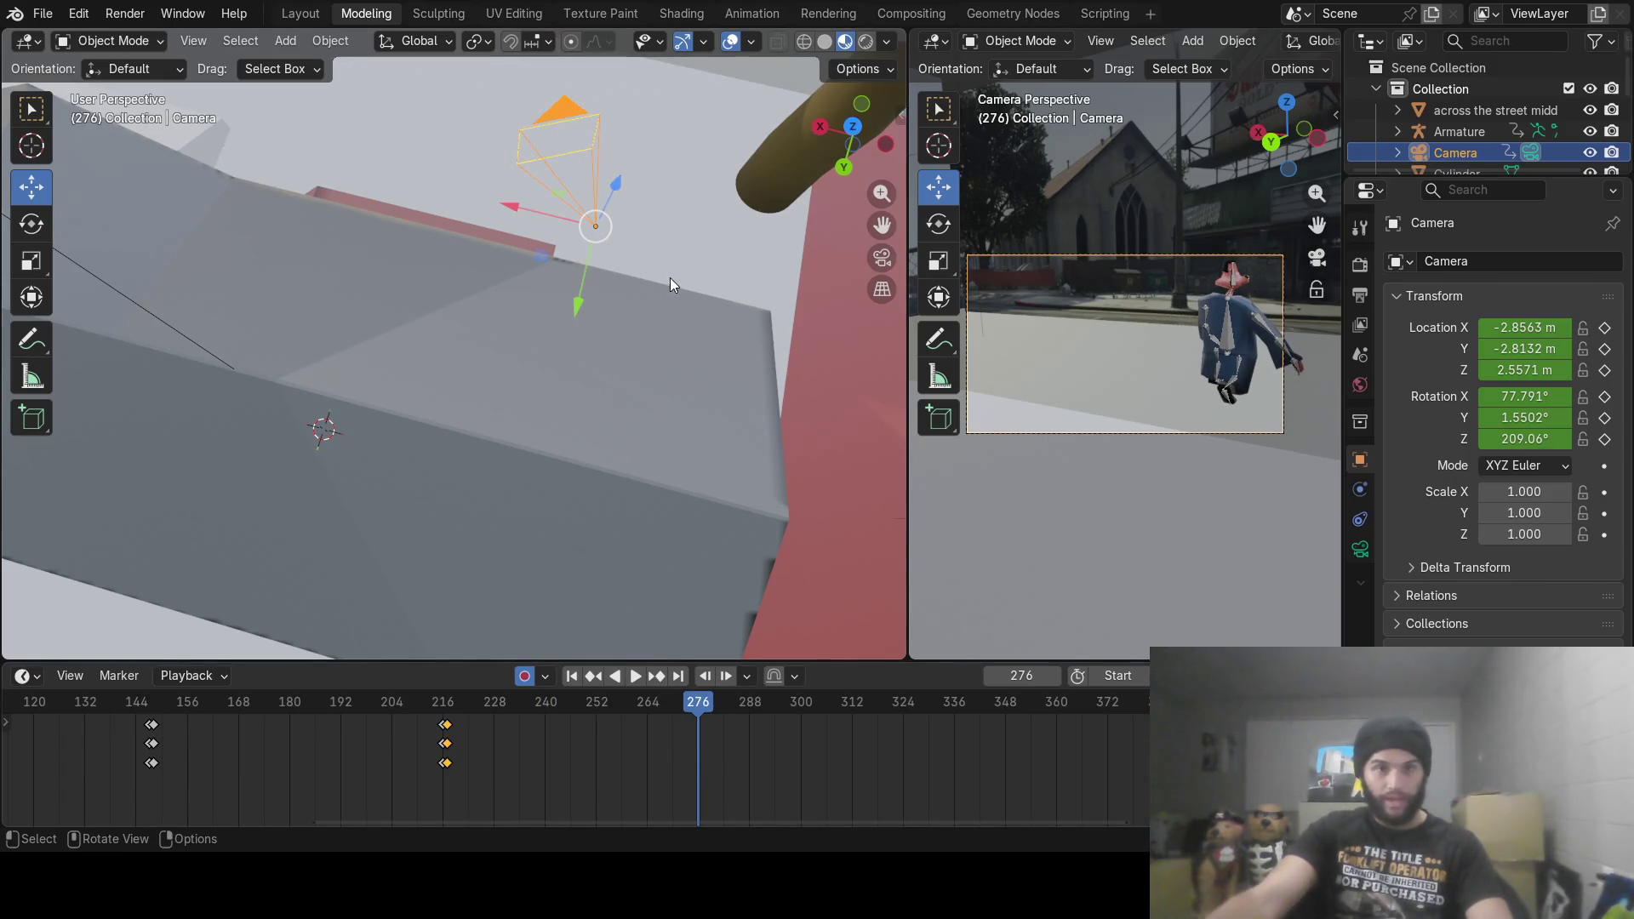
# Step: At frame 276, raise and nudge the camera along X and Y, turning it slightly
pyautogui.moveTo(657, 255)
pyautogui.mouseDown(button='middle')
pyautogui.moveTo(643, 218)
pyautogui.moveTo(570, 401)
pyautogui.moveTo(588, 371)
pyautogui.moveTo(555, 371)
pyautogui.moveTo(578, 333)
pyautogui.moveTo(563, 268)
pyautogui.mouseUp(button='middle')
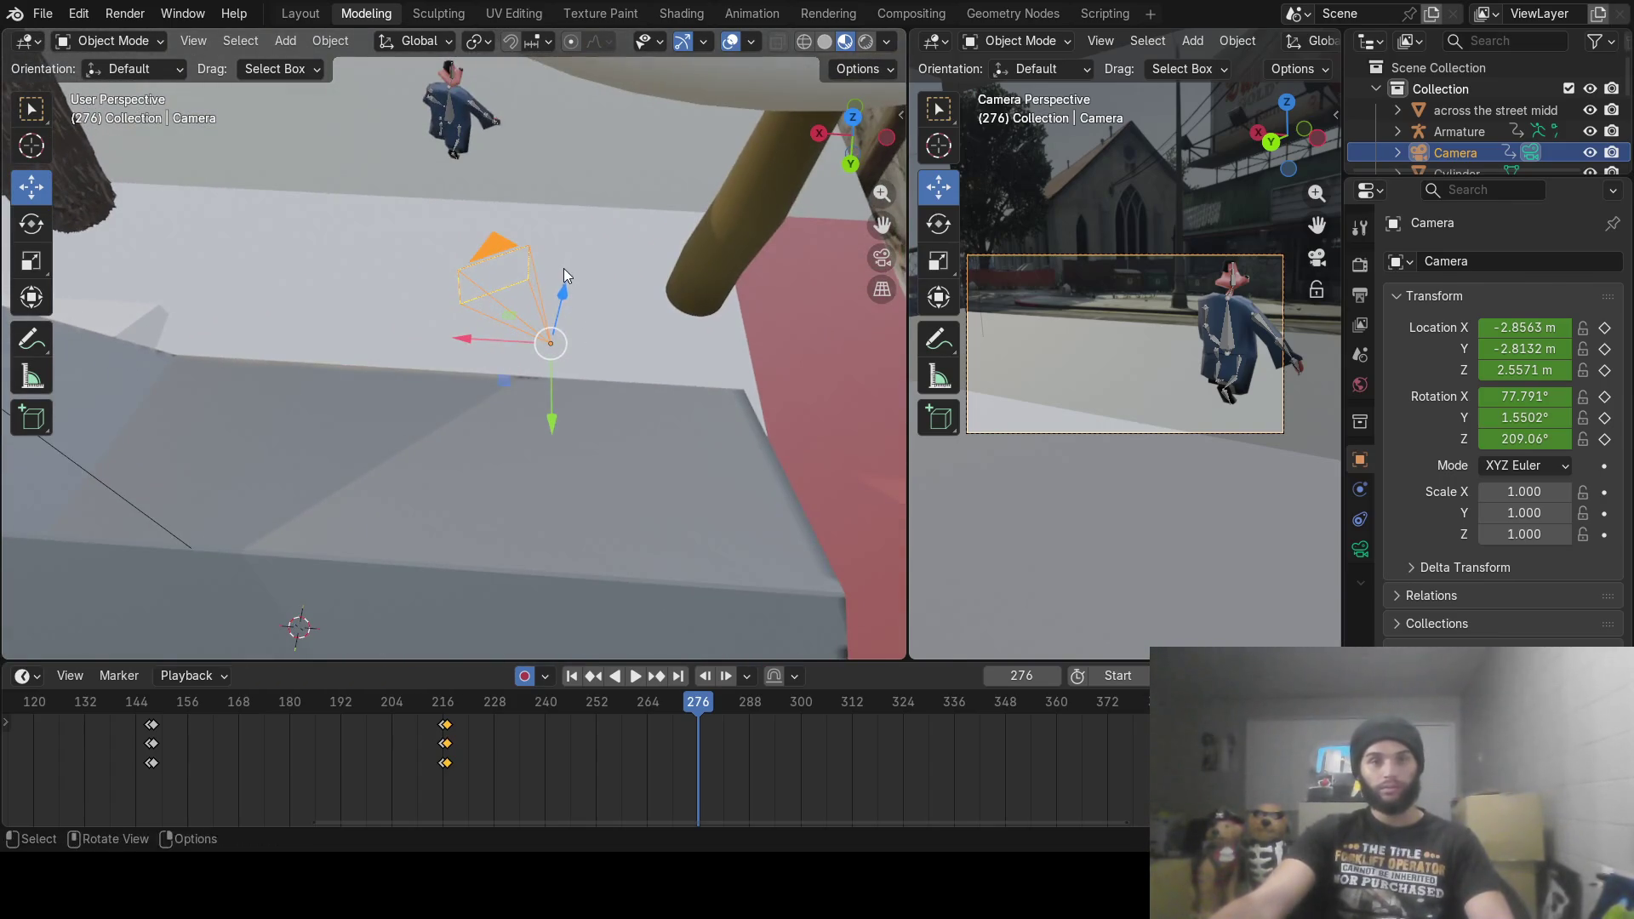
pyautogui.moveTo(563, 299); pyautogui.dragTo(492, 342)
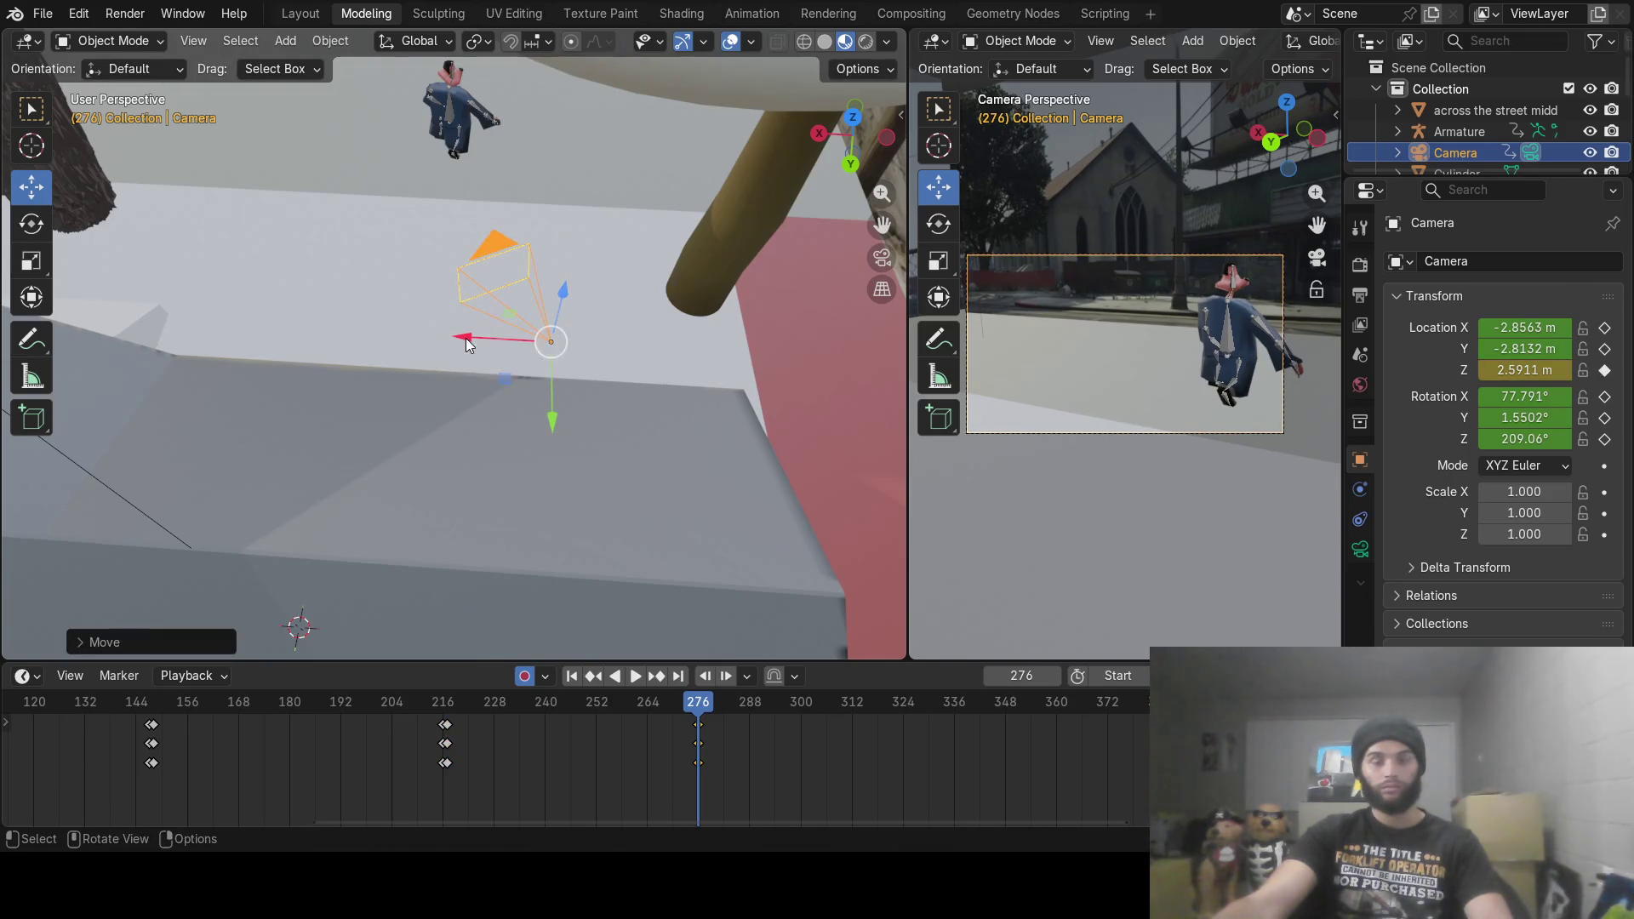
pyautogui.moveTo(466, 339); pyautogui.dragTo(462, 336)
pyautogui.moveTo(550, 421); pyautogui.dragTo(553, 409)
pyautogui.press('r')
pyautogui.press('z')
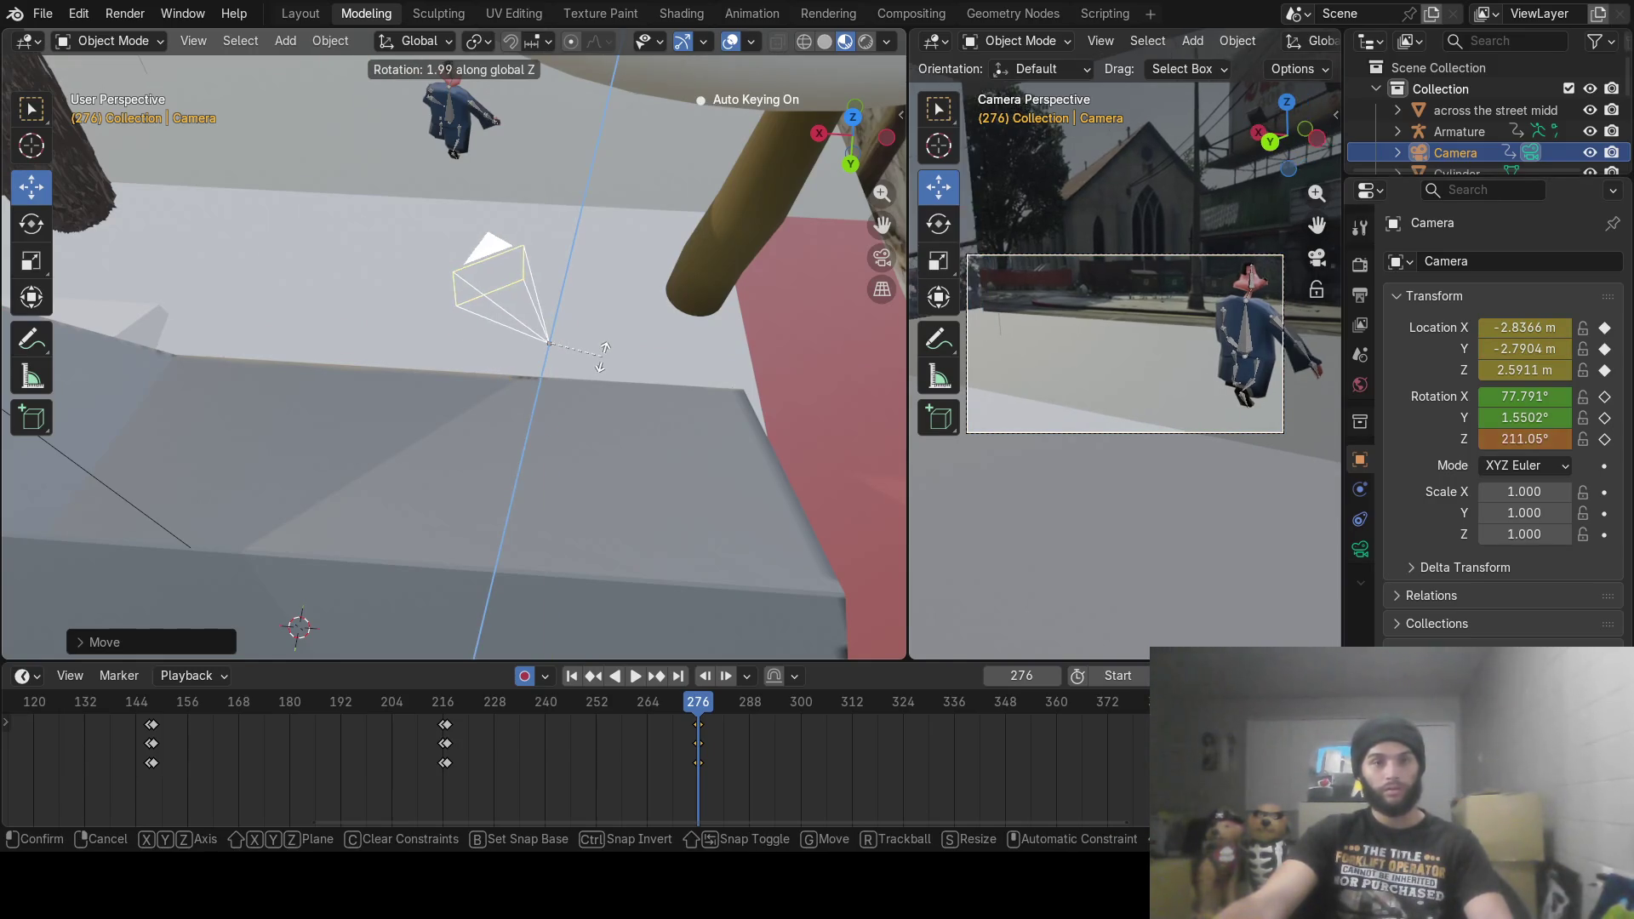
pyautogui.click(600, 362)
pyautogui.press('space')
# Step: At frame 312, turn the camera to 253.43° to follow the character, then return to frame 0
pyautogui.moveTo(617, 712)
pyautogui.mouseDown()
pyautogui.moveTo(700, 712)
pyautogui.moveTo(549, 722)
pyautogui.moveTo(778, 728)
pyautogui.moveTo(849, 751)
pyautogui.mouseUp()
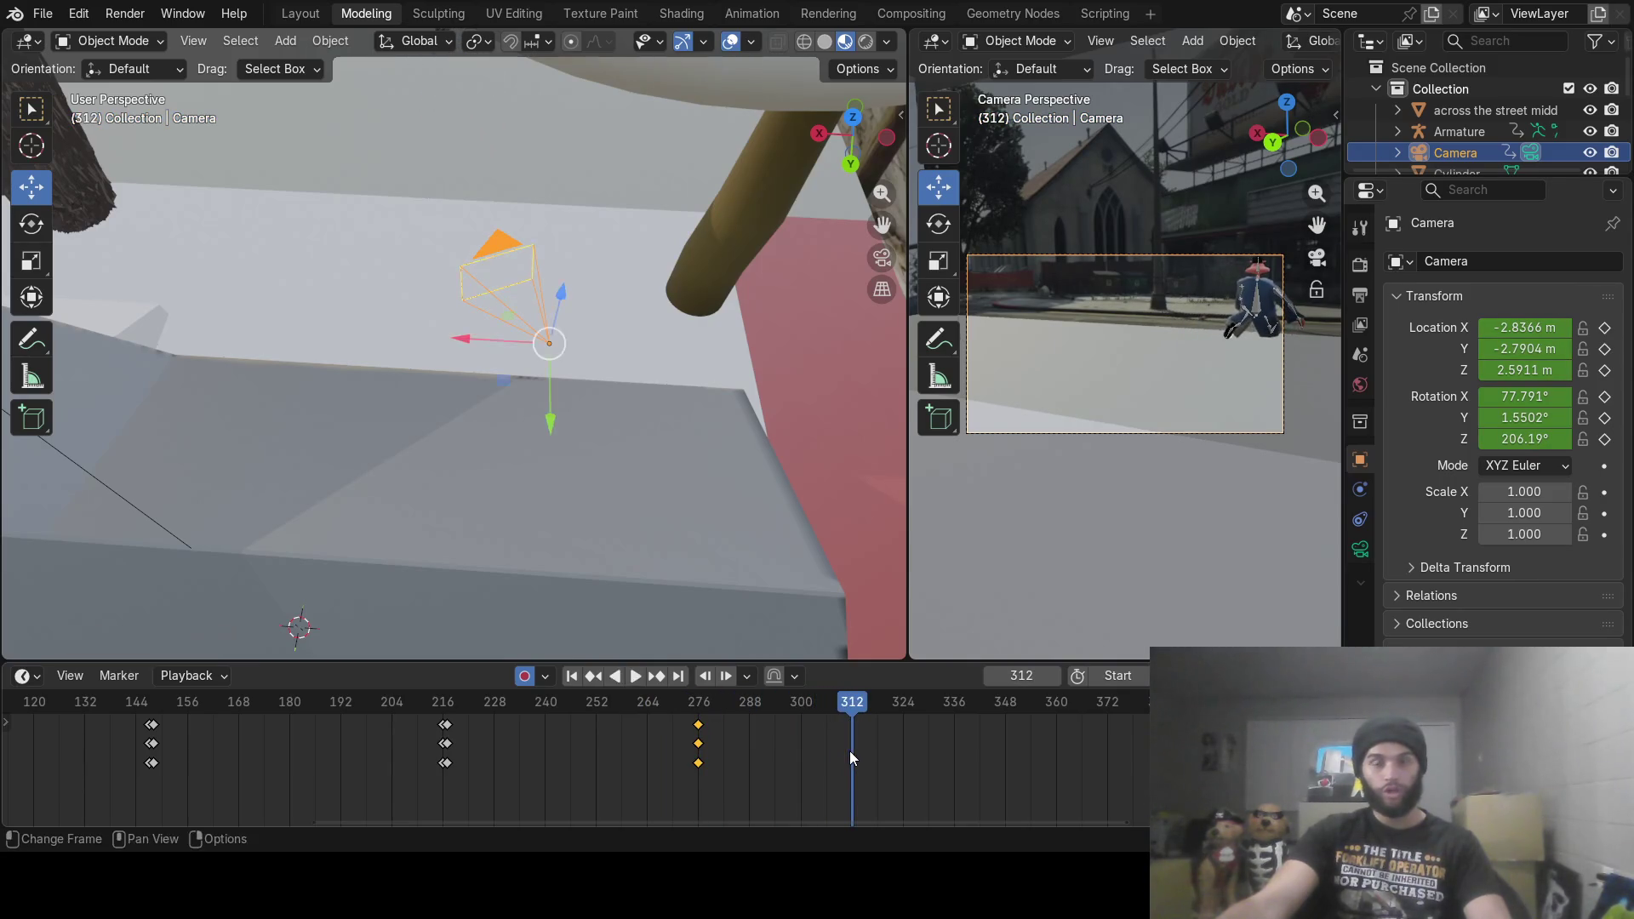
pyautogui.press('r')
pyautogui.press('z')
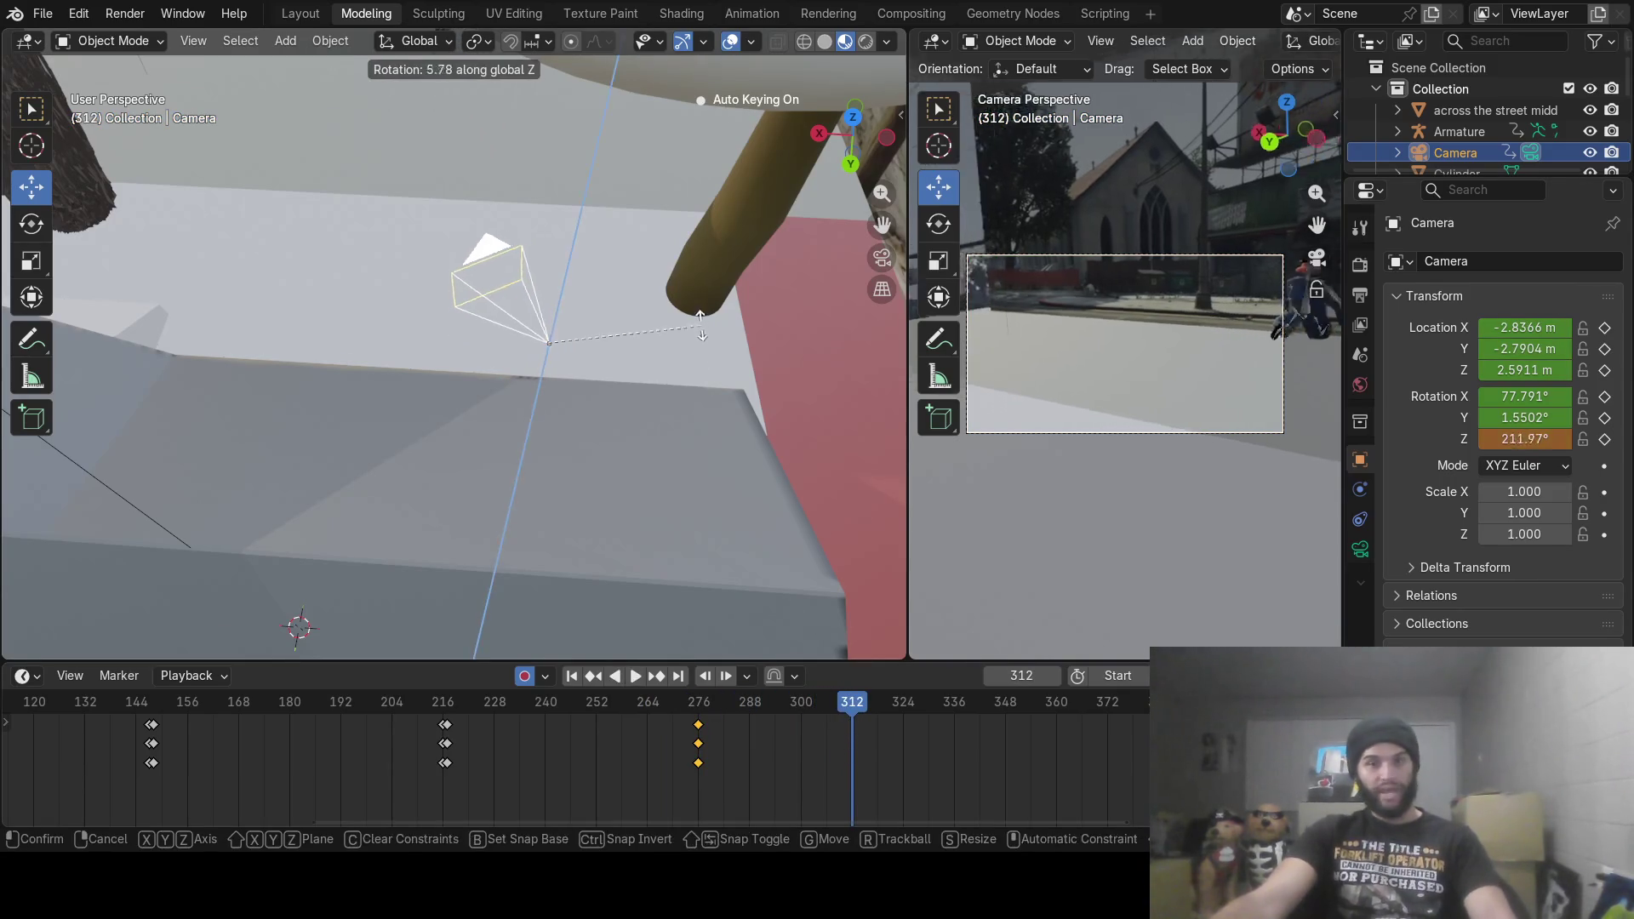
pyautogui.click(652, 231)
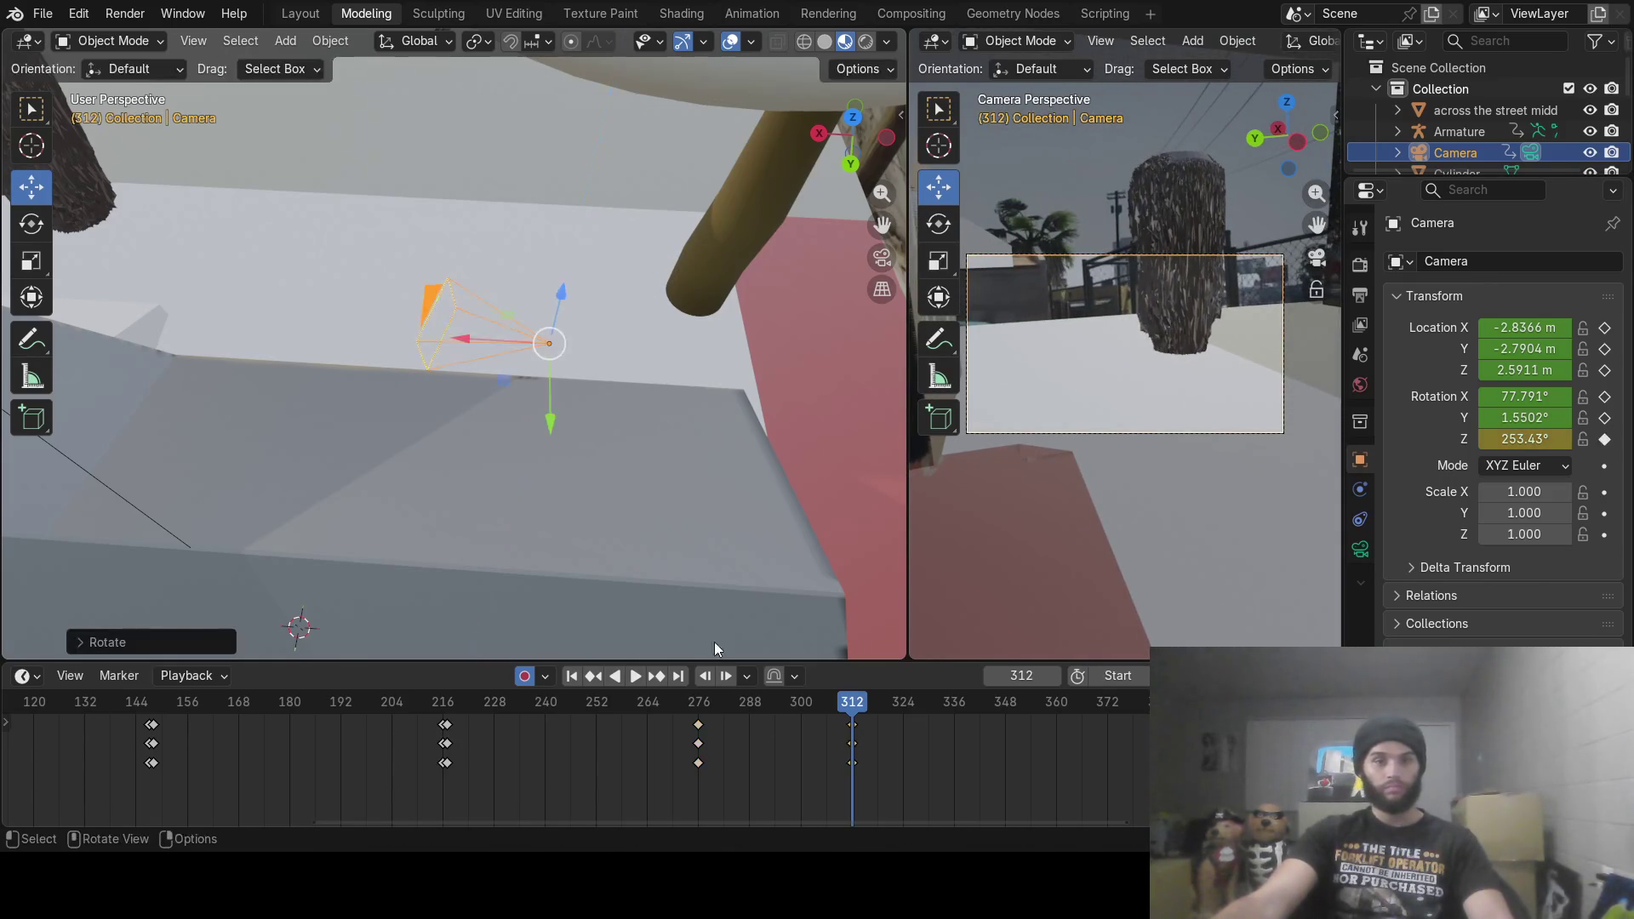
pyautogui.moveTo(608, 729)
pyautogui.mouseDown()
pyautogui.moveTo(783, 732)
pyautogui.moveTo(518, 743)
pyautogui.moveTo(953, 732)
pyautogui.mouseUp()
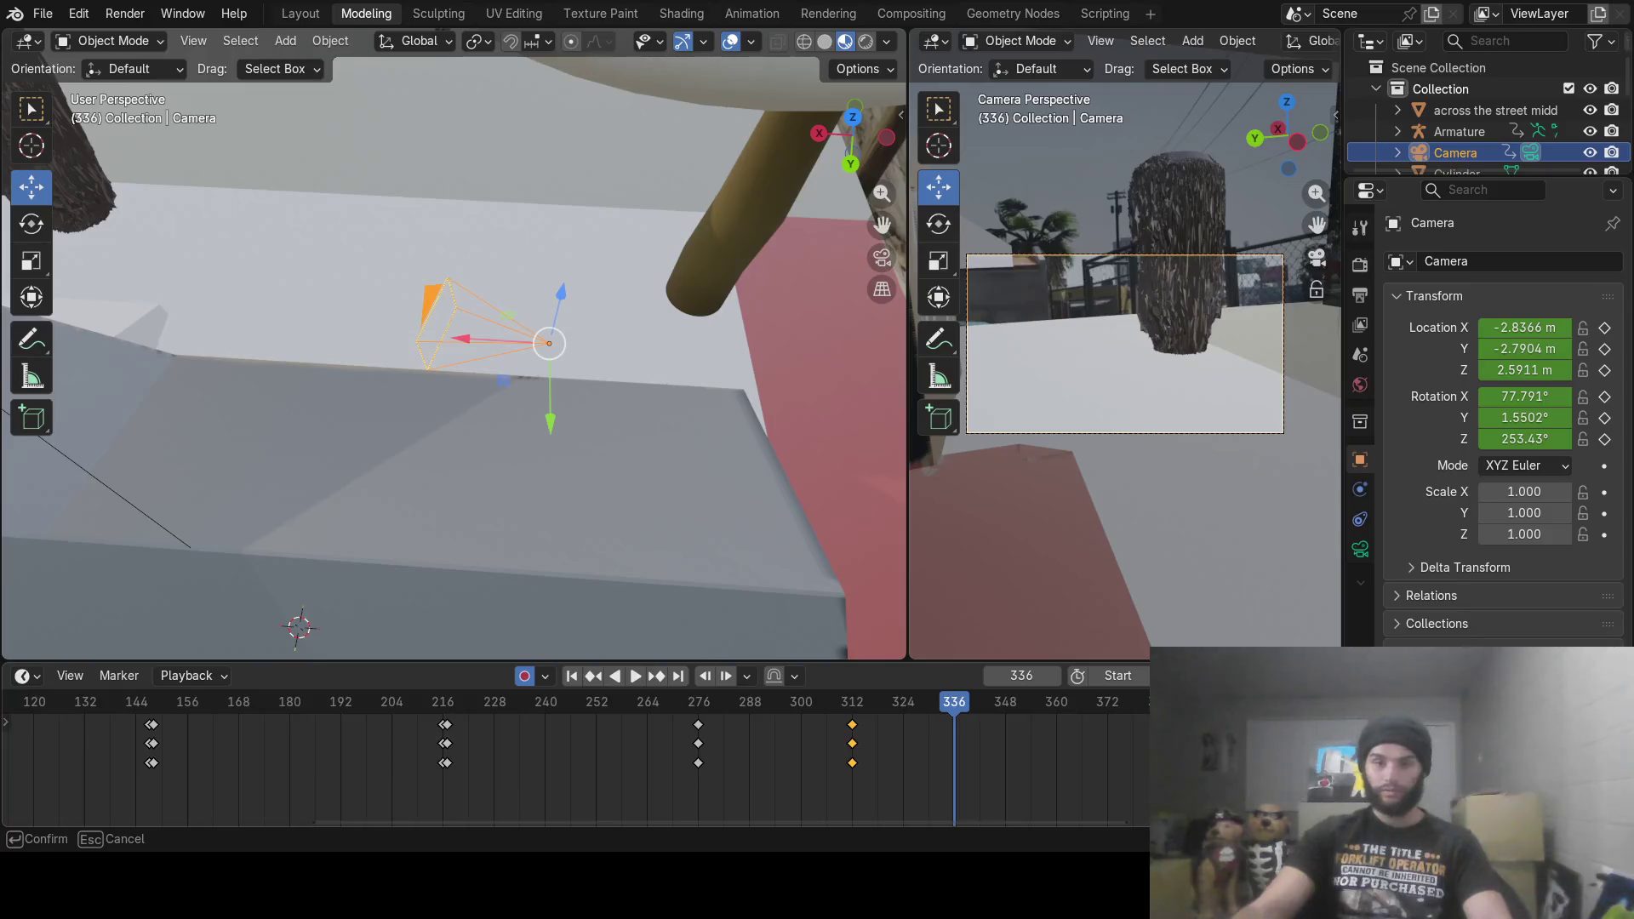
pyautogui.moveTo(533, 820)
pyautogui.mouseDown()
pyautogui.moveTo(196, 825)
pyautogui.moveTo(61, 848)
pyautogui.mouseUp()
pyautogui.click(204, 709)
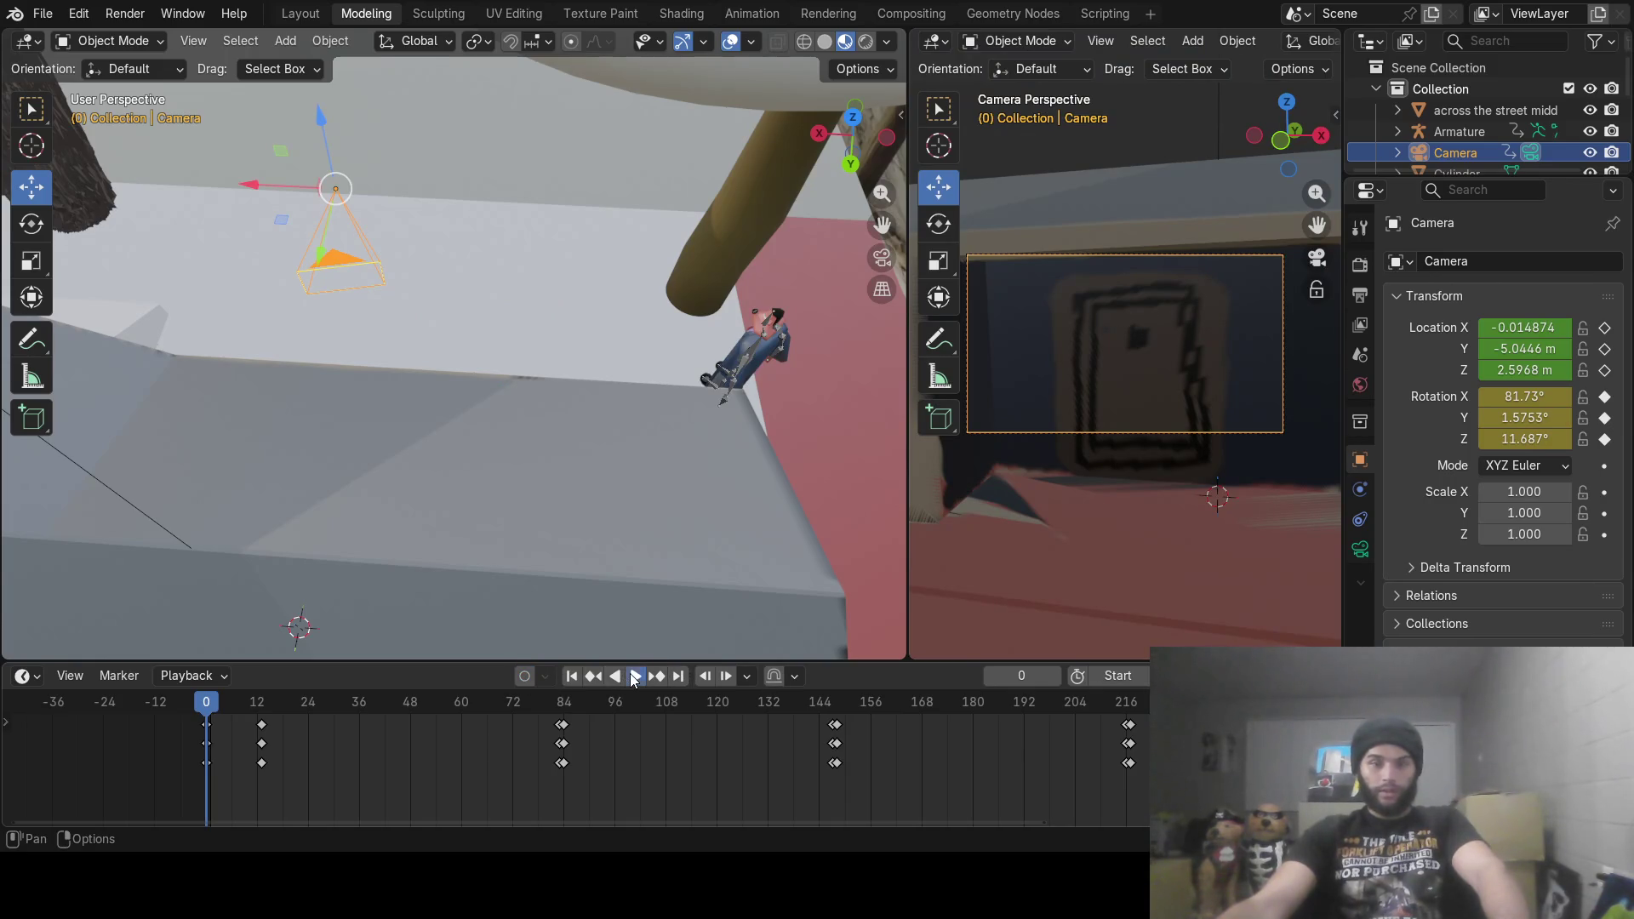
pyautogui.click(634, 676)
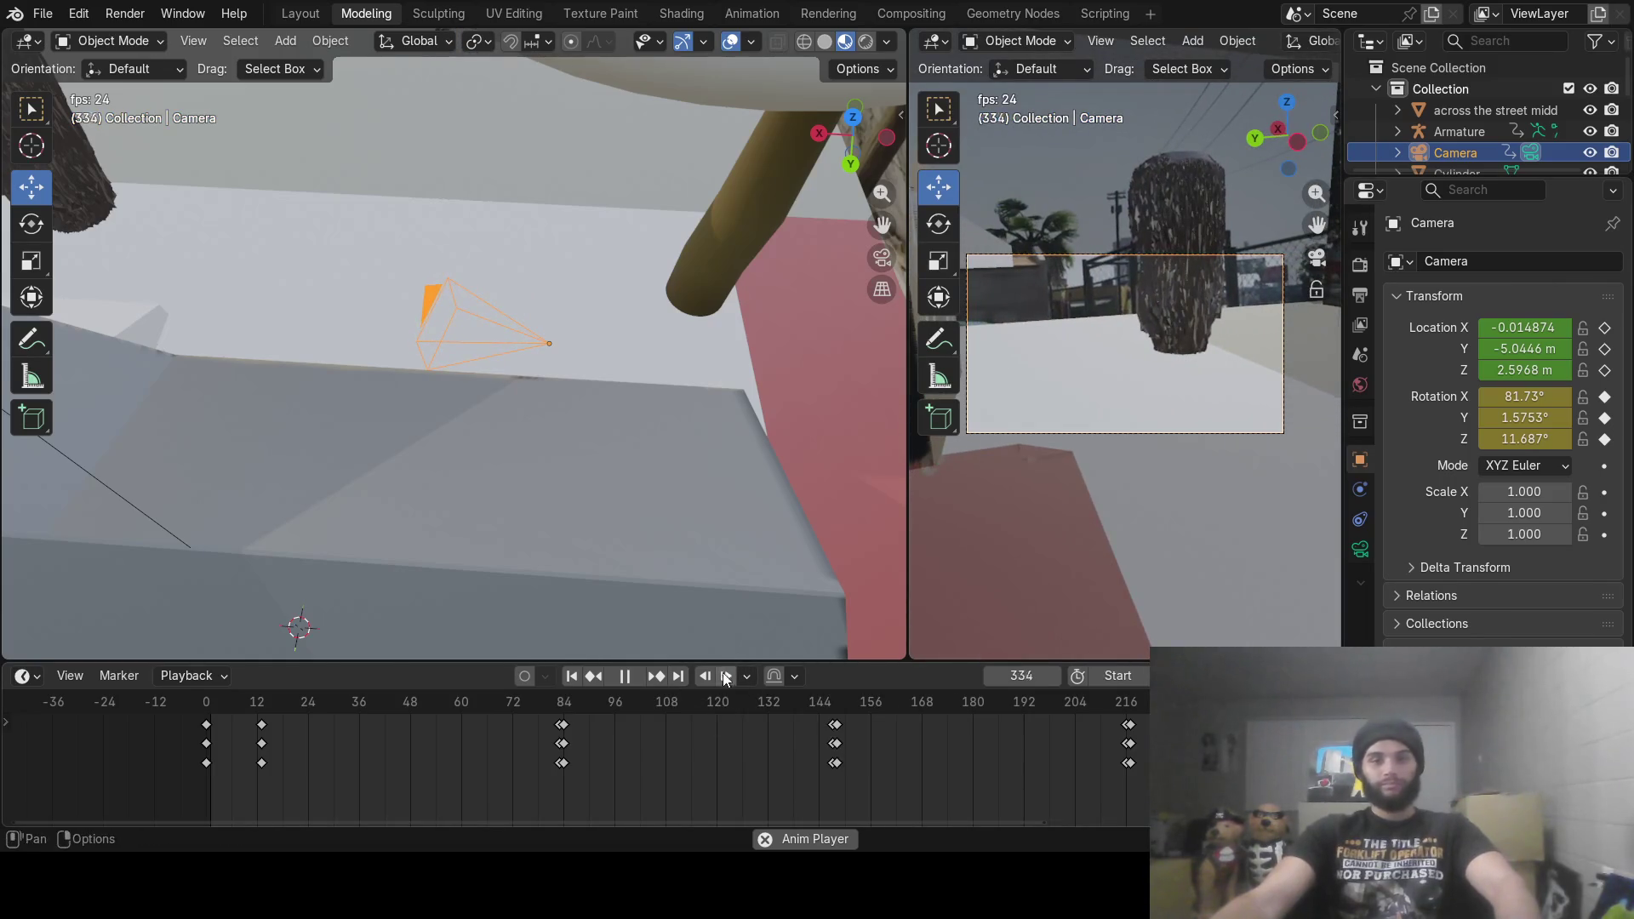
pyautogui.click(624, 676)
pyautogui.press('space')
pyautogui.moveTo(368, 714)
pyautogui.mouseDown()
pyautogui.moveTo(272, 721)
pyautogui.moveTo(915, 754)
pyautogui.mouseUp()
pyautogui.moveTo(1096, 781)
pyautogui.mouseDown()
pyautogui.moveTo(611, 805)
pyautogui.moveTo(791, 827)
pyautogui.moveTo(980, 821)
pyautogui.moveTo(630, 834)
pyautogui.moveTo(651, 814)
pyautogui.moveTo(812, 809)
pyautogui.moveTo(1132, 825)
pyautogui.moveTo(753, 800)
pyautogui.moveTo(243, 810)
pyautogui.moveTo(346, 808)
pyautogui.moveTo(540, 846)
pyautogui.moveTo(795, 846)
pyautogui.moveTo(518, 848)
pyautogui.moveTo(207, 812)
pyautogui.mouseUp()
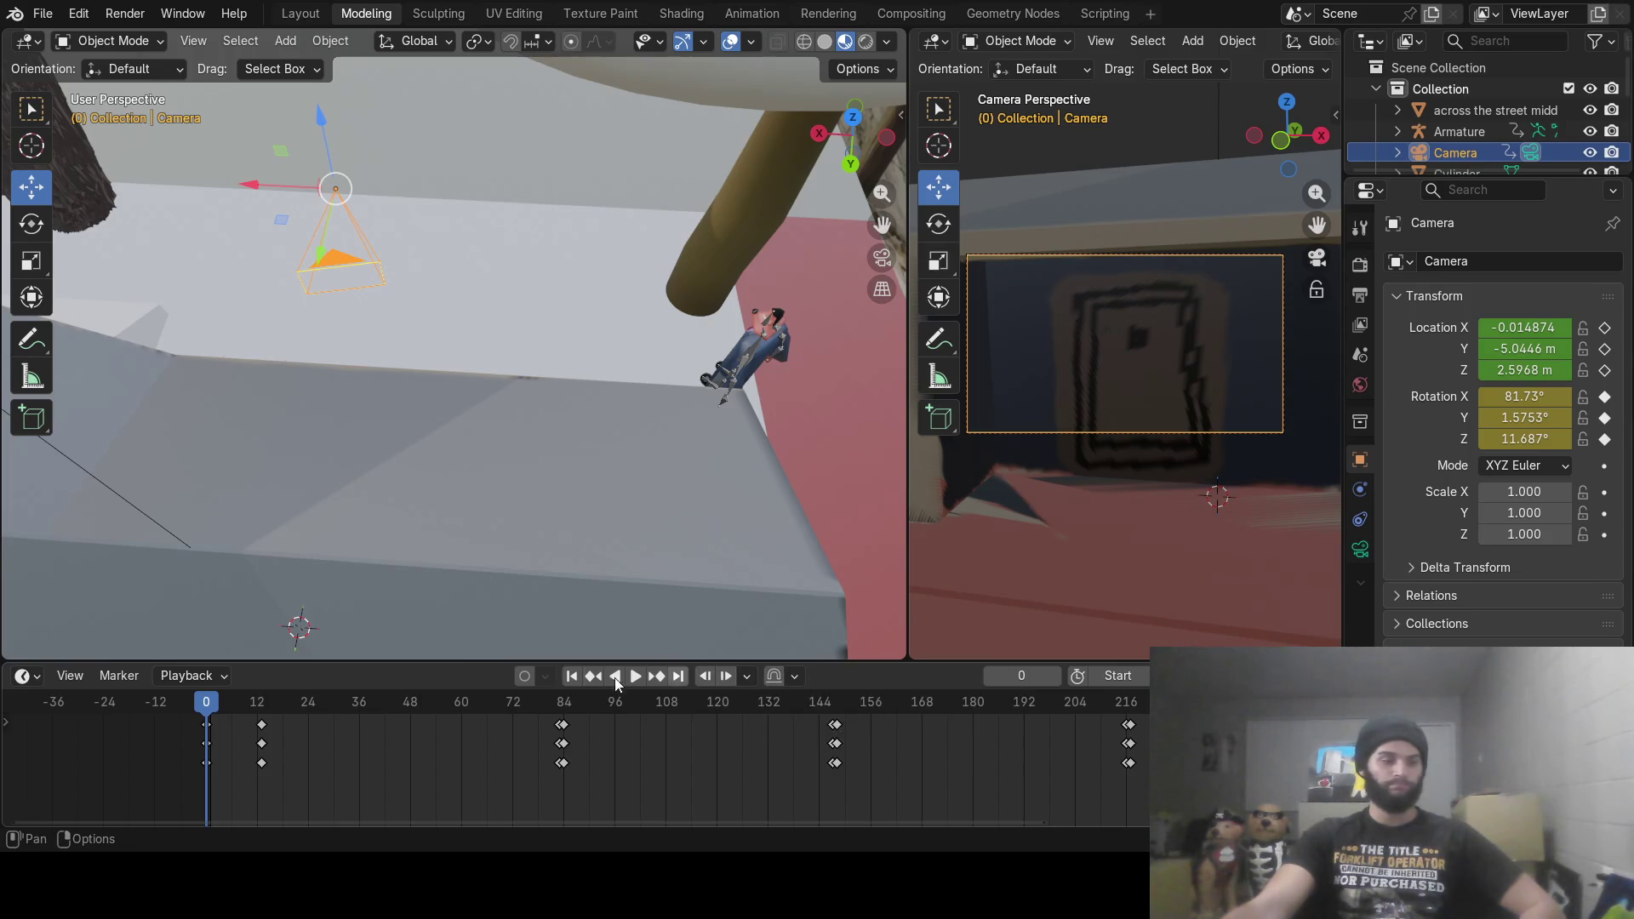
pyautogui.press('space')
pyautogui.click(201, 702)
pyautogui.moveTo(209, 715)
pyautogui.mouseDown()
pyautogui.moveTo(425, 737)
pyautogui.moveTo(223, 737)
pyautogui.moveTo(473, 734)
pyautogui.moveTo(570, 752)
pyautogui.moveTo(498, 752)
pyautogui.moveTo(527, 757)
pyautogui.moveTo(856, 778)
pyautogui.mouseUp()
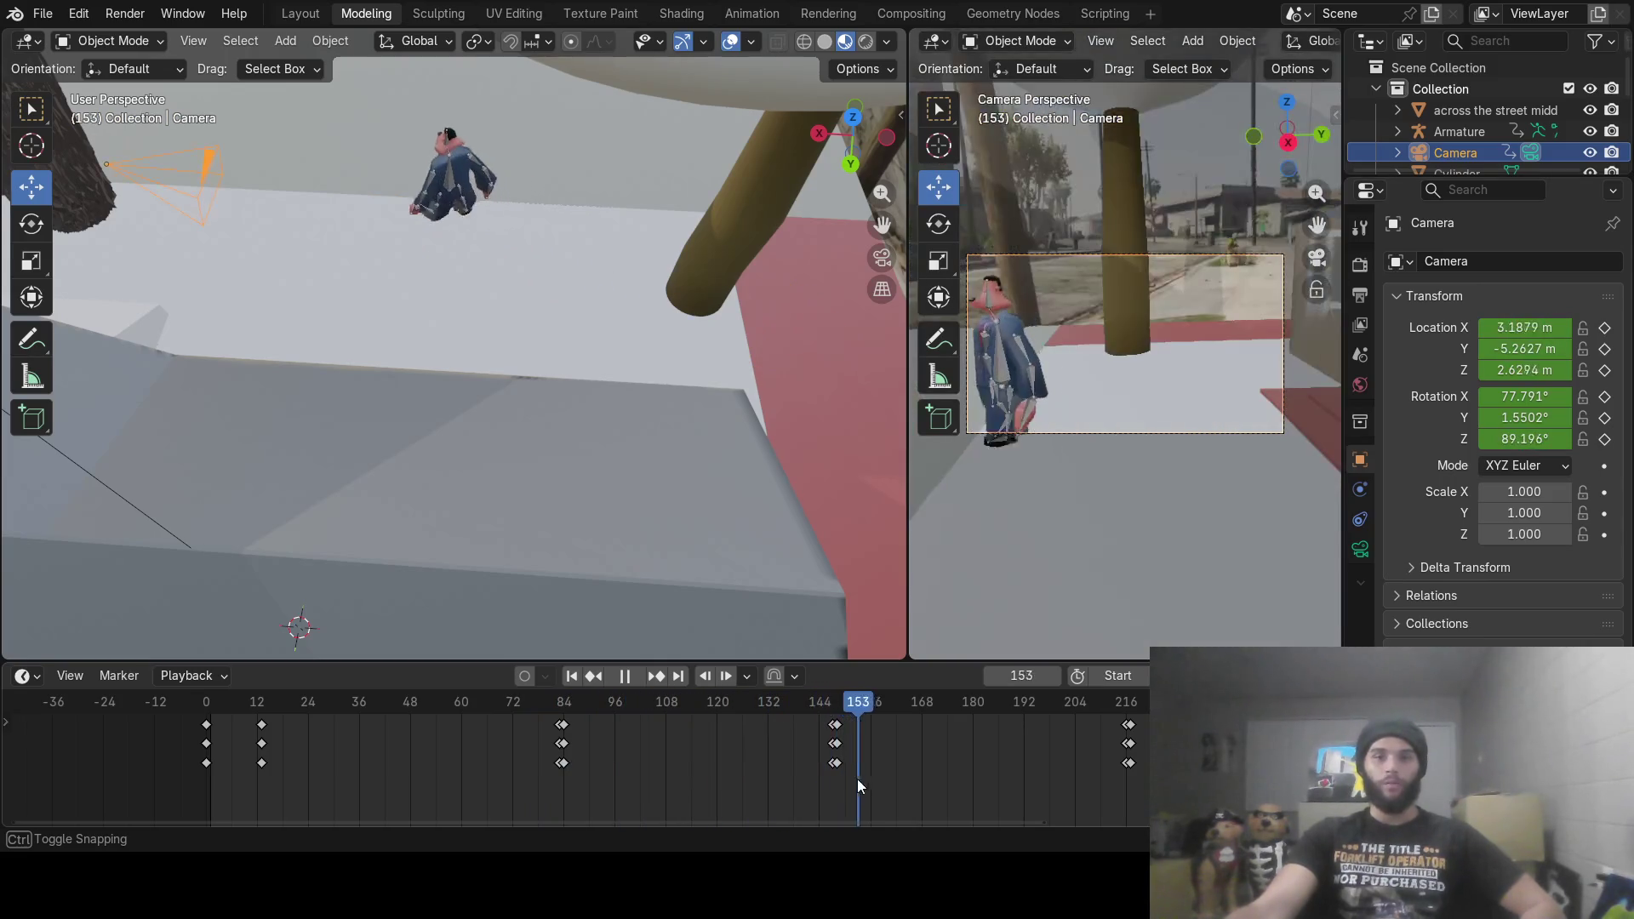
# Step: Scrub the timeline between frames 0 and 197 to review the keyed camera pan
pyautogui.moveTo(997, 781)
pyautogui.mouseDown()
pyautogui.moveTo(1037, 783)
pyautogui.moveTo(1070, 743)
pyautogui.moveTo(1106, 737)
pyautogui.mouseUp()
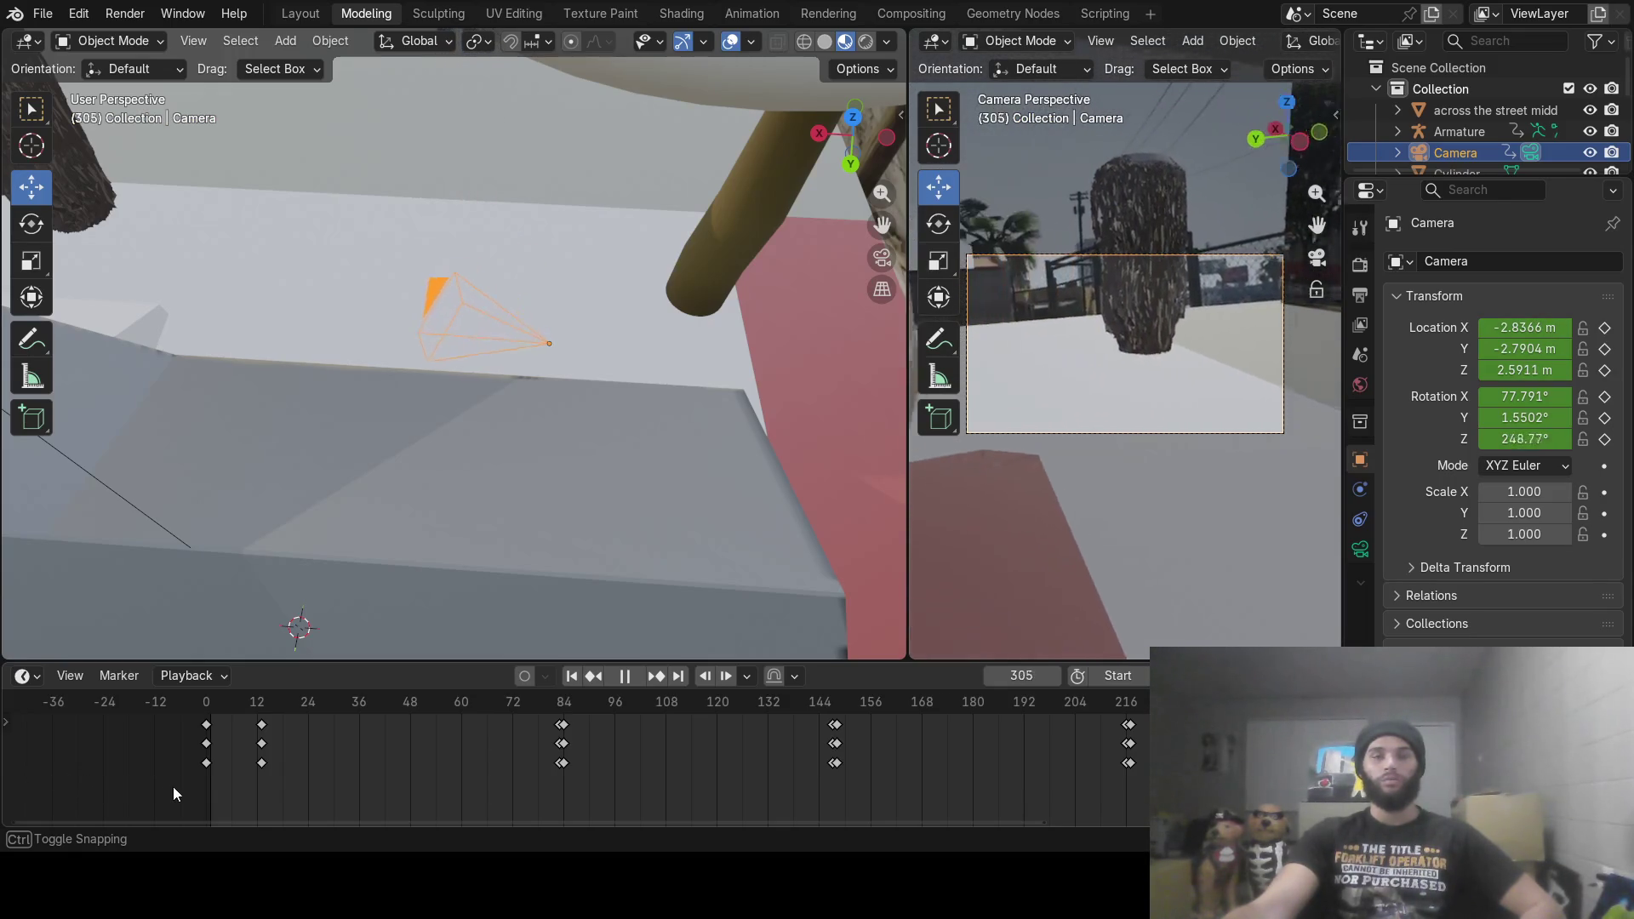
pyautogui.press('space')
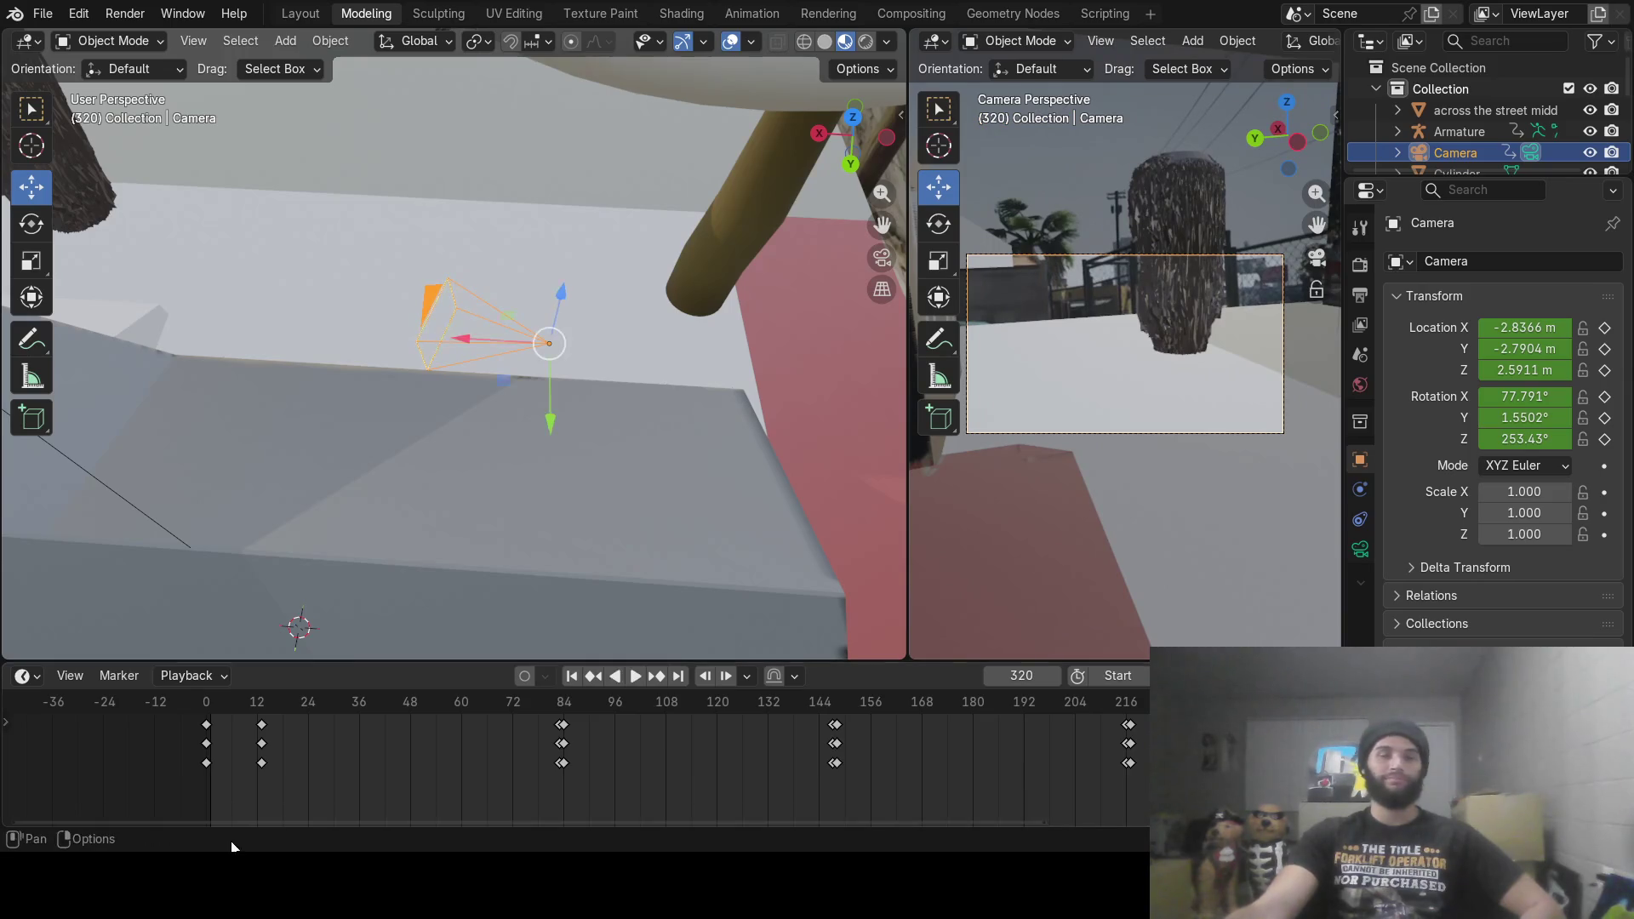
pyautogui.moveTo(227, 706)
pyautogui.mouseDown()
pyautogui.moveTo(788, 830)
pyautogui.moveTo(579, 805)
pyautogui.moveTo(779, 804)
pyautogui.moveTo(953, 842)
pyautogui.moveTo(1079, 838)
pyautogui.moveTo(723, 846)
pyautogui.moveTo(558, 827)
pyautogui.moveTo(696, 825)
pyautogui.moveTo(601, 794)
pyautogui.moveTo(1048, 824)
pyautogui.moveTo(386, 766)
pyautogui.moveTo(691, 761)
pyautogui.moveTo(1100, 786)
pyautogui.moveTo(380, 768)
pyautogui.moveTo(1074, 805)
pyautogui.moveTo(190, 752)
pyautogui.moveTo(194, 722)
pyautogui.moveTo(268, 717)
pyautogui.moveTo(469, 747)
pyautogui.mouseUp()
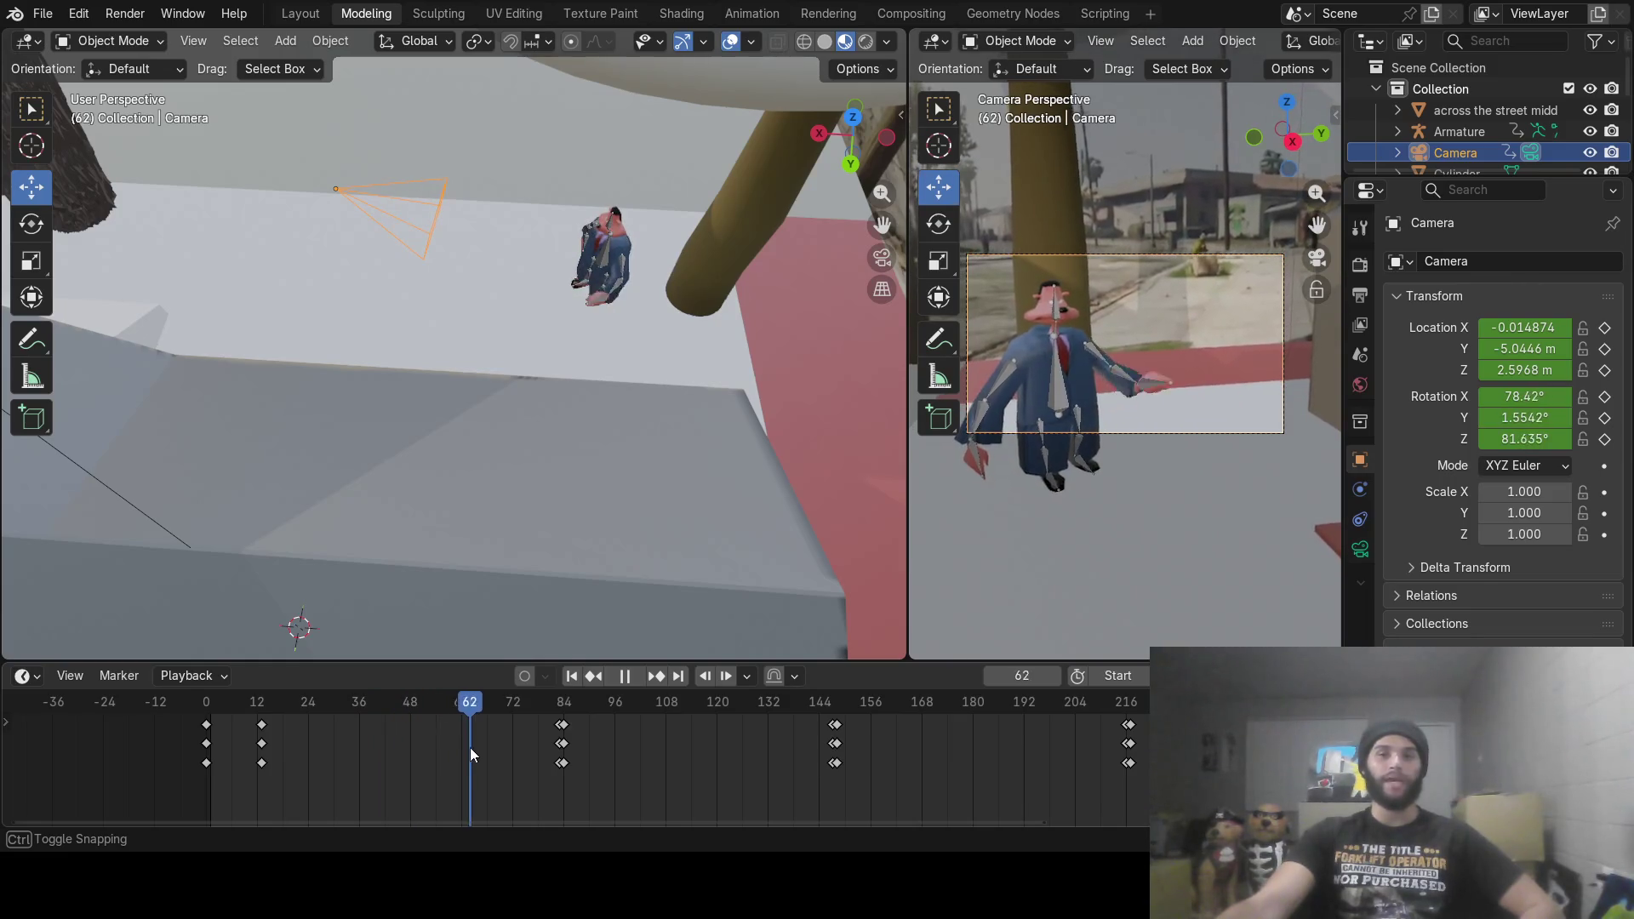
pyautogui.moveTo(512, 748)
pyautogui.mouseDown()
pyautogui.moveTo(763, 744)
pyautogui.moveTo(812, 724)
pyautogui.moveTo(970, 743)
pyautogui.moveTo(1050, 719)
pyautogui.moveTo(1105, 742)
pyautogui.mouseUp()
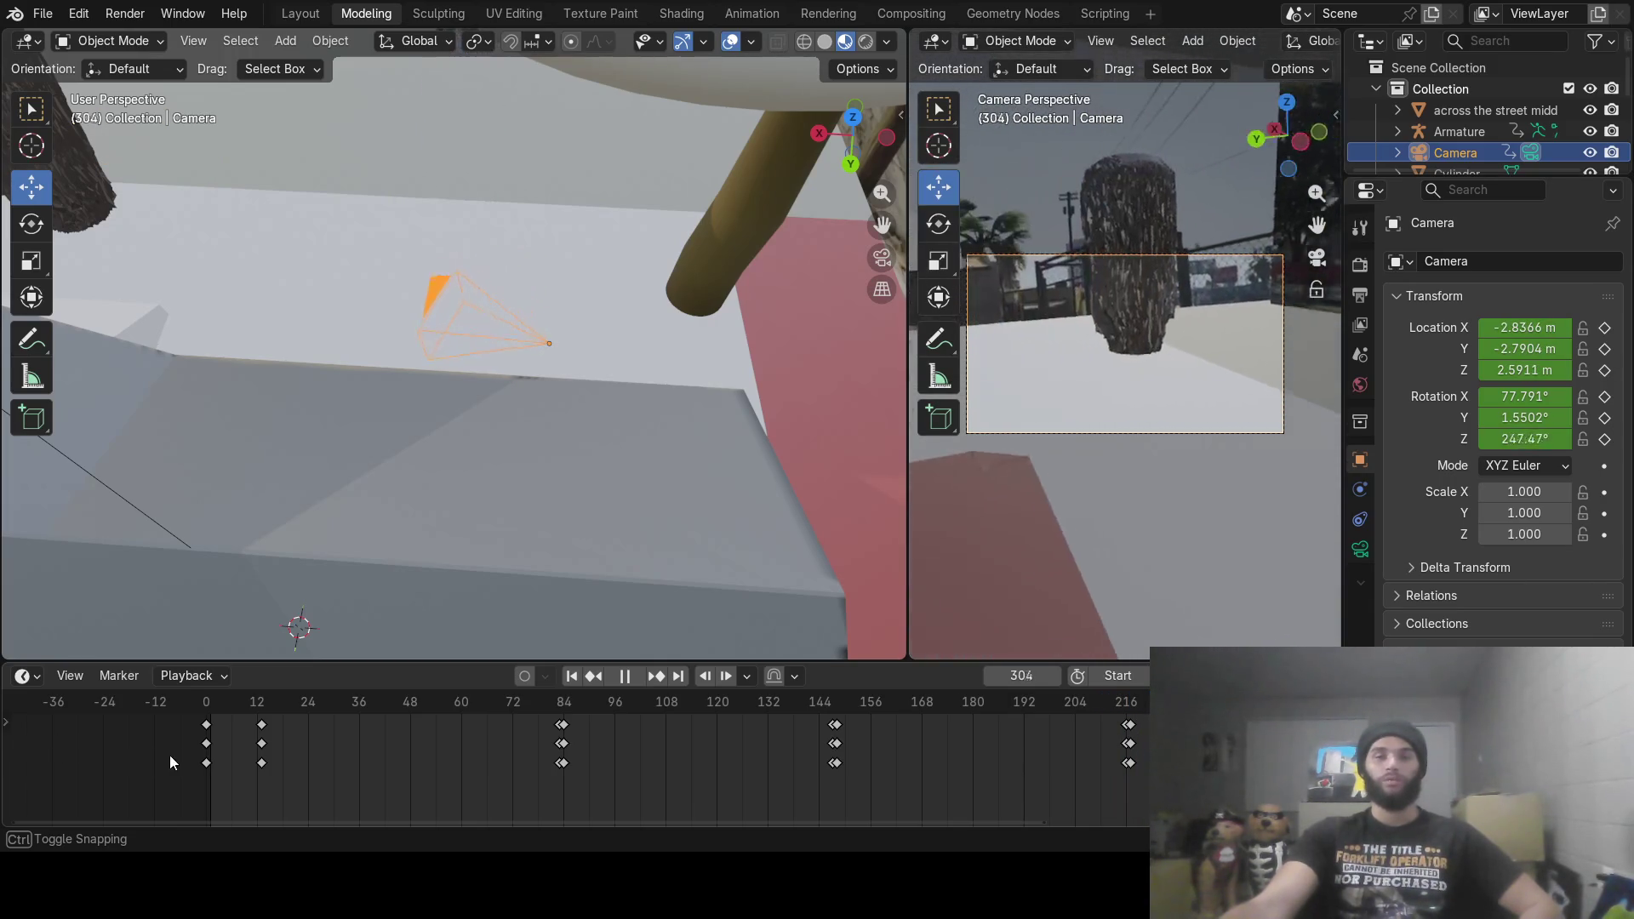
pyautogui.moveTo(213, 757)
pyautogui.mouseDown()
pyautogui.moveTo(876, 784)
pyautogui.moveTo(288, 727)
pyautogui.moveTo(161, 753)
pyautogui.mouseUp()
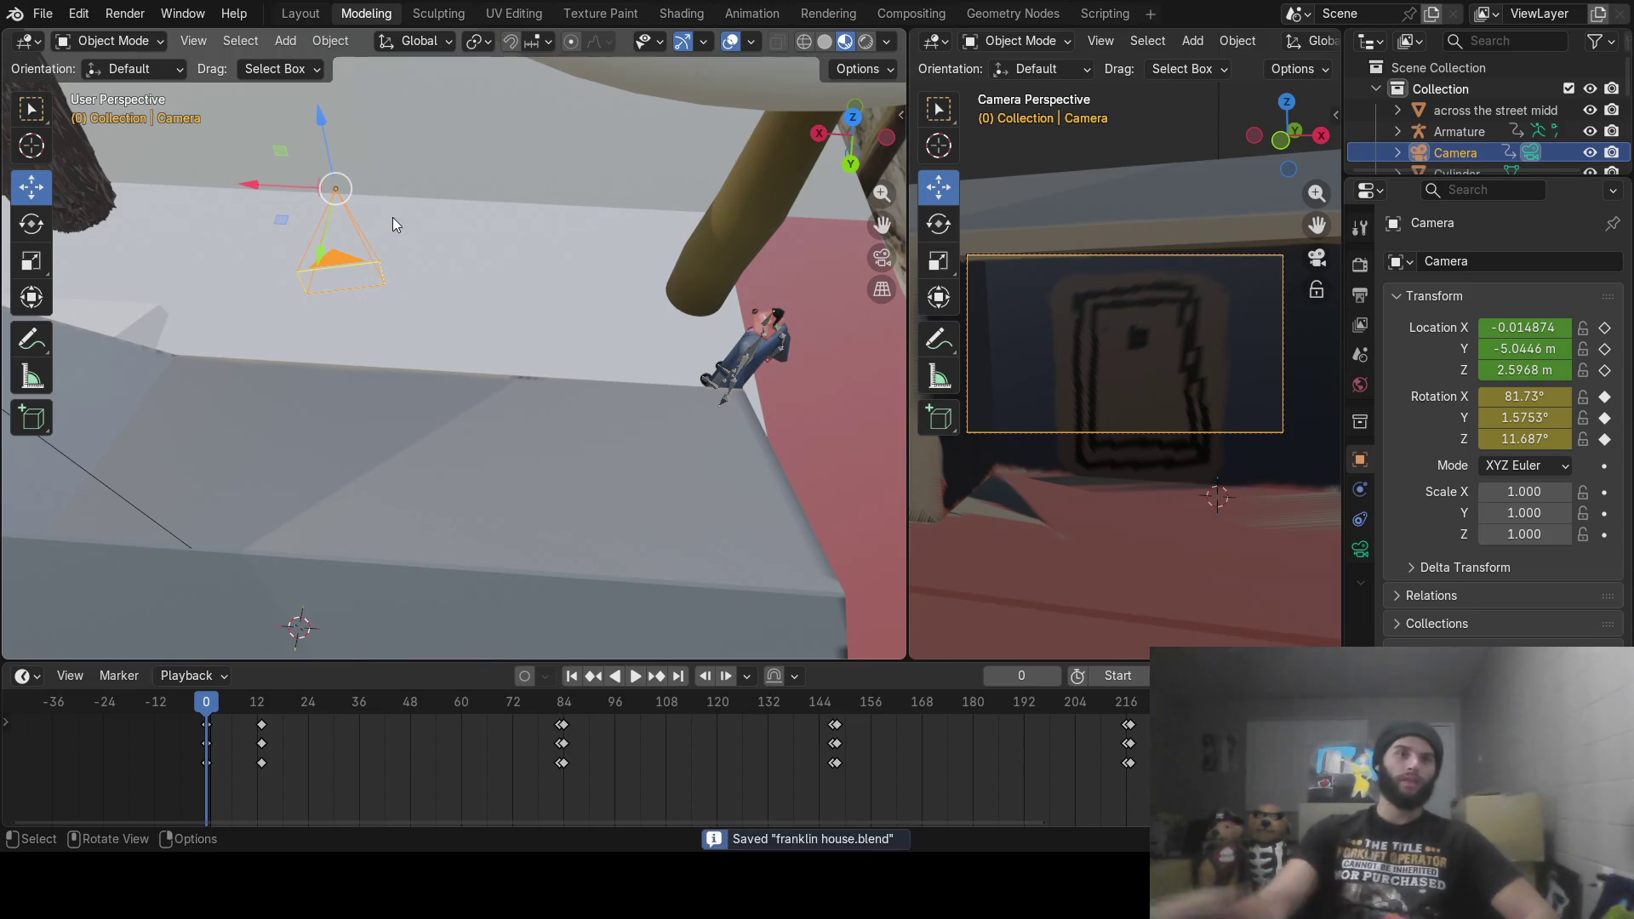
pyautogui.moveTo(207, 697)
pyautogui.mouseDown()
pyautogui.moveTo(289, 714)
pyautogui.moveTo(1070, 711)
pyautogui.mouseUp()
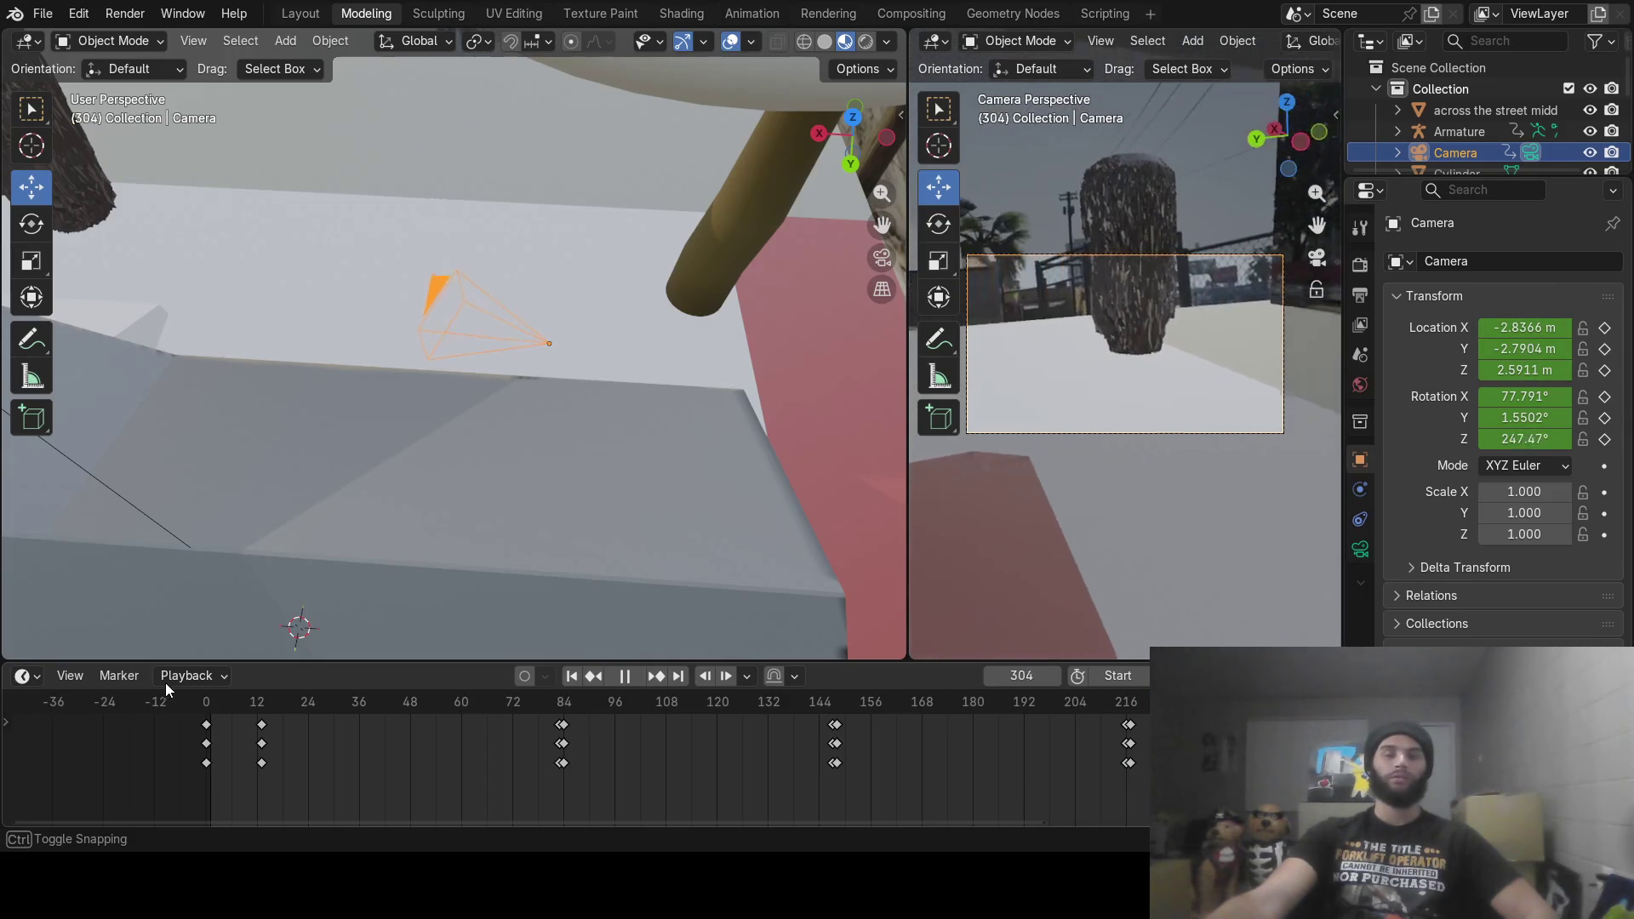
pyautogui.press('Escape')
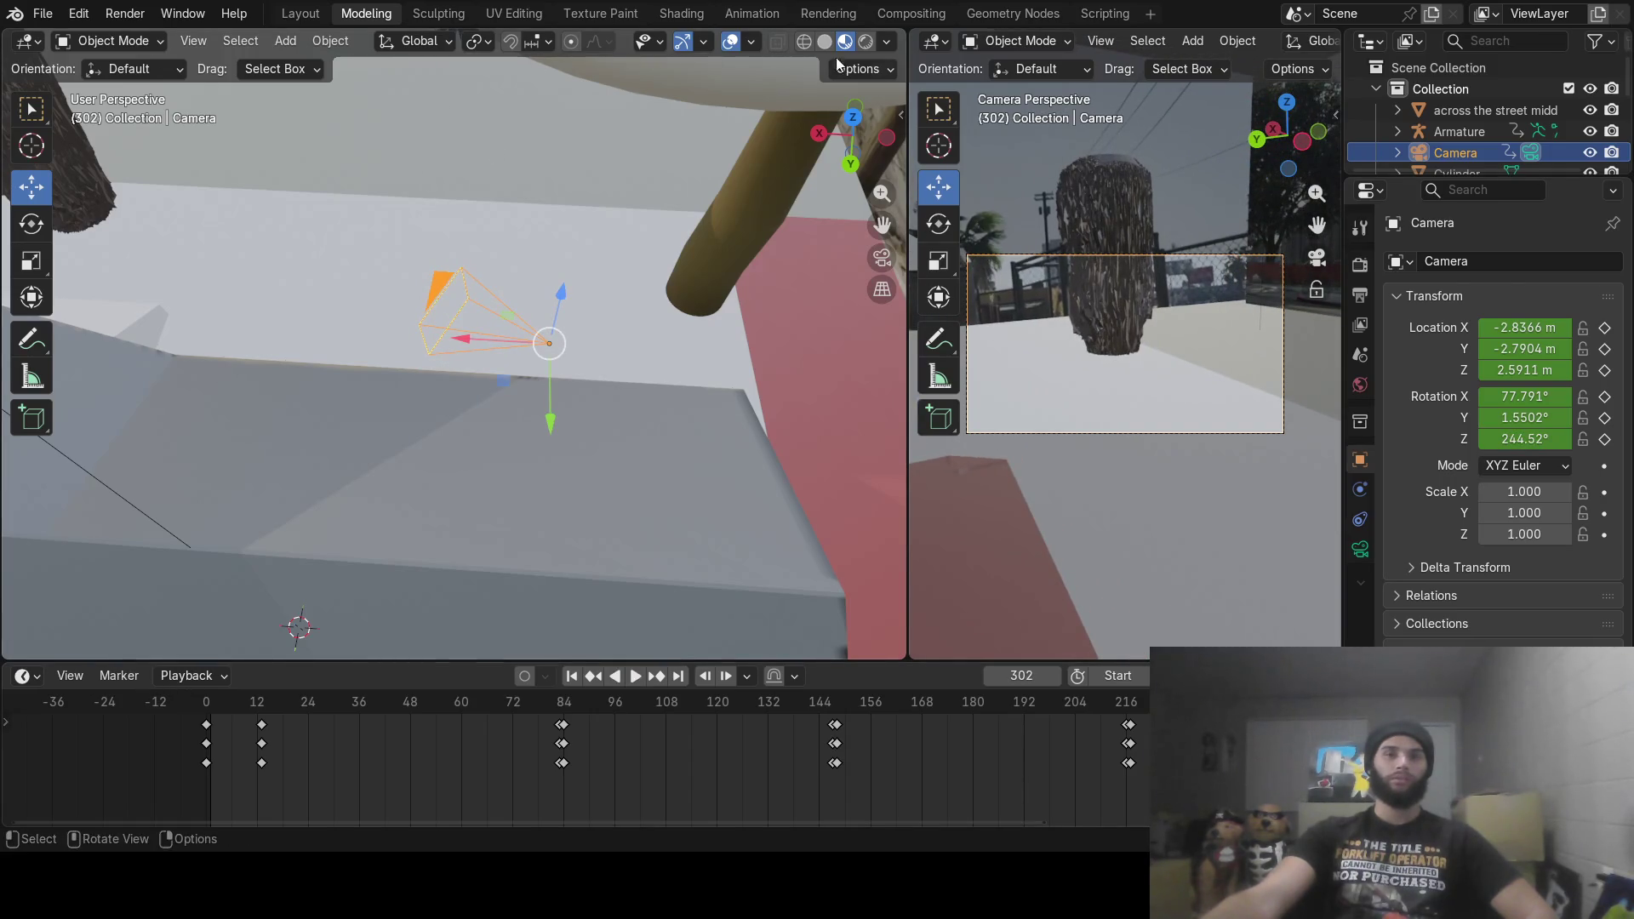
pyautogui.click(866, 42)
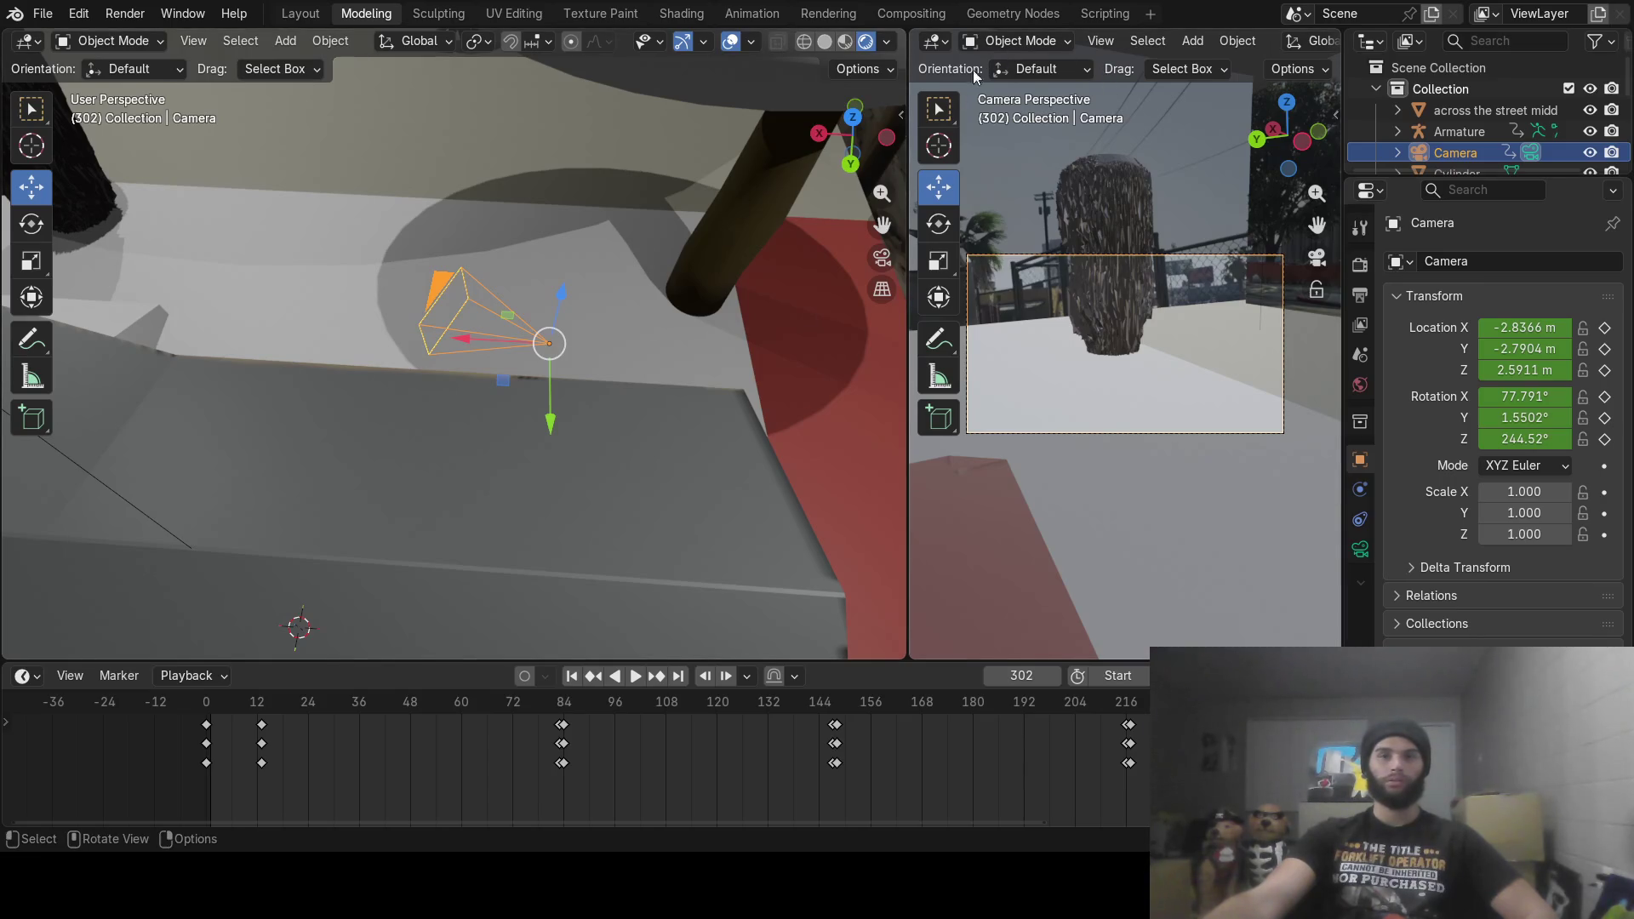
# Step: Widen the camera view, switch it to Rendered shading, and rewind to frame 0
pyautogui.moveTo(909, 134); pyautogui.dragTo(256, 135)
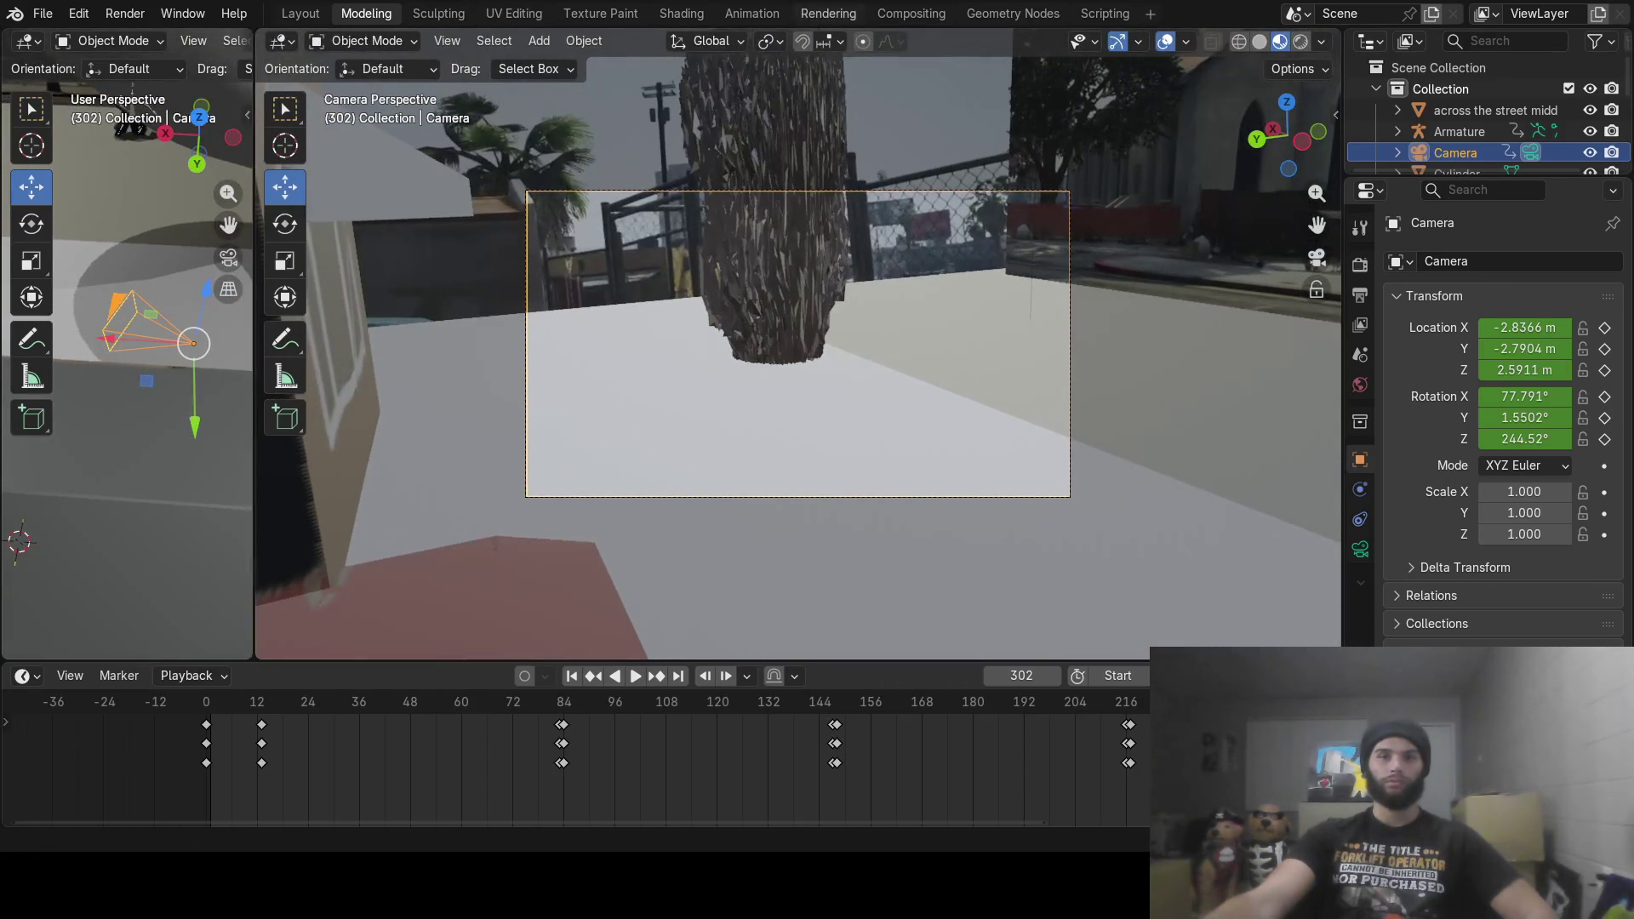
pyautogui.click(1300, 41)
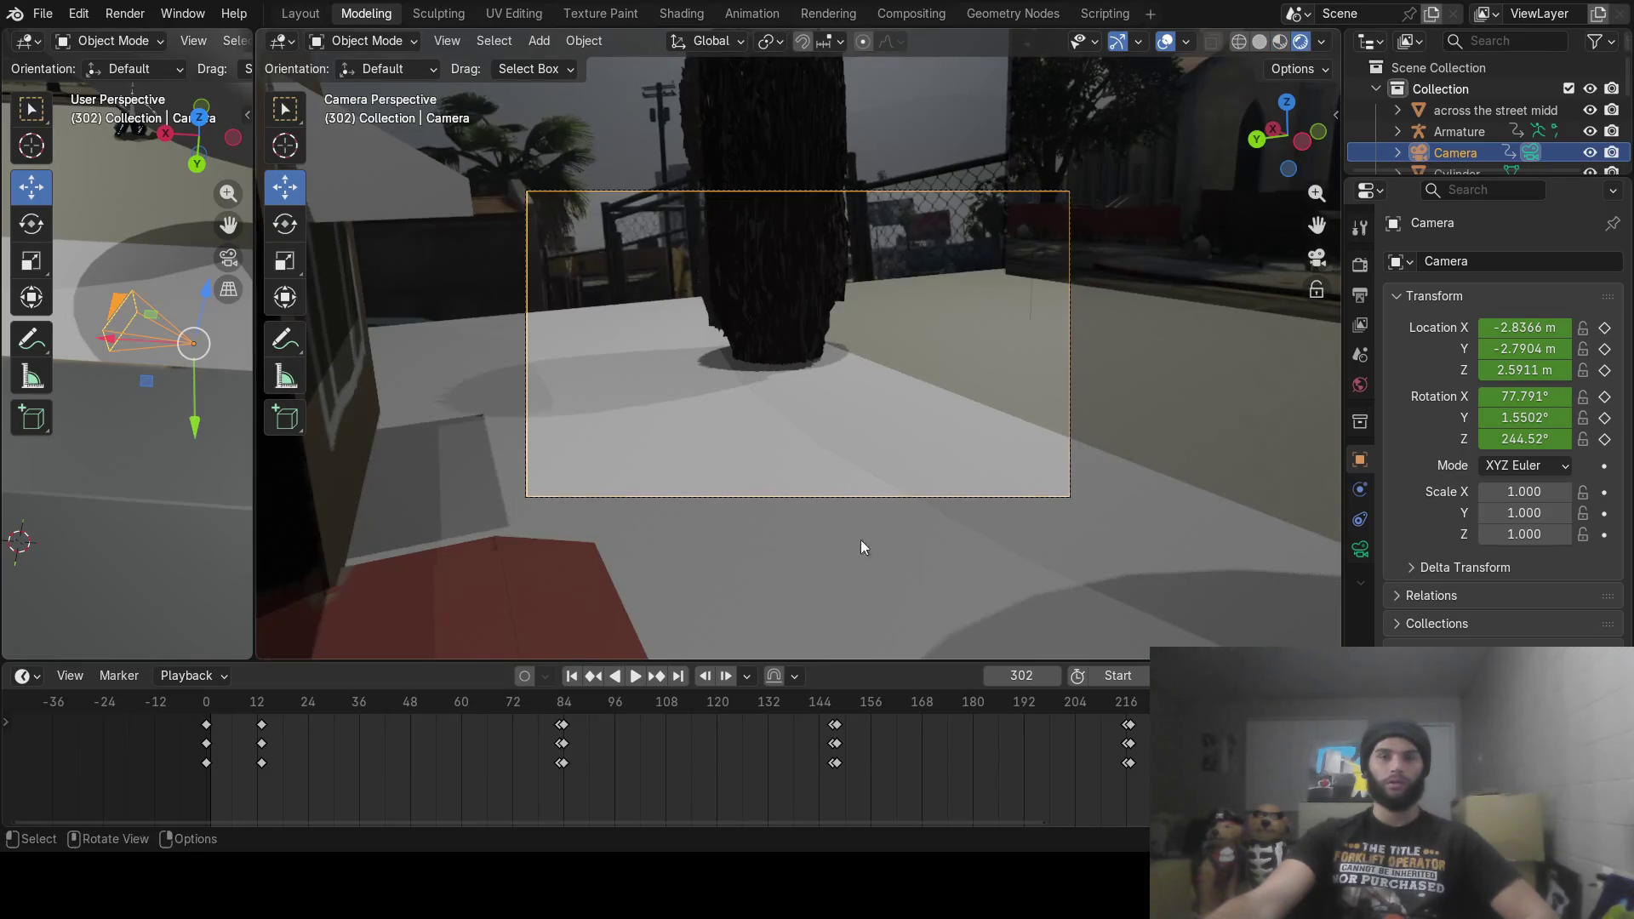
pyautogui.moveTo(555, 729); pyautogui.dragTo(34, 702)
# Step: Scrub until the character appears, stop playback at frame 254, and widen the perspective view
pyautogui.moveTo(193, 703)
pyautogui.mouseDown()
pyautogui.moveTo(520, 680)
pyautogui.moveTo(577, 701)
pyautogui.moveTo(804, 693)
pyautogui.moveTo(970, 722)
pyautogui.moveTo(1107, 691)
pyautogui.mouseUp()
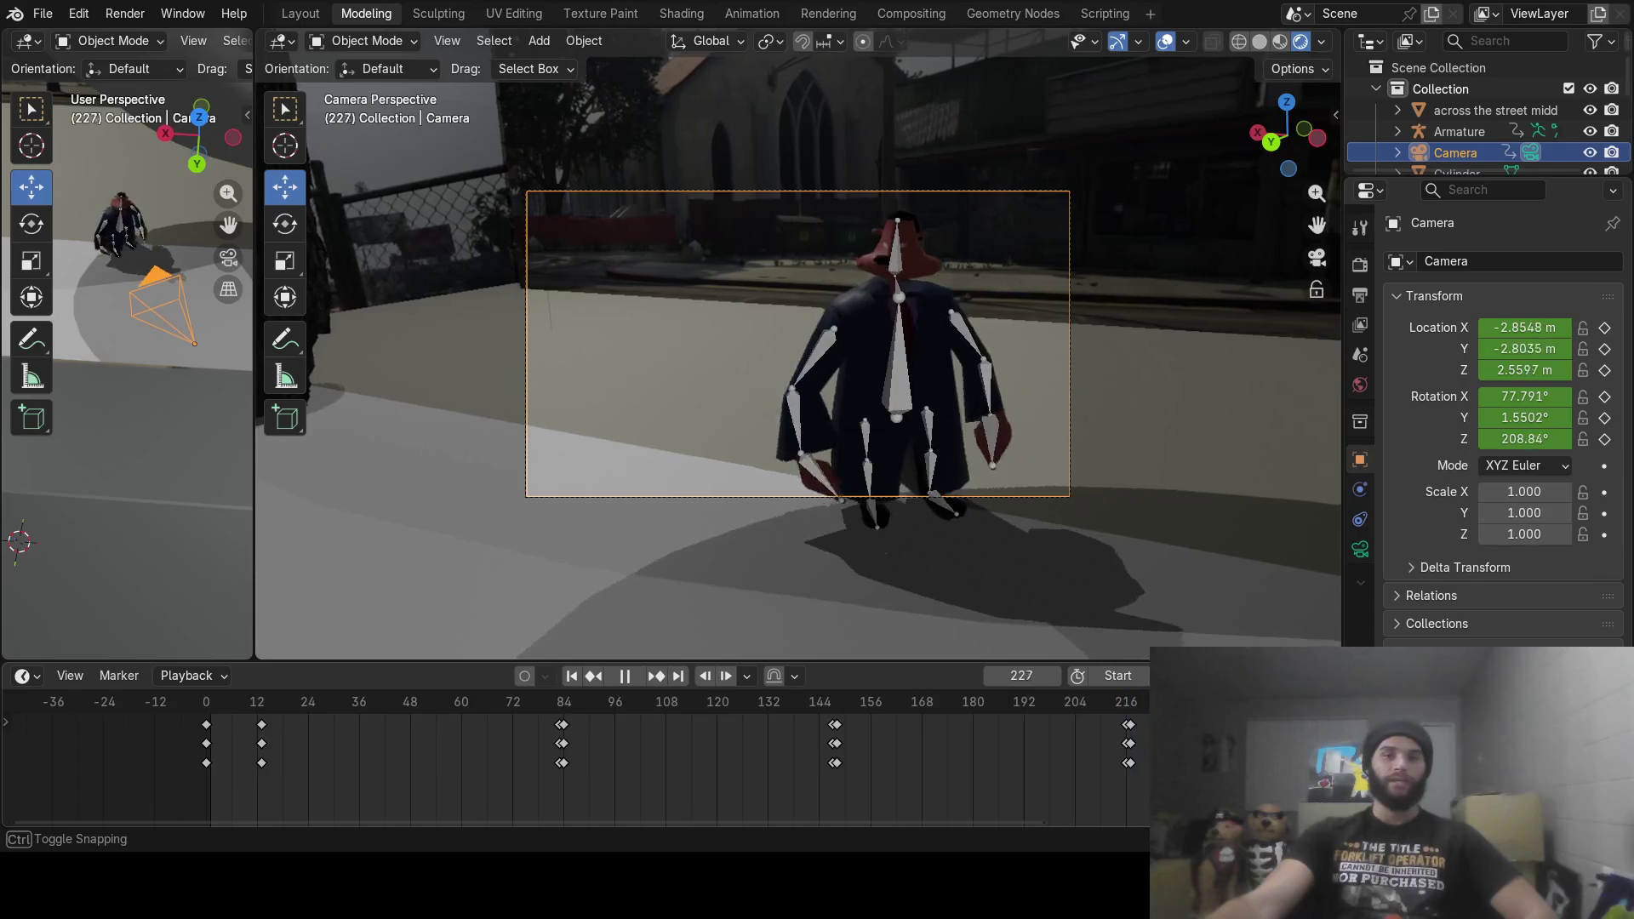
pyautogui.press('space')
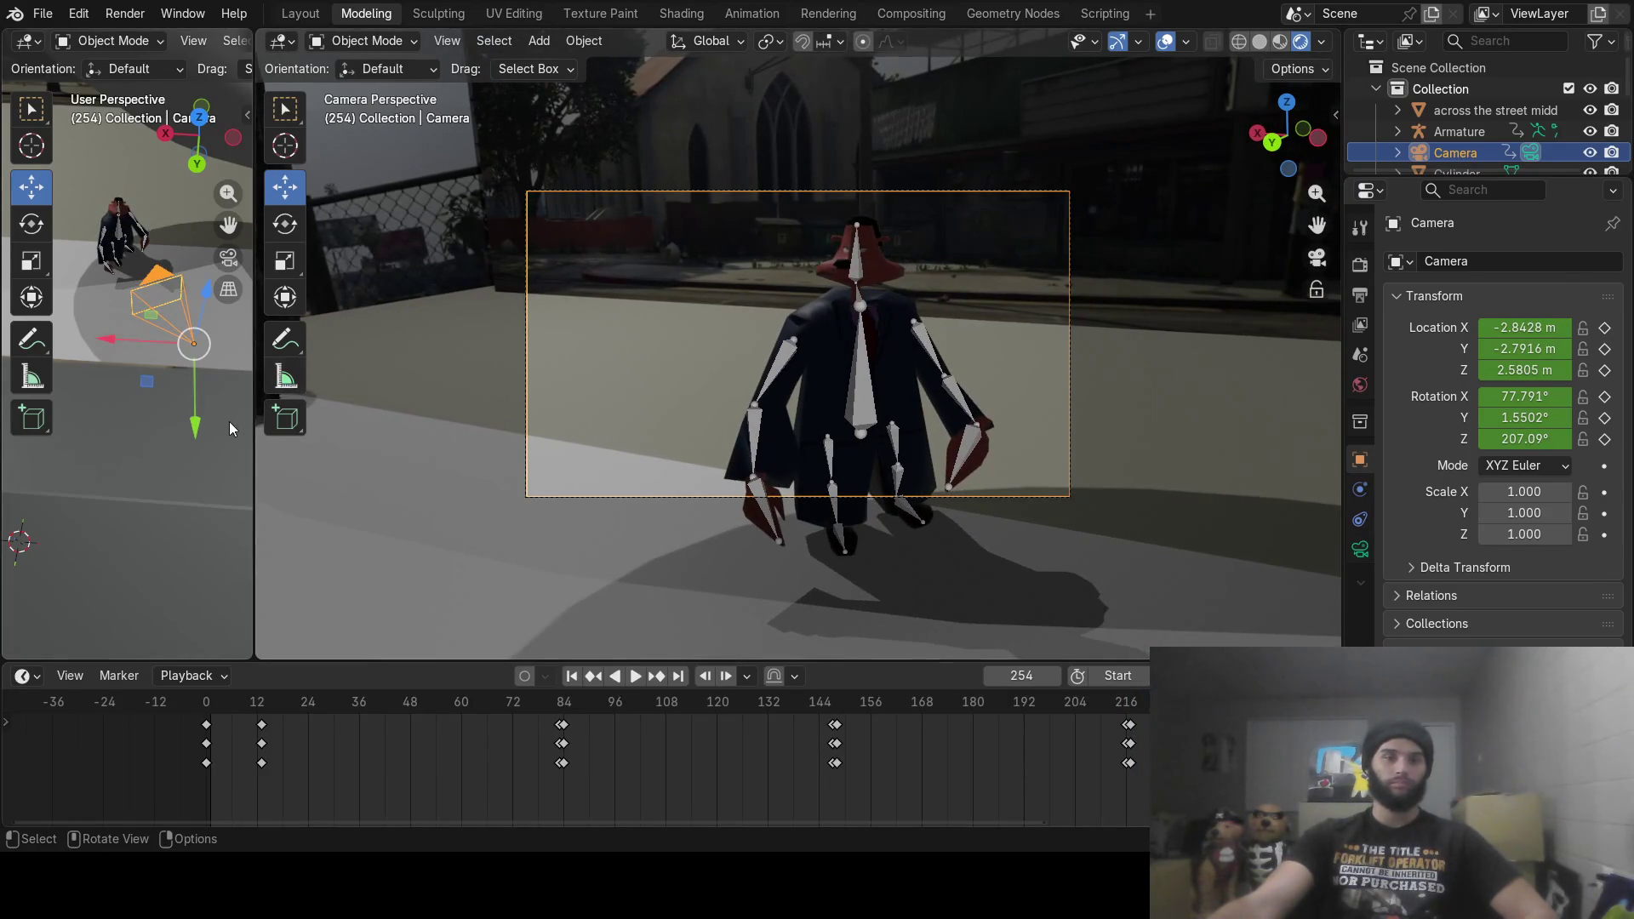
pyautogui.moveTo(254, 445); pyautogui.dragTo(1042, 445)
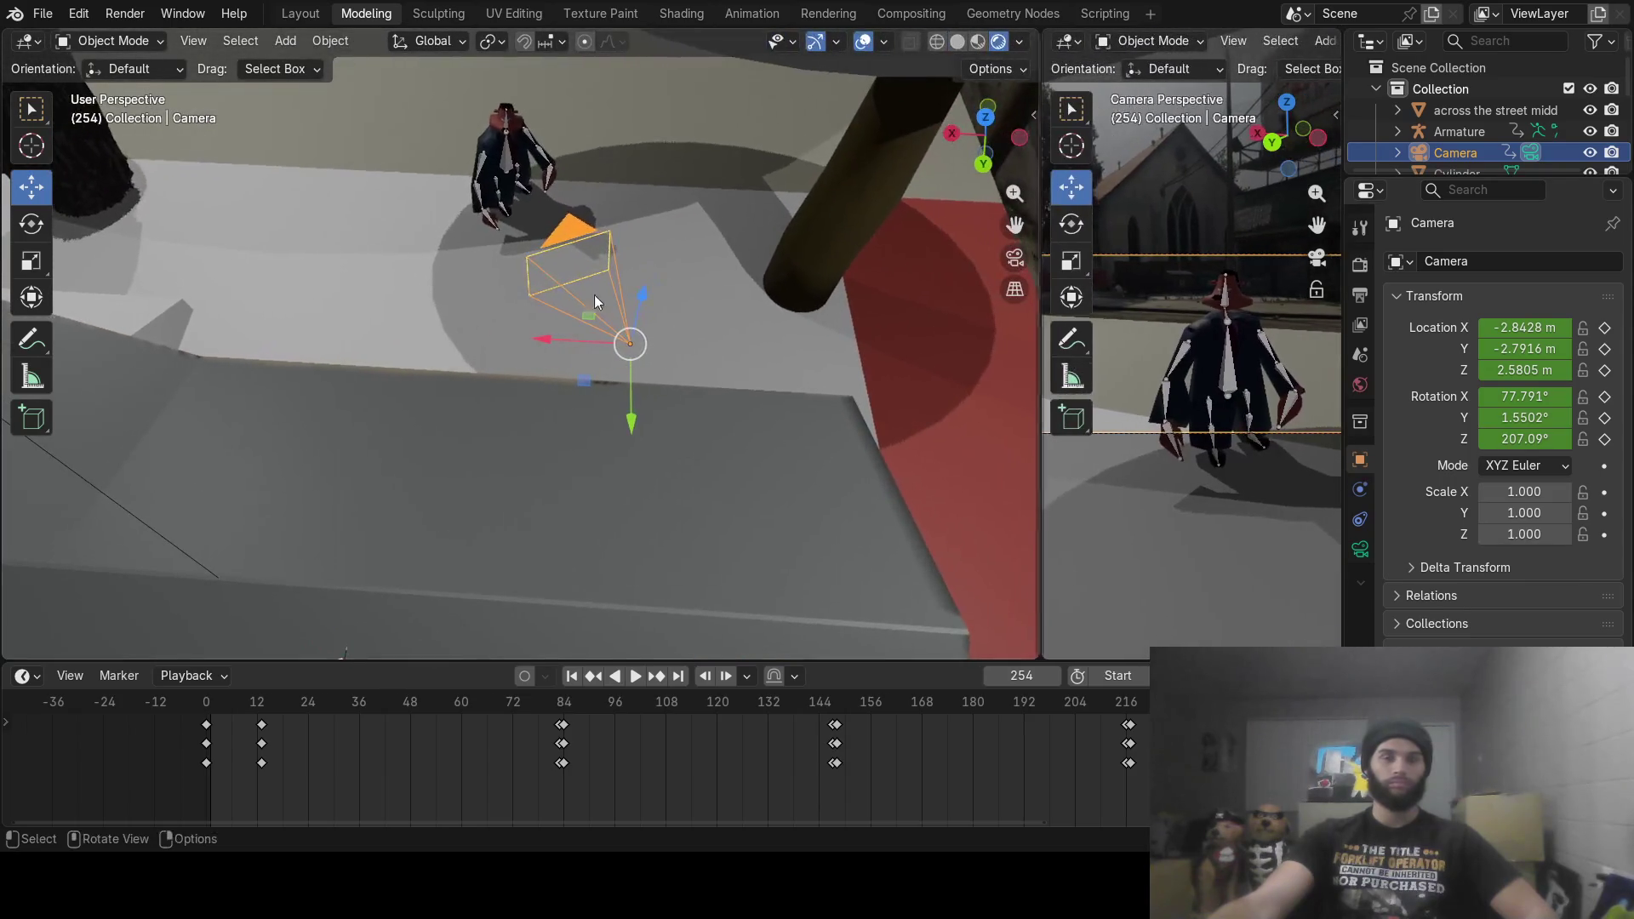
# Step: Select lights Point and Point.001 and lower both about 1.9 m along Z, to Z 7.6527 m
pyautogui.scroll(-5, 652, 332)
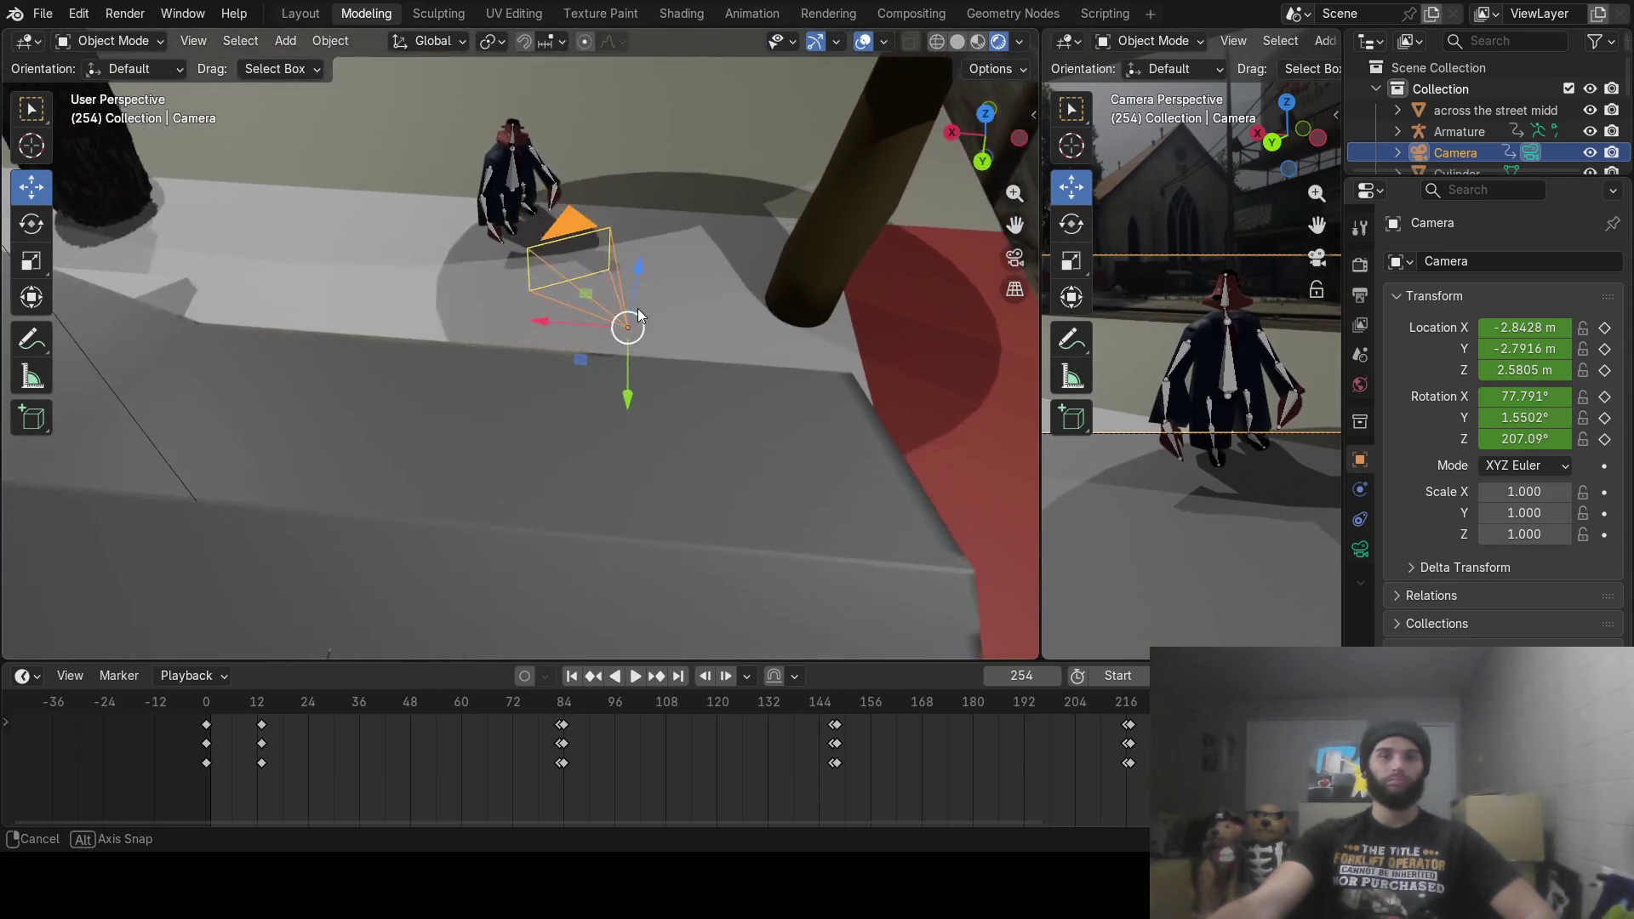
pyautogui.moveTo(646, 308)
pyautogui.mouseDown(button='middle')
pyautogui.moveTo(628, 311)
pyautogui.moveTo(783, 213)
pyautogui.moveTo(771, 237)
pyautogui.moveTo(674, 242)
pyautogui.moveTo(666, 308)
pyautogui.moveTo(671, 283)
pyautogui.moveTo(595, 416)
pyautogui.moveTo(595, 375)
pyautogui.mouseUp(button='middle')
pyautogui.keyDown('shift'); pyautogui.click(69, 198); pyautogui.keyUp('shift')
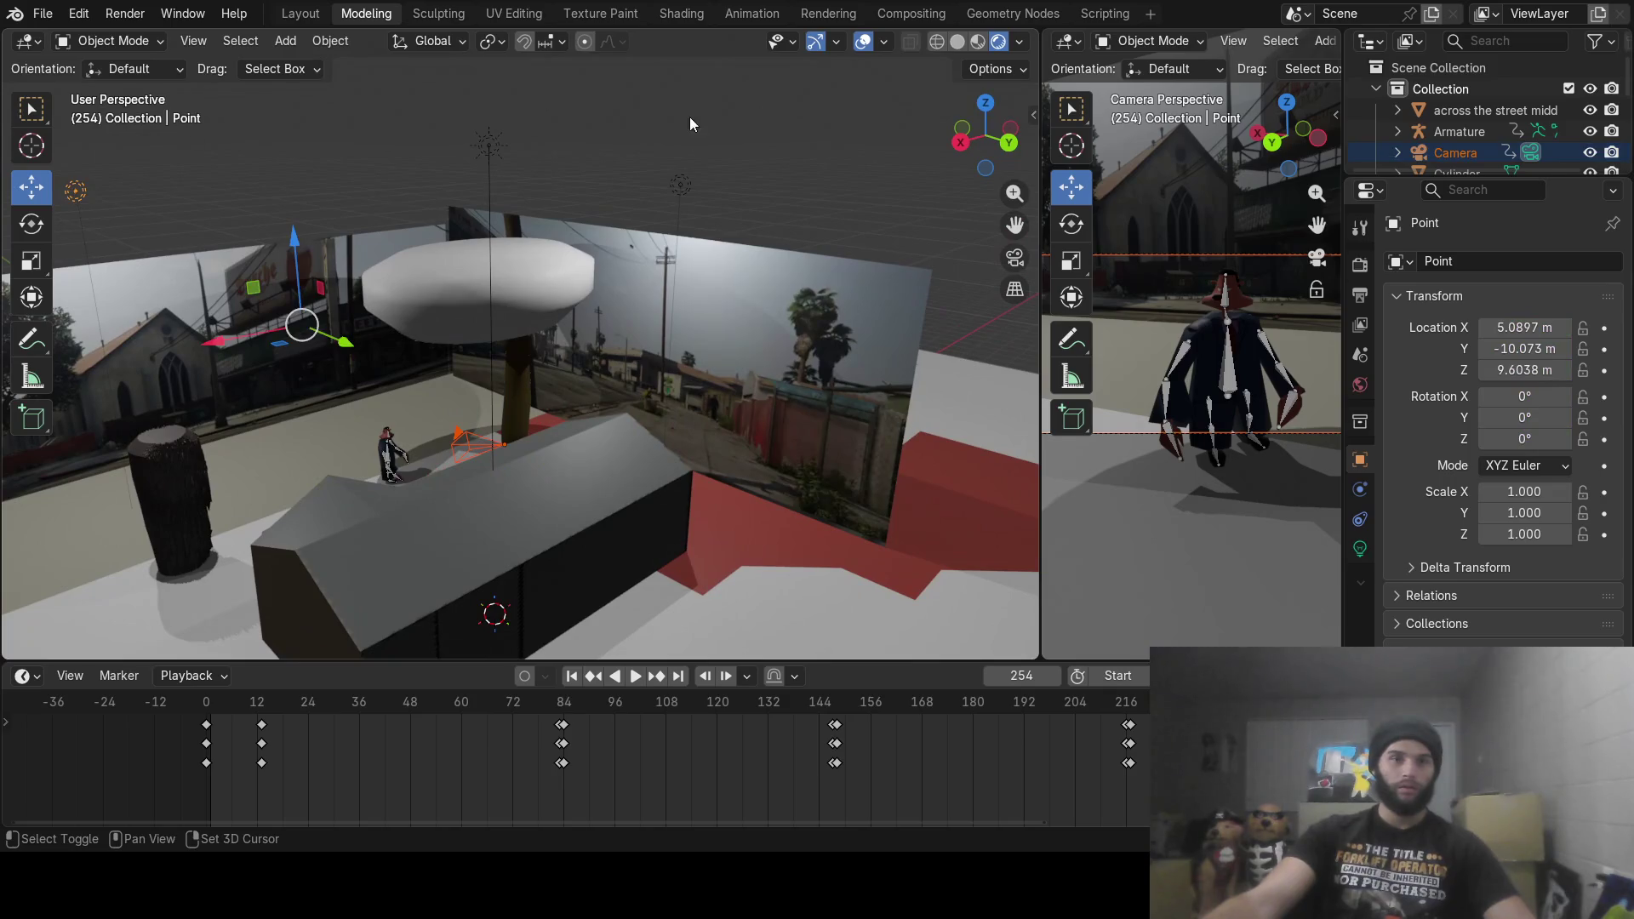
pyautogui.keyDown('shift'); pyautogui.click(683, 189); pyautogui.keyUp('shift')
pyautogui.moveTo(422, 187); pyautogui.dragTo(422, 213)
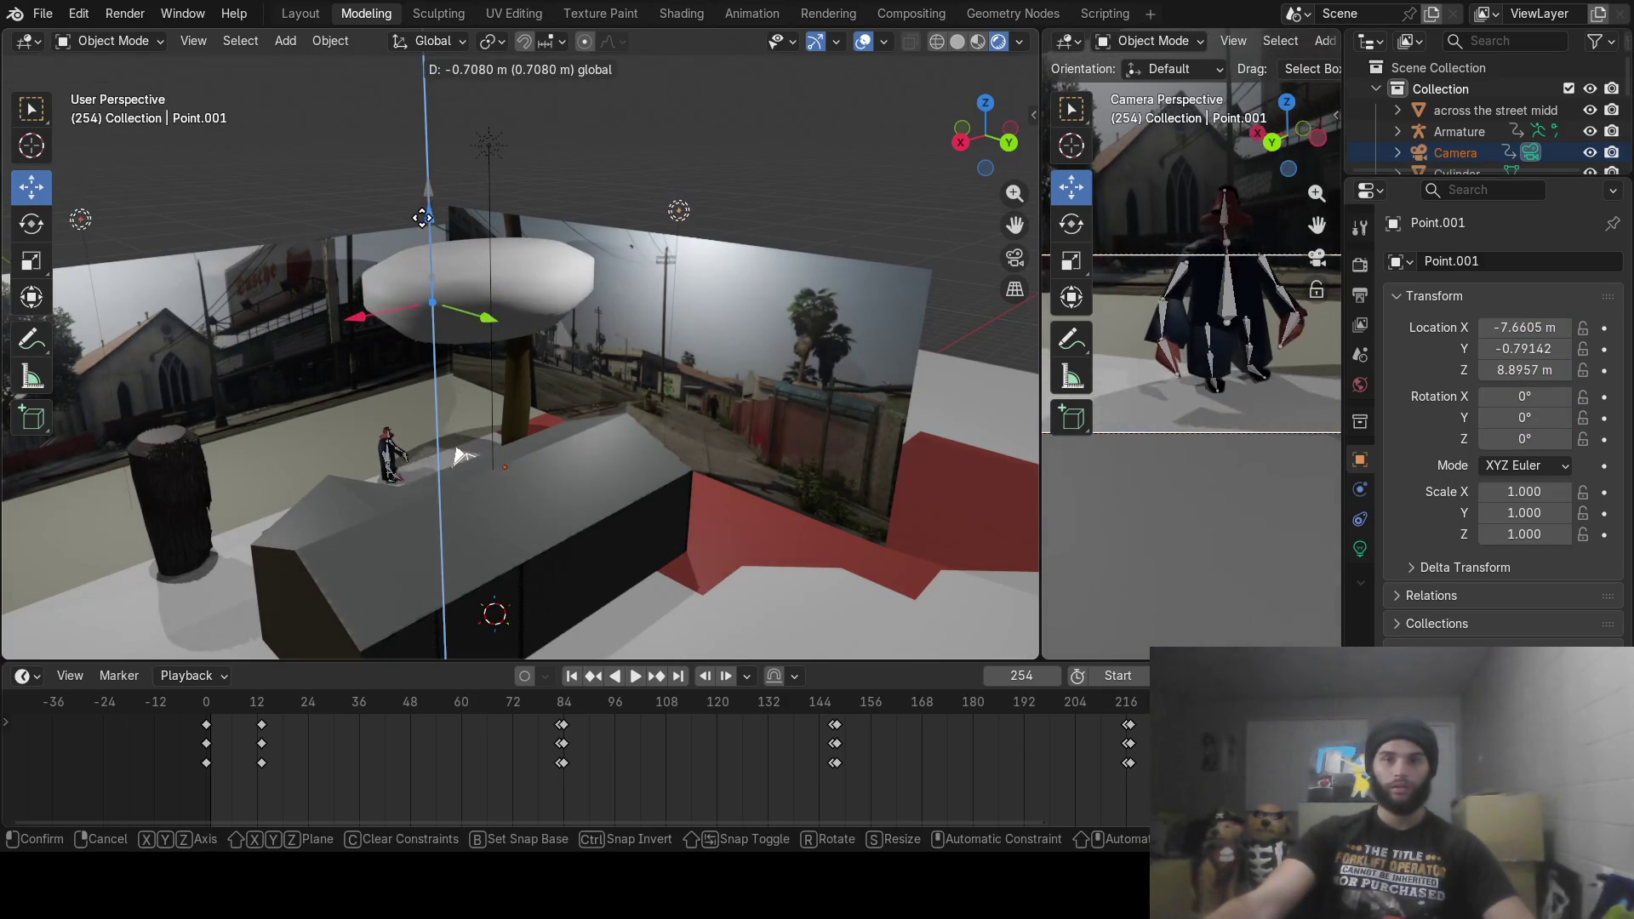
pyautogui.rightClick(422, 213)
pyautogui.click(680, 185)
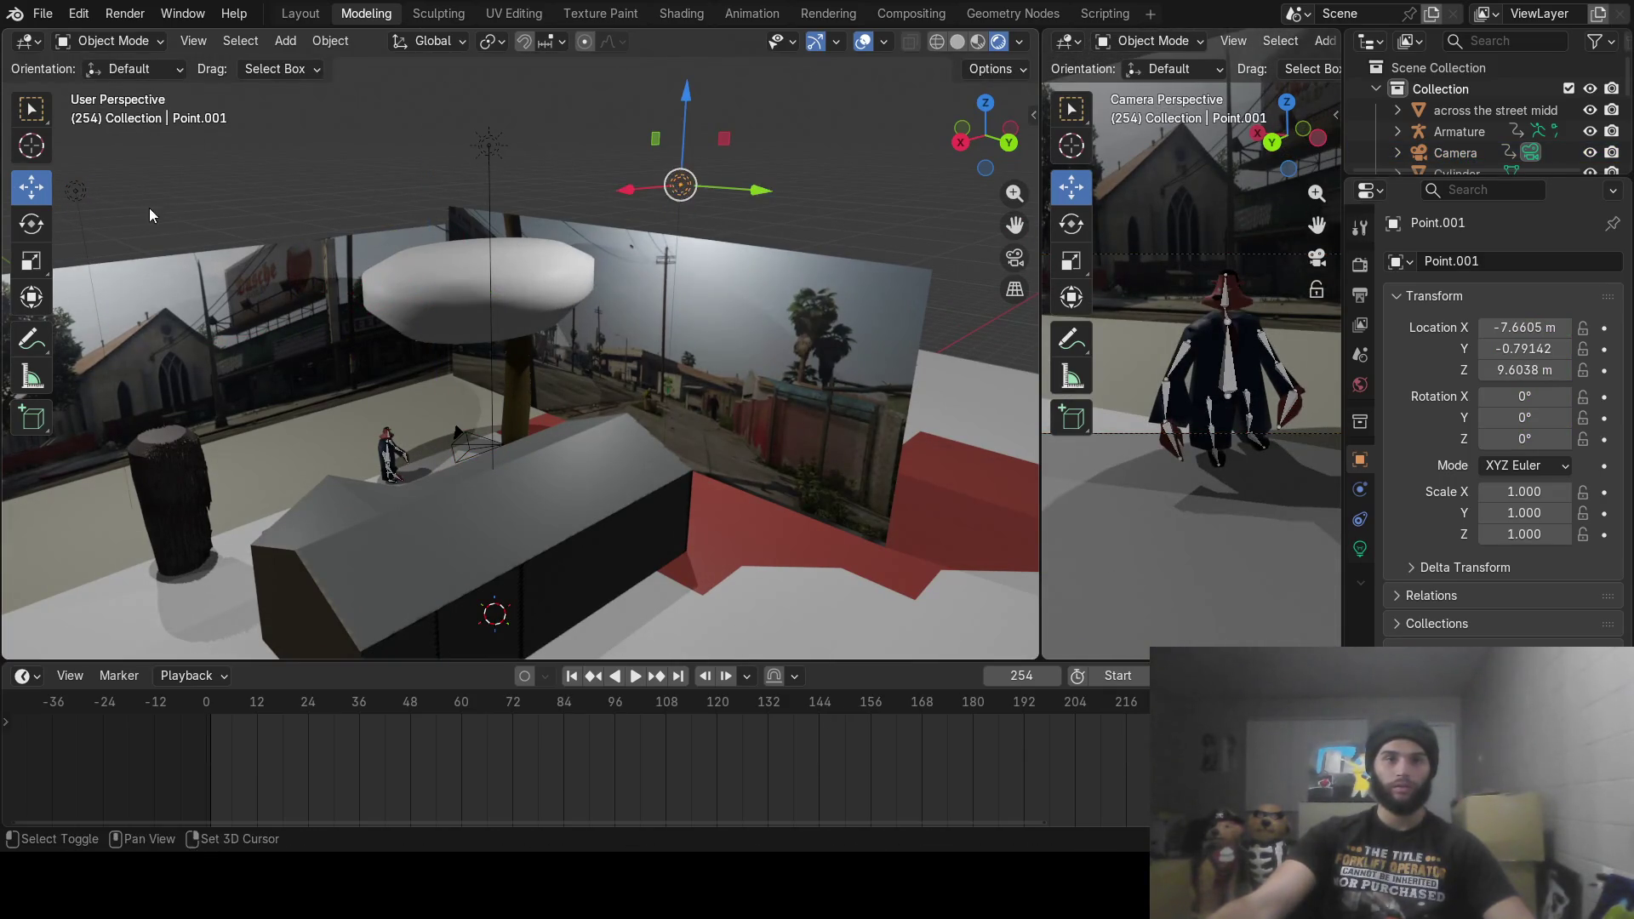
pyautogui.keyDown('shift'); pyautogui.click(72, 192); pyautogui.keyUp('shift')
pyautogui.moveTo(391, 127); pyautogui.dragTo(386, 181)
# Step: Widen the camera view and scrub the walk from frame 174 back to frame 48
pyautogui.moveTo(1107, 703)
pyautogui.mouseDown()
pyautogui.moveTo(804, 705)
pyautogui.moveTo(953, 700)
pyautogui.mouseUp()
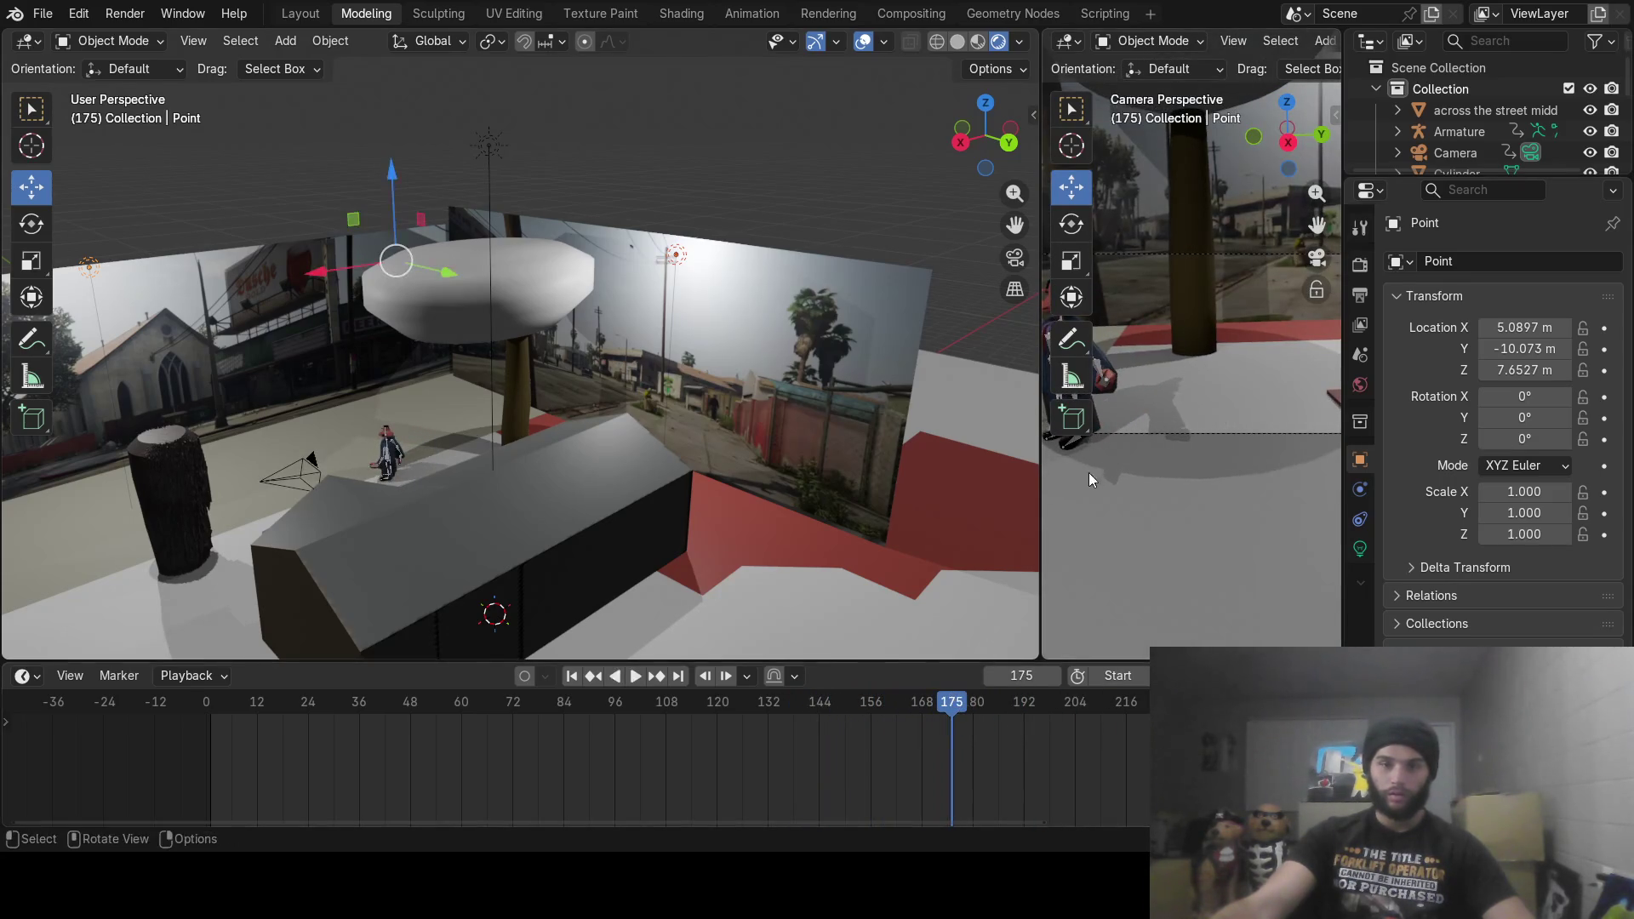
pyautogui.moveTo(1039, 511); pyautogui.dragTo(347, 525)
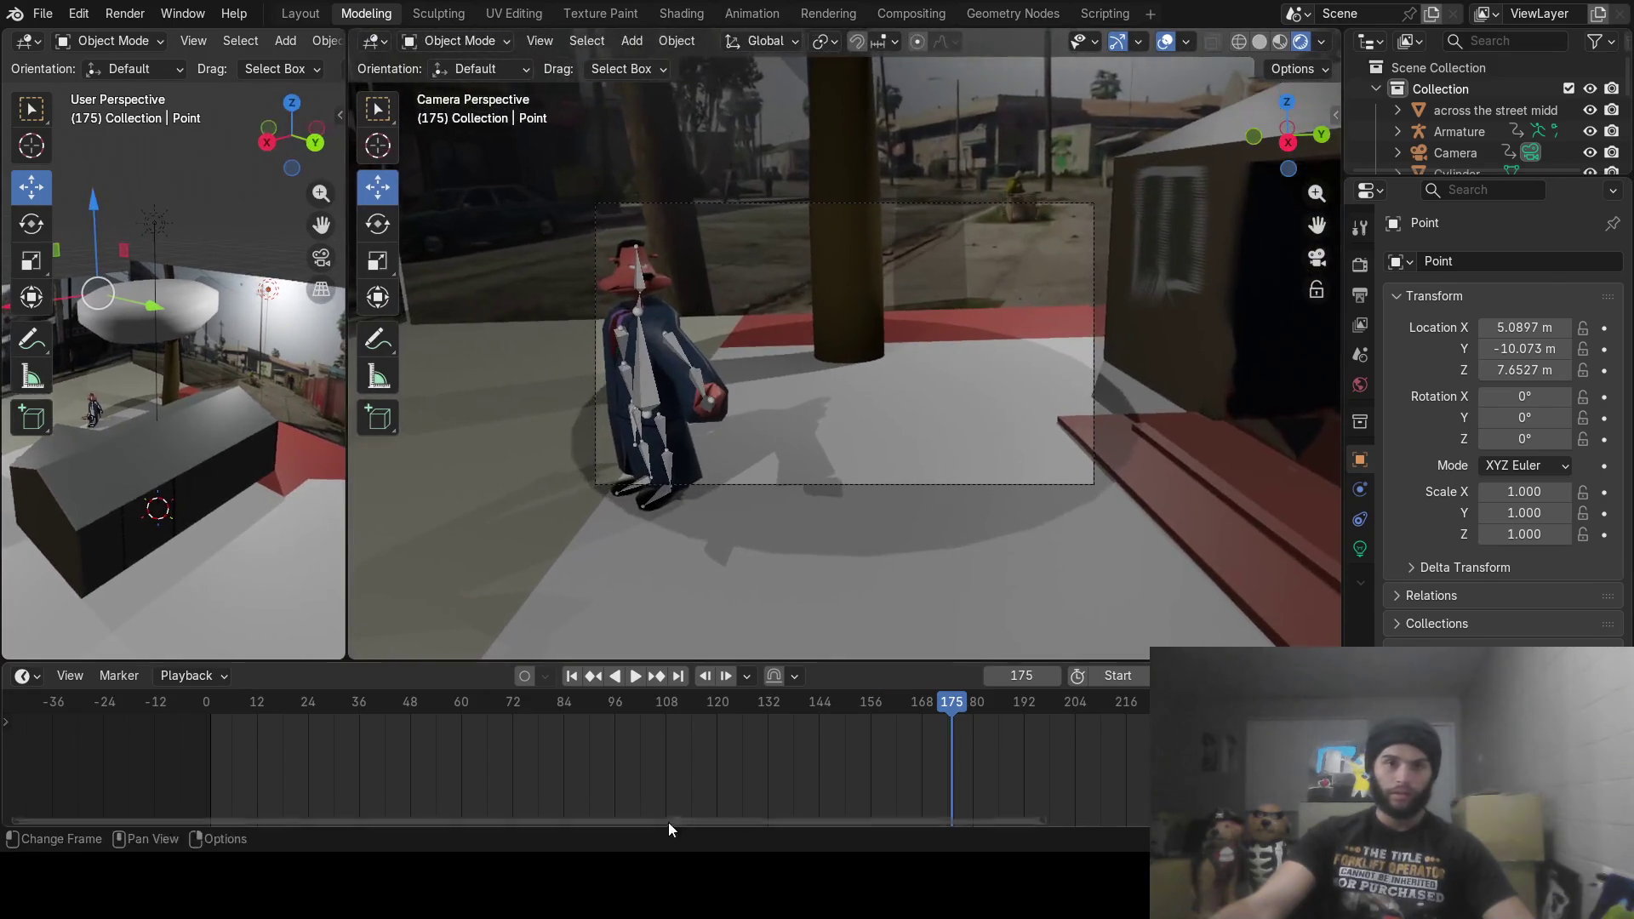
pyautogui.moveTo(672, 702)
pyautogui.mouseDown()
pyautogui.moveTo(369, 707)
pyautogui.moveTo(232, 732)
pyautogui.moveTo(793, 701)
pyautogui.moveTo(902, 676)
pyautogui.moveTo(1267, 672)
pyautogui.moveTo(1195, 672)
pyautogui.mouseUp()
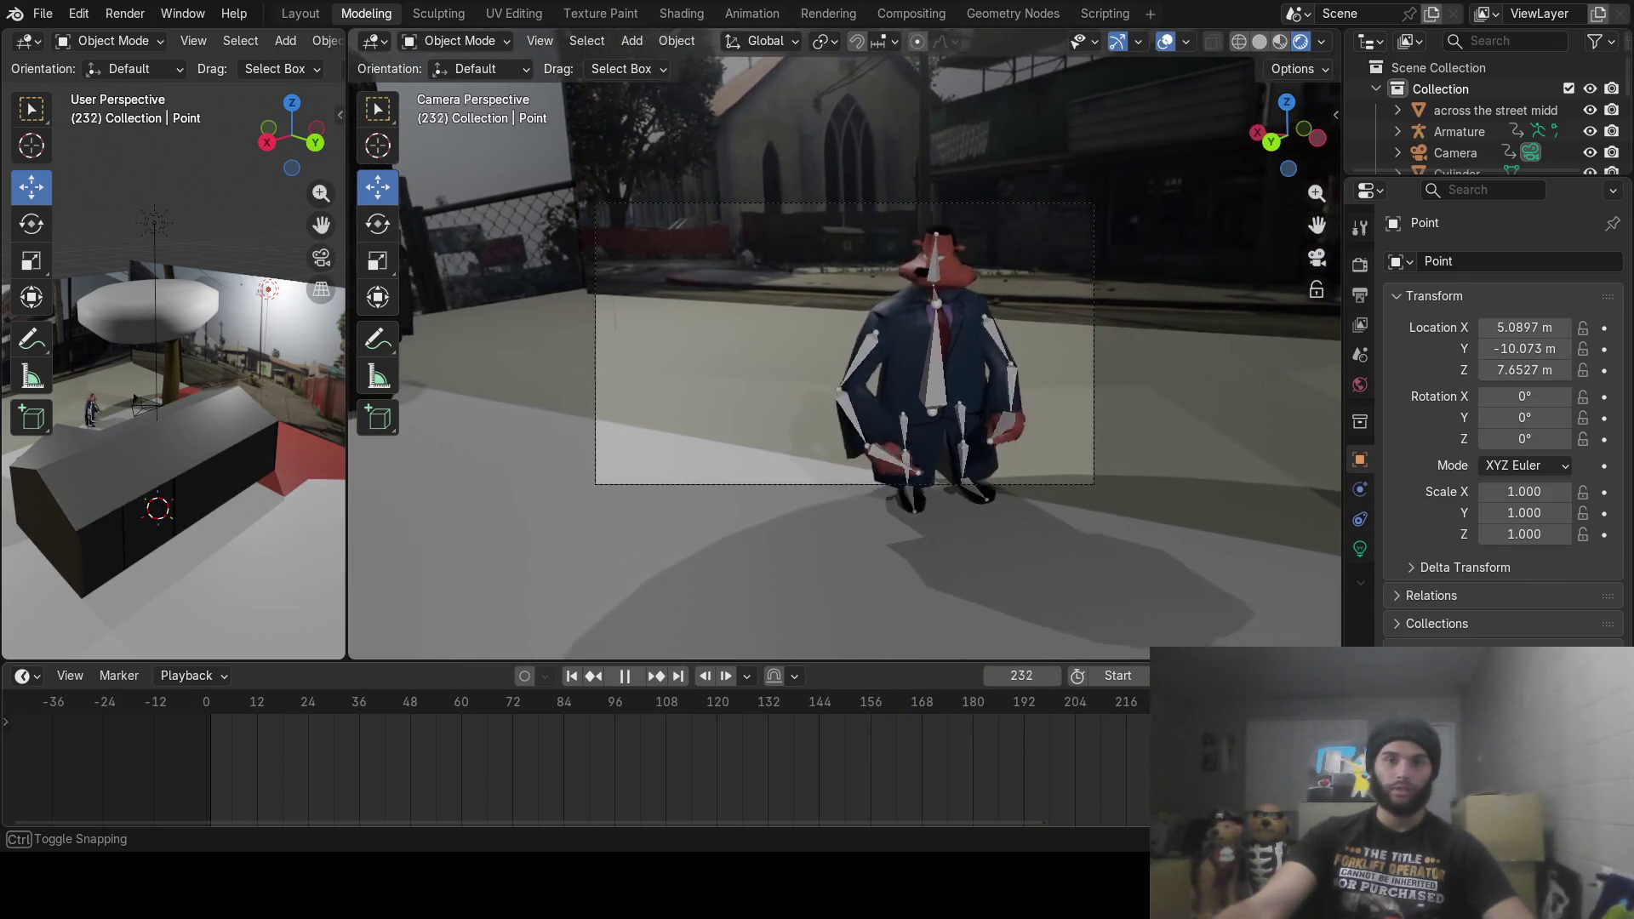